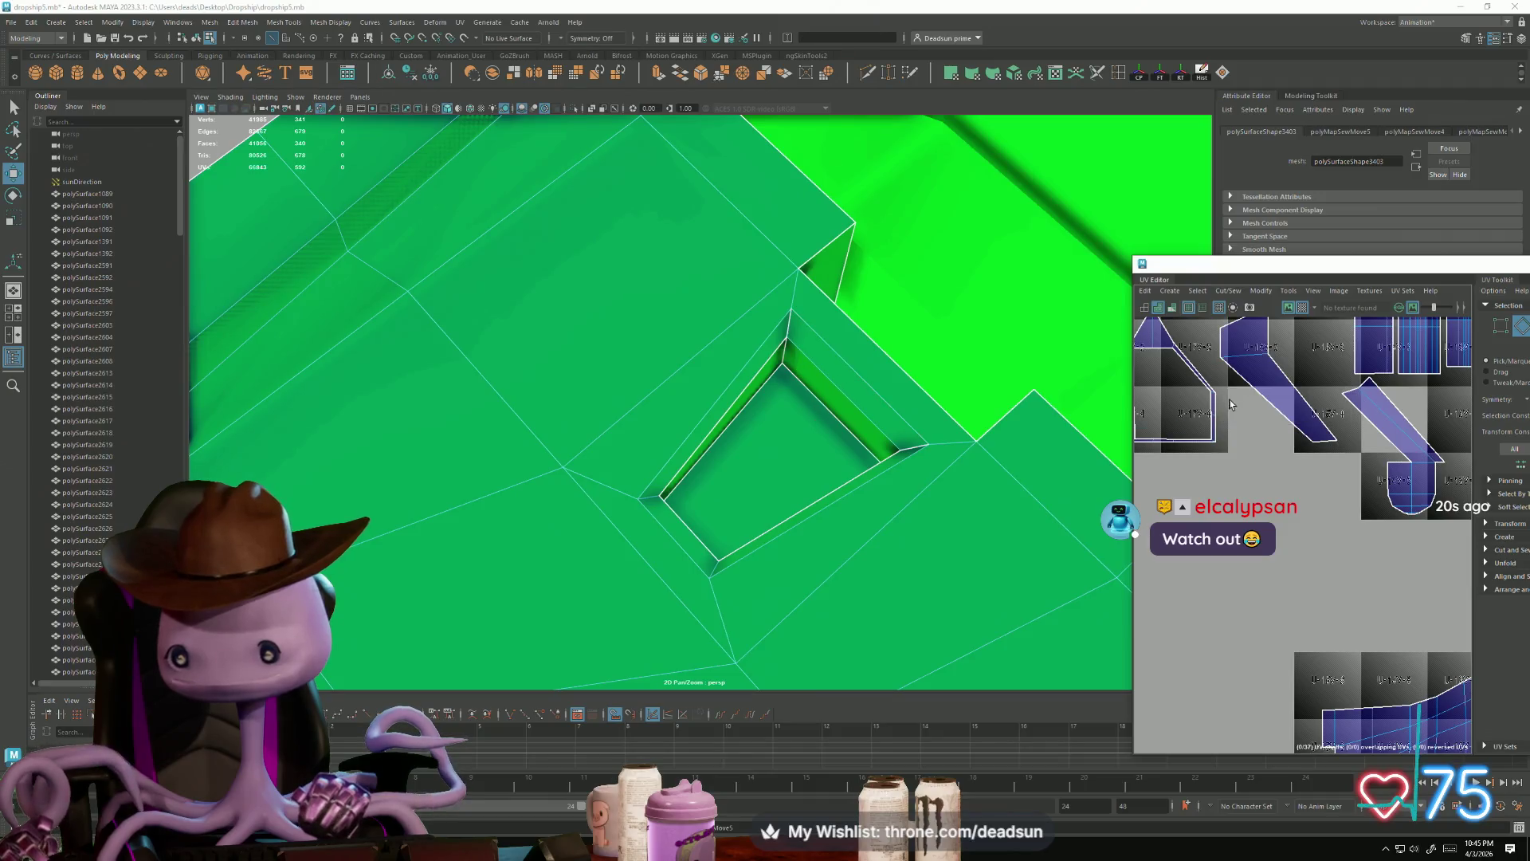
# Step: Sew the UV shells along the edges around the green panel's small square hole
pyautogui.moveTo(949, 478)
pyautogui.keyDown('alt'); pyautogui.mouseDown()
pyautogui.moveTo(906, 444)
pyautogui.moveTo(877, 519)
pyautogui.mouseUp(); pyautogui.keyUp('alt')
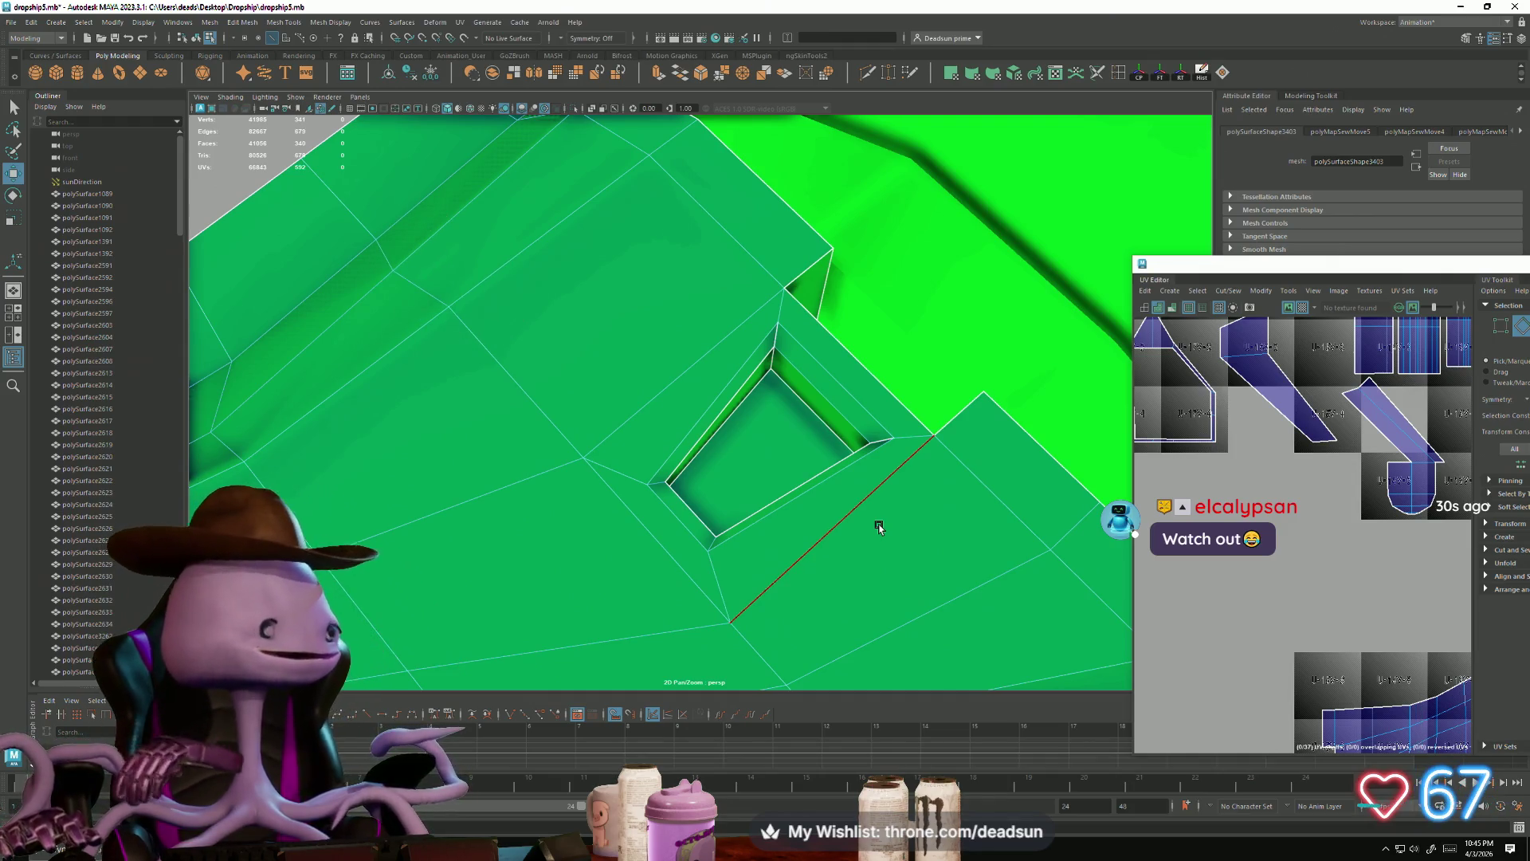
pyautogui.moveTo(889, 473)
pyautogui.keyDown('alt'); pyautogui.mouseDown()
pyautogui.moveTo(722, 513)
pyautogui.moveTo(766, 583)
pyautogui.moveTo(782, 581)
pyautogui.moveTo(854, 479)
pyautogui.mouseUp(); pyautogui.keyUp('alt')
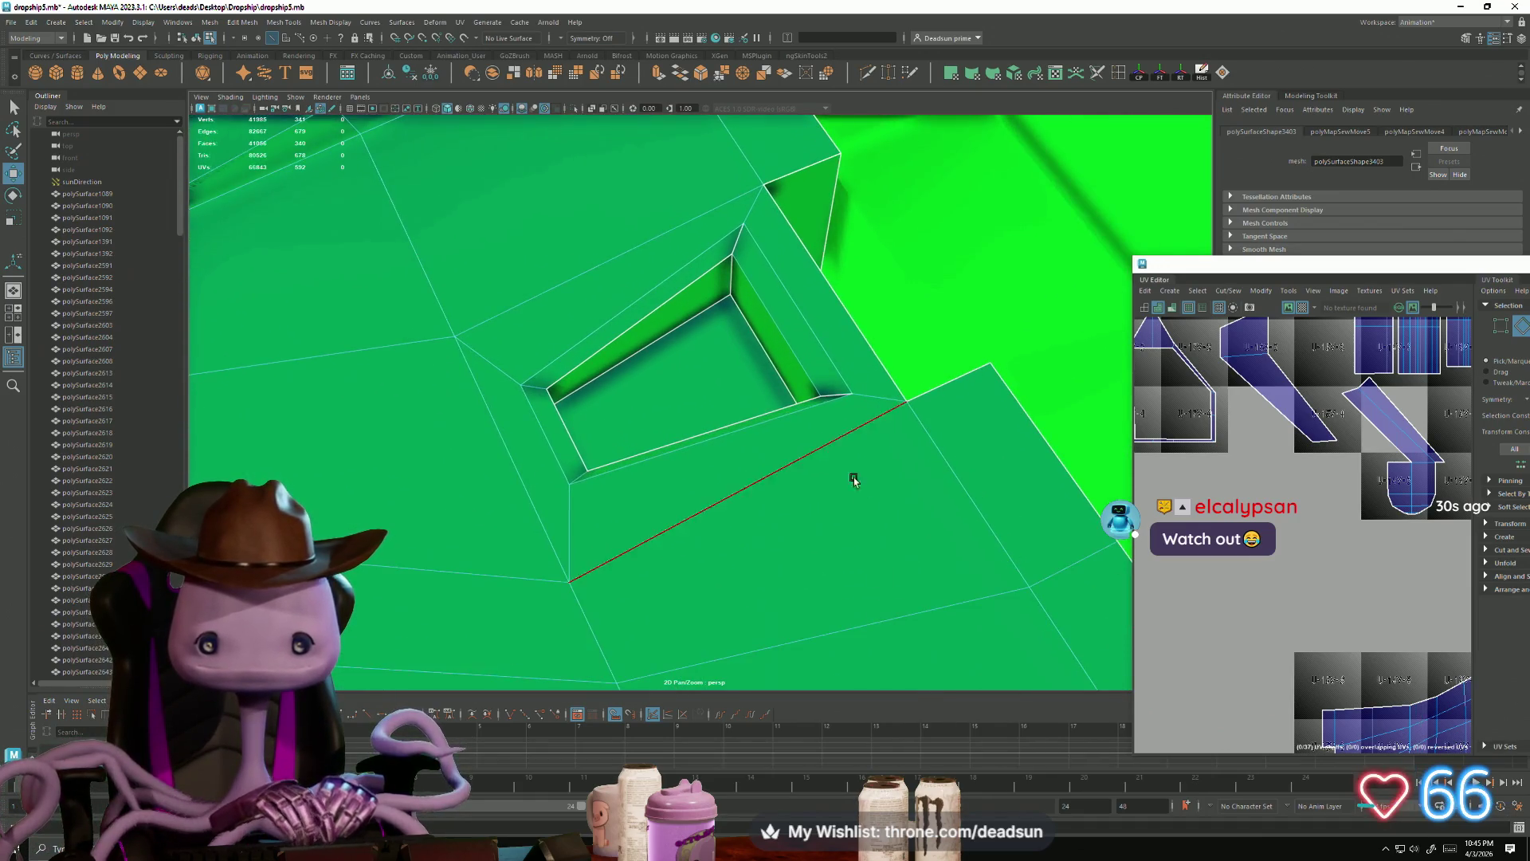
pyautogui.keyDown('shift'); pyautogui.click(827, 398); pyautogui.keyUp('shift')
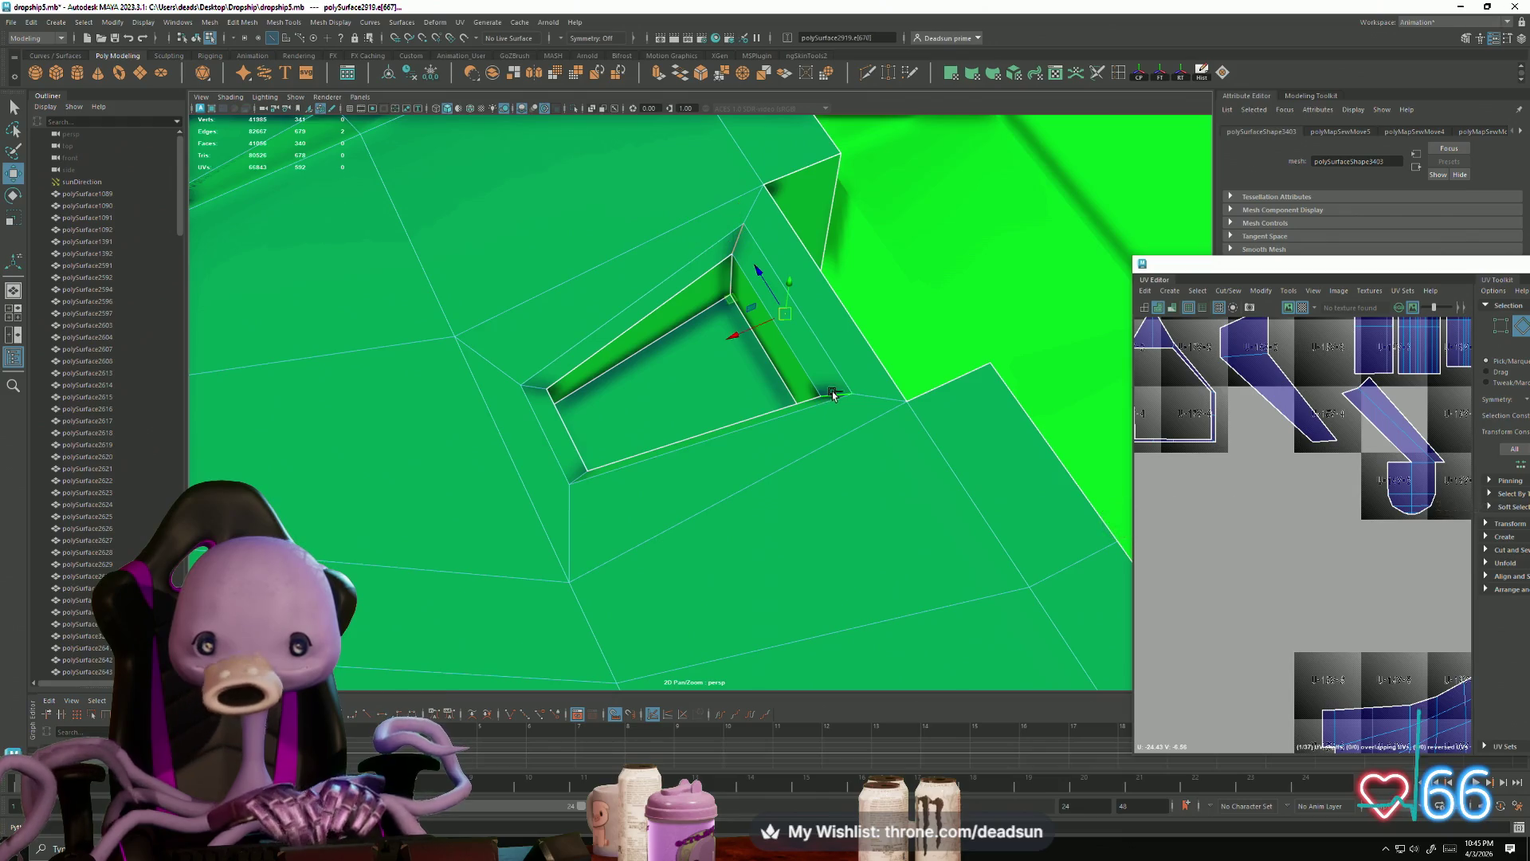
pyautogui.click(1220, 292)
pyautogui.click(1244, 403)
pyautogui.keyDown('alt'); pyautogui.moveTo(1120, 482); pyautogui.dragTo(1067, 411); pyautogui.keyUp('alt')
pyautogui.keyDown('alt'); pyautogui.moveTo(1066, 411); pyautogui.dragTo(670, 437, button='right'); pyautogui.keyUp('alt')
pyautogui.moveTo(669, 438)
pyautogui.keyDown('alt'); pyautogui.mouseDown()
pyautogui.moveTo(404, 410)
pyautogui.moveTo(648, 323)
pyautogui.moveTo(604, 391)
pyautogui.moveTo(588, 386)
pyautogui.moveTo(610, 475)
pyautogui.moveTo(581, 444)
pyautogui.moveTo(605, 430)
pyautogui.mouseUp(); pyautogui.keyUp('alt')
pyautogui.scroll(-4, 1233, 495)
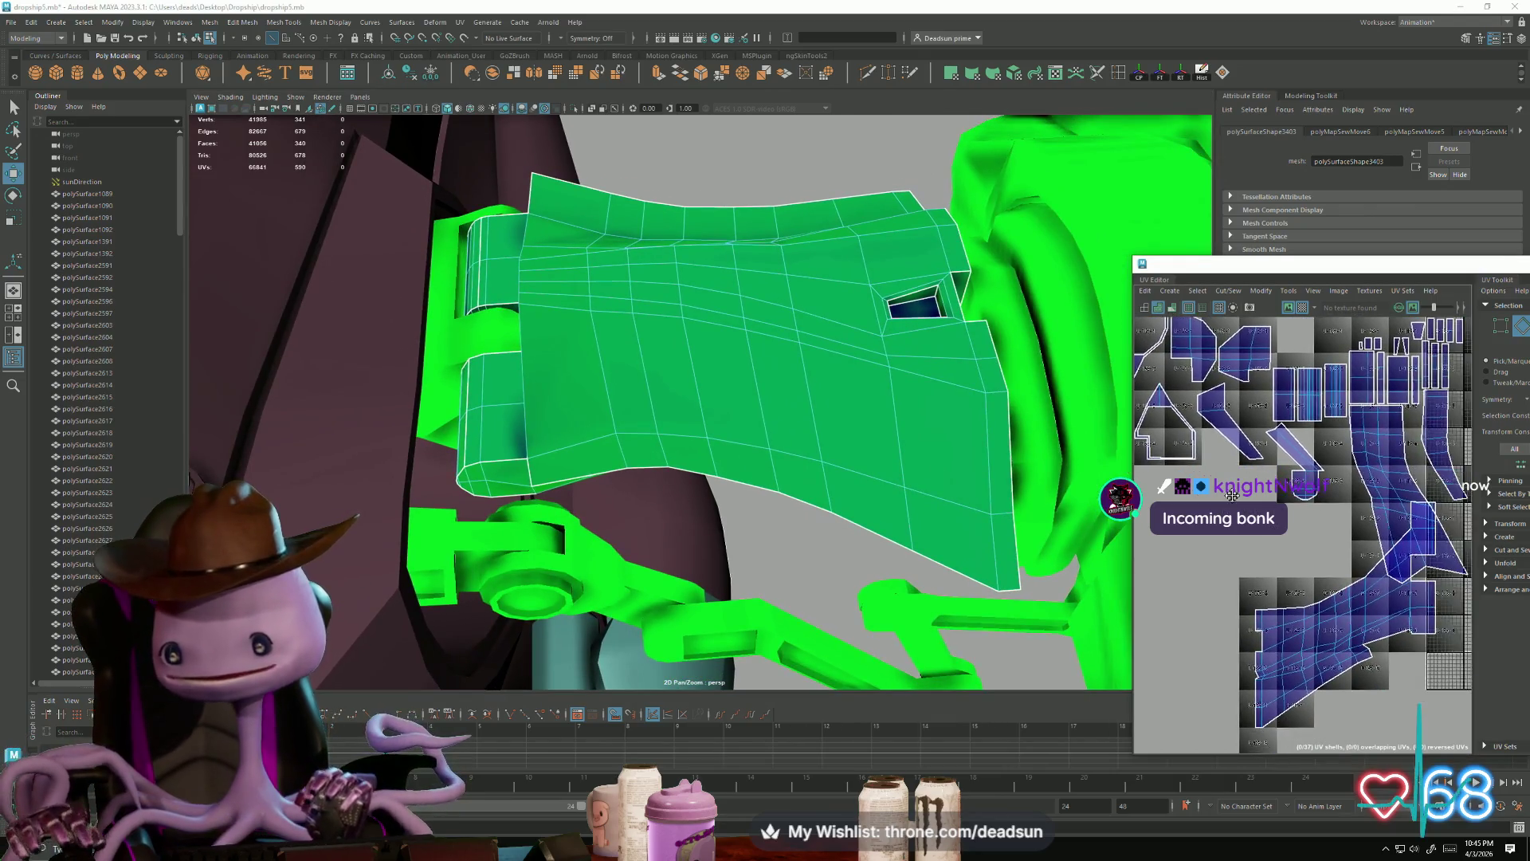
# Step: Cut the curved arm panel's UVs along the selected seam edge
pyautogui.moveTo(821, 502)
pyautogui.keyDown('alt'); pyautogui.mouseDown()
pyautogui.moveTo(801, 436)
pyautogui.moveTo(561, 496)
pyautogui.moveTo(581, 586)
pyautogui.moveTo(651, 529)
pyautogui.mouseUp(); pyautogui.keyUp('alt')
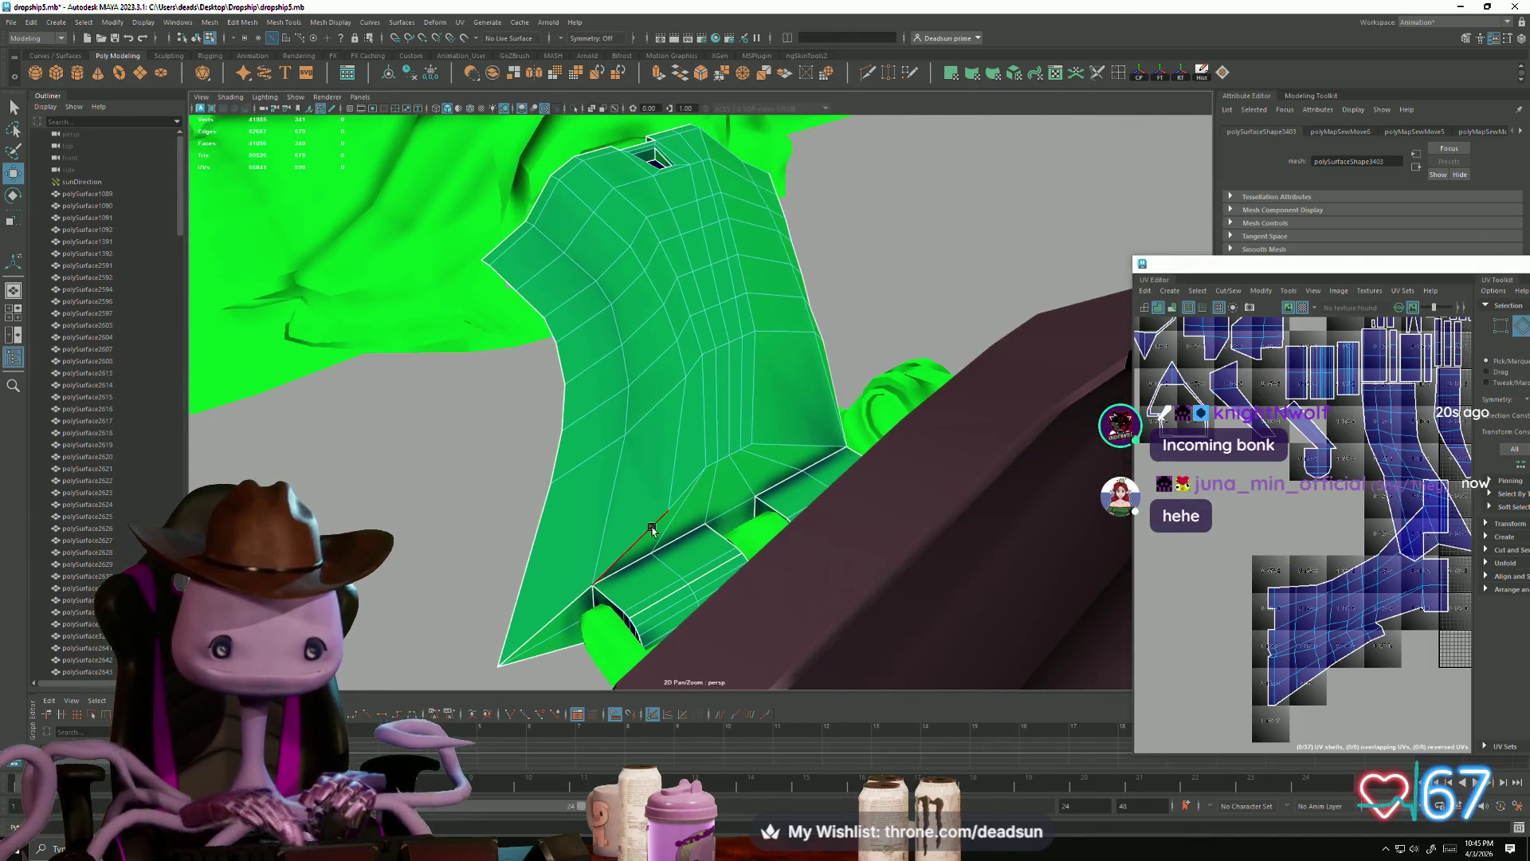
pyautogui.moveTo(791, 444)
pyautogui.keyDown('alt'); pyautogui.mouseDown()
pyautogui.moveTo(782, 510)
pyautogui.moveTo(1161, 392)
pyautogui.mouseUp(); pyautogui.keyUp('alt')
pyautogui.click(1228, 292)
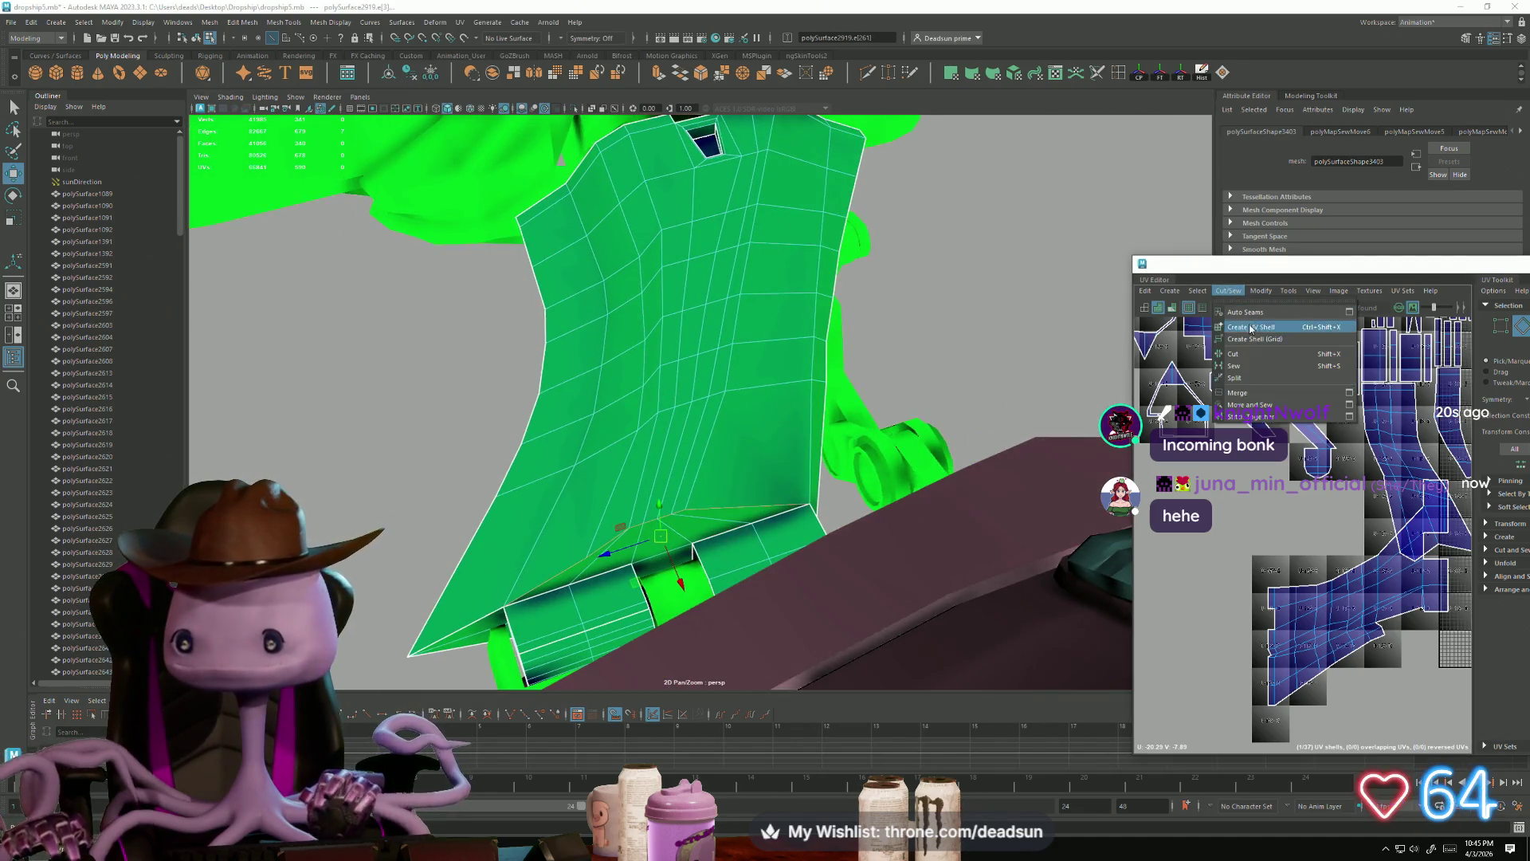
pyautogui.click(1247, 355)
# Step: Move the cut UV shell left, apart from the rest of the panel's UVs
pyautogui.keyDown('alt'); pyautogui.moveTo(1175, 535); pyautogui.dragTo(1296, 510, button='middle'); pyautogui.keyUp('alt')
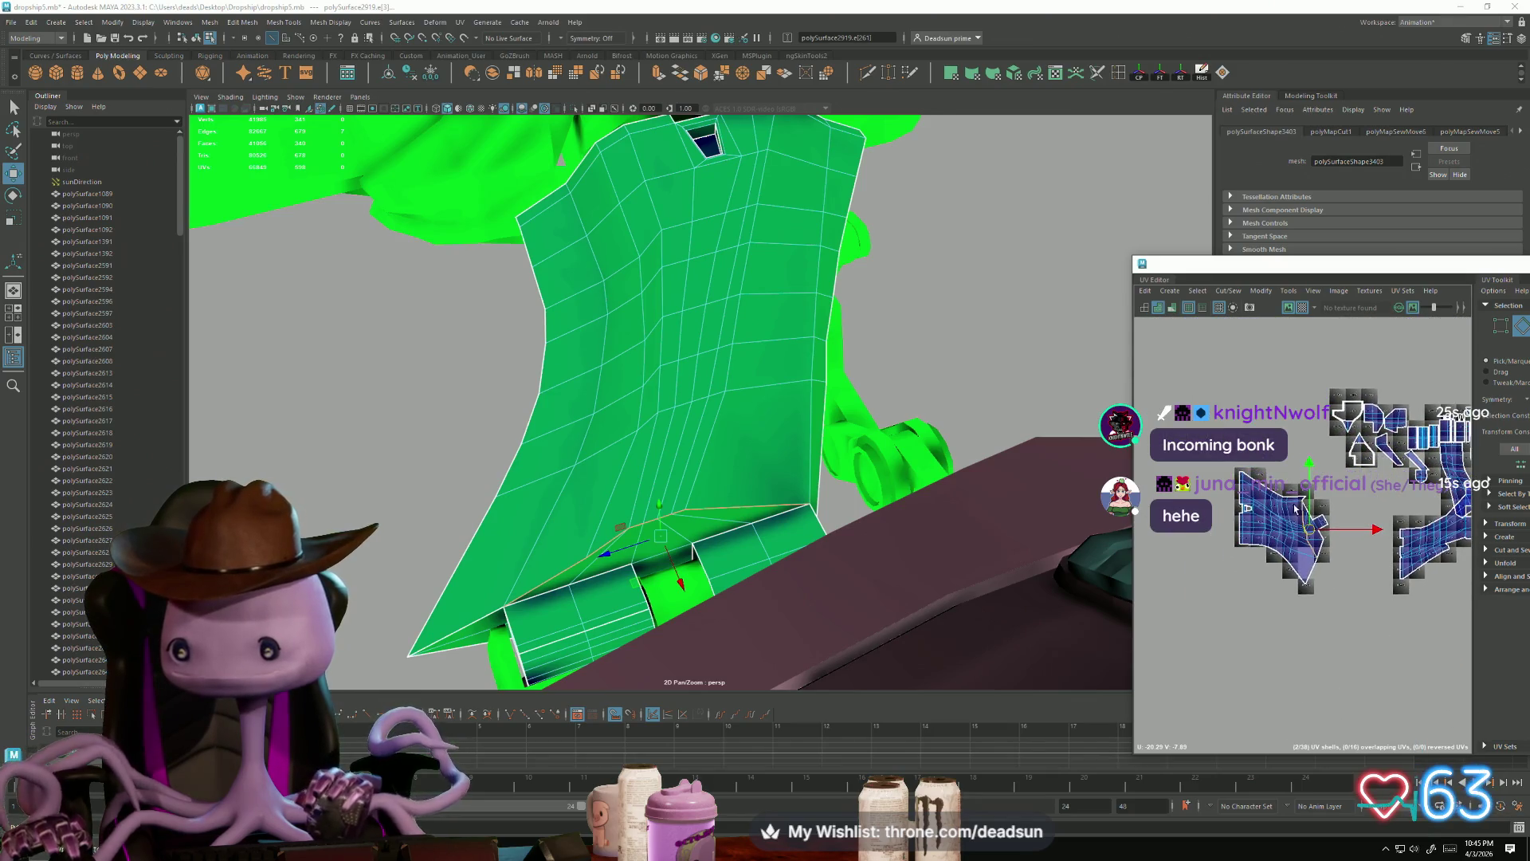
pyautogui.press('F12')
pyautogui.doubleClick(1280, 520)
pyautogui.moveTo(1279, 531)
pyautogui.mouseDown()
pyautogui.moveTo(1185, 536)
pyautogui.moveTo(1208, 555)
pyautogui.mouseUp()
pyautogui.press('F10')
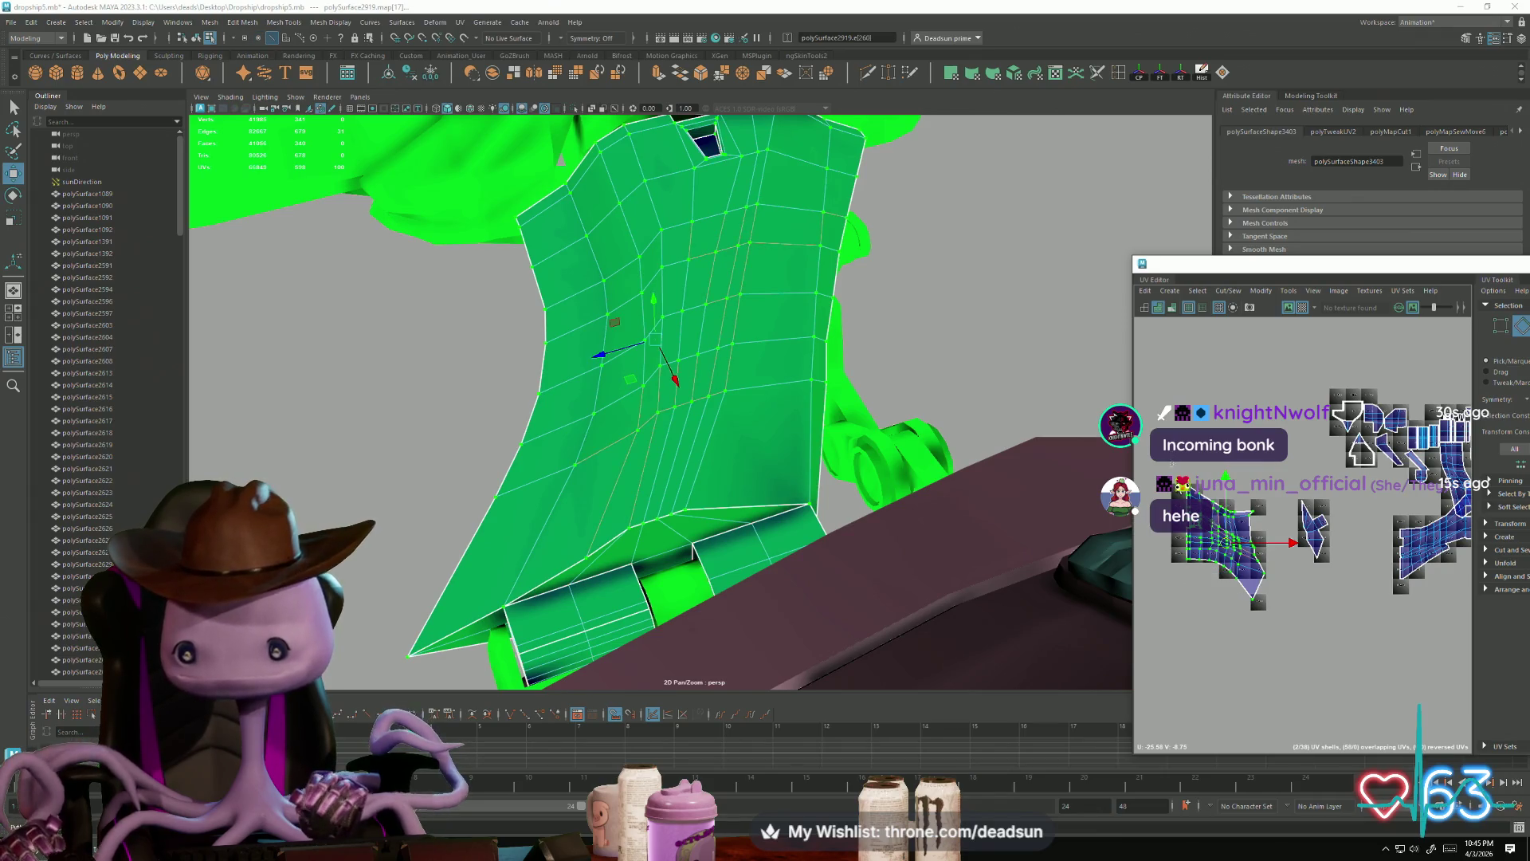
pyautogui.moveTo(1274, 649); pyautogui.dragTo(1273, 649)
pyautogui.moveTo(685, 398)
pyautogui.keyDown('alt'); pyautogui.mouseDown()
pyautogui.moveTo(751, 450)
pyautogui.moveTo(629, 436)
pyautogui.moveTo(658, 413)
pyautogui.moveTo(708, 412)
pyautogui.mouseUp(); pyautogui.keyUp('alt')
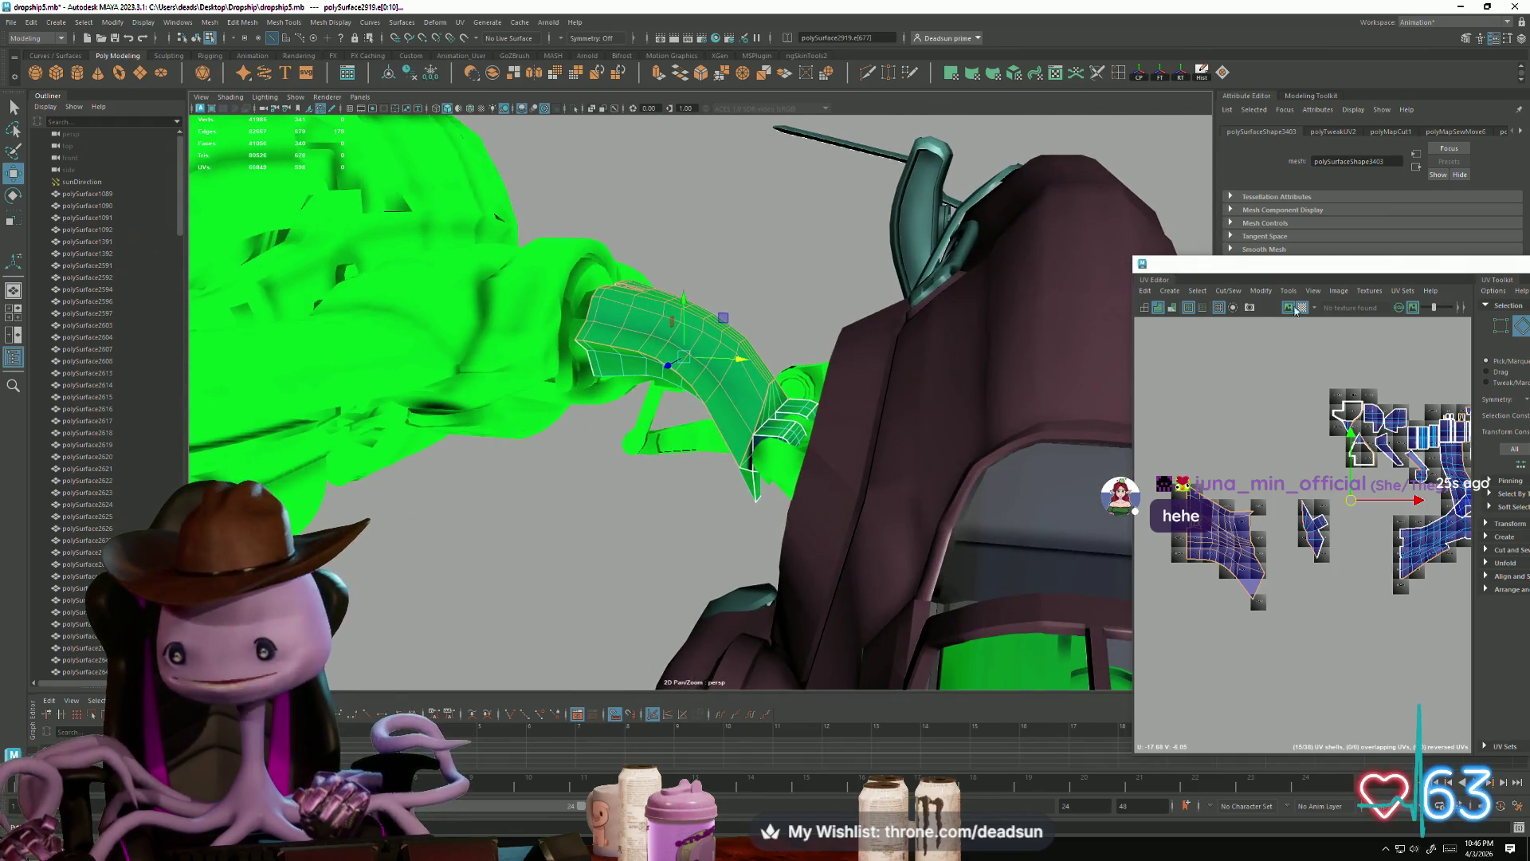
# Step: Apply a planar UV projection to the green arm piece from the Planar options
pyautogui.click(1261, 293)
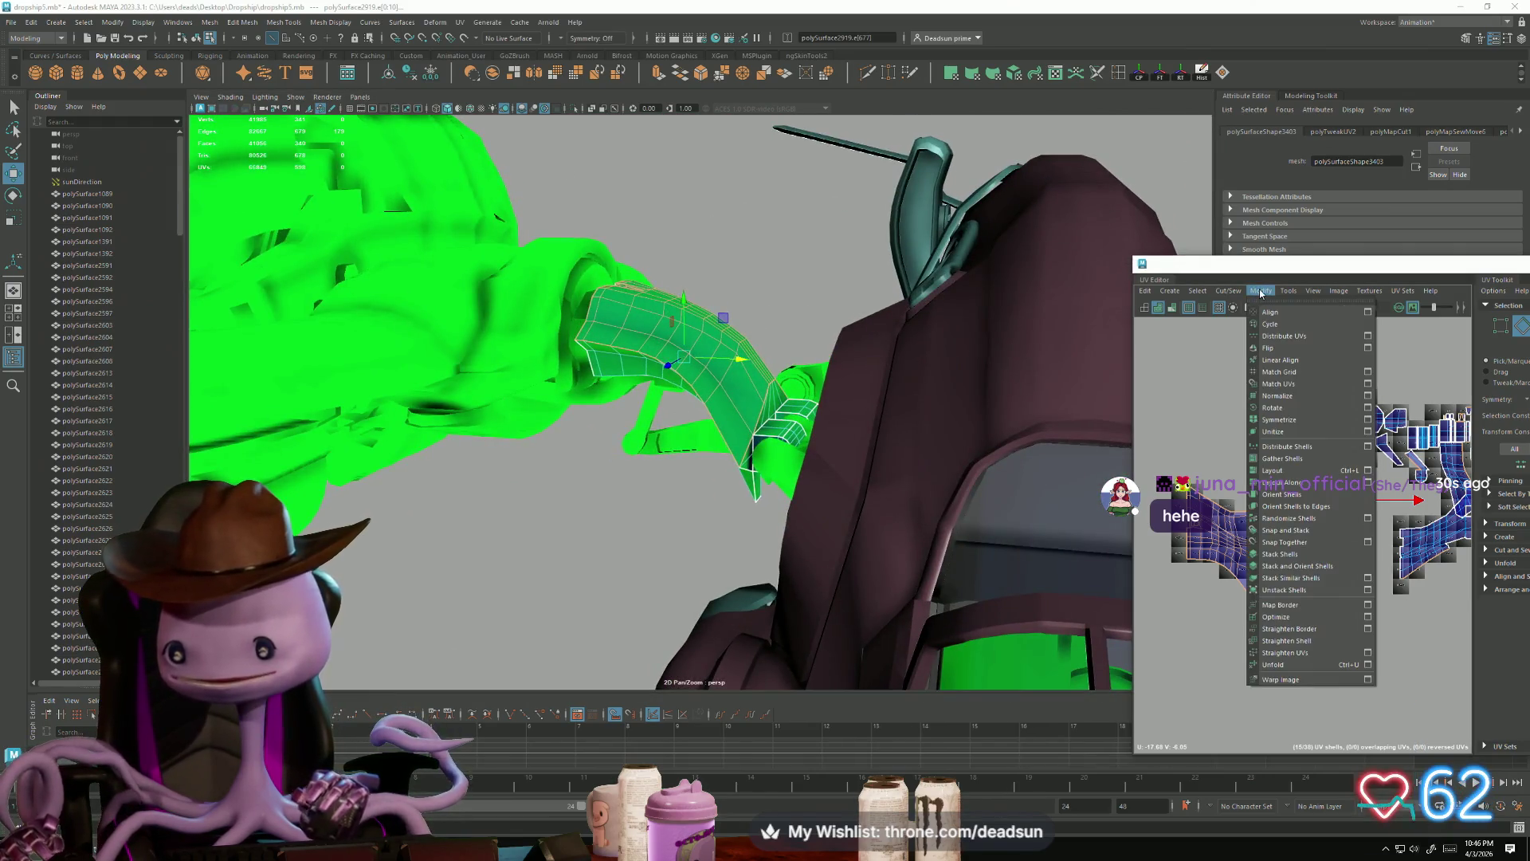
pyautogui.click(1198, 291)
pyautogui.moveTo(1169, 293)
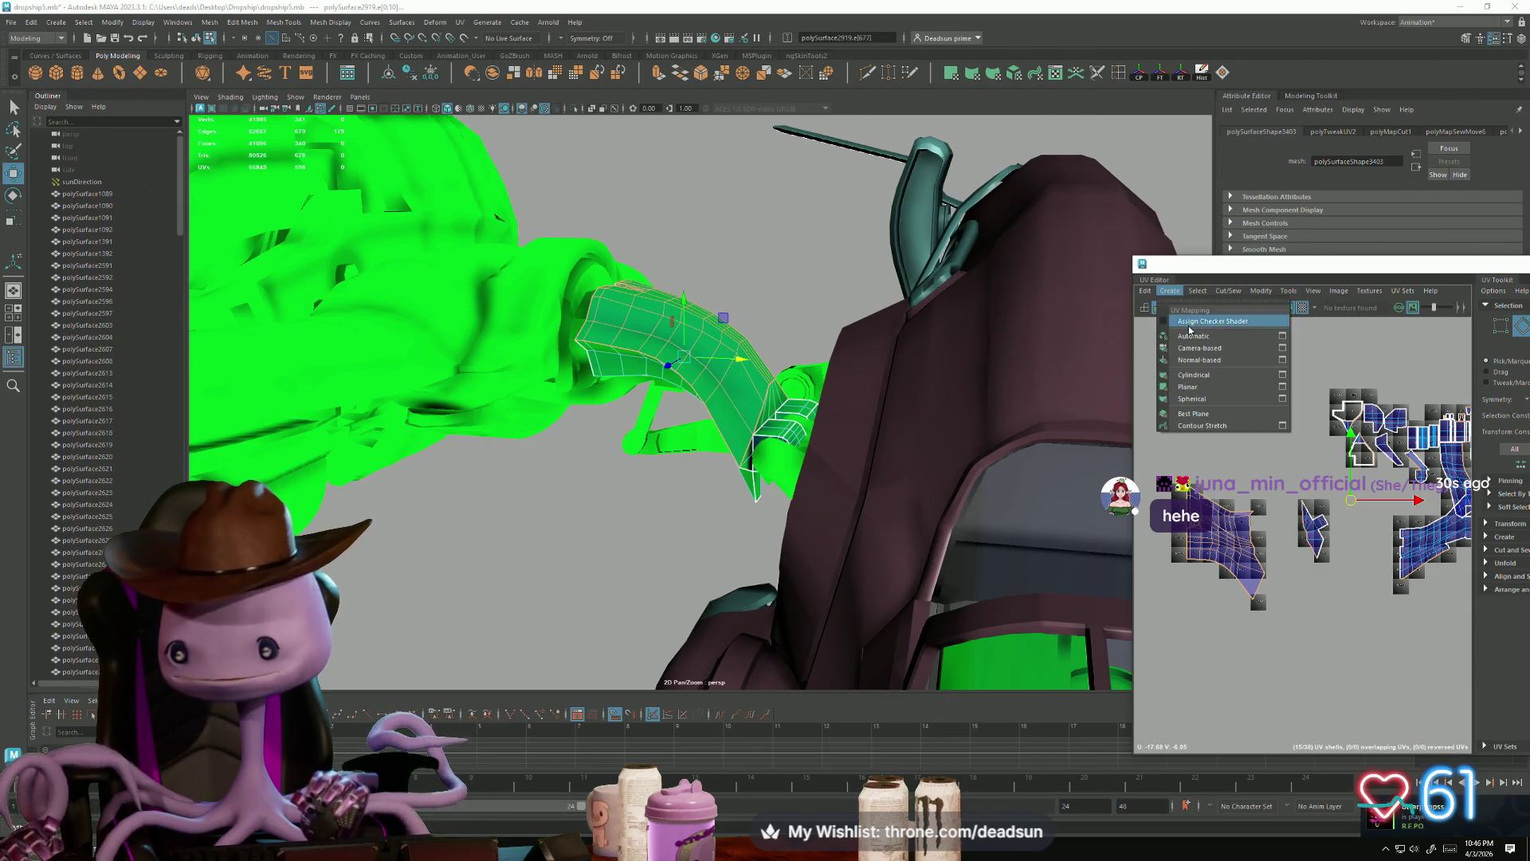
pyautogui.click(1283, 387)
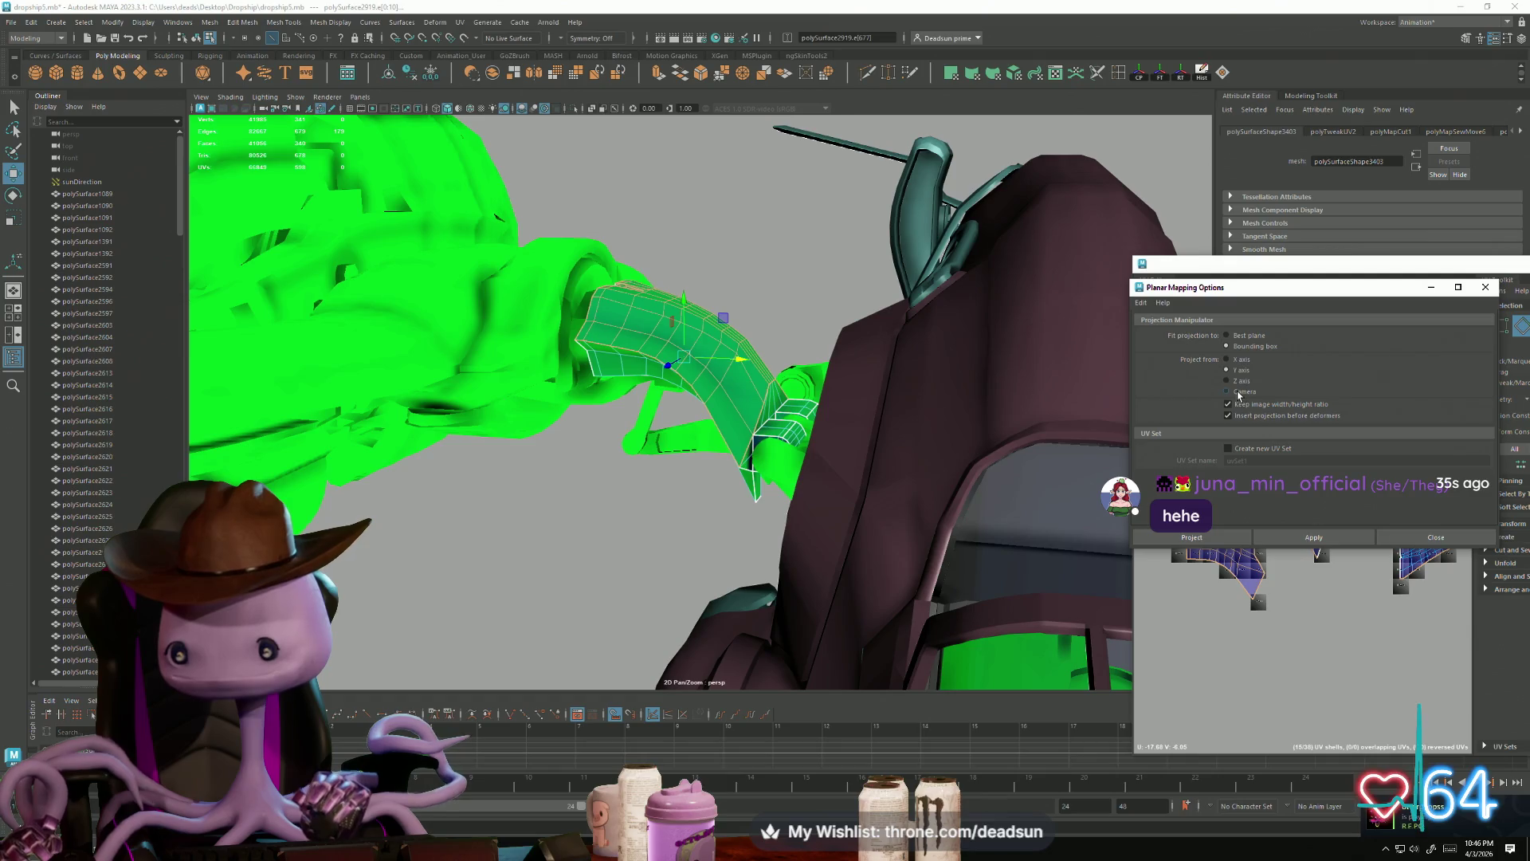
pyautogui.click(1313, 537)
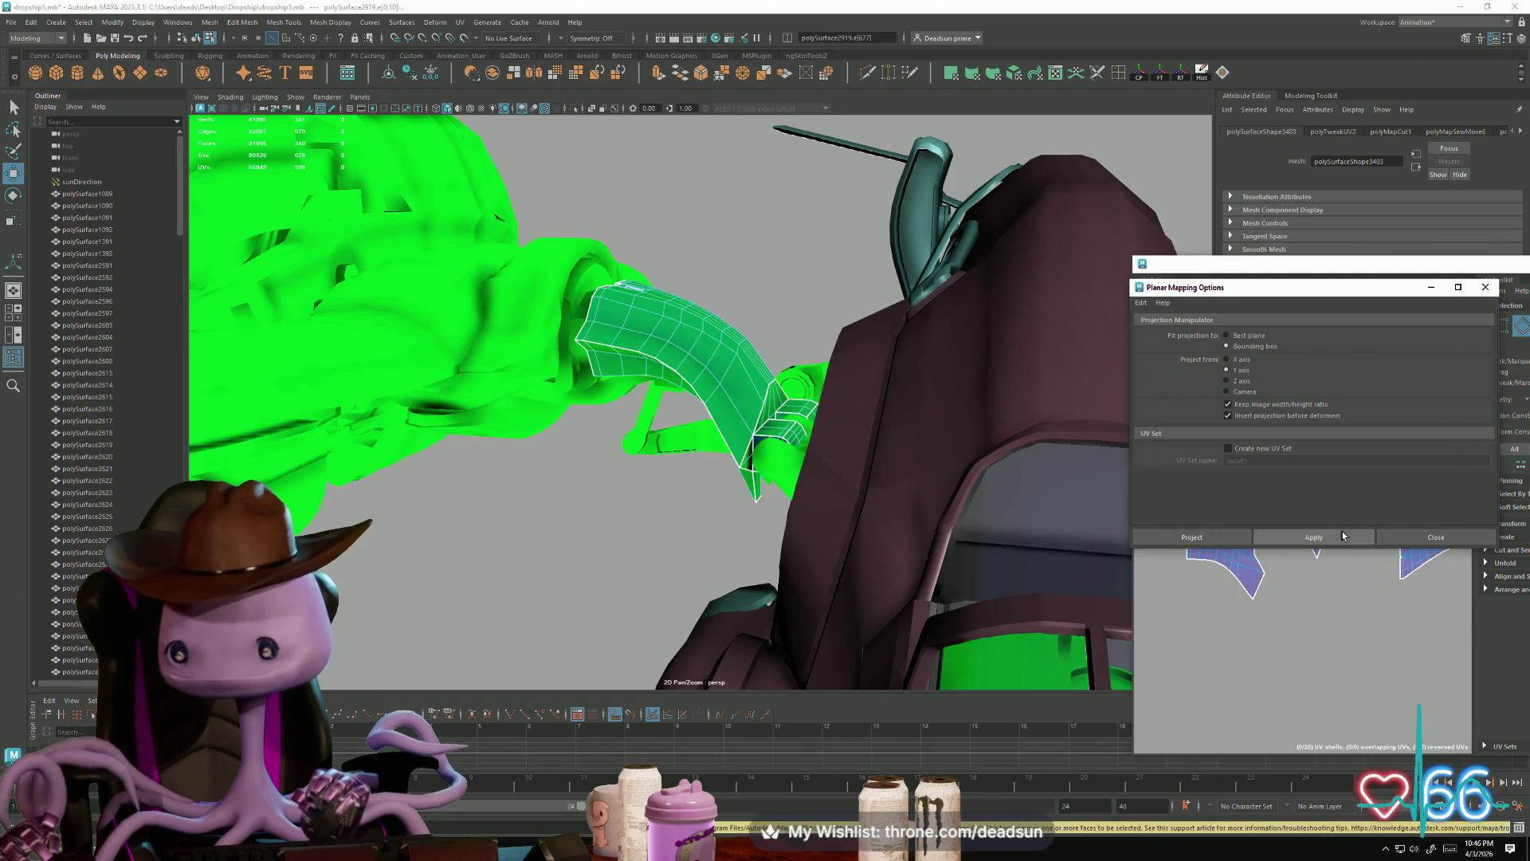
pyautogui.moveTo(1393, 298); pyautogui.dragTo(1269, 626)
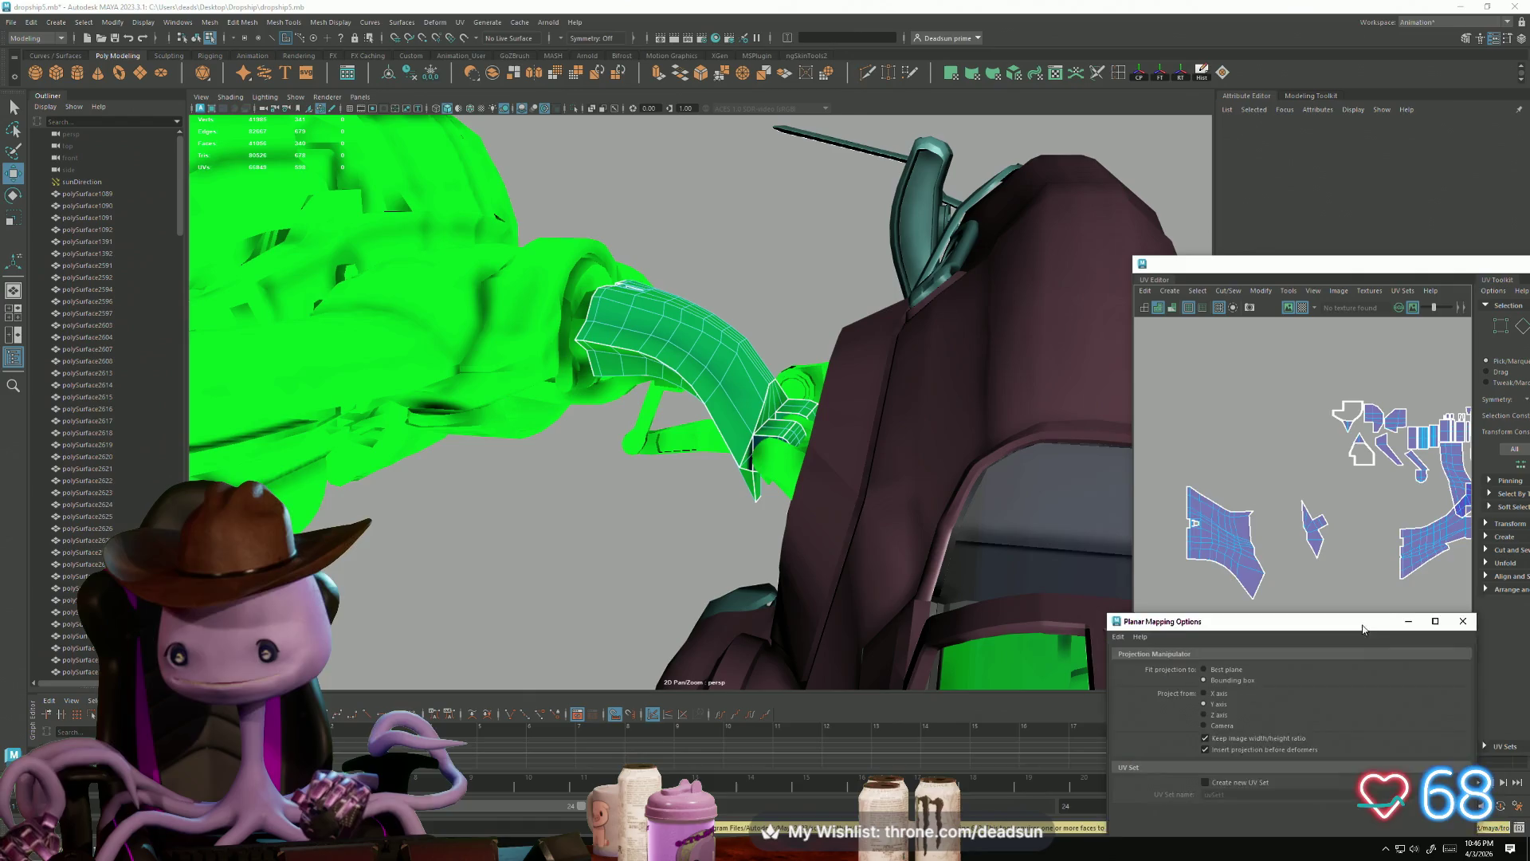
pyautogui.scroll(3, 1315, 447)
pyautogui.keyDown('alt'); pyautogui.moveTo(1228, 415); pyautogui.dragTo(1388, 467, button='middle'); pyautogui.keyUp('alt')
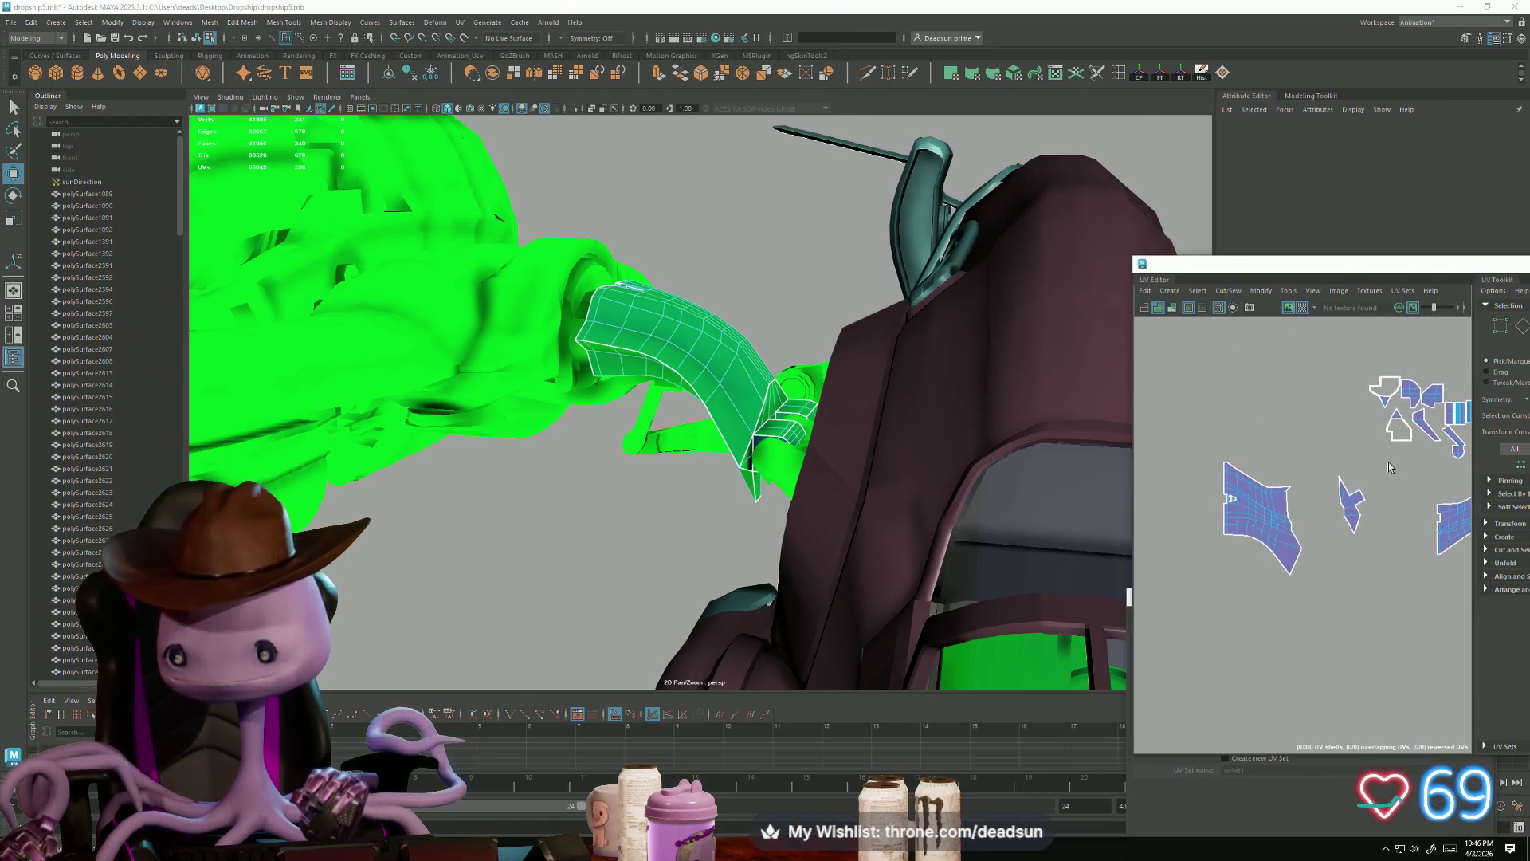
# Step: Select the left UV shell and apply the planar projection to it again
pyautogui.click(1283, 510)
pyautogui.scroll(-1, 1275, 494)
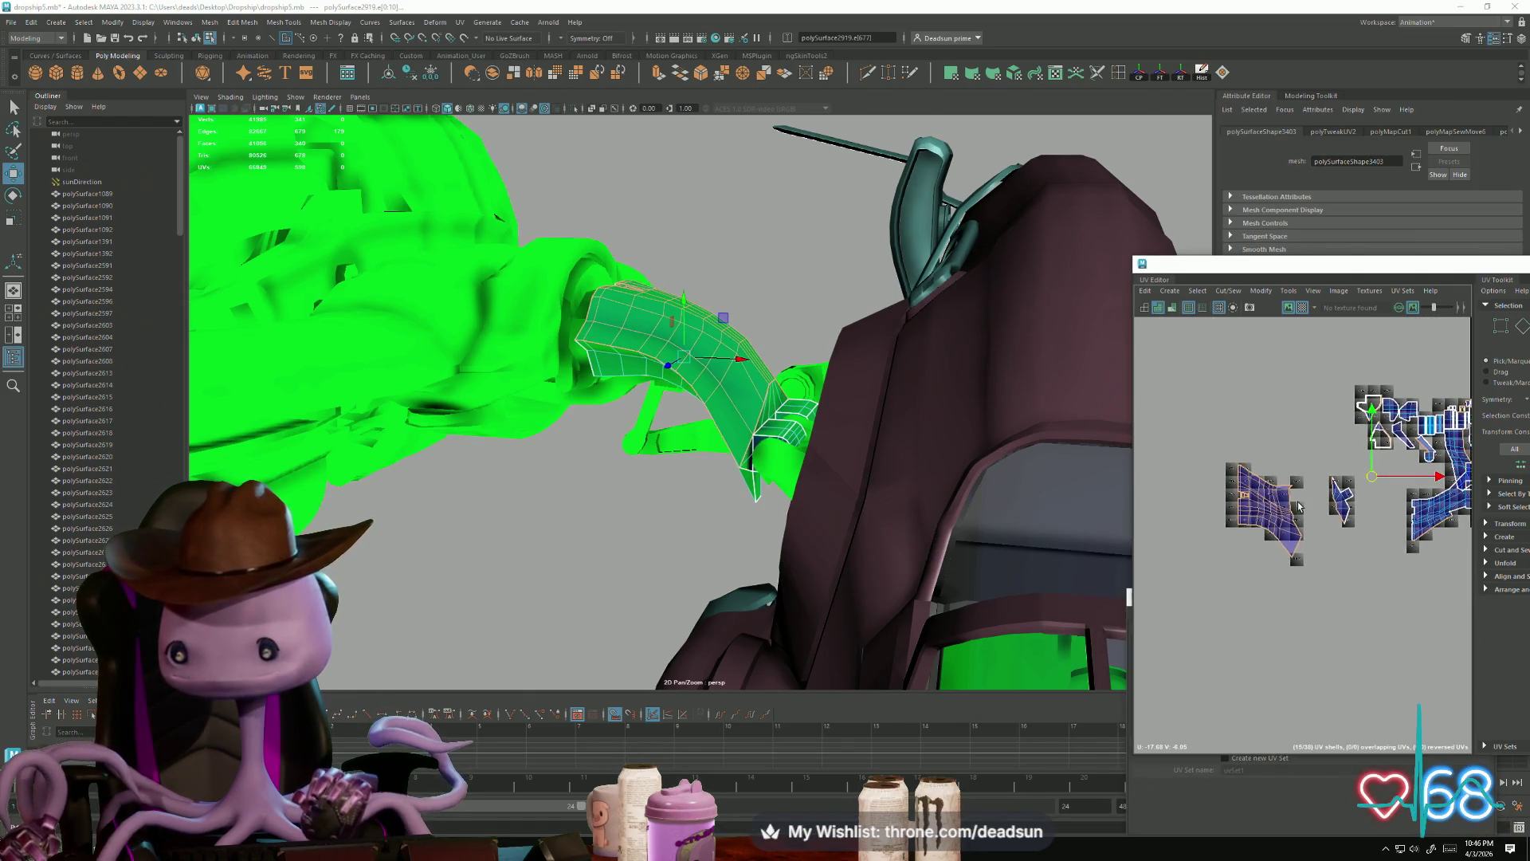
pyautogui.click(1220, 439)
pyautogui.moveTo(1310, 590); pyautogui.dragTo(1311, 592)
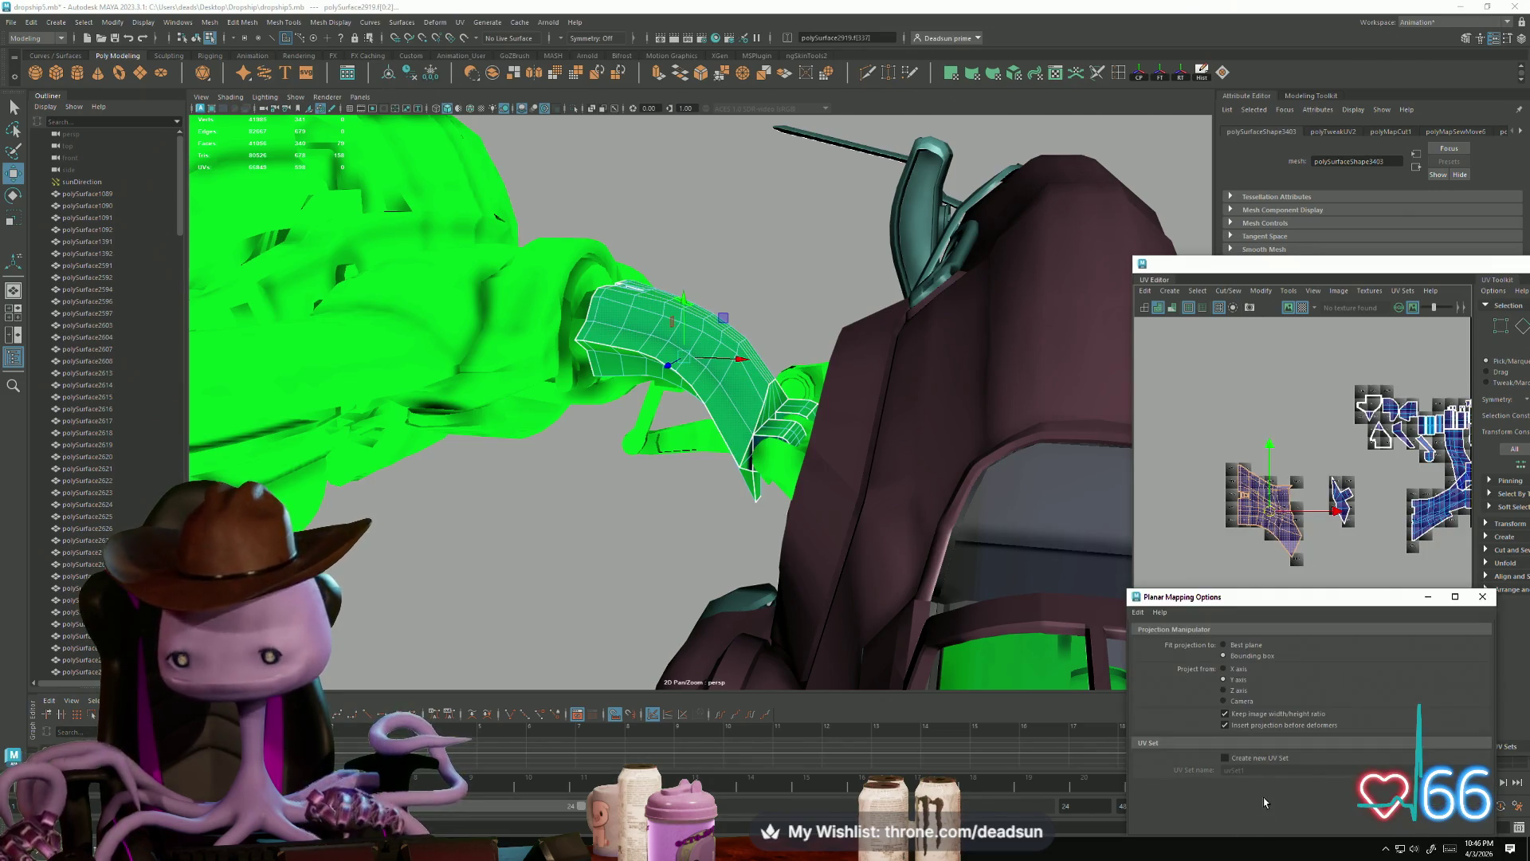
pyautogui.moveTo(1110, 542); pyautogui.dragTo(937, 469)
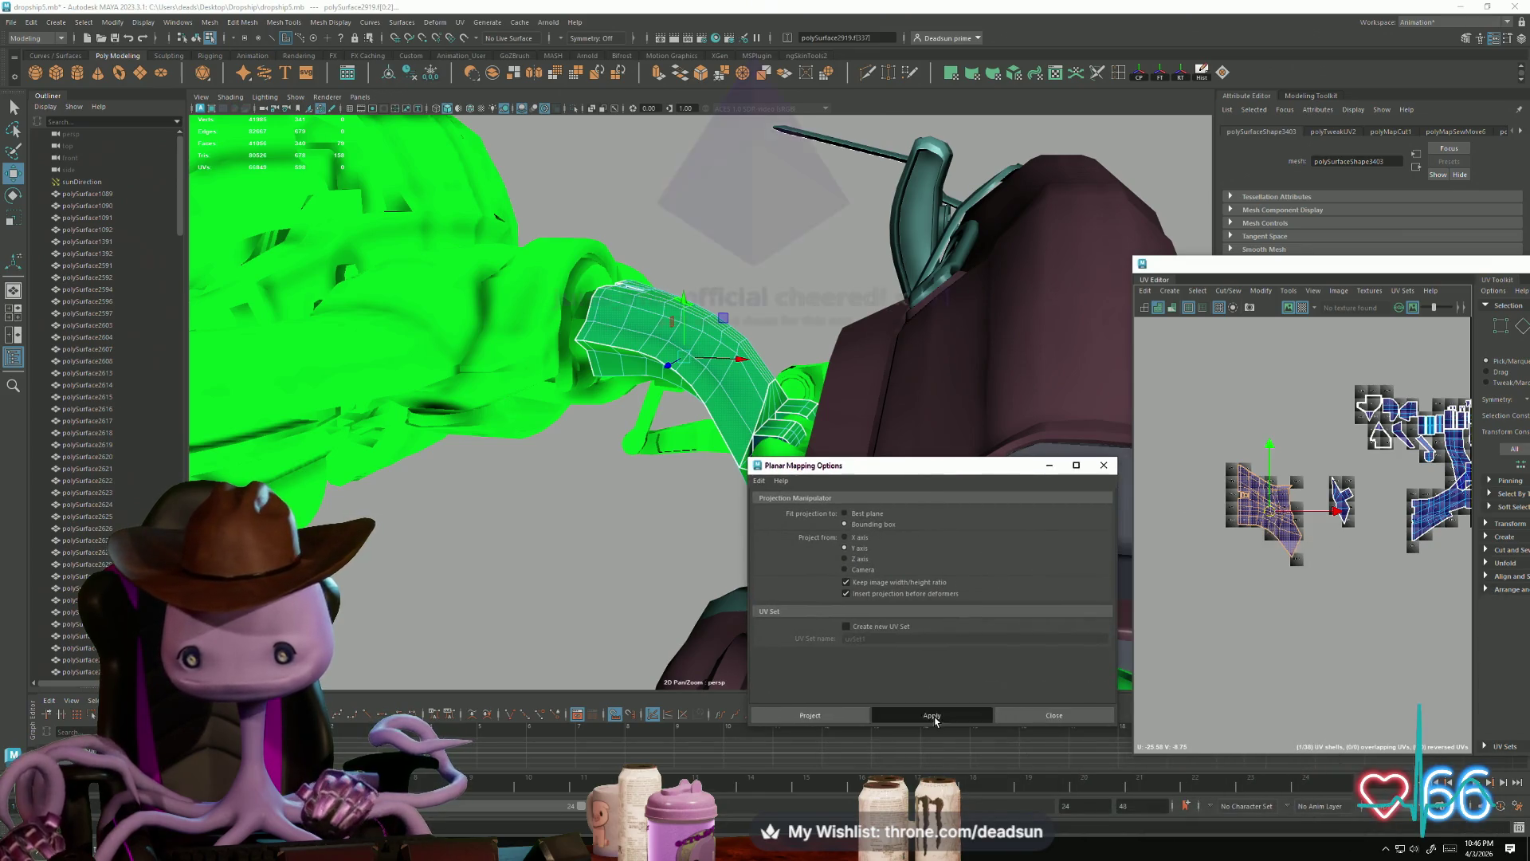
pyautogui.click(933, 714)
pyautogui.scroll(-2, 1329, 572)
pyautogui.keyDown('alt'); pyautogui.moveTo(1328, 573); pyautogui.dragTo(1321, 567, button='middle'); pyautogui.keyUp('alt')
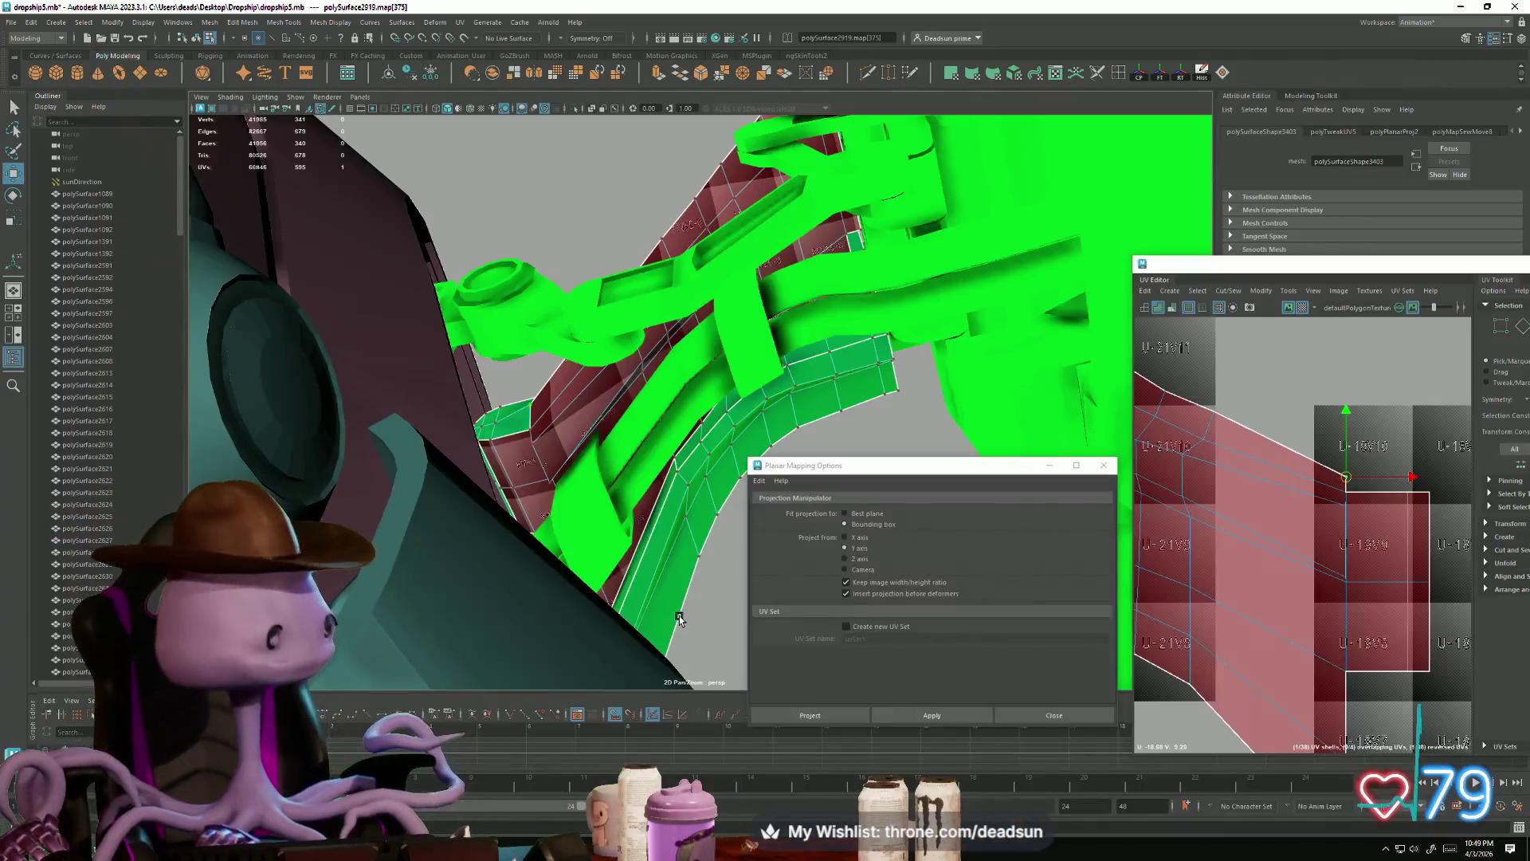
# Step: Raise the red shell's edge UV points slightly upward to straighten the edge
pyautogui.moveTo(660, 463)
pyautogui.keyDown('alt'); pyautogui.mouseDown()
pyautogui.moveTo(619, 560)
pyautogui.moveTo(550, 607)
pyautogui.mouseUp(); pyautogui.keyUp('alt')
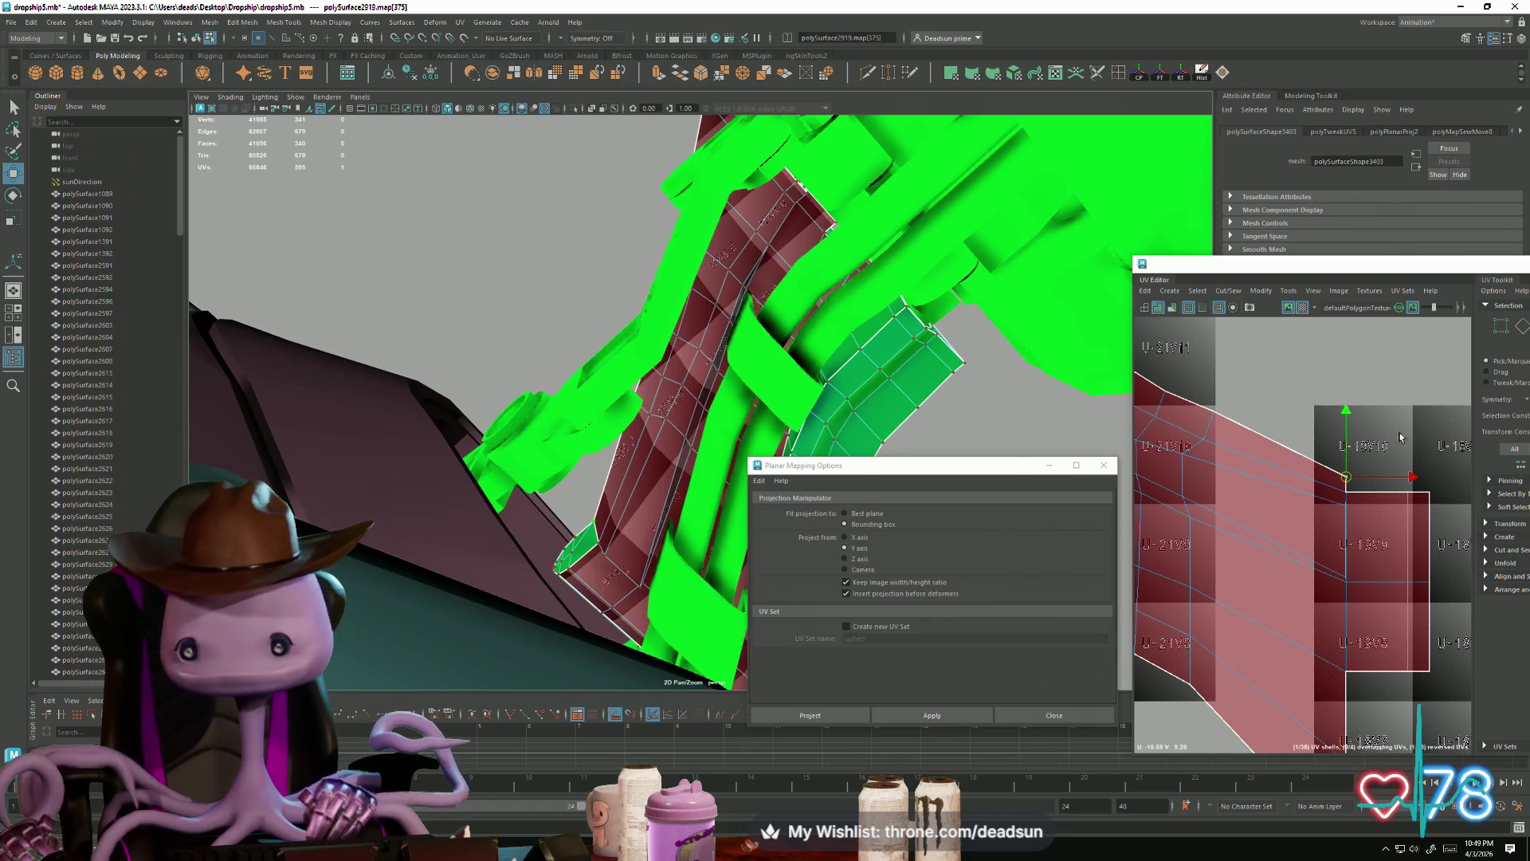
pyautogui.moveTo(1344, 416); pyautogui.dragTo(1341, 399)
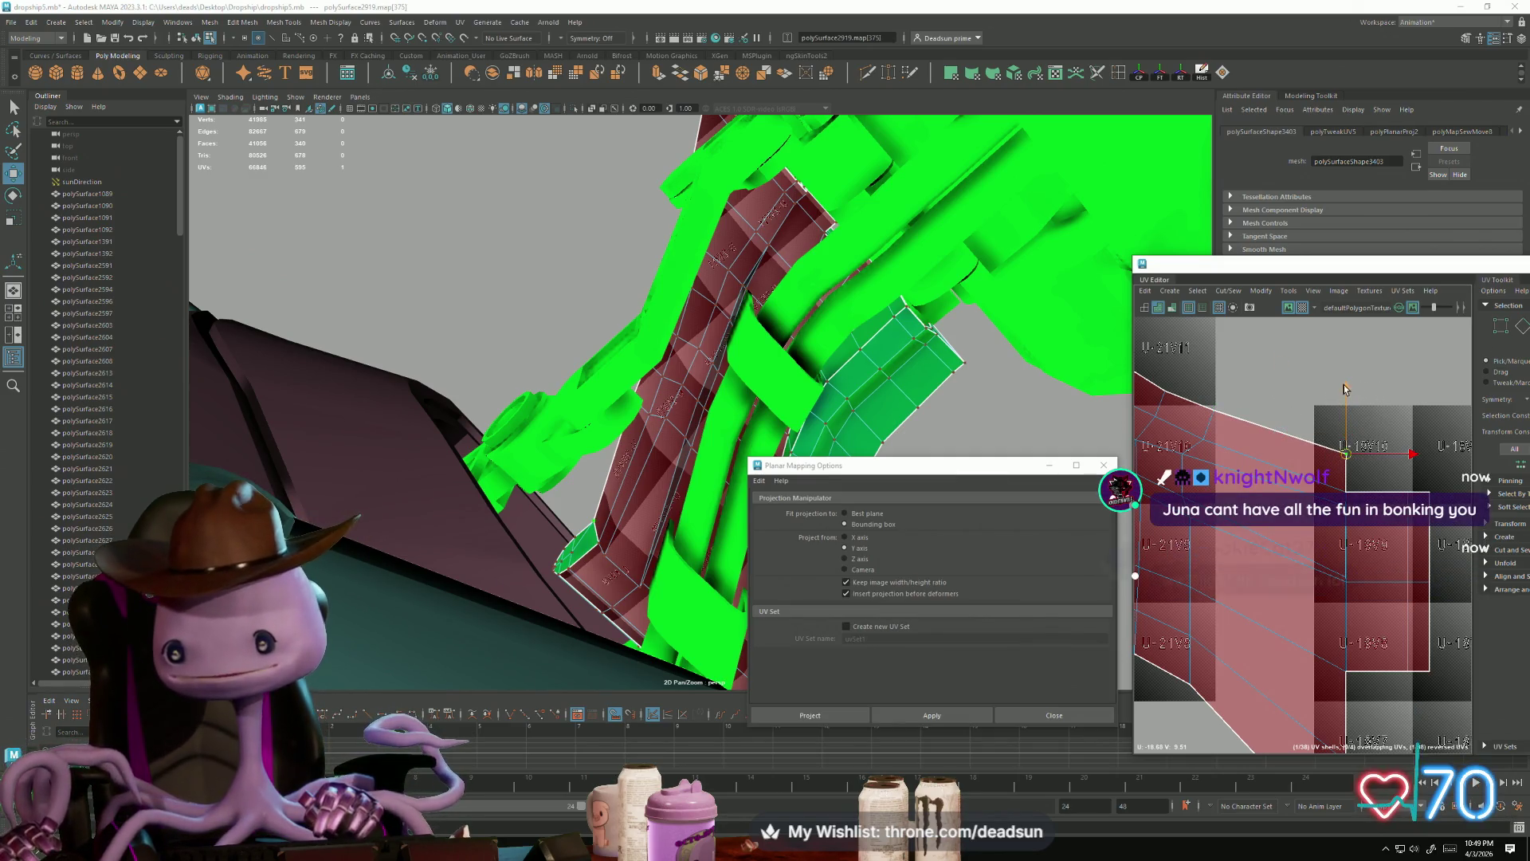
pyautogui.moveTo(1345, 389); pyautogui.dragTo(1345, 380)
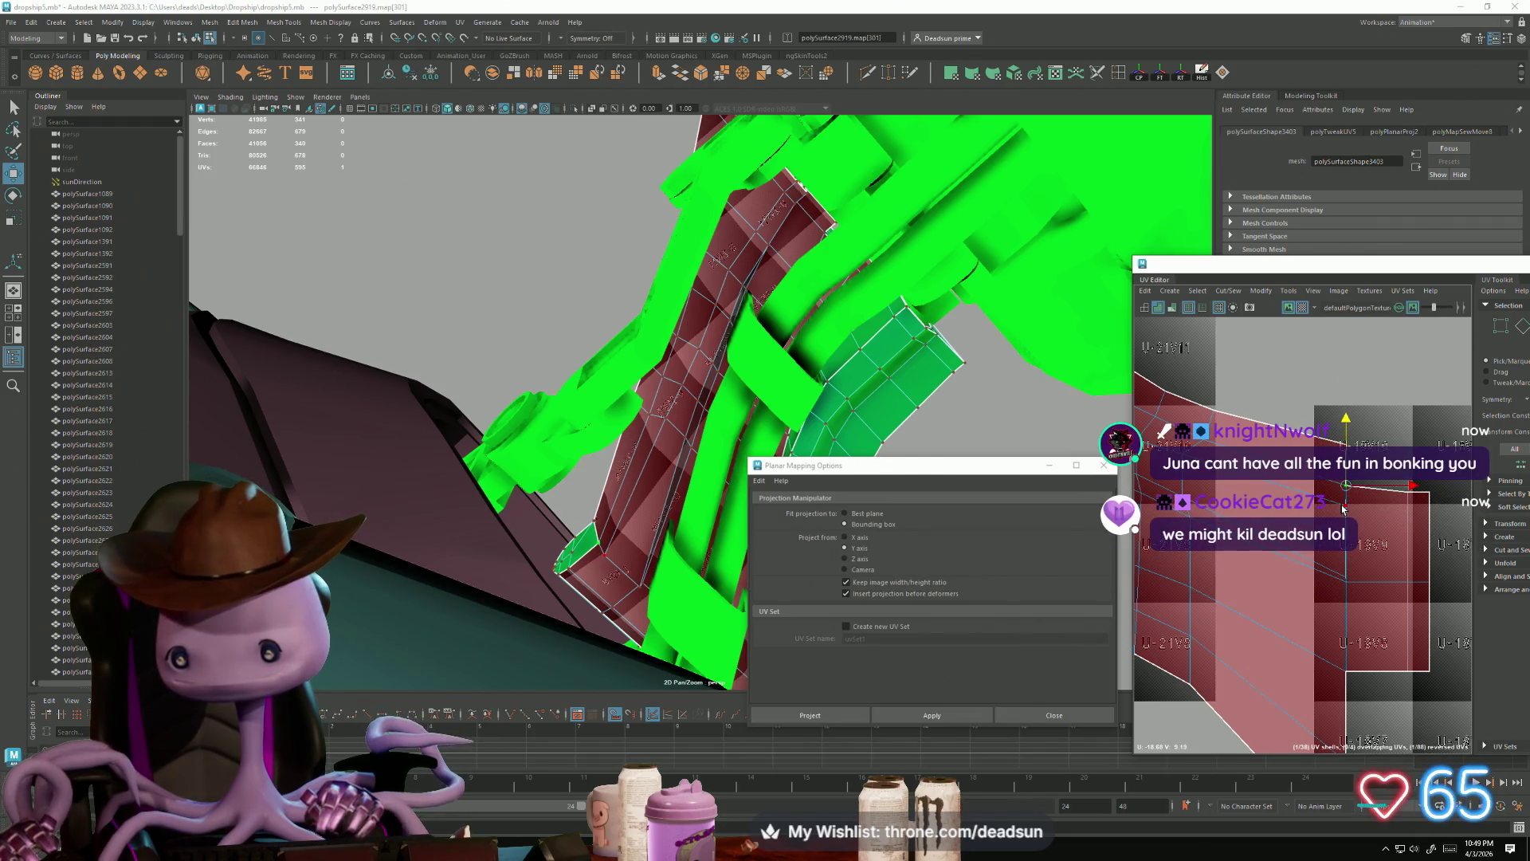
pyautogui.keyDown('shift'); pyautogui.click(1345, 579); pyautogui.keyUp('shift')
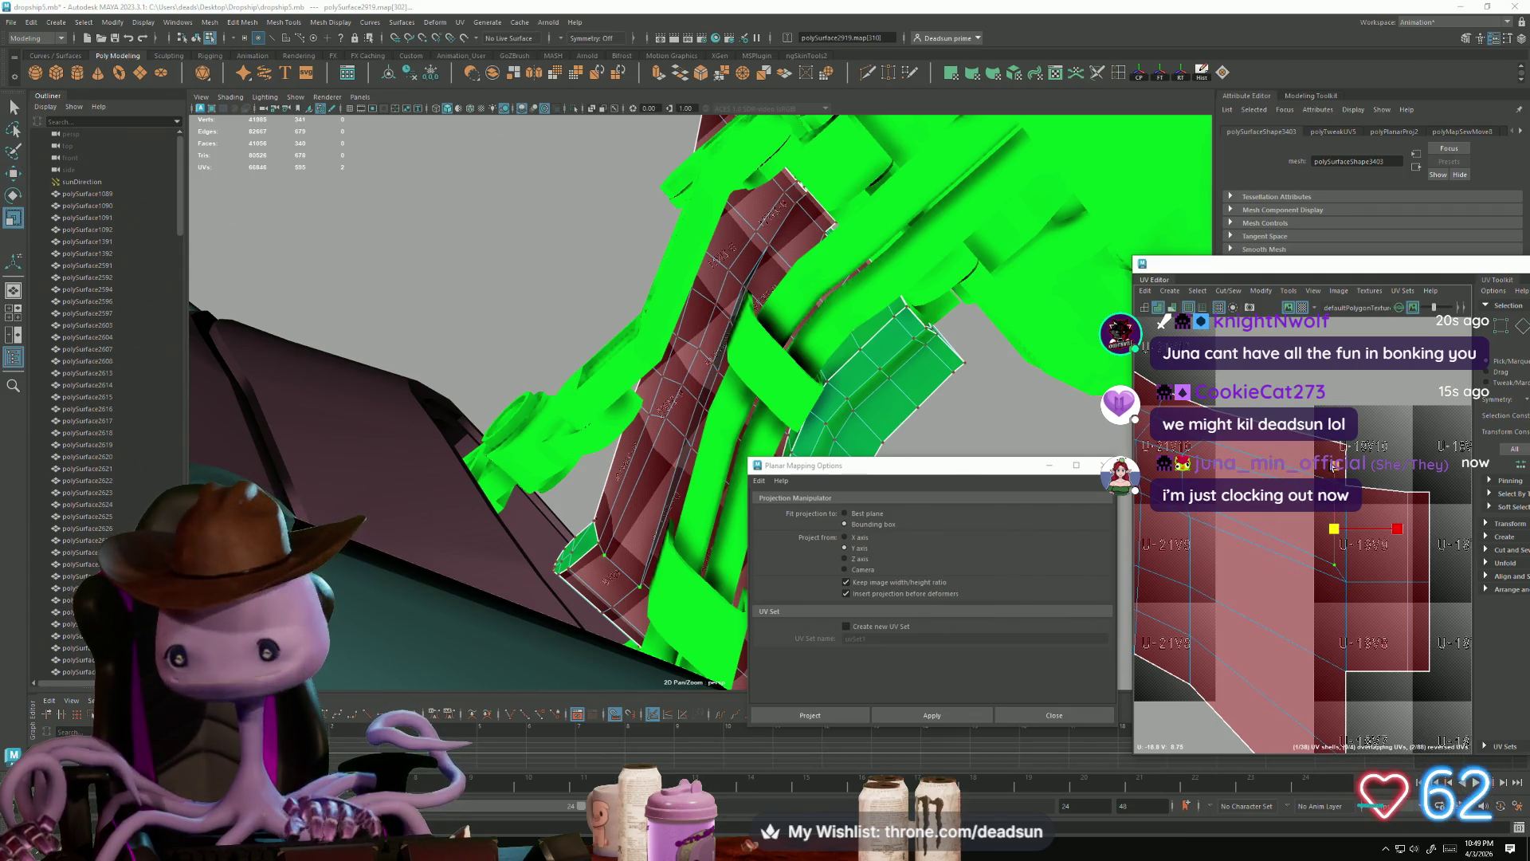
# Step: Pan to the neighbouring UDIM tiles and select the next shell's UVs
pyautogui.keyDown('alt'); pyautogui.moveTo(1343, 679); pyautogui.dragTo(1355, 606, button='middle'); pyautogui.keyUp('alt')
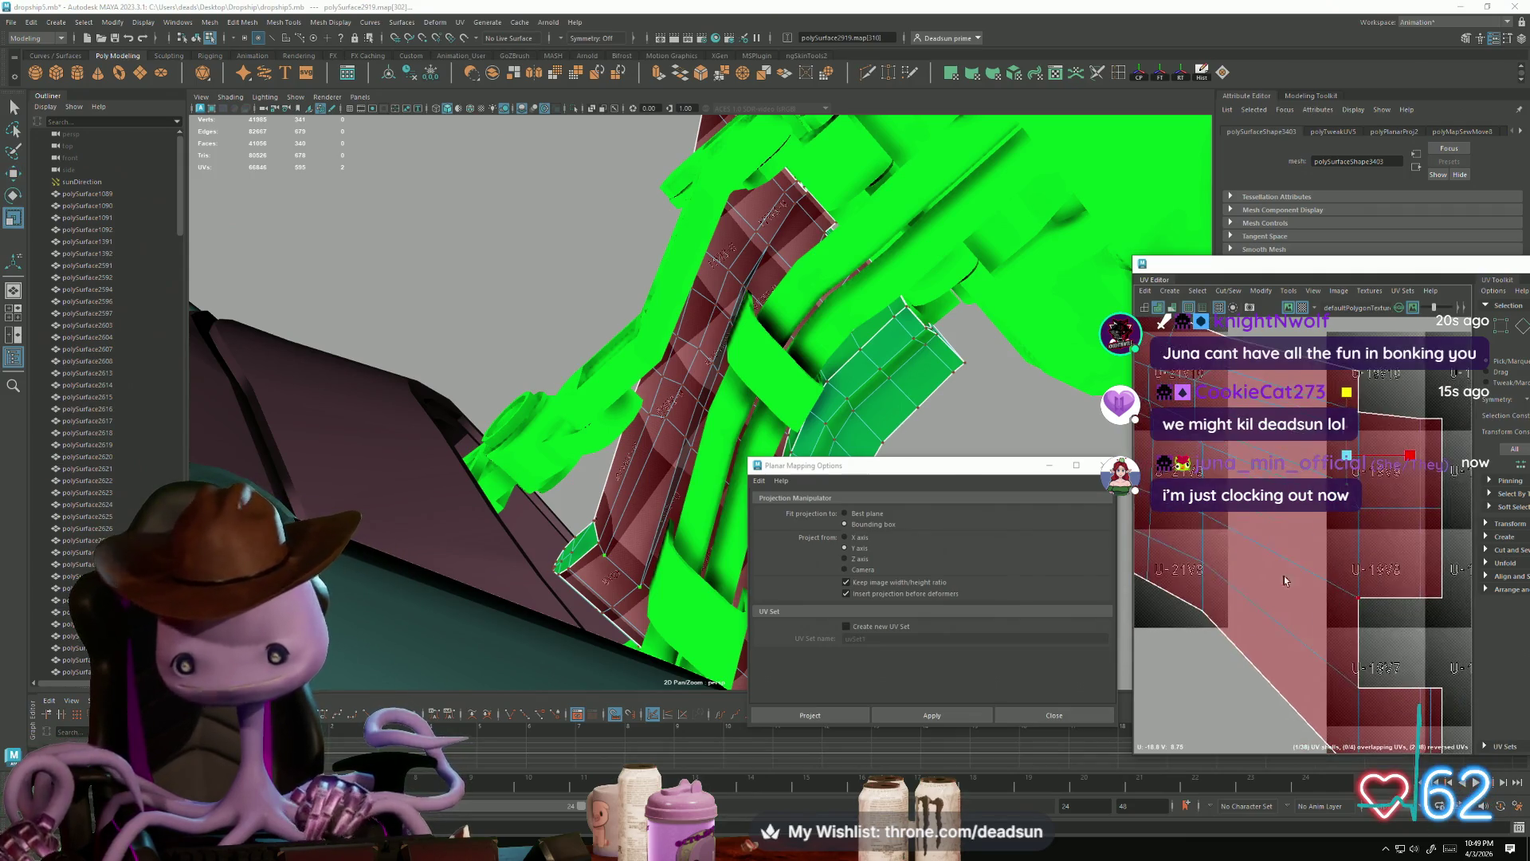
pyautogui.moveTo(916, 558)
pyautogui.keyDown('alt'); pyautogui.mouseDown()
pyautogui.moveTo(777, 550)
pyautogui.moveTo(1089, 585)
pyautogui.moveTo(571, 584)
pyautogui.moveTo(1103, 522)
pyautogui.mouseUp(); pyautogui.keyUp('alt')
pyautogui.moveTo(1156, 542)
pyautogui.keyDown('alt'); pyautogui.mouseDown(button='middle')
pyautogui.moveTo(1305, 584)
pyautogui.moveTo(1253, 483)
pyautogui.mouseUp(button='middle'); pyautogui.keyUp('alt')
pyautogui.scroll(-5, 1304, 583)
pyautogui.rightClick(1253, 483)
pyautogui.click(1304, 483)
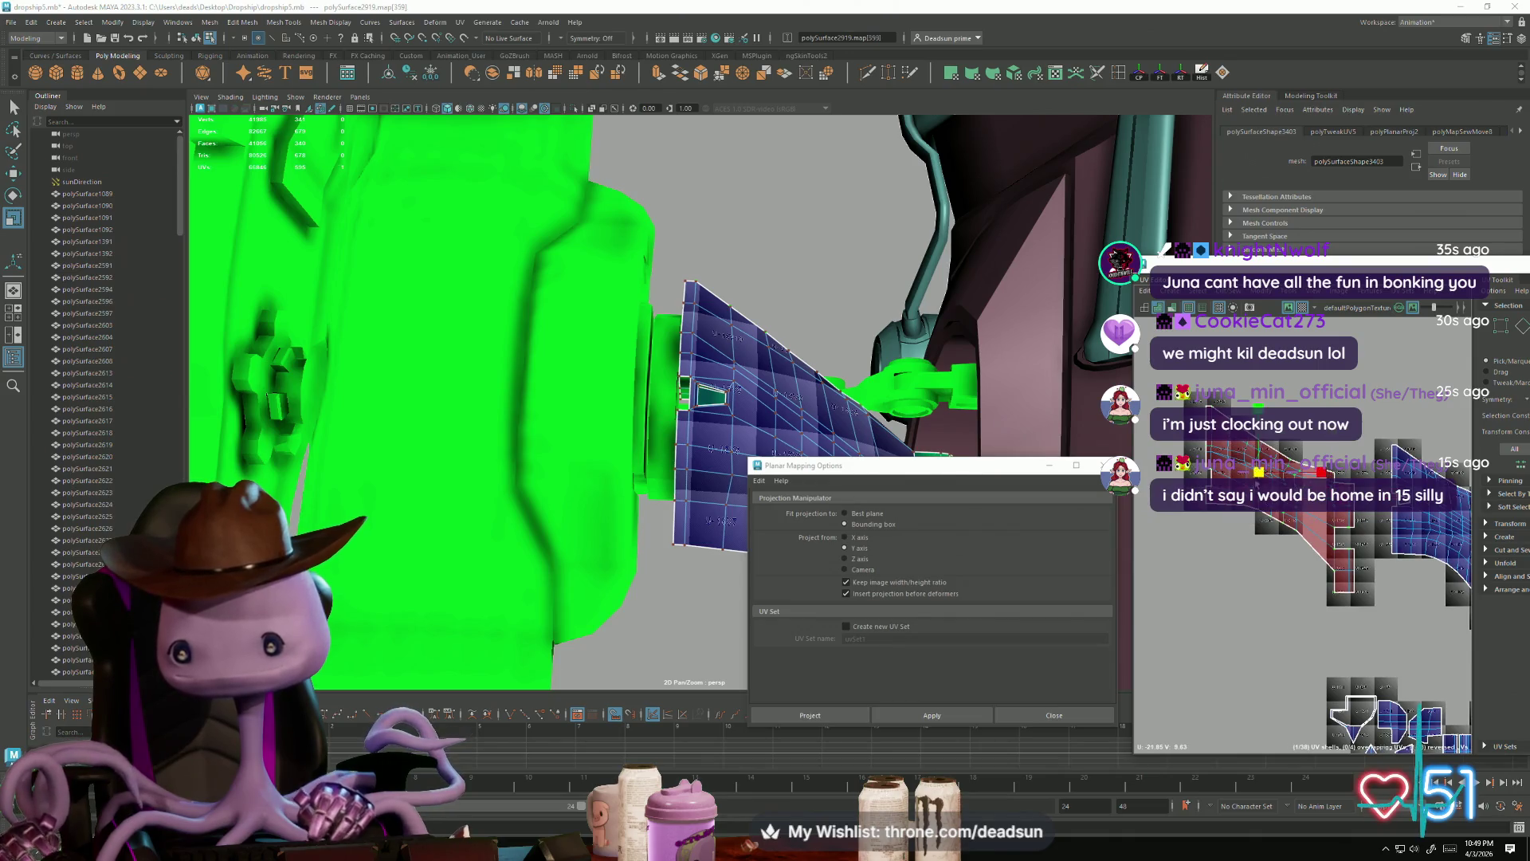
# Step: Flip the selected UV shell and frame it in the UV view
pyautogui.click(1265, 291)
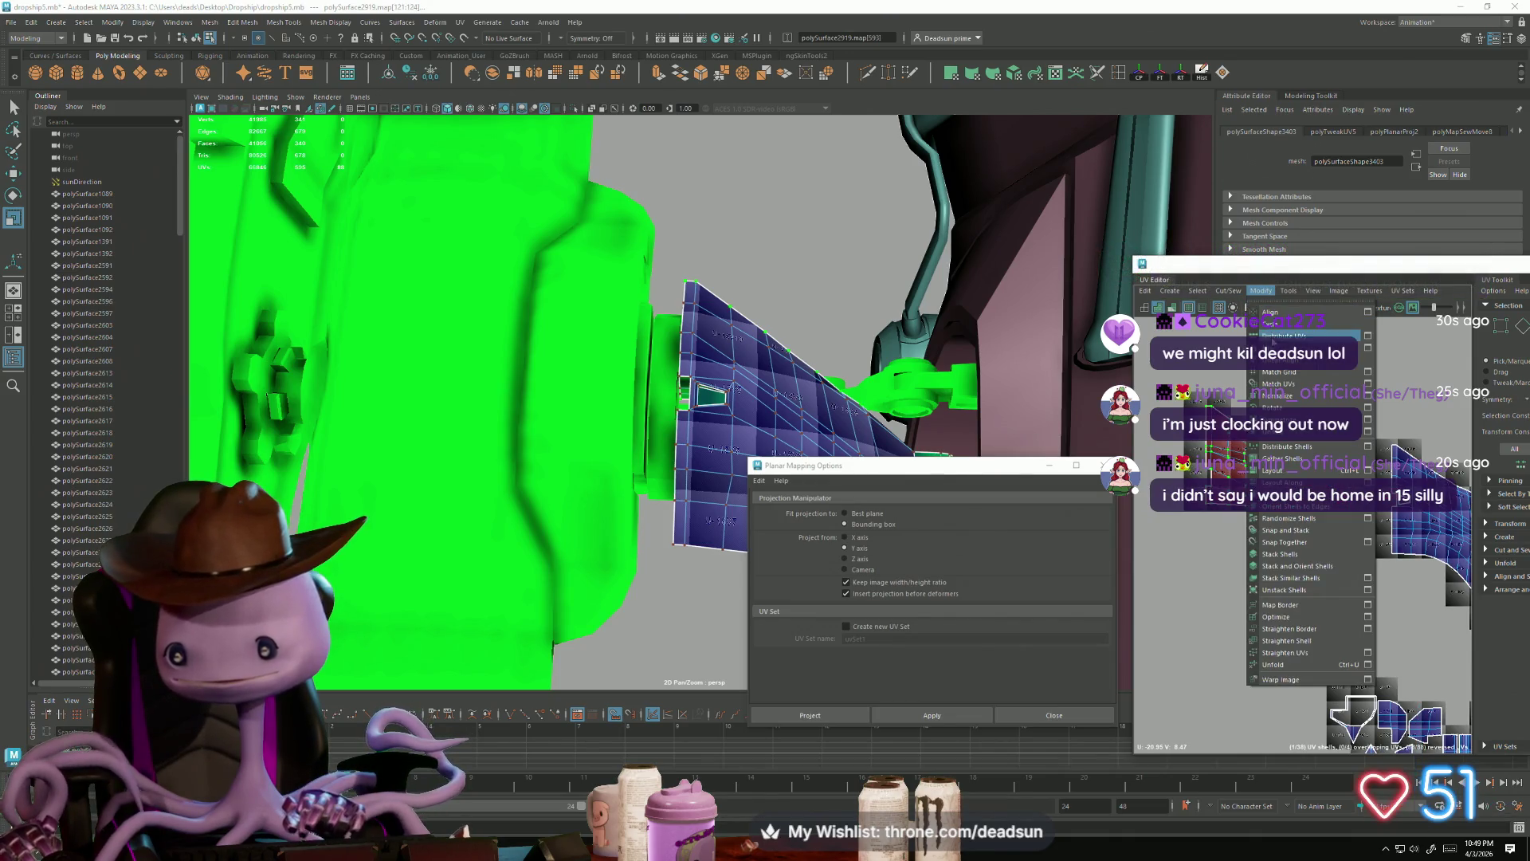
pyautogui.click(1275, 347)
pyautogui.press('f')
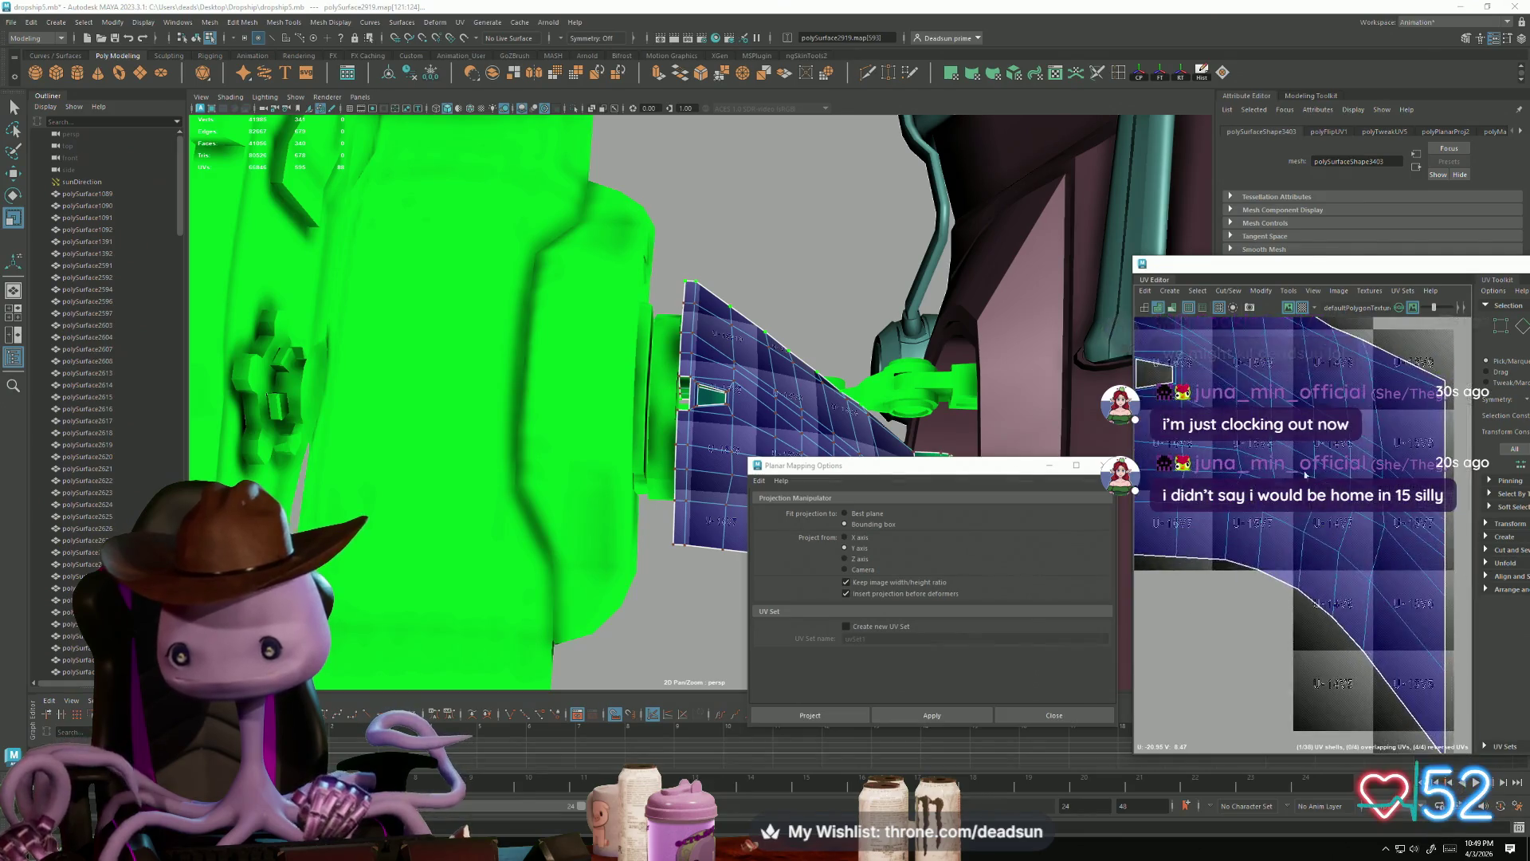
pyautogui.scroll(2, 1303, 510)
# Step: Move and sew the shell along its selected border edges
pyautogui.keyDown('shift'); pyautogui.moveTo(1243, 510); pyautogui.dragTo(1267, 558, button='right'); pyautogui.keyUp('shift')
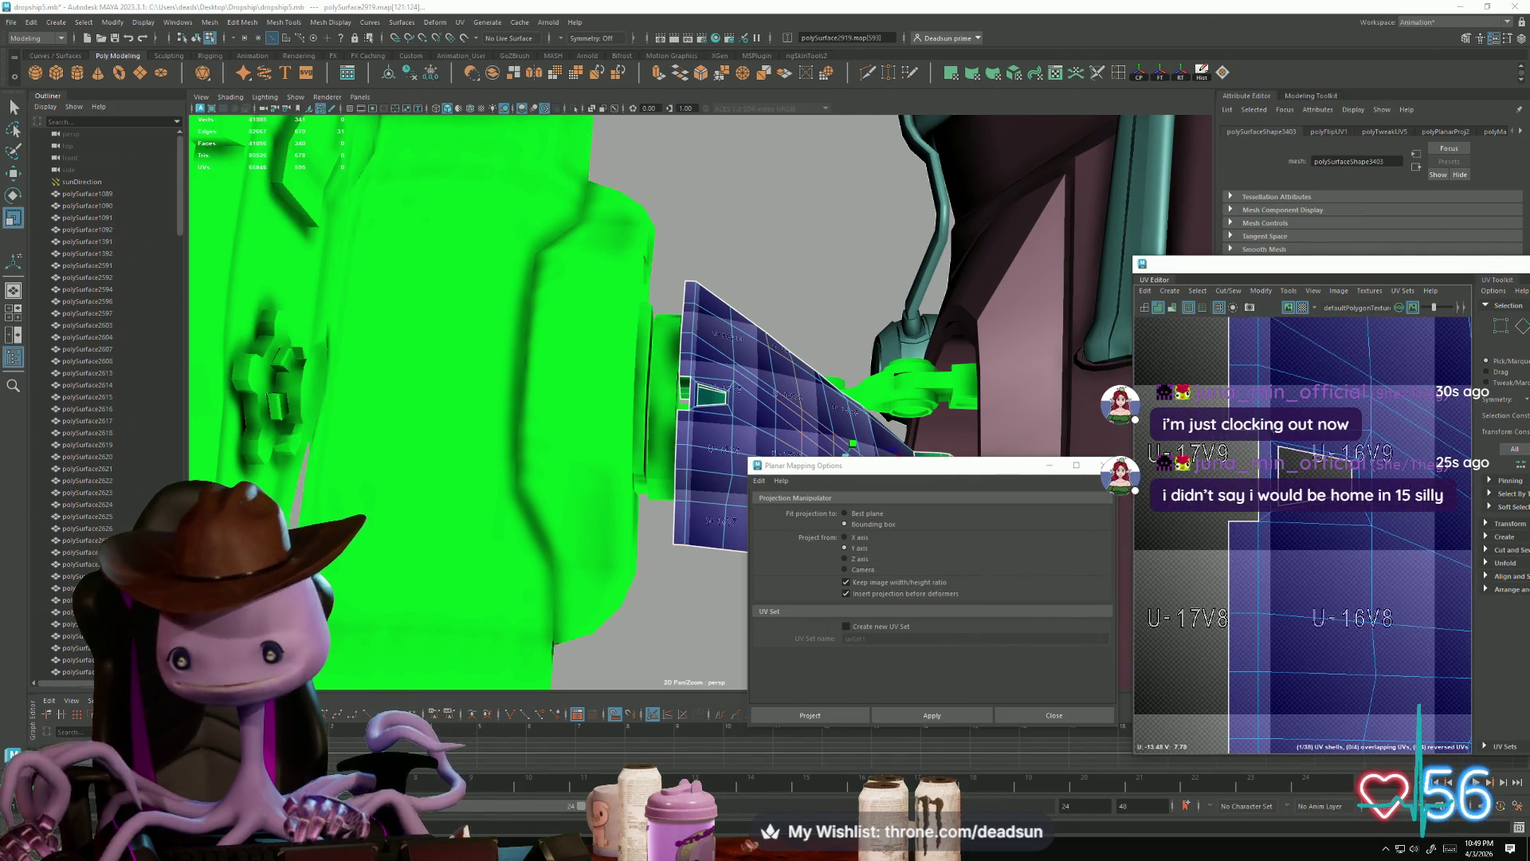
pyautogui.click(1231, 295)
pyautogui.click(1253, 409)
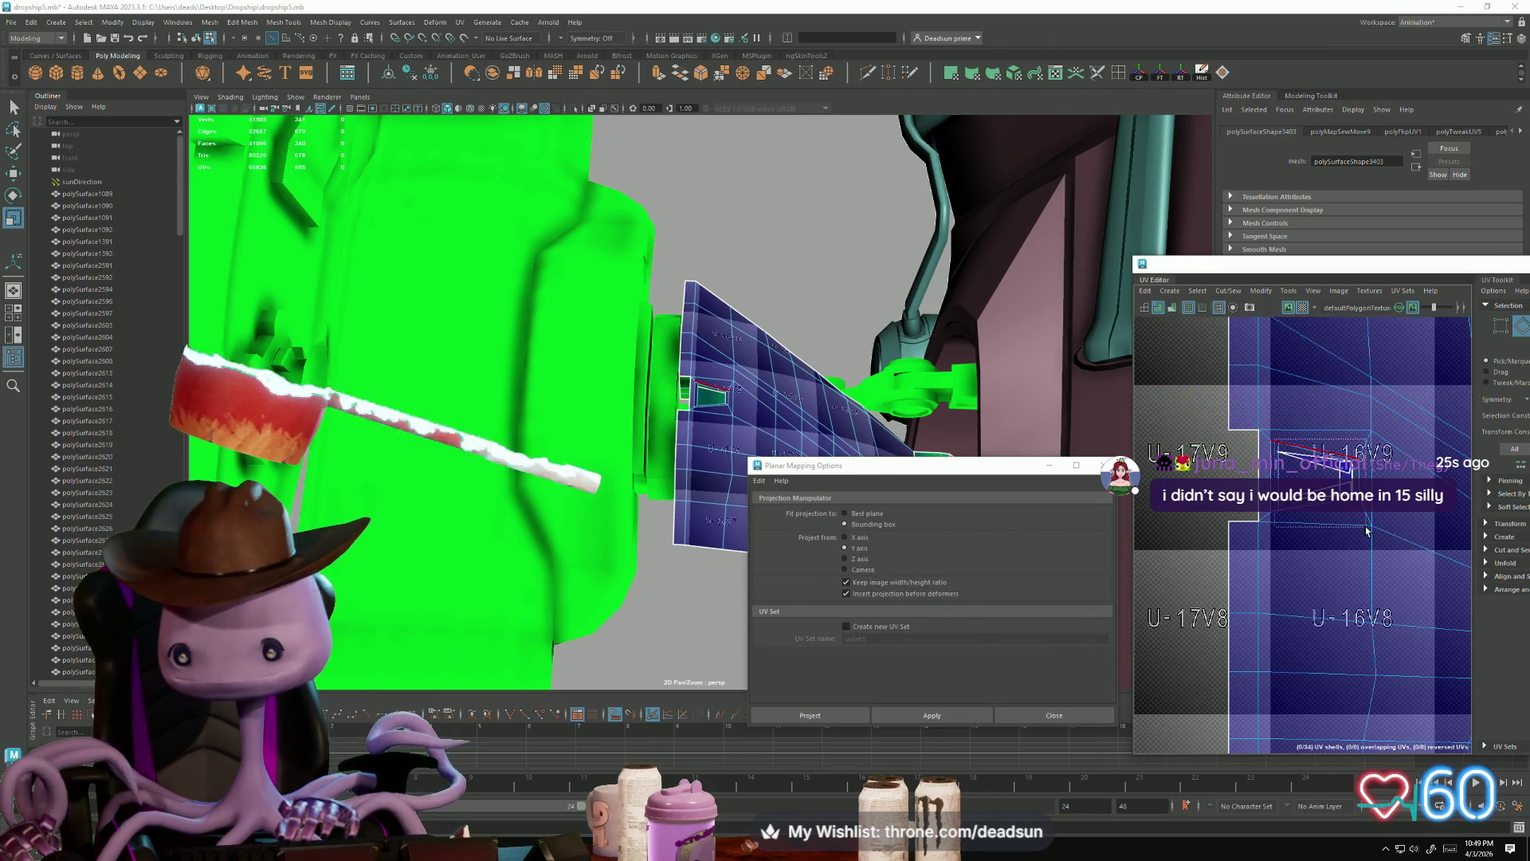
pyautogui.keyDown('shift'); pyautogui.moveTo(1282, 443); pyautogui.dragTo(1307, 520, button='right'); pyautogui.keyUp('shift')
# Step: Select the four faces of the small hull strip in edge mode
pyautogui.rightClick(1312, 476)
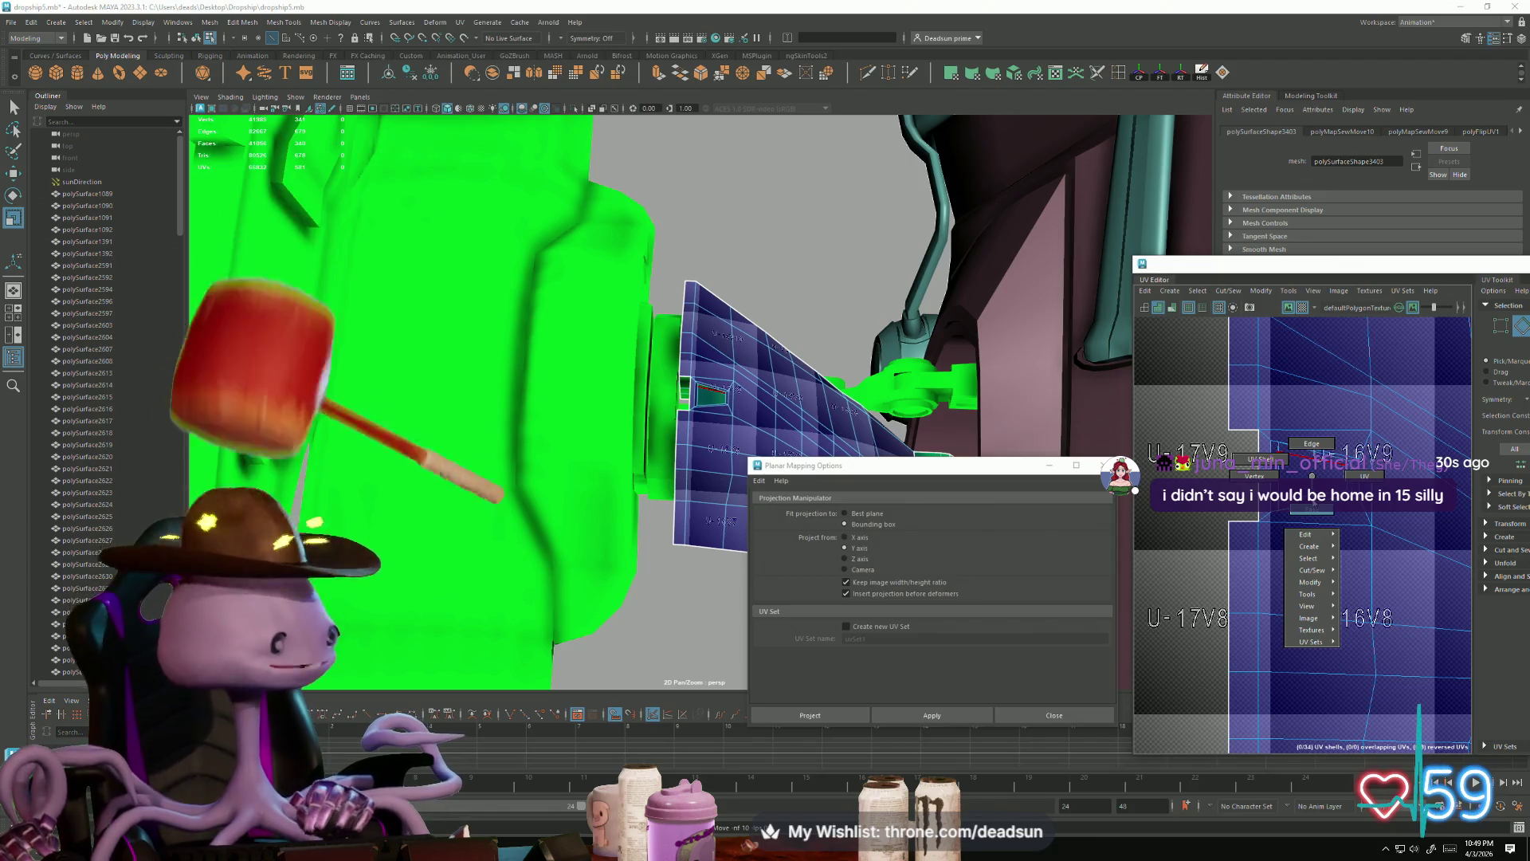
pyautogui.click(1312, 443)
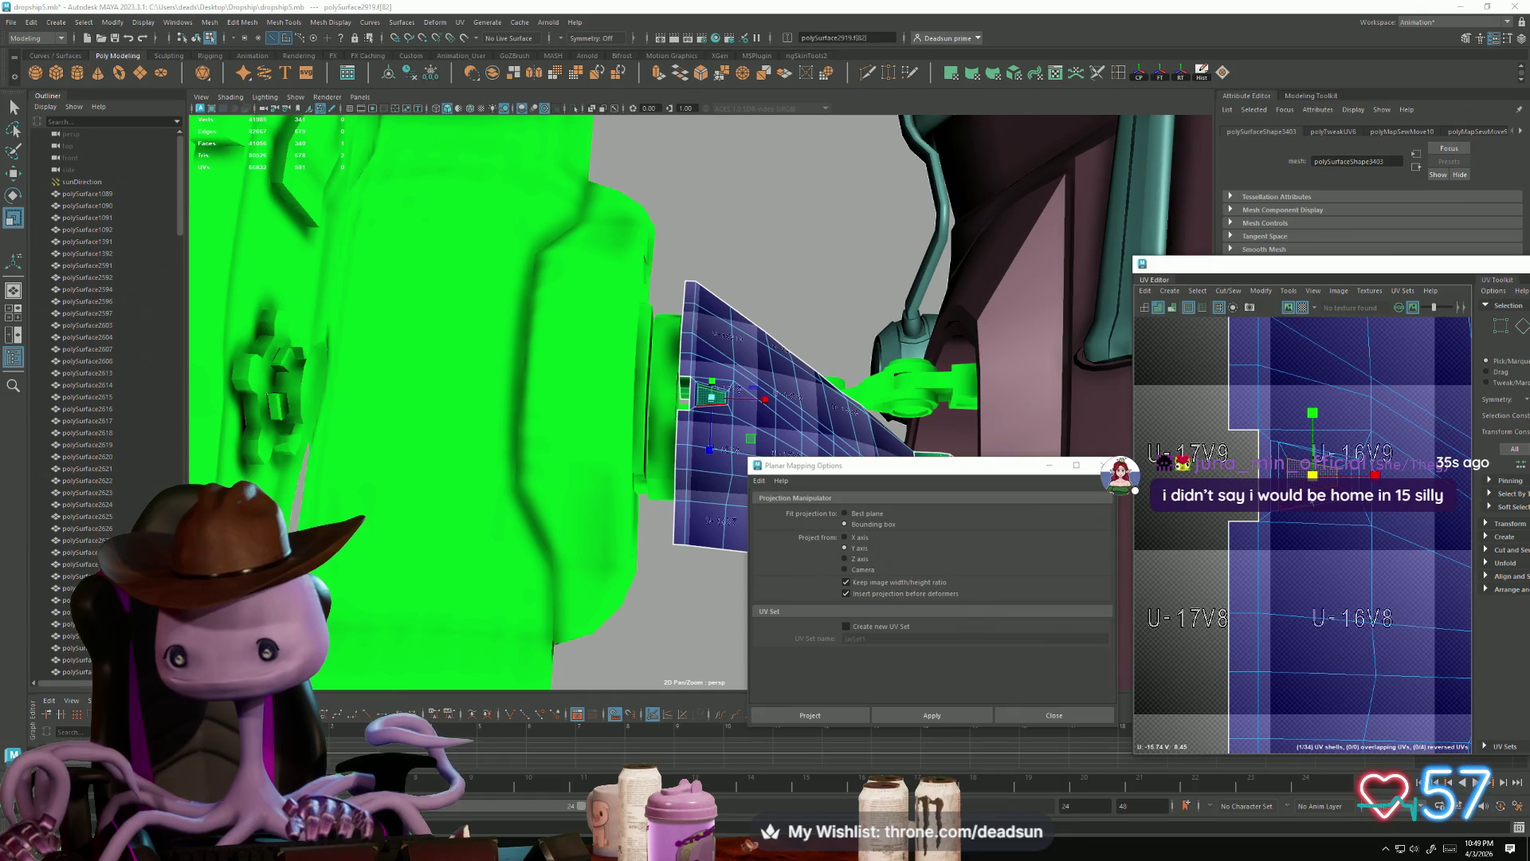
pyautogui.scroll(2, 1341, 449)
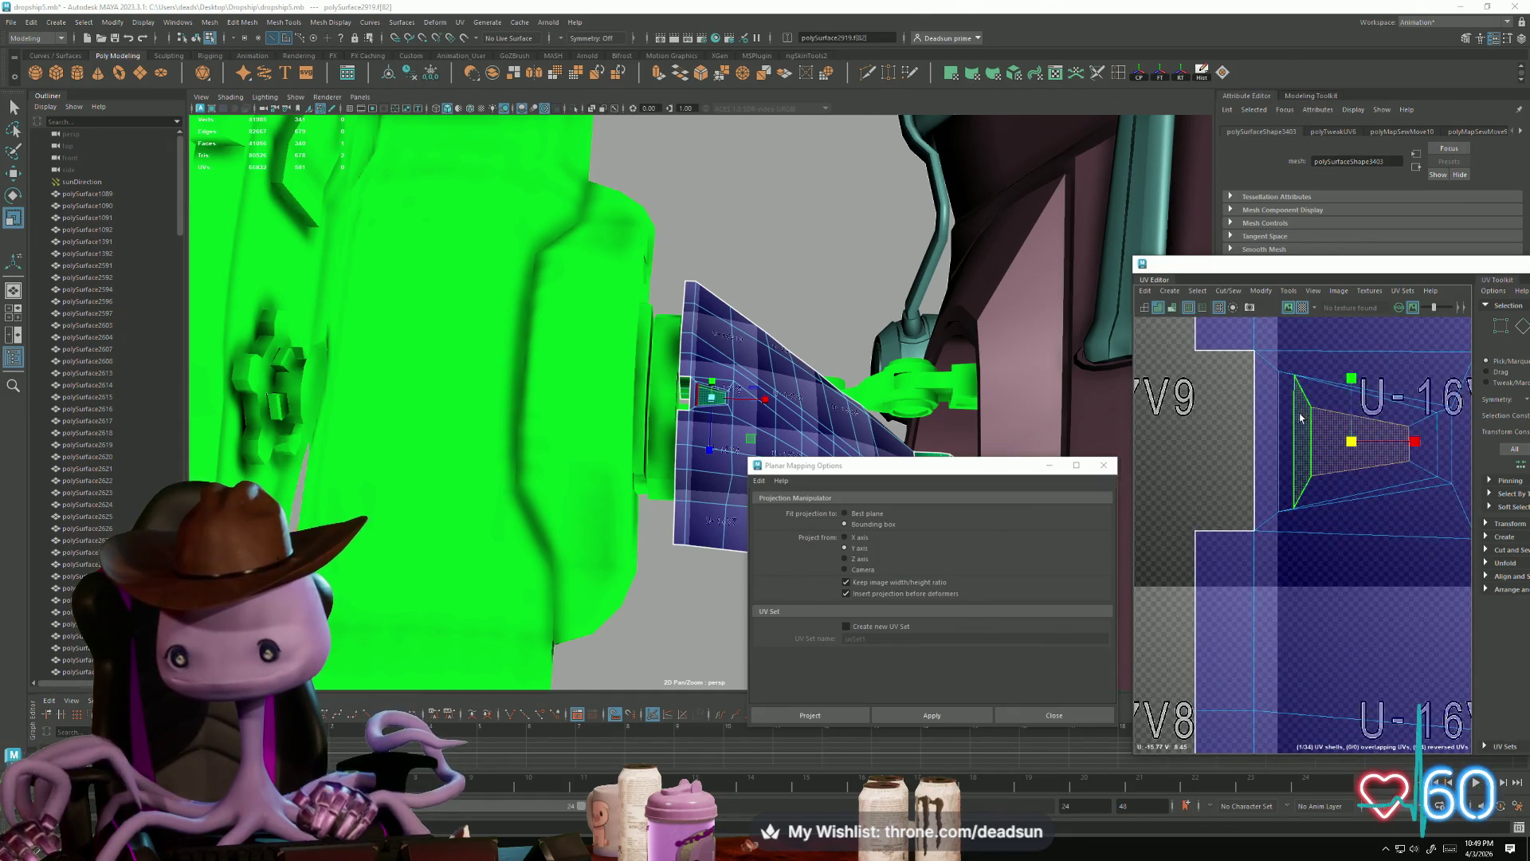
pyautogui.moveTo(1317, 402)
pyautogui.mouseDown()
pyautogui.moveTo(1362, 438)
pyautogui.moveTo(1353, 452)
pyautogui.mouseUp()
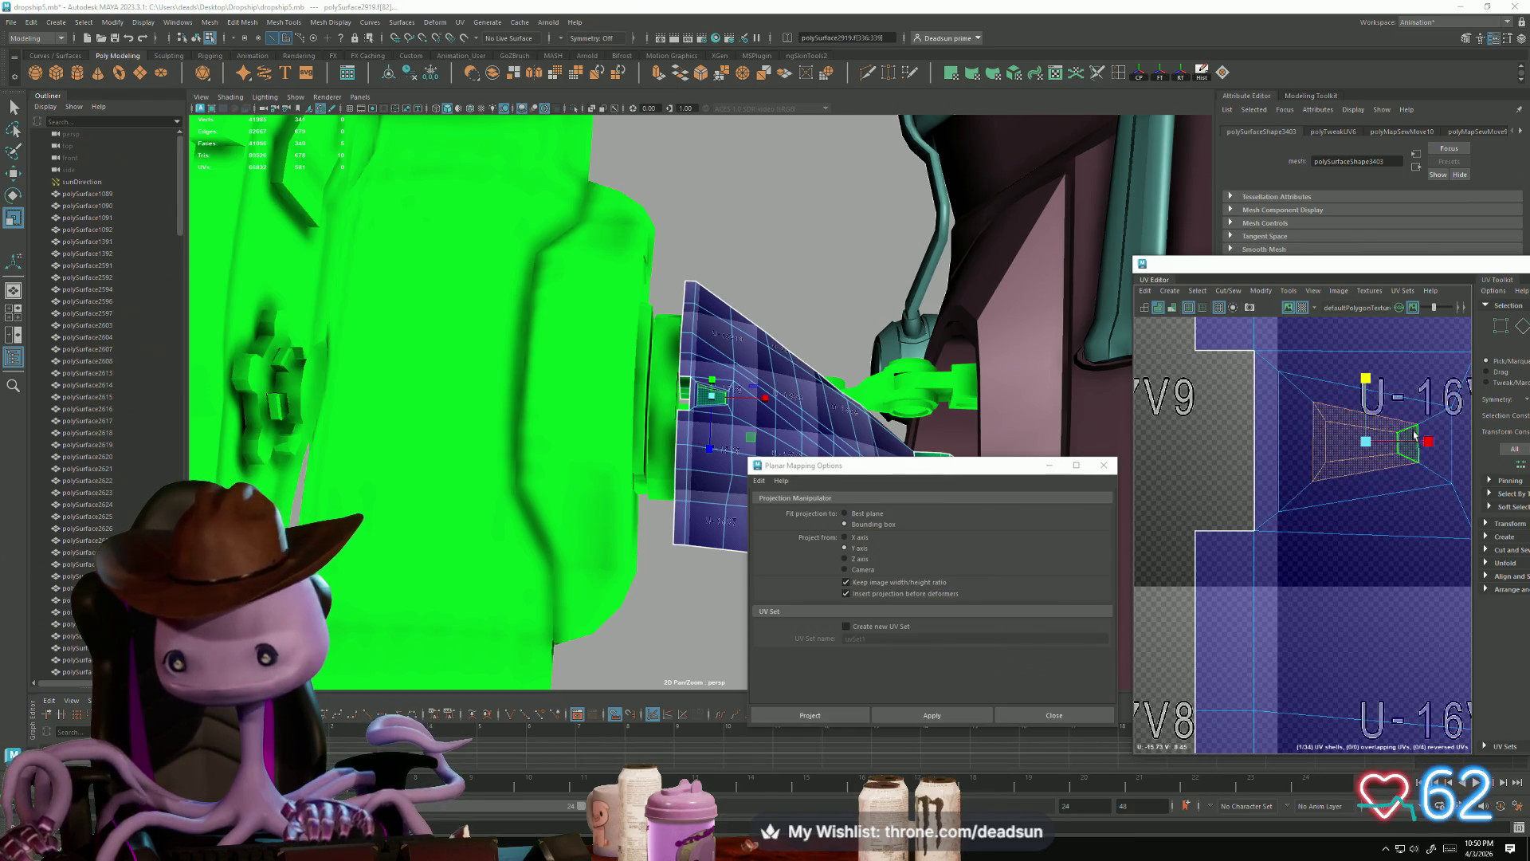
pyautogui.moveTo(817, 376)
pyautogui.keyDown('alt'); pyautogui.mouseDown()
pyautogui.moveTo(512, 334)
pyautogui.moveTo(632, 437)
pyautogui.moveTo(684, 534)
pyautogui.moveTo(647, 416)
pyautogui.mouseUp(); pyautogui.keyUp('alt')
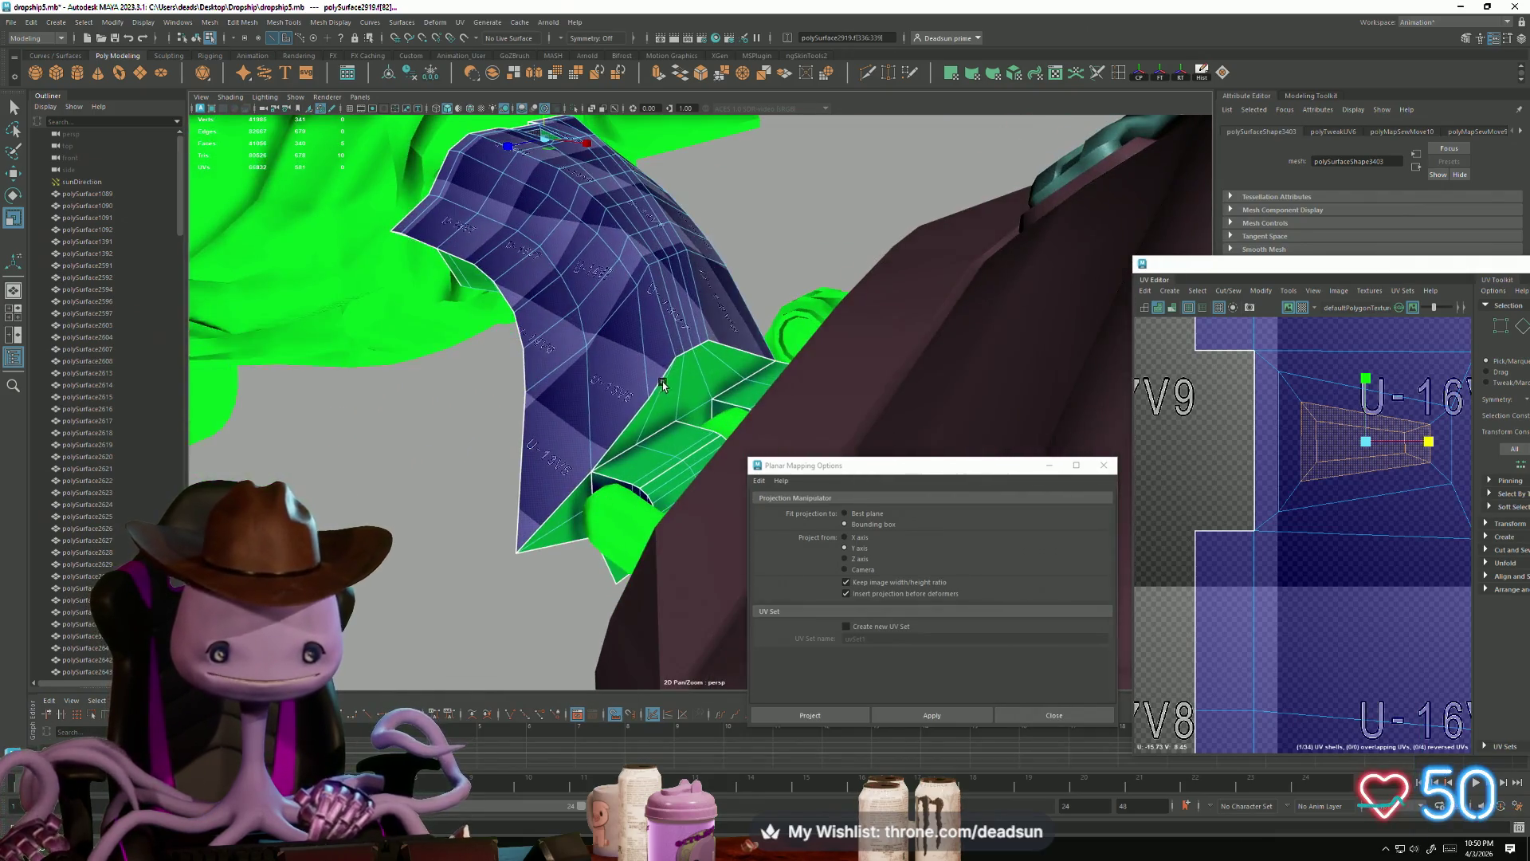
# Step: Select the faces along the hull panel's bend and inspect them from several angles
pyautogui.click(644, 421)
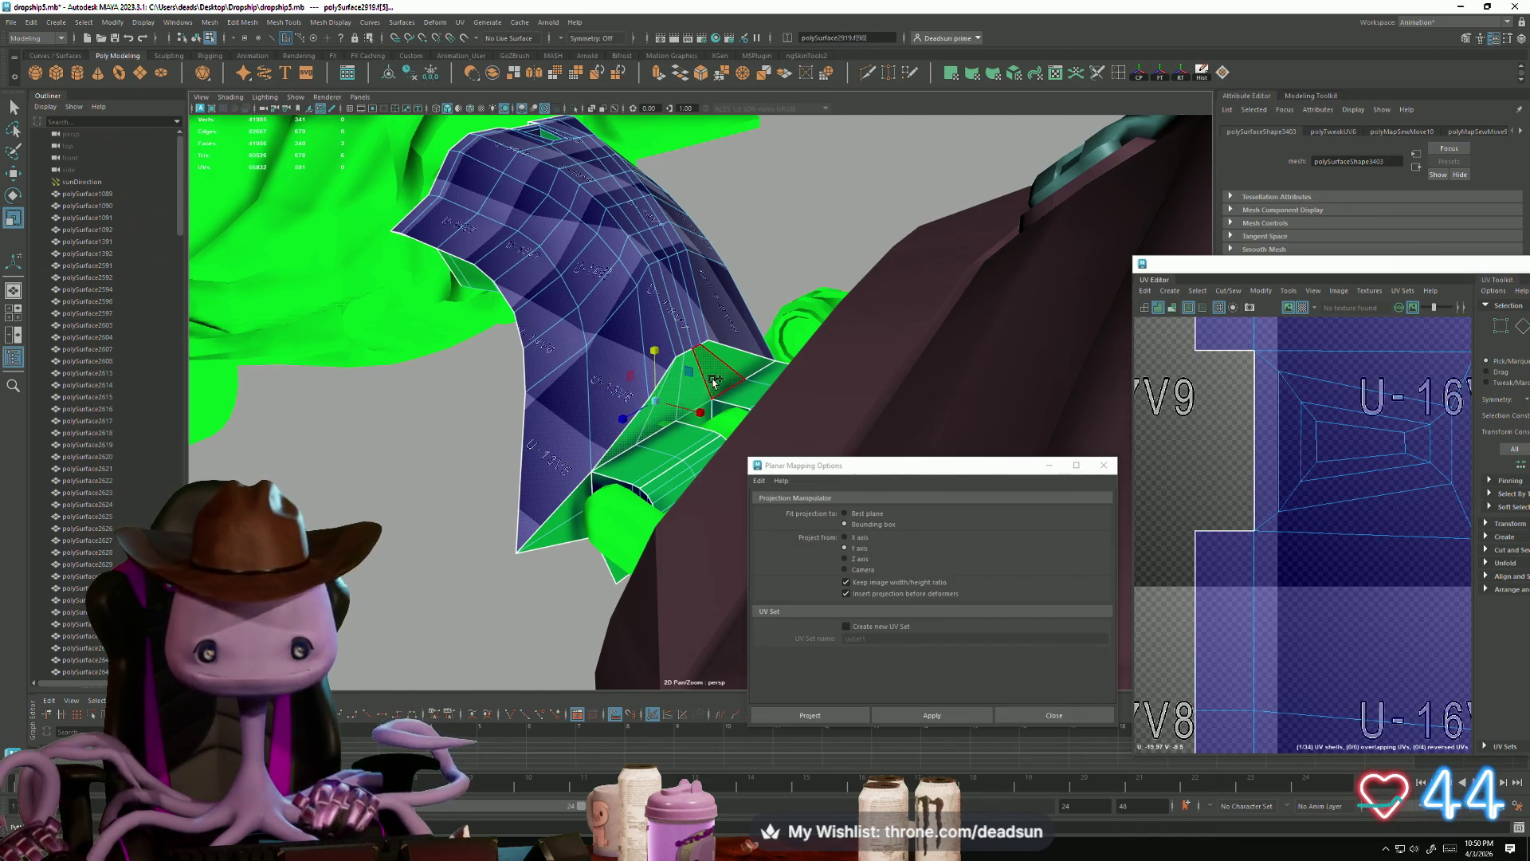
pyautogui.keyDown('shift'); pyautogui.click(545, 561); pyautogui.keyUp('shift')
pyautogui.moveTo(545, 562)
pyautogui.keyDown('alt'); pyautogui.mouseDown()
pyautogui.moveTo(675, 507)
pyautogui.moveTo(507, 334)
pyautogui.mouseUp(); pyautogui.keyUp('alt')
pyautogui.moveTo(636, 358)
pyautogui.keyDown('alt'); pyautogui.mouseDown()
pyautogui.moveTo(619, 557)
pyautogui.moveTo(661, 460)
pyautogui.moveTo(557, 512)
pyautogui.moveTo(571, 386)
pyautogui.moveTo(528, 460)
pyautogui.moveTo(481, 431)
pyautogui.mouseUp(); pyautogui.keyUp('alt')
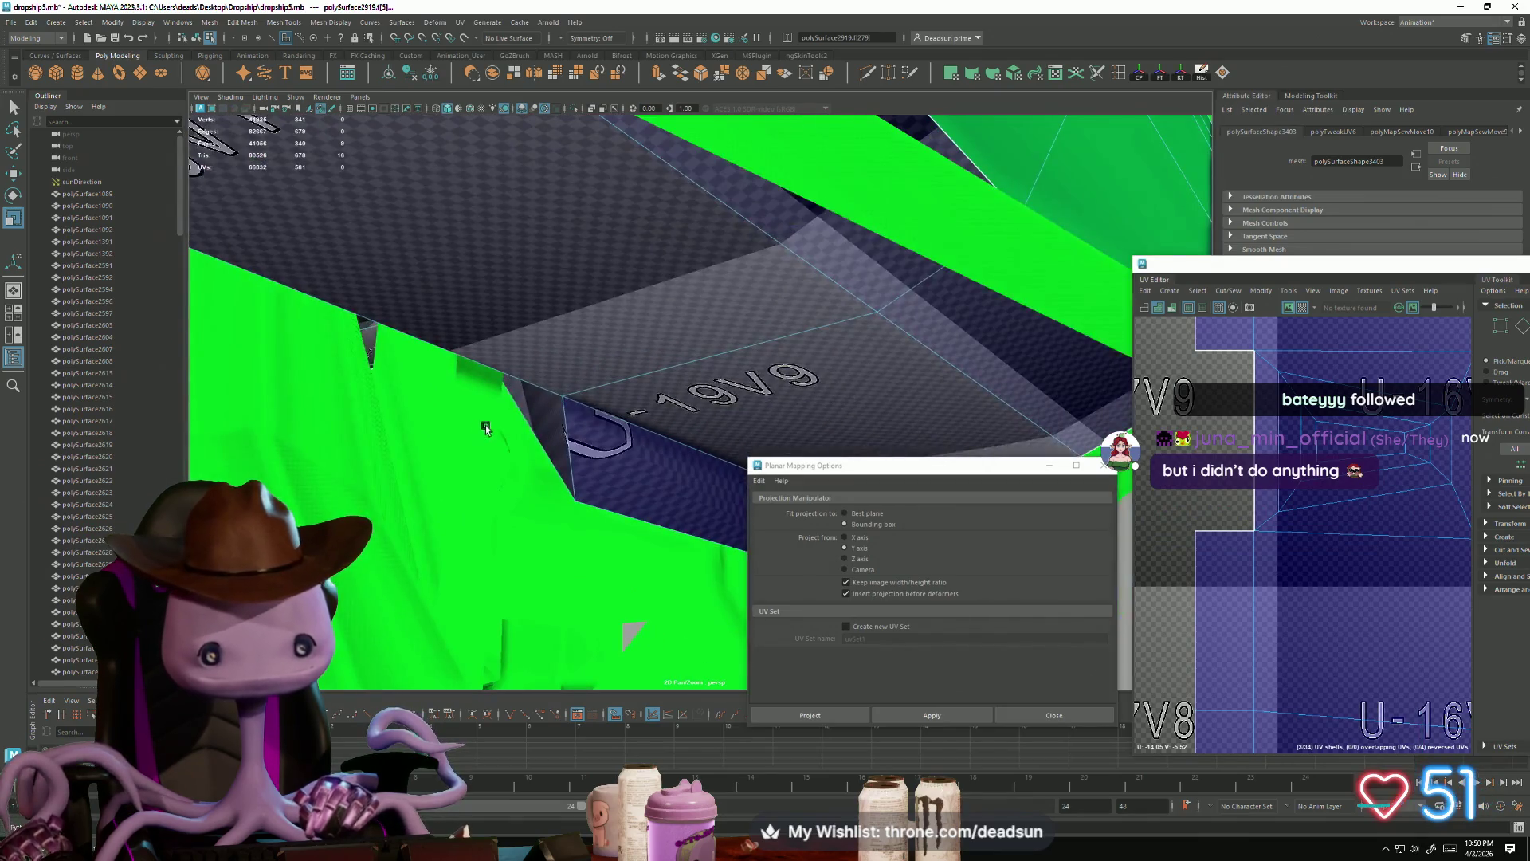
pyautogui.moveTo(579, 427)
pyautogui.keyDown('alt'); pyautogui.mouseDown()
pyautogui.moveTo(430, 396)
pyautogui.moveTo(420, 511)
pyautogui.moveTo(396, 448)
pyautogui.moveTo(420, 437)
pyautogui.moveTo(506, 553)
pyautogui.moveTo(516, 470)
pyautogui.moveTo(589, 464)
pyautogui.moveTo(566, 437)
pyautogui.moveTo(489, 489)
pyautogui.moveTo(550, 470)
pyautogui.moveTo(553, 444)
pyautogui.moveTo(523, 479)
pyautogui.moveTo(583, 485)
pyautogui.mouseUp(); pyautogui.keyUp('alt')
pyautogui.scroll(-5, 1234, 534)
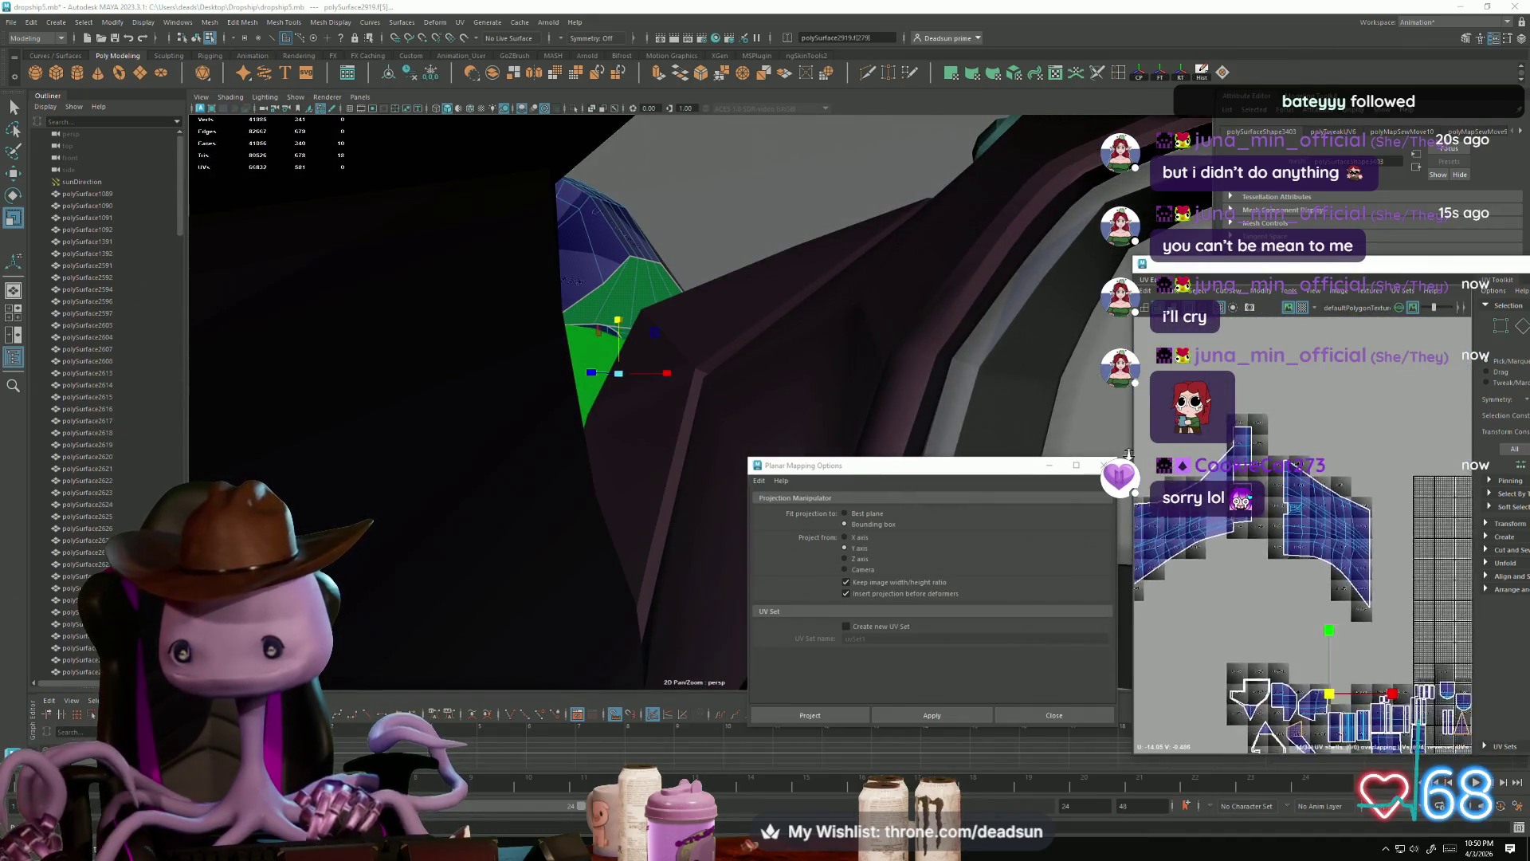
pyautogui.scroll(5, 1234, 535)
pyautogui.moveTo(715, 434)
pyautogui.keyDown('alt'); pyautogui.mouseDown()
pyautogui.moveTo(738, 426)
pyautogui.moveTo(682, 426)
pyautogui.moveTo(711, 402)
pyautogui.mouseUp(); pyautogui.keyUp('alt')
pyautogui.scroll(4, 685, 435)
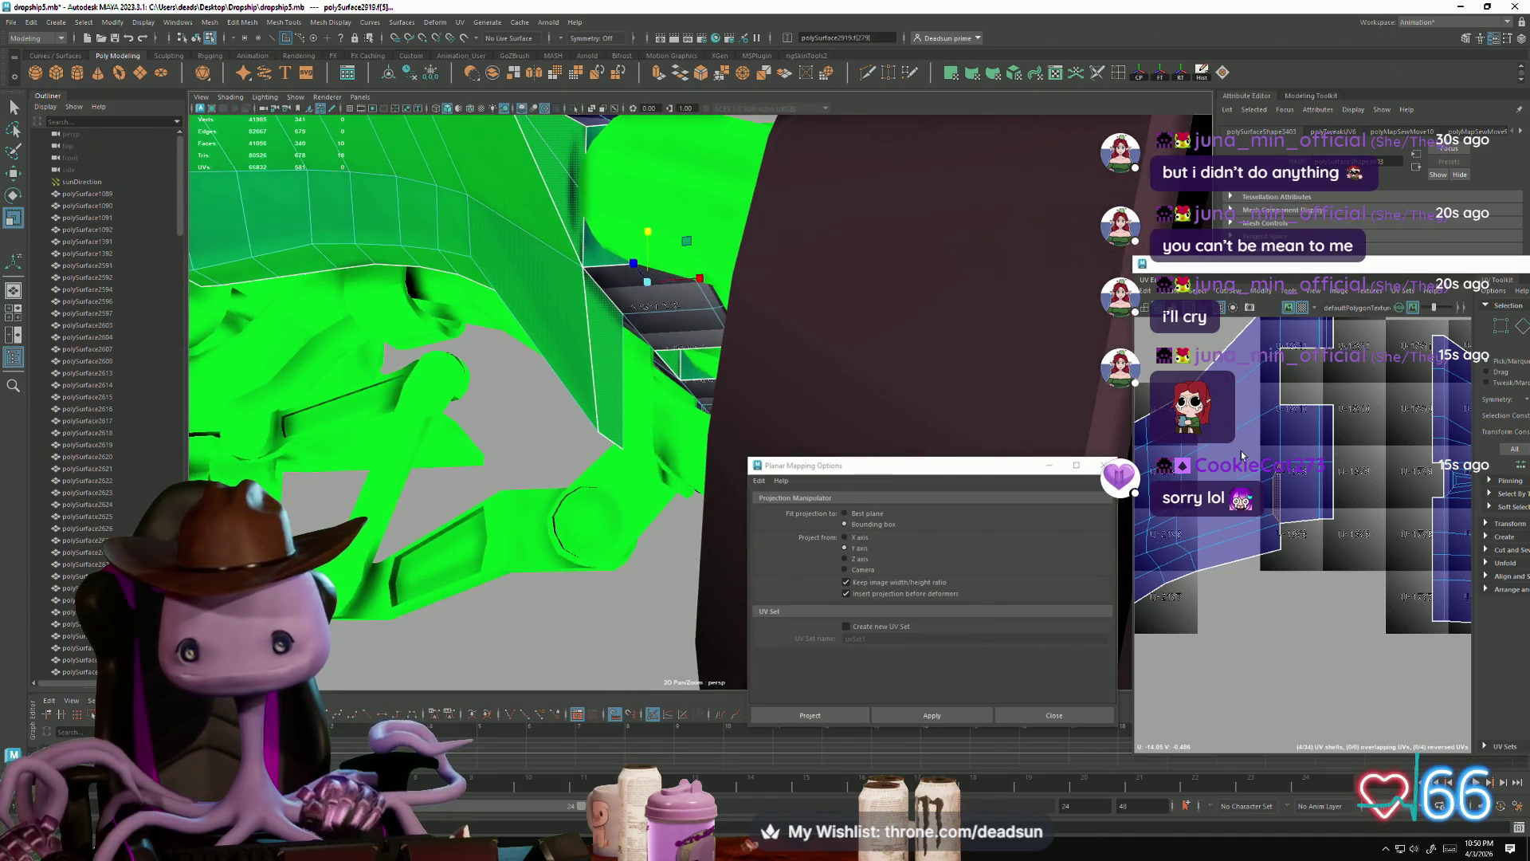
# Step: Planar-project UVs onto the nine selected bend faces
pyautogui.click(1280, 496)
pyautogui.moveTo(572, 501)
pyautogui.keyDown('alt'); pyautogui.mouseDown(button='right')
pyautogui.moveTo(707, 536)
pyautogui.moveTo(826, 523)
pyautogui.mouseUp(button='right'); pyautogui.keyUp('alt')
pyautogui.moveTo(788, 458)
pyautogui.keyDown('alt'); pyautogui.mouseDown()
pyautogui.moveTo(724, 417)
pyautogui.moveTo(799, 492)
pyautogui.moveTo(639, 416)
pyautogui.mouseUp(); pyautogui.keyUp('alt')
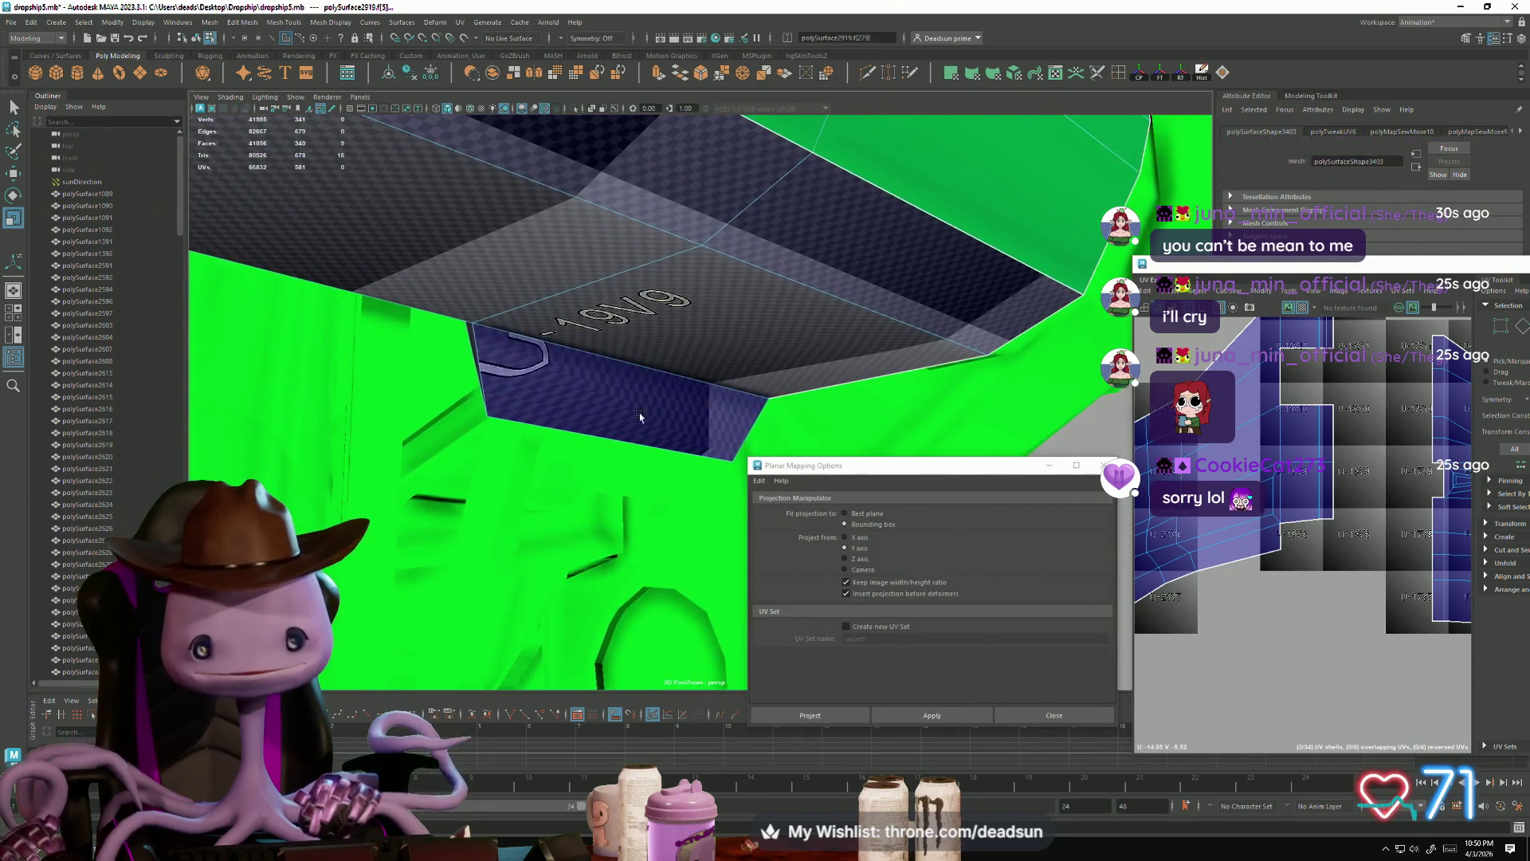
pyautogui.press('f')
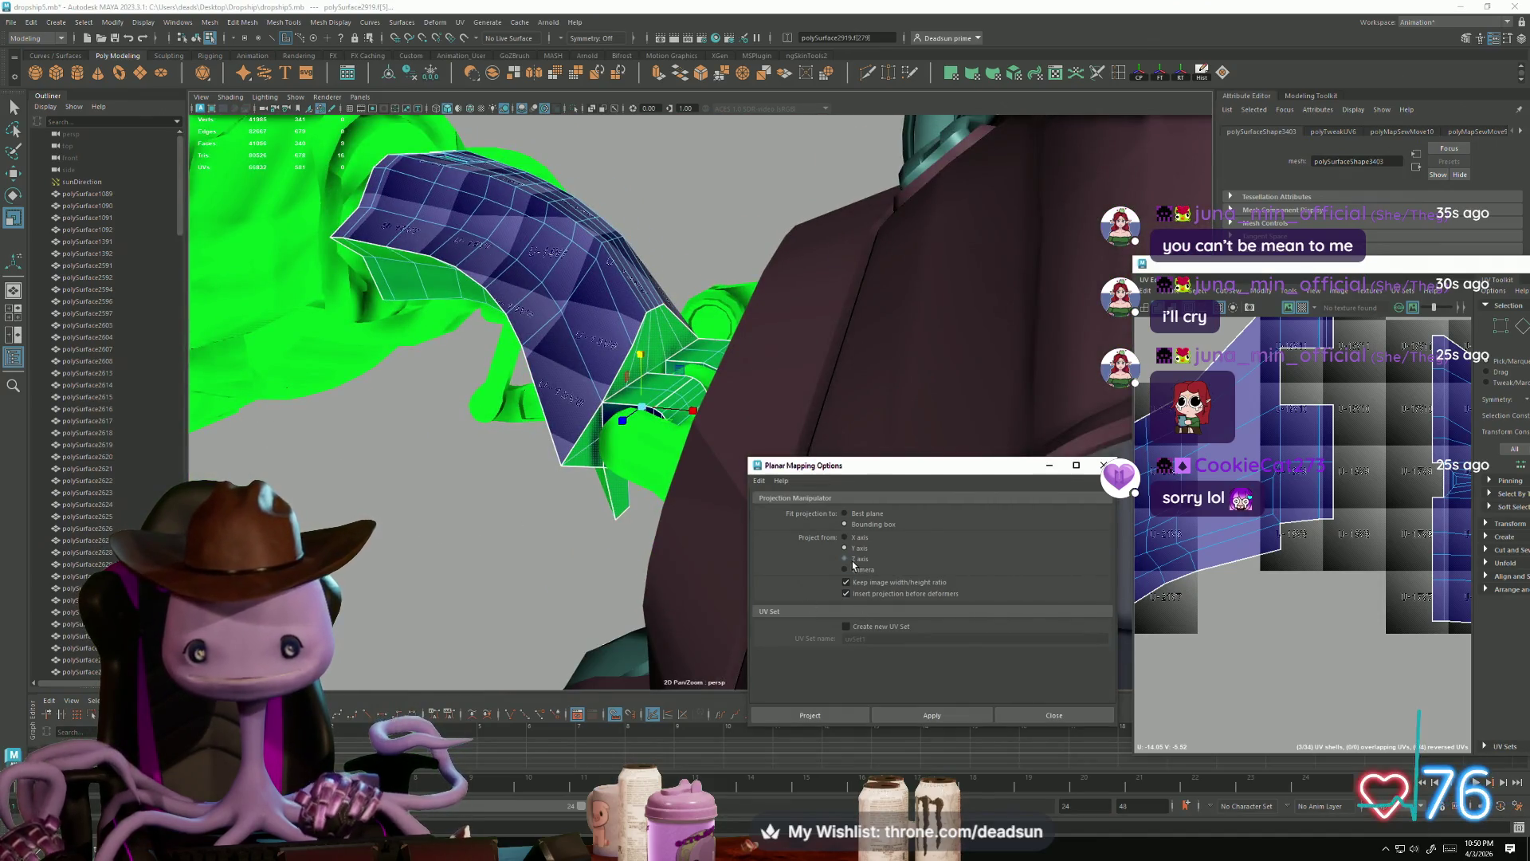
pyautogui.click(926, 714)
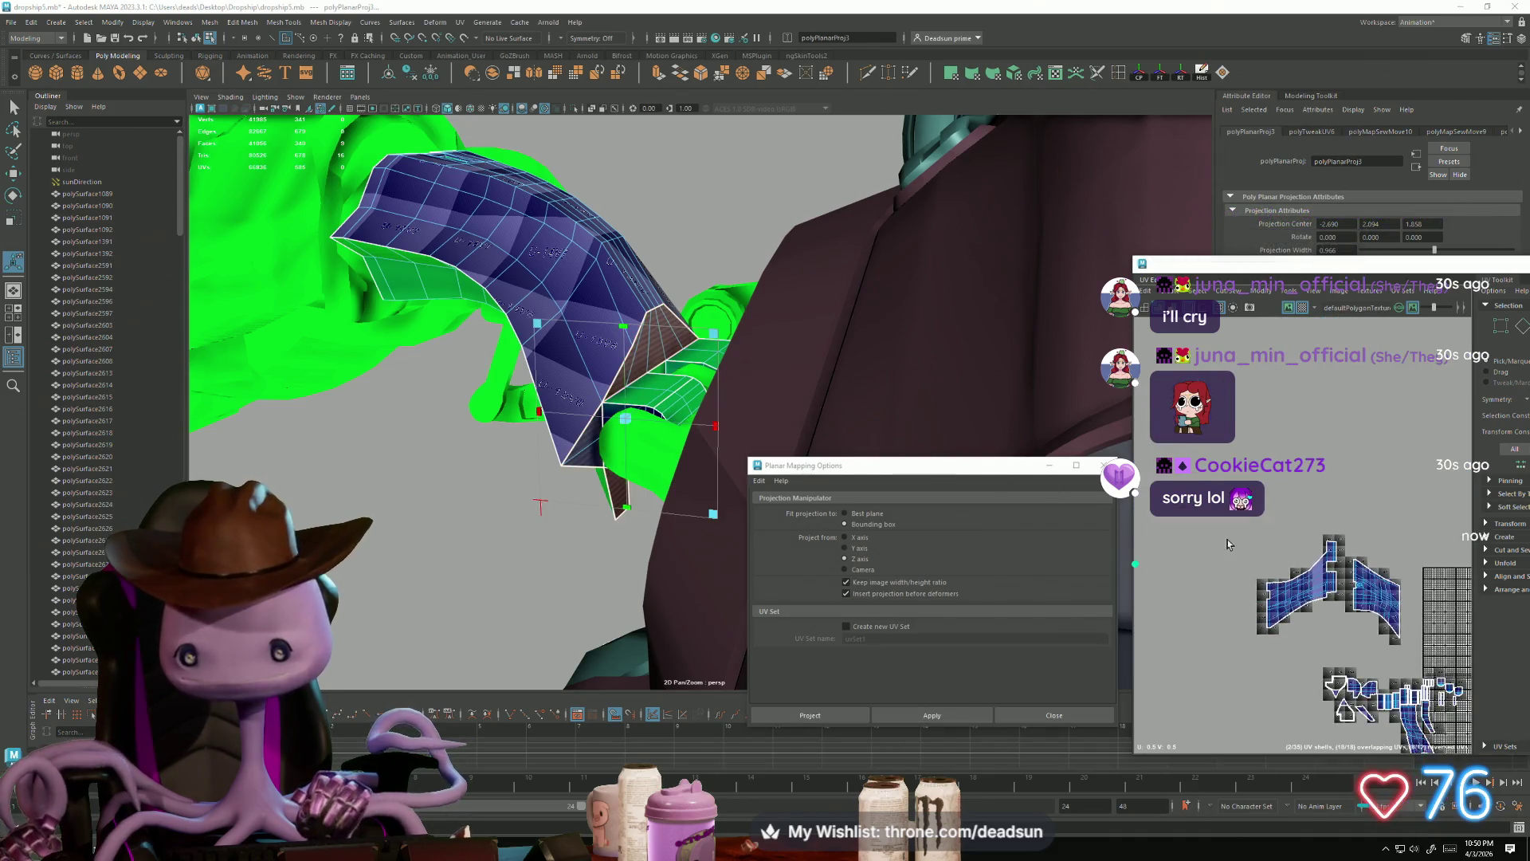
pyautogui.keyDown('alt'); pyautogui.moveTo(1445, 546); pyautogui.dragTo(1407, 546, button='middle'); pyautogui.keyUp('alt')
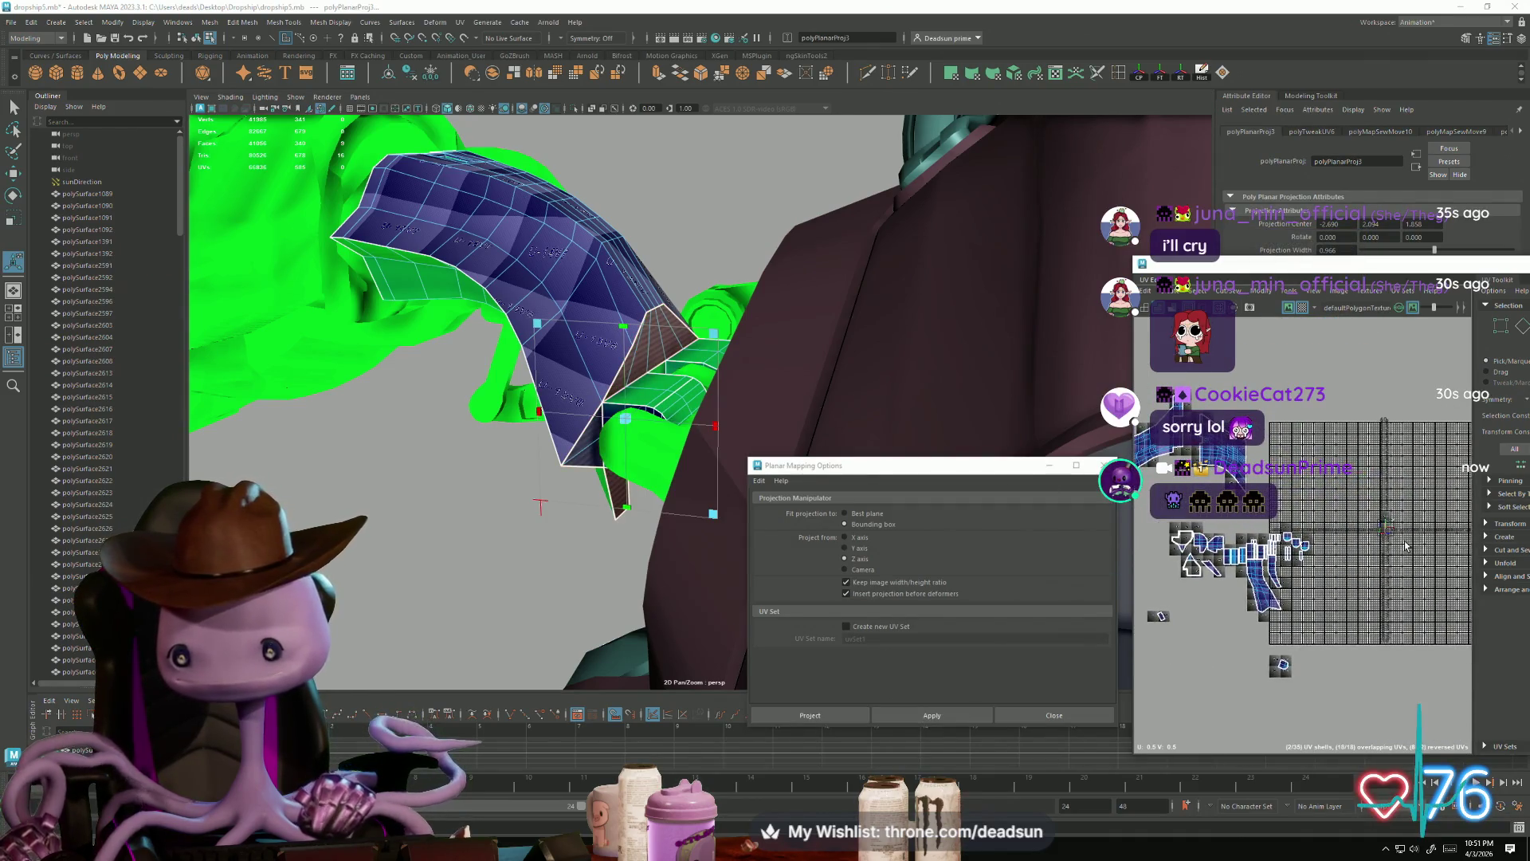
pyautogui.keyDown('ctrl'); pyautogui.moveTo(1394, 545); pyautogui.dragTo(1388, 538, button='right'); pyautogui.keyUp('ctrl')
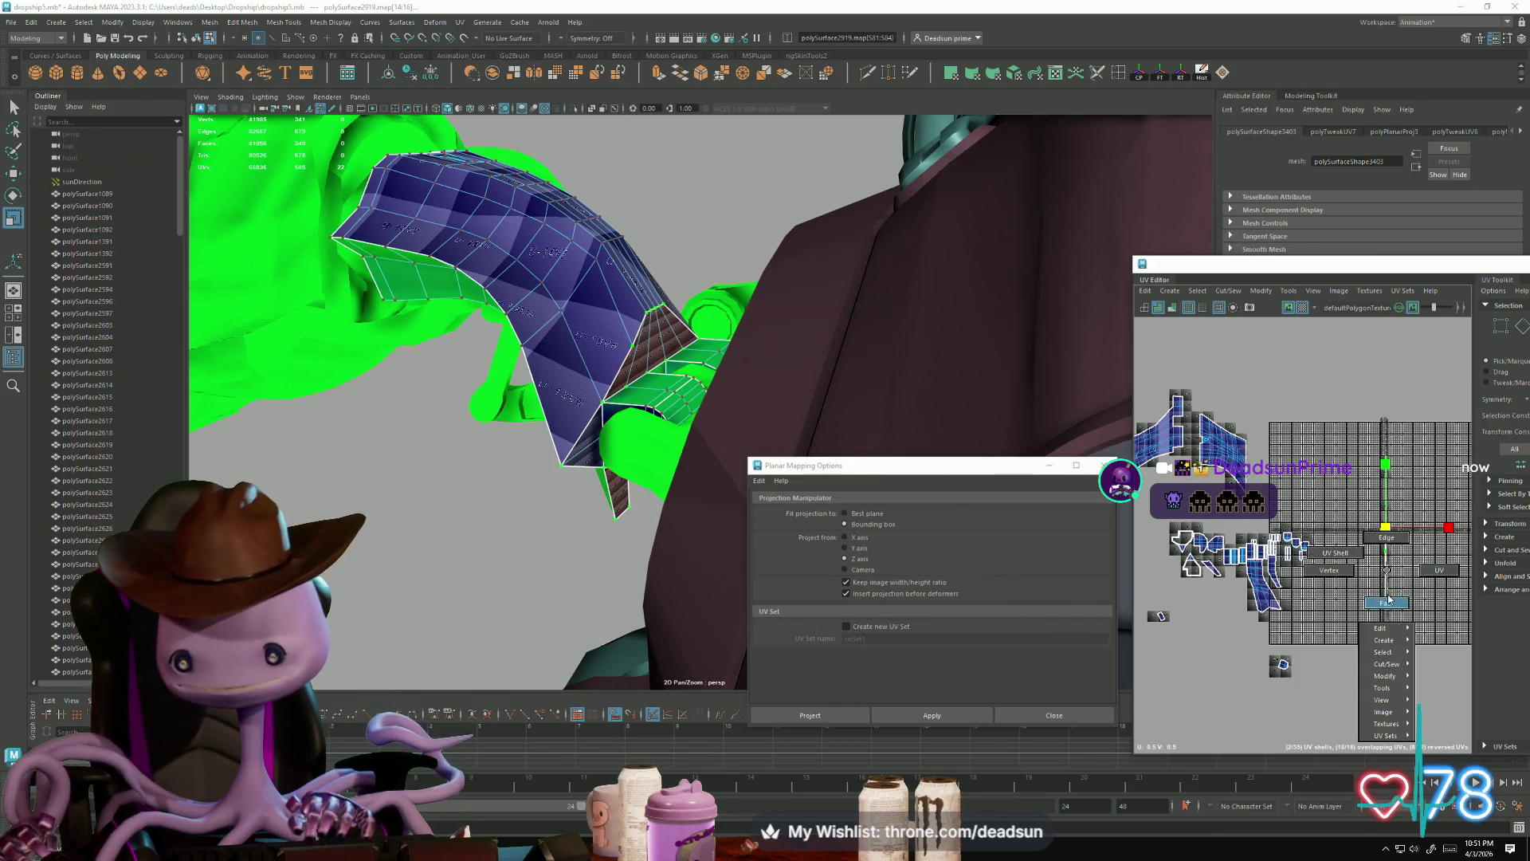
pyautogui.moveTo(1453, 666); pyautogui.dragTo(1453, 668)
pyautogui.press('F11')
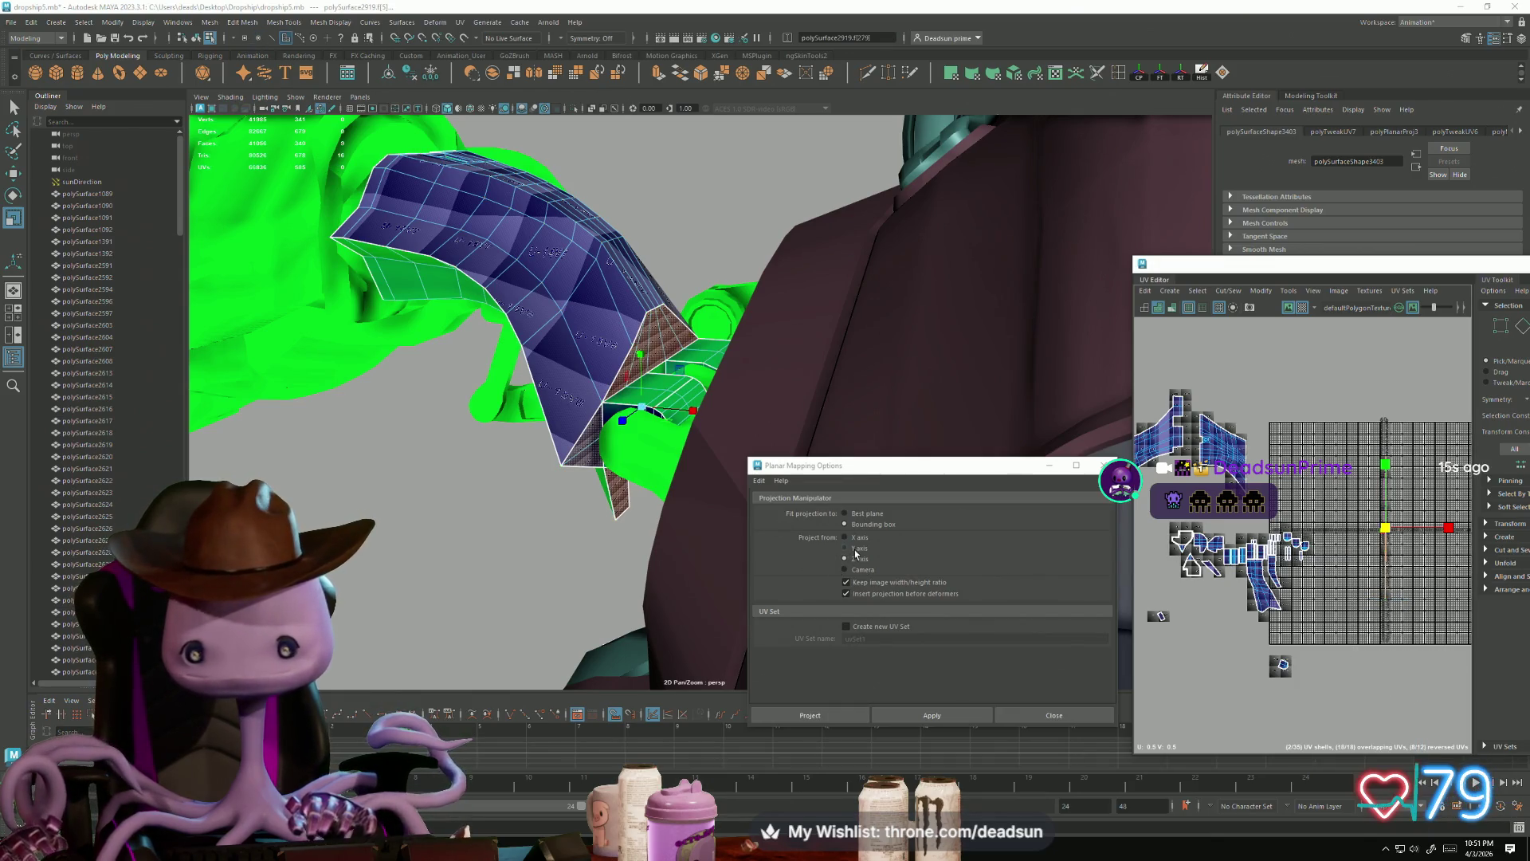
pyautogui.click(951, 720)
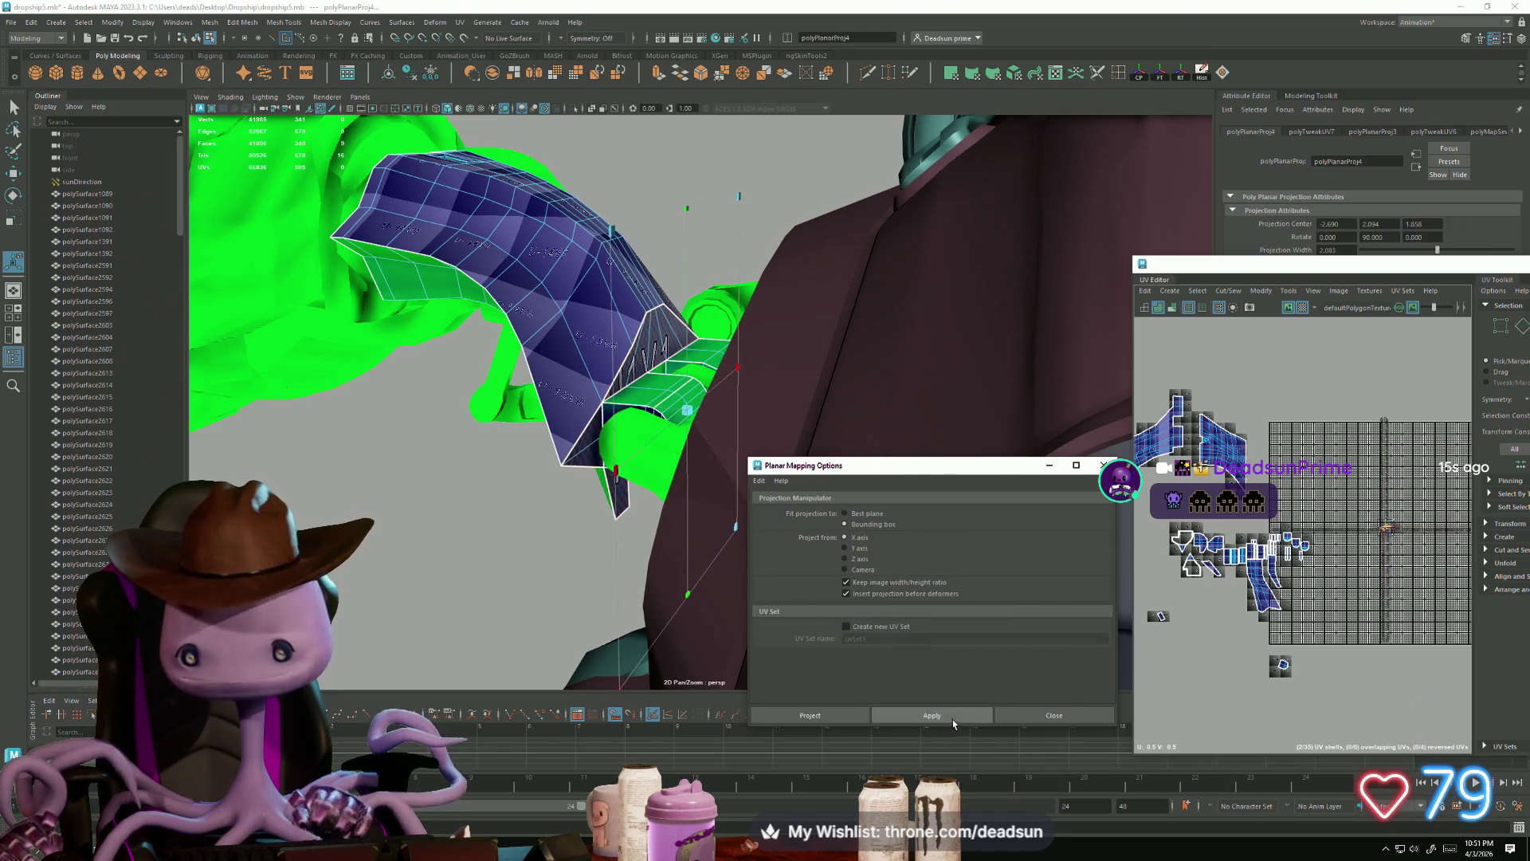
# Step: Scale the projected UVs down into a small shell, then select its edges
pyautogui.press('r')
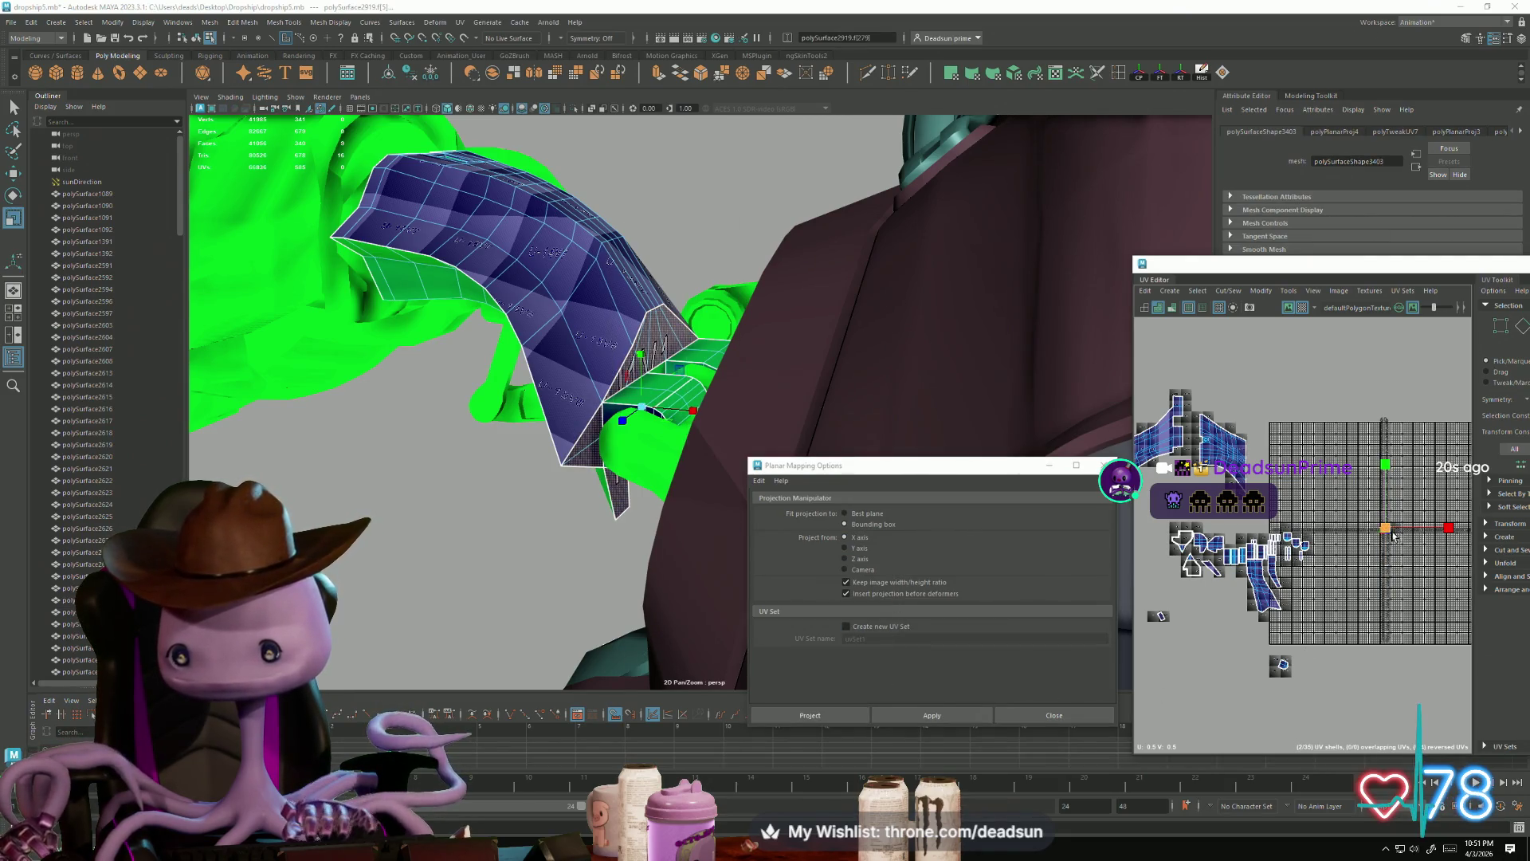
pyautogui.moveTo(1457, 523)
pyautogui.mouseDown()
pyautogui.moveTo(1256, 408)
pyautogui.moveTo(1225, 372)
pyautogui.moveTo(1208, 390)
pyautogui.mouseUp()
pyautogui.scroll(5, 1244, 447)
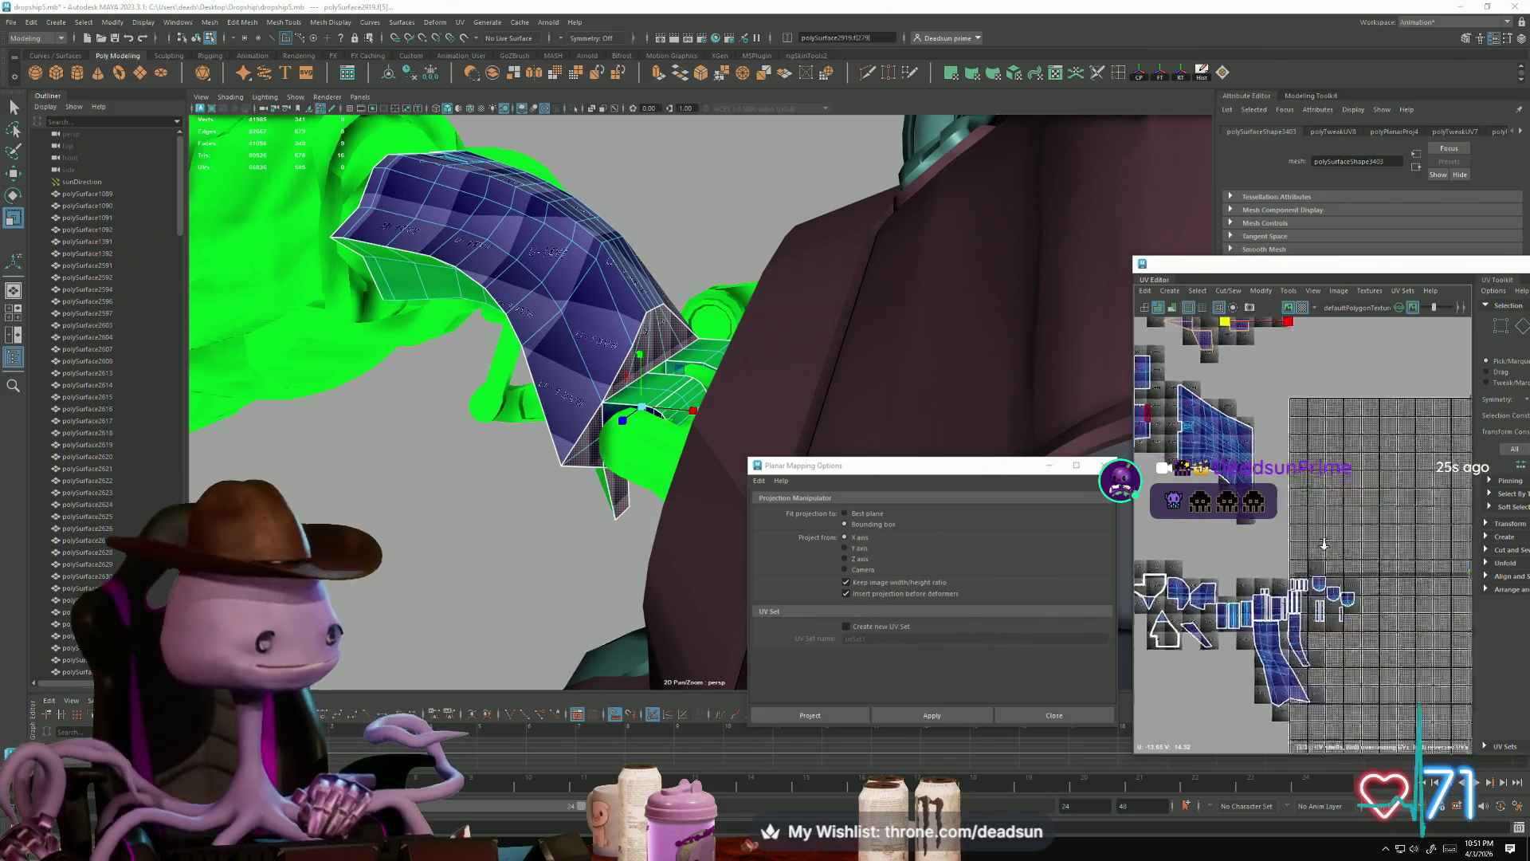
pyautogui.moveTo(1281, 434); pyautogui.dragTo(1289, 407, button='right')
pyautogui.click(1307, 447)
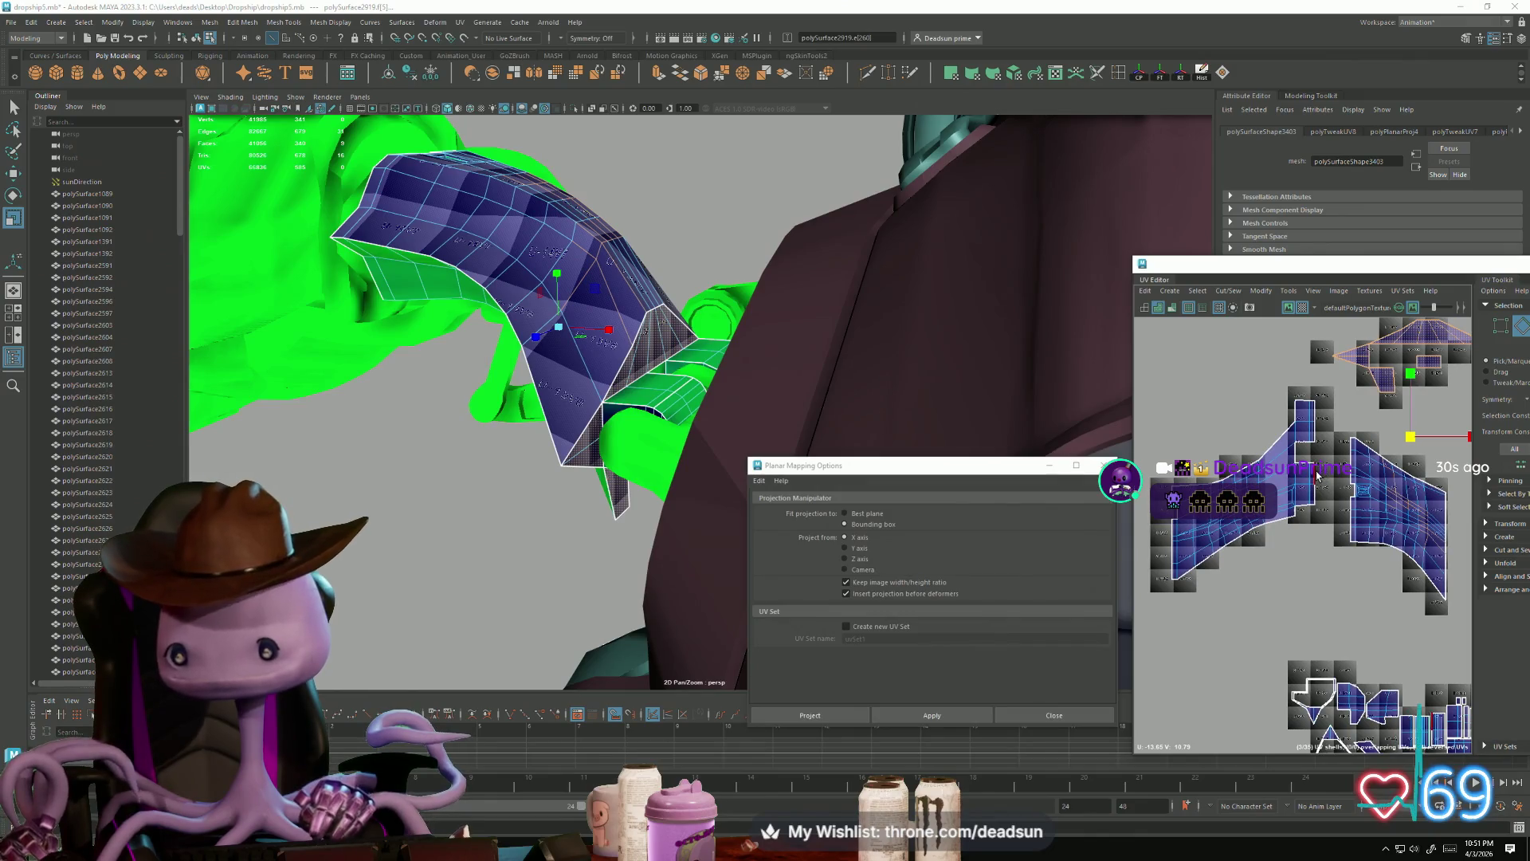
pyautogui.click(1431, 375)
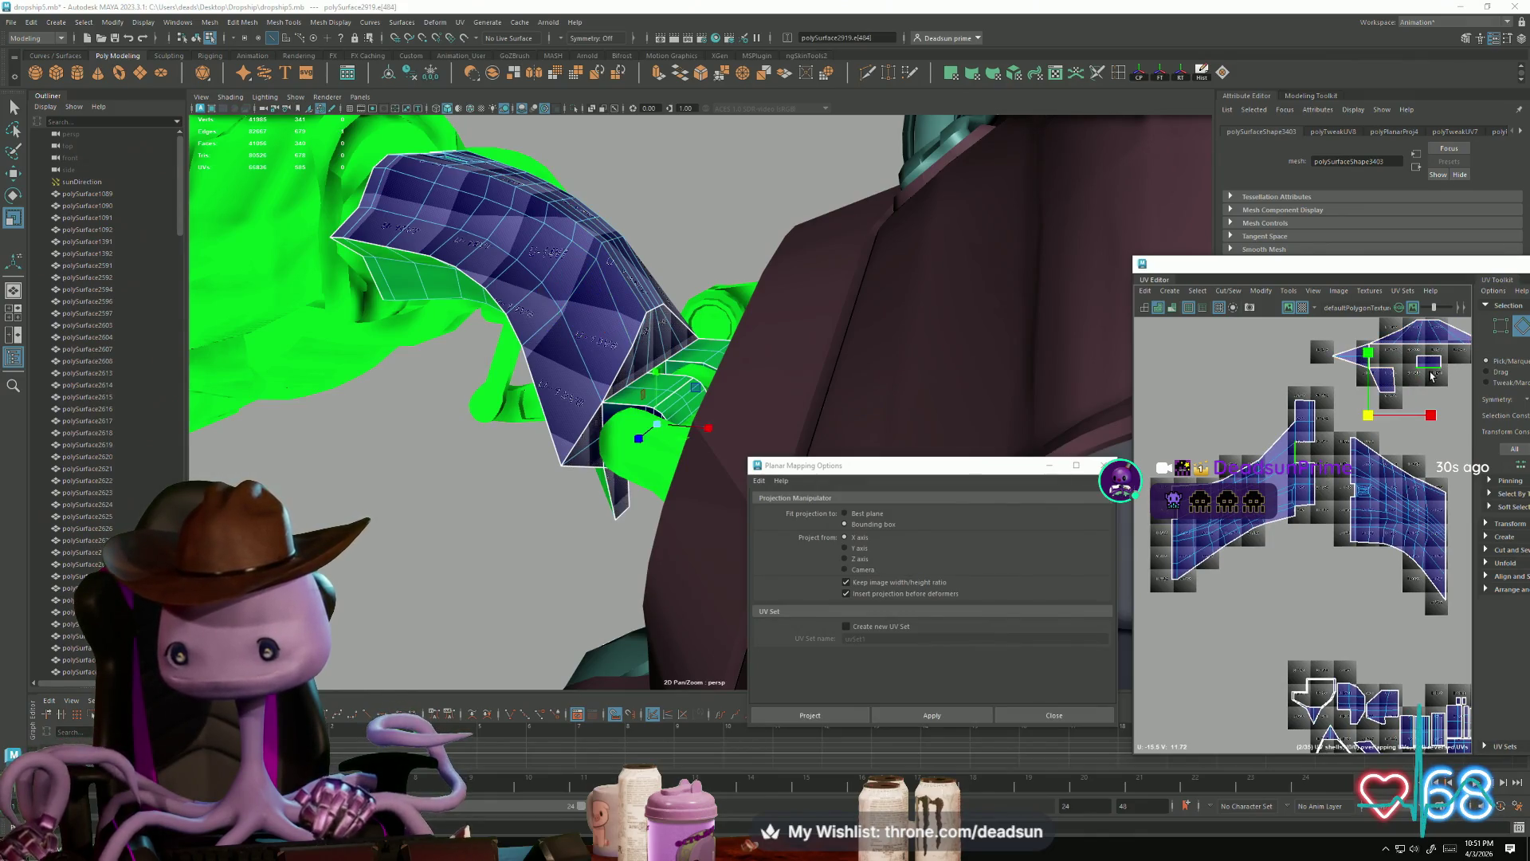
pyautogui.scroll(-3, 1337, 473)
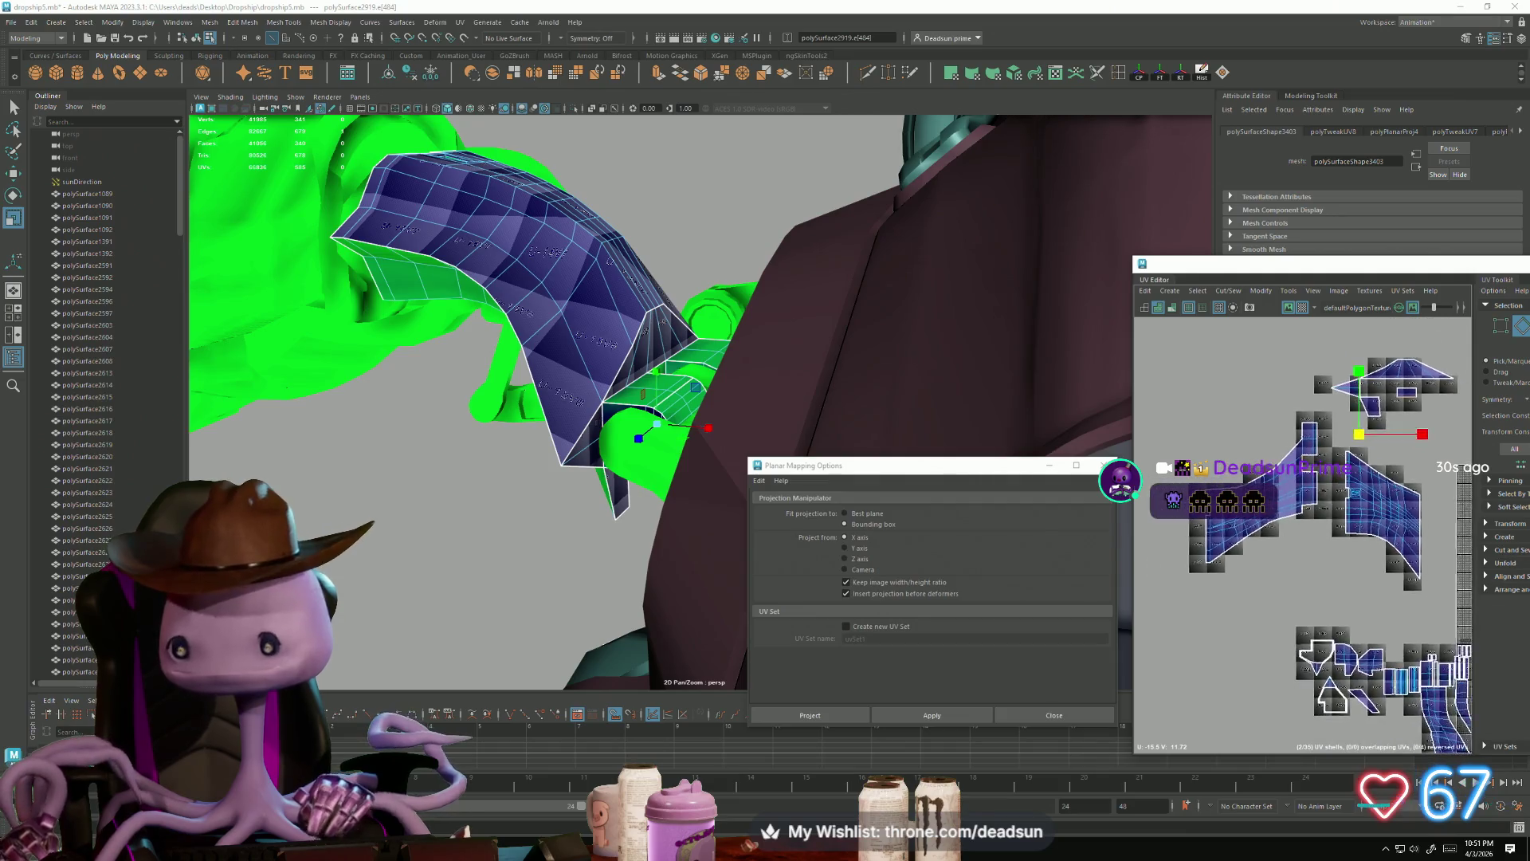
pyautogui.keyDown('alt'); pyautogui.moveTo(1228, 546); pyautogui.dragTo(1228, 558, button='middle'); pyautogui.keyUp('alt')
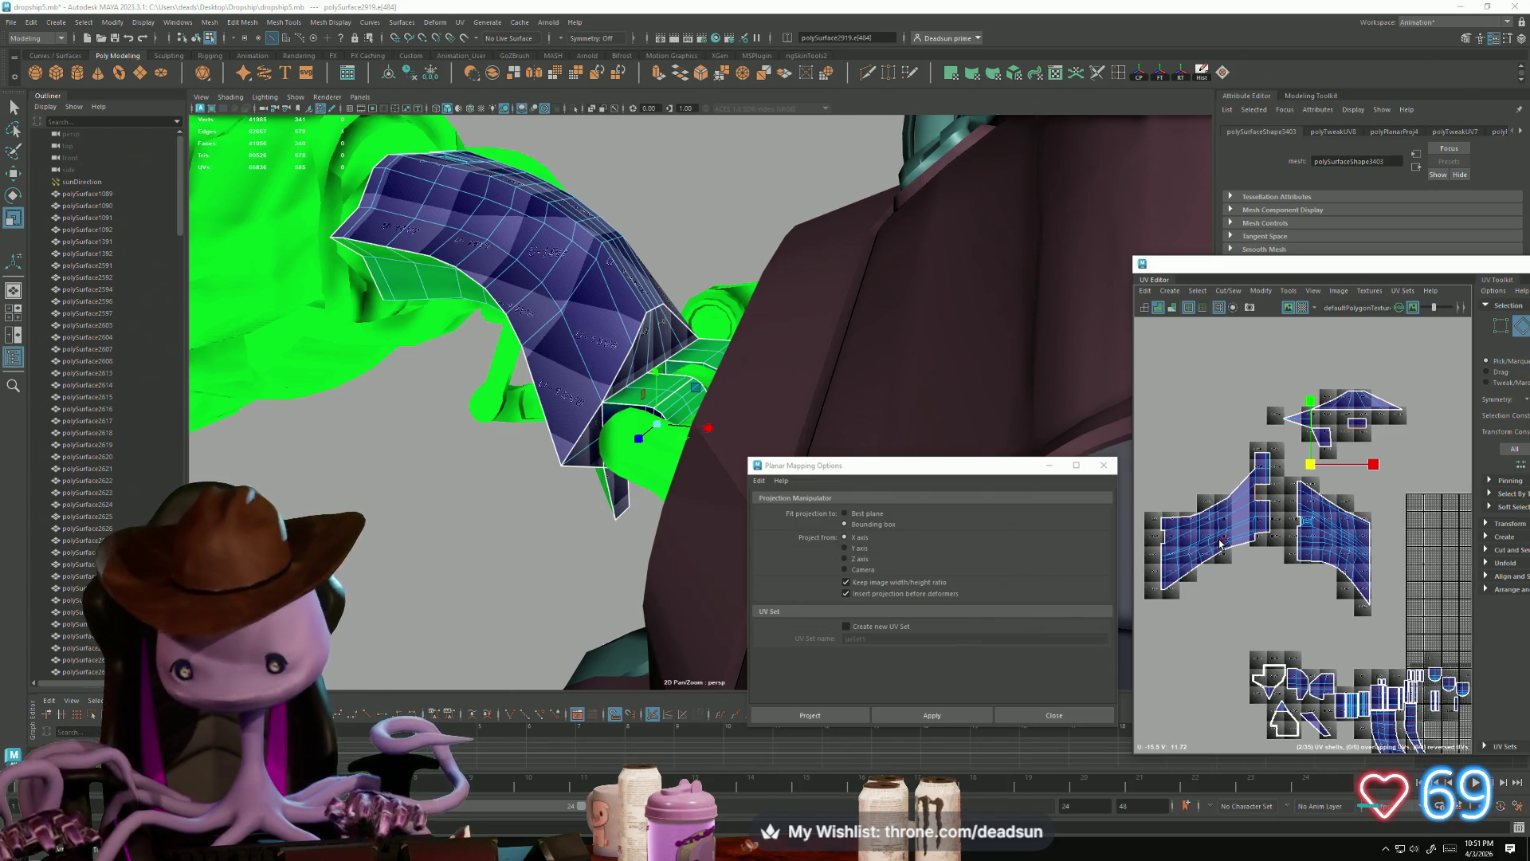
pyautogui.scroll(-5, 1249, 526)
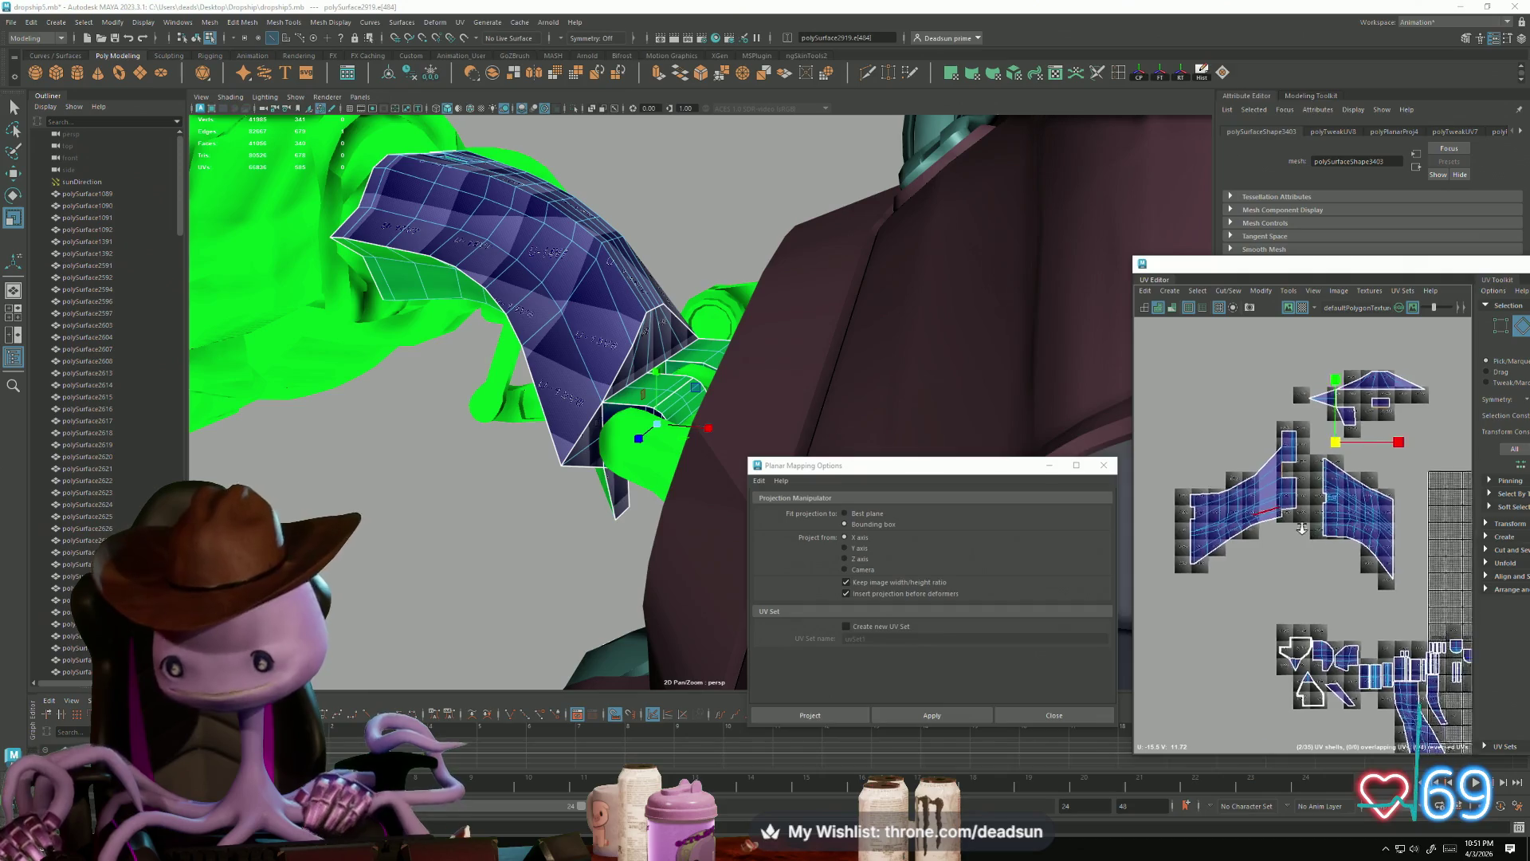
pyautogui.scroll(-3, 1204, 579)
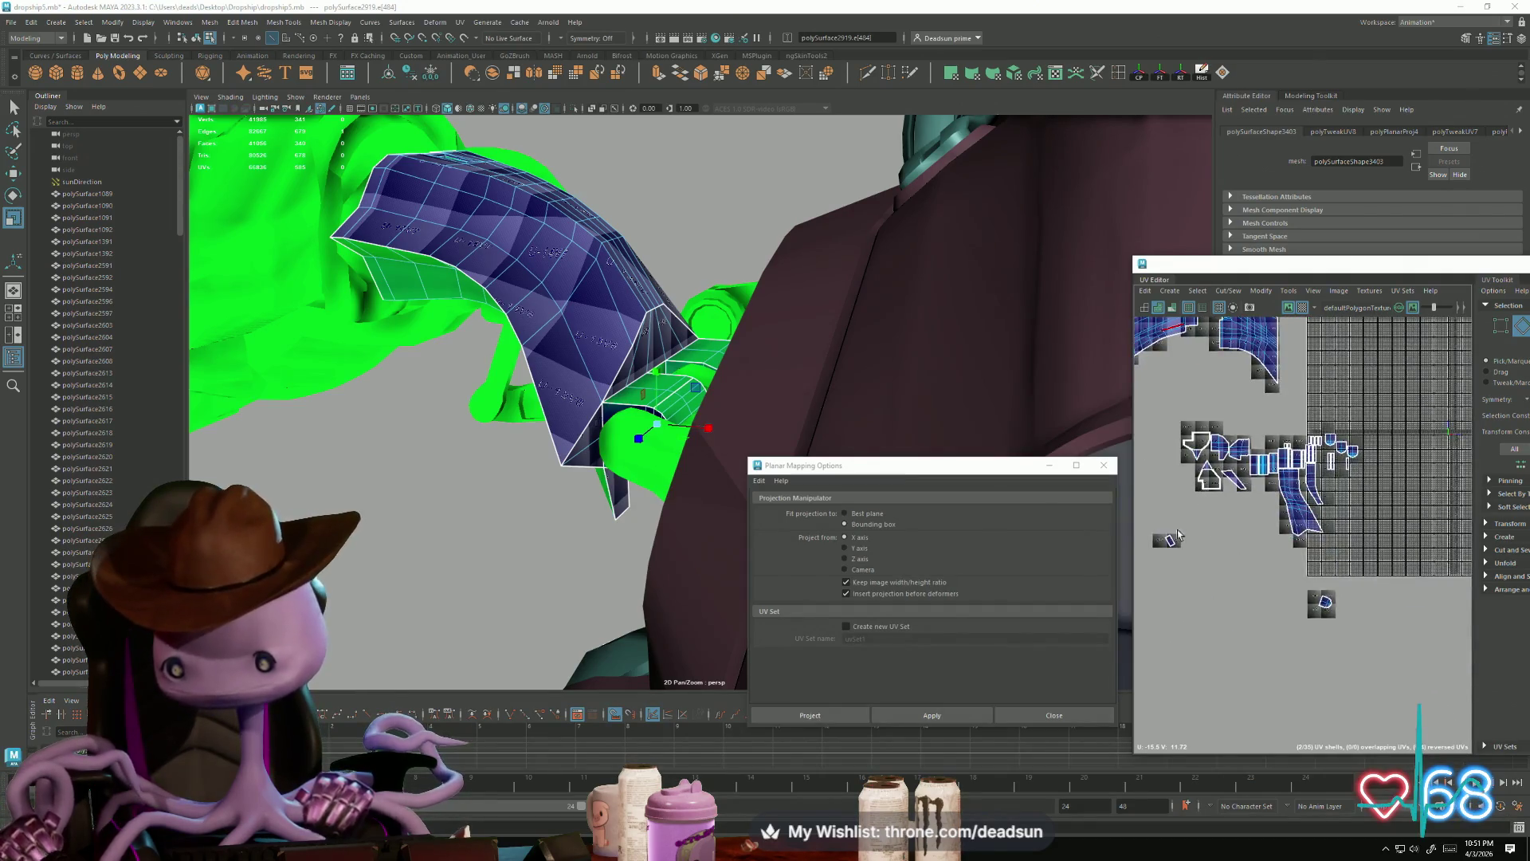
pyautogui.scroll(3, 1205, 580)
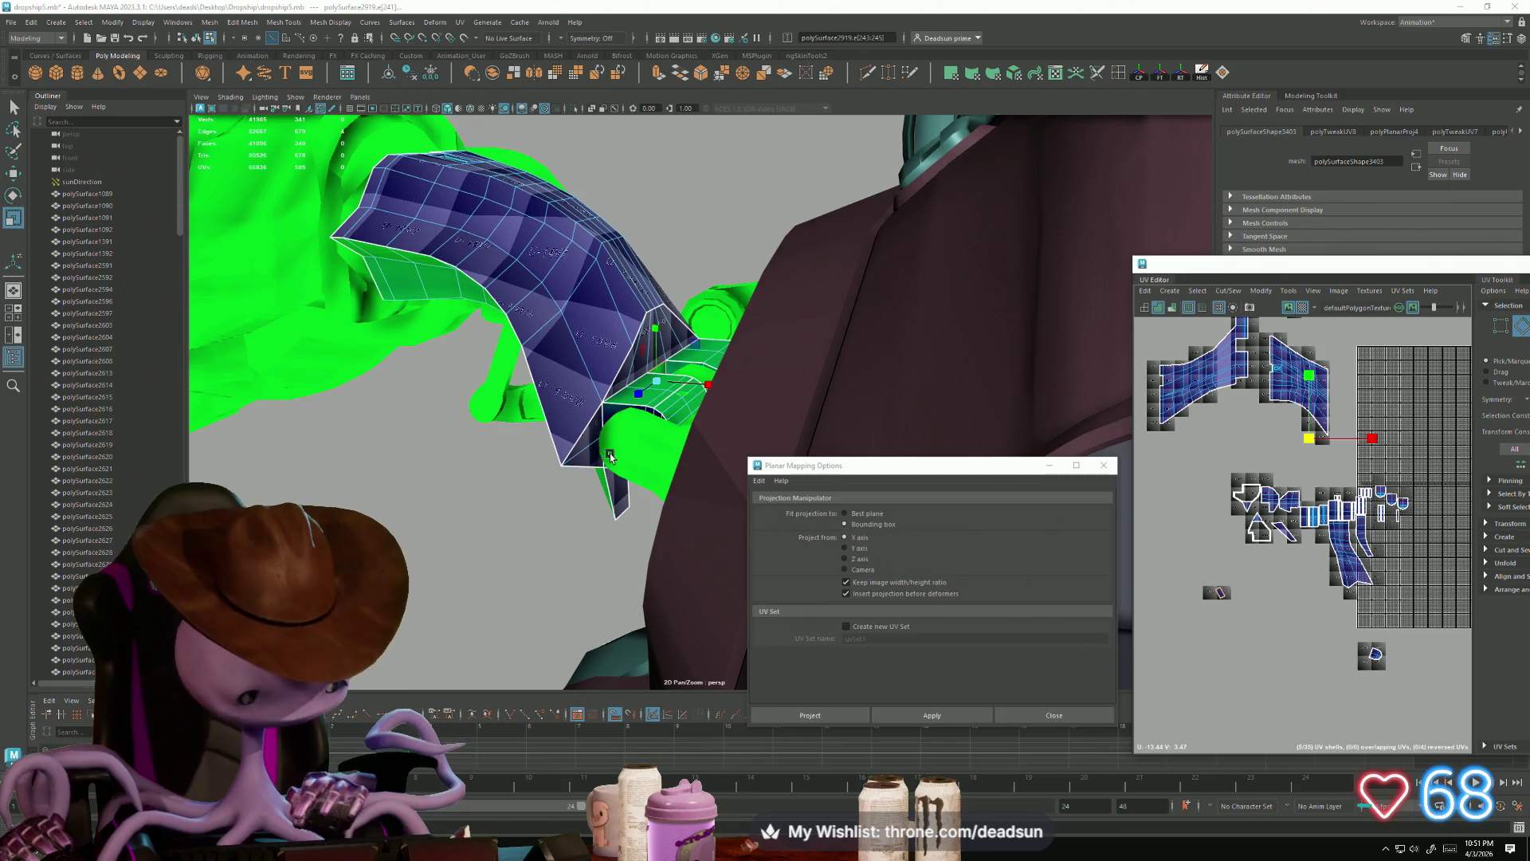
pyautogui.moveTo(657, 441)
pyautogui.keyDown('alt'); pyautogui.mouseDown(button='right')
pyautogui.moveTo(813, 545)
pyautogui.moveTo(558, 375)
pyautogui.moveTo(643, 569)
pyautogui.mouseUp(button='right'); pyautogui.keyUp('alt')
# Step: Move and sew the selected UV edge together
pyautogui.moveTo(643, 569)
pyautogui.keyDown('alt'); pyautogui.mouseDown()
pyautogui.moveTo(658, 558)
pyautogui.moveTo(590, 550)
pyautogui.moveTo(600, 478)
pyautogui.moveTo(553, 515)
pyautogui.moveTo(686, 488)
pyautogui.moveTo(591, 467)
pyautogui.moveTo(574, 424)
pyautogui.mouseUp(); pyautogui.keyUp('alt')
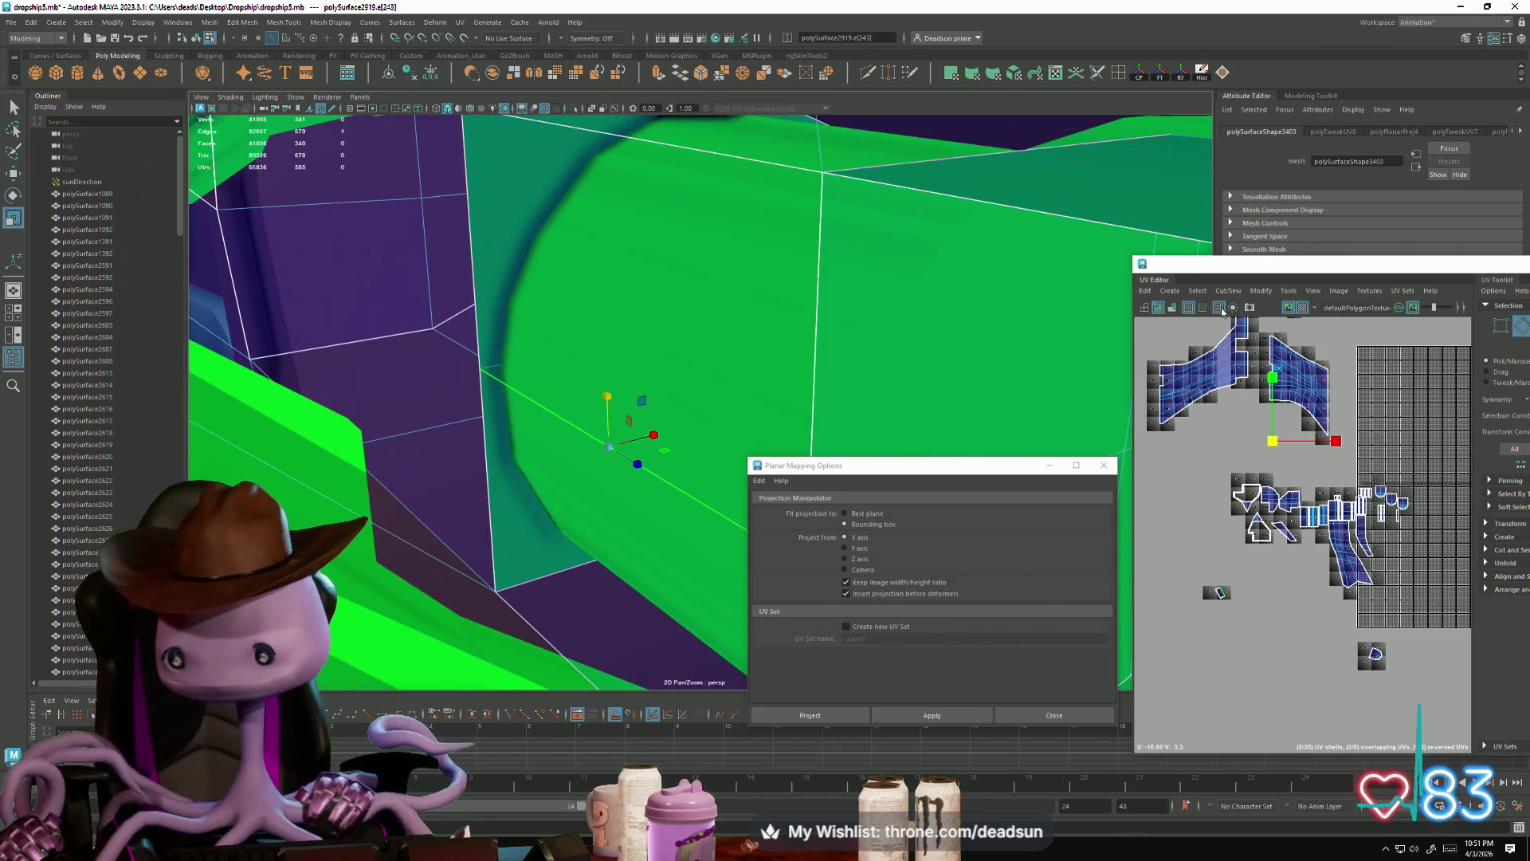
pyautogui.click(1198, 291)
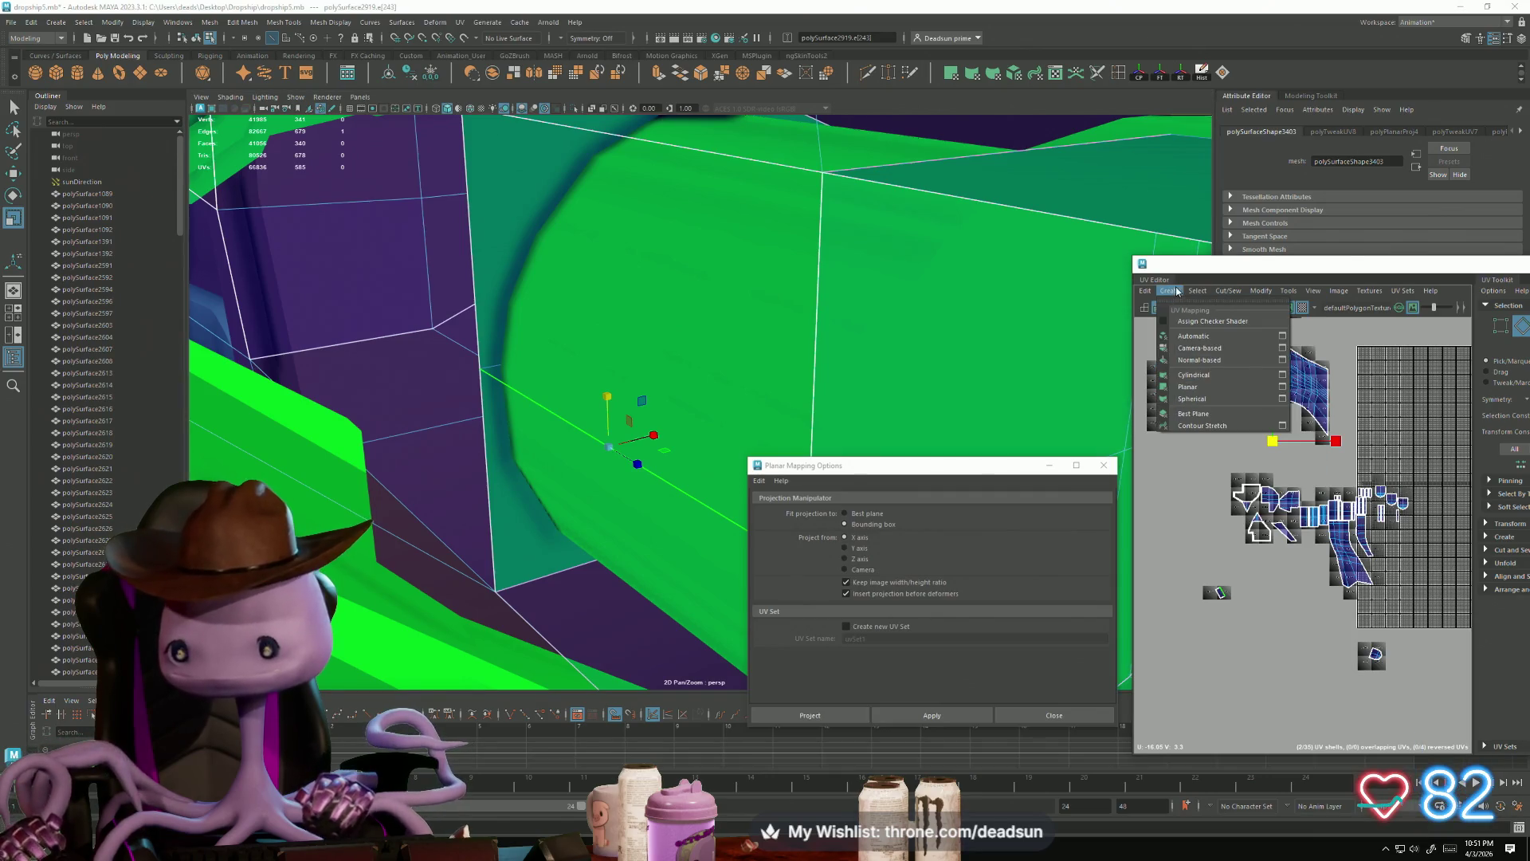
pyautogui.click(1227, 291)
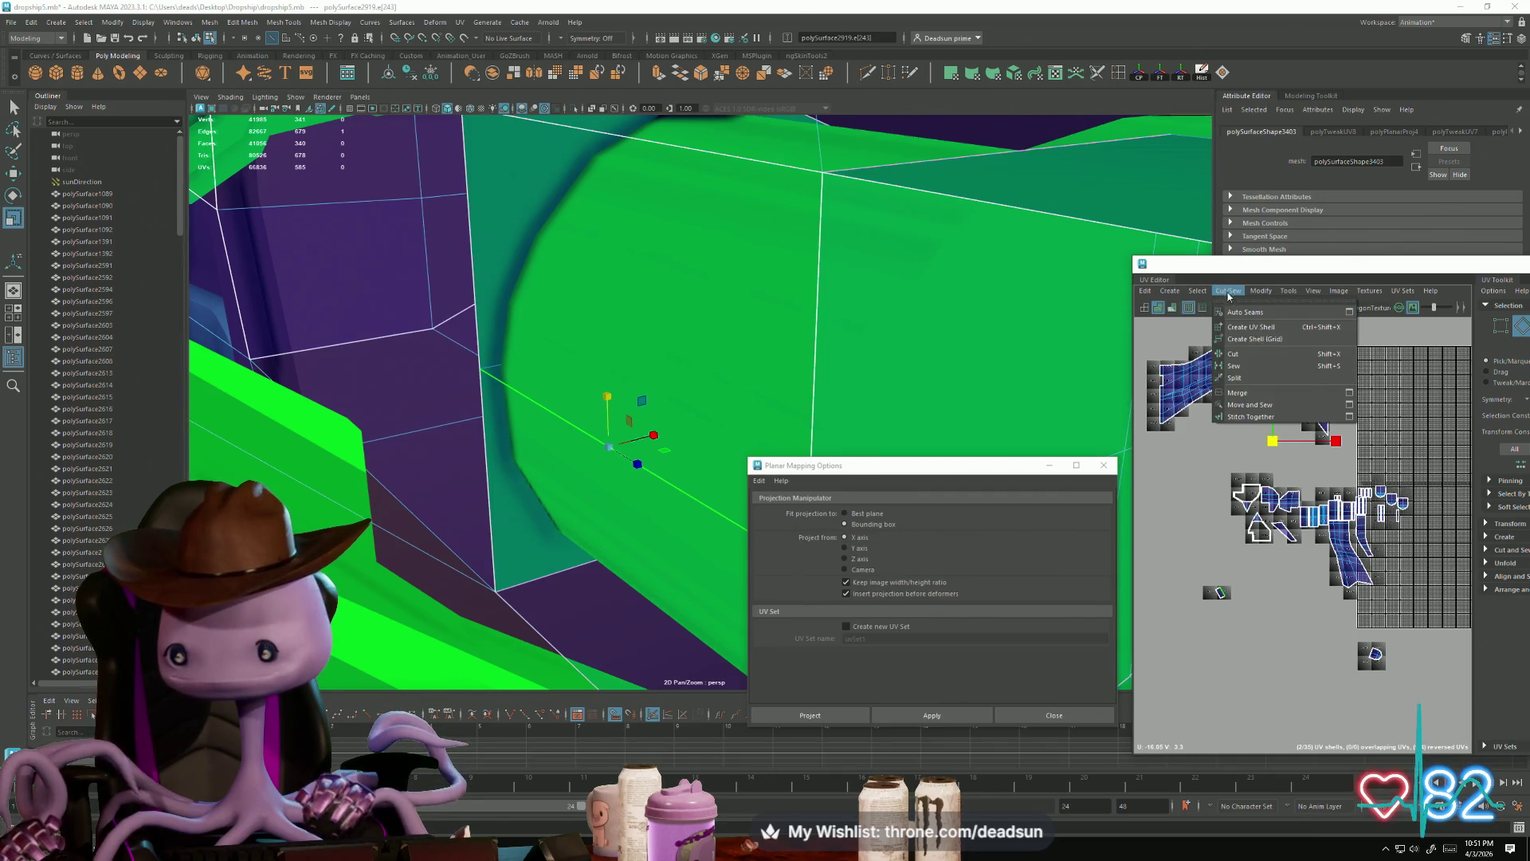
pyautogui.click(1237, 410)
# Step: Select the small shell's UVs and move it up near the larger shell's notch
pyautogui.scroll(2, 1216, 598)
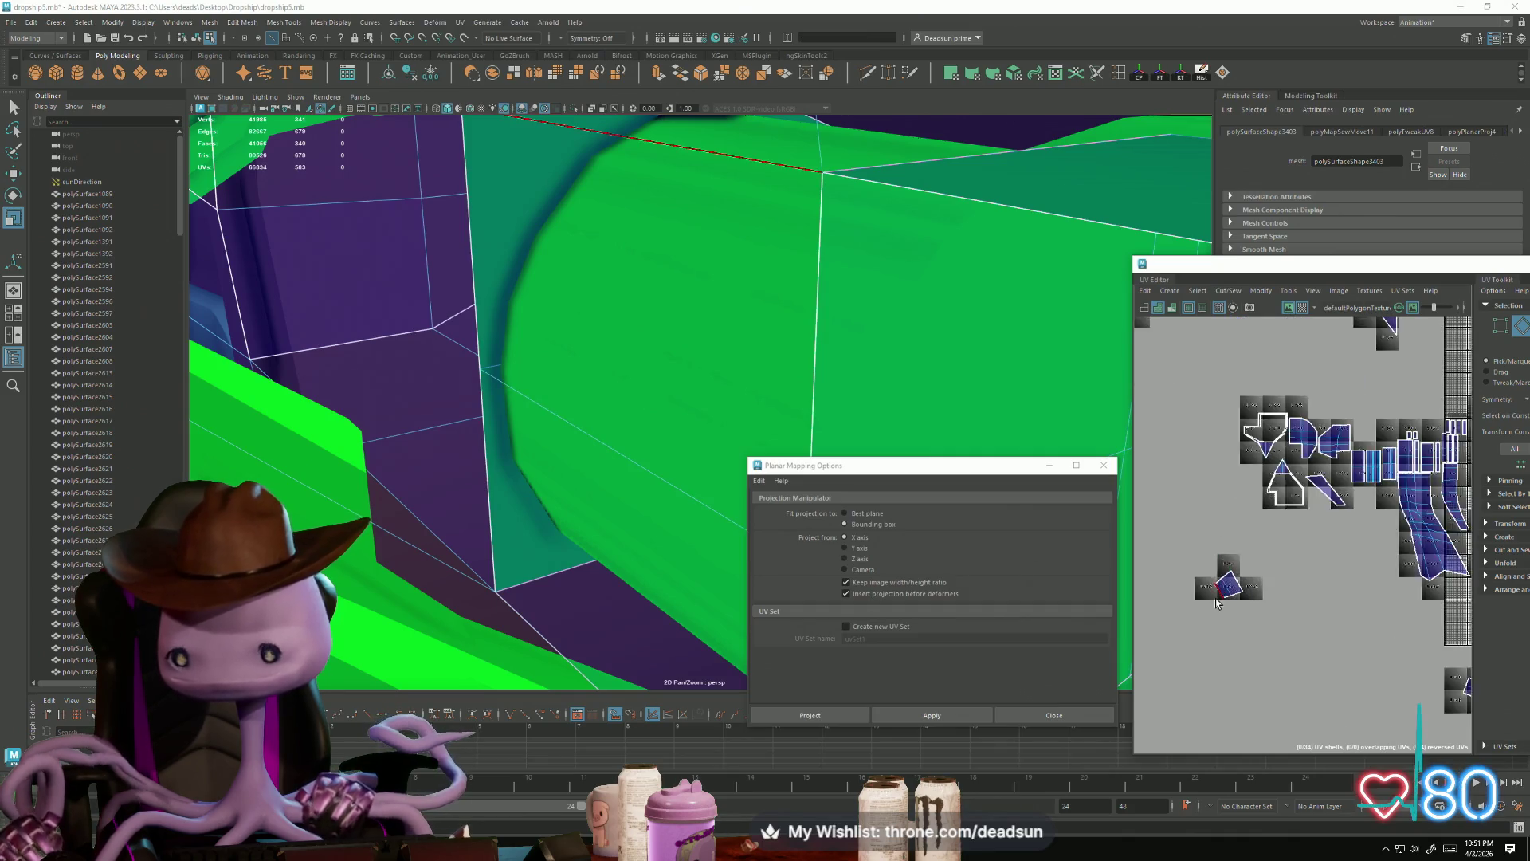
pyautogui.rightClick(1227, 588)
pyautogui.rightClick(1227, 588)
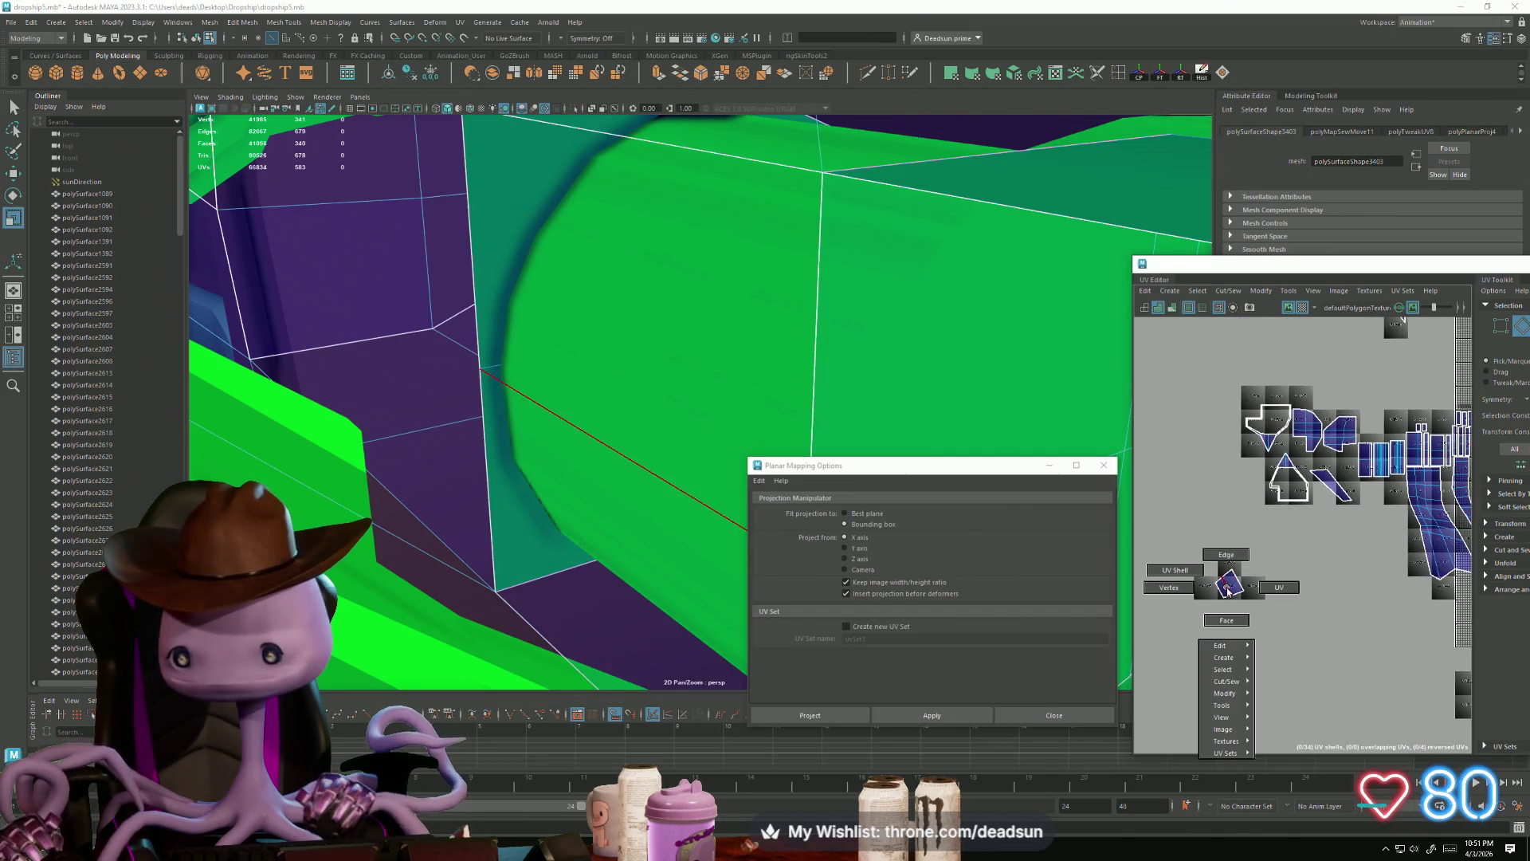
pyautogui.click(1251, 588)
pyautogui.click(1227, 592)
pyautogui.scroll(-2, 1255, 625)
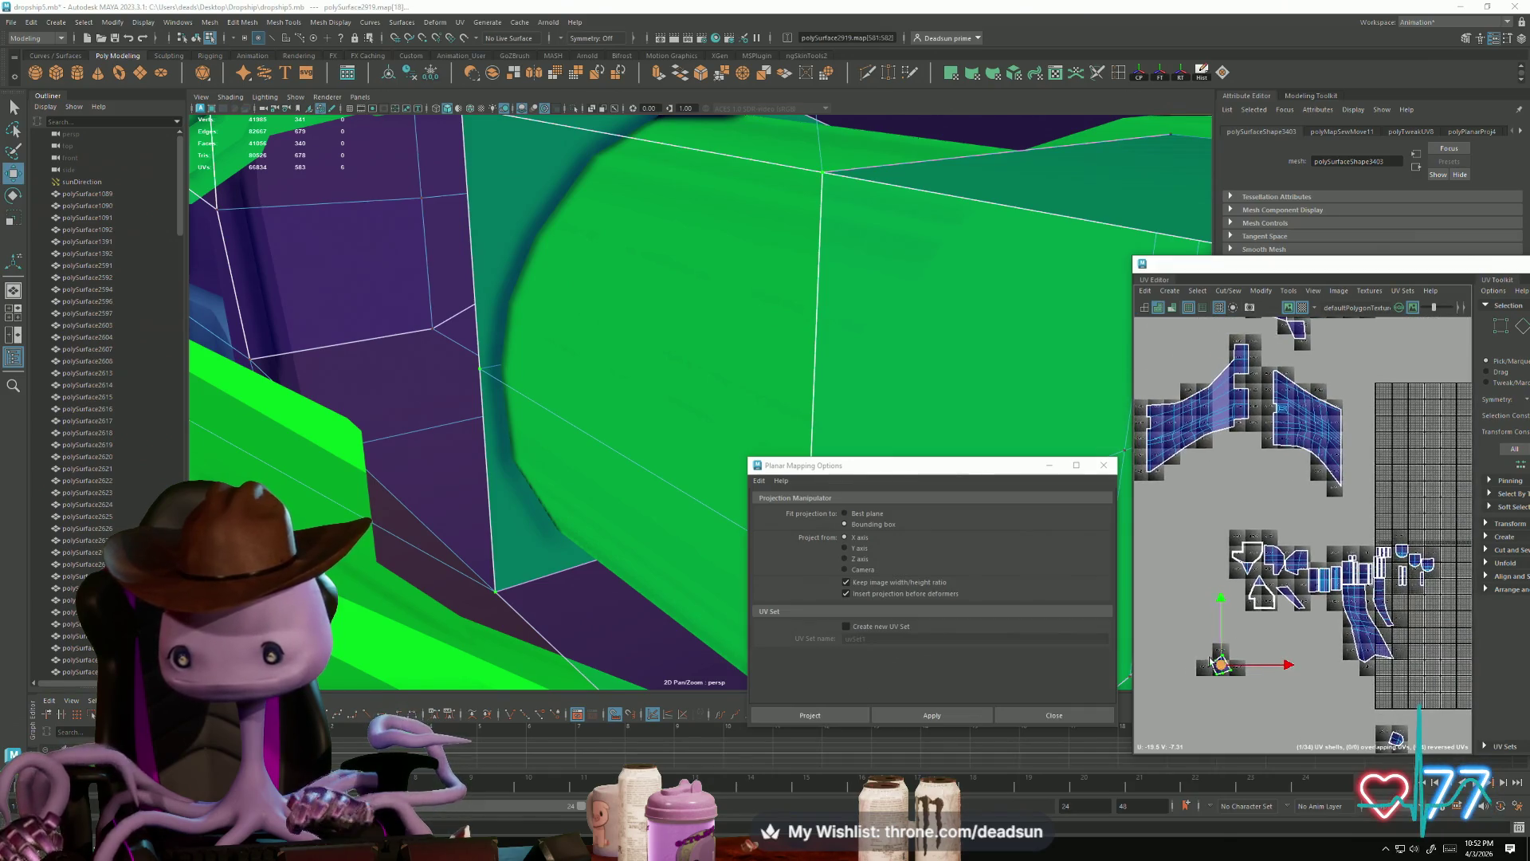
pyautogui.moveTo(1220, 664); pyautogui.dragTo(1236, 467)
# Step: Rotate the small UV shell upright into an axis-aligned rectangle
pyautogui.scroll(5, 1252, 387)
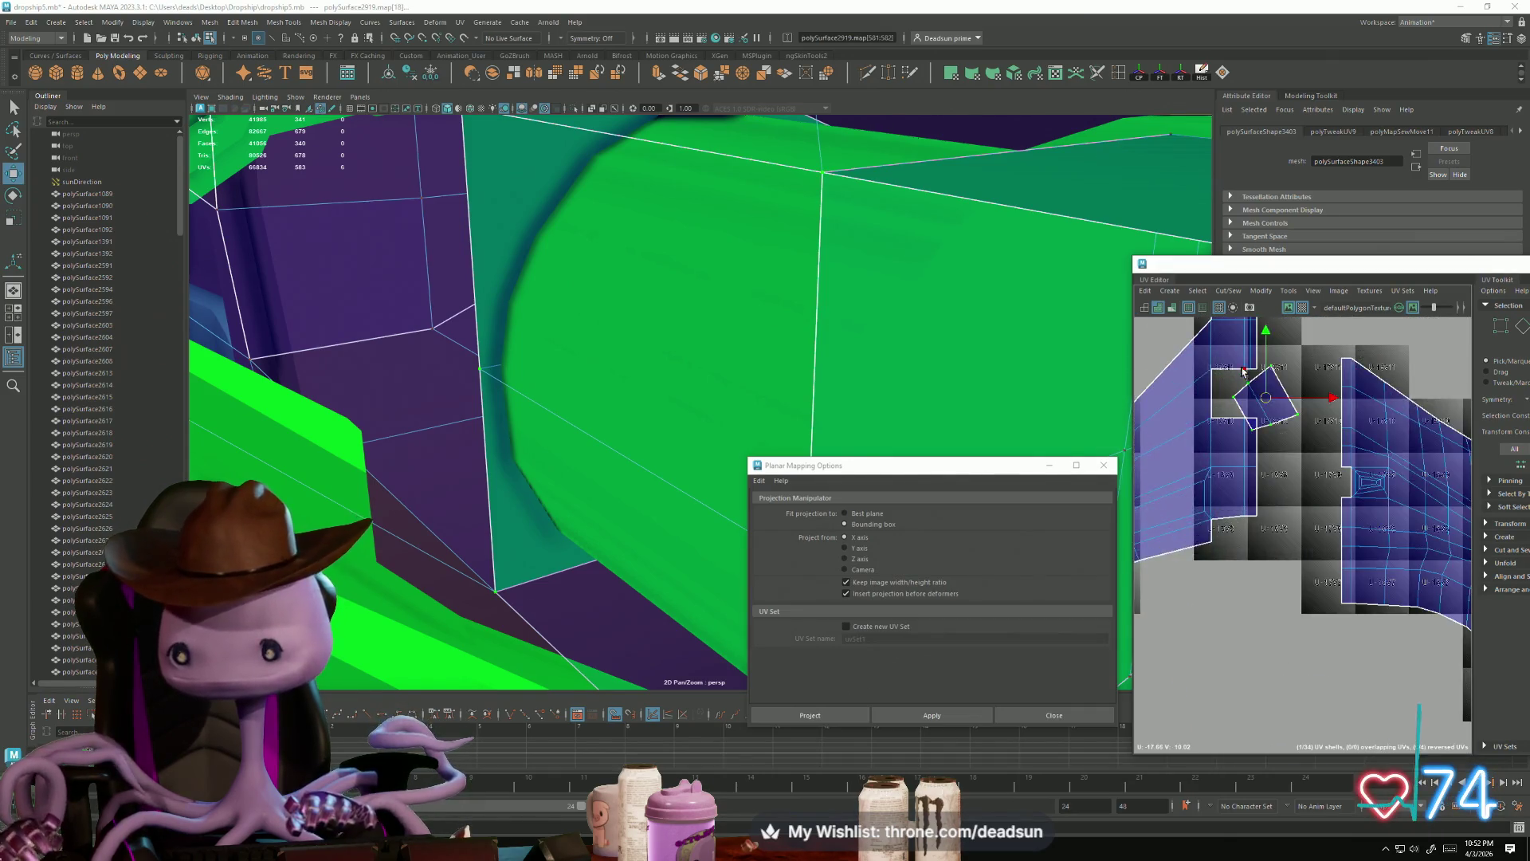
pyautogui.moveTo(1236, 444); pyautogui.dragTo(1237, 411, button='right')
pyautogui.click(1229, 439)
pyautogui.click(1309, 403)
pyautogui.rightClick(1309, 403)
pyautogui.click(1360, 401)
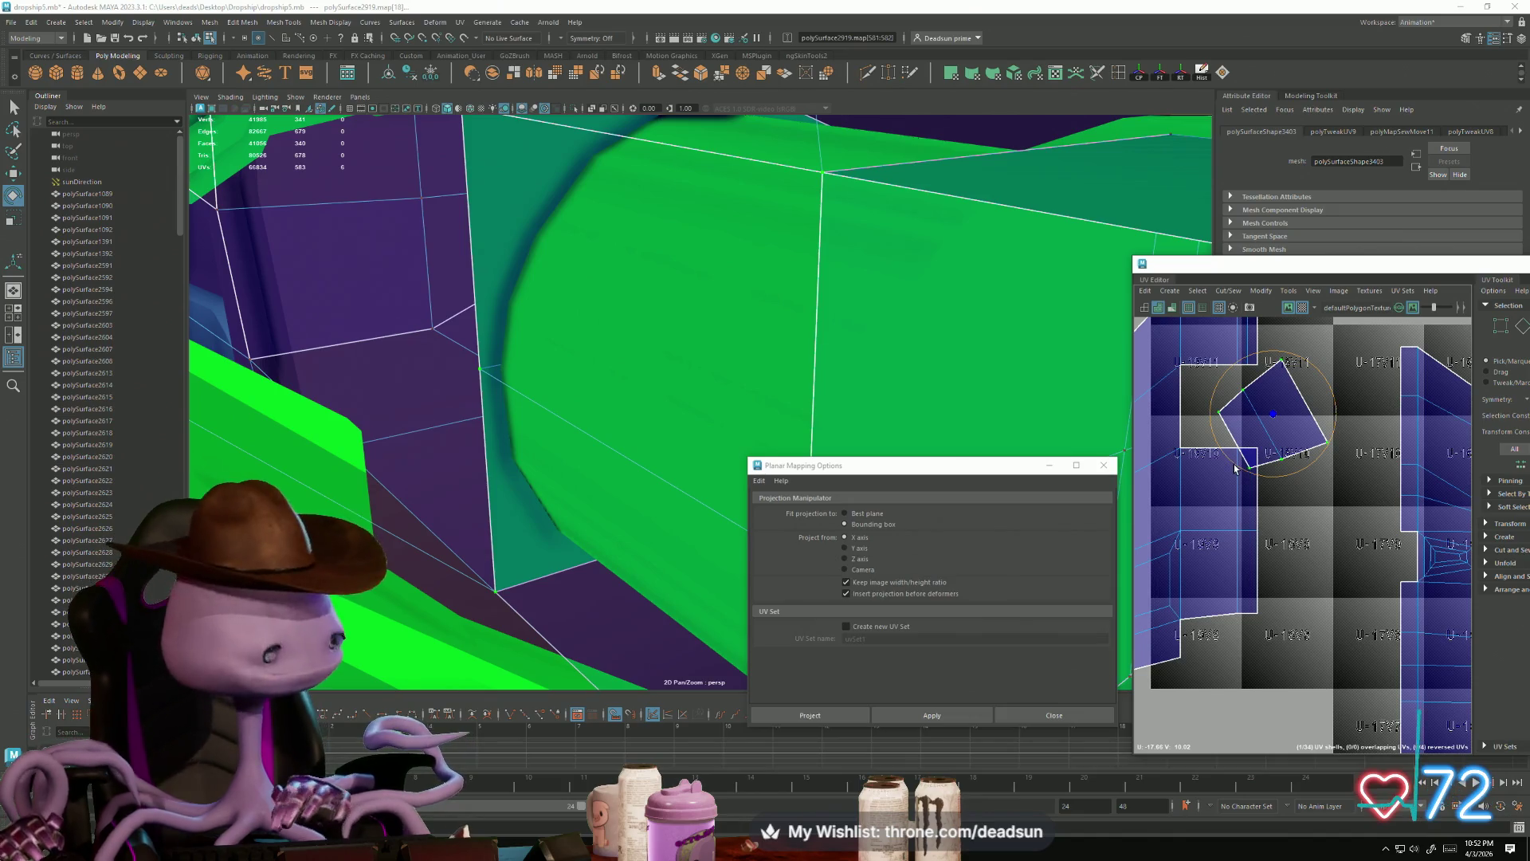
pyautogui.moveTo(1236, 462)
pyautogui.mouseDown()
pyautogui.moveTo(1285, 477)
pyautogui.moveTo(1331, 431)
pyautogui.moveTo(1214, 411)
pyautogui.mouseUp()
# Step: Select the small shell's left edge in edge mode
pyautogui.press('w')
pyautogui.press('r')
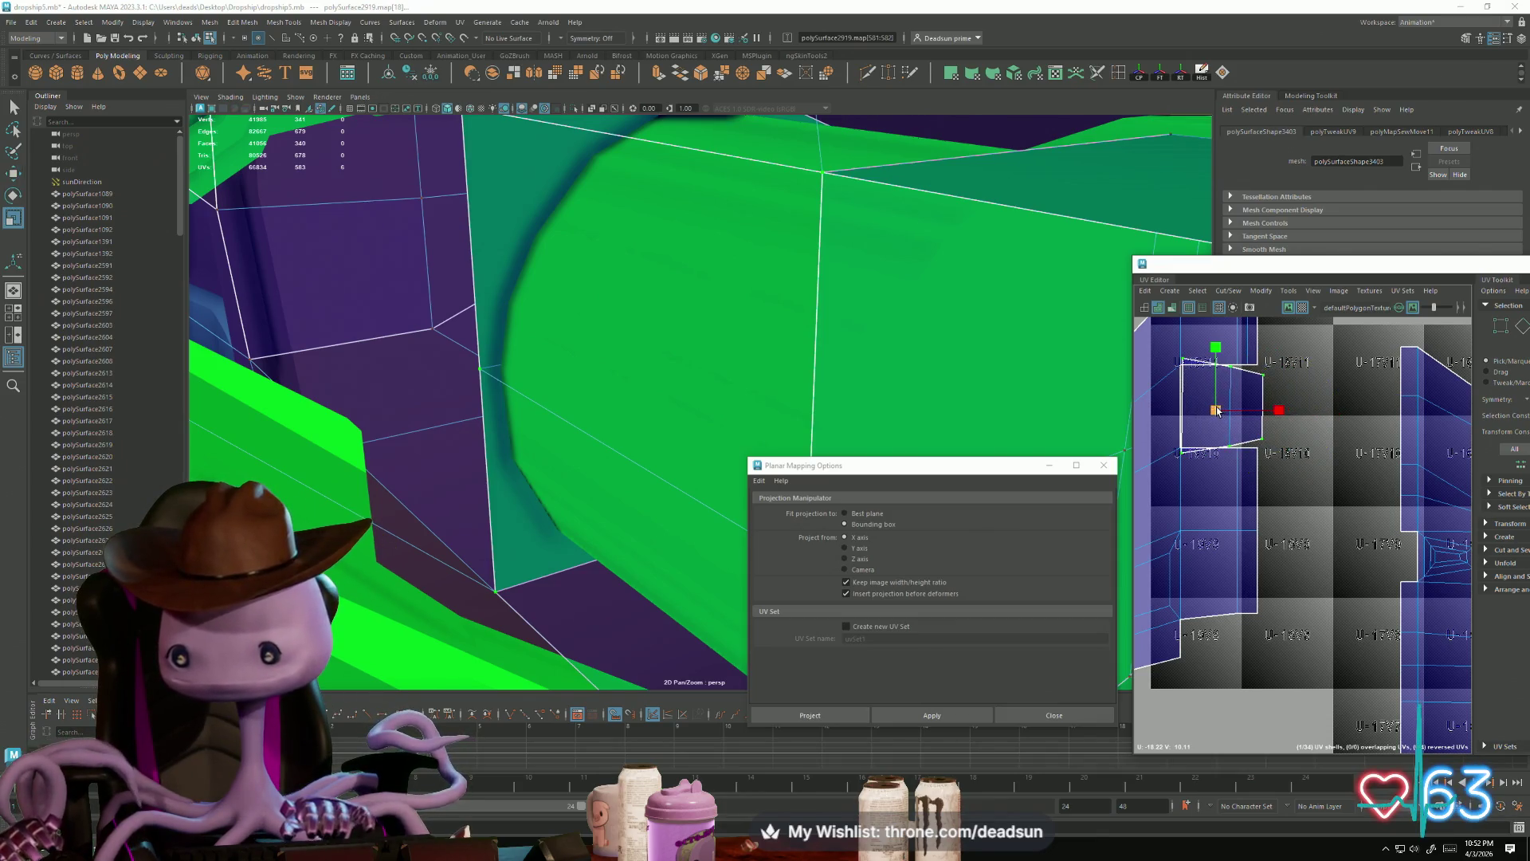
pyautogui.press('e')
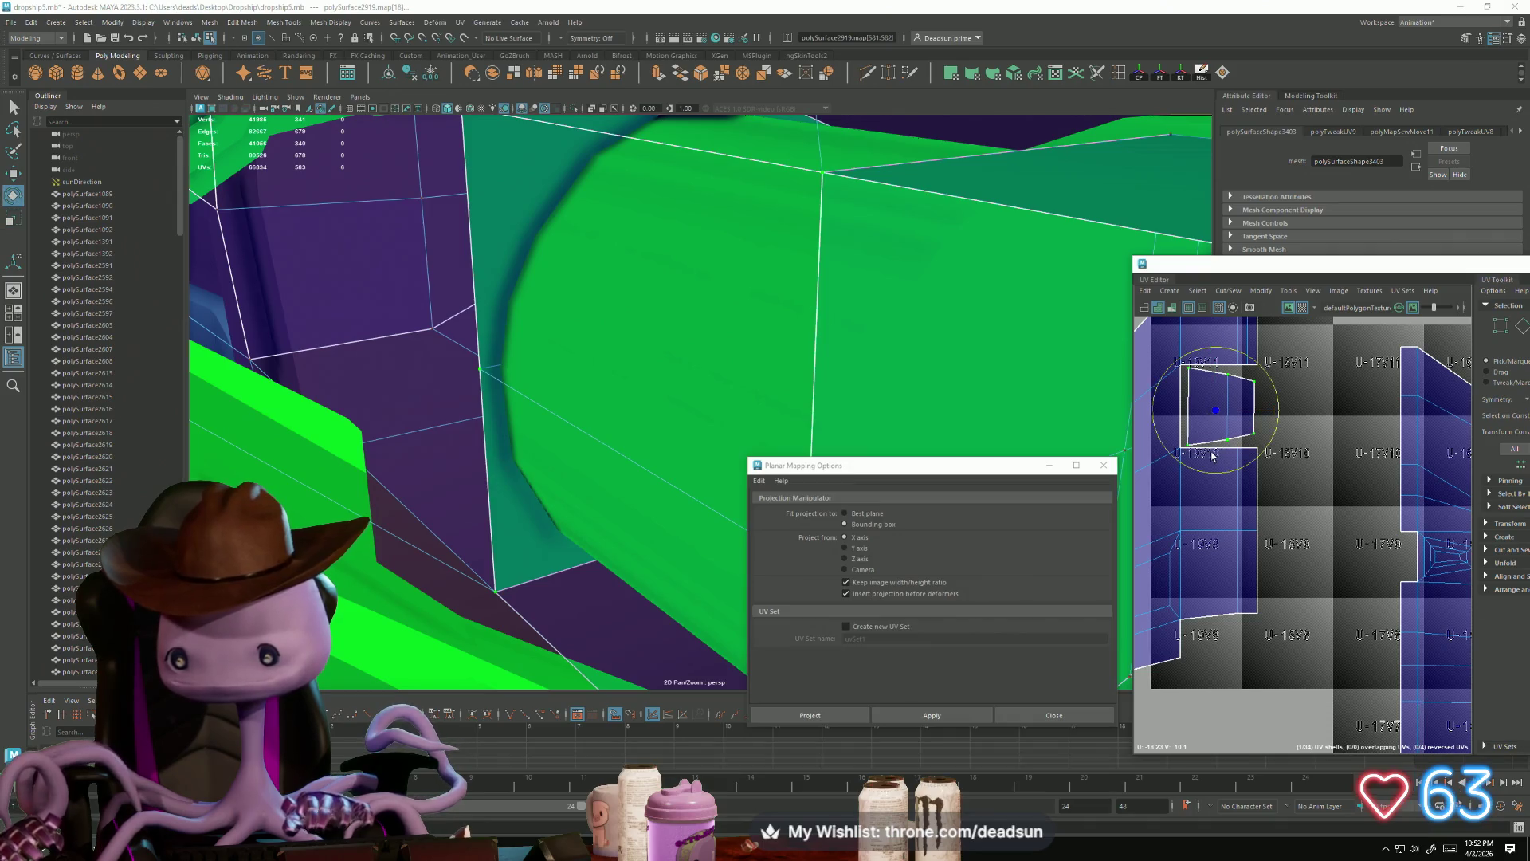
pyautogui.press('F10')
pyautogui.click(1184, 403)
pyautogui.click(1198, 291)
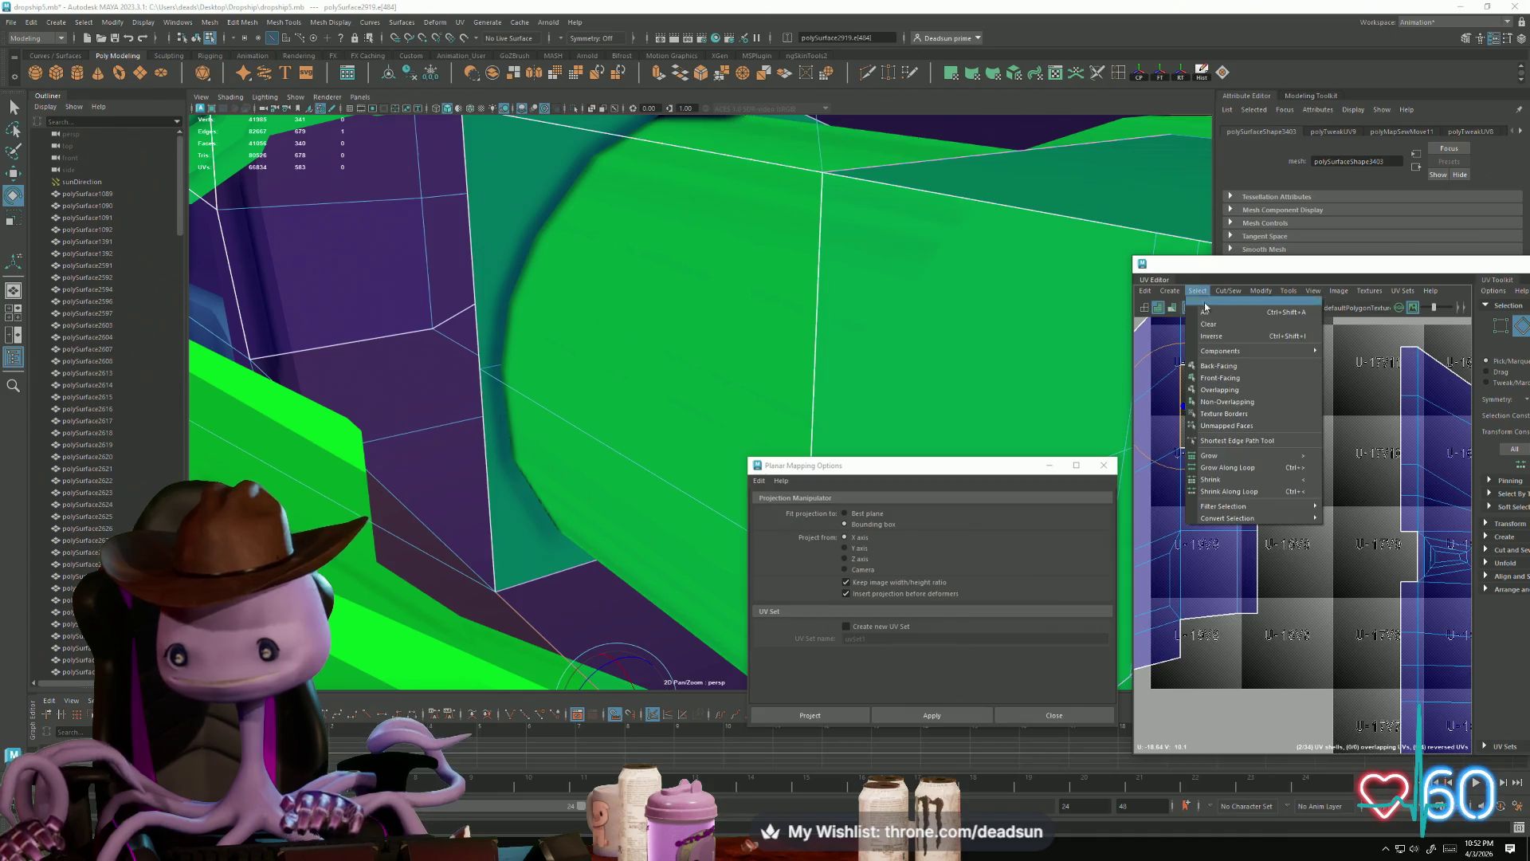
# Step: Move and sew the small rectangular shell into the larger shell's notch
pyautogui.moveTo(1234, 293)
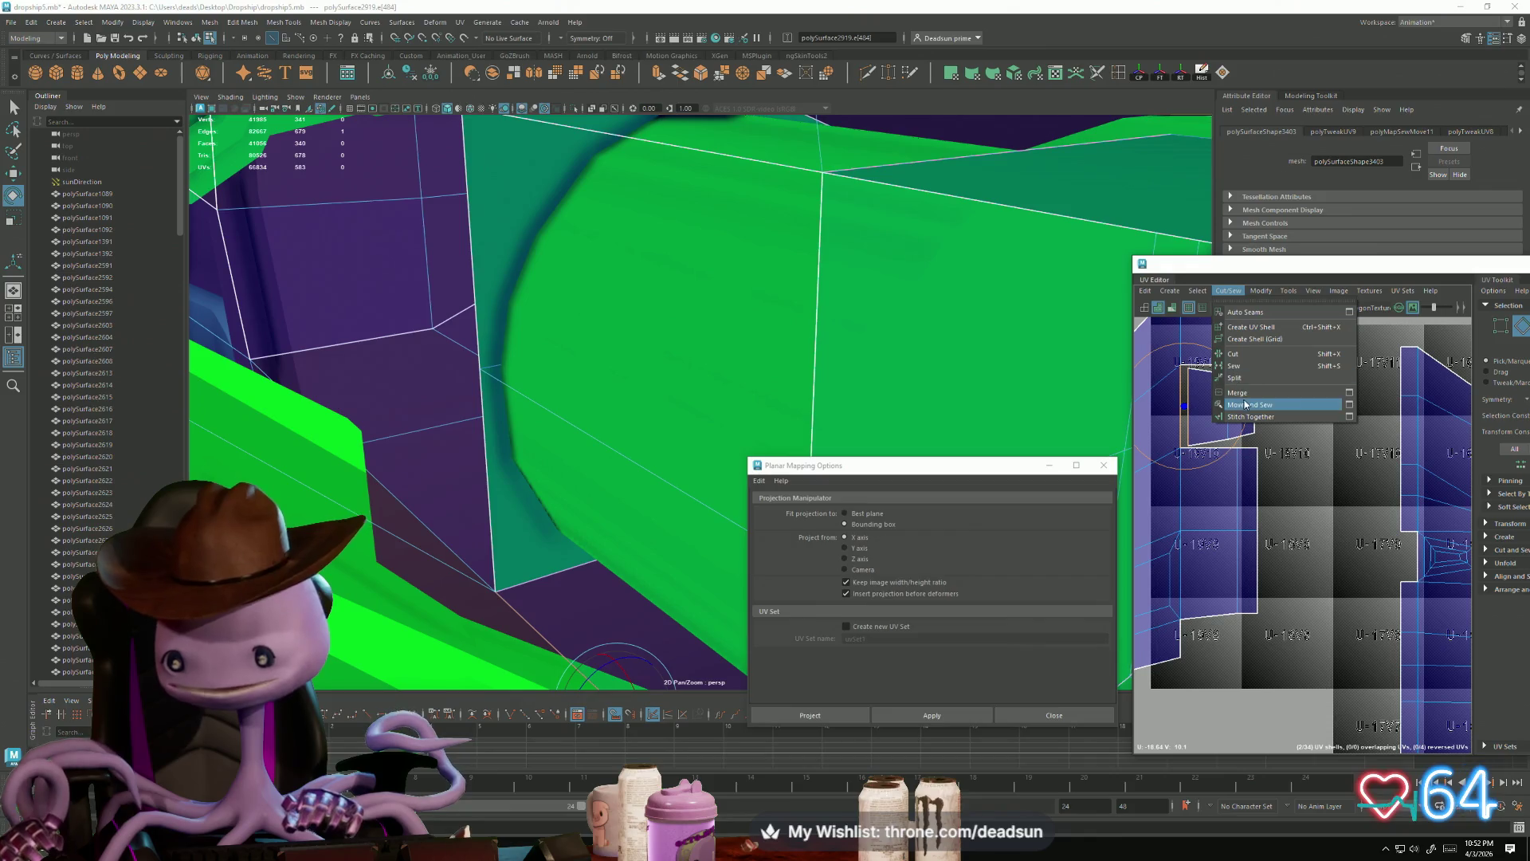
pyautogui.click(1245, 404)
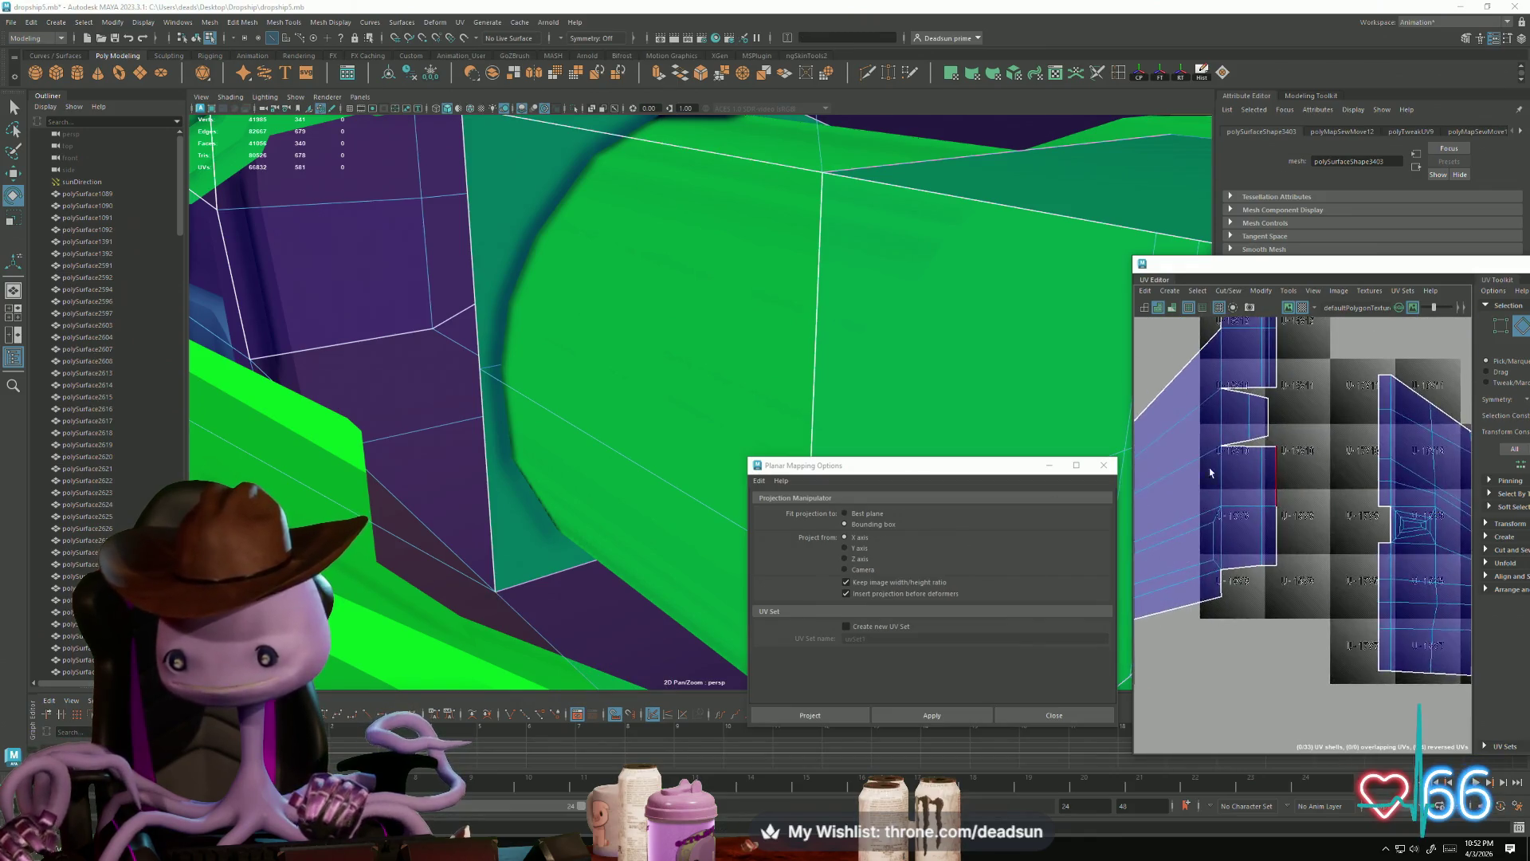
pyautogui.keyDown('alt'); pyautogui.moveTo(1233, 494); pyautogui.dragTo(1251, 588, button='middle'); pyautogui.keyUp('alt')
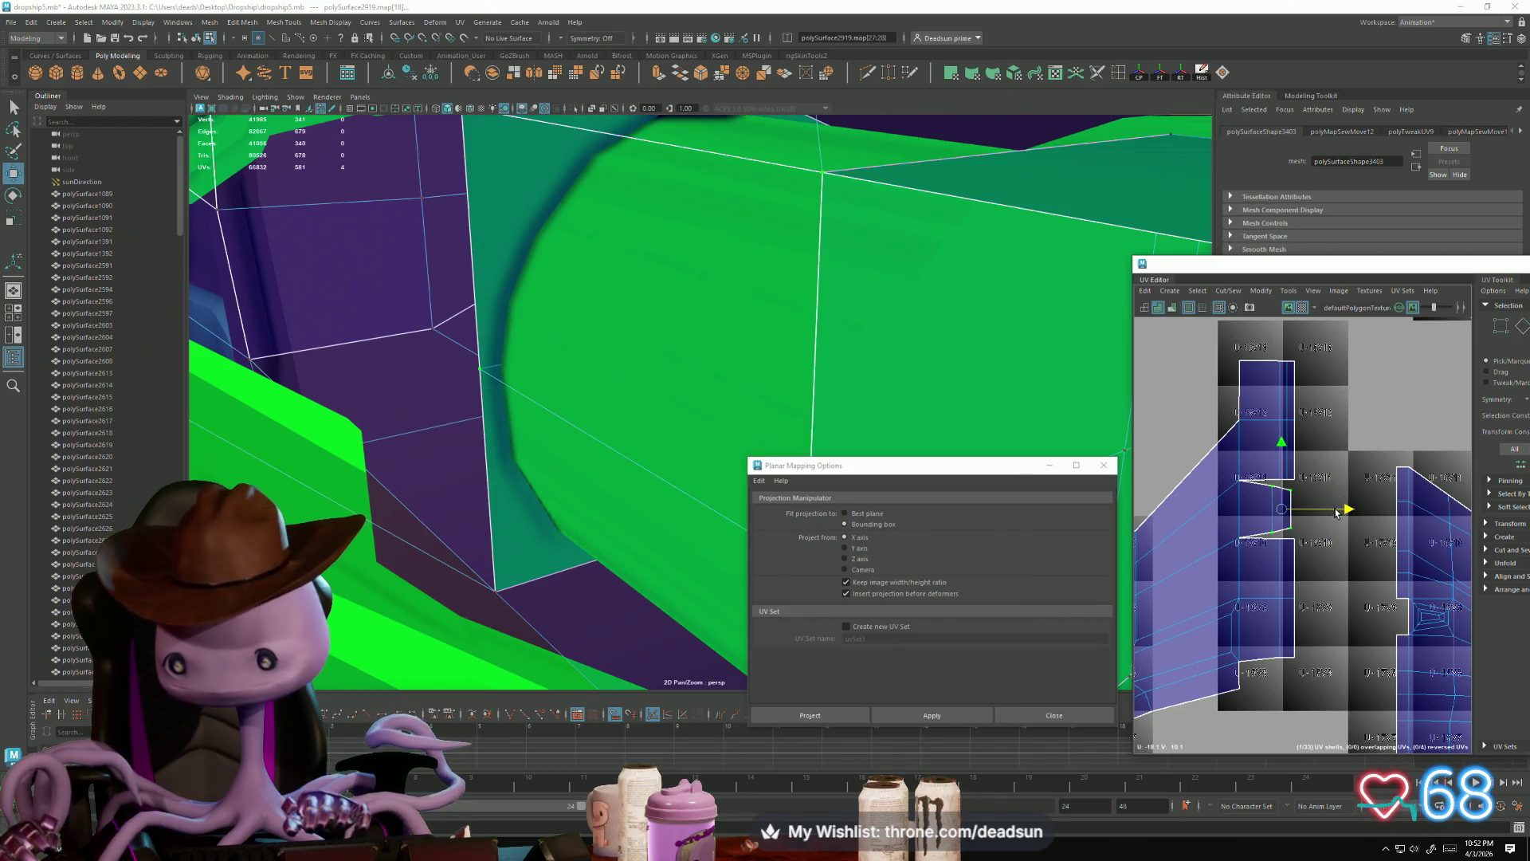
# Step: Check the sewn notch edges on the surrounding shells, then clear the selection
pyautogui.click(1336, 461)
pyautogui.moveTo(1302, 526); pyautogui.dragTo(1304, 526)
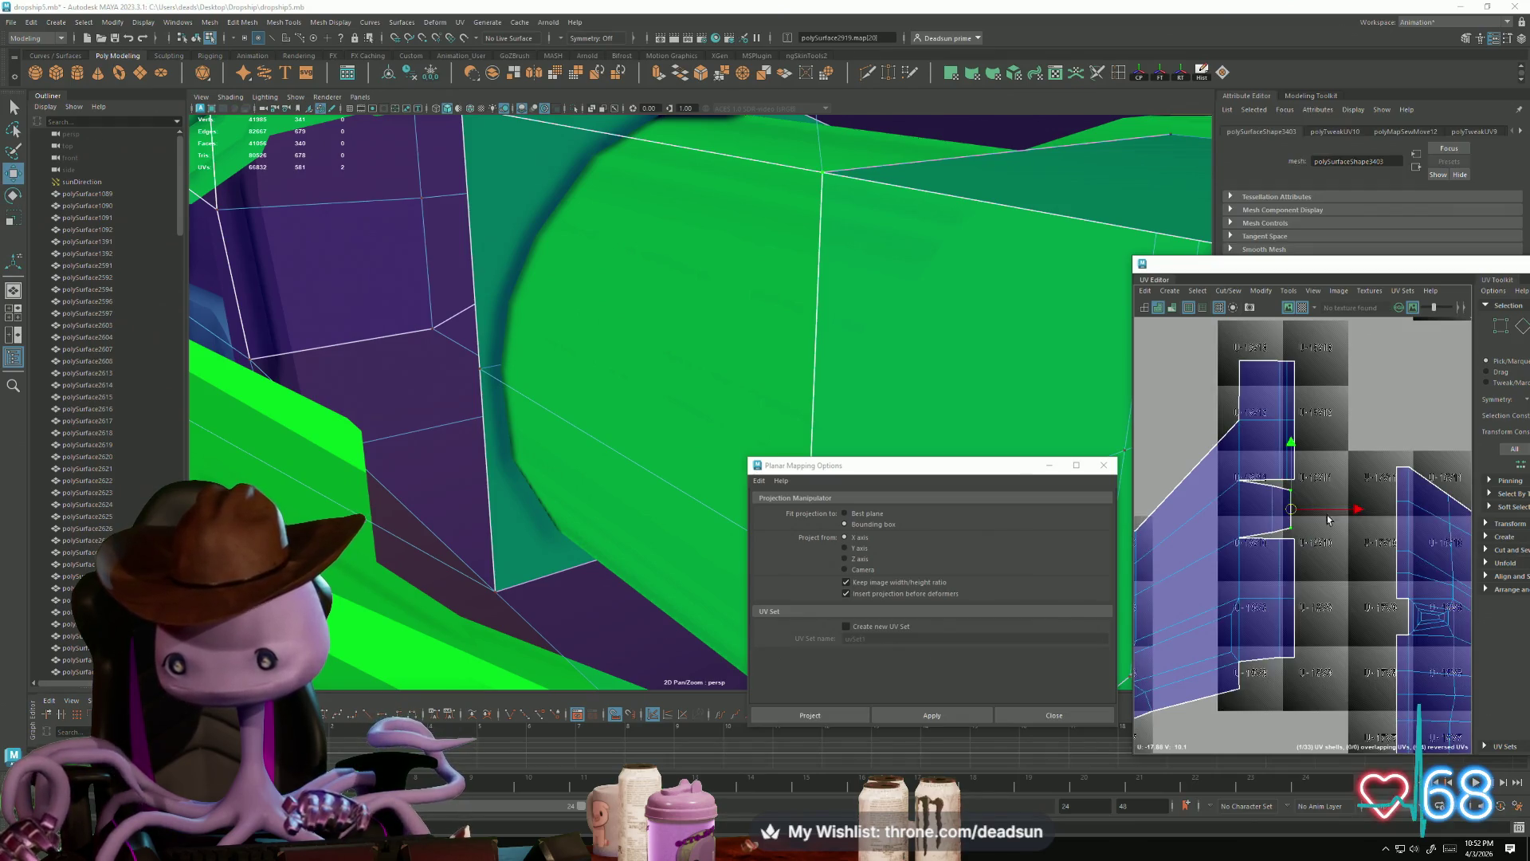
pyautogui.scroll(-5, 1350, 520)
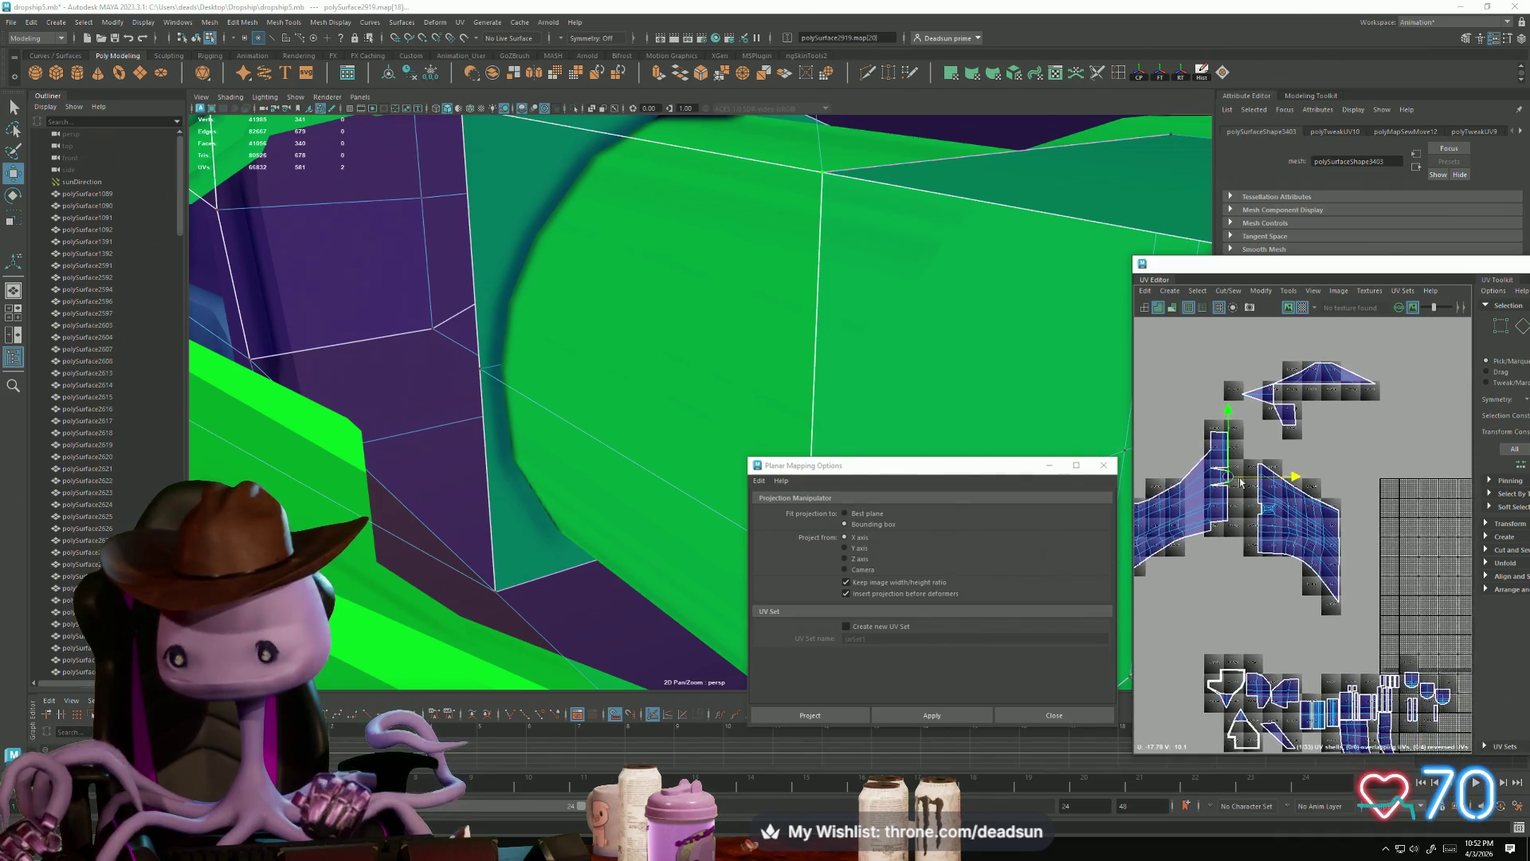
pyautogui.keyDown('alt'); pyautogui.moveTo(1224, 474); pyautogui.dragTo(1307, 468, button='middle'); pyautogui.keyUp('alt')
pyautogui.moveTo(1396, 518)
pyautogui.mouseDown(button='right')
pyautogui.moveTo(1400, 503)
pyautogui.moveTo(1419, 538)
pyautogui.mouseUp(button='right')
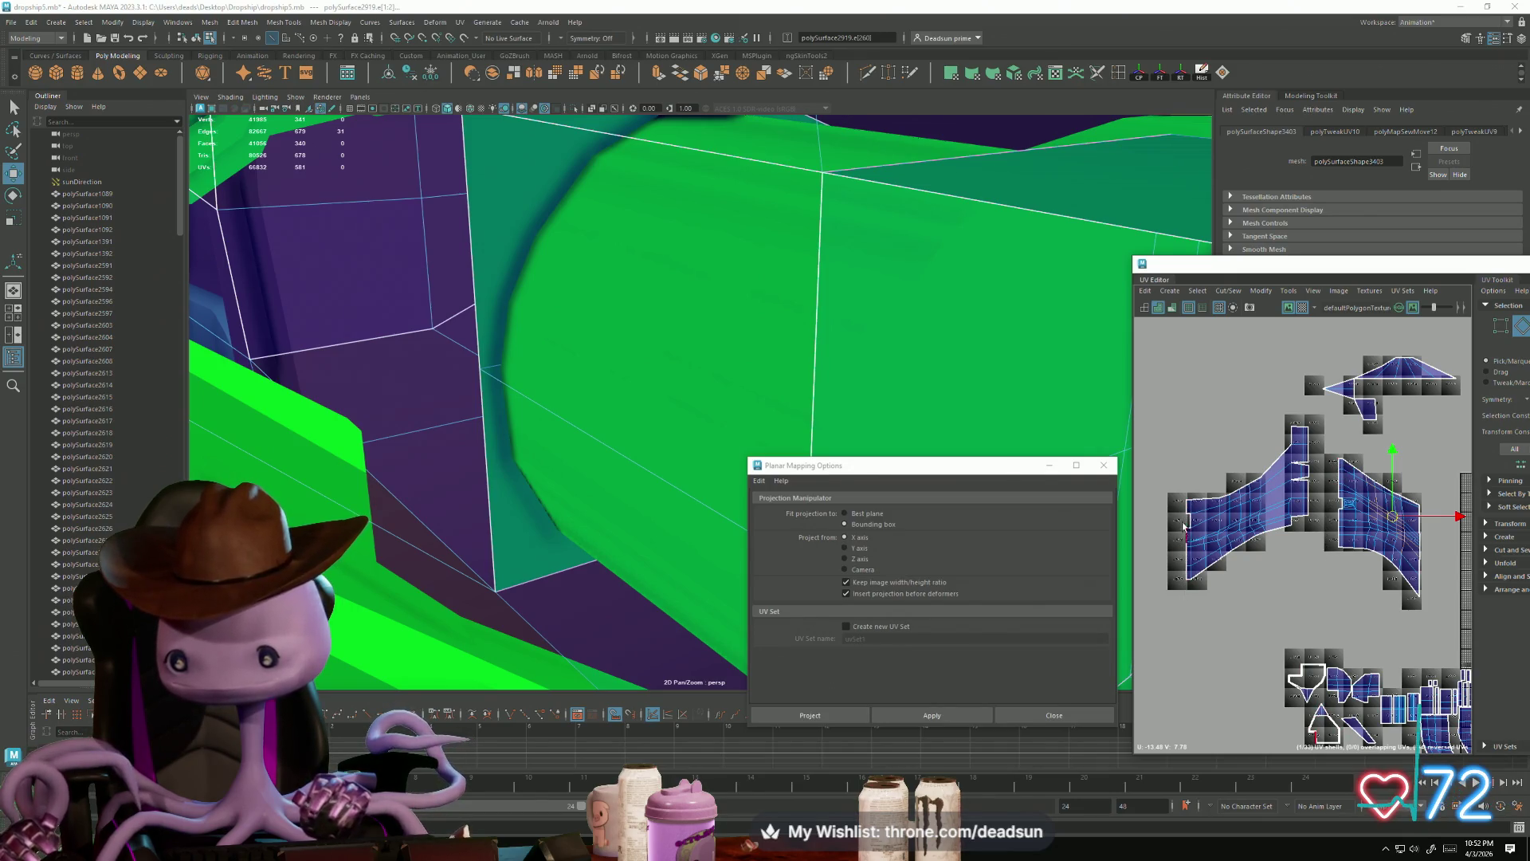
pyautogui.scroll(5, 1235, 534)
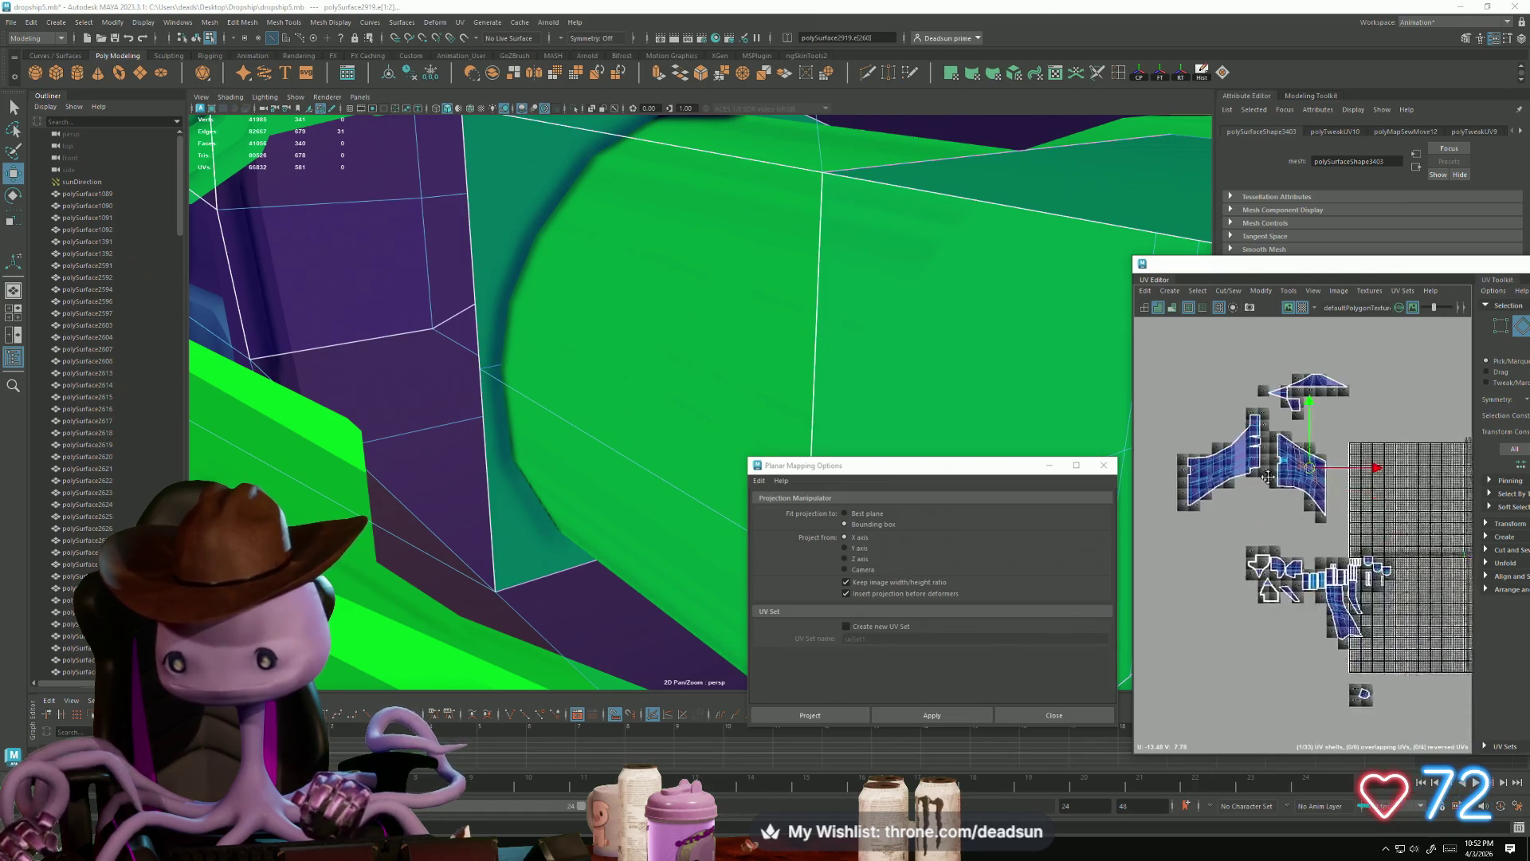
pyautogui.press('F11')
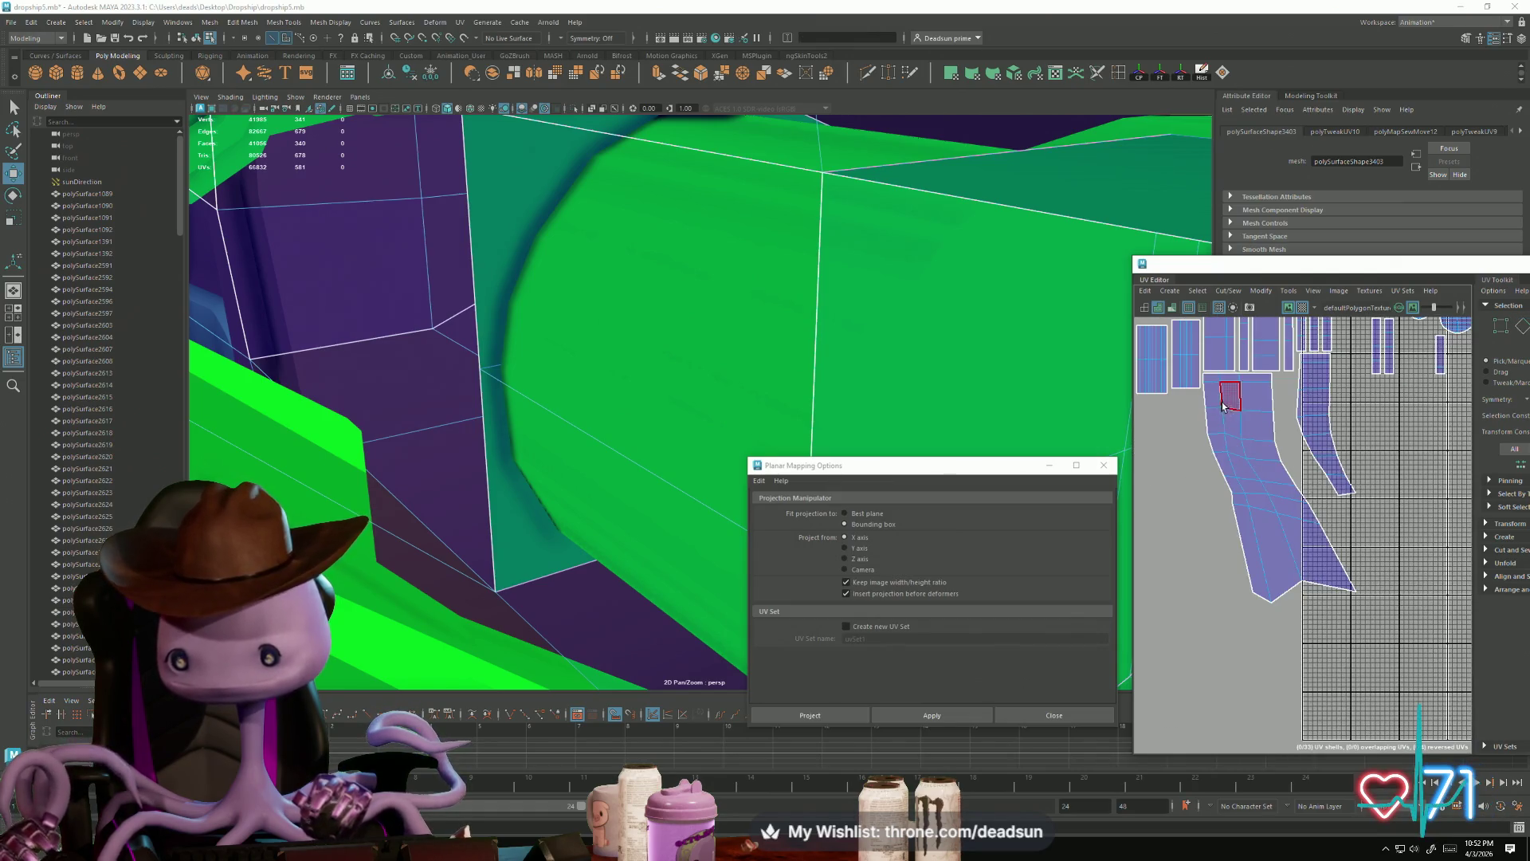
# Step: Select the three-face shell plus more faces on the inner hull panel behind the green struts
pyautogui.moveTo(1291, 565); pyautogui.dragTo(1292, 566)
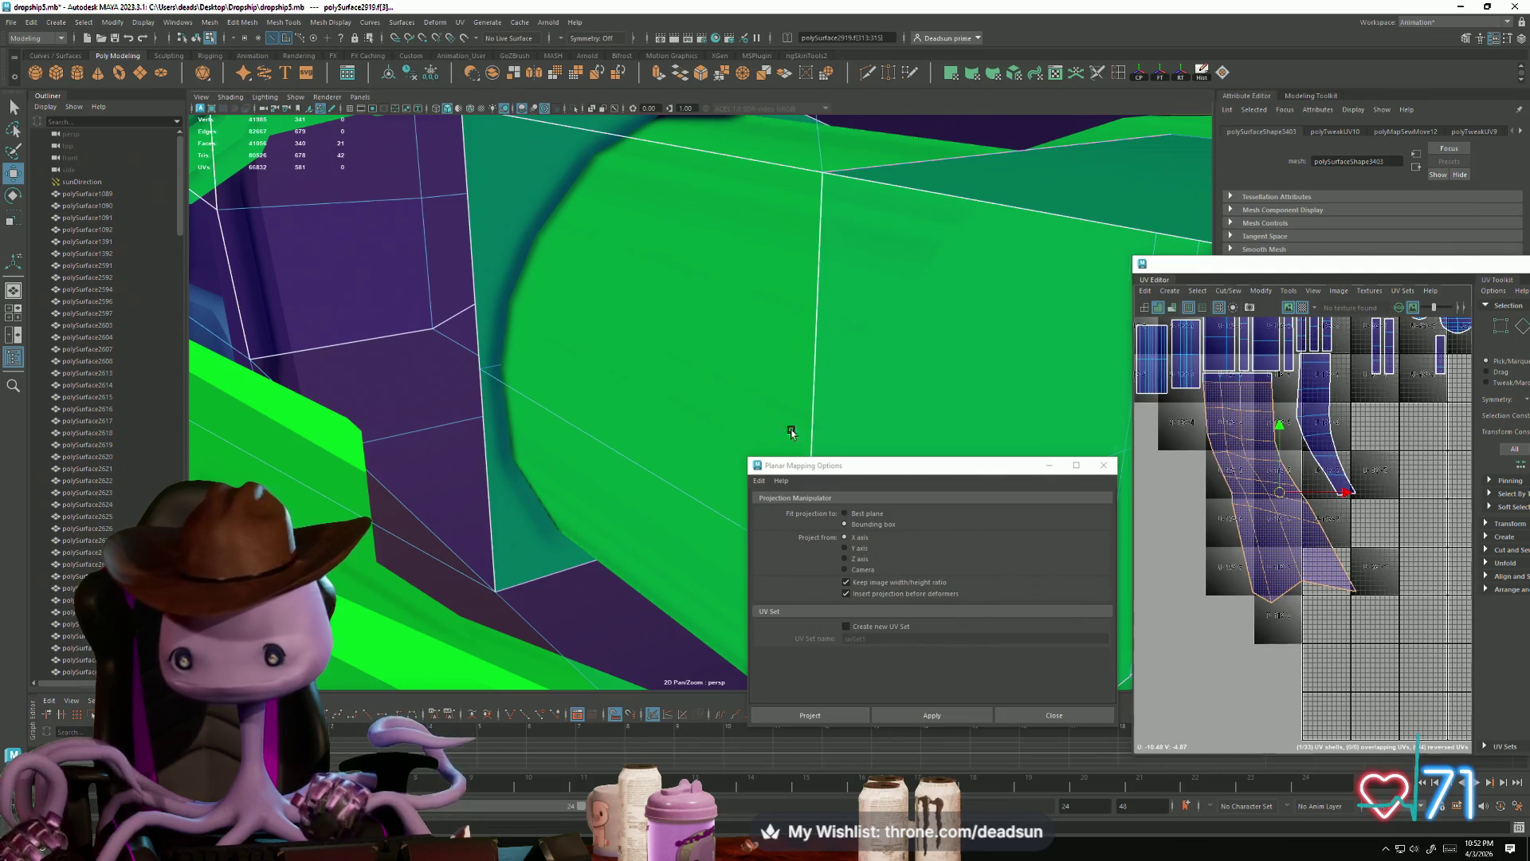
pyautogui.press('f')
pyautogui.scroll(-5, 833, 381)
pyautogui.moveTo(821, 383)
pyautogui.keyDown('alt'); pyautogui.mouseDown()
pyautogui.moveTo(734, 351)
pyautogui.moveTo(724, 366)
pyautogui.moveTo(545, 338)
pyautogui.moveTo(614, 363)
pyautogui.moveTo(532, 386)
pyautogui.mouseUp(); pyautogui.keyUp('alt')
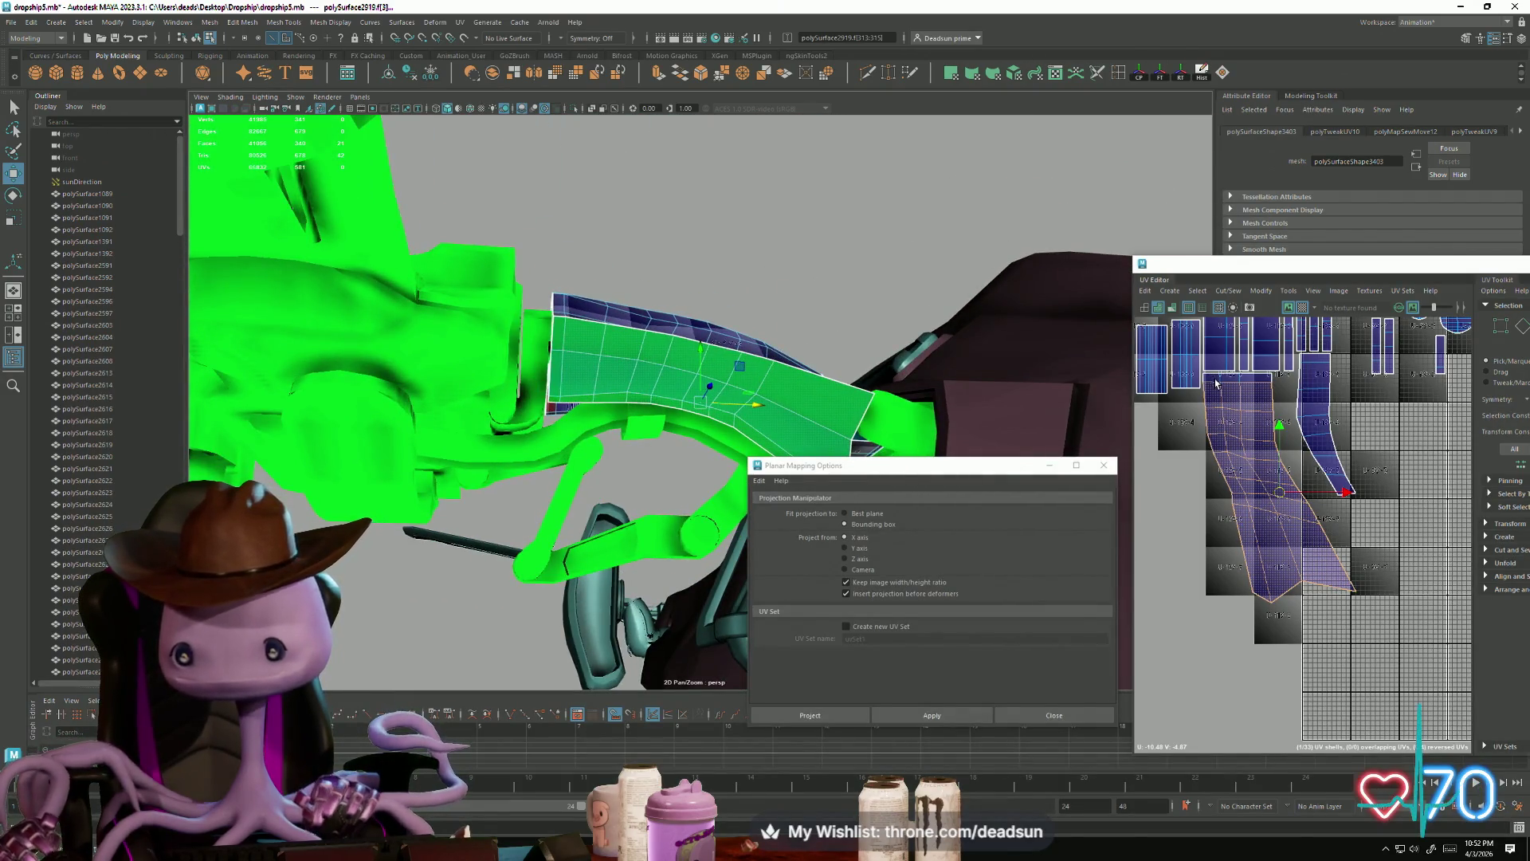
pyautogui.keyDown('shift'); pyautogui.click(1251, 380); pyautogui.keyUp('shift')
pyautogui.moveTo(900, 452)
pyautogui.keyDown('alt'); pyautogui.mouseDown()
pyautogui.moveTo(877, 342)
pyautogui.moveTo(973, 355)
pyautogui.moveTo(992, 384)
pyautogui.moveTo(888, 351)
pyautogui.moveTo(852, 455)
pyautogui.moveTo(683, 369)
pyautogui.moveTo(700, 433)
pyautogui.moveTo(752, 399)
pyautogui.moveTo(578, 432)
pyautogui.moveTo(546, 522)
pyautogui.mouseUp(); pyautogui.keyUp('alt')
pyautogui.click(558, 520)
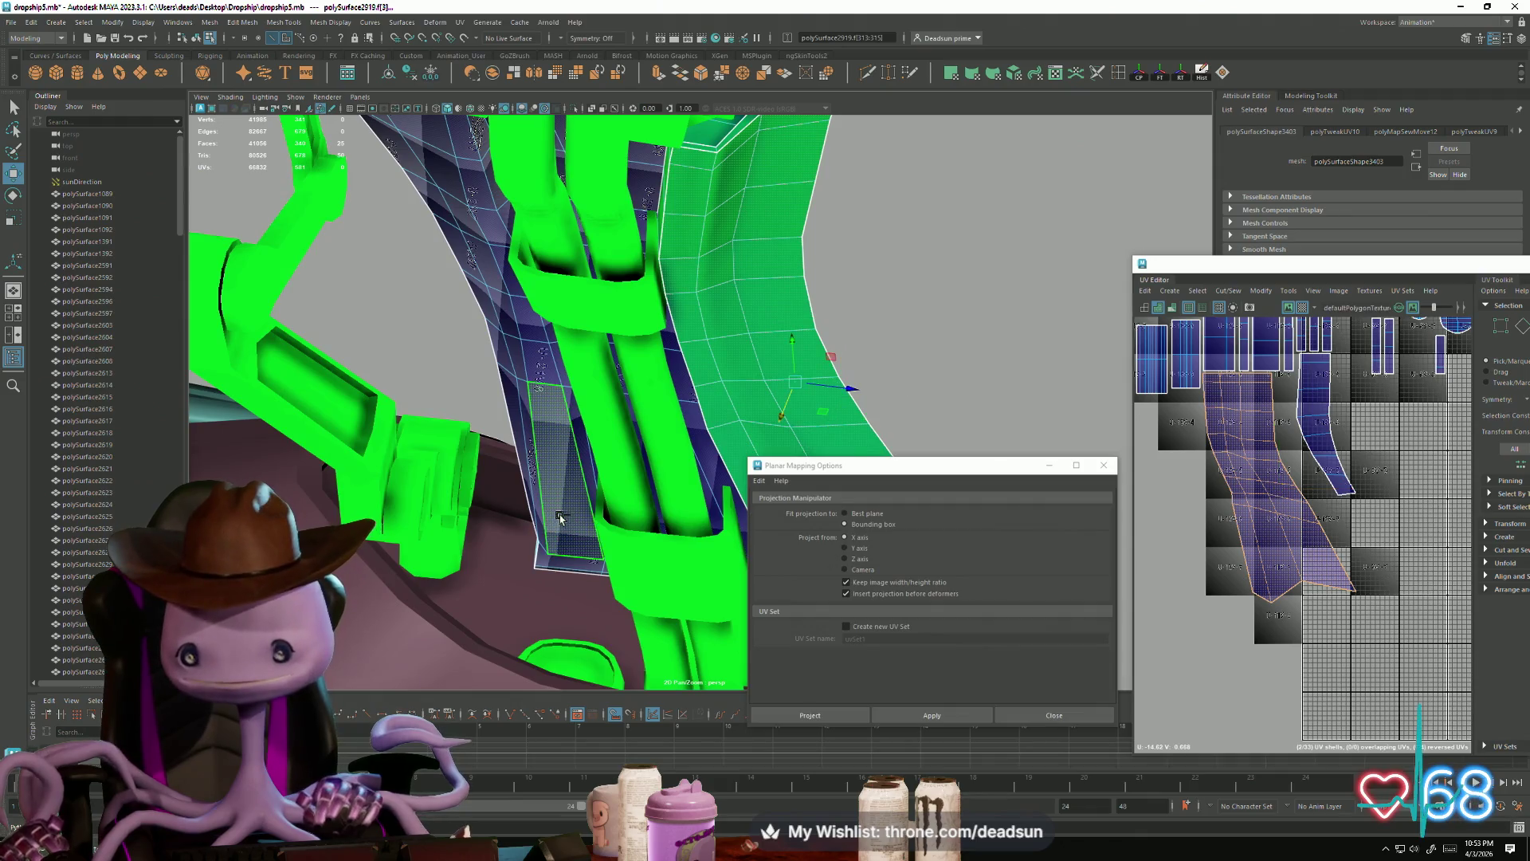
pyautogui.keyDown('alt'); pyautogui.moveTo(1291, 518); pyautogui.dragTo(1355, 566, button='middle'); pyautogui.keyUp('alt')
pyautogui.keyDown('alt'); pyautogui.moveTo(678, 383); pyautogui.dragTo(605, 399); pyautogui.keyUp('alt')
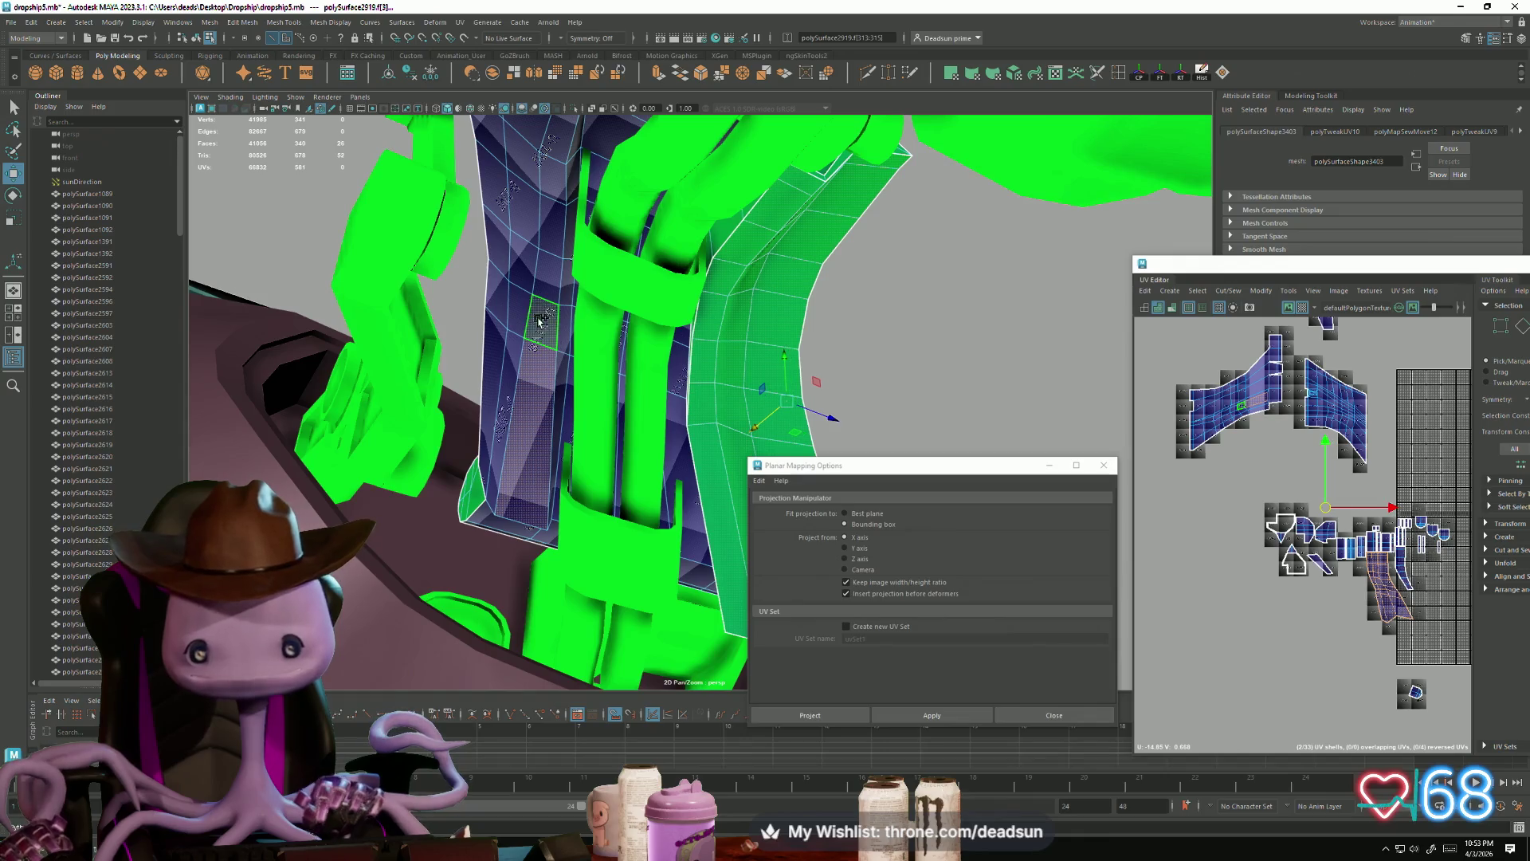
pyautogui.click(1219, 388)
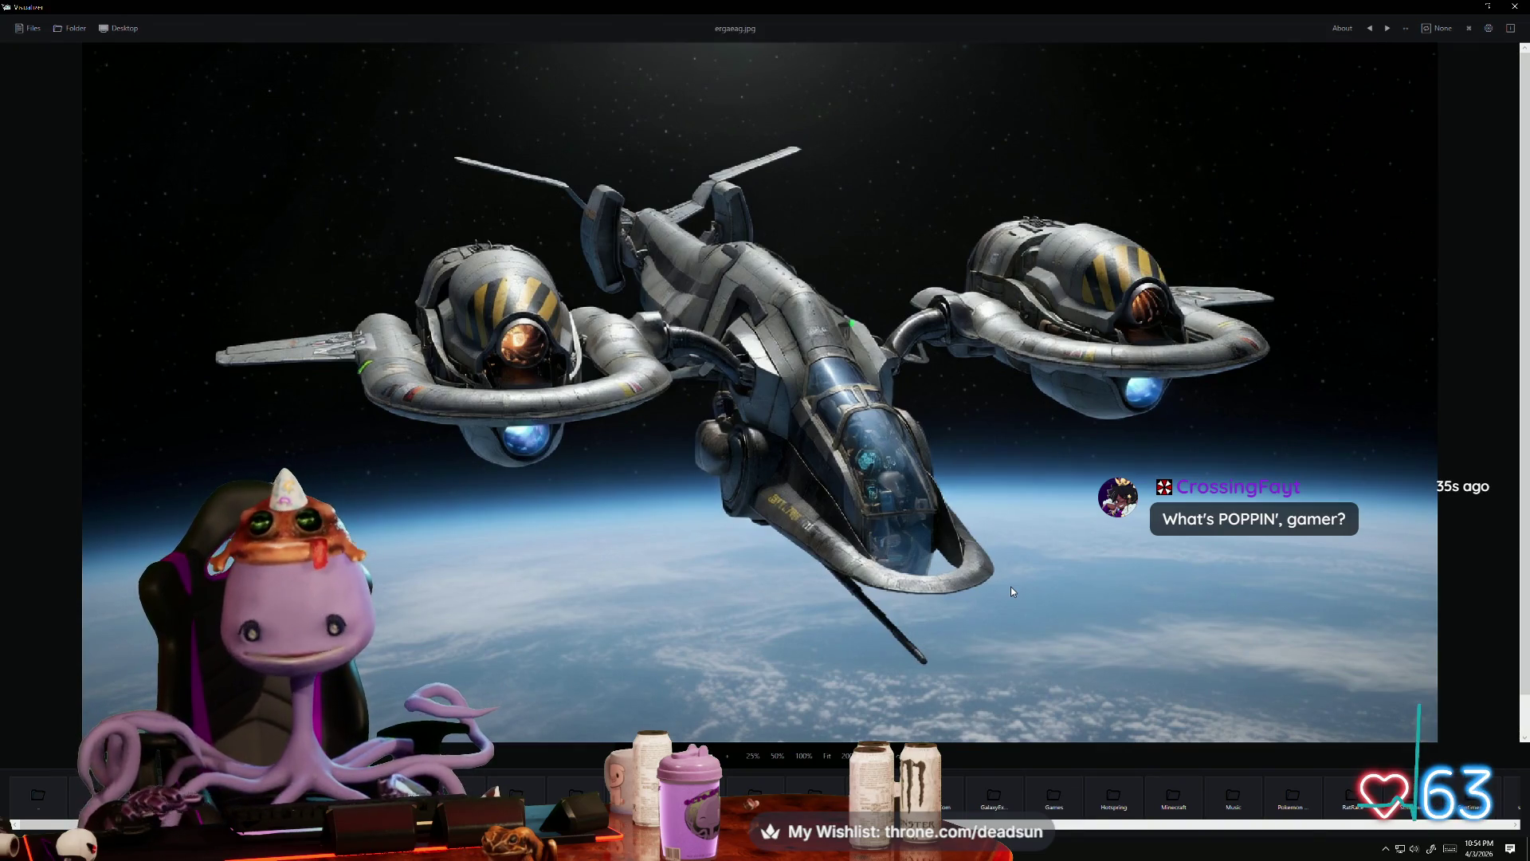
# Step: Zoom in and out on the dropship reference image in the viewer
pyautogui.scroll(1, 1010, 590)
pyautogui.scroll(-1, 741, 426)
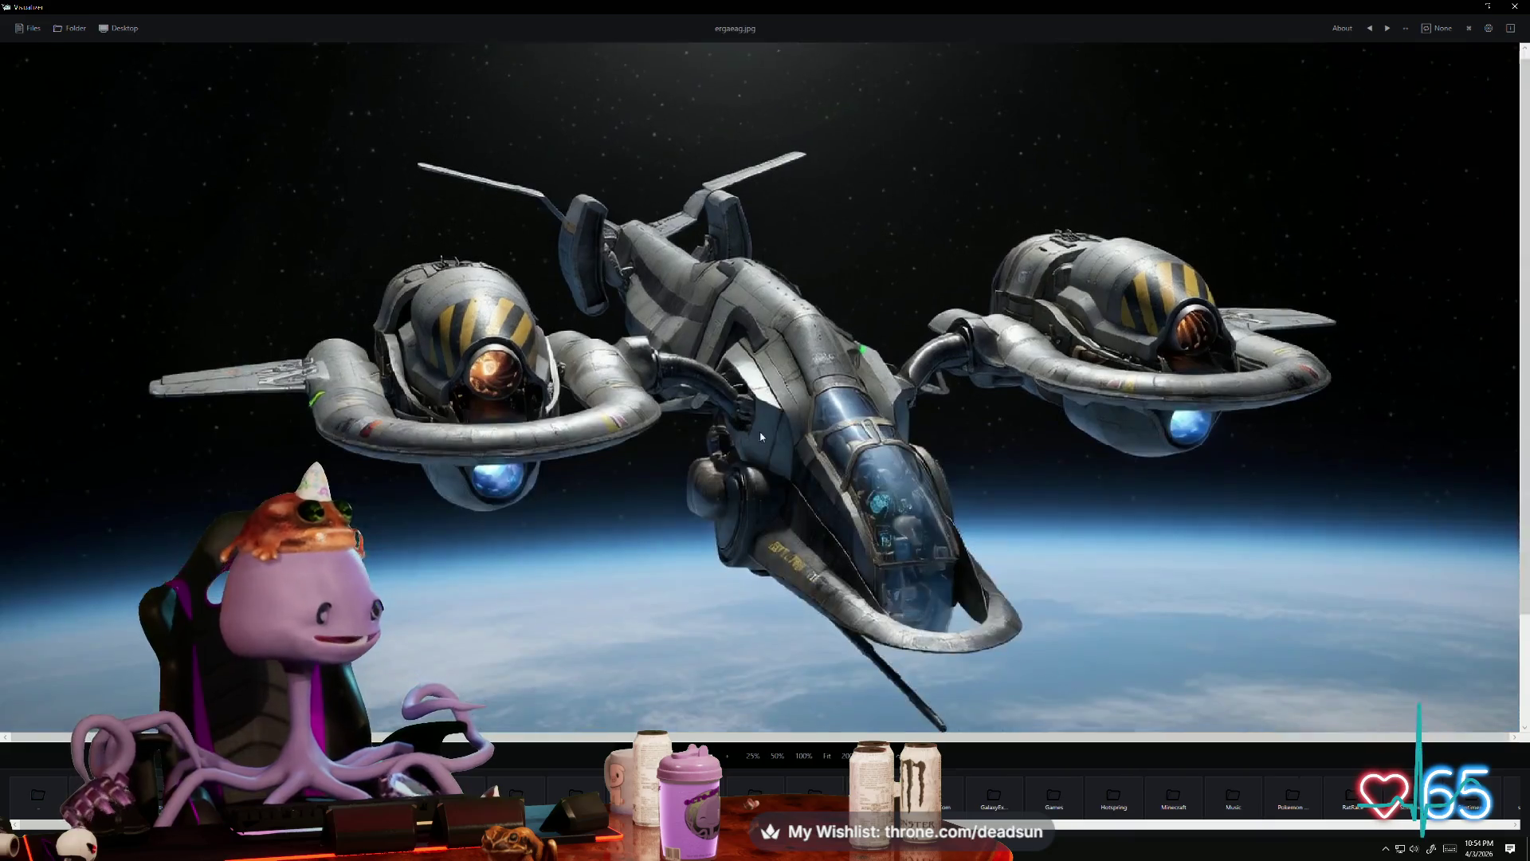
pyautogui.scroll(-1, 641, 452)
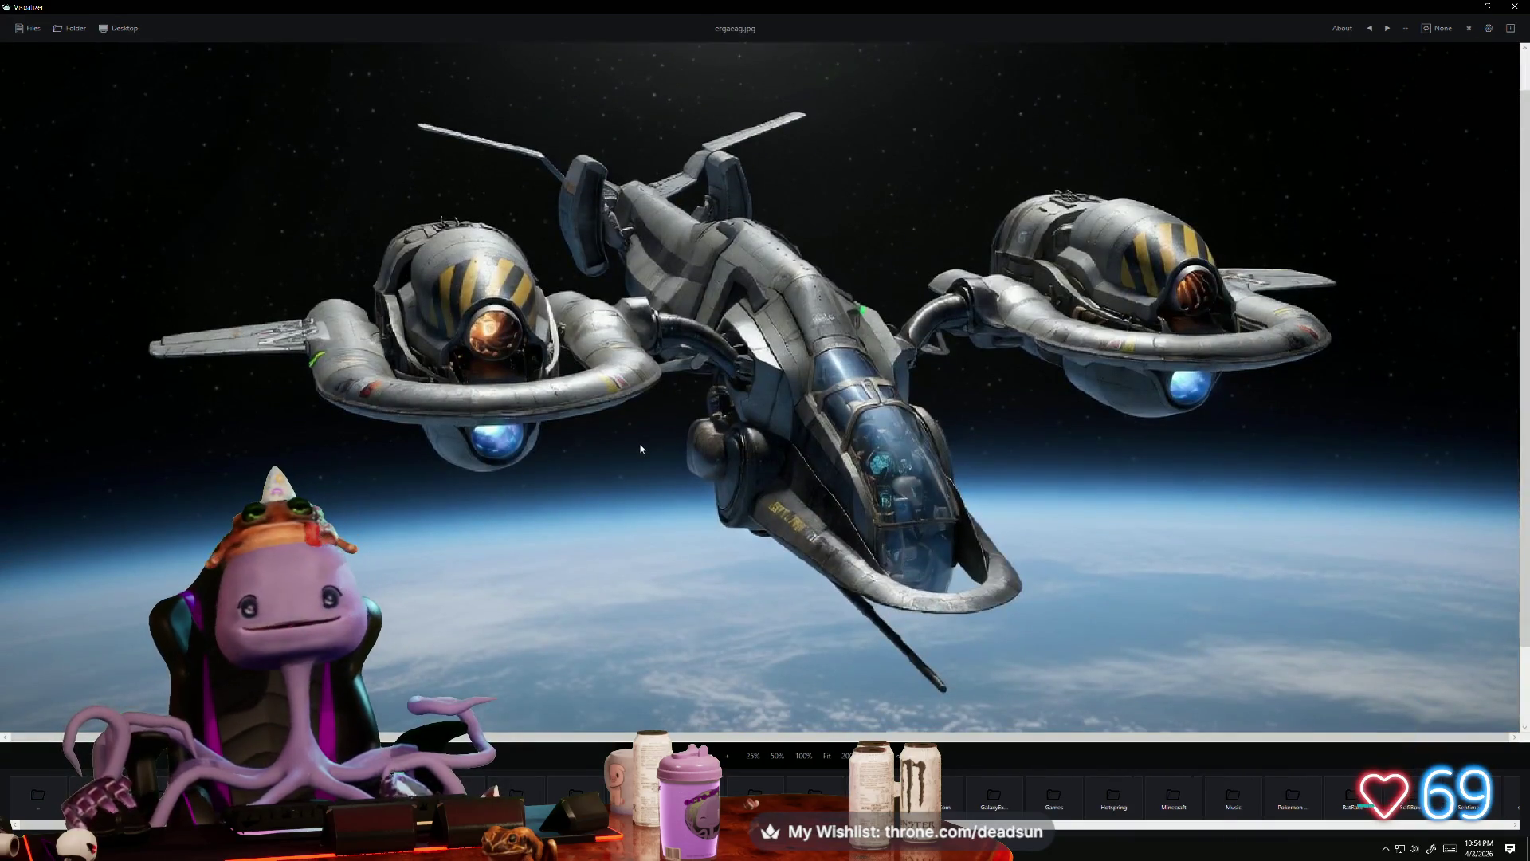
pyautogui.scroll(1, 640, 450)
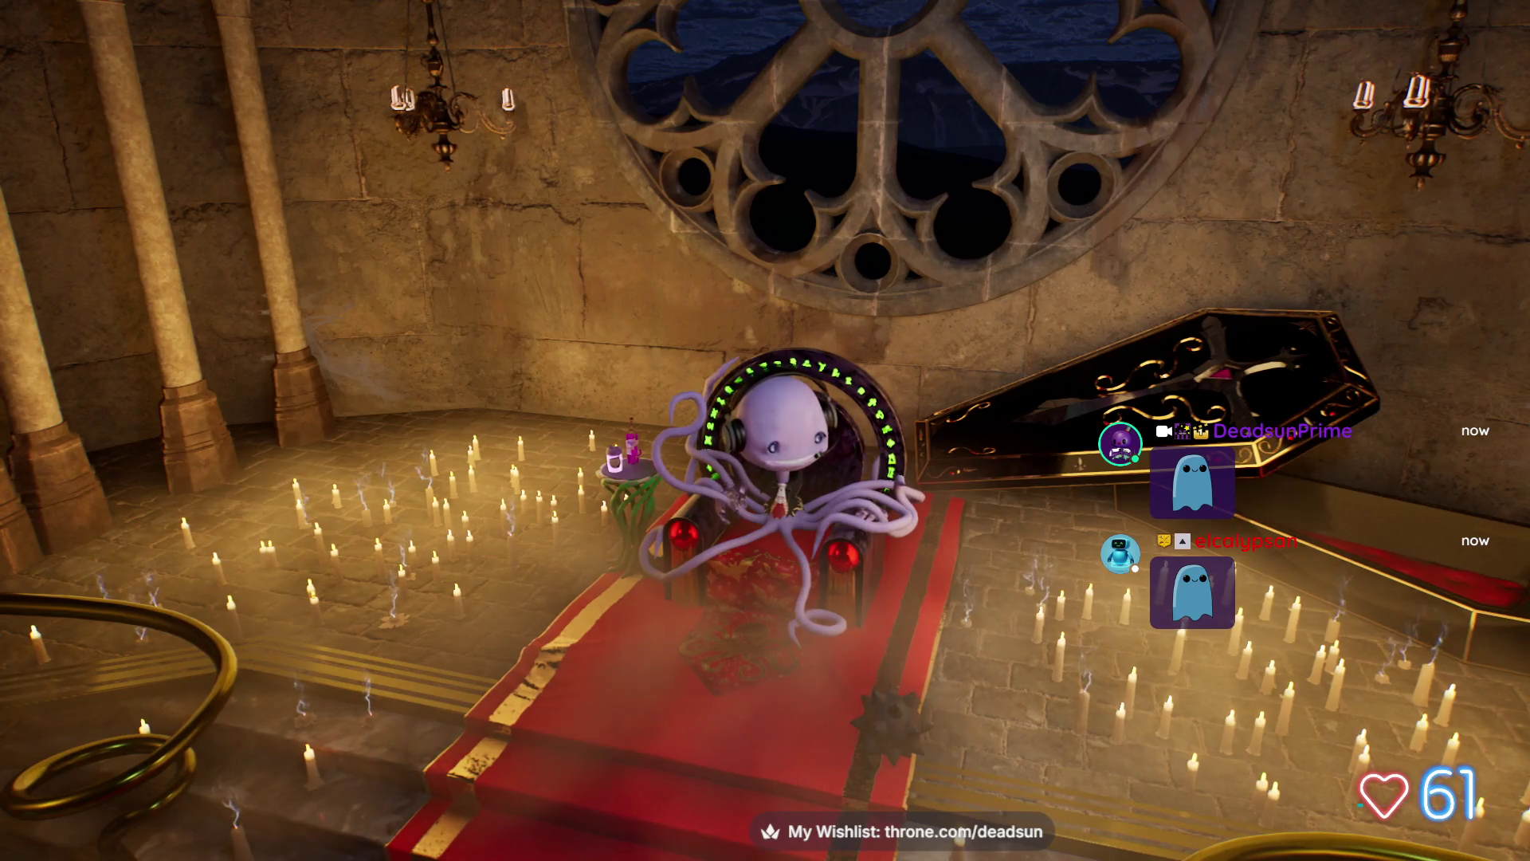
# Step: Return to Maya from the break scene, pan the UV layout and tilt the ship model view
pyautogui.hotkey('alt', 'Tab')
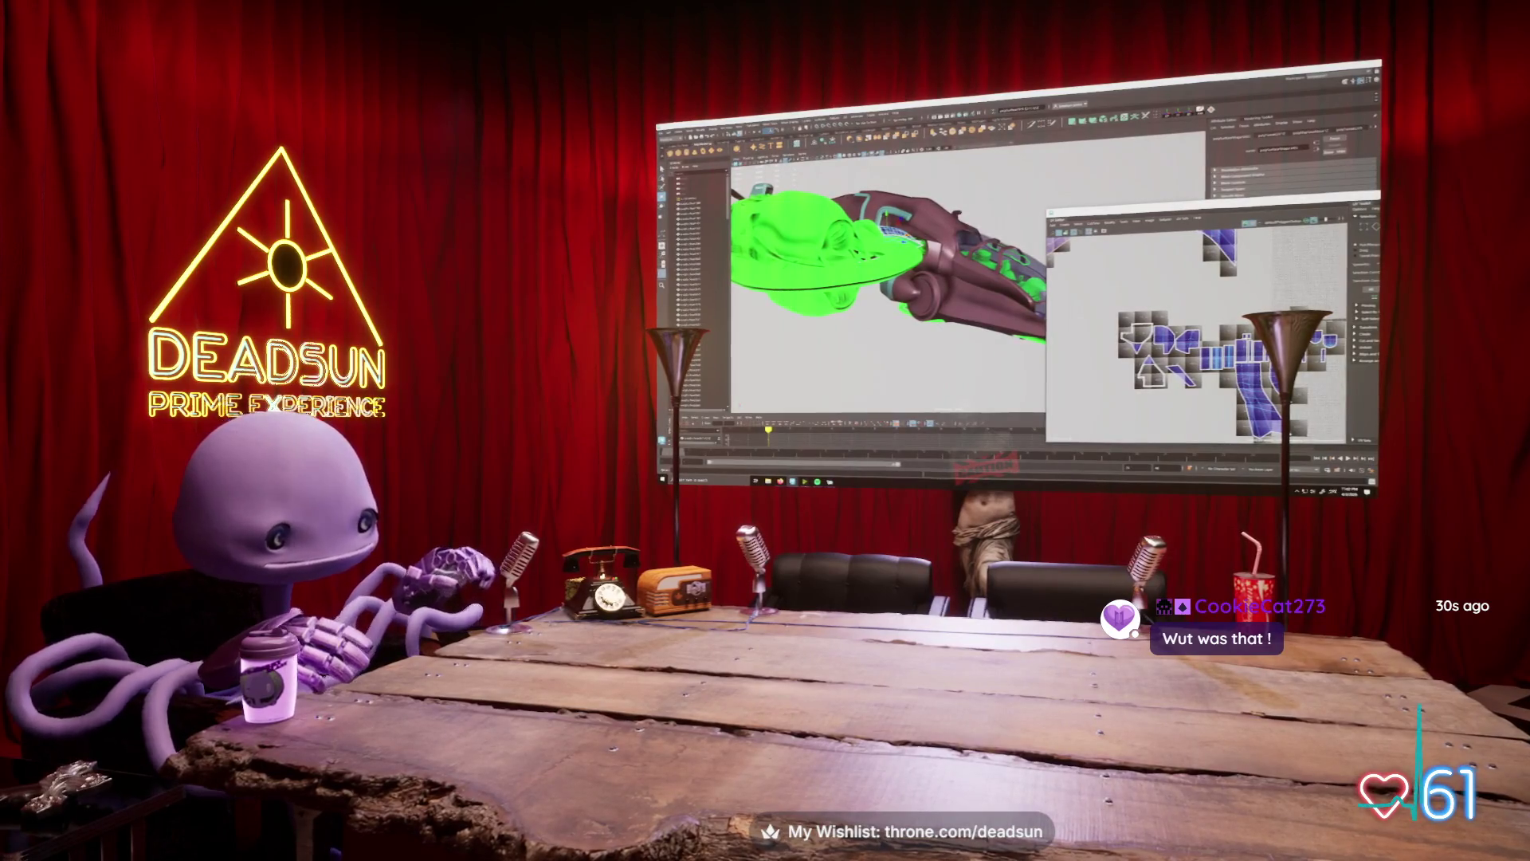
pyautogui.scroll(2, 1196, 350)
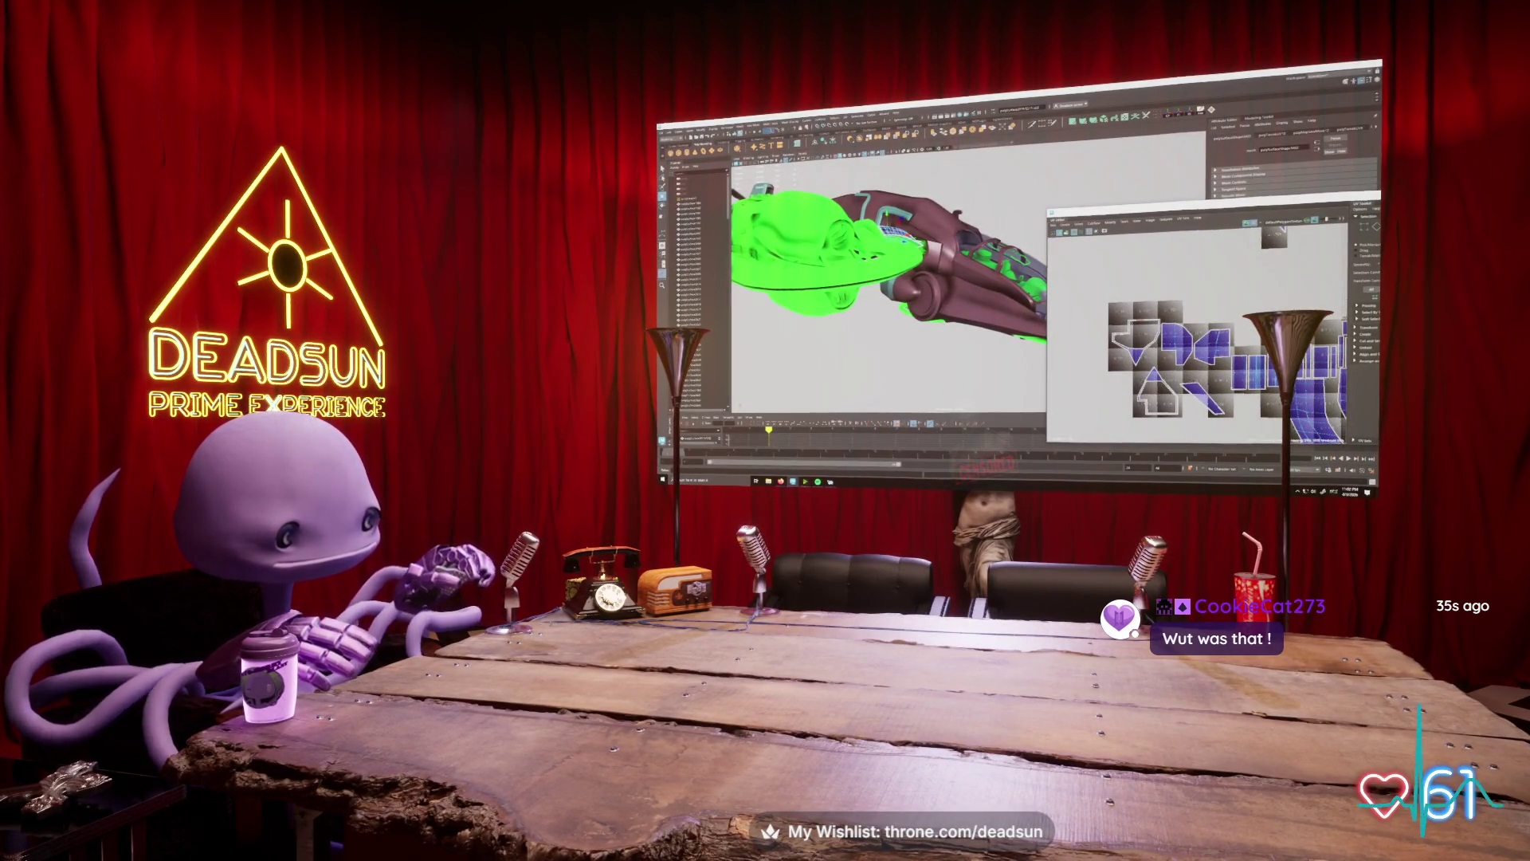
pyautogui.keyDown('alt'); pyautogui.moveTo(1195, 350); pyautogui.dragTo(1090, 298, button='middle'); pyautogui.keyUp('alt')
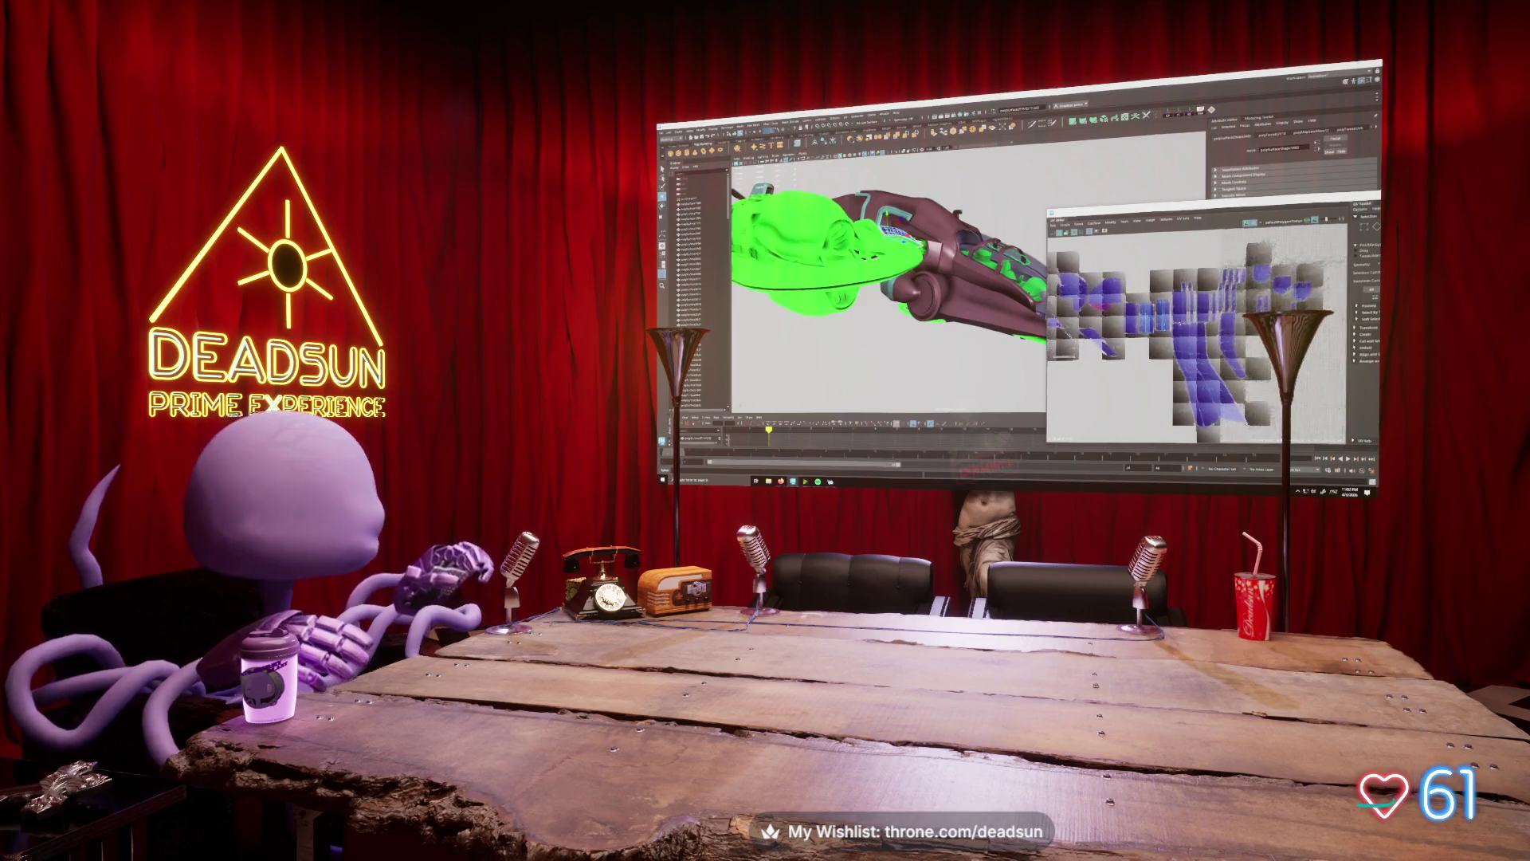
pyautogui.moveTo(1091, 298)
pyautogui.keyDown('alt'); pyautogui.mouseDown(button='middle')
pyautogui.moveTo(1068, 319)
pyautogui.moveTo(1080, 311)
pyautogui.mouseUp(button='middle'); pyautogui.keyUp('alt')
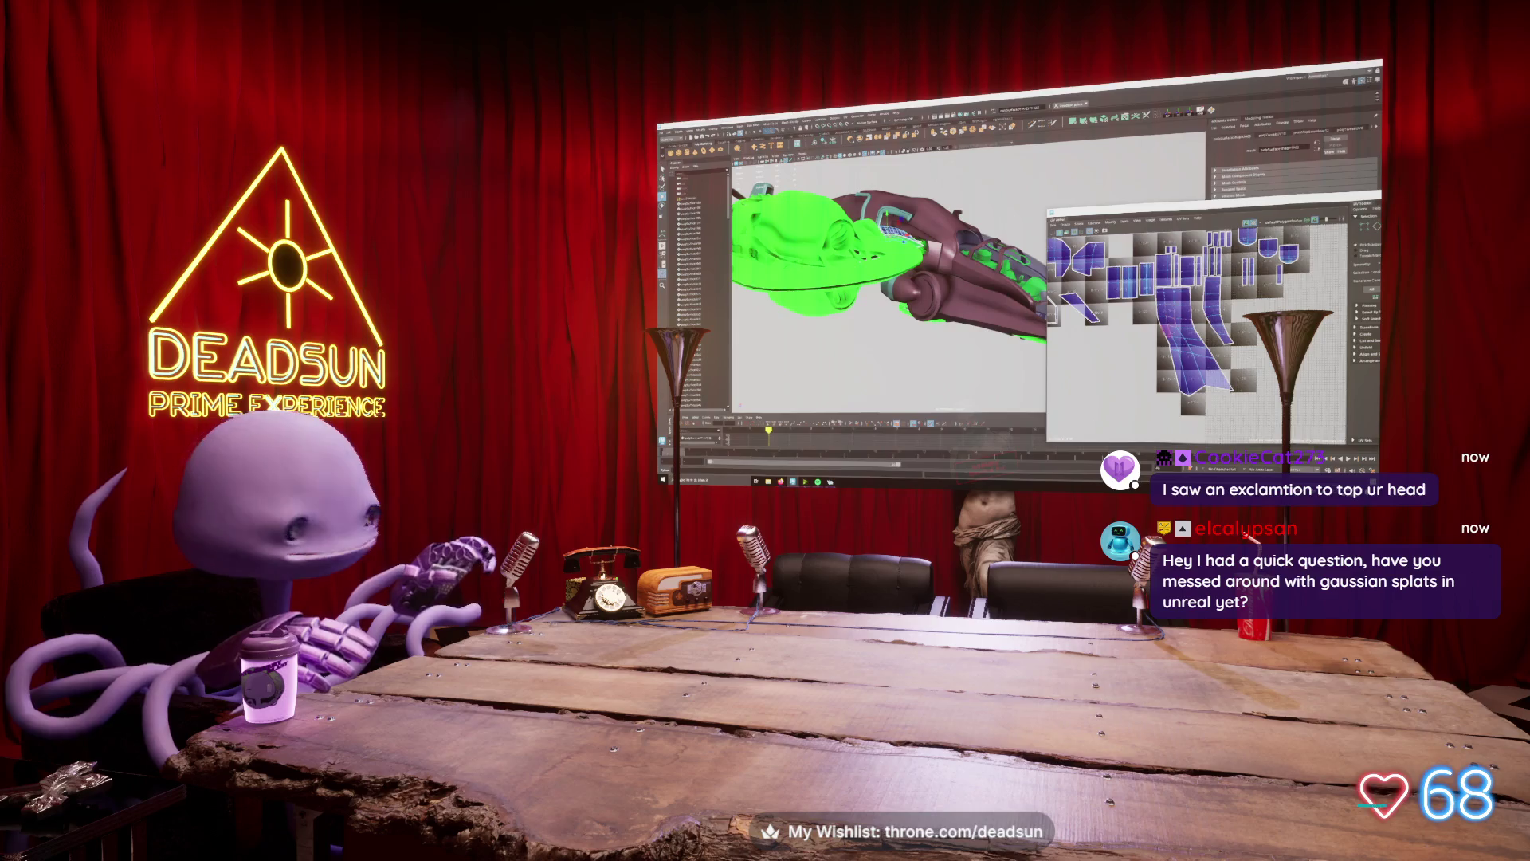
pyautogui.keyDown('alt'); pyautogui.moveTo(884, 278); pyautogui.dragTo(789, 339); pyautogui.keyUp('alt')
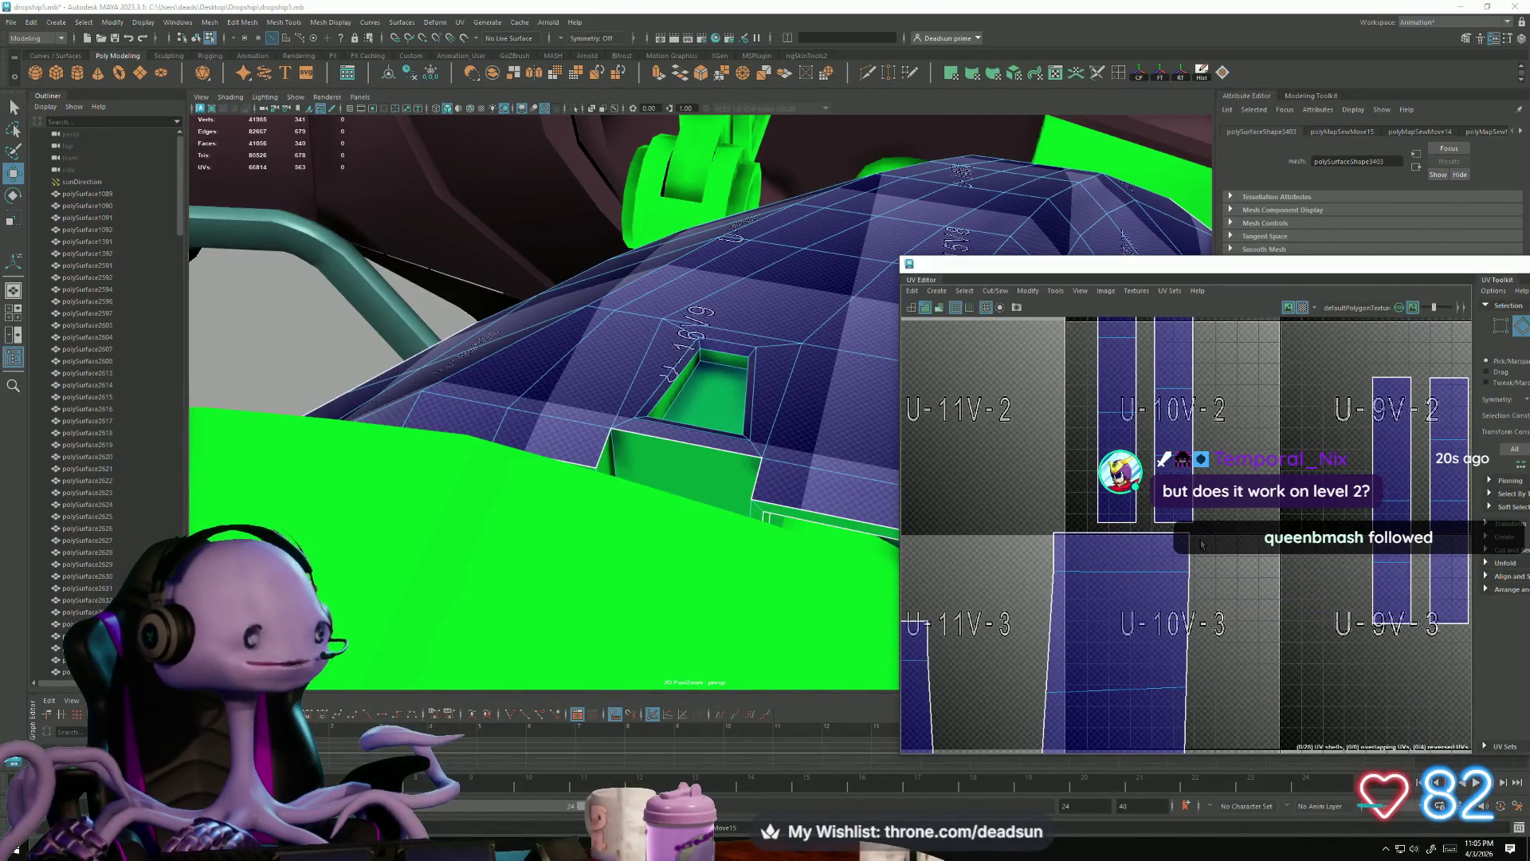
pyautogui.scroll(-5, 1187, 589)
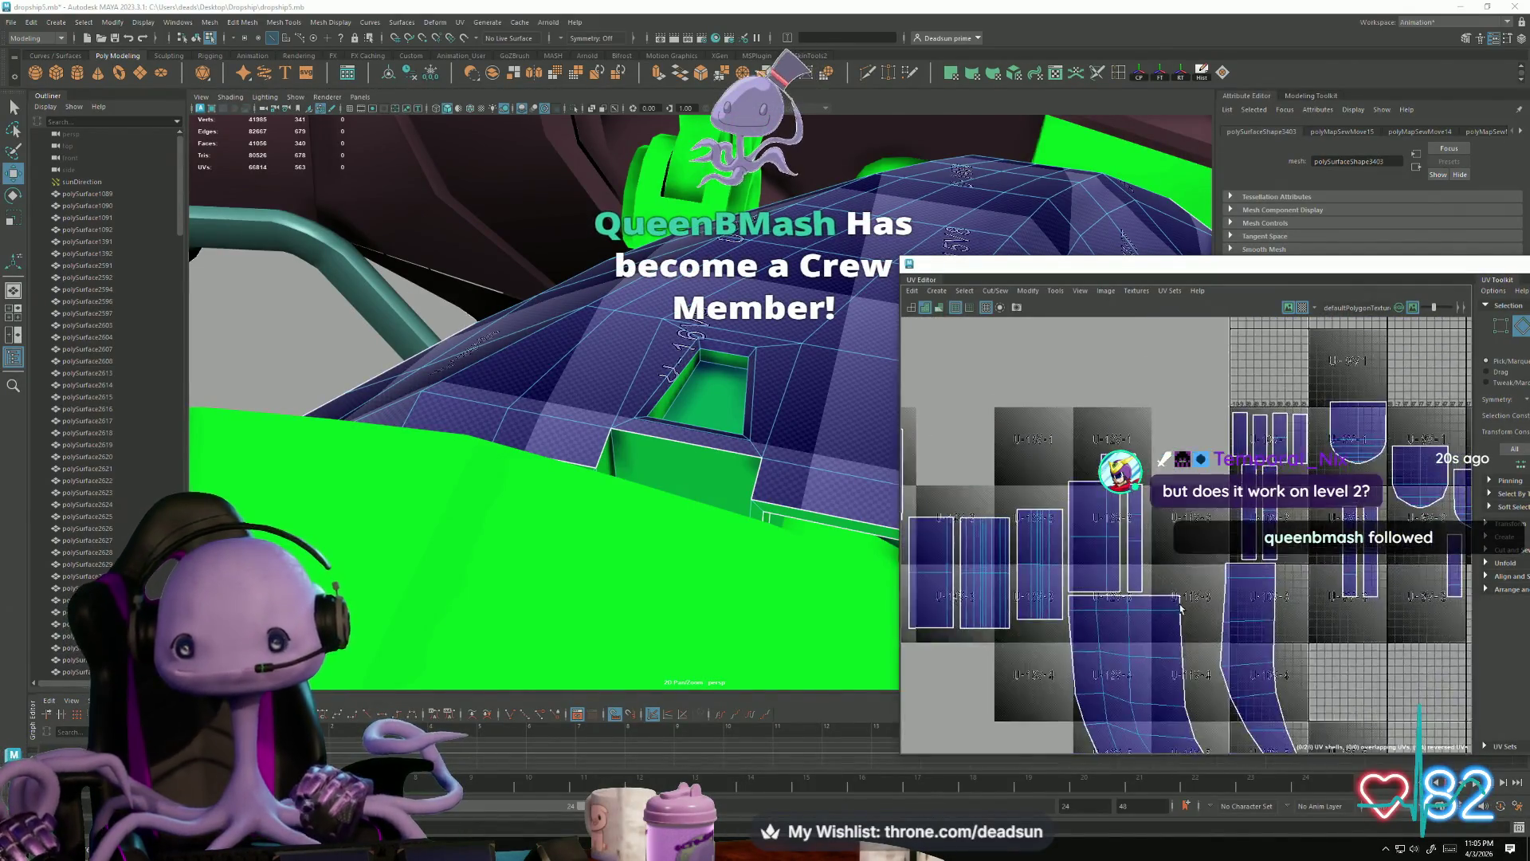
pyautogui.scroll(-5, 1181, 610)
pyautogui.scroll(4, 1139, 594)
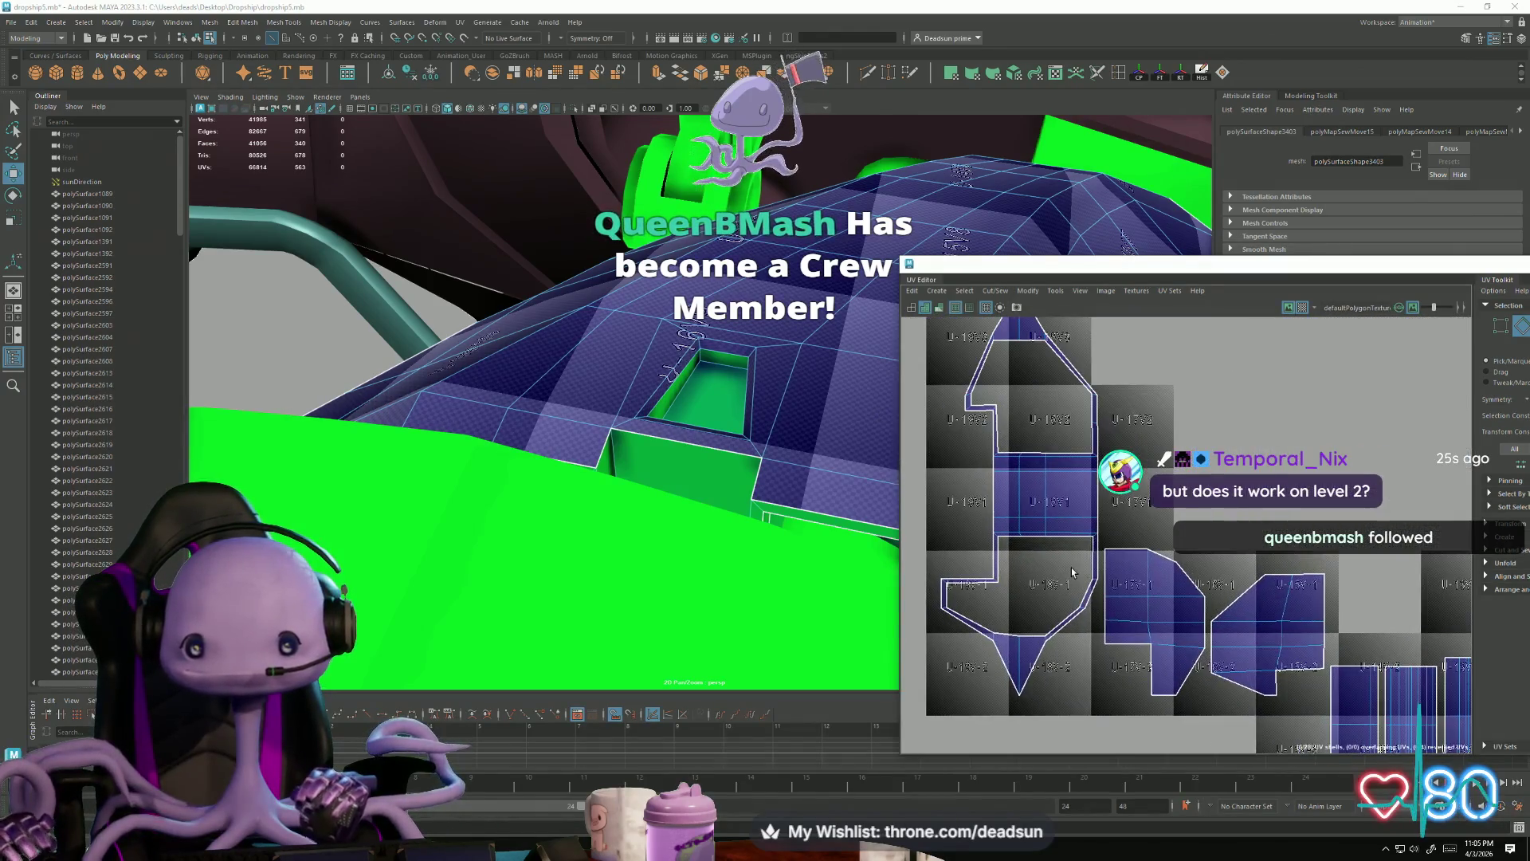
pyautogui.click(1102, 415)
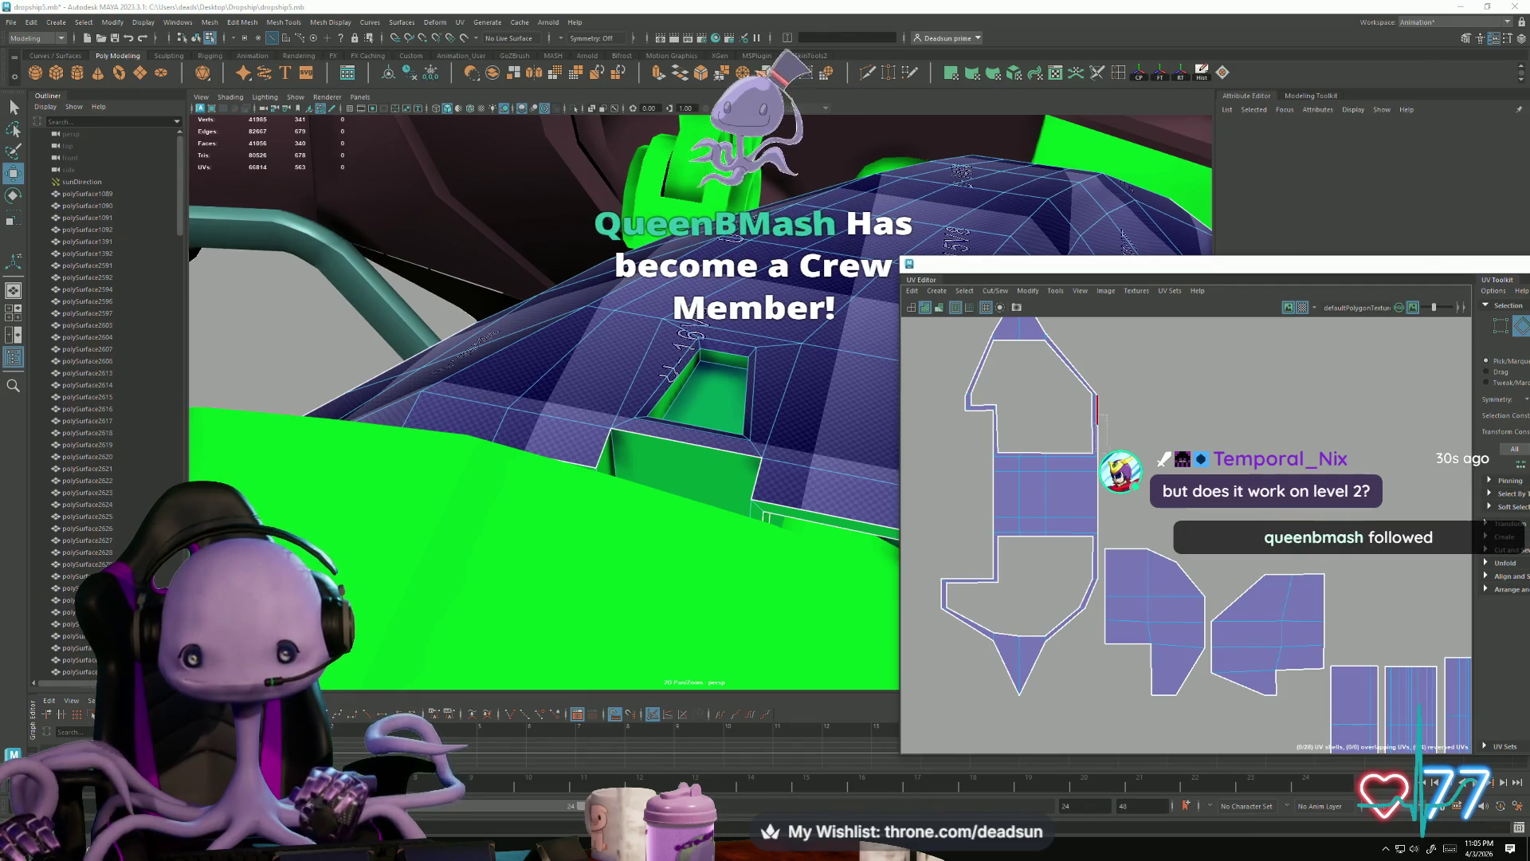
pyautogui.moveTo(1105, 449); pyautogui.dragTo(1120, 527)
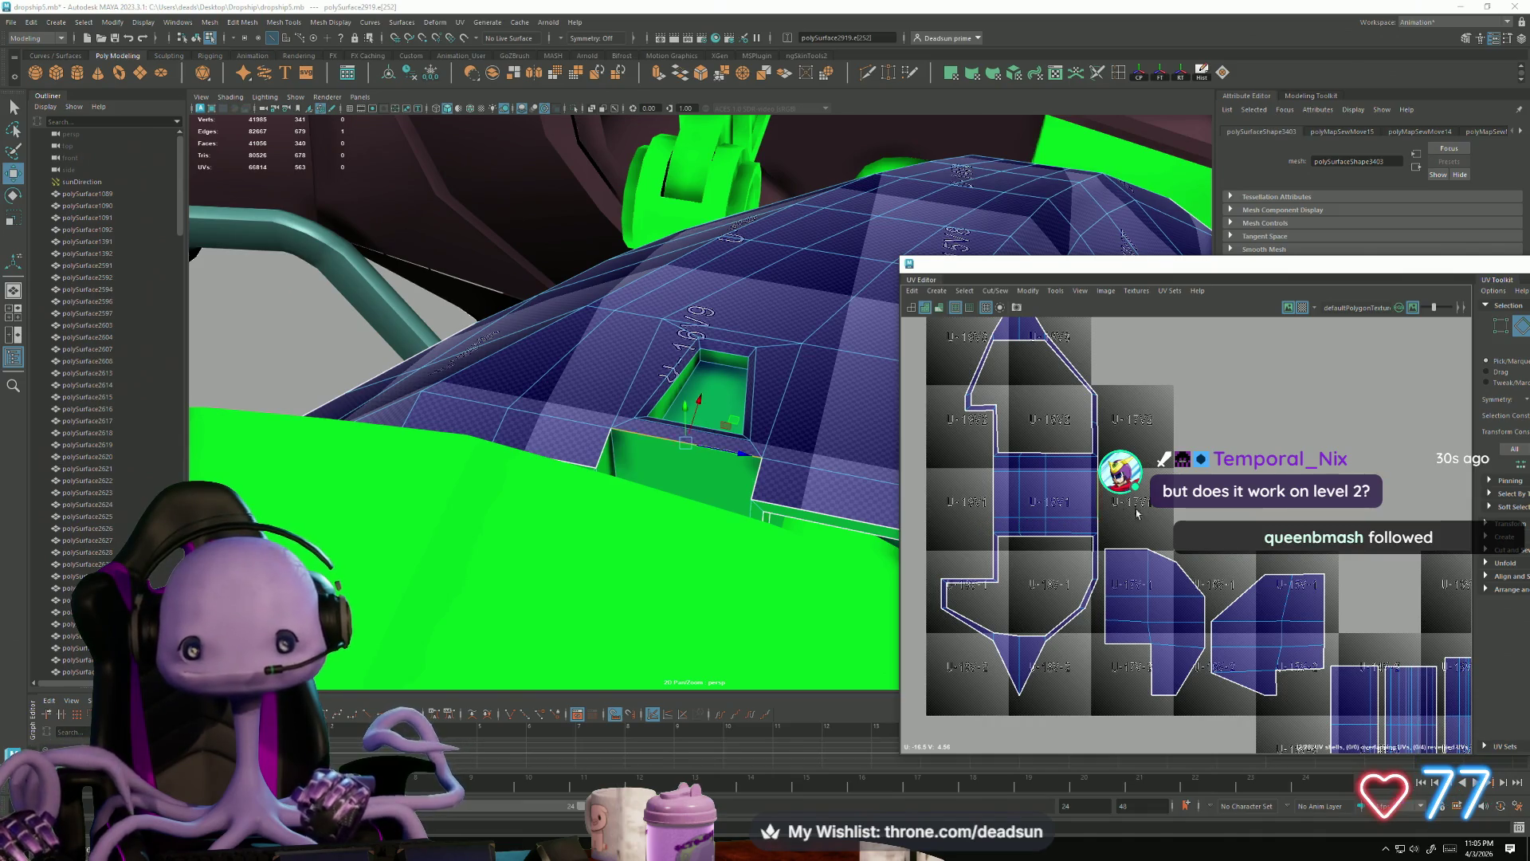
pyautogui.scroll(-8, 1126, 514)
pyautogui.moveTo(1221, 654)
pyautogui.keyDown('alt'); pyautogui.mouseDown(button='middle')
pyautogui.moveTo(1220, 692)
pyautogui.moveTo(1201, 682)
pyautogui.mouseUp(button='middle'); pyautogui.keyUp('alt')
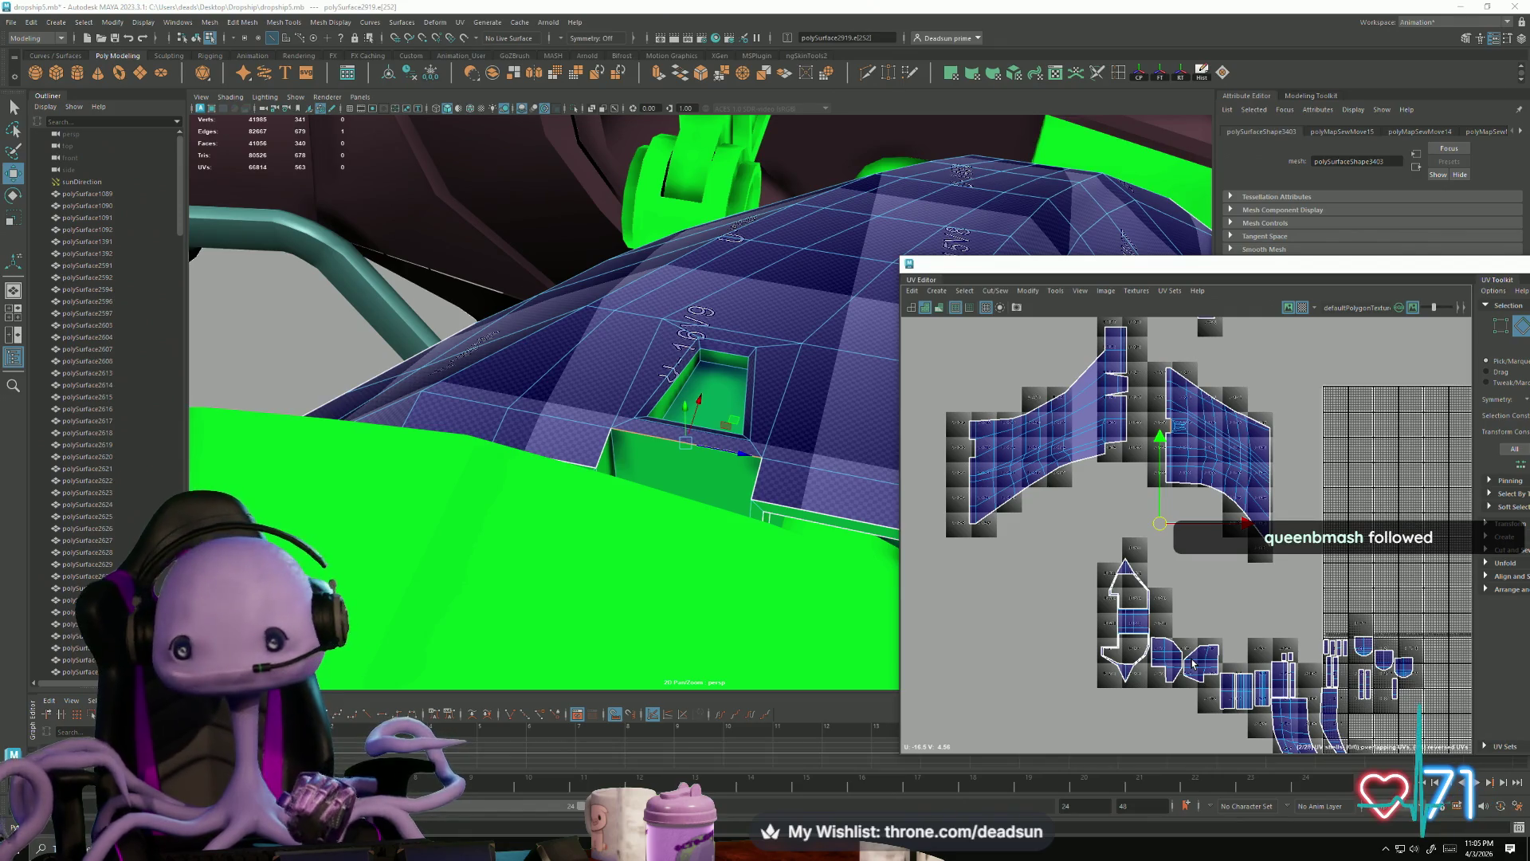
pyautogui.scroll(-3, 1123, 558)
pyautogui.scroll(3, 1124, 550)
pyautogui.scroll(-2, 1127, 529)
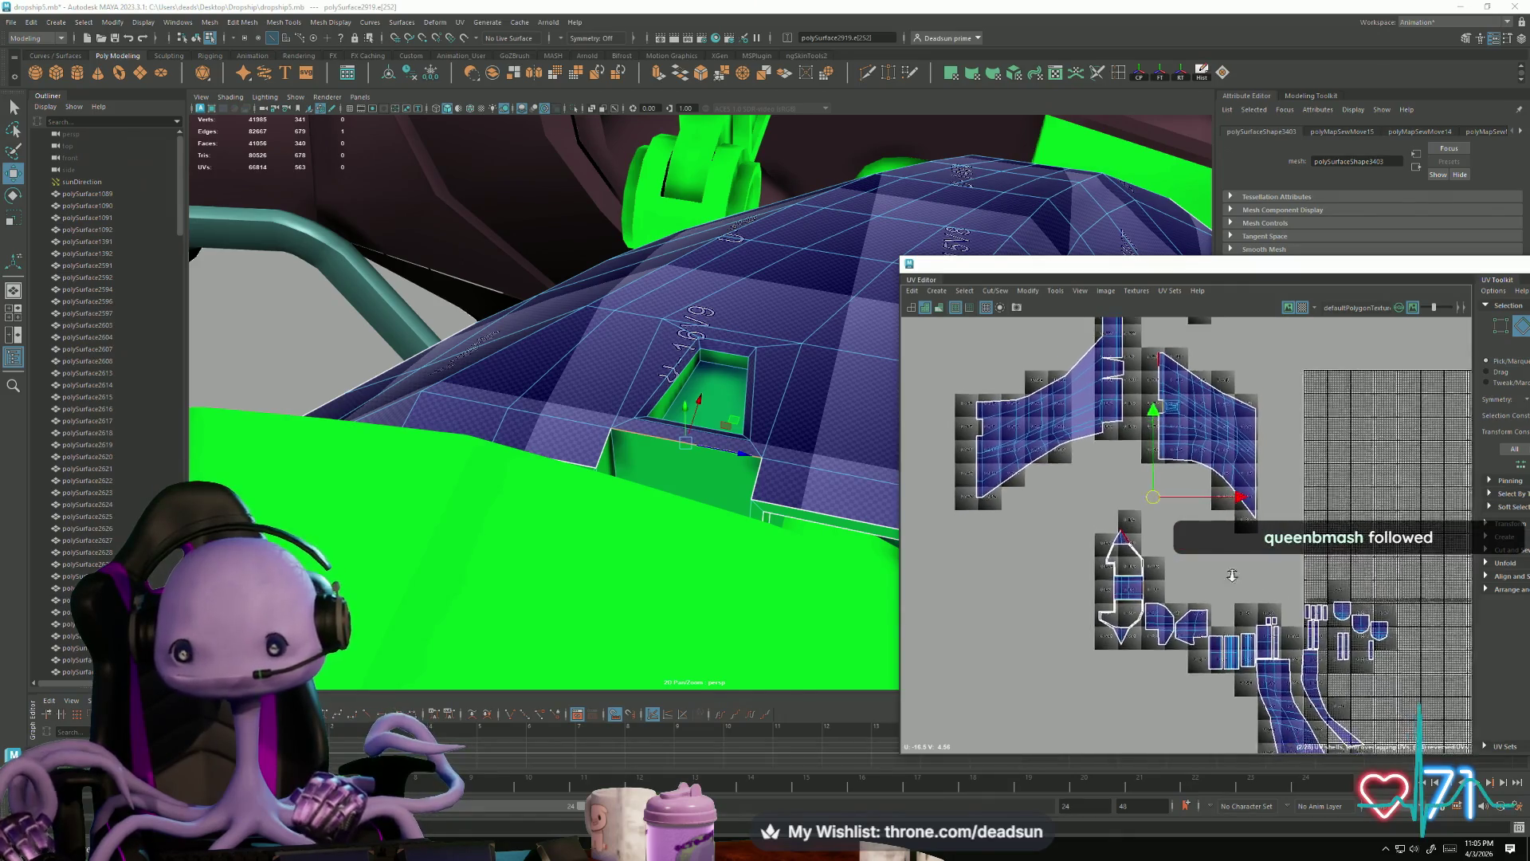
pyautogui.scroll(2, 1191, 534)
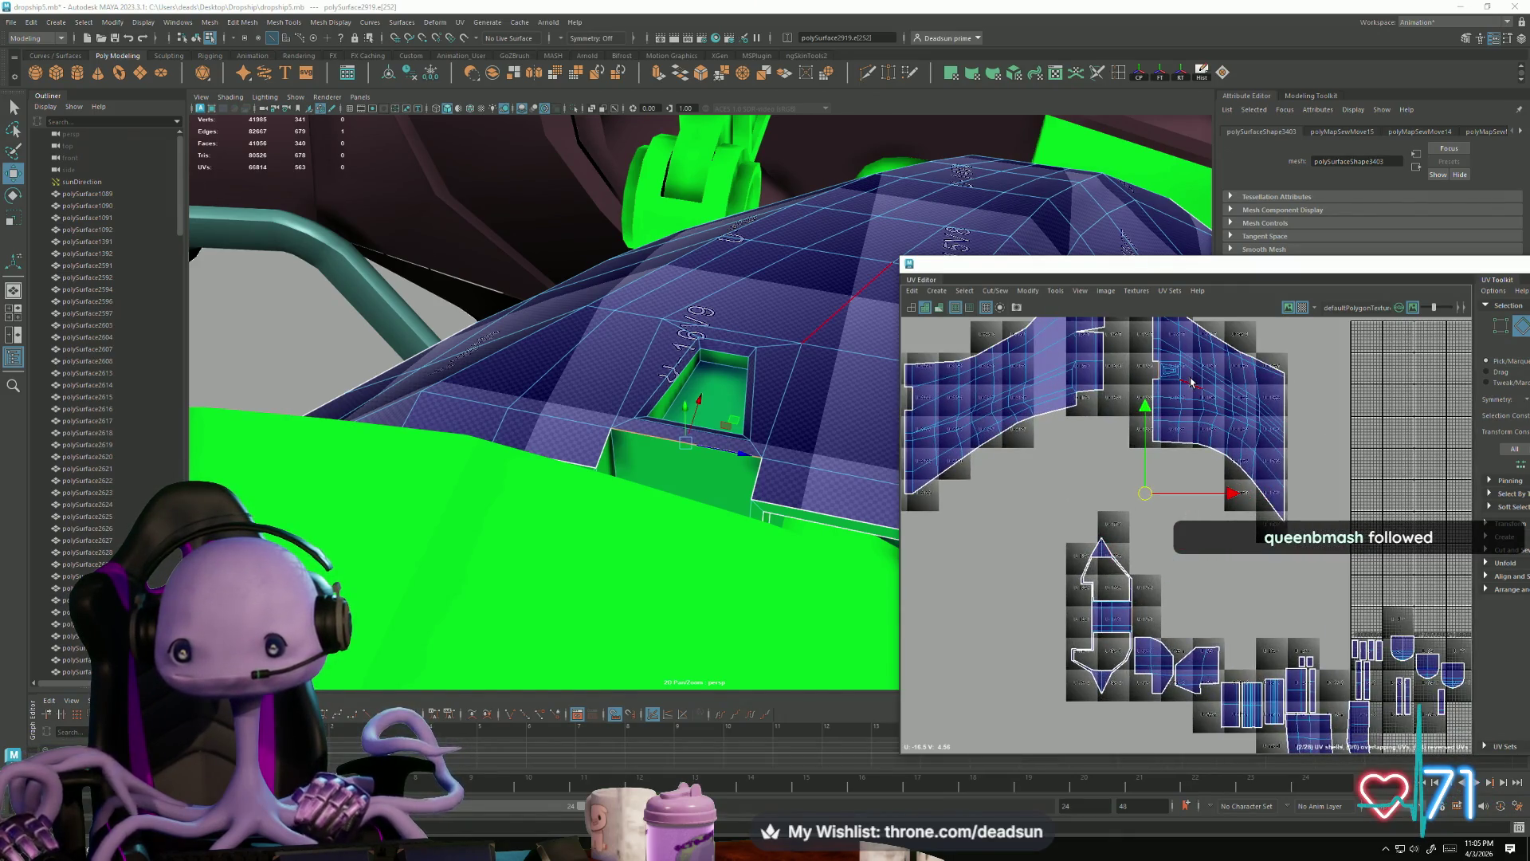
pyautogui.moveTo(795, 443)
pyautogui.keyDown('alt'); pyautogui.mouseDown()
pyautogui.moveTo(717, 471)
pyautogui.moveTo(741, 439)
pyautogui.moveTo(733, 413)
pyautogui.moveTo(837, 430)
pyautogui.mouseUp(); pyautogui.keyUp('alt')
pyautogui.moveTo(1117, 461)
pyautogui.keyDown('alt'); pyautogui.mouseDown(button='middle')
pyautogui.moveTo(1041, 341)
pyautogui.moveTo(1223, 528)
pyautogui.mouseUp(button='middle'); pyautogui.keyUp('alt')
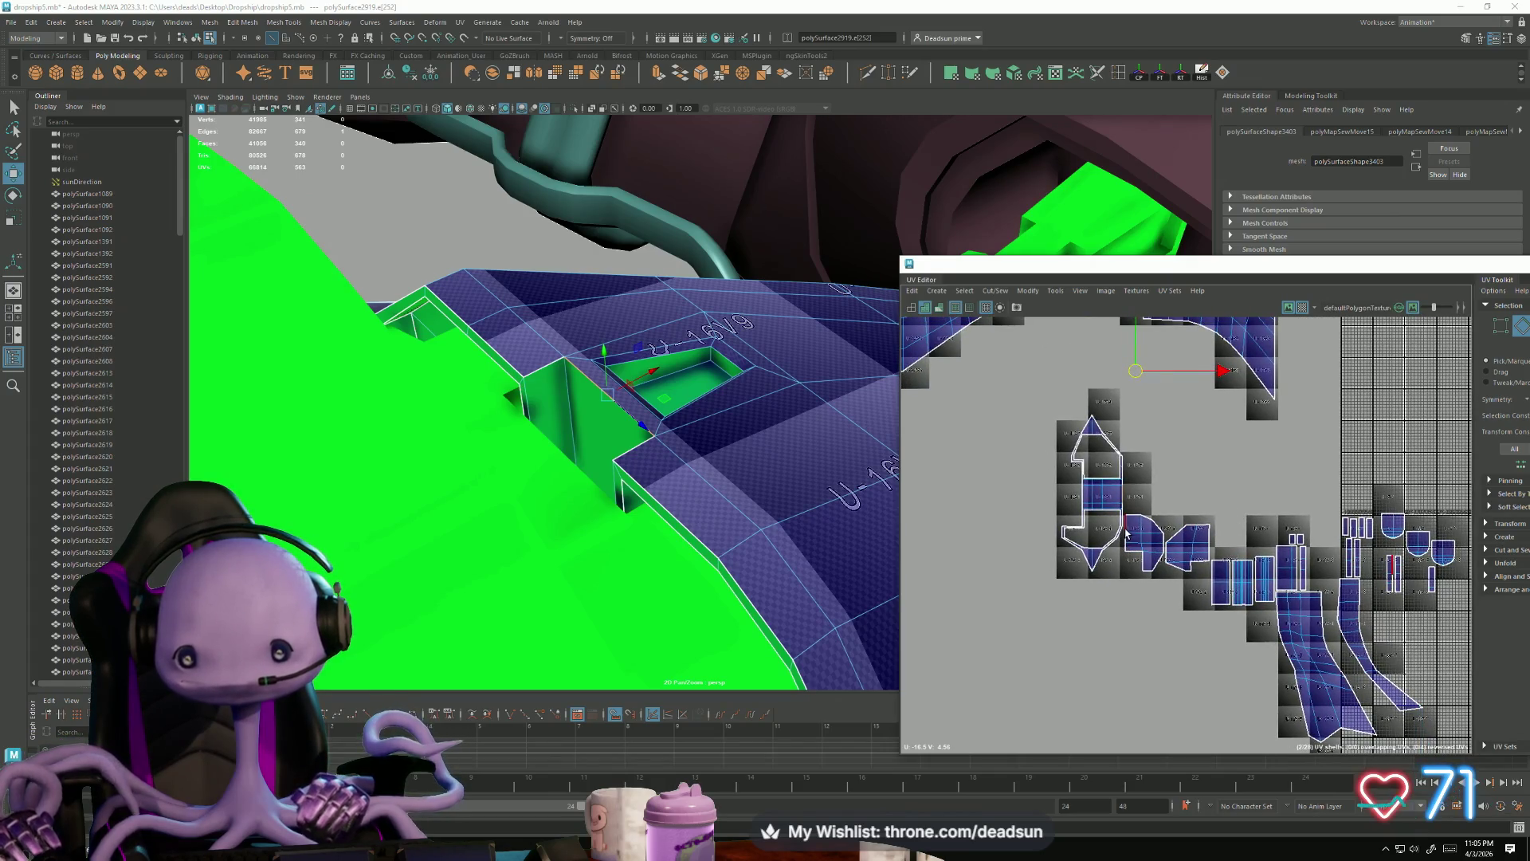
# Step: Move and Sew the two slot UV shells together along the selected edges
pyautogui.scroll(4, 1126, 534)
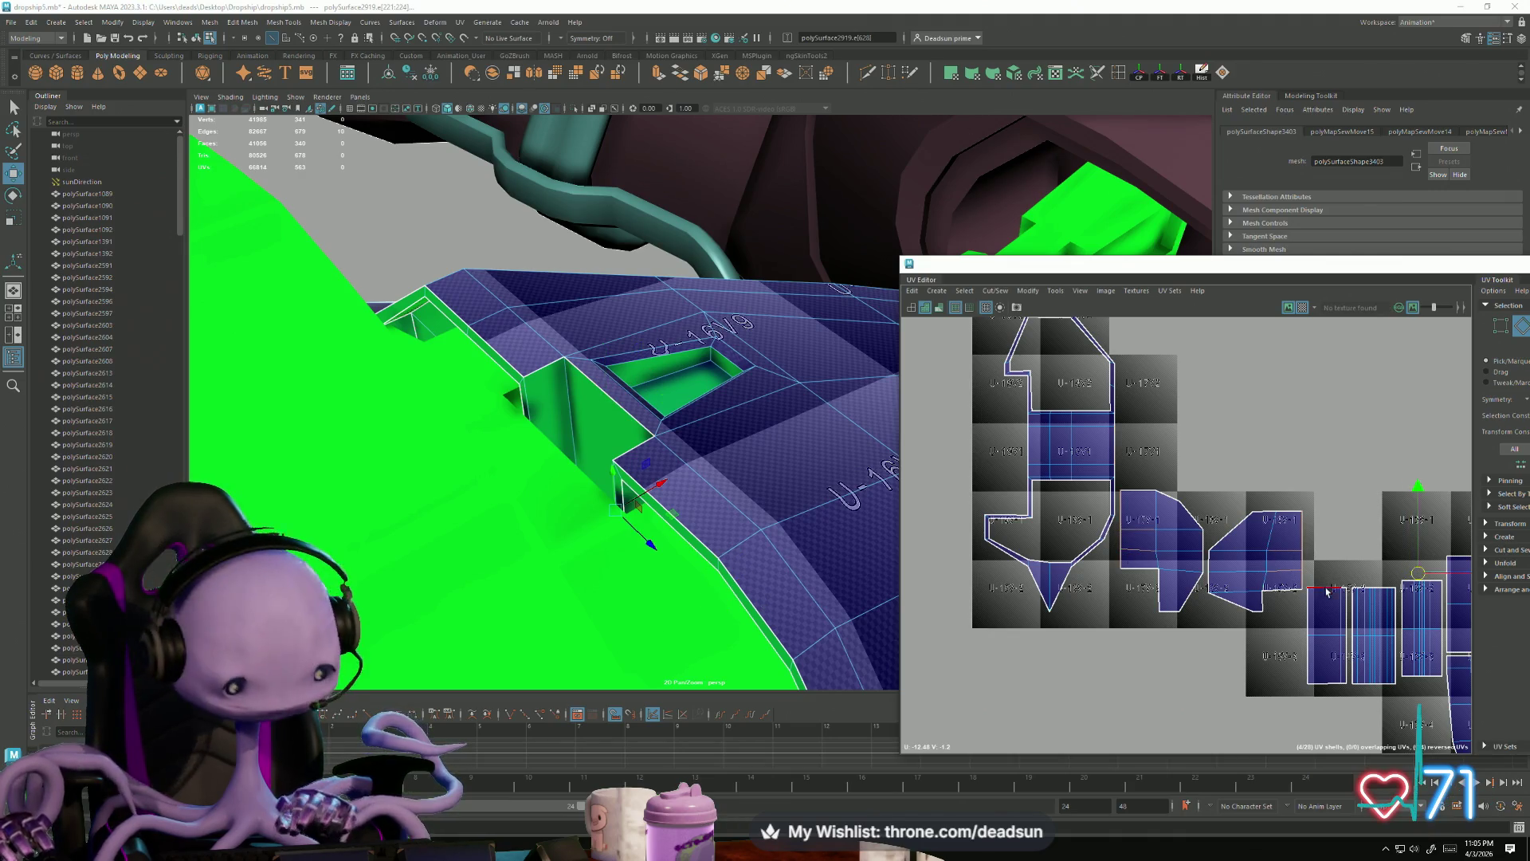
pyautogui.keyDown('shift'); pyautogui.moveTo(1355, 671); pyautogui.dragTo(1339, 648, button='right'); pyautogui.keyUp('shift')
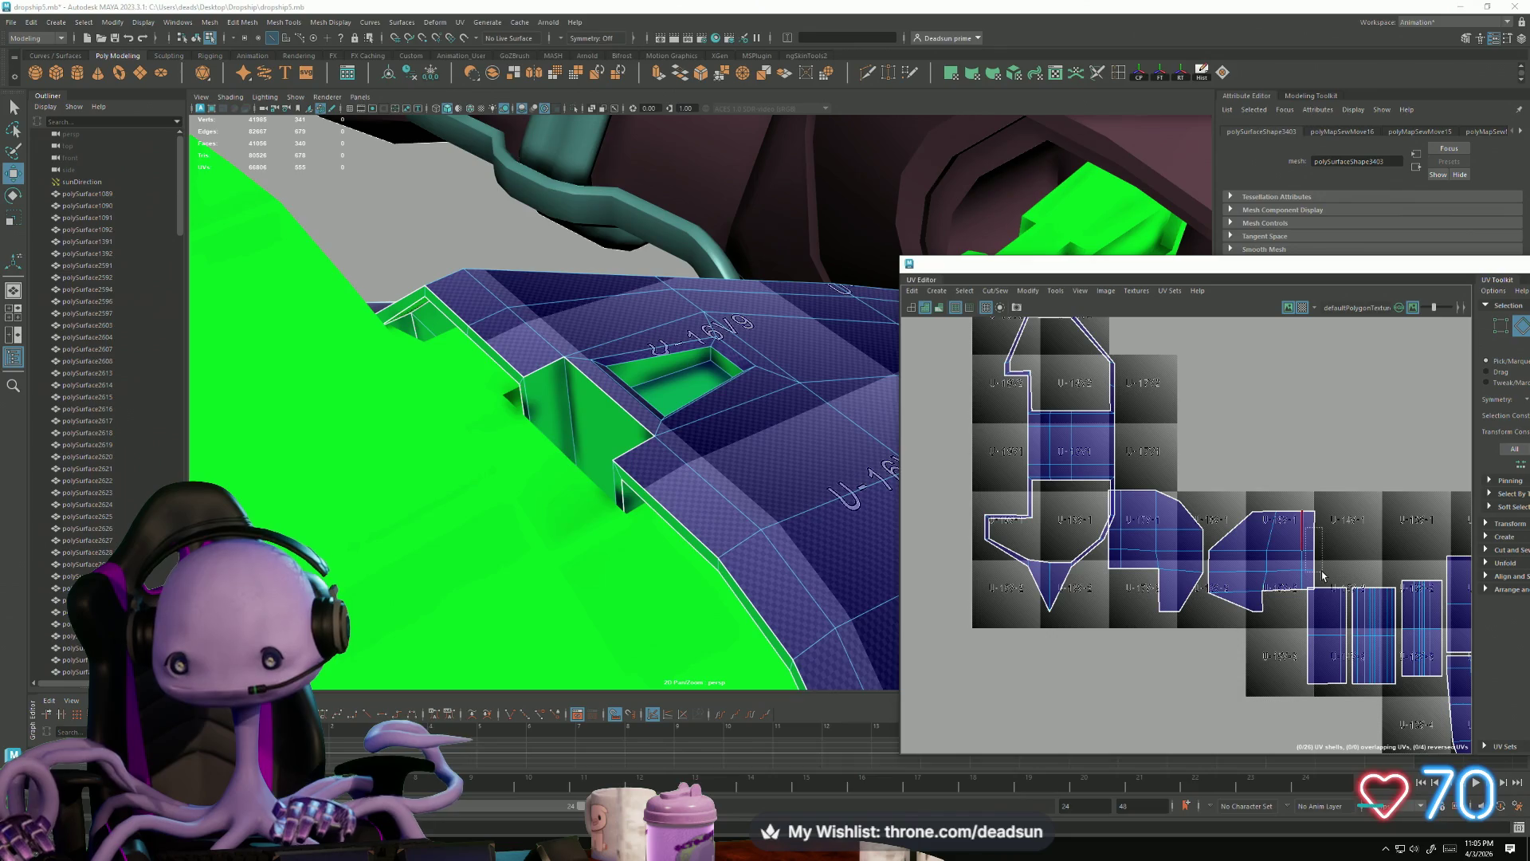
pyautogui.scroll(-1, 1348, 620)
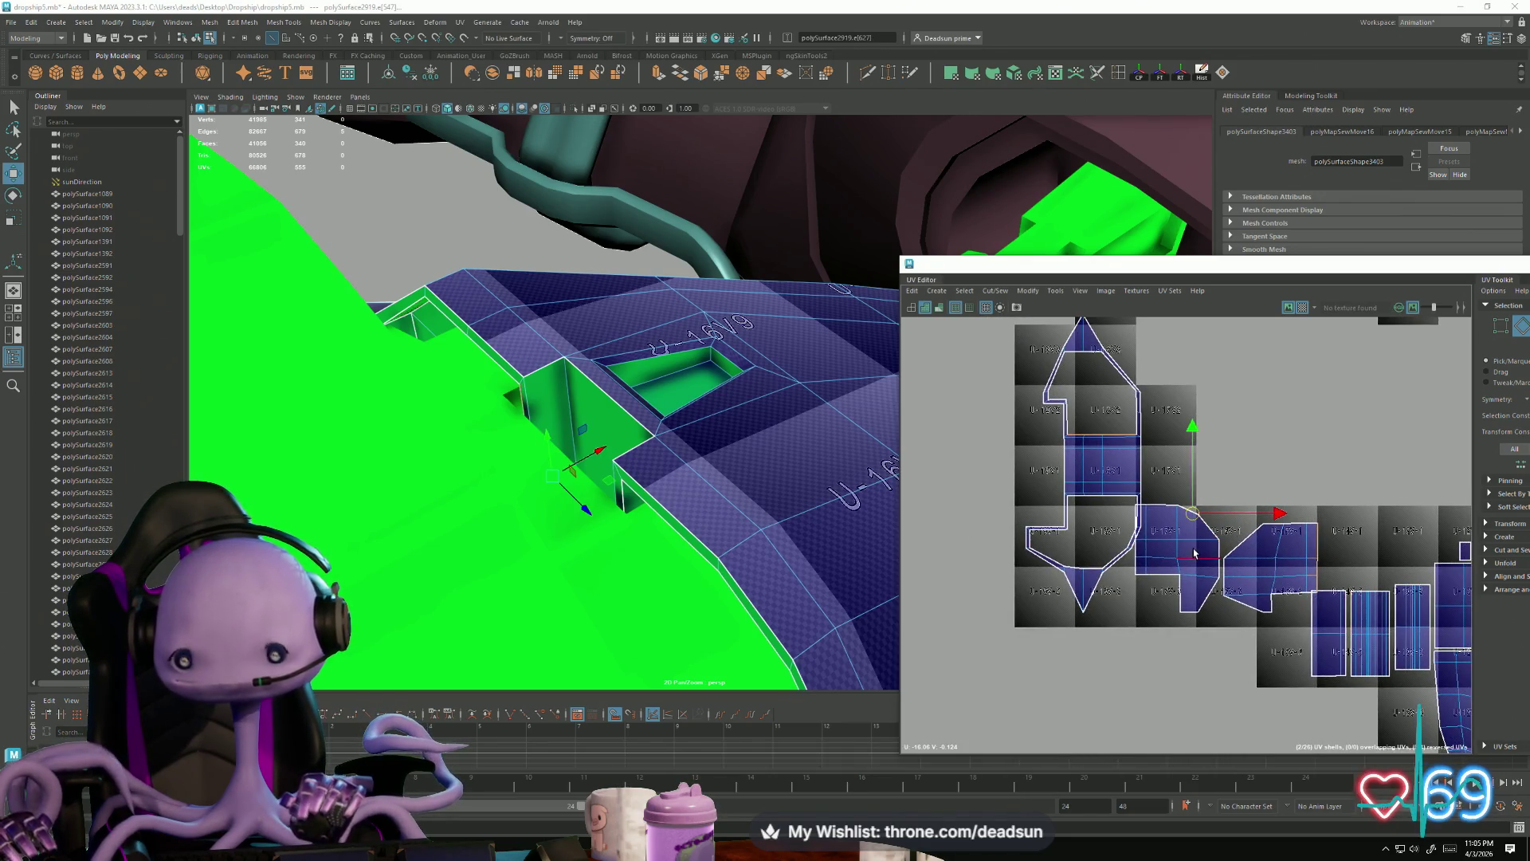
# Step: Move the tall shell up-left, then shrink, rotate upright and place the small shell beside it
pyautogui.click(1111, 471)
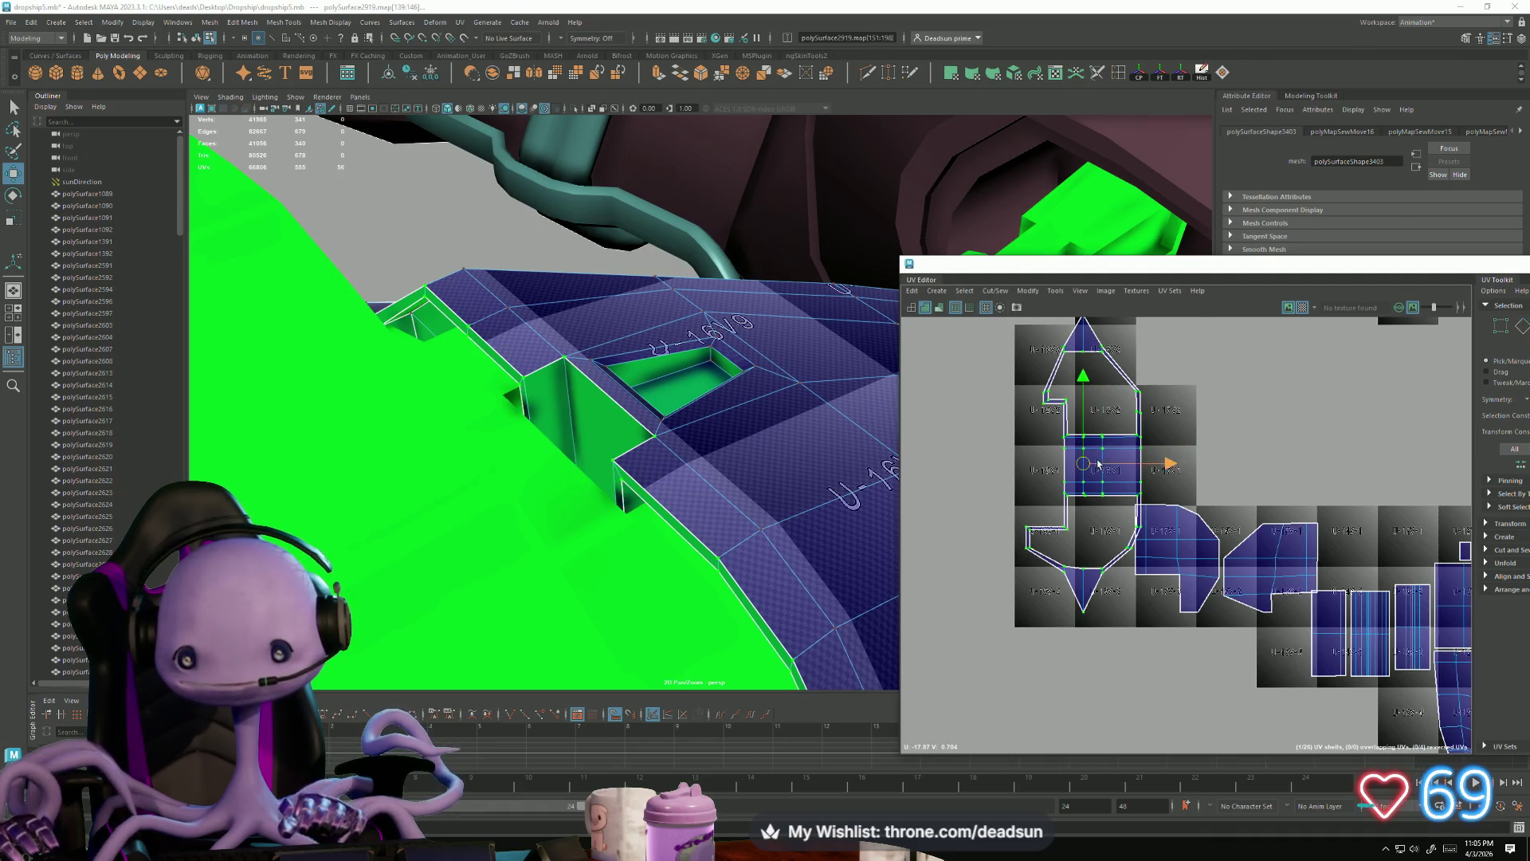
pyautogui.moveTo(1083, 466); pyautogui.dragTo(1011, 448)
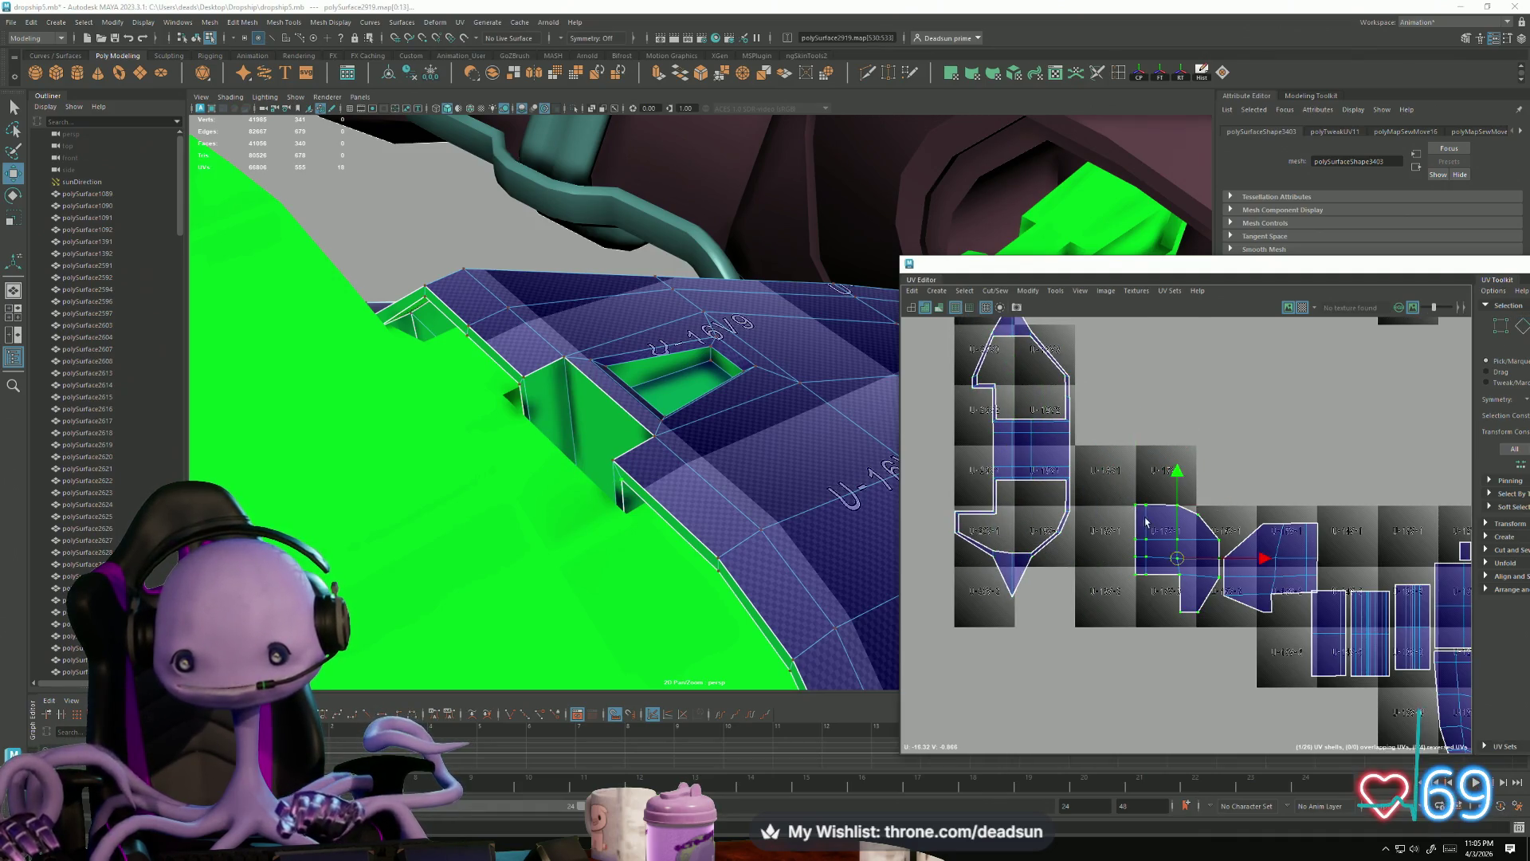
pyautogui.moveTo(1177, 549)
pyautogui.mouseDown()
pyautogui.moveTo(1137, 548)
pyautogui.moveTo(1134, 602)
pyautogui.mouseUp()
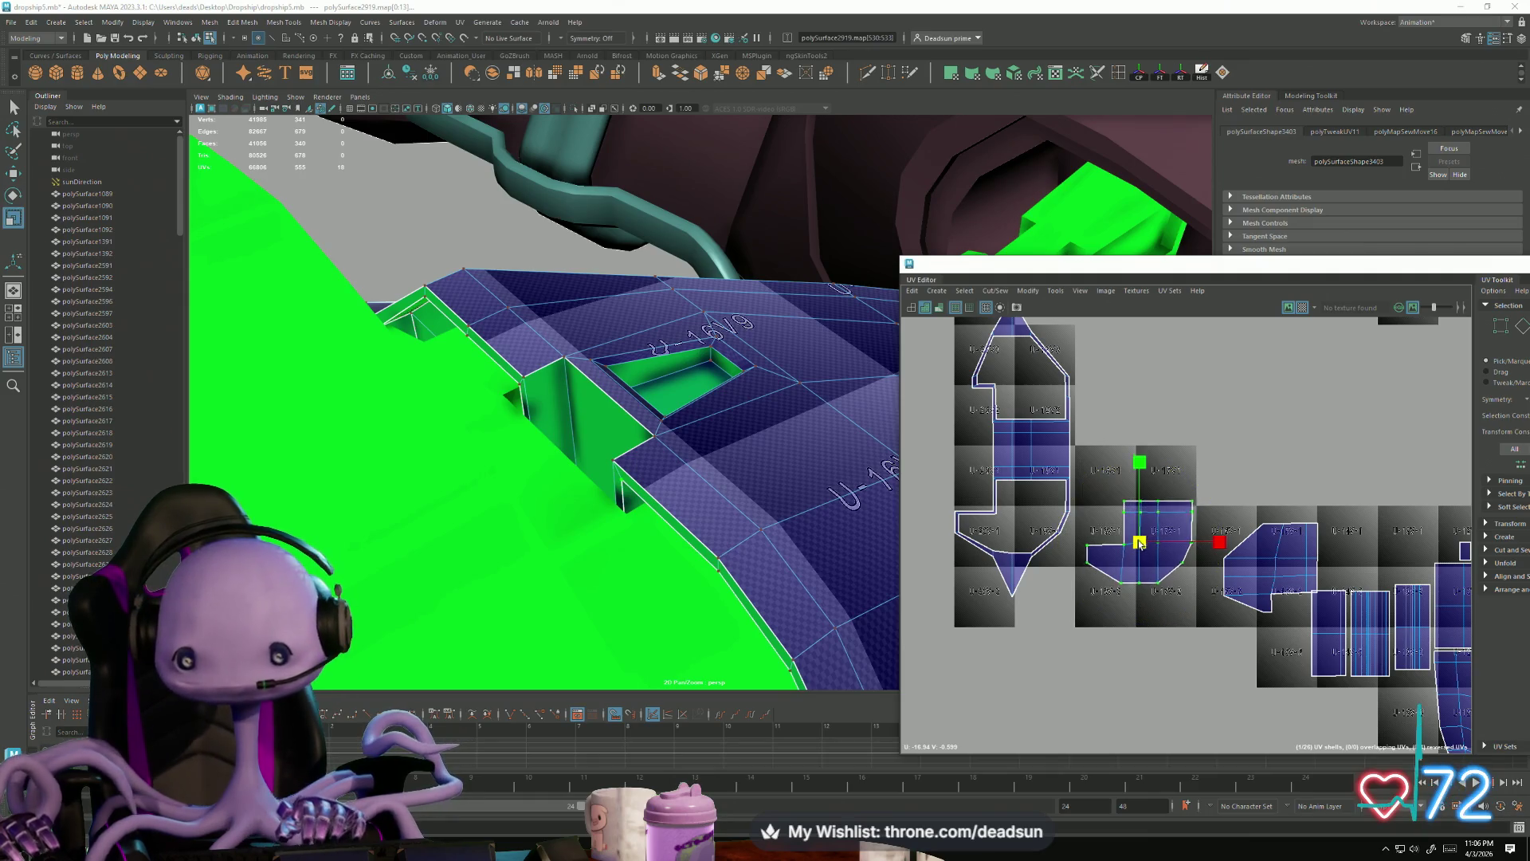
pyautogui.moveTo(1141, 544); pyautogui.dragTo(1116, 549)
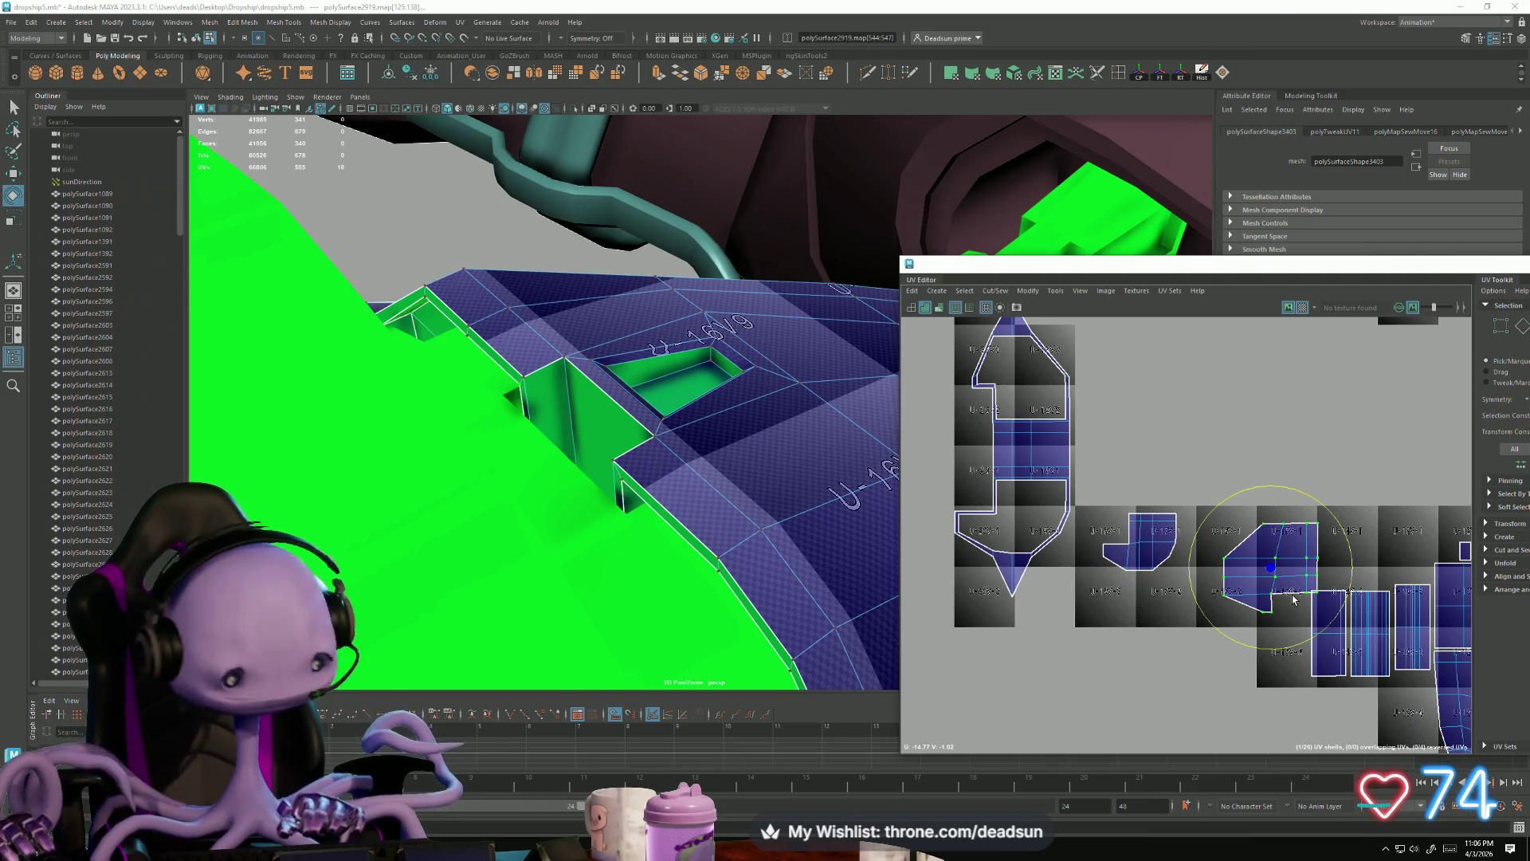
pyautogui.moveTo(1290, 626); pyautogui.dragTo(1138, 631)
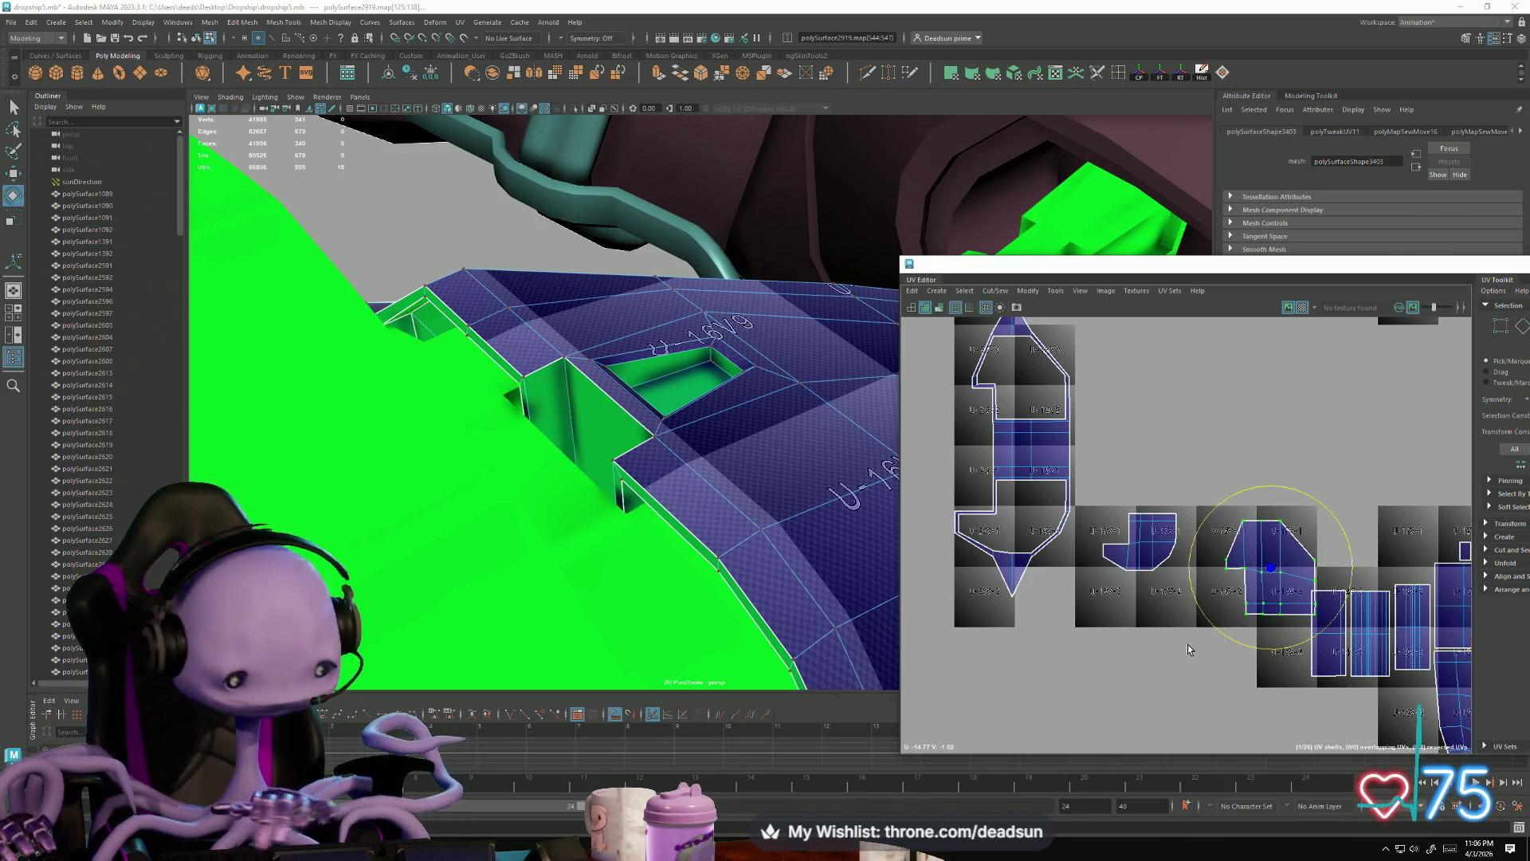
pyautogui.moveTo(1269, 566)
pyautogui.mouseDown()
pyautogui.moveTo(1247, 575)
pyautogui.moveTo(1165, 456)
pyautogui.moveTo(1153, 466)
pyautogui.mouseUp()
pyautogui.press('r')
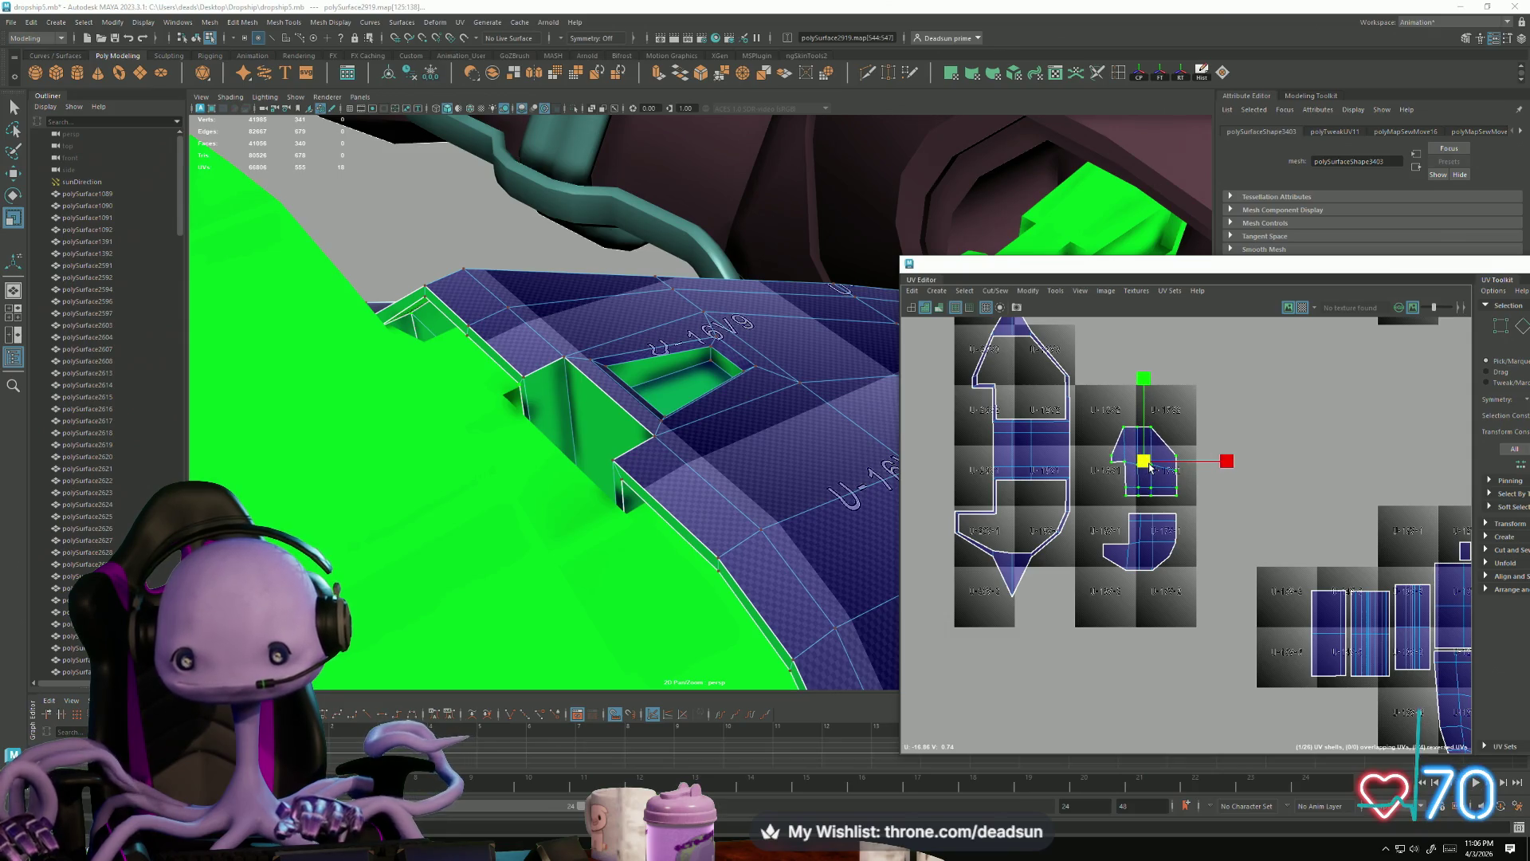
# Step: Select the edges along the slot corner, then return to UV selection
pyautogui.scroll(-2, 1036, 410)
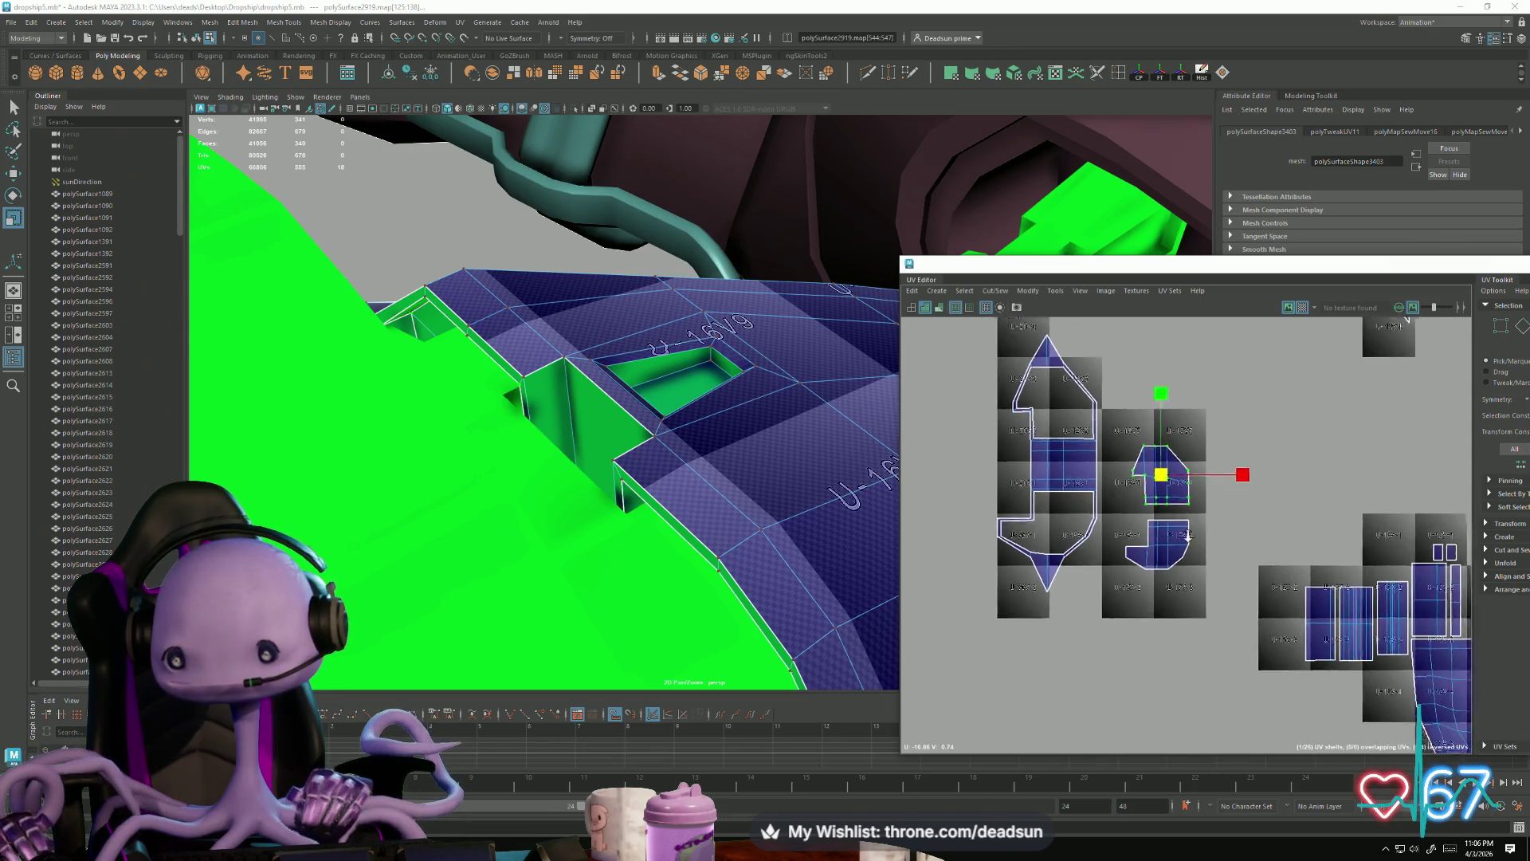
pyautogui.press('F10')
pyautogui.moveTo(1073, 415); pyautogui.dragTo(1136, 555)
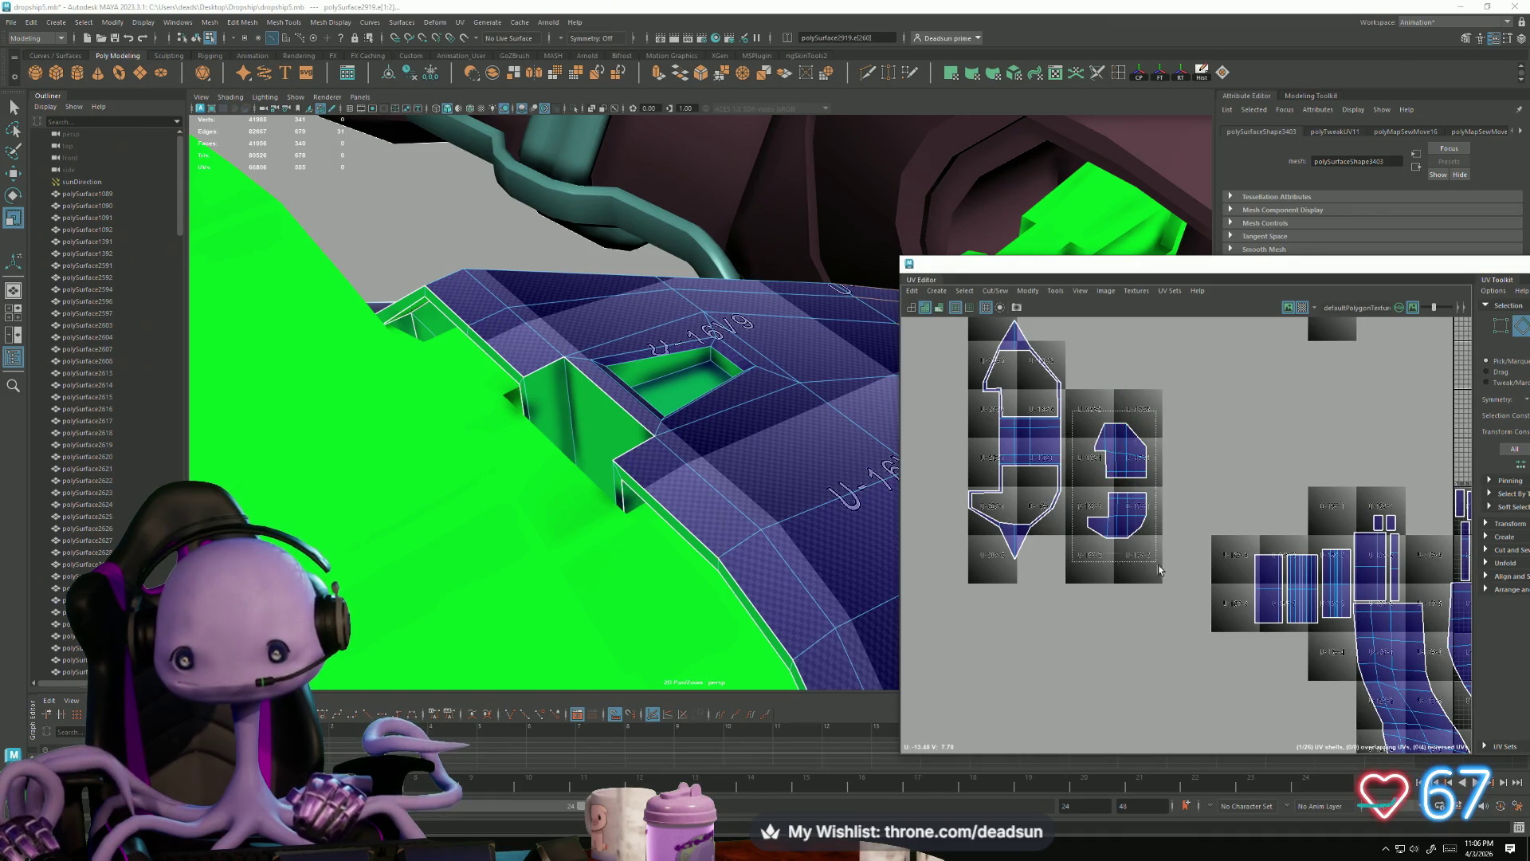
pyautogui.moveTo(1284, 579)
pyautogui.keyDown('alt'); pyautogui.mouseDown(button='middle')
pyautogui.moveTo(1177, 521)
pyautogui.moveTo(1076, 506)
pyautogui.moveTo(1120, 526)
pyautogui.moveTo(1102, 521)
pyautogui.mouseUp(button='middle'); pyautogui.keyUp('alt')
pyautogui.press('F12')
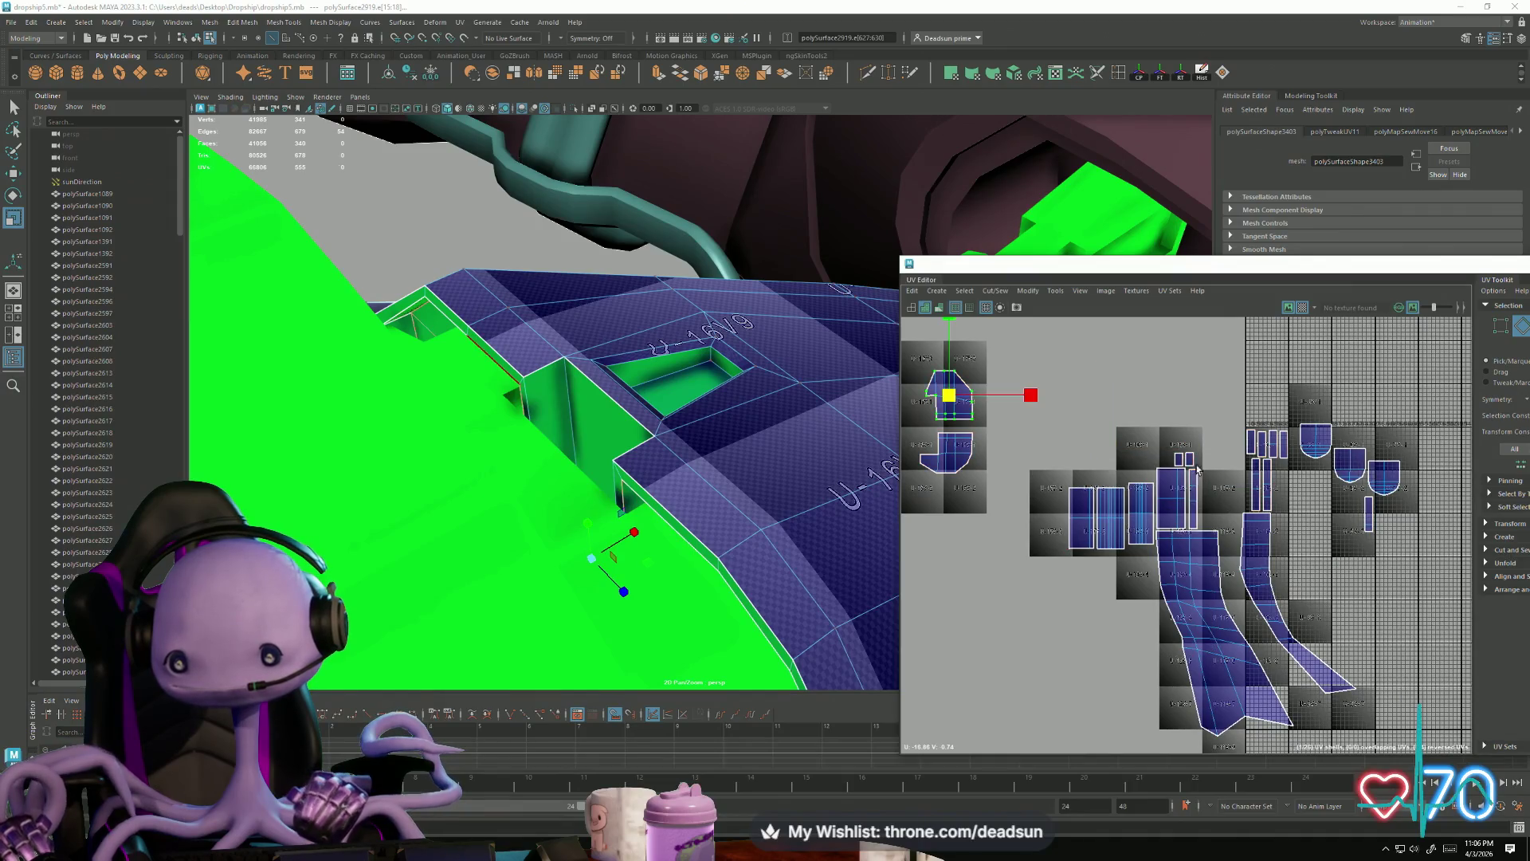
# Step: Select the UVs of the thin strip shells with the Move tool active
pyautogui.moveTo(1196, 464); pyautogui.dragTo(1170, 456)
pyautogui.click(1197, 496)
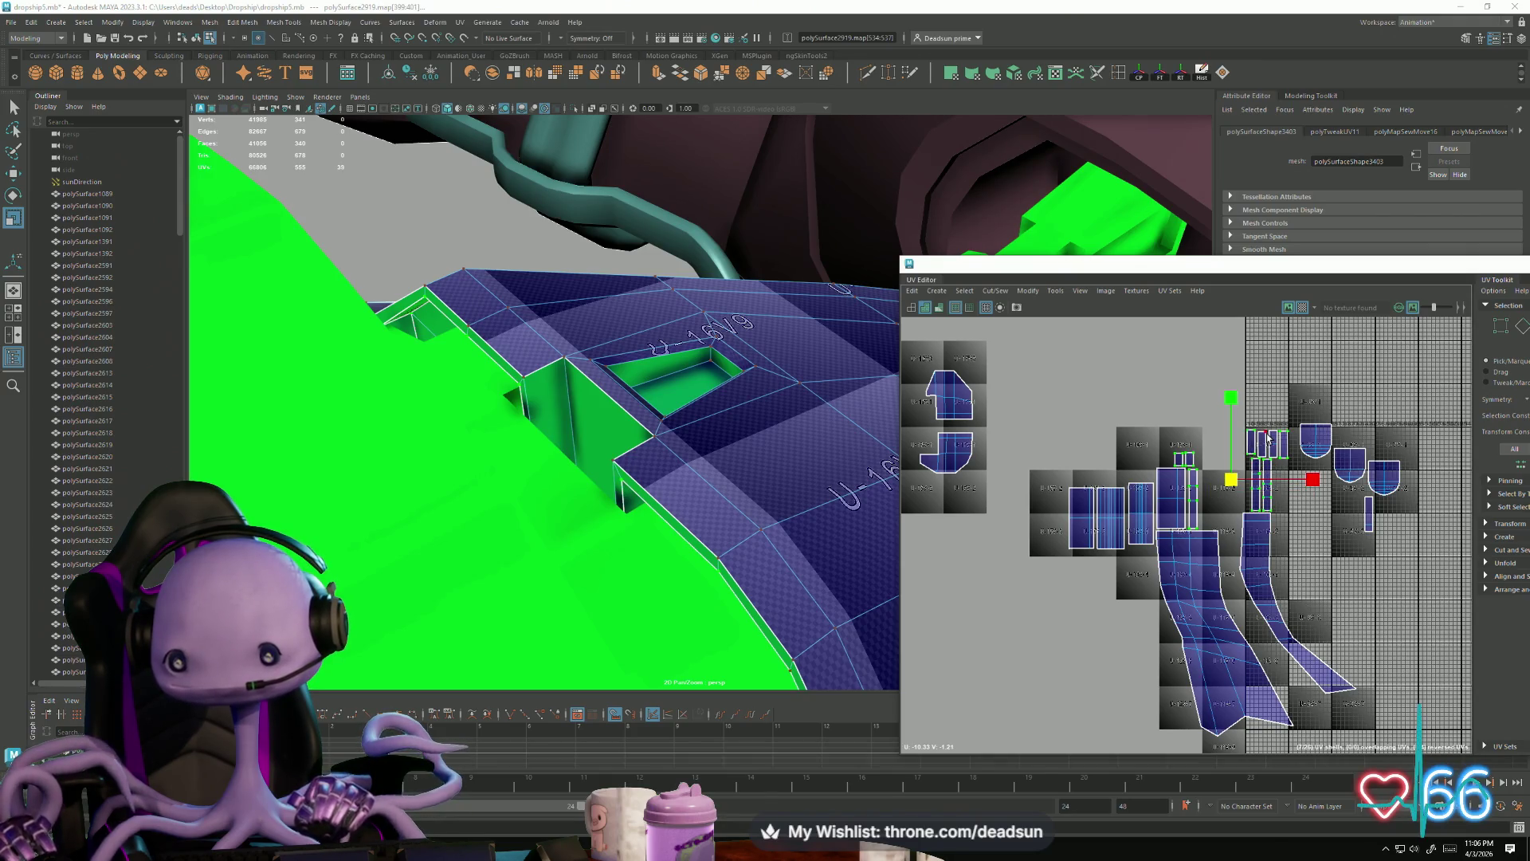
pyautogui.moveTo(1244, 421); pyautogui.dragTo(1285, 502)
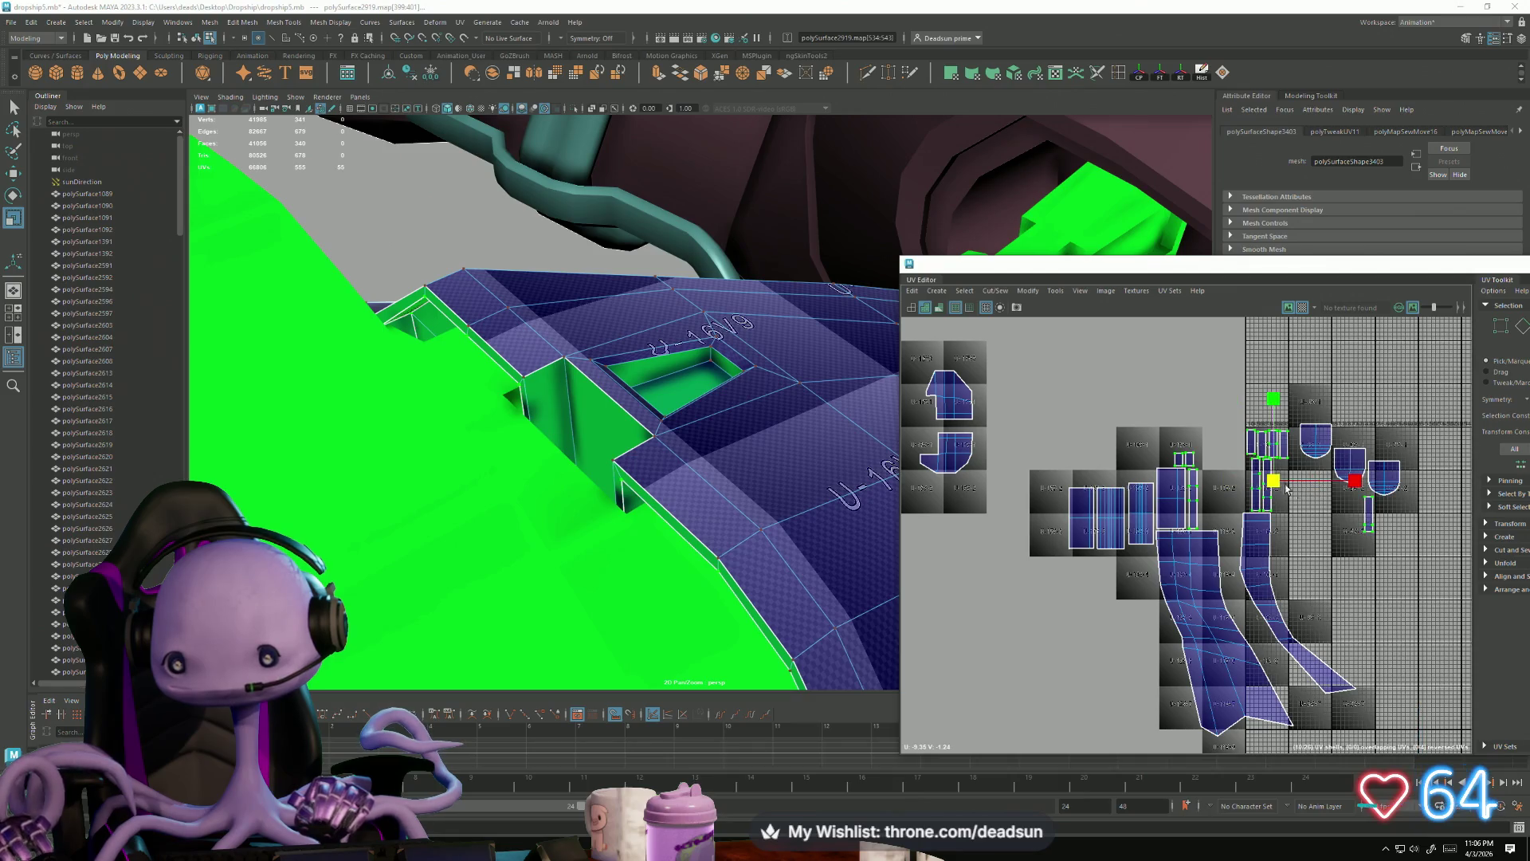
pyautogui.press('w')
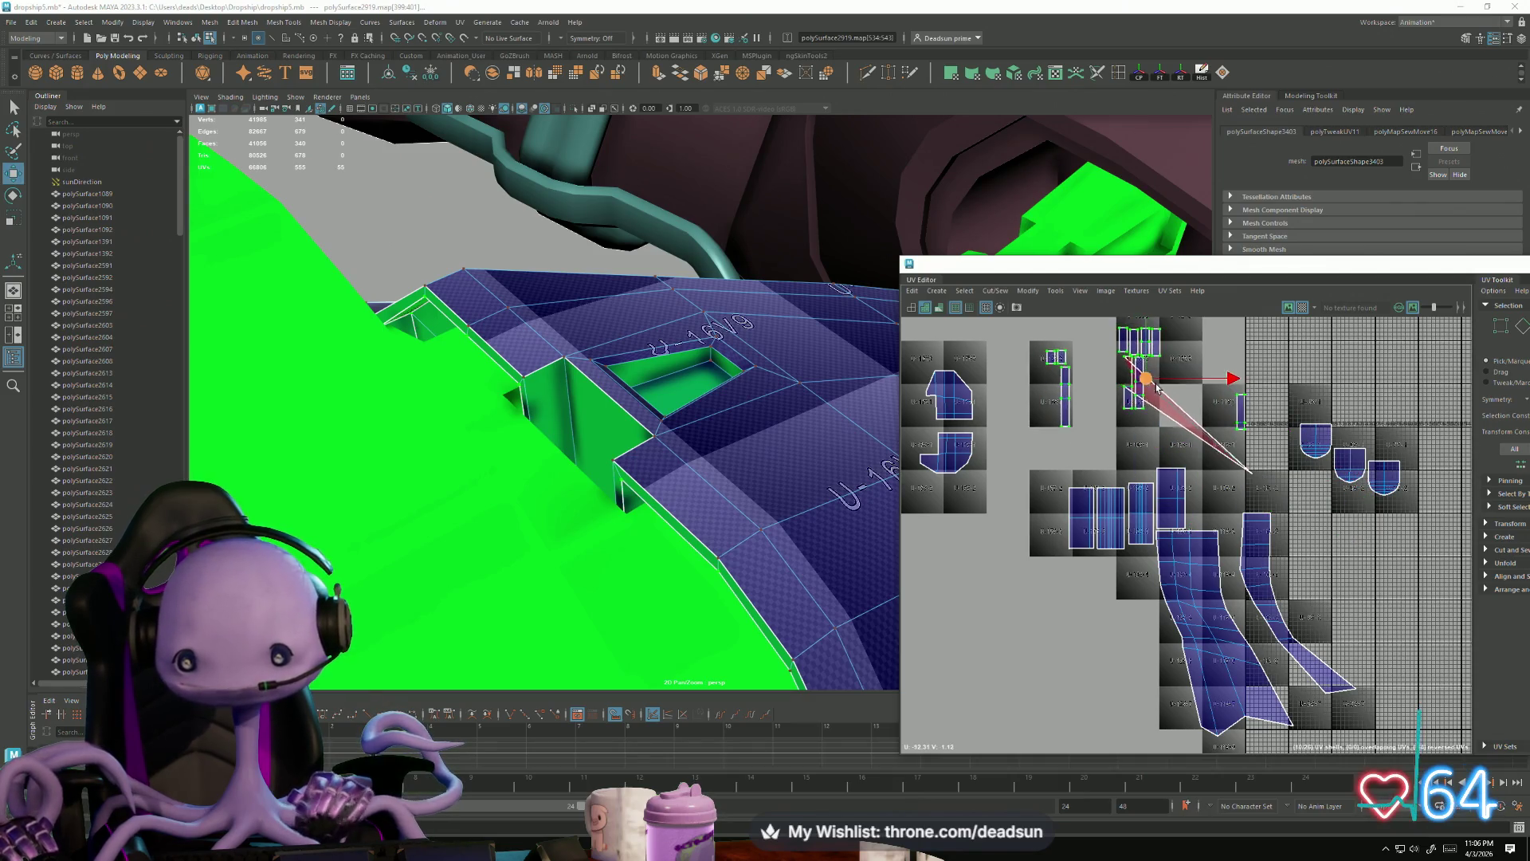
pyautogui.scroll(5, 1269, 495)
pyautogui.scroll(3, 1263, 504)
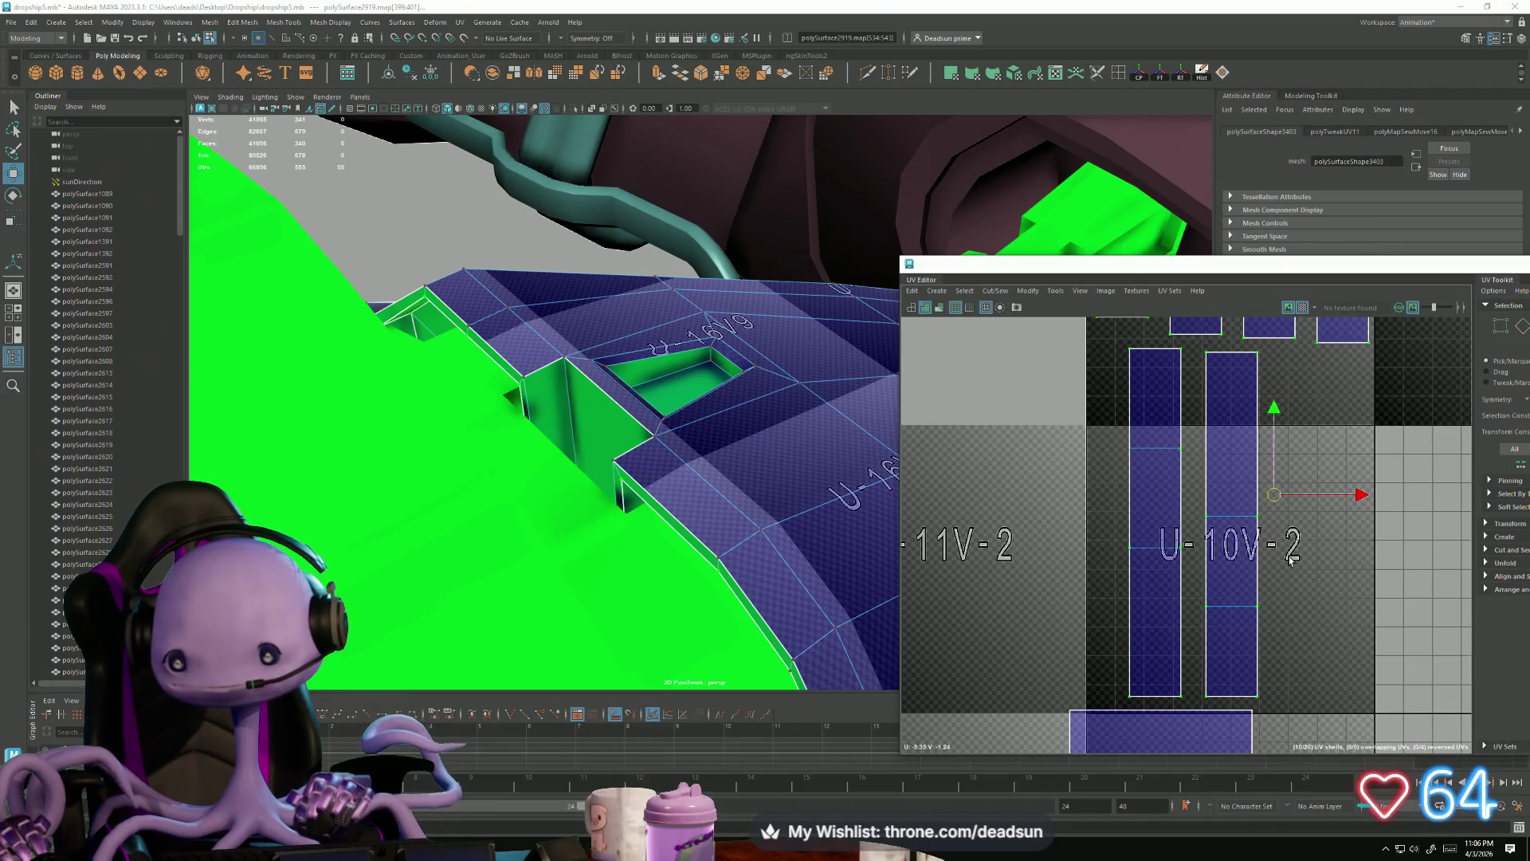
pyautogui.scroll(-3, 1298, 564)
# Step: Raise the strip shells higher on the grid, undoing a distorting sideways slide
pyautogui.moveTo(1217, 564); pyautogui.dragTo(1165, 561)
pyautogui.hotkey('ctrl', 'z')
pyautogui.scroll(-3, 1224, 565)
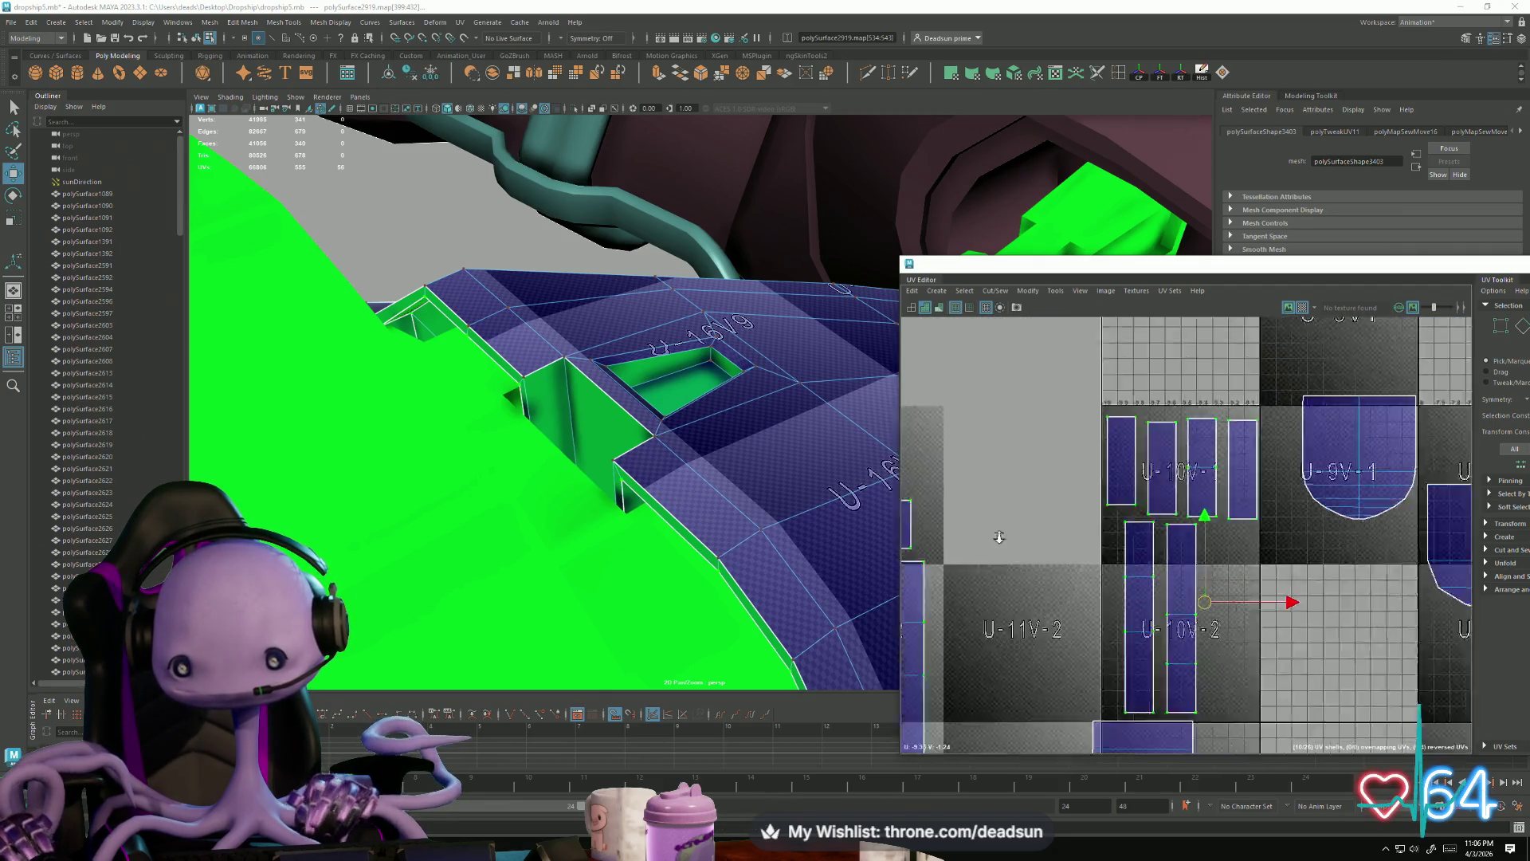
pyautogui.scroll(-5, 1325, 591)
pyautogui.moveTo(1286, 596); pyautogui.dragTo(1288, 409)
pyautogui.moveTo(1287, 408)
pyautogui.keyDown('alt'); pyautogui.mouseDown(button='middle')
pyautogui.moveTo(1299, 427)
pyautogui.moveTo(1282, 503)
pyautogui.mouseUp(button='middle'); pyautogui.keyUp('alt')
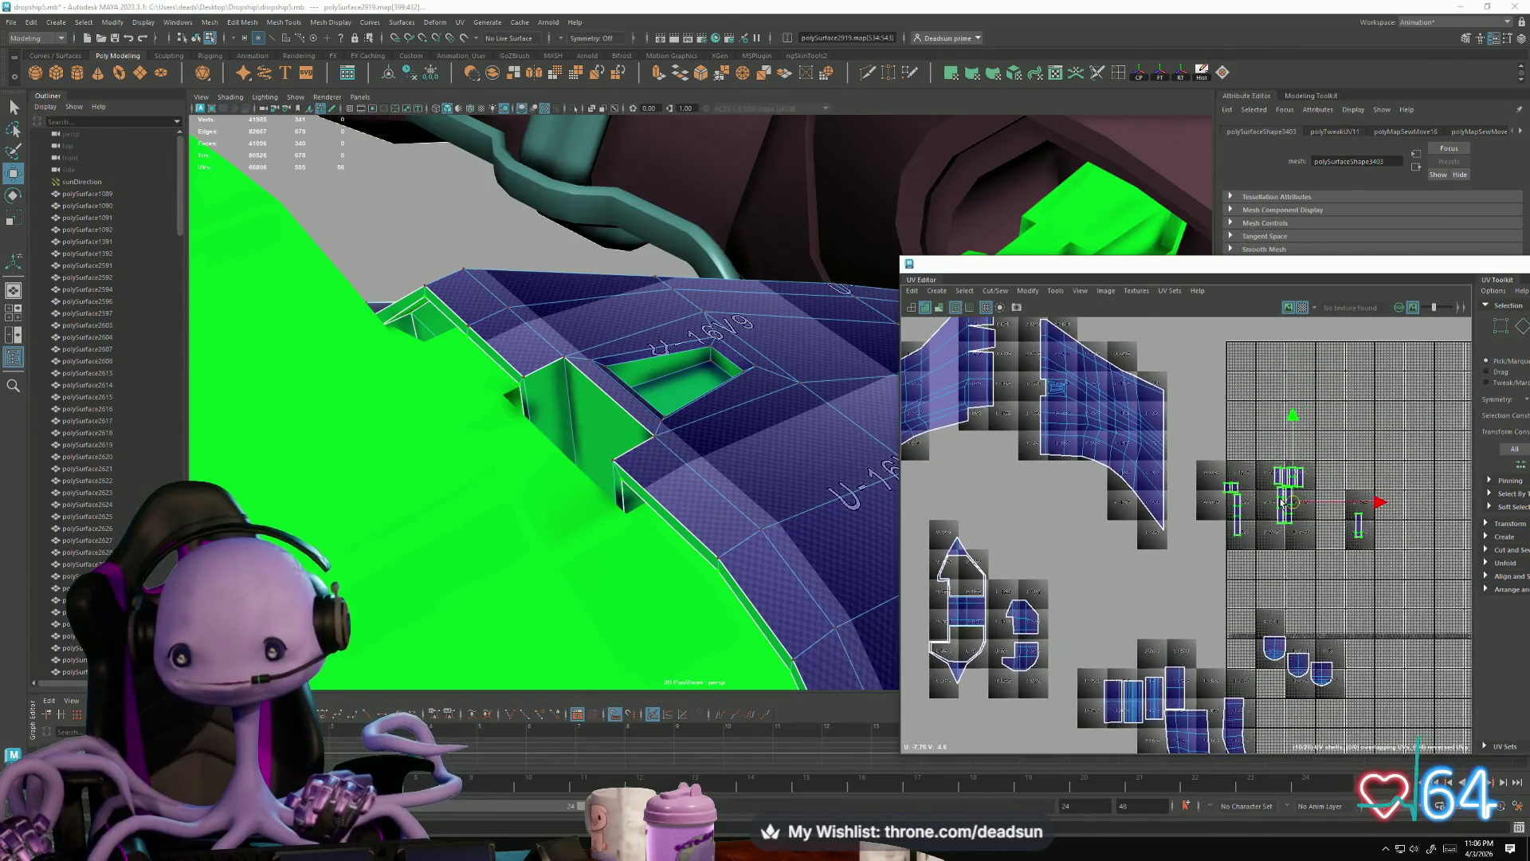
# Step: Convert the selection to shell border edges and select the edges around the small shells
pyautogui.hotkey('ctrl', 'F11')
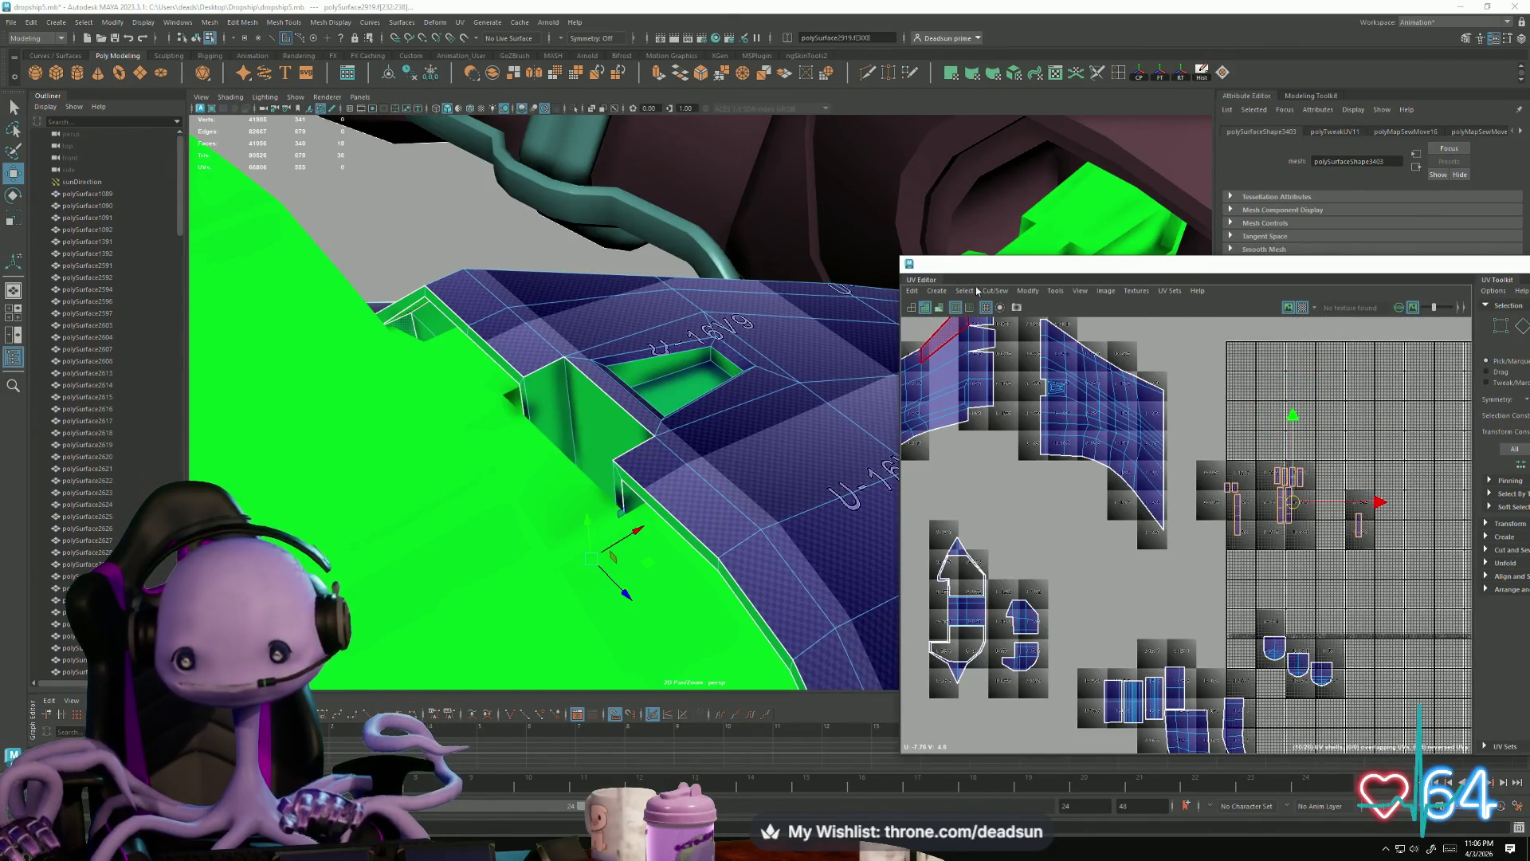
pyautogui.click(964, 290)
pyautogui.click(1036, 356)
pyautogui.keyDown('alt'); pyautogui.moveTo(1006, 558); pyautogui.dragTo(1100, 526, button='middle'); pyautogui.keyUp('alt')
pyautogui.moveTo(1094, 481); pyautogui.dragTo(1157, 599)
pyautogui.click(993, 291)
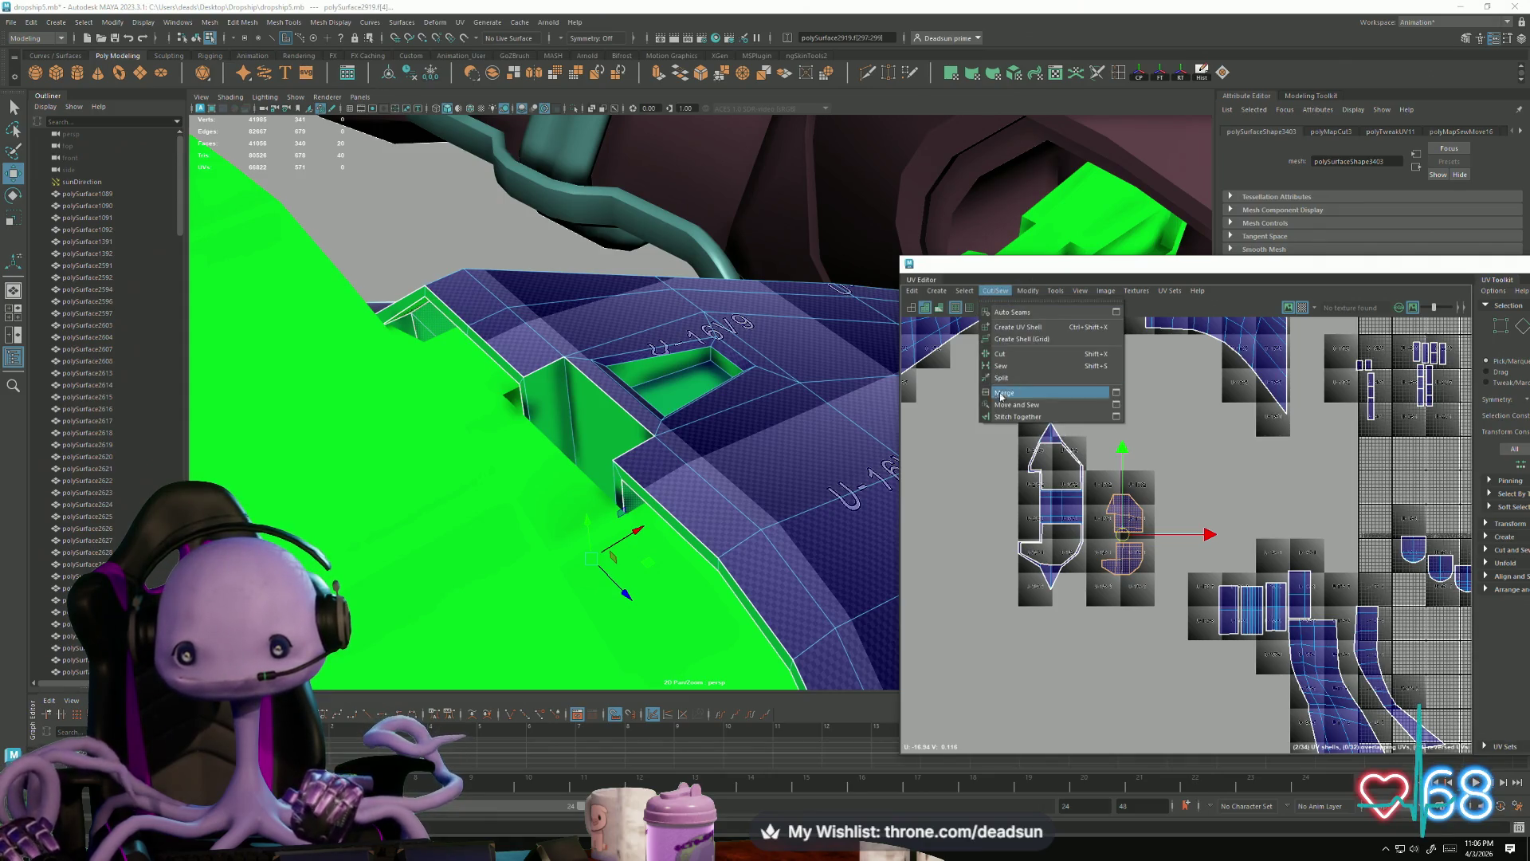
# Step: Move and Sew the small shell onto the large shell, redoing a wrong first sew
pyautogui.click(1009, 410)
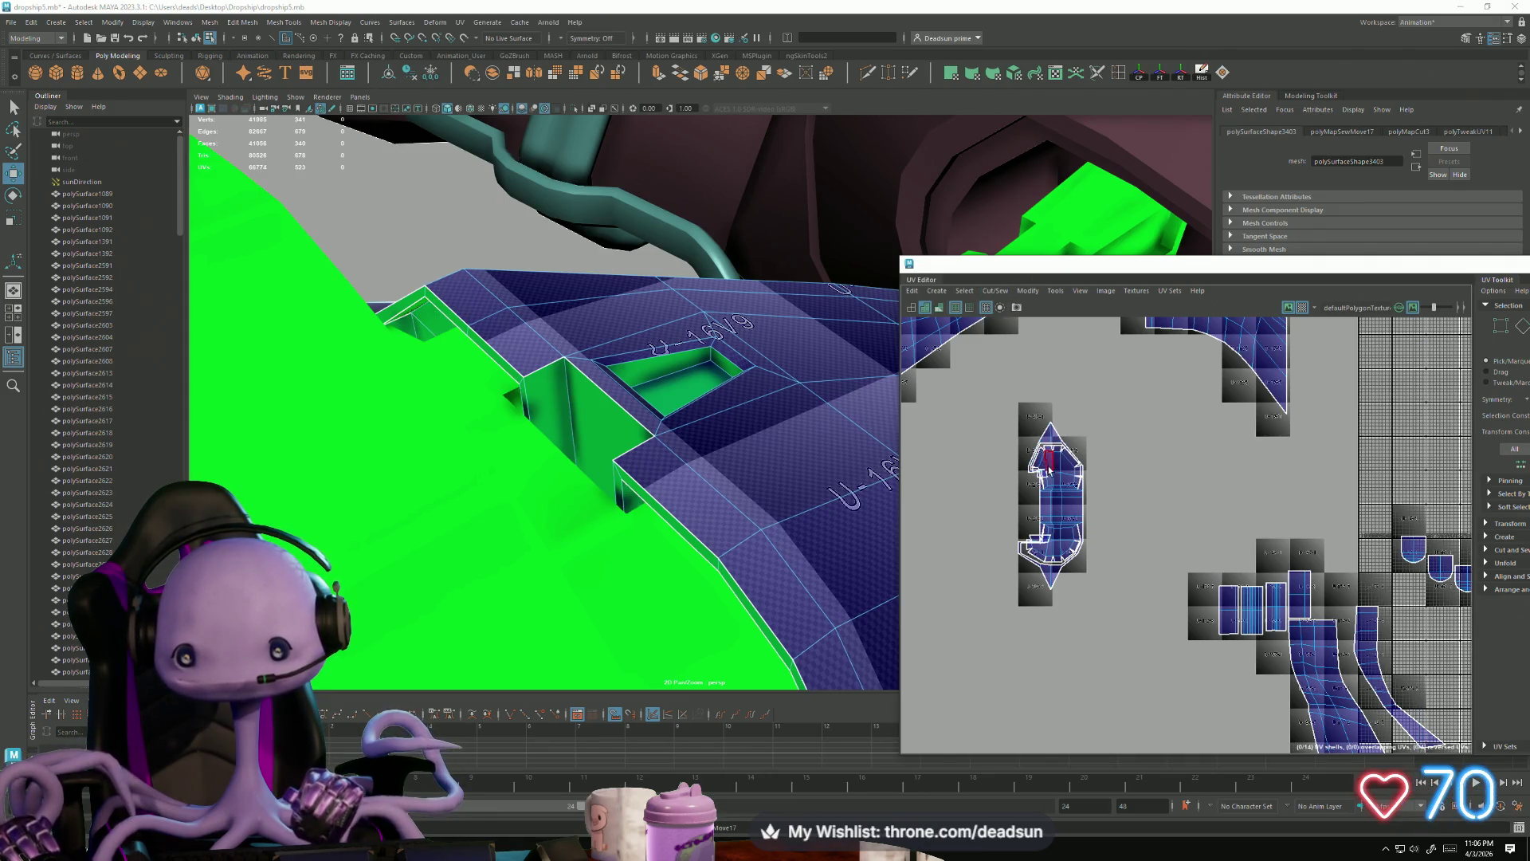
pyautogui.hotkey('ctrl', 'z')
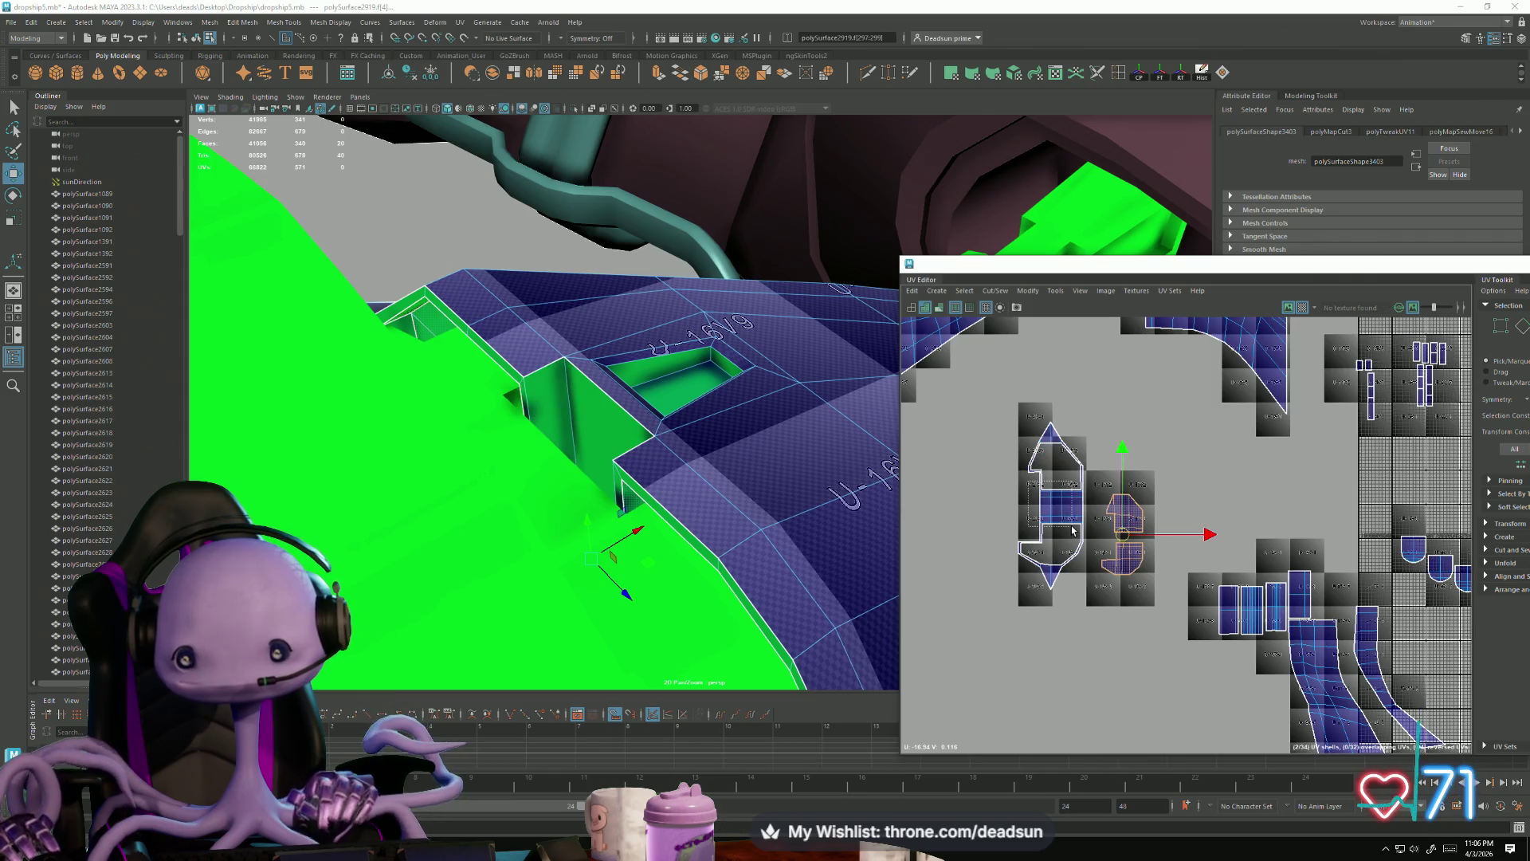
pyautogui.moveTo(1100, 475); pyautogui.dragTo(1148, 606)
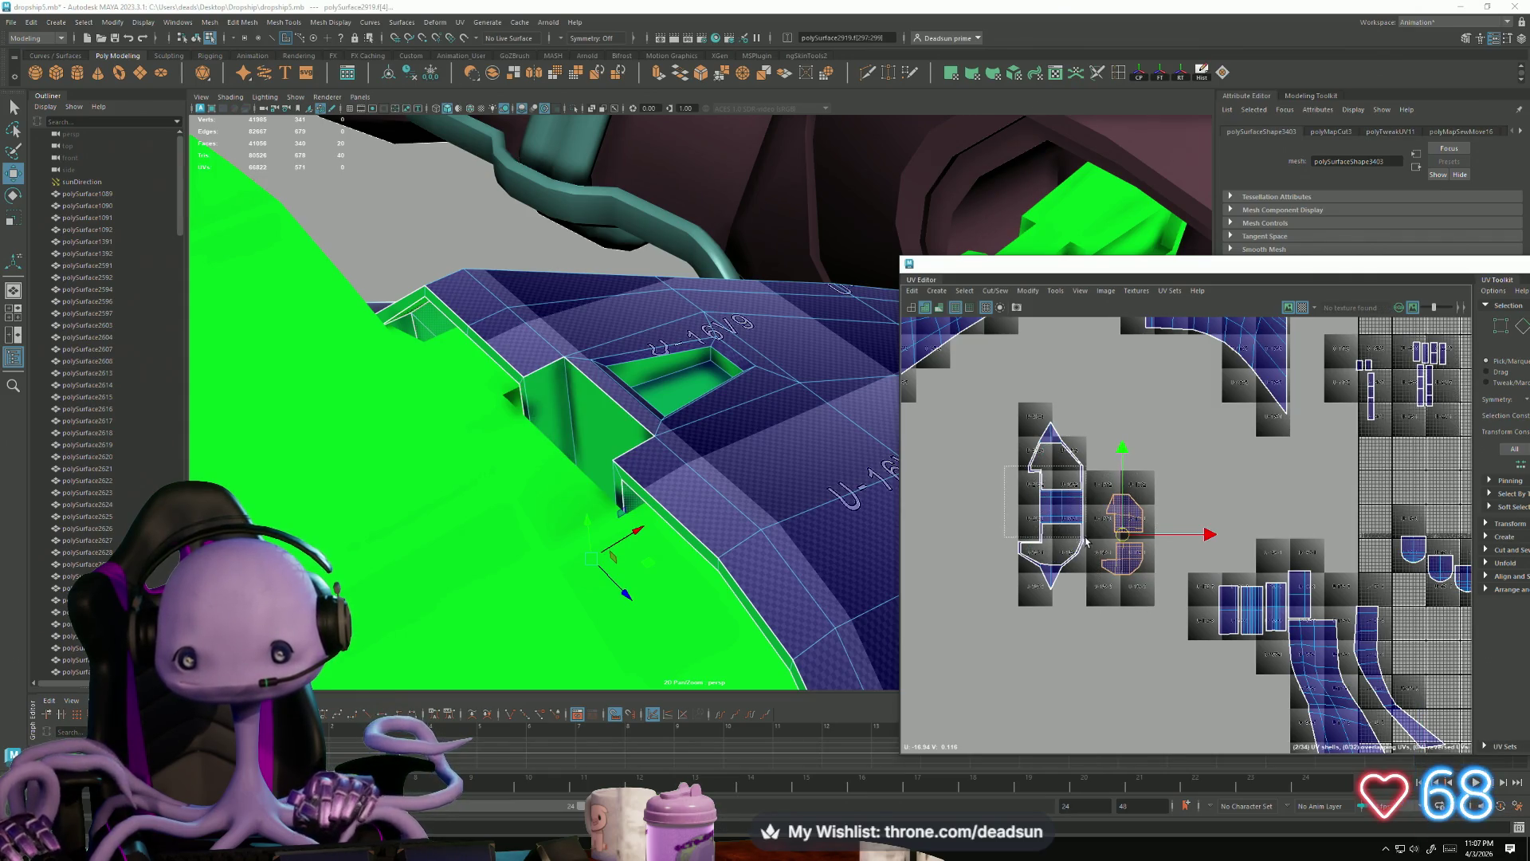
pyautogui.click(996, 290)
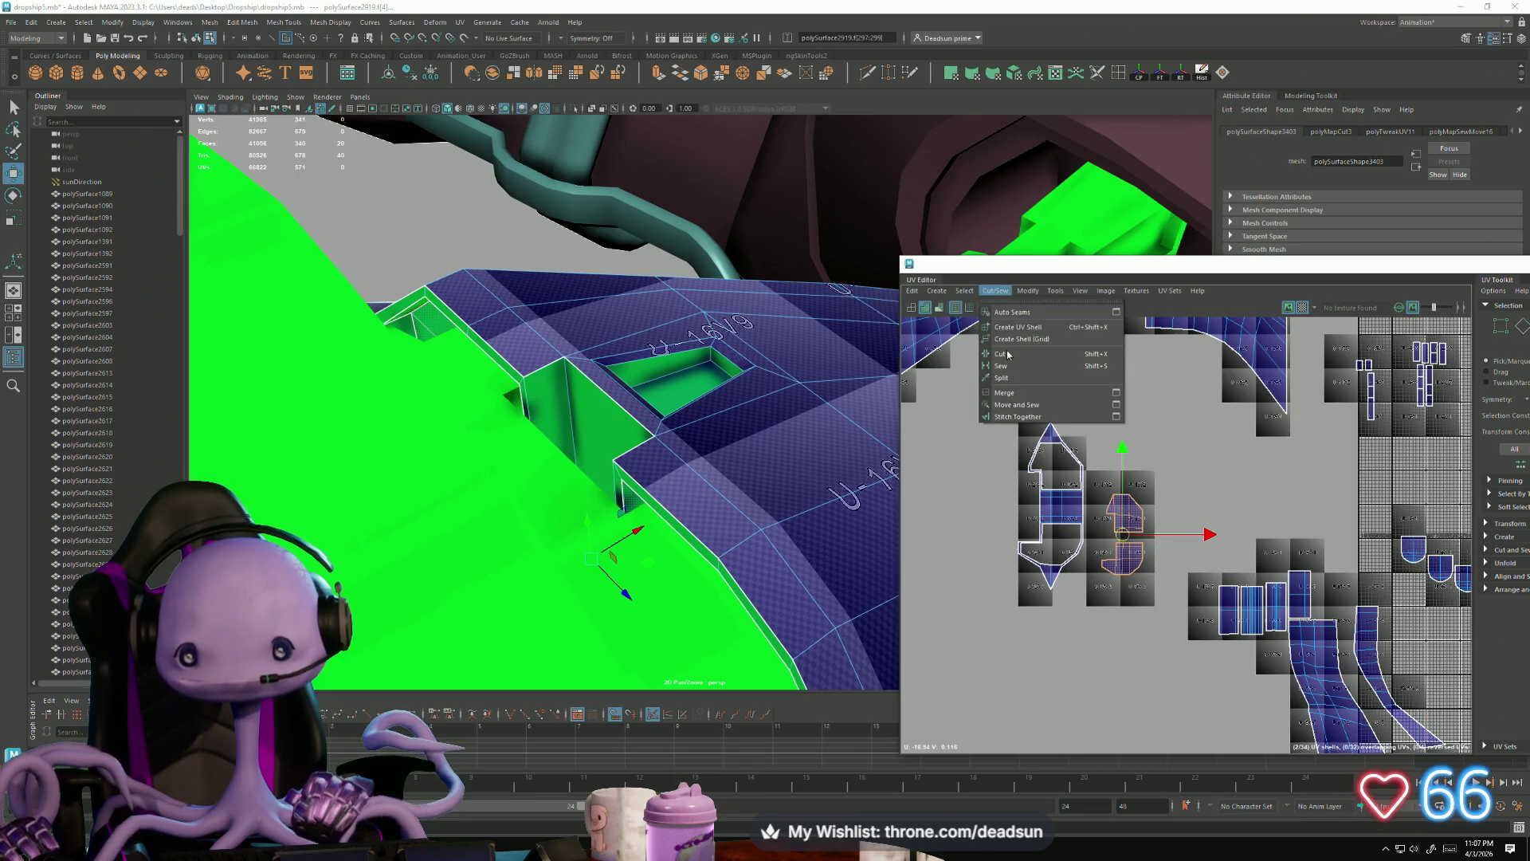
pyautogui.click(1034, 410)
# Step: Select the seam and border edges near U-20V1 and Move and Sew the shells together
pyautogui.scroll(6, 1070, 500)
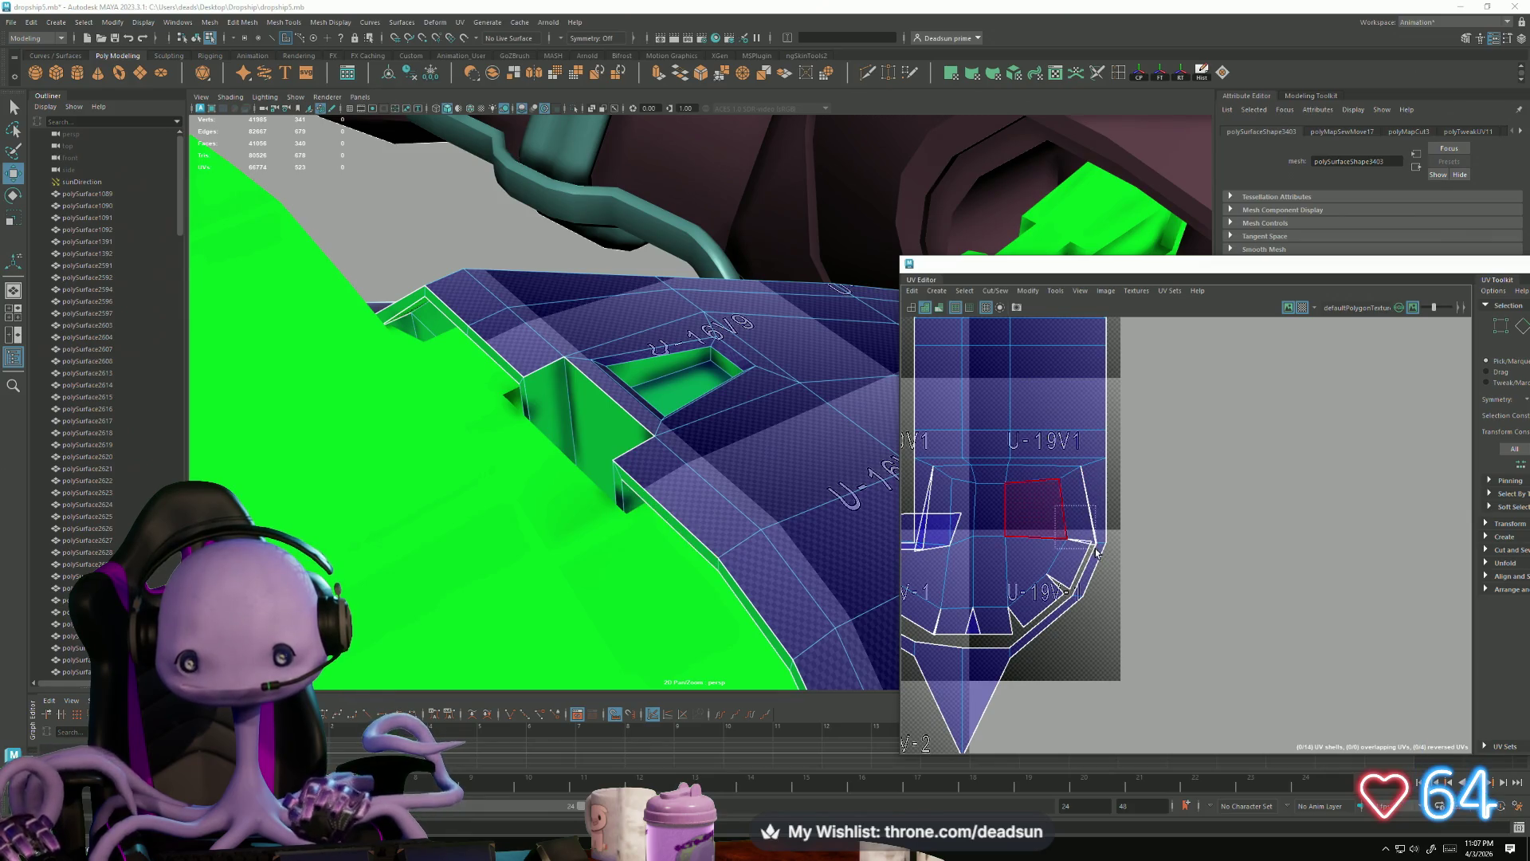
pyautogui.click(1056, 558)
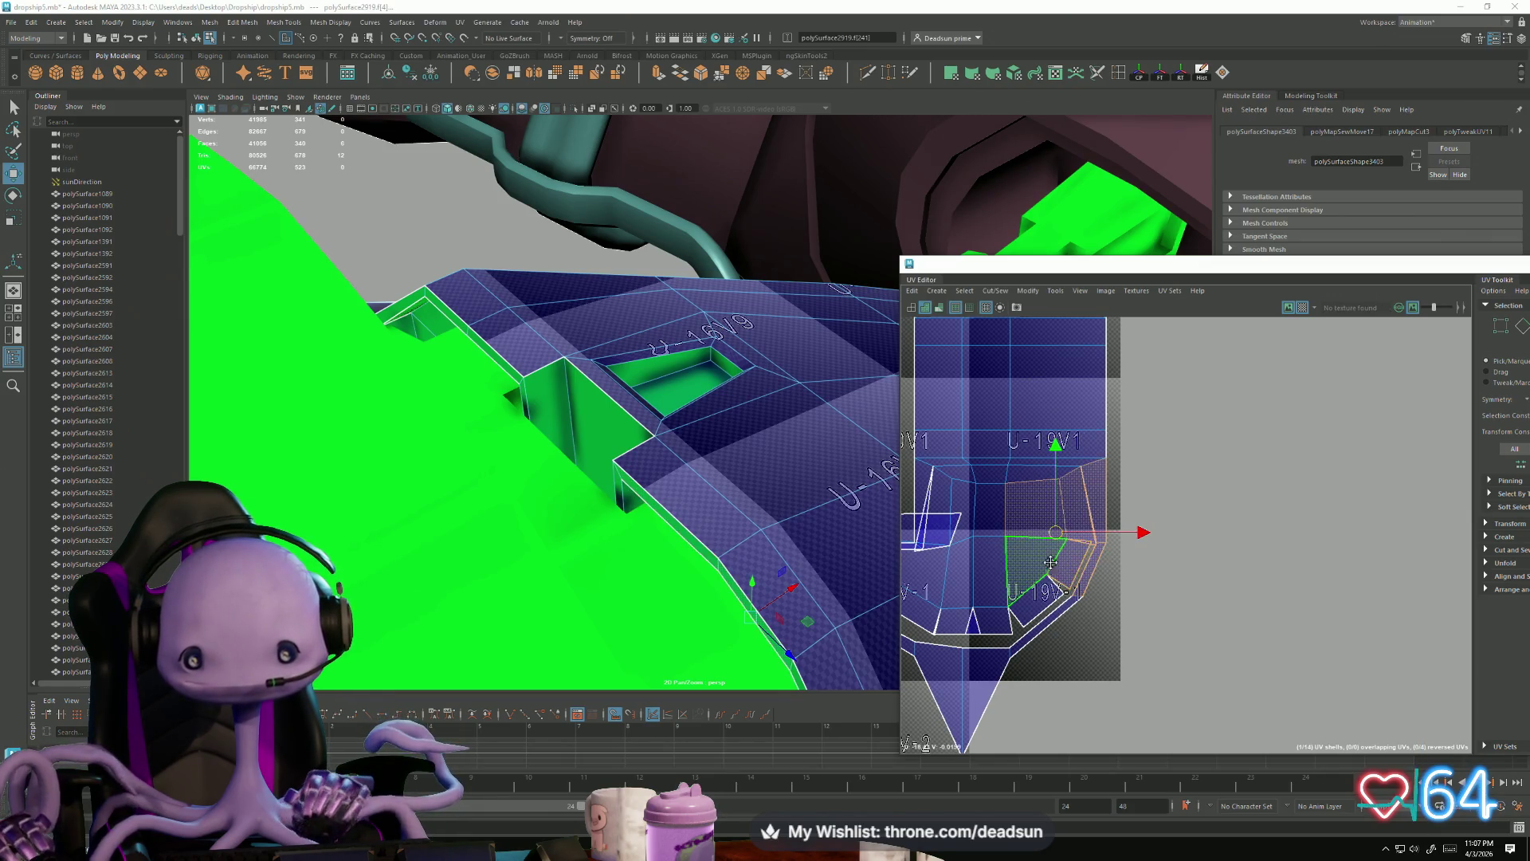
pyautogui.keyDown('alt'); pyautogui.moveTo(1055, 558); pyautogui.dragTo(1166, 514, button='middle'); pyautogui.keyUp('alt')
pyautogui.press('F10')
pyautogui.click(1048, 449)
pyautogui.click(1049, 448)
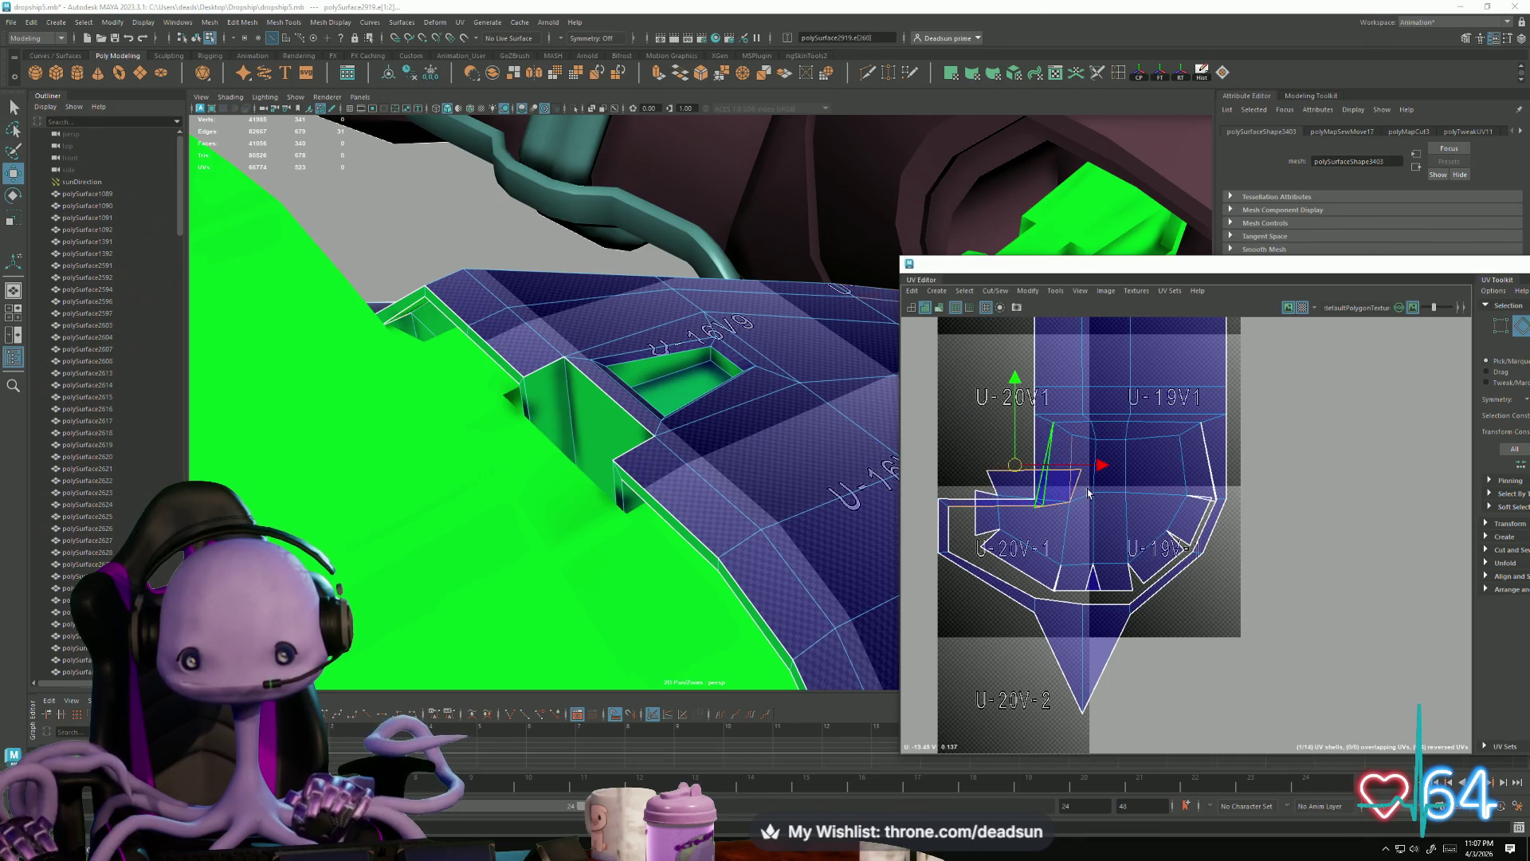
pyautogui.moveTo(1163, 469)
pyautogui.keyDown('shift'); pyautogui.mouseDown()
pyautogui.moveTo(1224, 518)
pyautogui.moveTo(1173, 535)
pyautogui.moveTo(1189, 564)
pyautogui.moveTo(1172, 571)
pyautogui.mouseUp(); pyautogui.keyUp('shift')
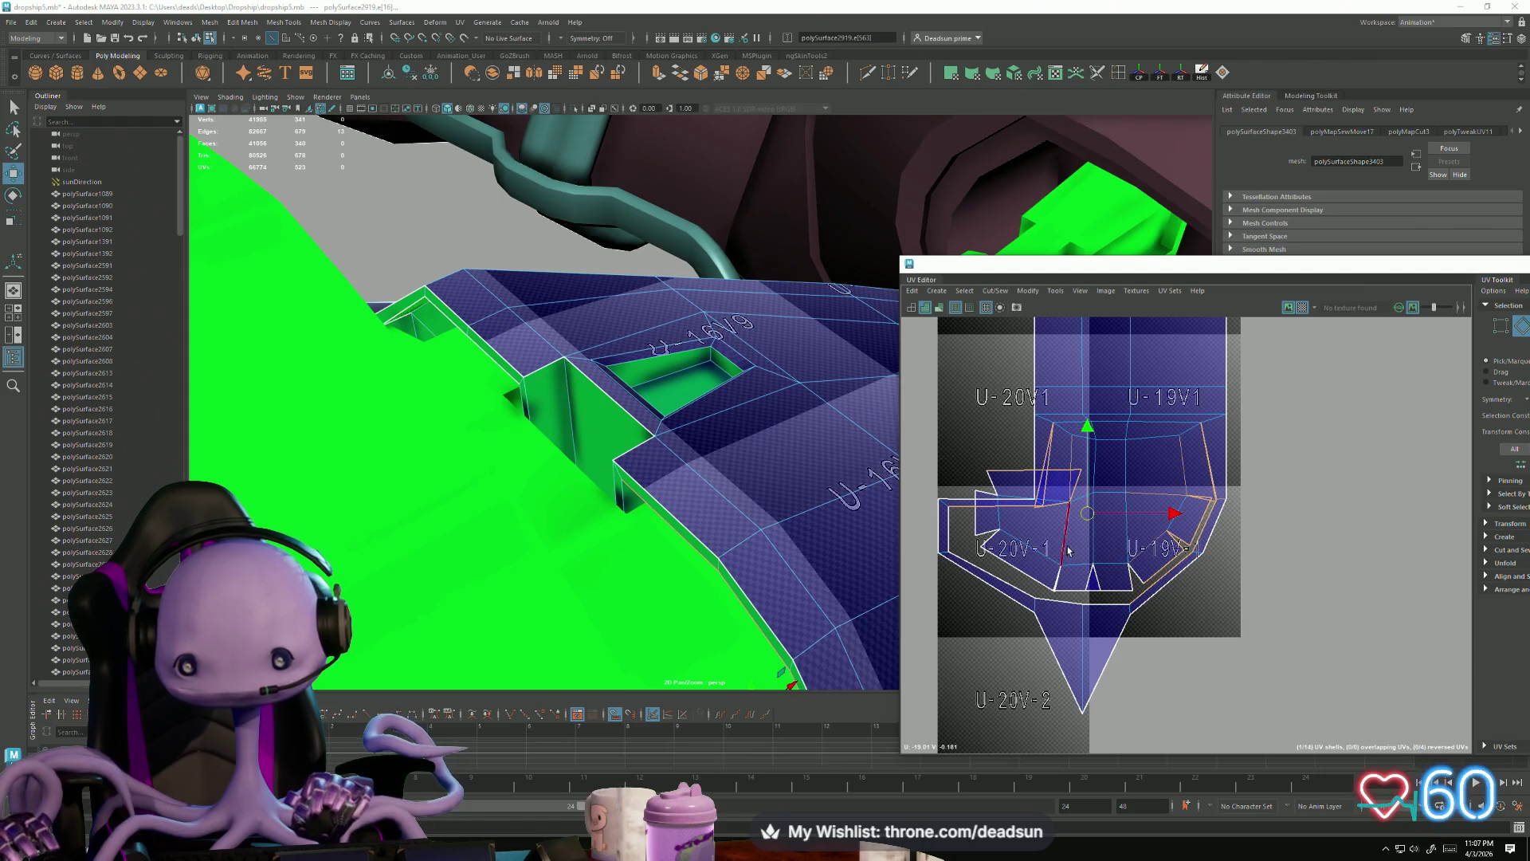
pyautogui.keyDown('shift'); pyautogui.moveTo(1080, 590); pyautogui.dragTo(998, 529); pyautogui.keyUp('shift')
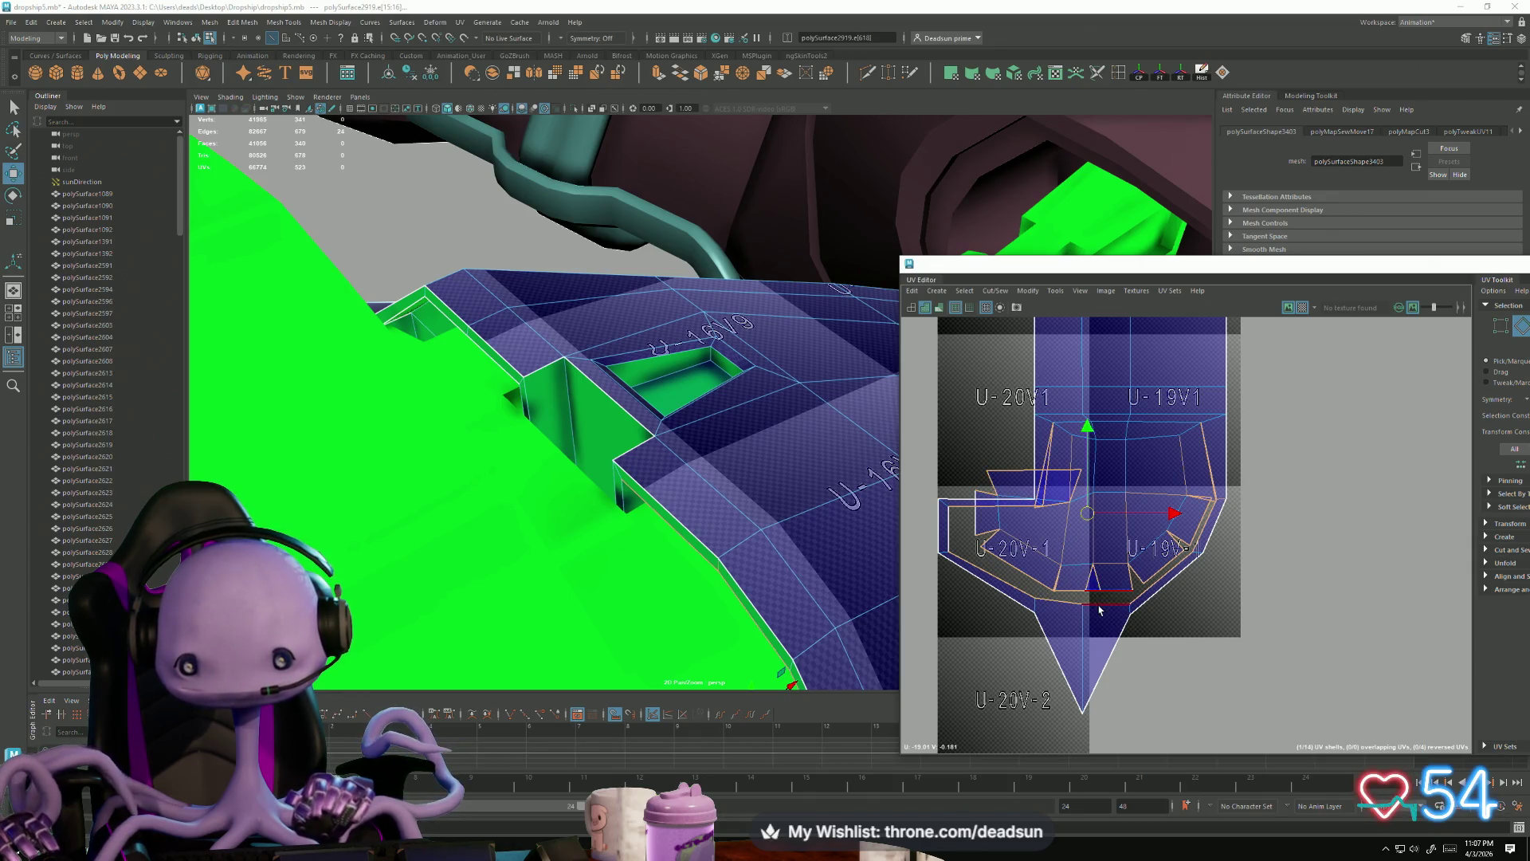
pyautogui.click(996, 290)
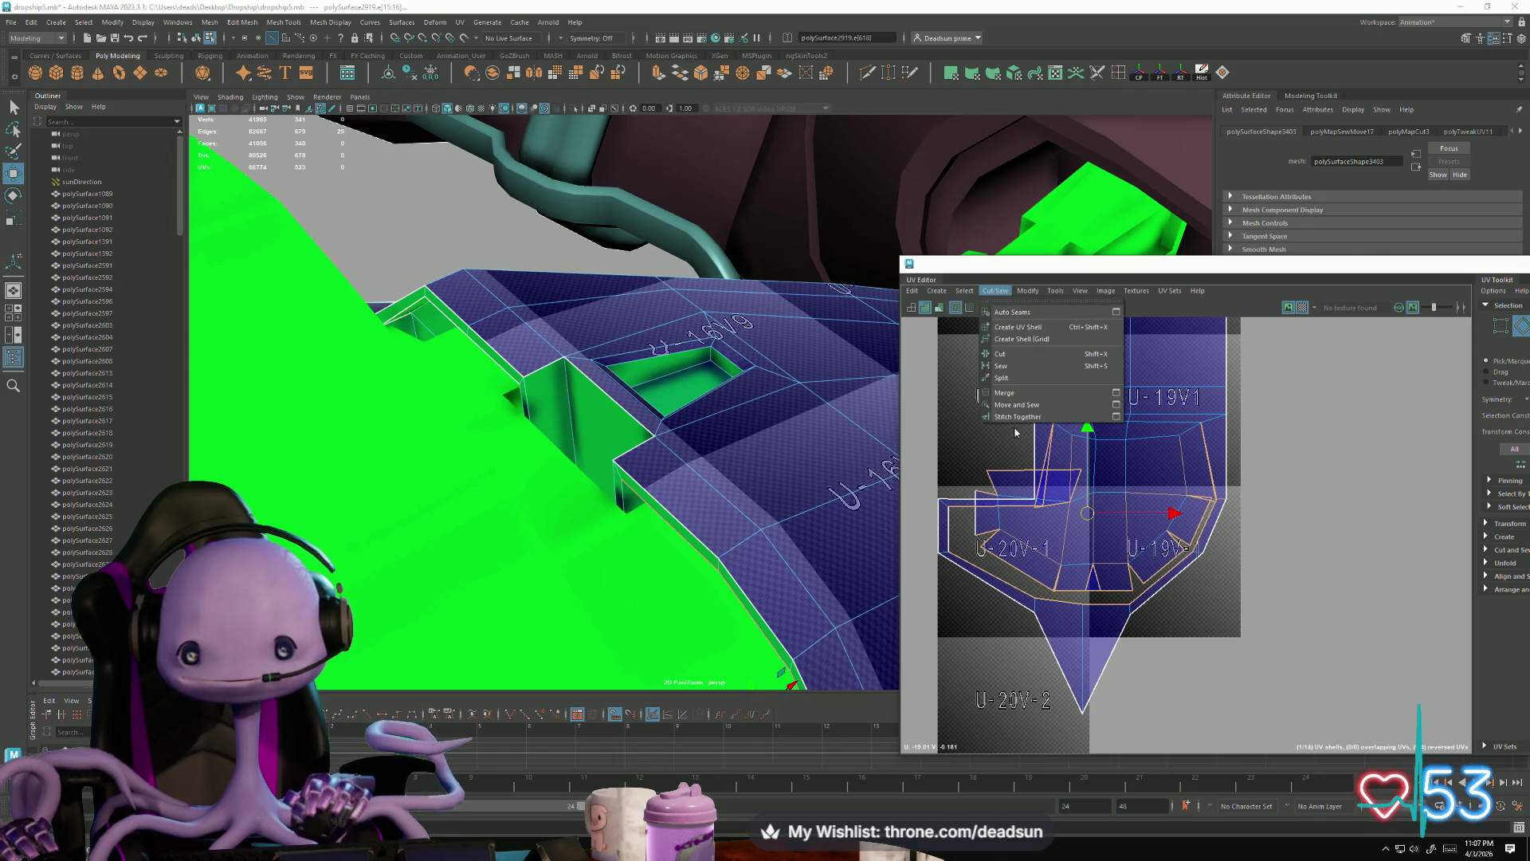
pyautogui.click(1041, 407)
# Step: Move the UVs along the sewn edge down into a straight line, including a stray UV
pyautogui.scroll(3, 1033, 444)
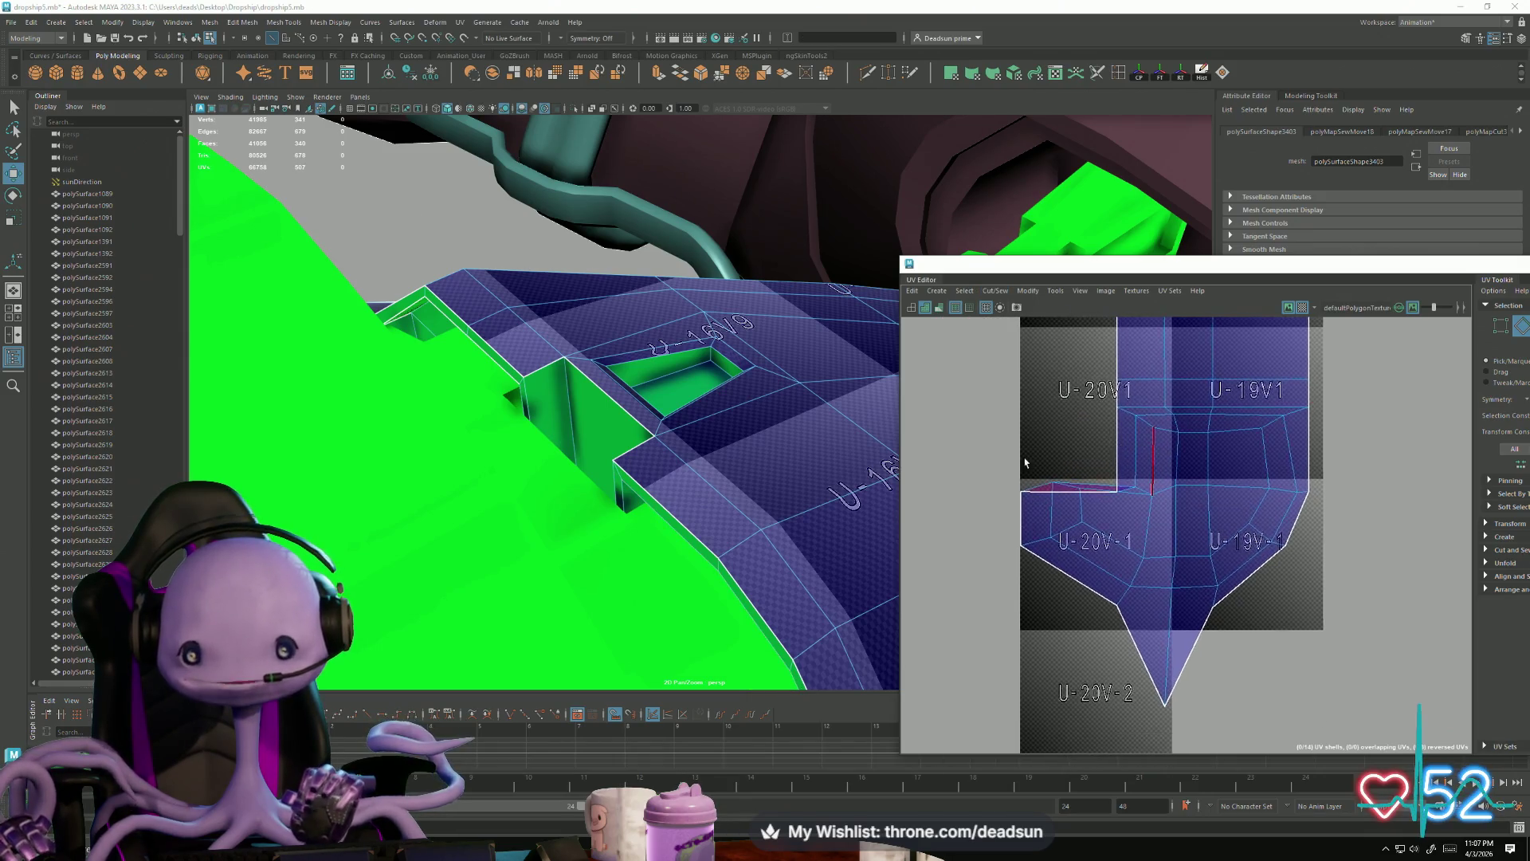
pyautogui.moveTo(1072, 480); pyautogui.dragTo(1054, 495)
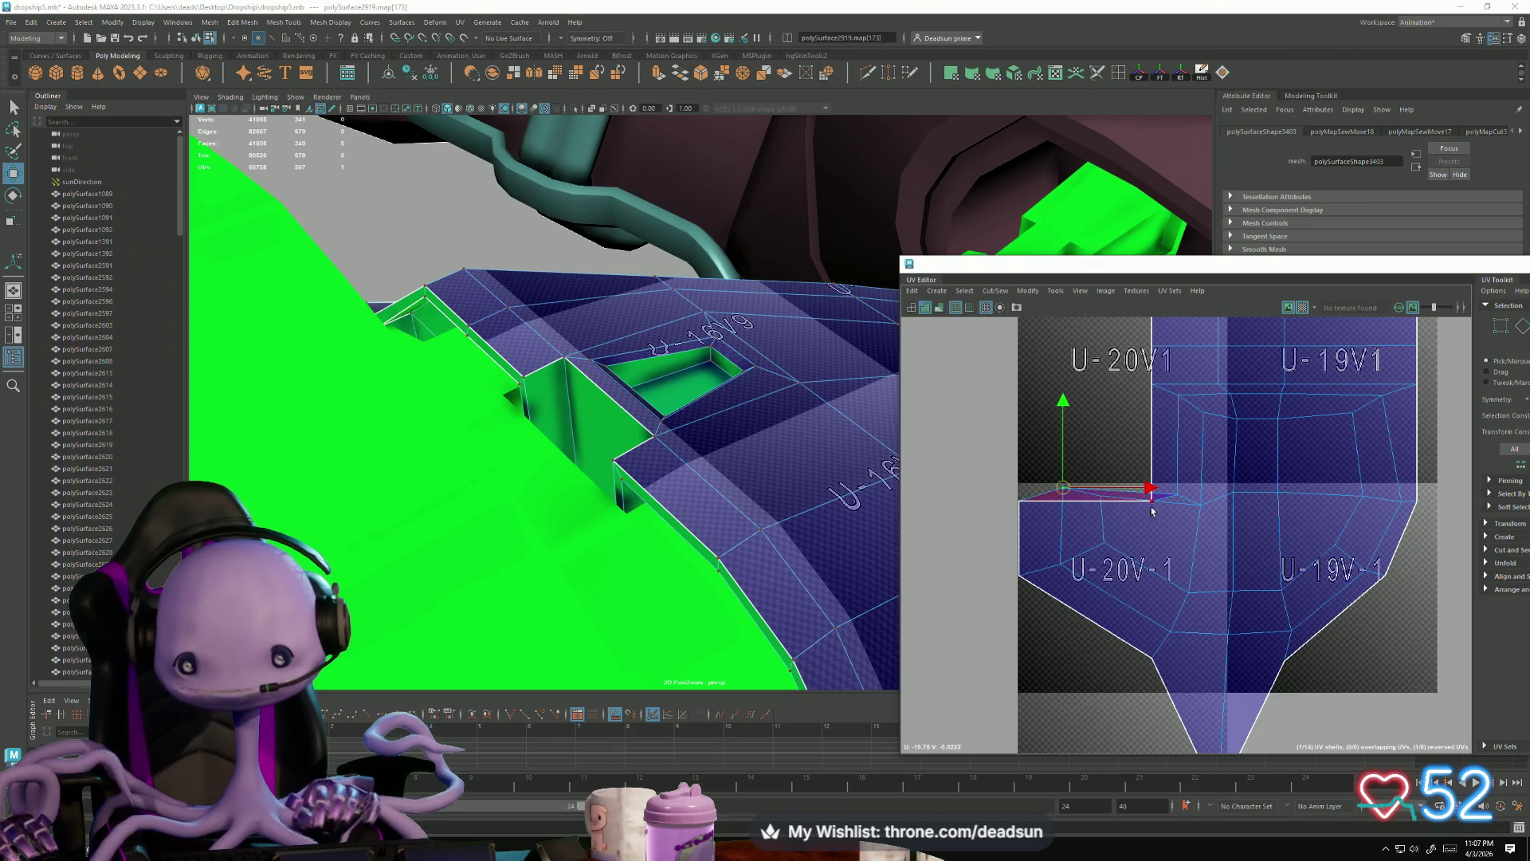
pyautogui.keyDown('shift'); pyautogui.click(1102, 496); pyautogui.keyUp('shift')
pyautogui.keyDown('shift'); pyautogui.click(1178, 495); pyautogui.keyUp('shift')
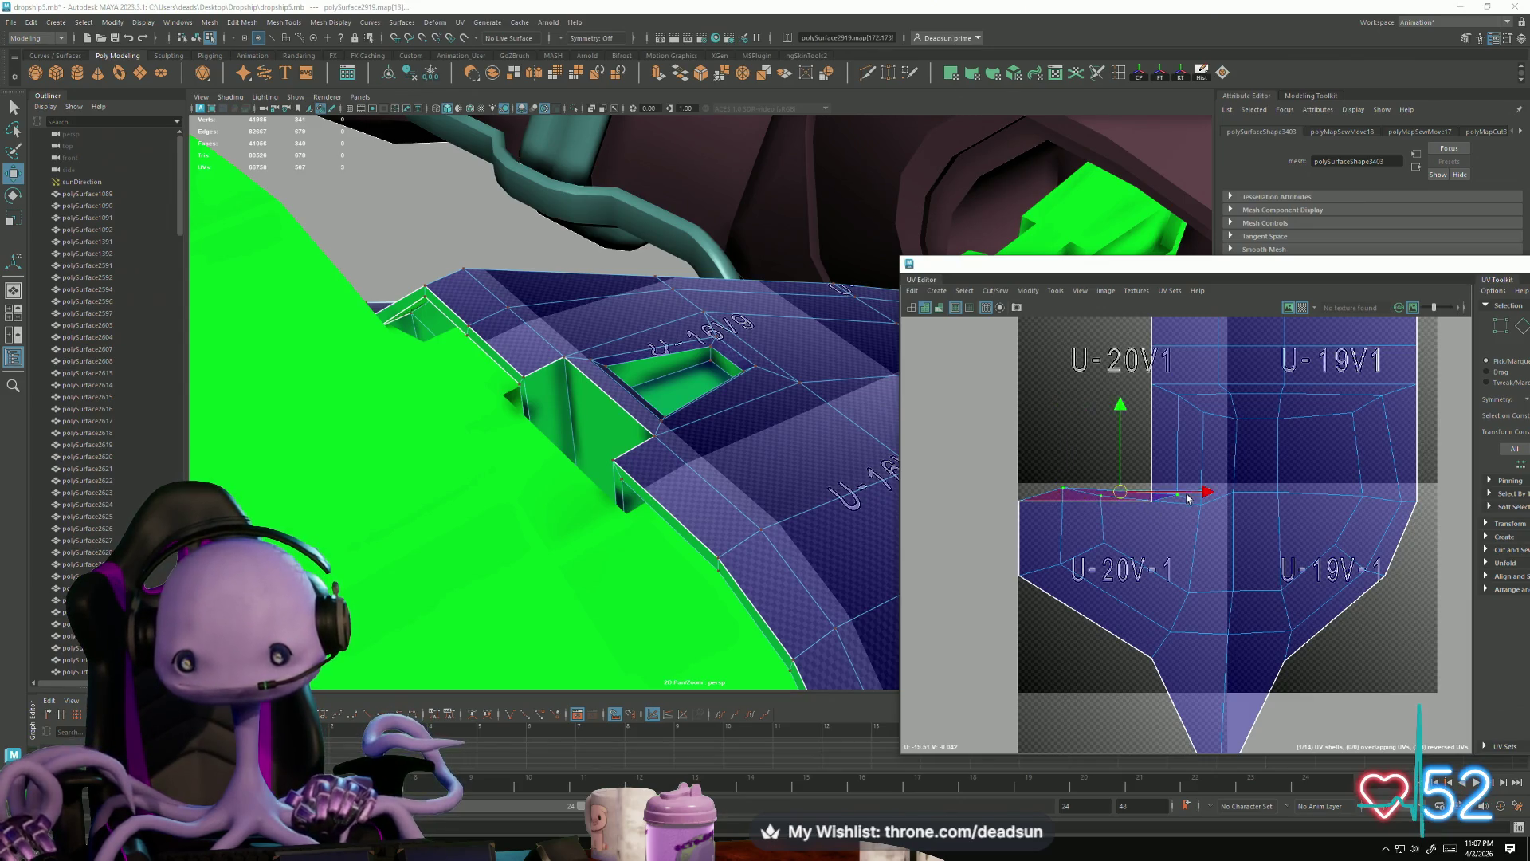
pyautogui.moveTo(1121, 409); pyautogui.dragTo(1121, 436)
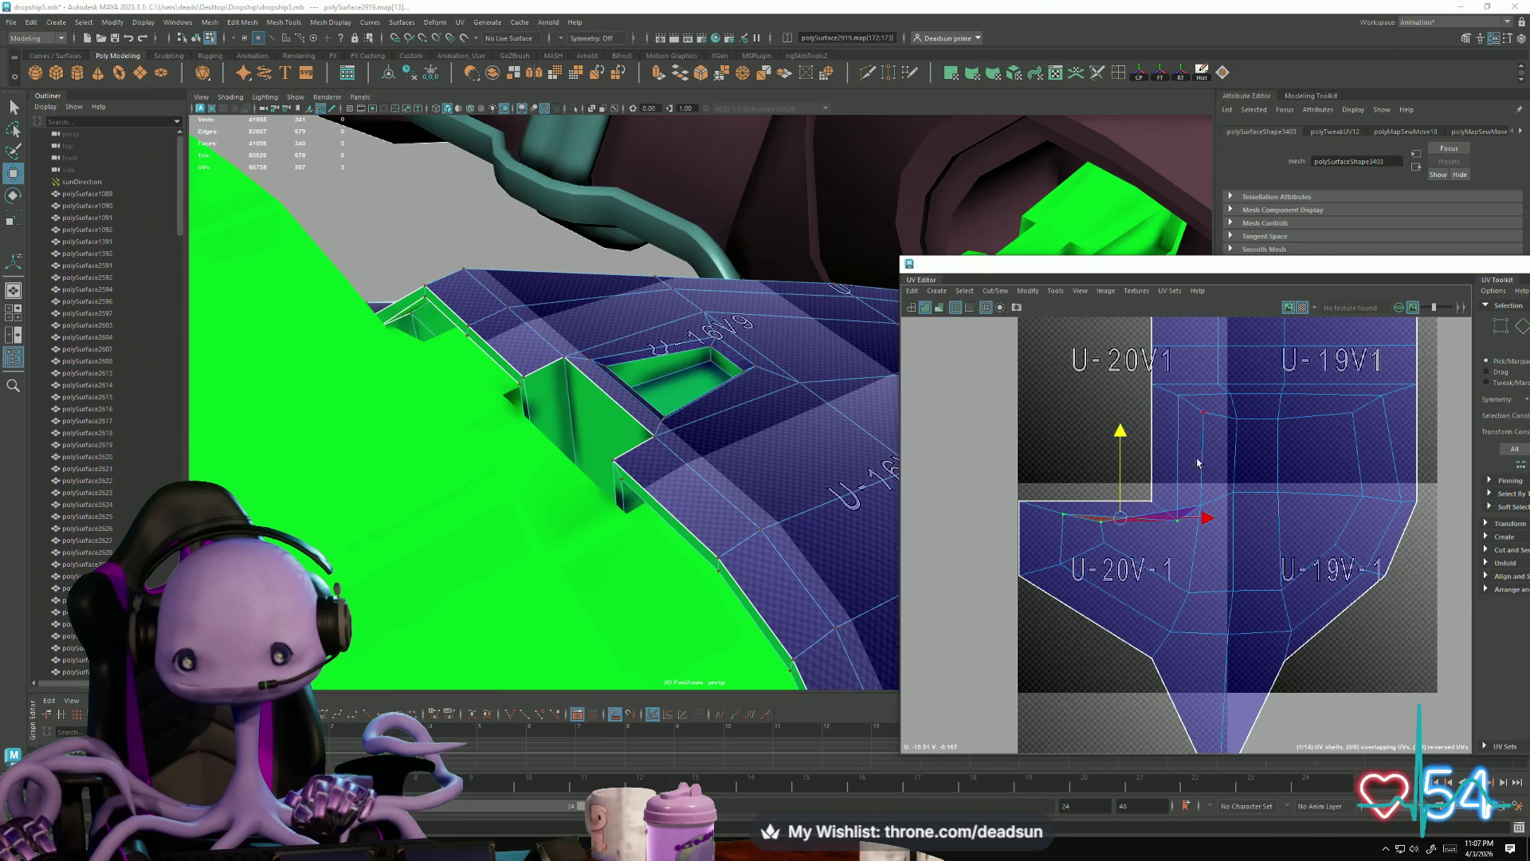
pyautogui.click(1234, 505)
pyautogui.moveTo(1236, 427); pyautogui.dragTo(1252, 460)
# Step: Lower the remaining UV pair and the right shell's UVs into line with the seam
pyautogui.press('r')
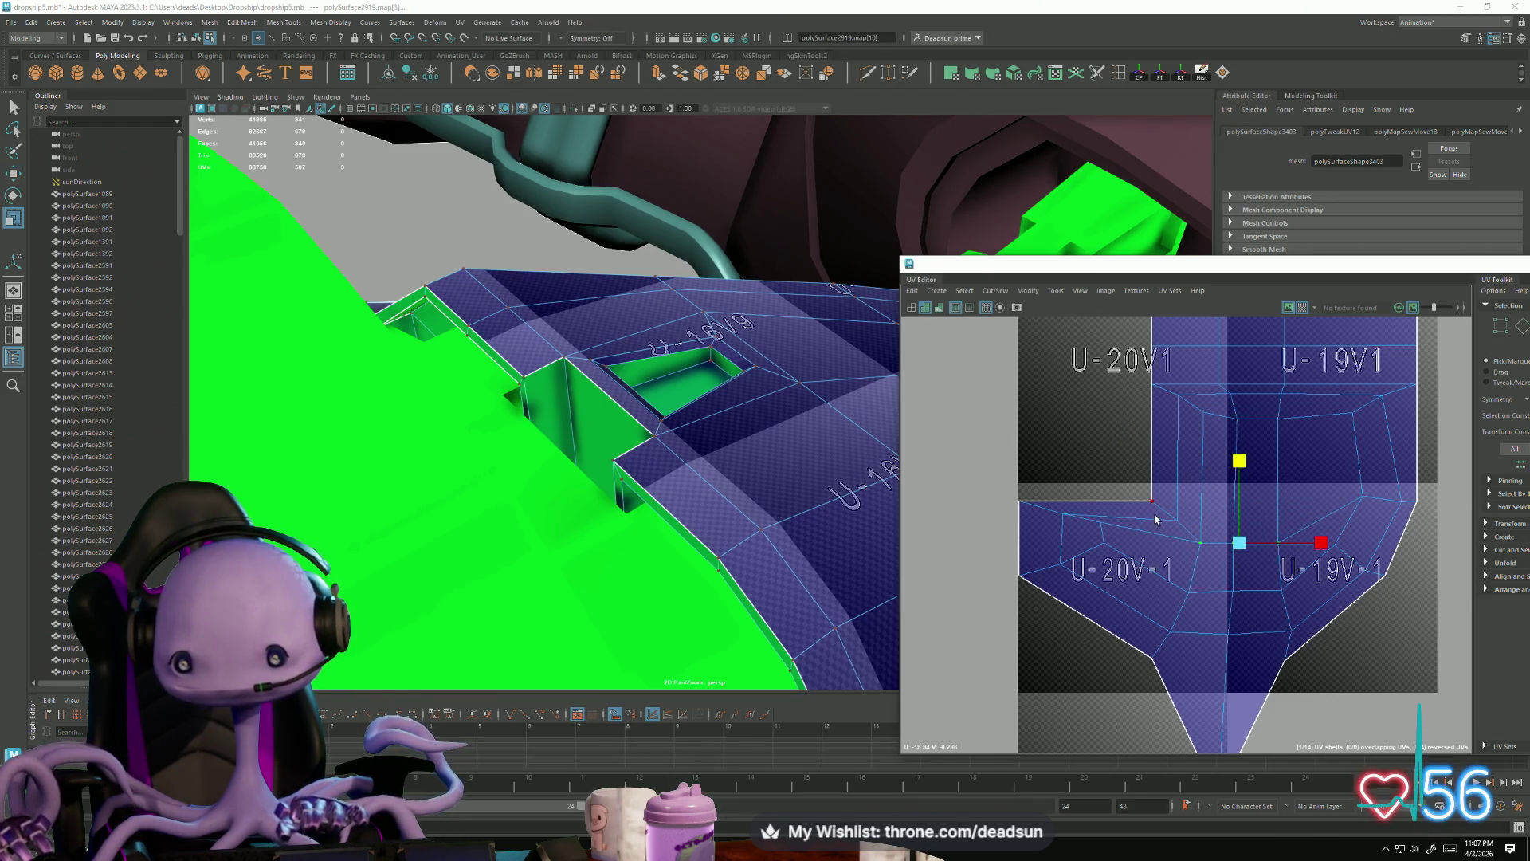
pyautogui.click(1104, 542)
pyautogui.press('w')
pyautogui.moveTo(1103, 451); pyautogui.dragTo(1108, 470)
pyautogui.moveTo(1333, 471); pyautogui.dragTo(1375, 560)
pyautogui.moveTo(1352, 450); pyautogui.dragTo(1355, 471)
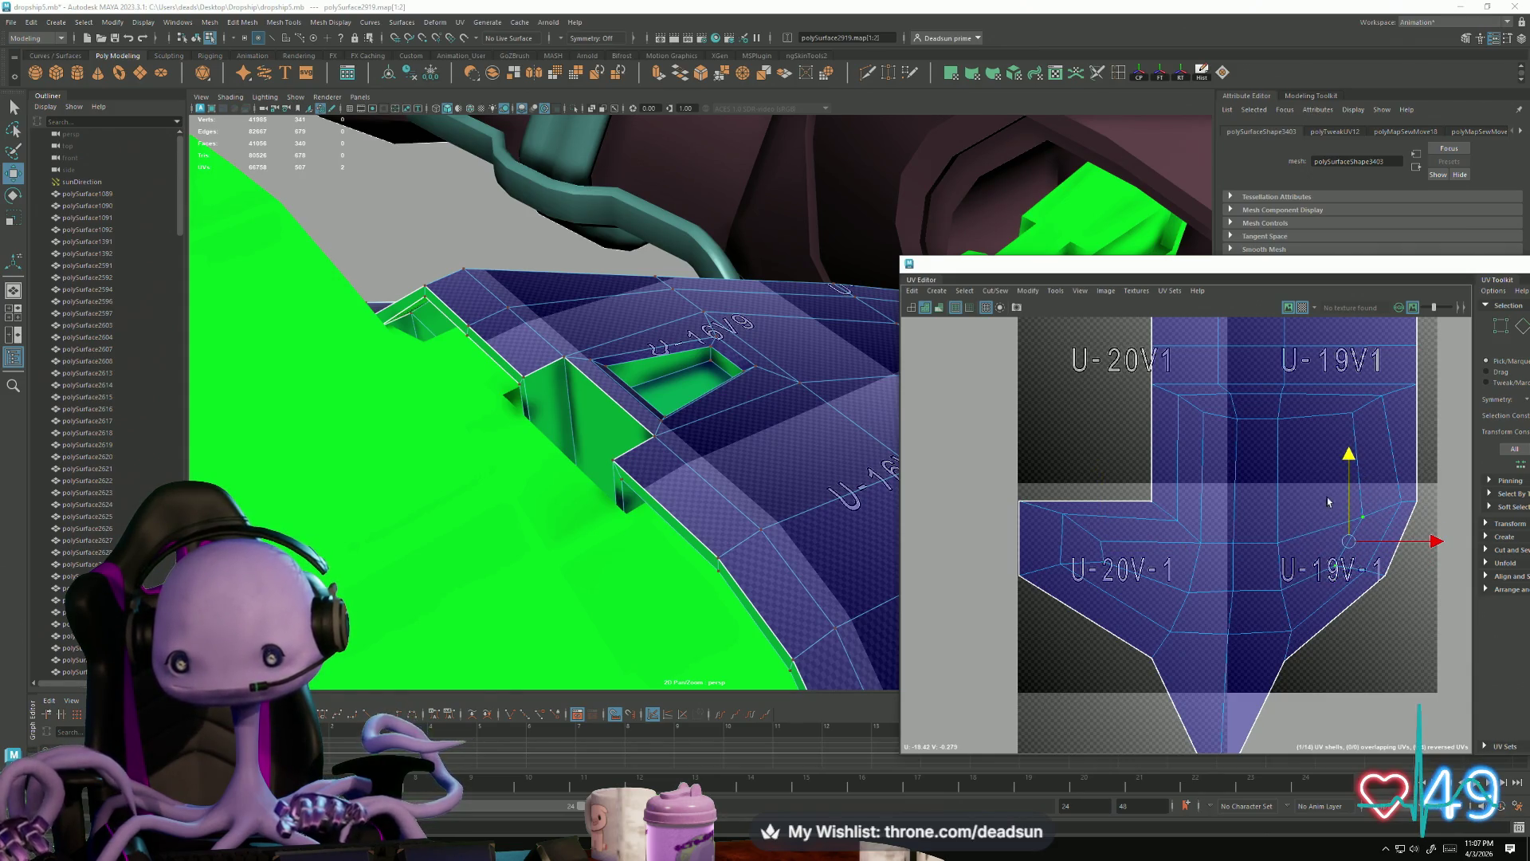
# Step: Frame tiles U-20V3 and U-19V3 and select a border edge of the upper shell
pyautogui.scroll(-1, 1193, 542)
pyautogui.click(1118, 550)
pyautogui.press('r')
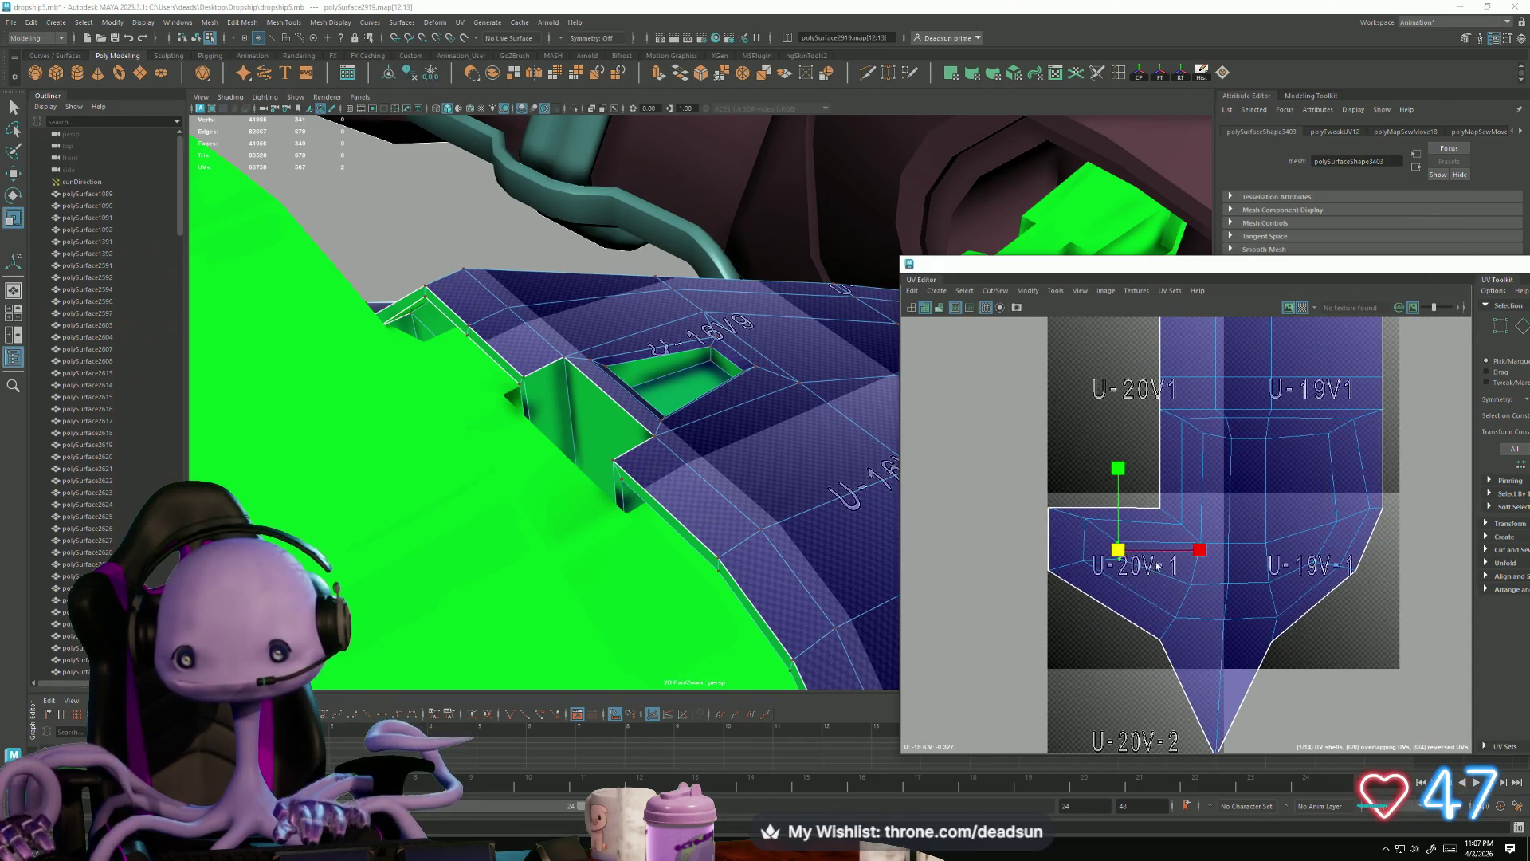
pyautogui.moveTo(1169, 550)
pyautogui.keyDown('alt'); pyautogui.mouseDown(button='middle')
pyautogui.moveTo(1195, 403)
pyautogui.moveTo(1207, 542)
pyautogui.mouseUp(button='middle'); pyautogui.keyUp('alt')
pyautogui.press('F10')
pyautogui.click(1132, 462)
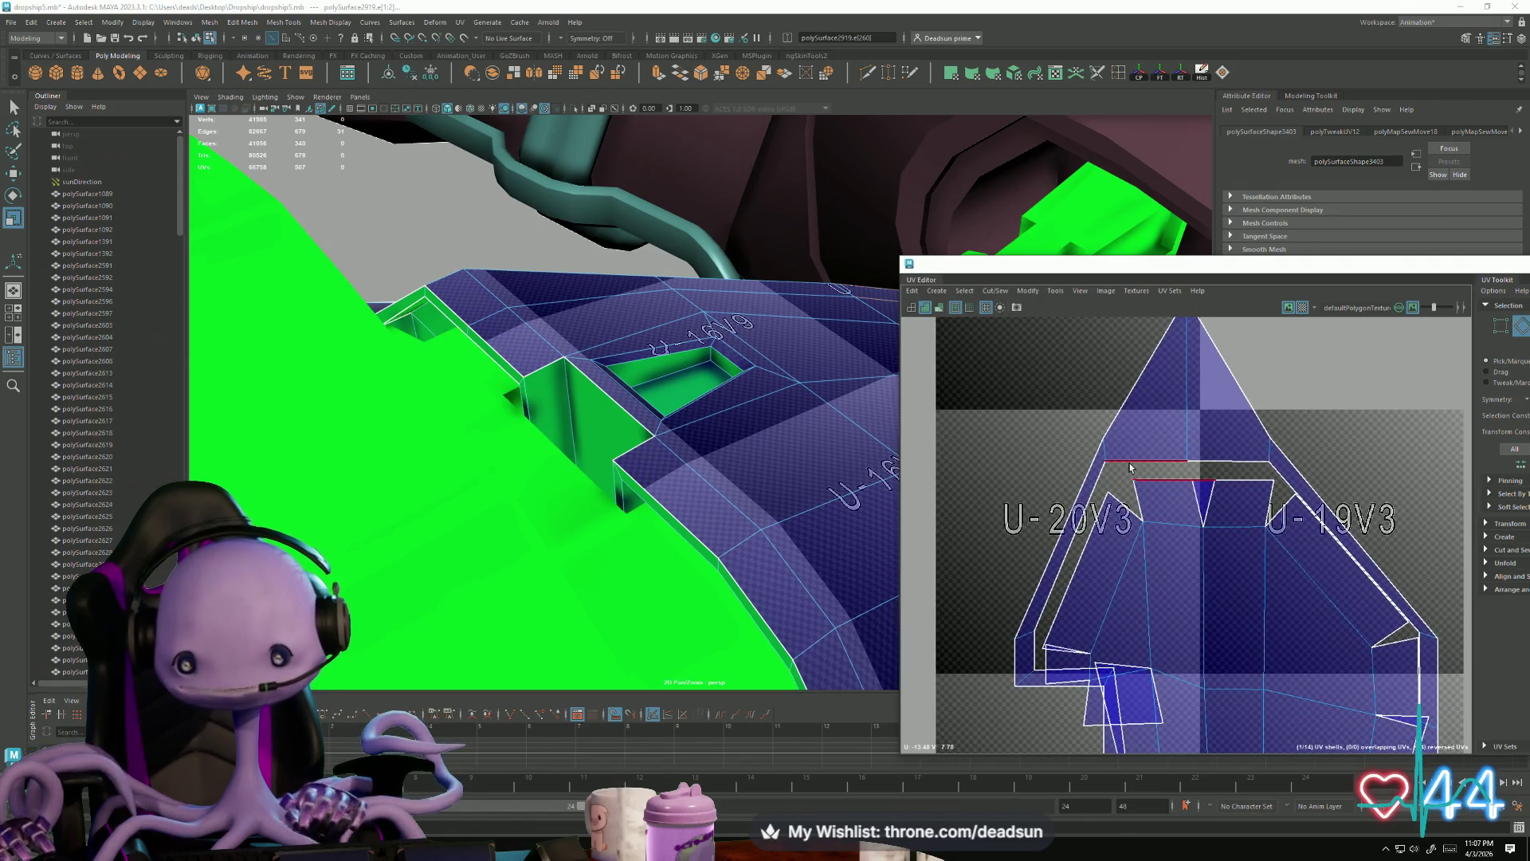
# Step: Select the upper shell's seam edges around U-20V3 and U-19V3 and Move and Sew them
pyautogui.click(1198, 460)
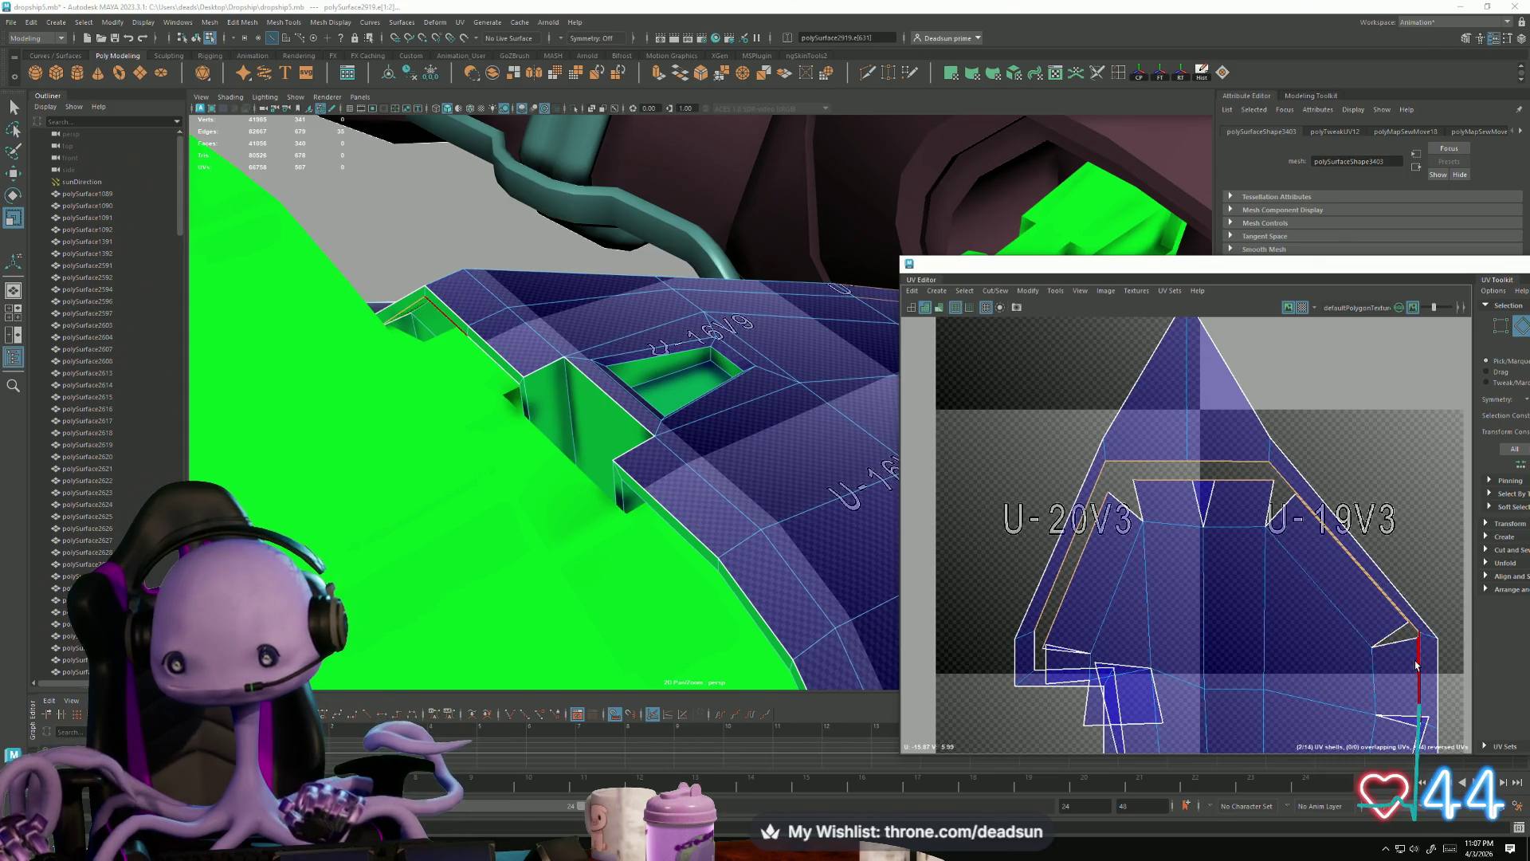
pyautogui.keyDown('alt'); pyautogui.moveTo(1382, 699); pyautogui.dragTo(1327, 614, button='middle'); pyautogui.keyUp('alt')
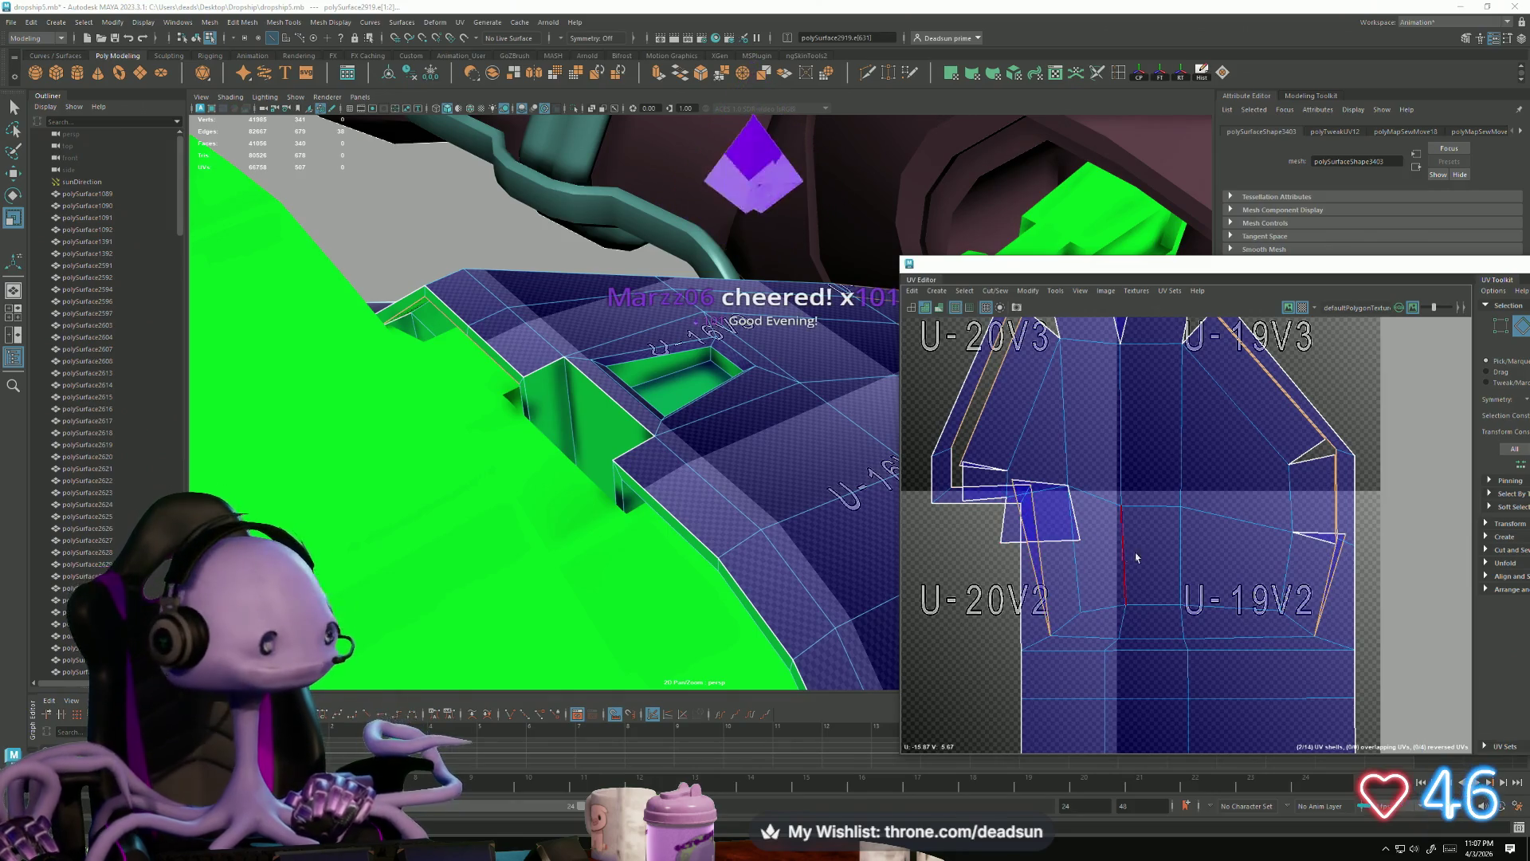
pyautogui.keyDown('alt'); pyautogui.moveTo(1130, 556); pyautogui.dragTo(1106, 606, button='middle'); pyautogui.keyUp('alt')
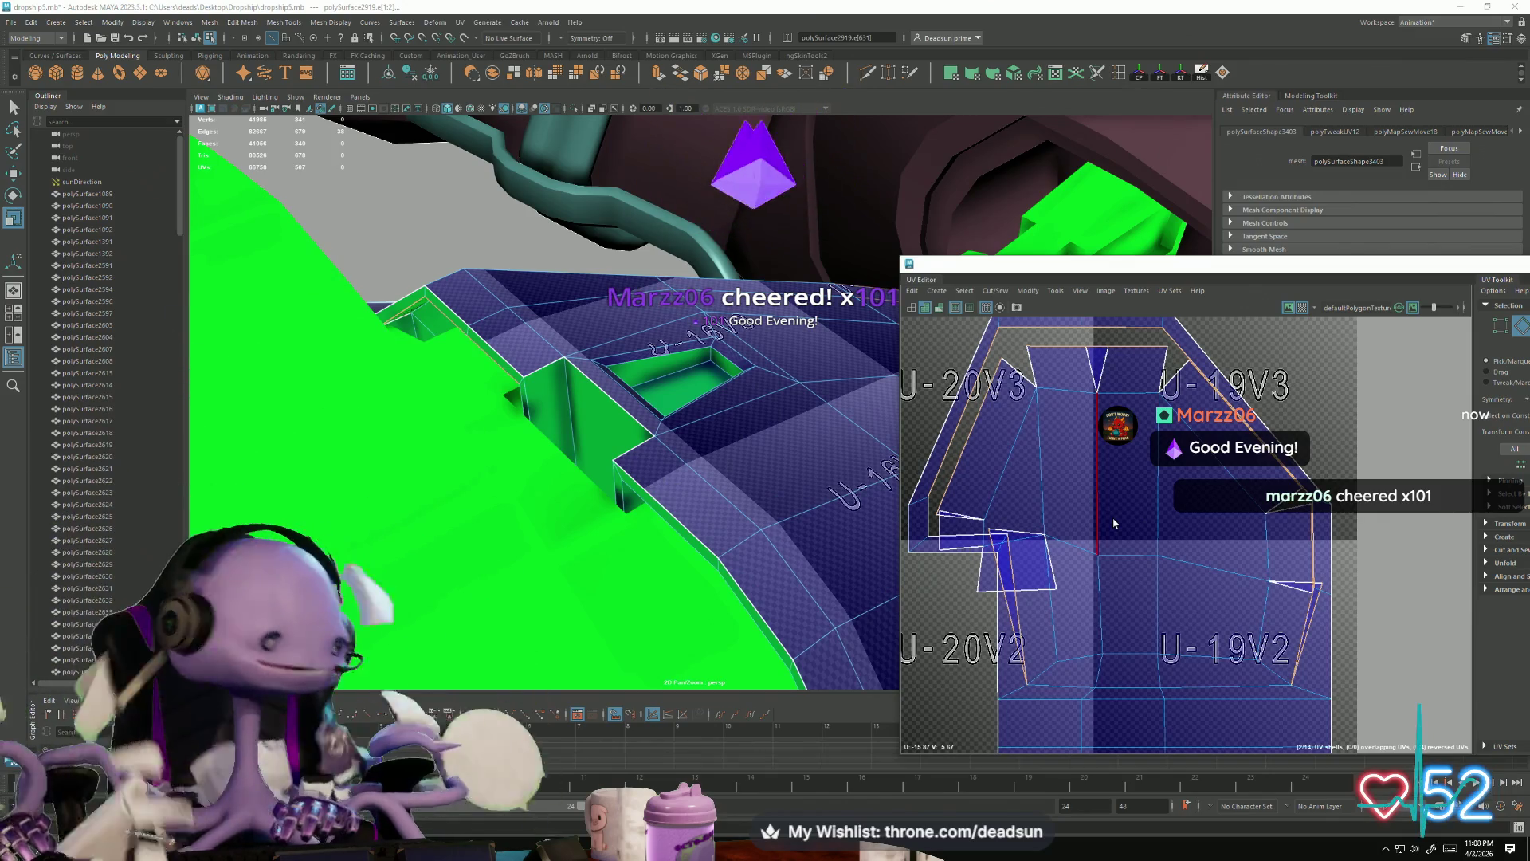
pyautogui.click(965, 290)
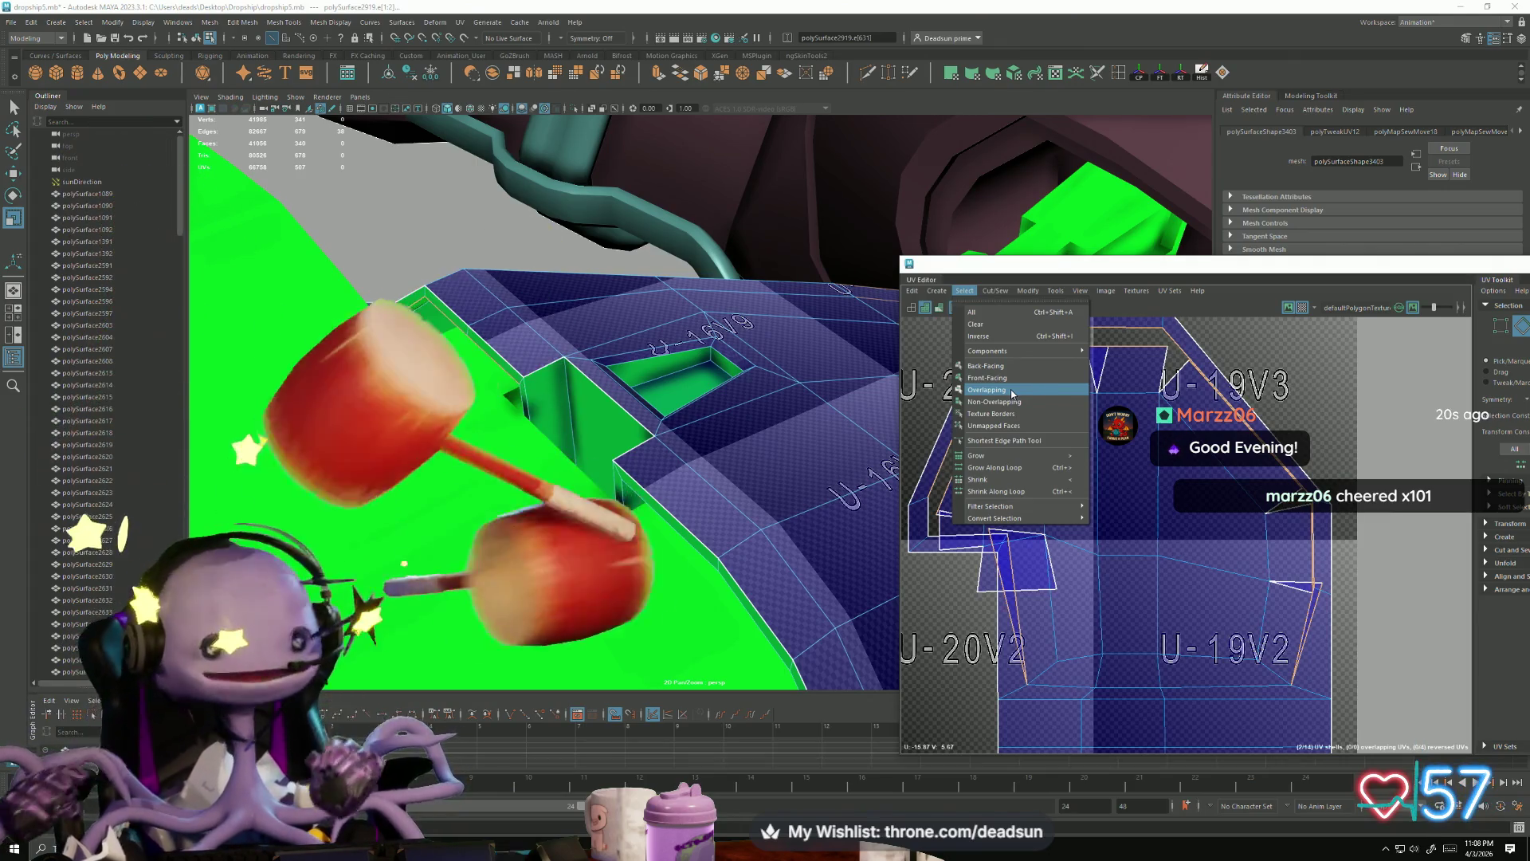
pyautogui.moveTo(1027, 290)
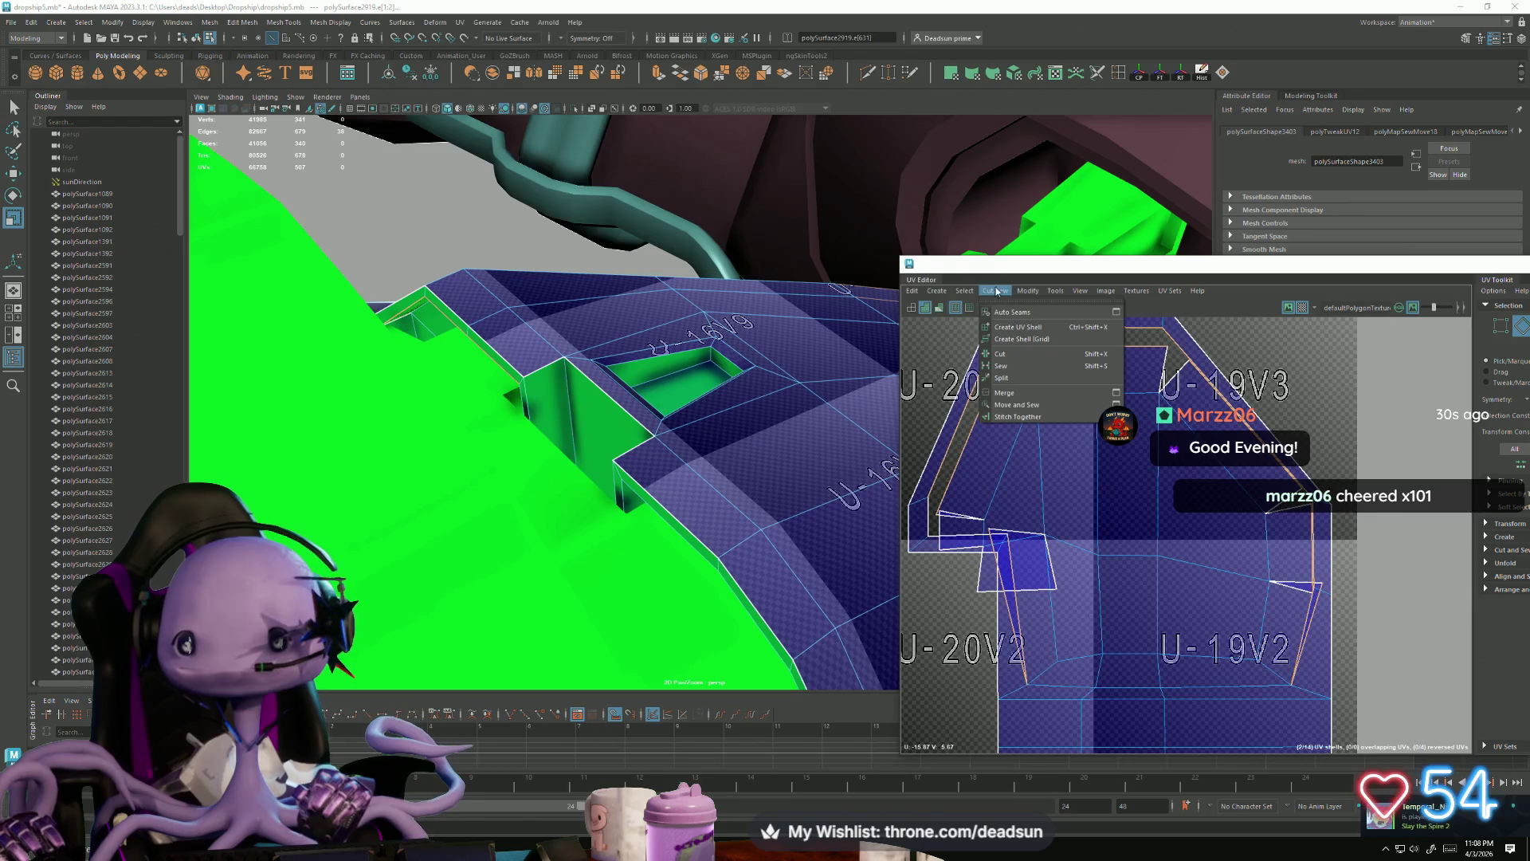
pyautogui.click(1017, 404)
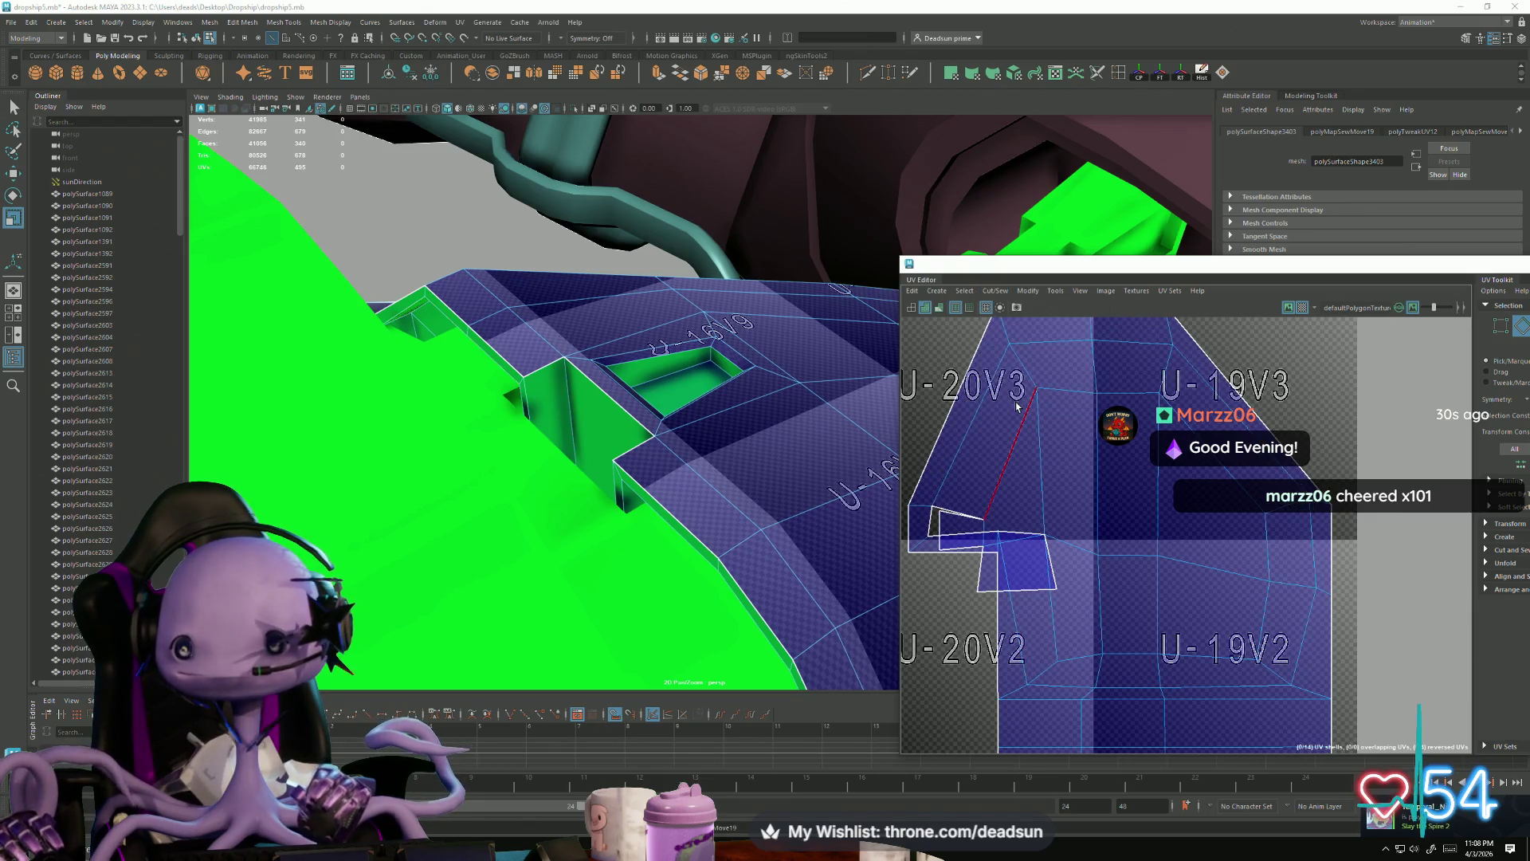
# Step: Sew the remaining seam edges and nudge the shell's corner UVs
pyautogui.click(945, 514)
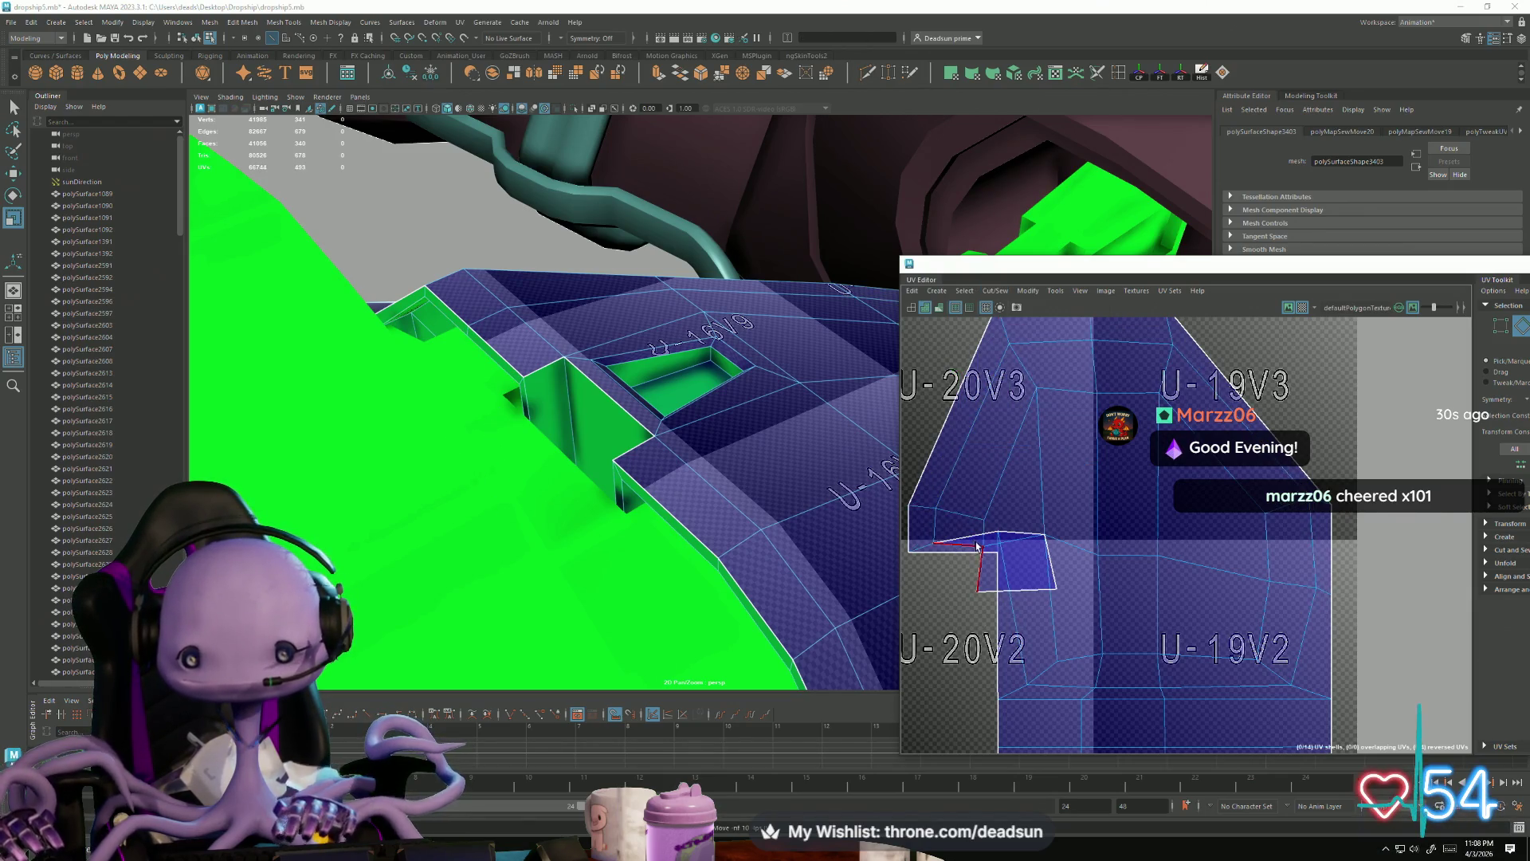
pyautogui.click(1027, 568)
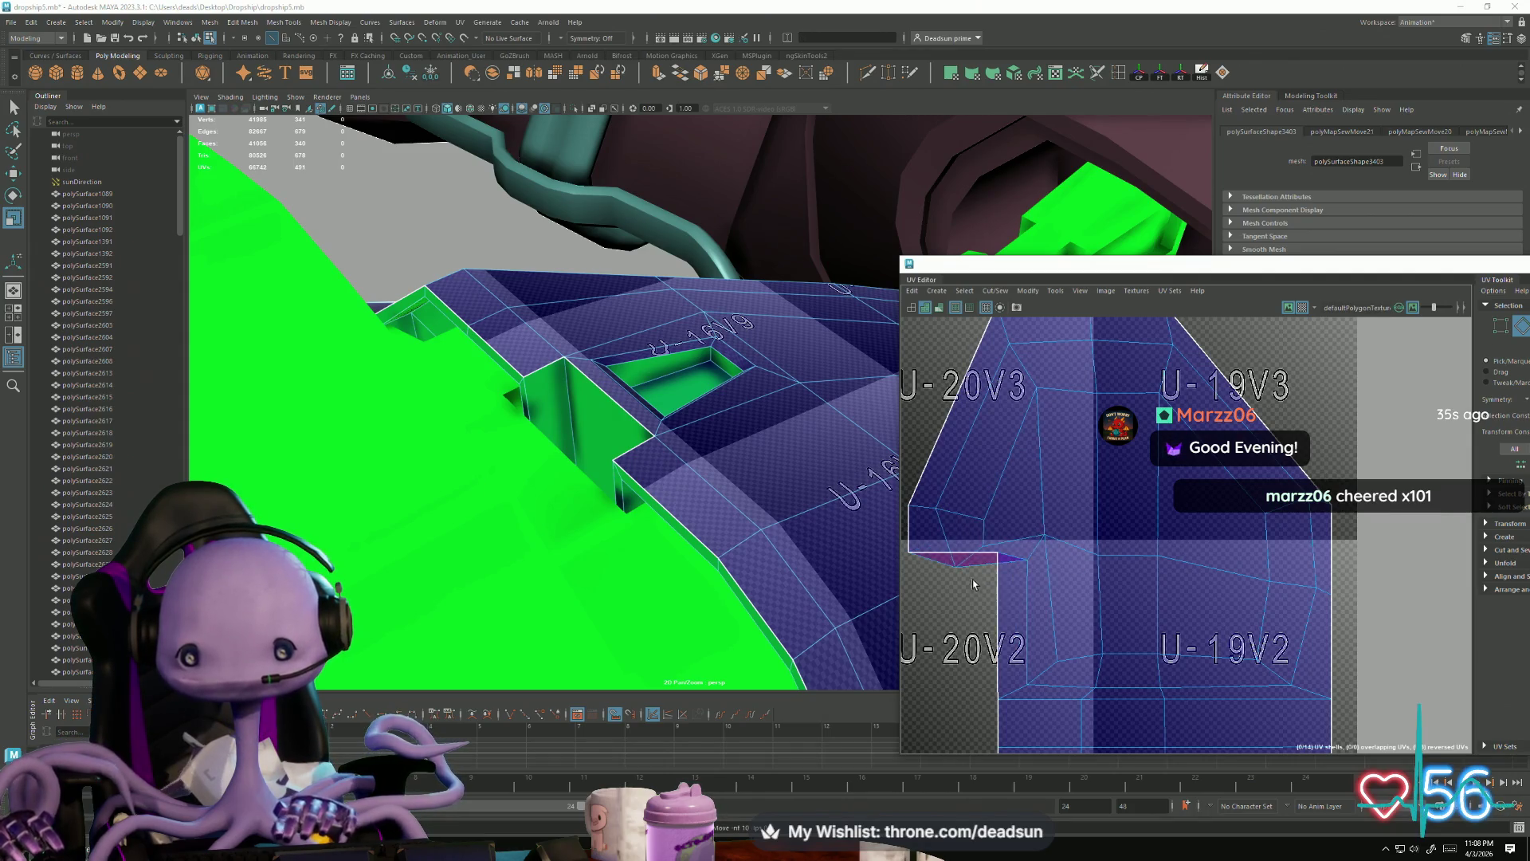
pyautogui.press('F12')
pyautogui.moveTo(930, 497)
pyautogui.mouseDown()
pyautogui.moveTo(985, 541)
pyautogui.moveTo(982, 580)
pyautogui.mouseUp()
pyautogui.press('w')
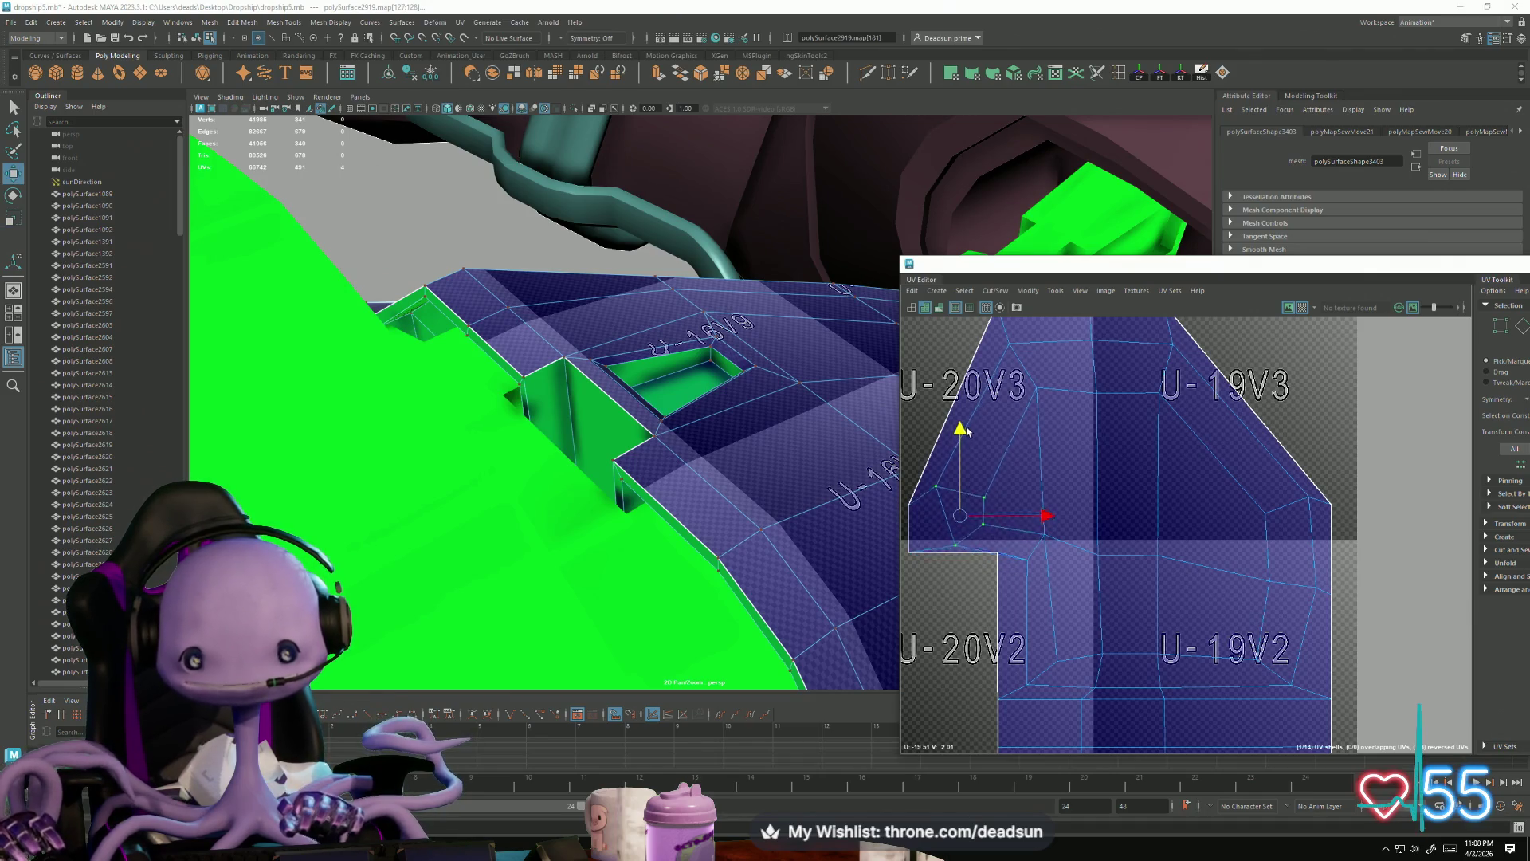
pyautogui.moveTo(976, 451); pyautogui.dragTo(957, 551, button='middle')
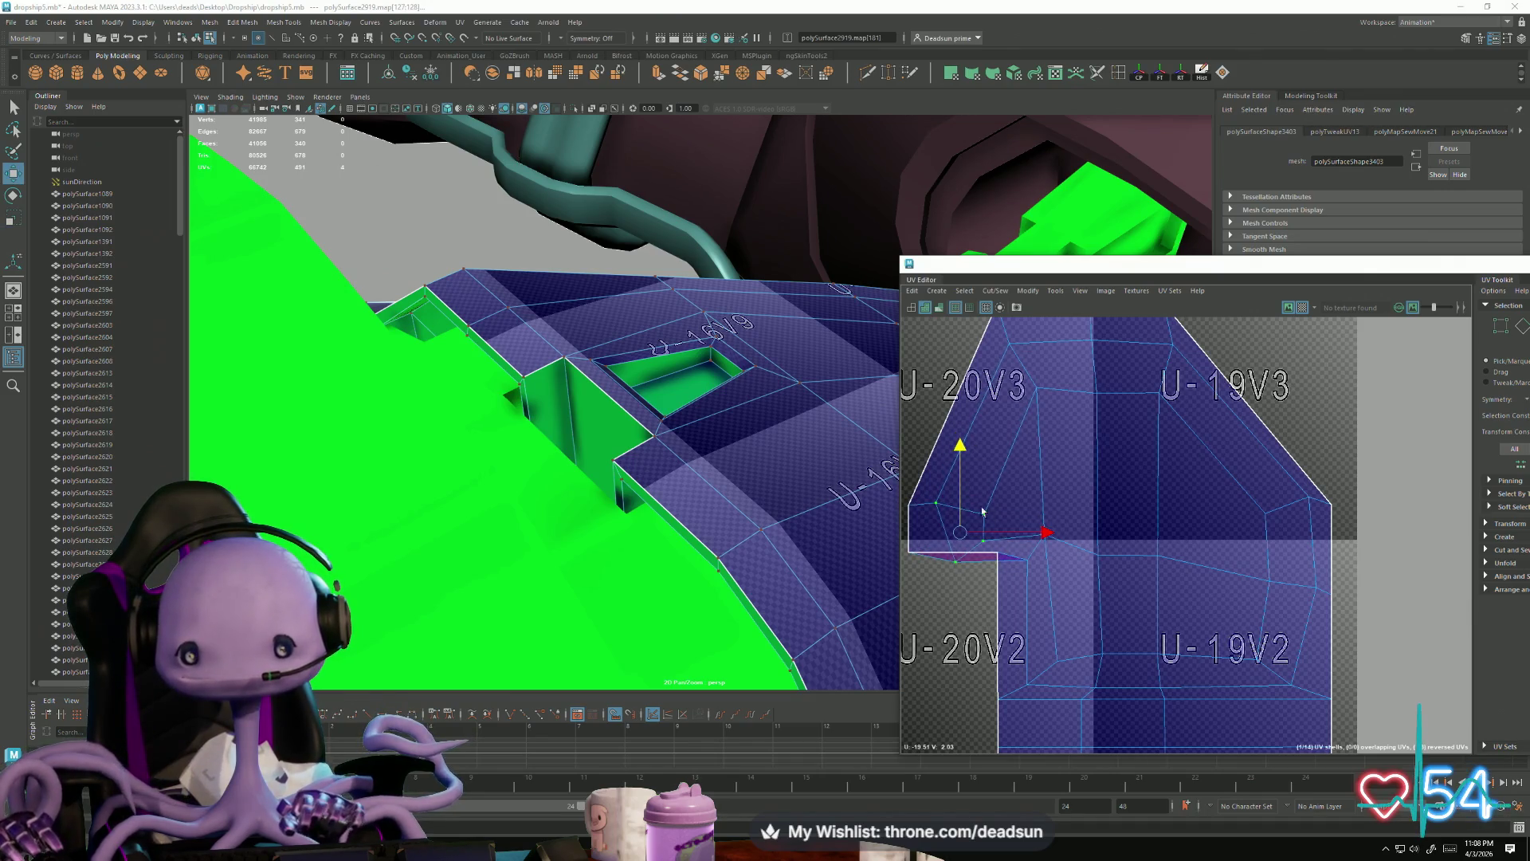
# Step: Raise individual inner UVs to straighten the shell's edge loop
pyautogui.moveTo(1001, 517); pyautogui.dragTo(1001, 517)
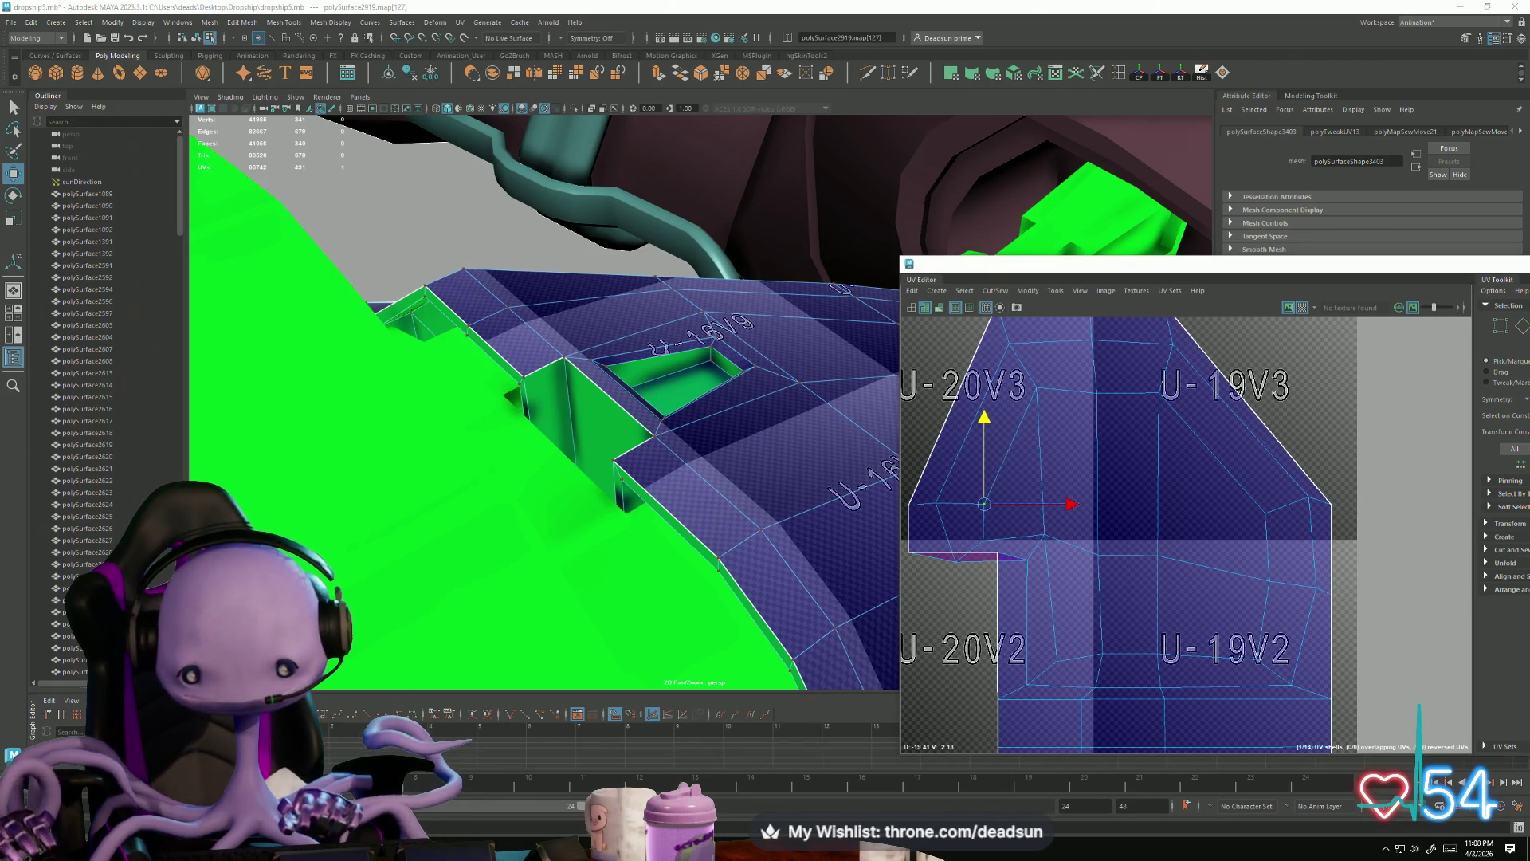
pyautogui.click(962, 565)
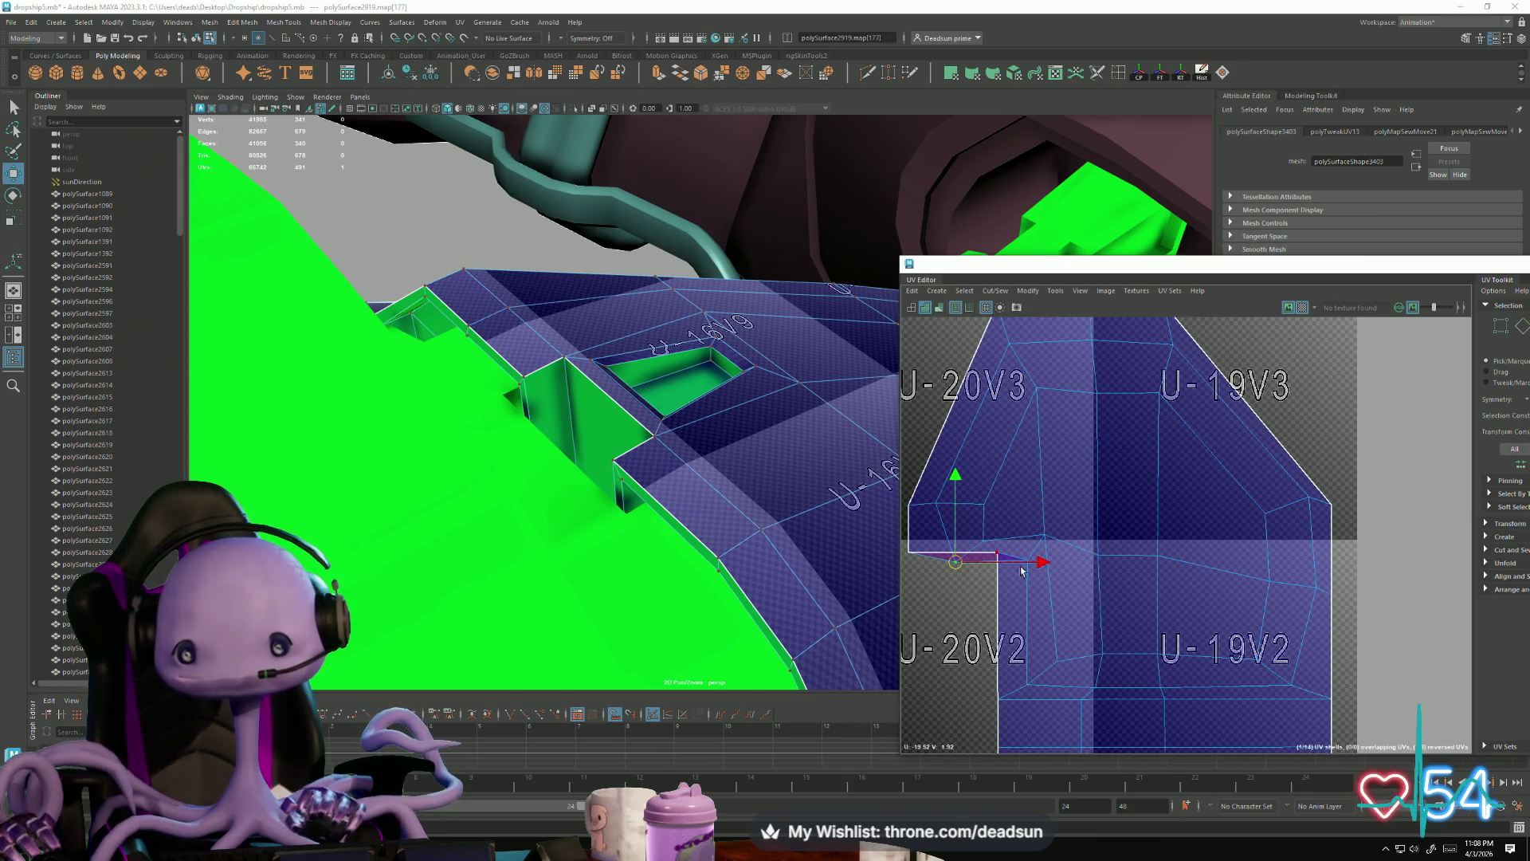
pyautogui.keyDown('shift'); pyautogui.click(1030, 571); pyautogui.keyUp('shift')
pyautogui.moveTo(1035, 543); pyautogui.dragTo(1035, 554)
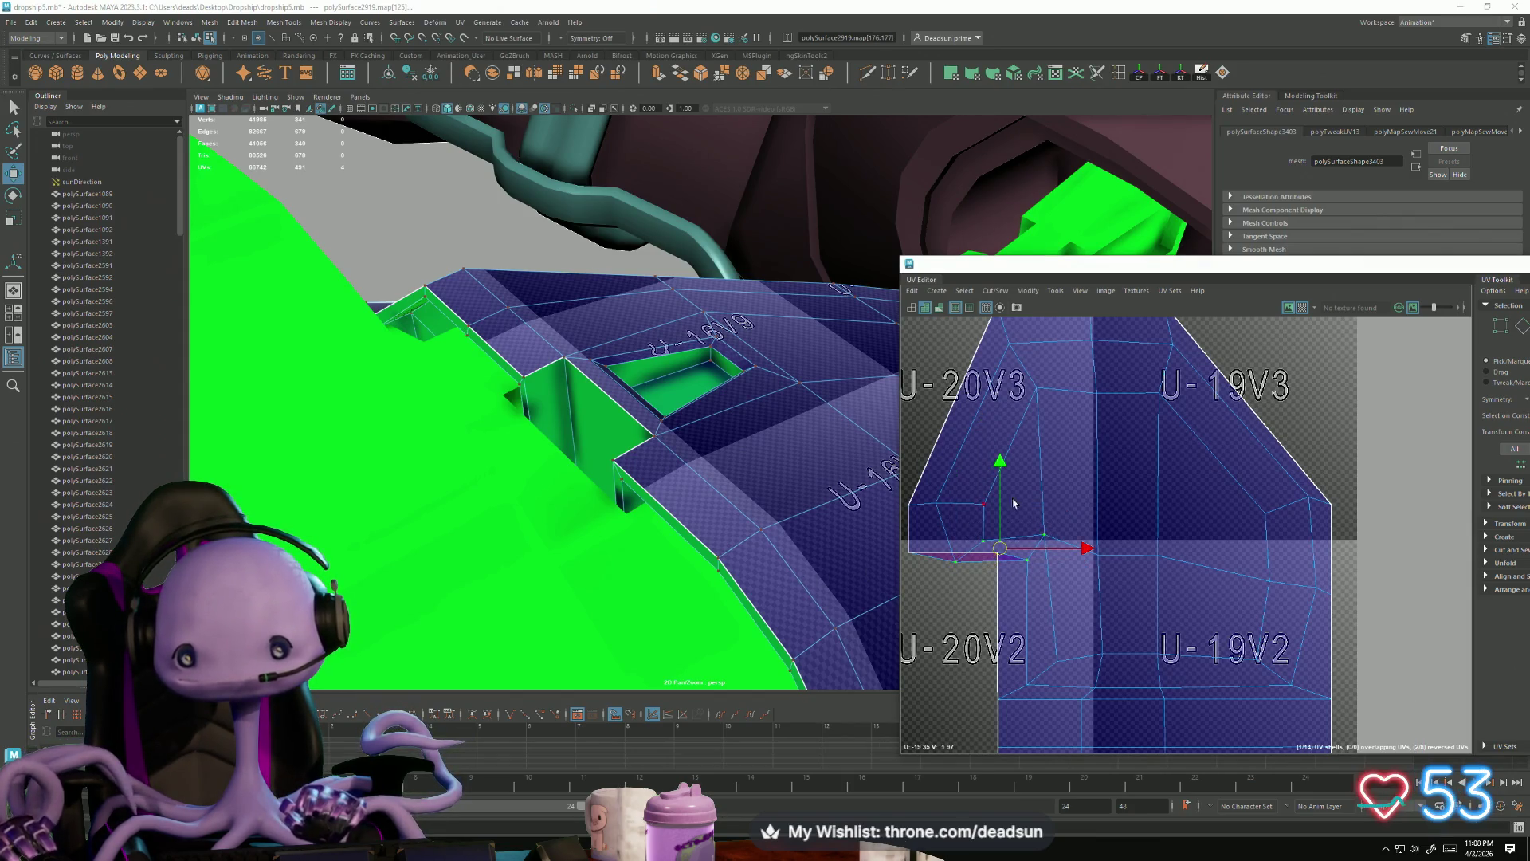
pyautogui.moveTo(998, 466); pyautogui.dragTo(1001, 441)
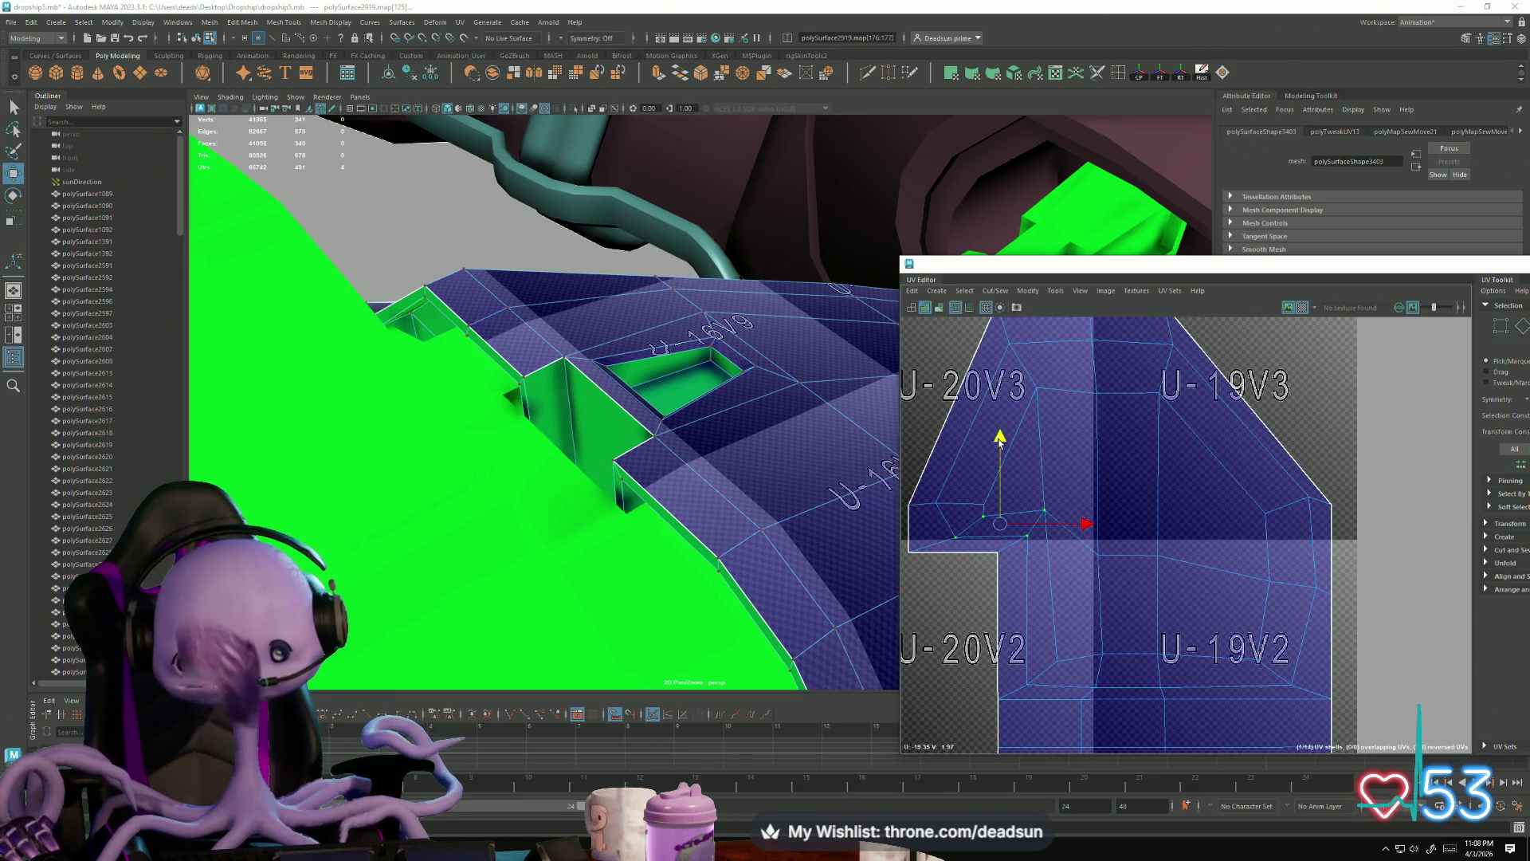
pyautogui.moveTo(1076, 494); pyautogui.dragTo(1178, 581)
pyautogui.moveTo(1150, 470); pyautogui.dragTo(1154, 423)
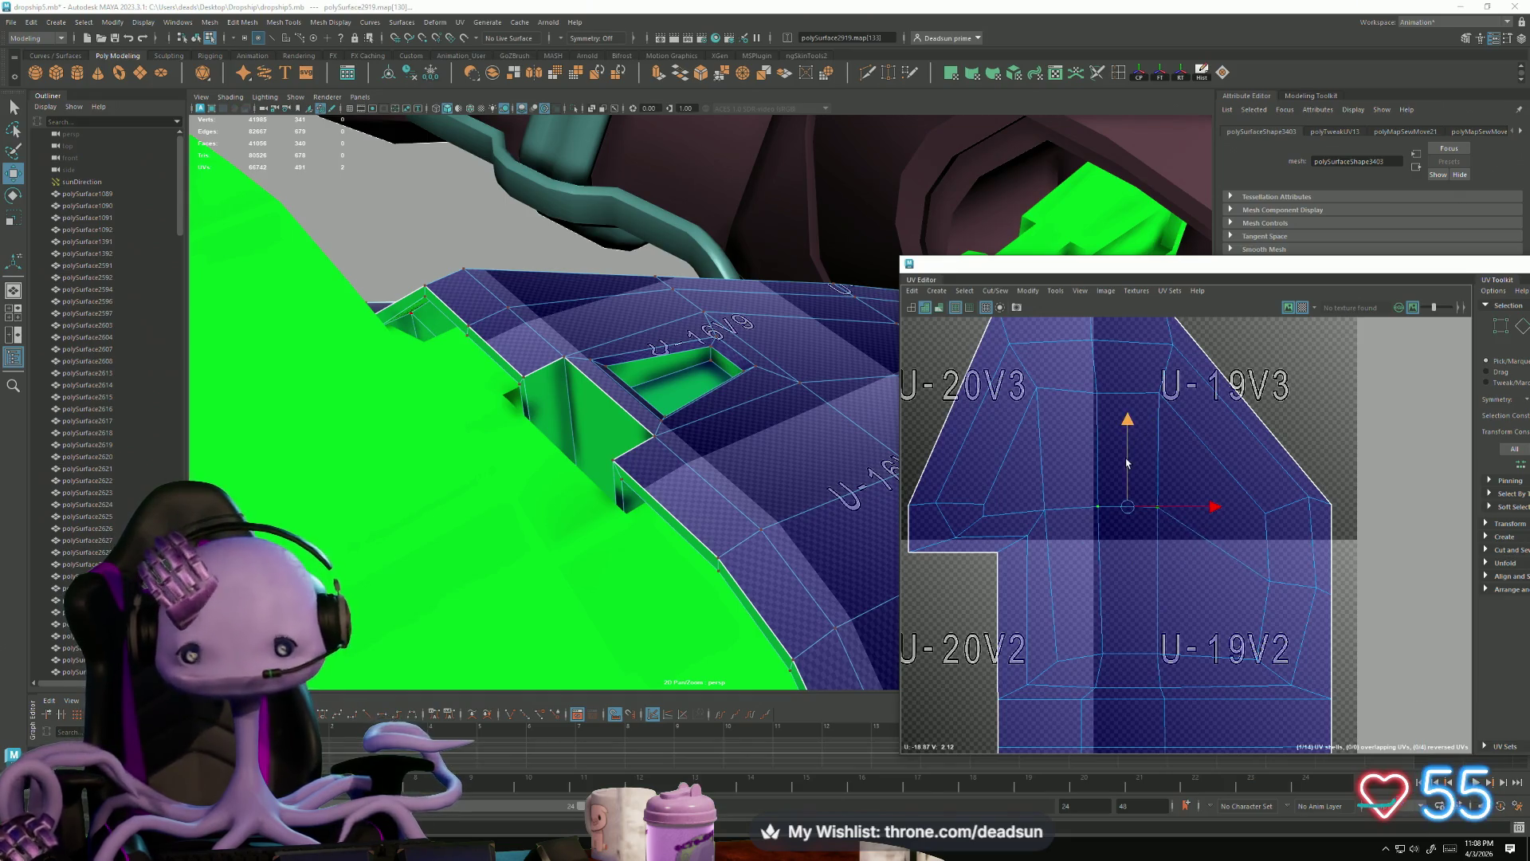
pyautogui.moveTo(1047, 499); pyautogui.dragTo(1051, 516)
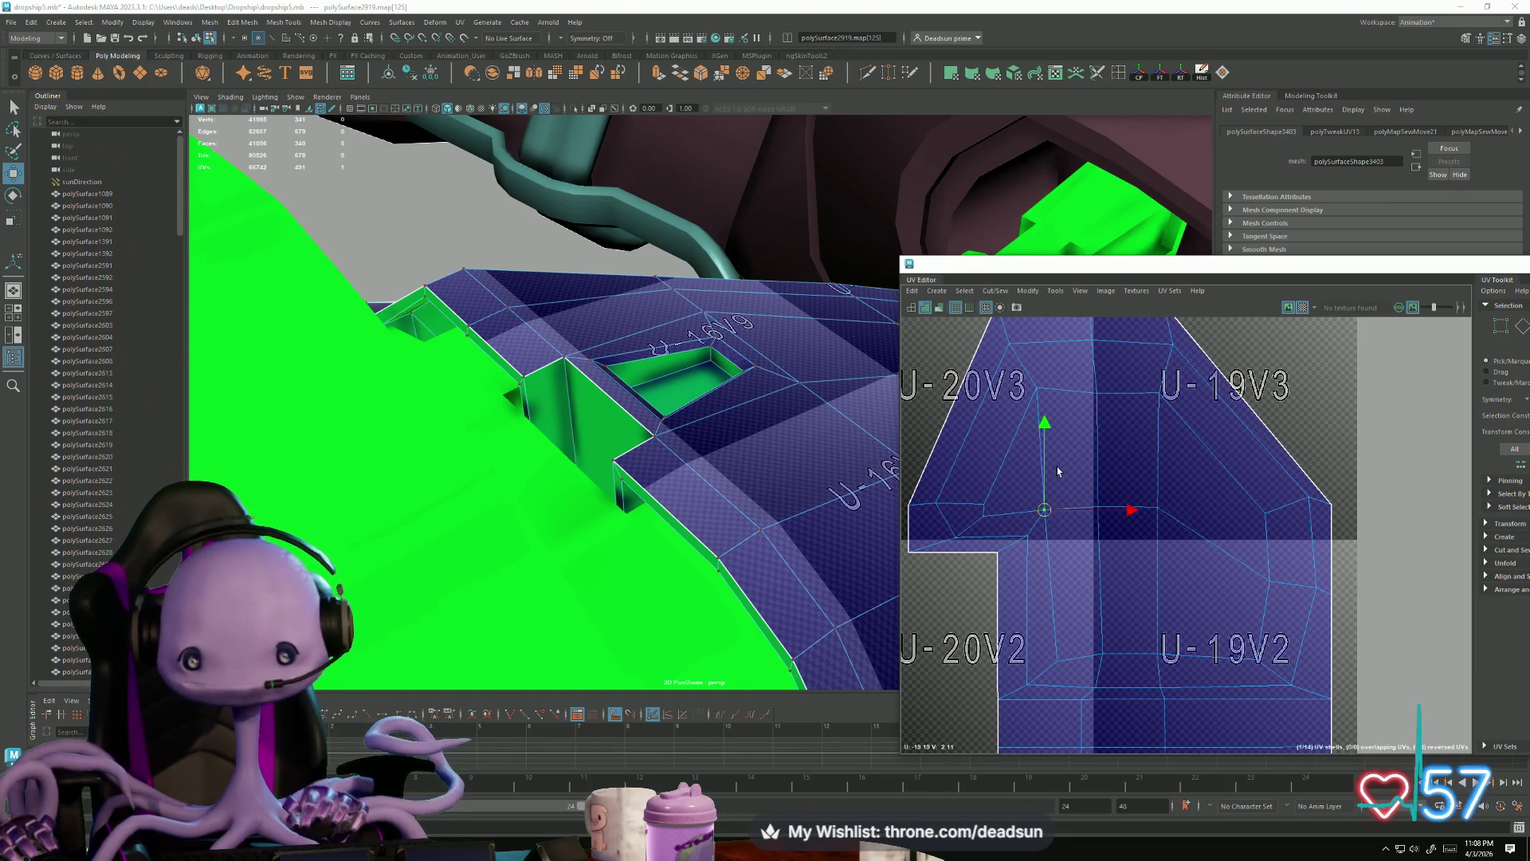
pyautogui.moveTo(1044, 435); pyautogui.dragTo(1058, 426)
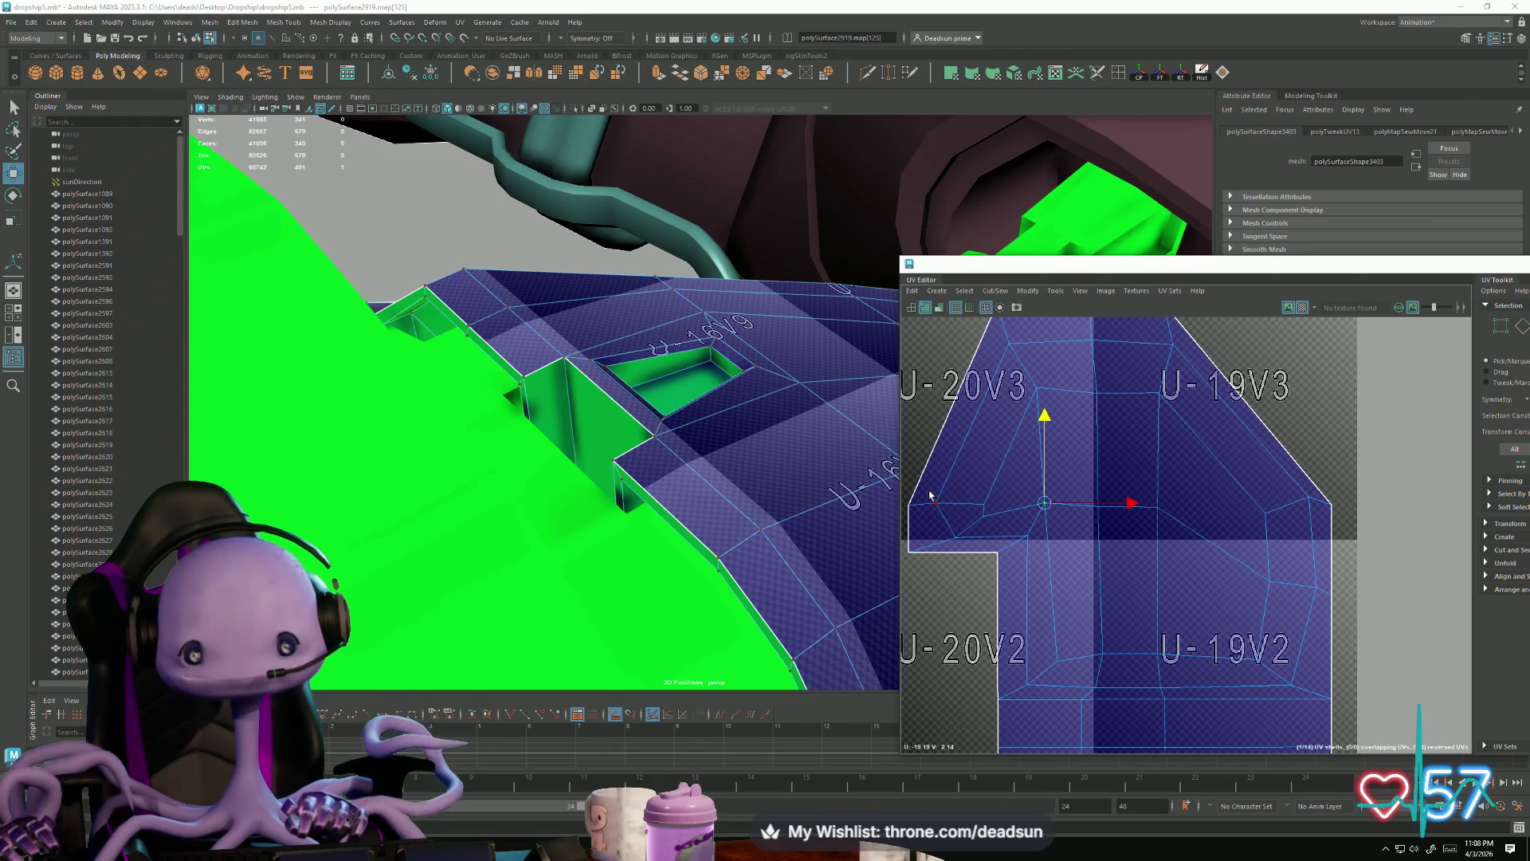
# Step: Move the two UVs near the shell's top right onto the vertical seam
pyautogui.moveTo(995, 530); pyautogui.dragTo(1060, 508)
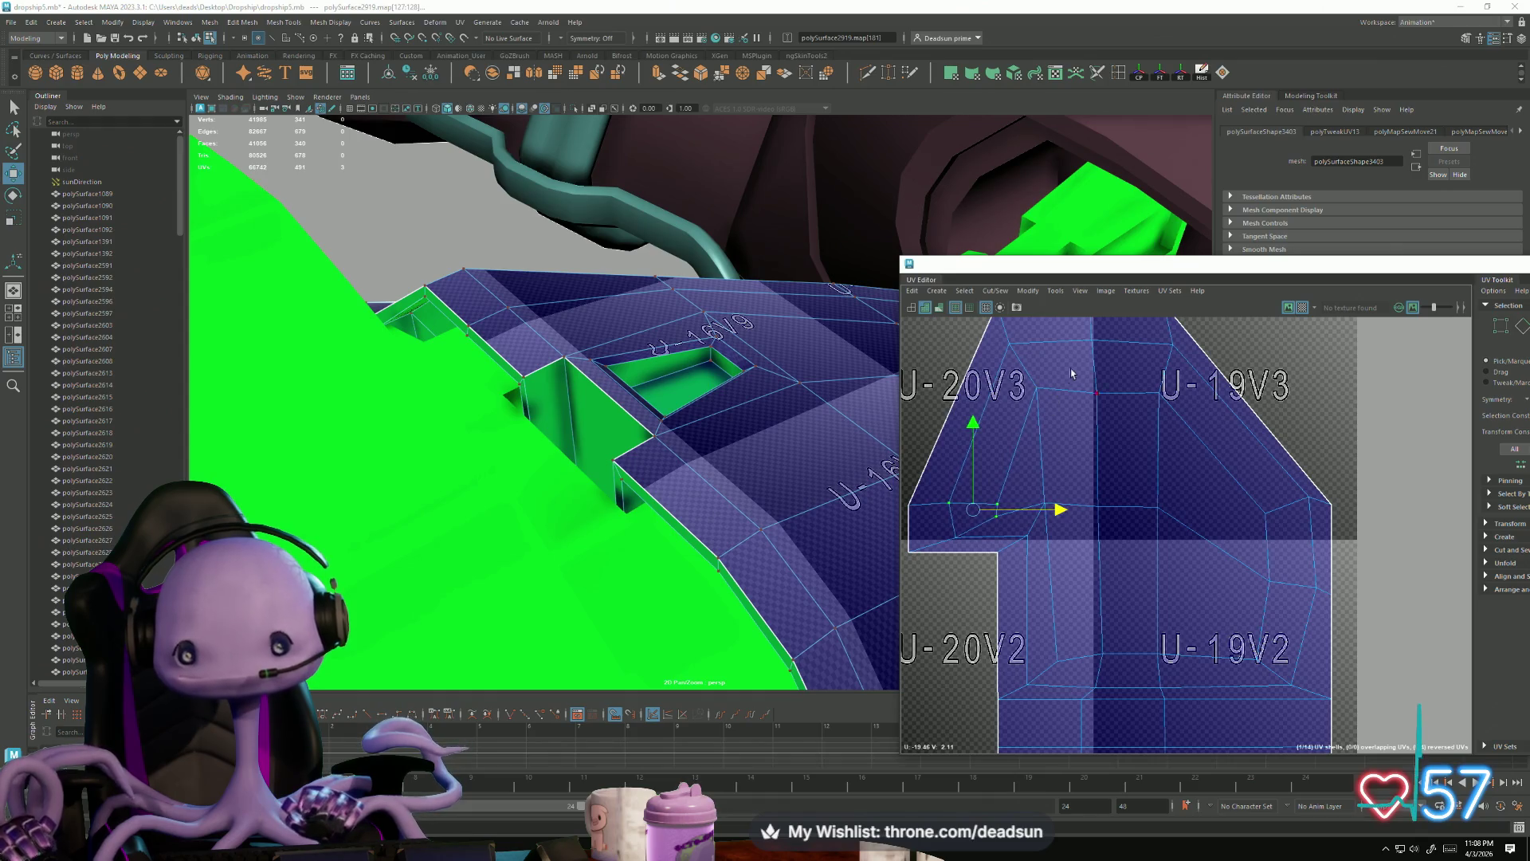
pyautogui.moveTo(1003, 332)
pyautogui.mouseDown()
pyautogui.moveTo(1040, 392)
pyautogui.moveTo(1033, 376)
pyautogui.mouseUp()
pyautogui.press('e')
pyautogui.press('w')
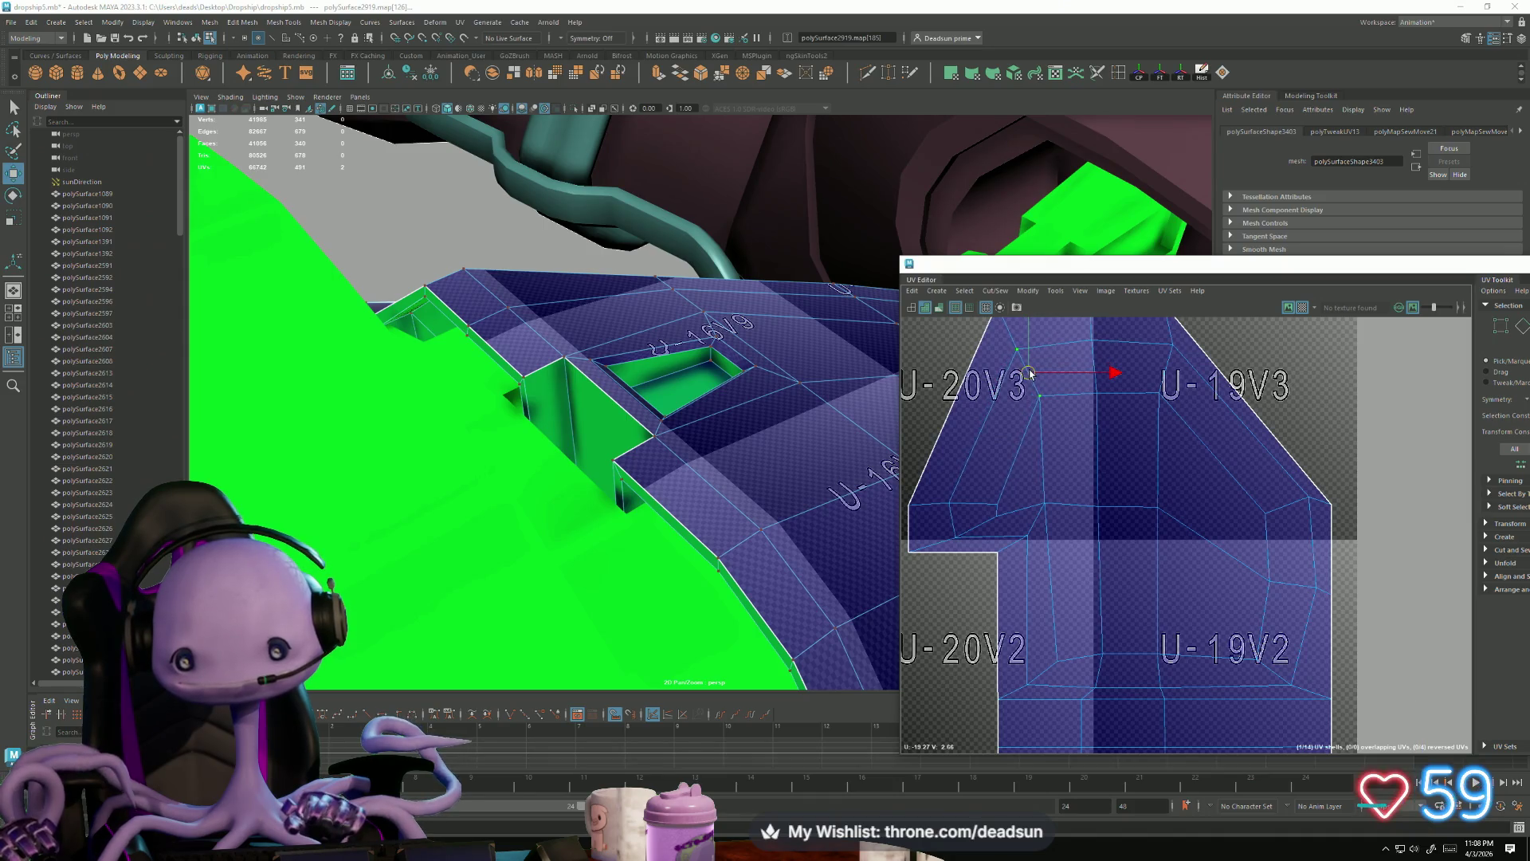
pyautogui.moveTo(1072, 337)
pyautogui.mouseDown(button='middle')
pyautogui.moveTo(1179, 414)
pyautogui.moveTo(1157, 381)
pyautogui.mouseUp(button='middle')
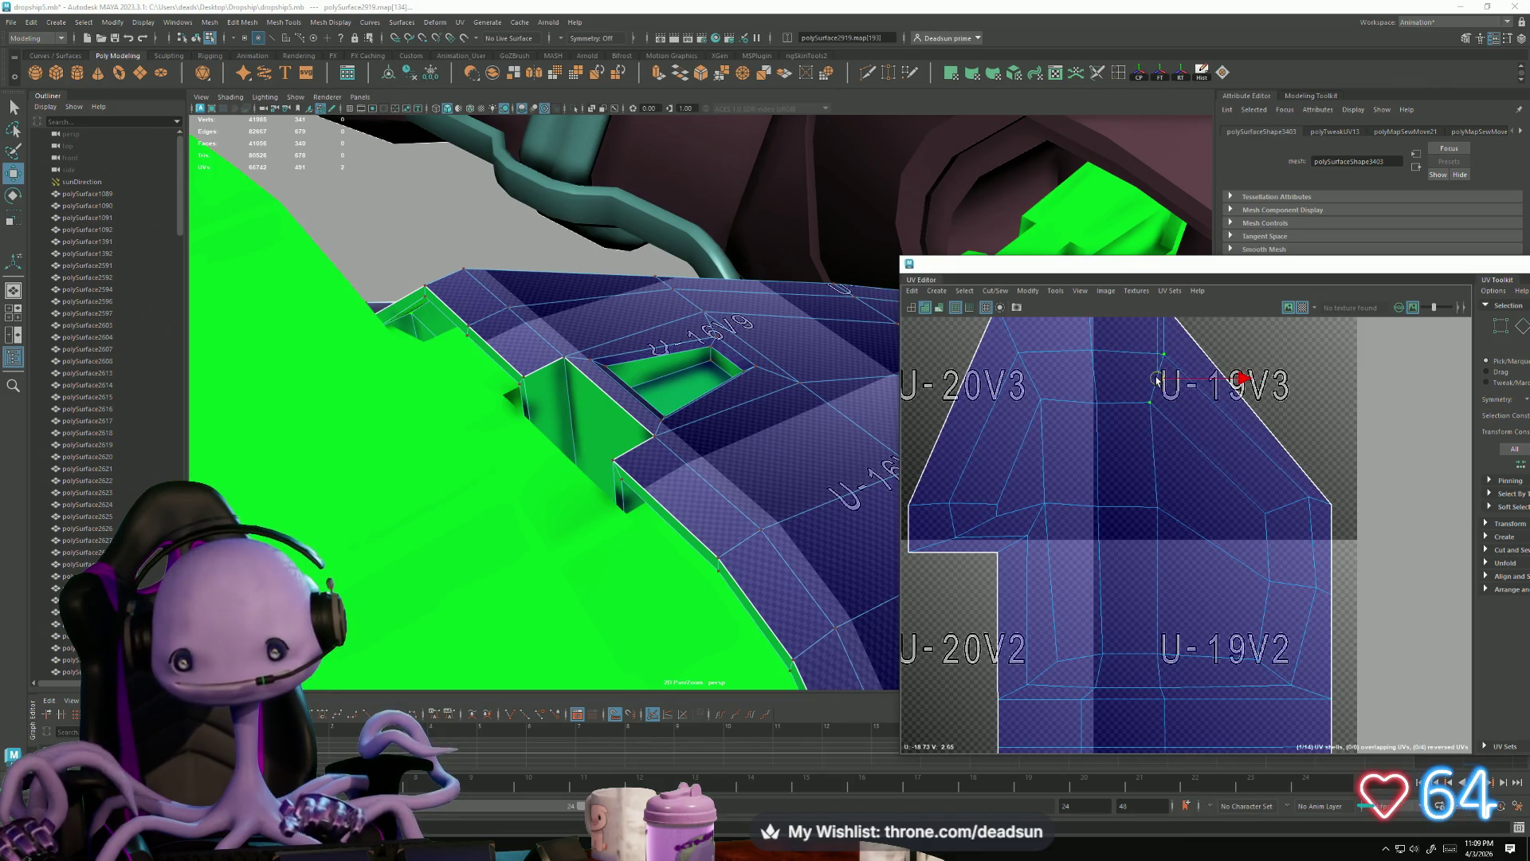
# Step: Pull the corner UV on the shell's right side straight down
pyautogui.click(1287, 505)
pyautogui.press('e')
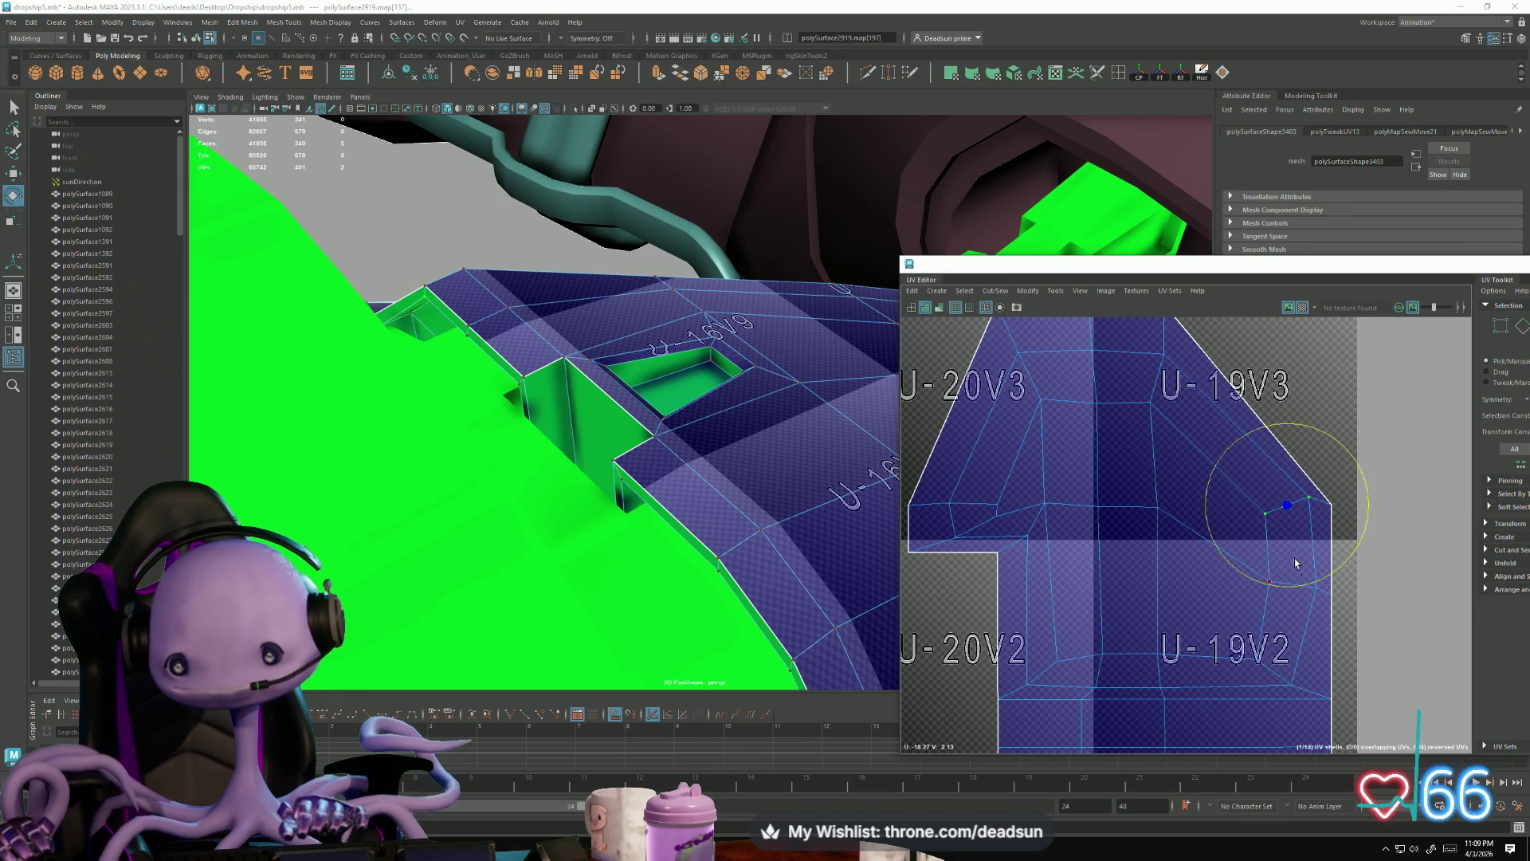
pyautogui.press('w')
pyautogui.moveTo(1287, 508); pyautogui.dragTo(1275, 522, button='middle')
pyautogui.moveTo(1271, 520); pyautogui.dragTo(1269, 600)
# Step: Raise the UVs beside U-20V2 and lift a left-side UV to straighten the edge
pyautogui.moveTo(1227, 652)
pyautogui.mouseDown()
pyautogui.moveTo(1294, 707)
pyautogui.moveTo(1285, 655)
pyautogui.mouseUp()
pyautogui.click(1254, 628)
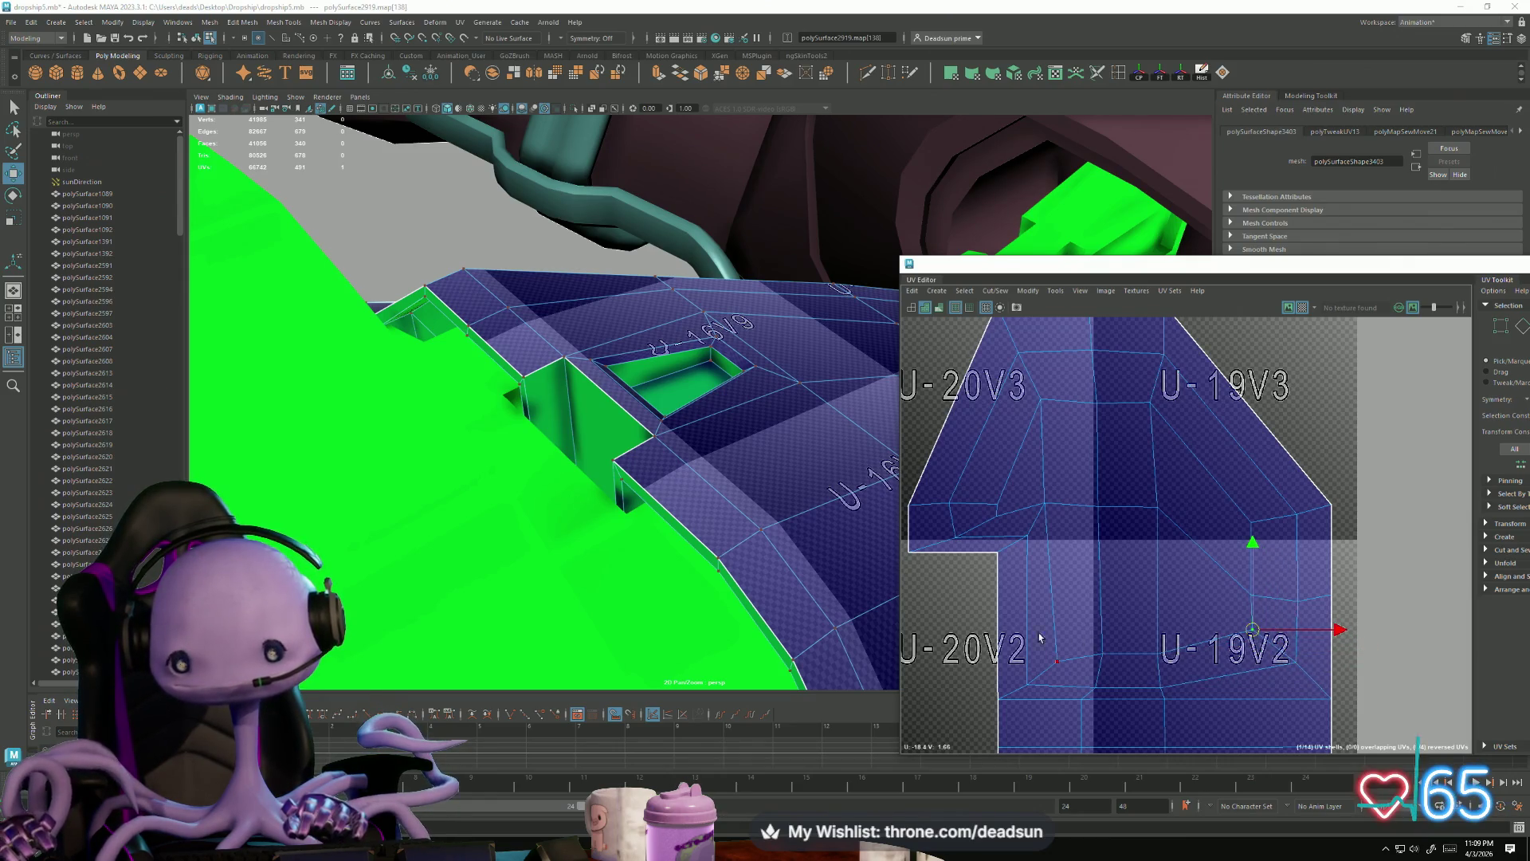
pyautogui.moveTo(1069, 652); pyautogui.dragTo(1179, 677)
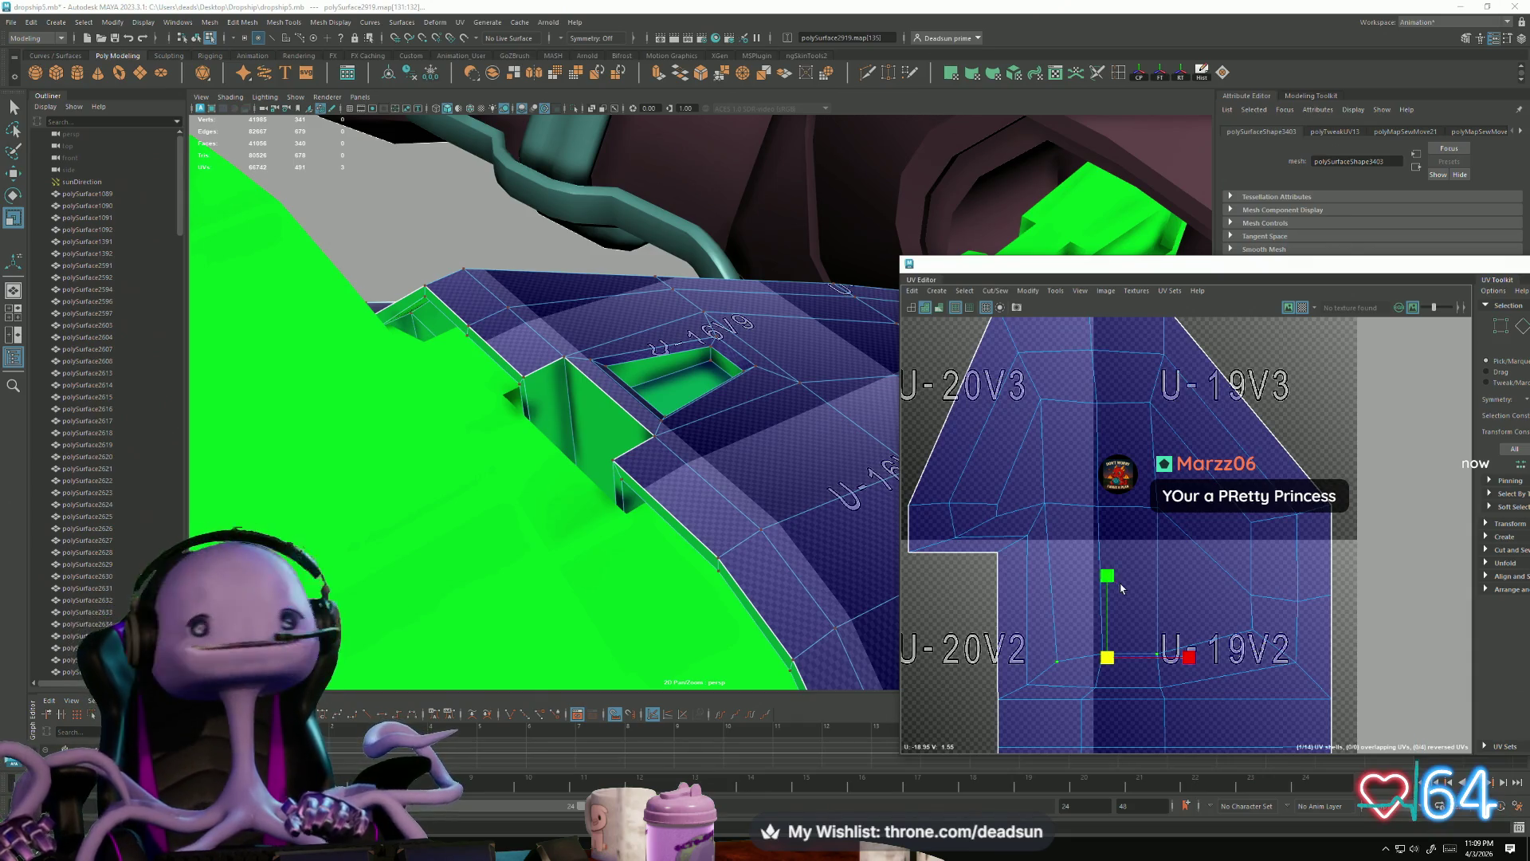
pyautogui.press('w')
pyautogui.moveTo(1110, 574); pyautogui.dragTo(1112, 550)
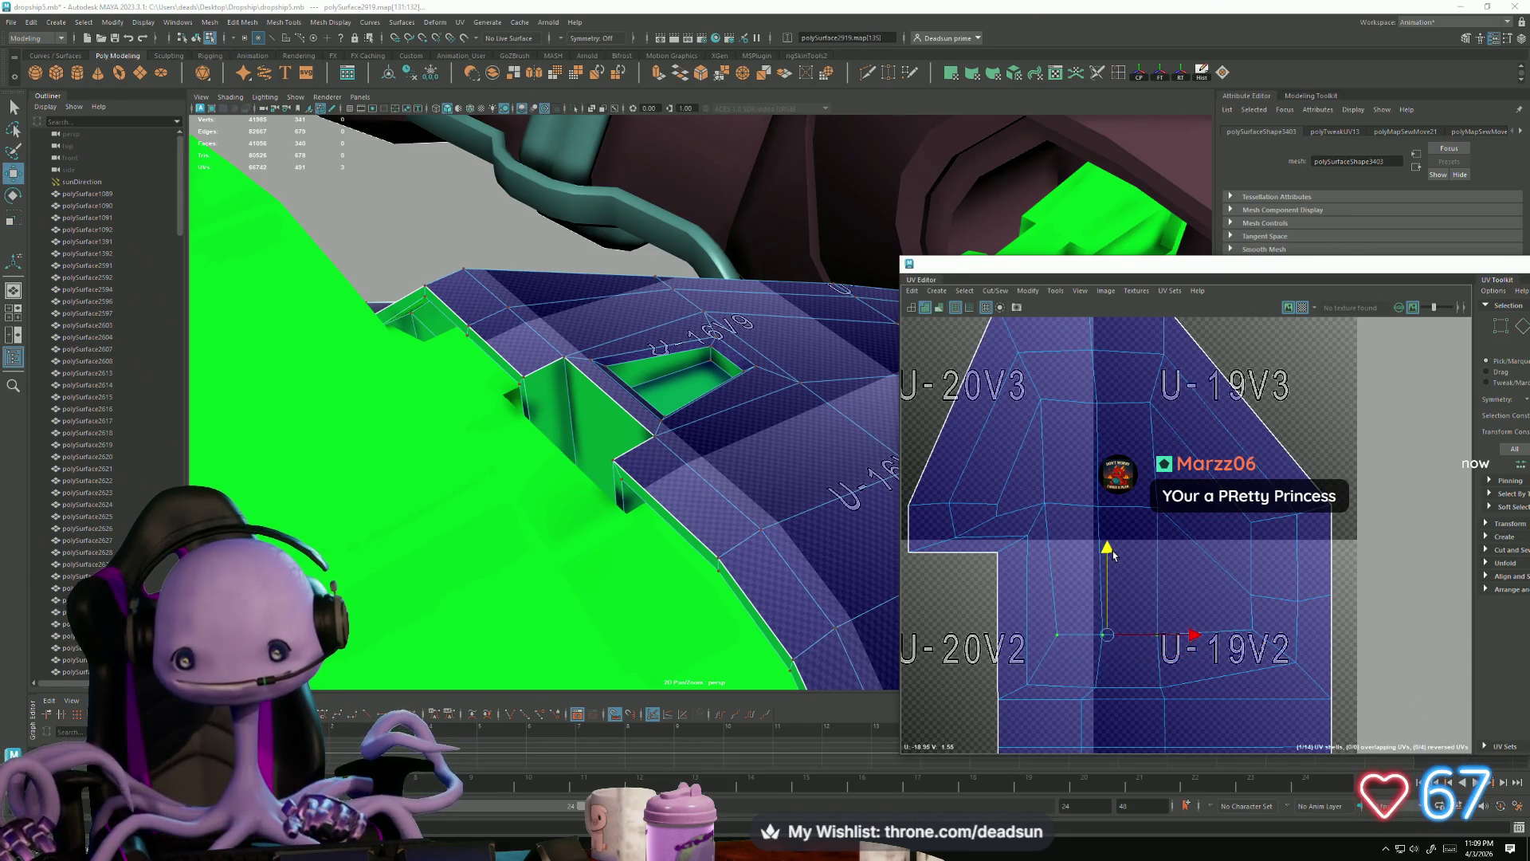
pyautogui.click(1128, 687)
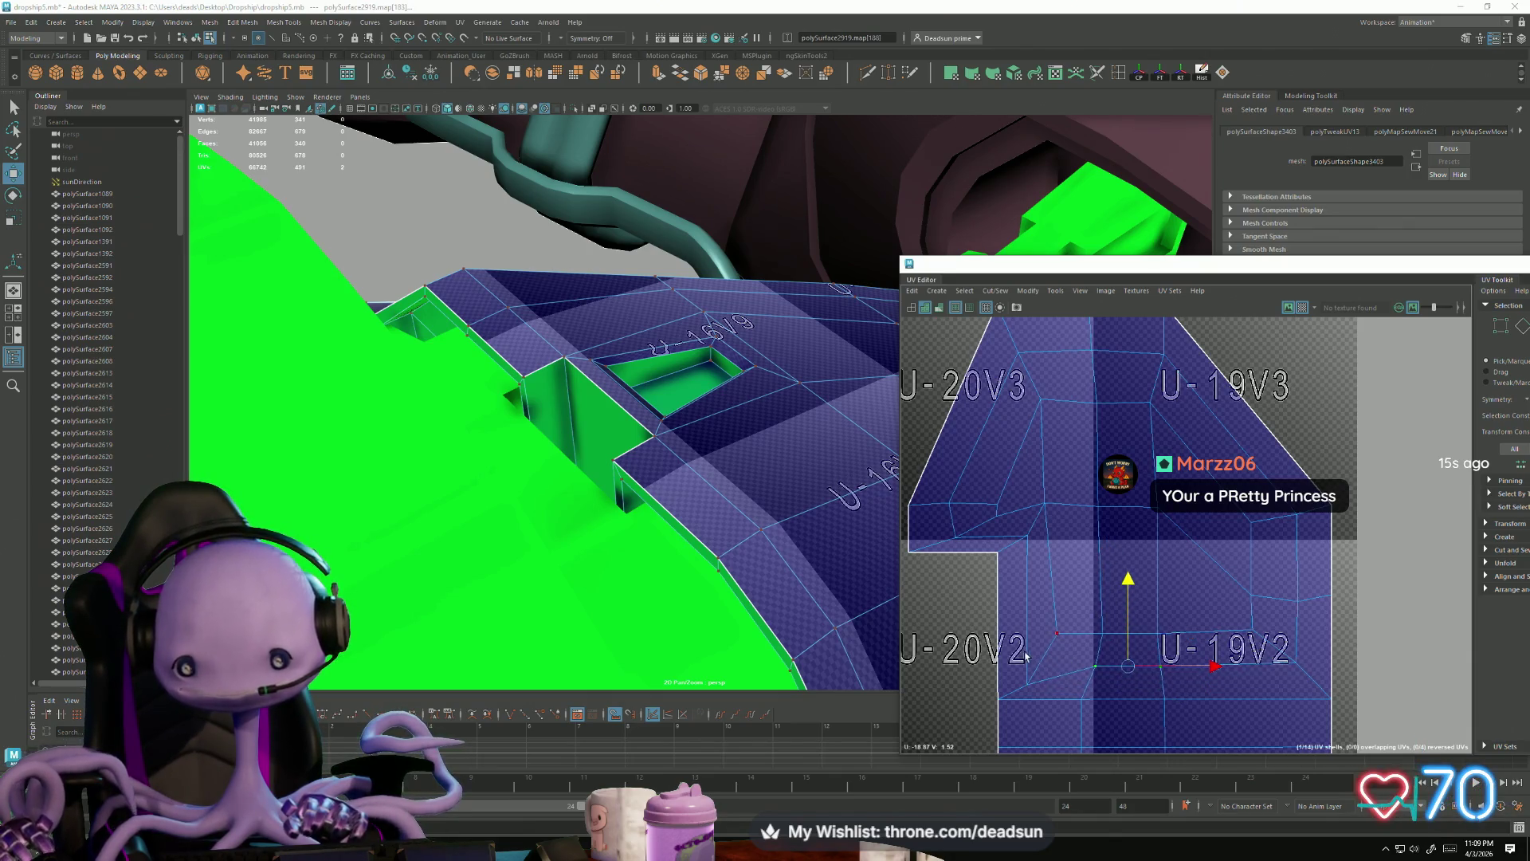
pyautogui.click(1027, 684)
pyautogui.moveTo(1027, 598); pyautogui.dragTo(1027, 579)
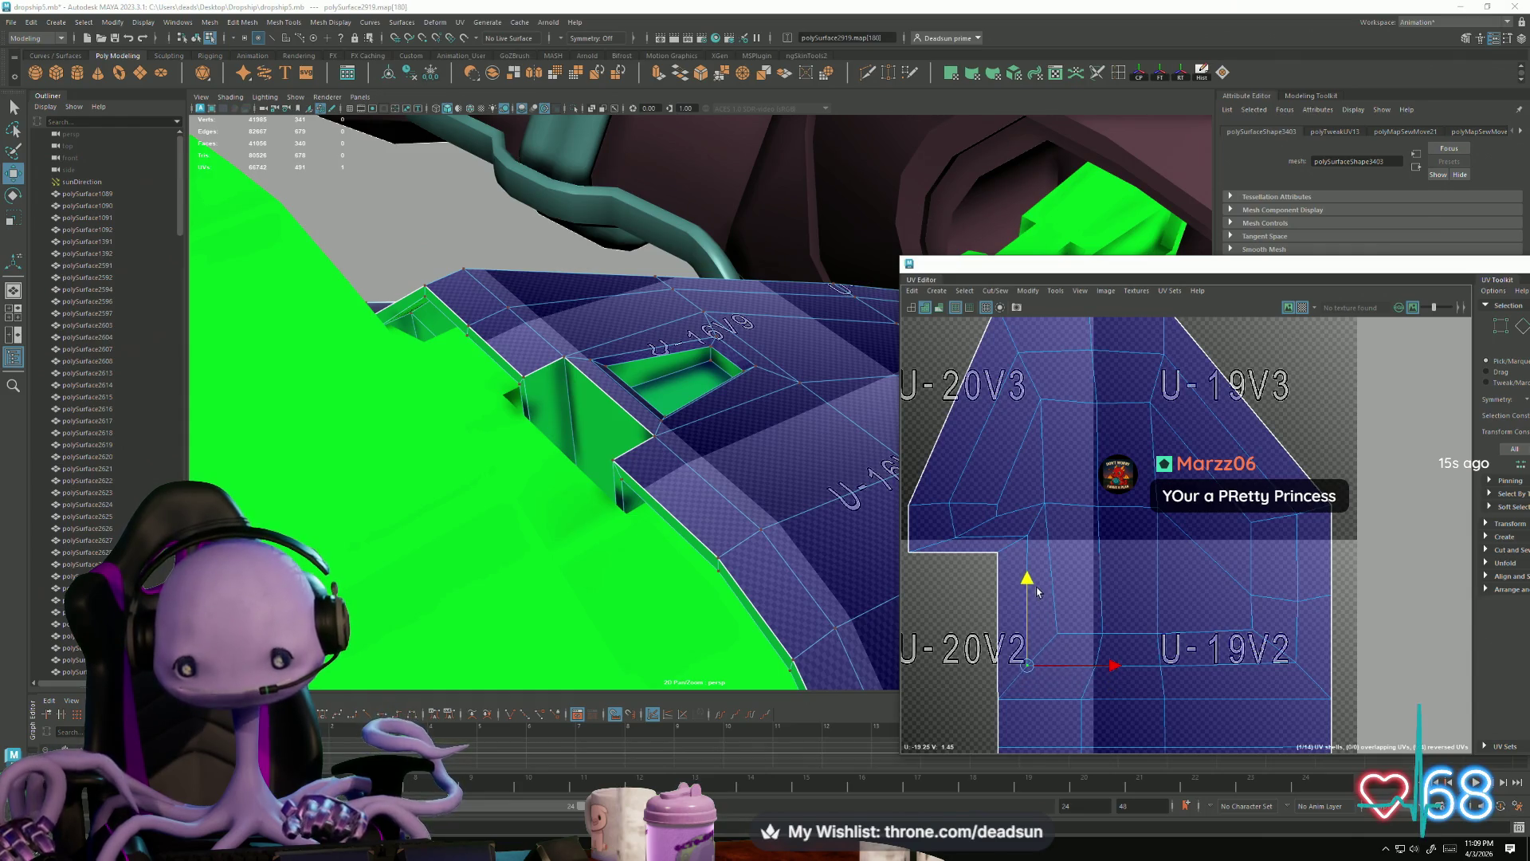
# Step: Select UVs near the shell's upper middle and pointed top for adjustment
pyautogui.moveTo(1208, 519); pyautogui.dragTo(1139, 504)
pyautogui.click(1043, 501)
pyautogui.click(1098, 507)
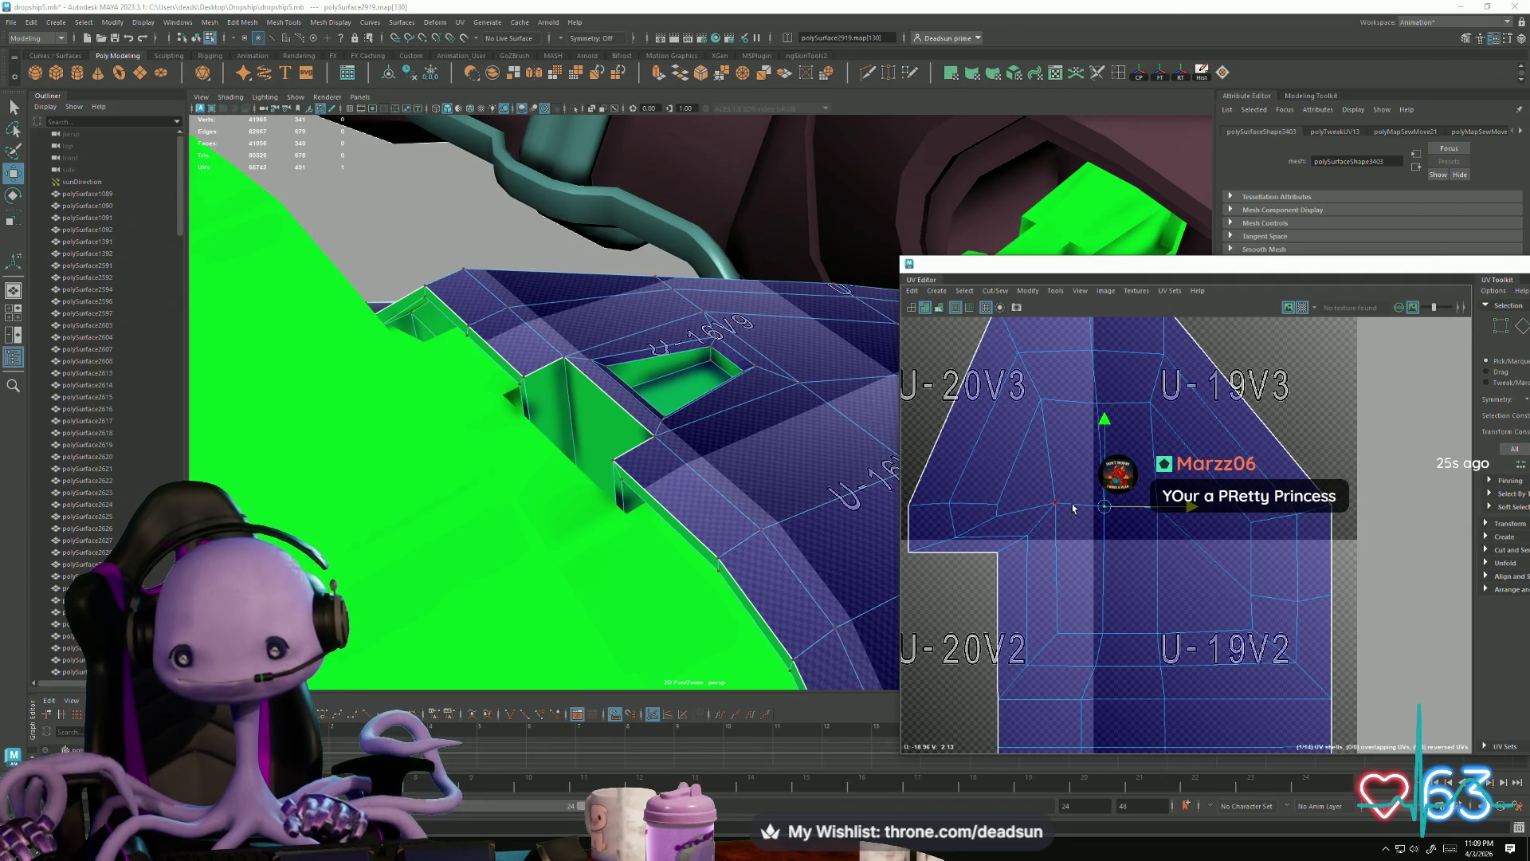
pyautogui.keyDown('alt'); pyautogui.moveTo(1107, 506); pyautogui.dragTo(1142, 615, button='middle'); pyautogui.keyUp('alt')
pyautogui.click(1109, 494)
pyautogui.press('r')
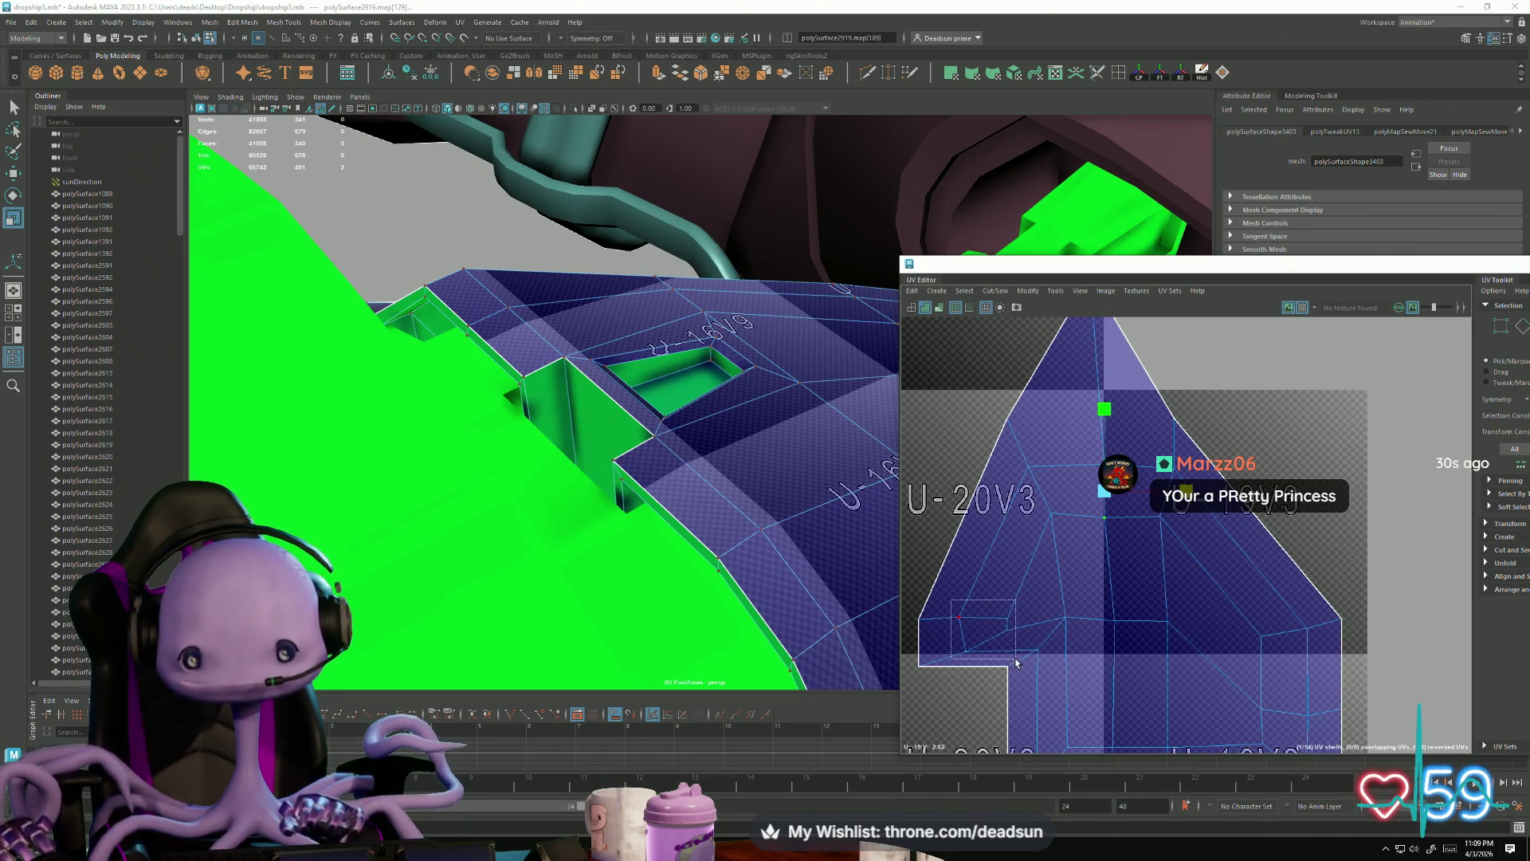
# Step: Raise two UVs on the shell's left edge along V
pyautogui.moveTo(1016, 662); pyautogui.dragTo(1017, 663)
pyautogui.press('w')
pyautogui.moveTo(983, 542); pyautogui.dragTo(988, 522)
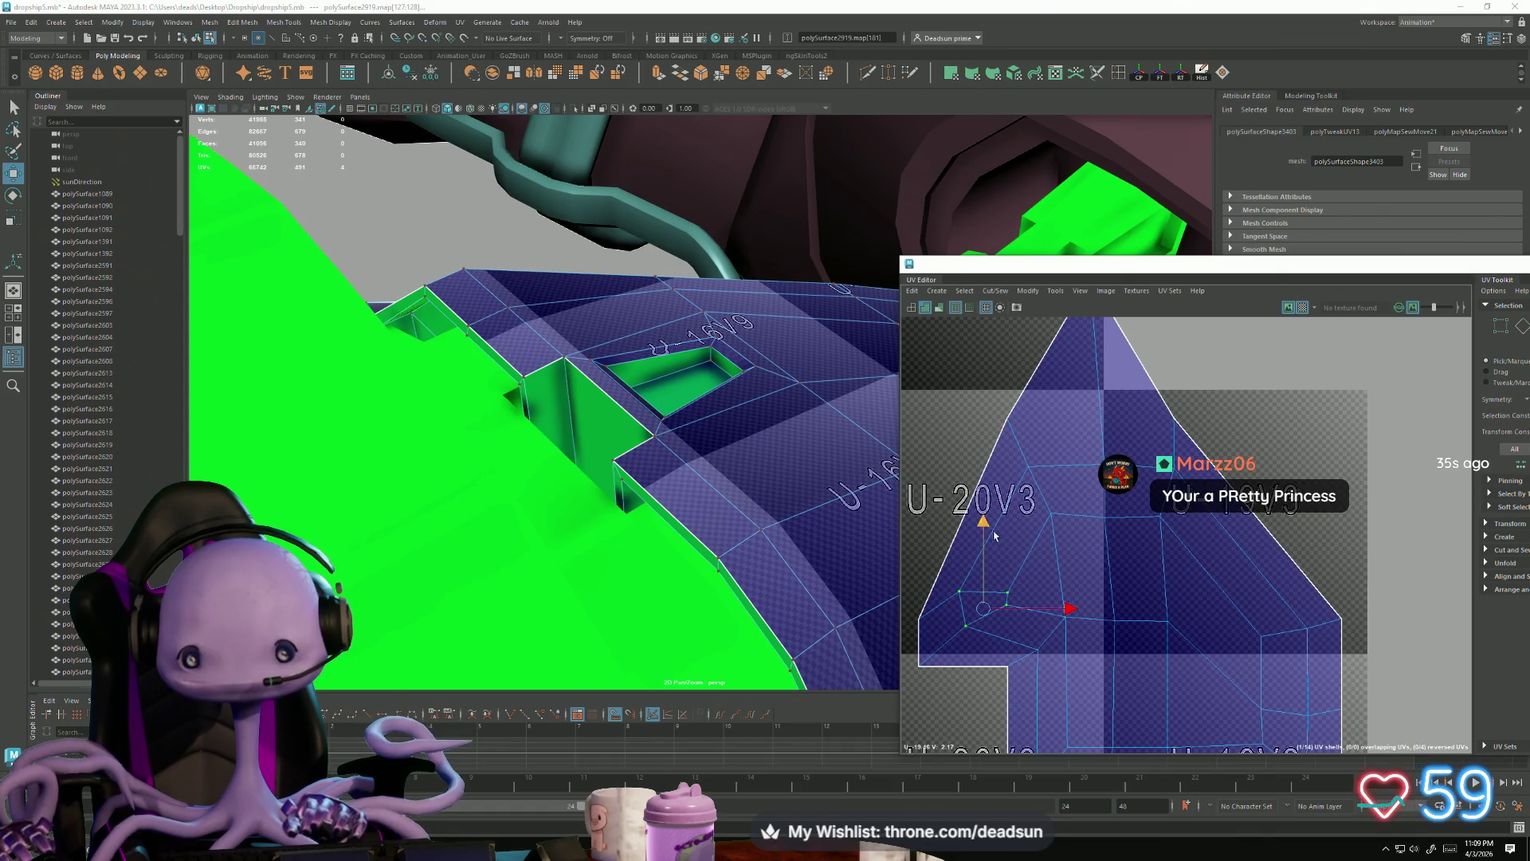
pyautogui.click(1070, 625)
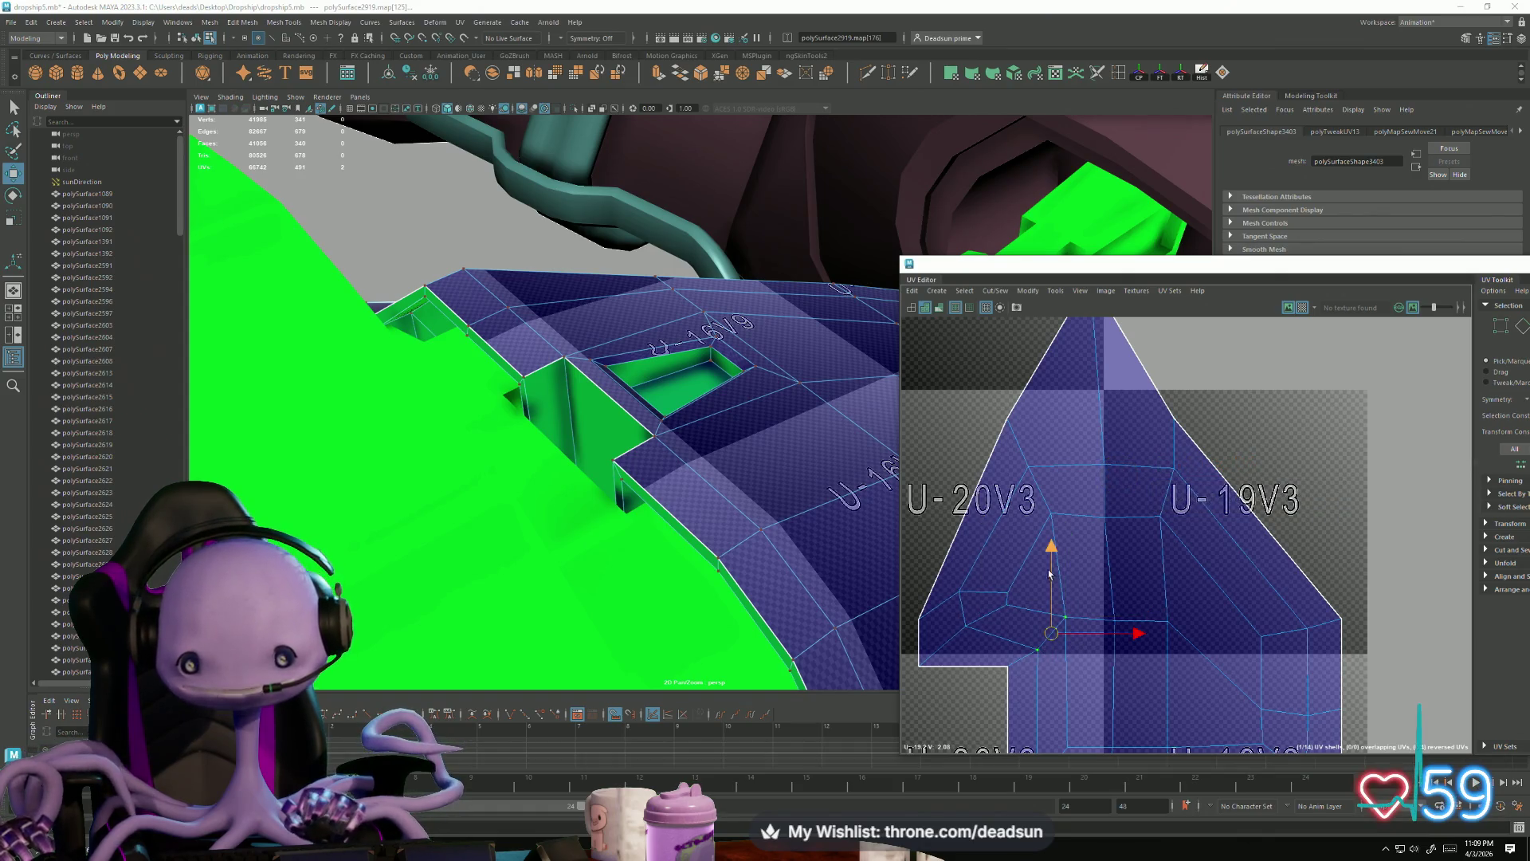
# Step: Reframe the shell and raise a UV in its upper middle slightly
pyautogui.scroll(-3, 1036, 598)
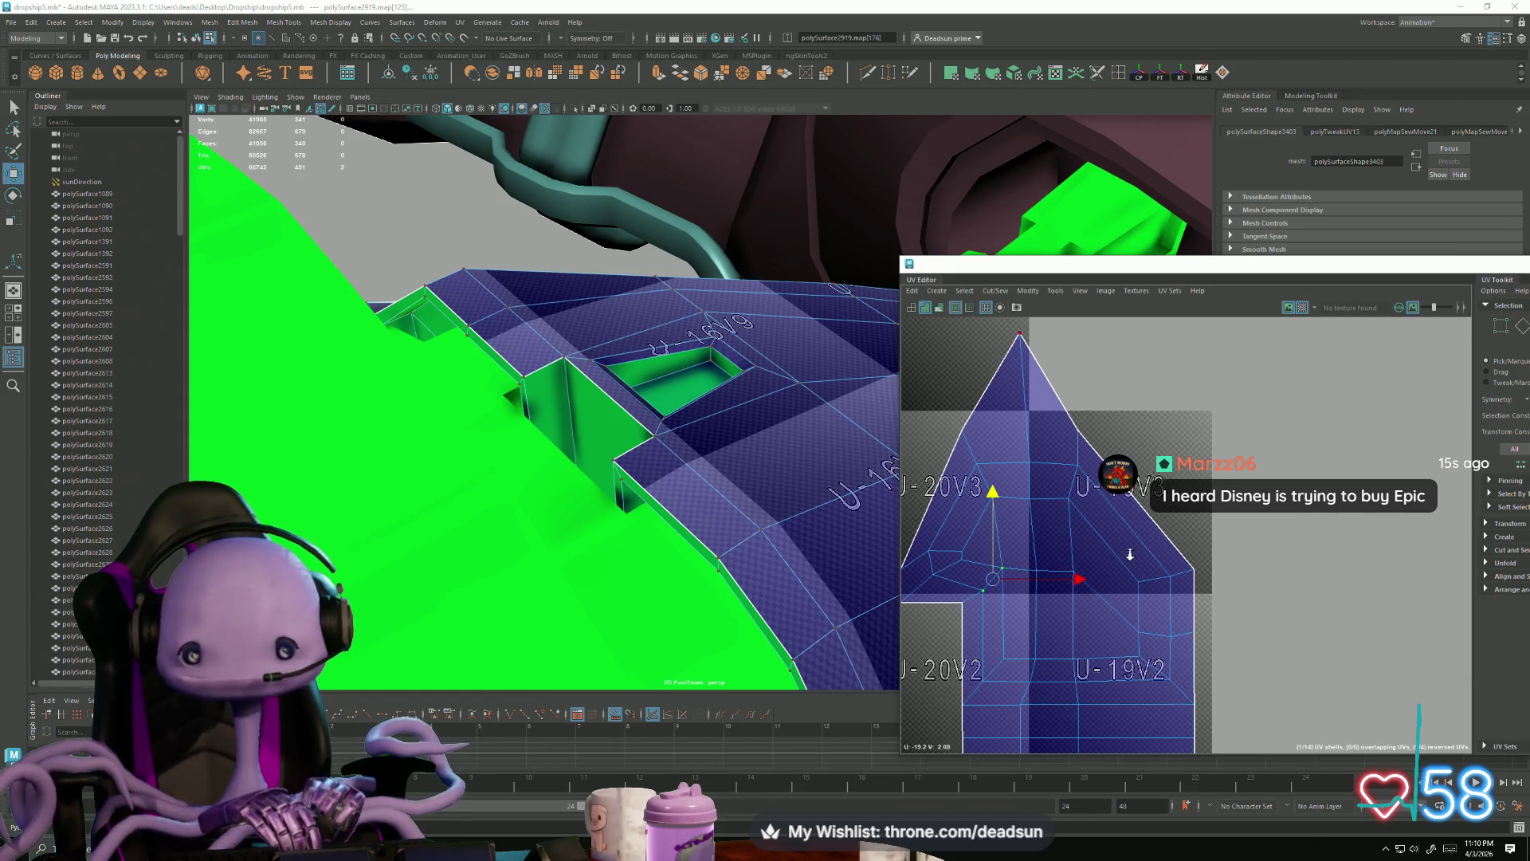
pyautogui.scroll(-3, 1130, 560)
pyautogui.moveTo(1130, 561)
pyautogui.keyDown('alt'); pyautogui.mouseDown(button='middle')
pyautogui.moveTo(1140, 470)
pyautogui.moveTo(1069, 498)
pyautogui.mouseUp(button='middle'); pyautogui.keyUp('alt')
pyautogui.scroll(2, 1069, 499)
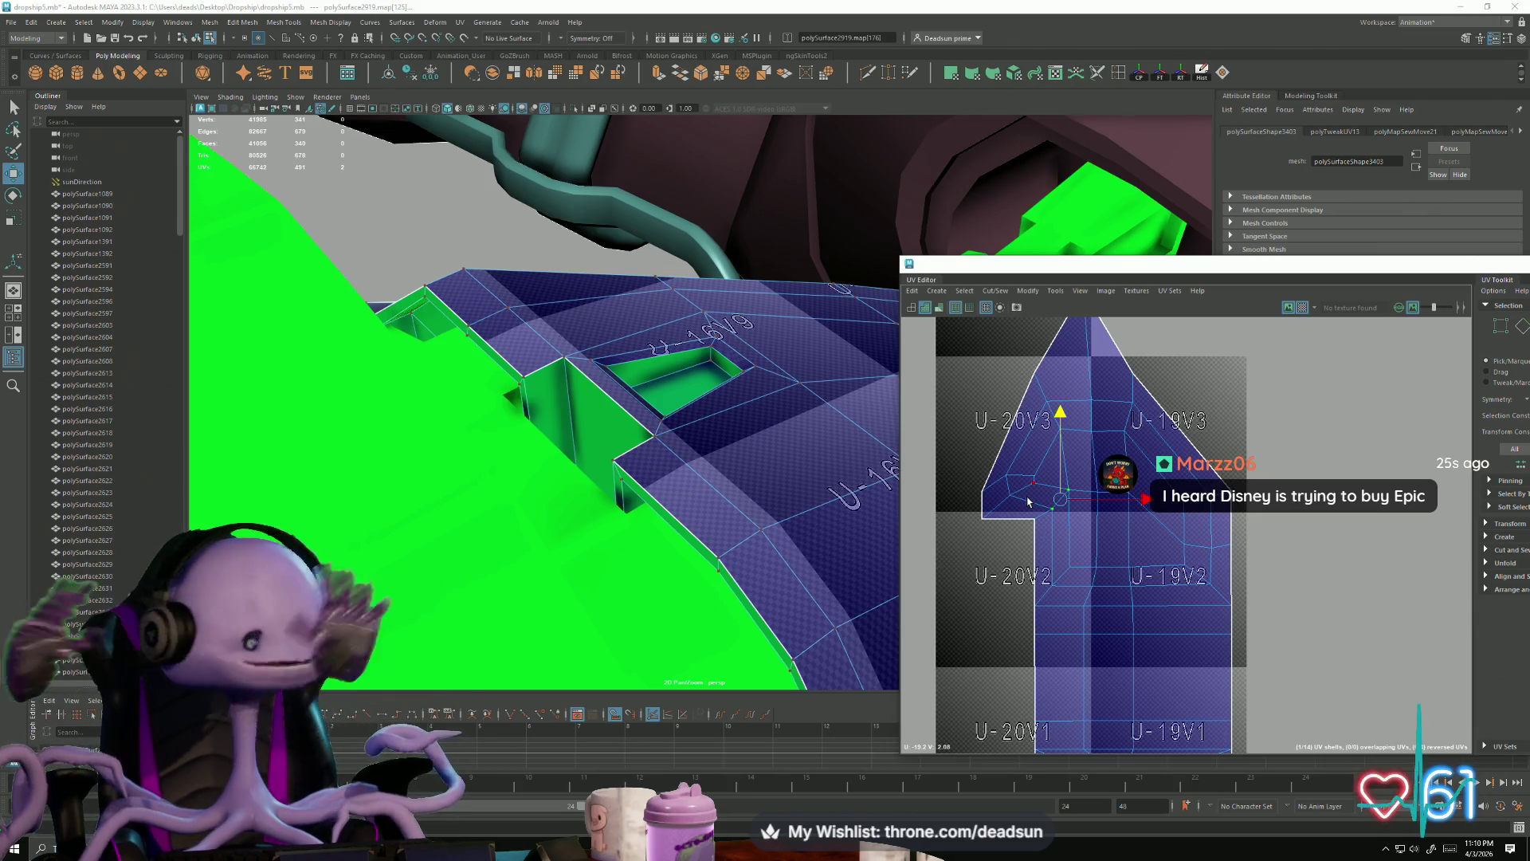
pyautogui.moveTo(1052, 580)
pyautogui.keyDown('alt'); pyautogui.mouseDown(button='right')
pyautogui.moveTo(1177, 542)
pyautogui.moveTo(1151, 560)
pyautogui.mouseUp(button='right'); pyautogui.keyUp('alt')
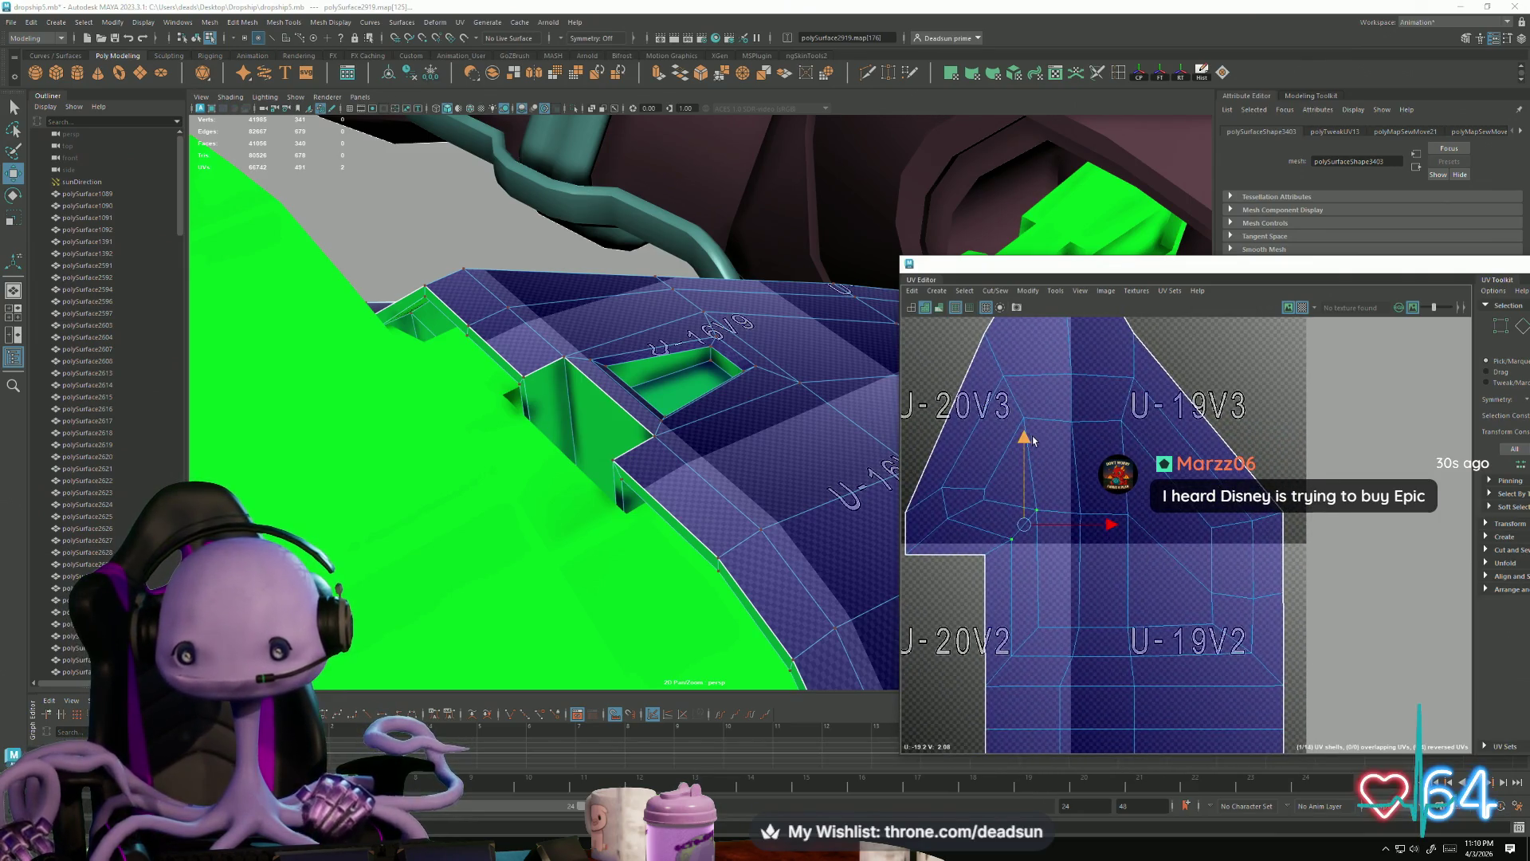
pyautogui.press('e')
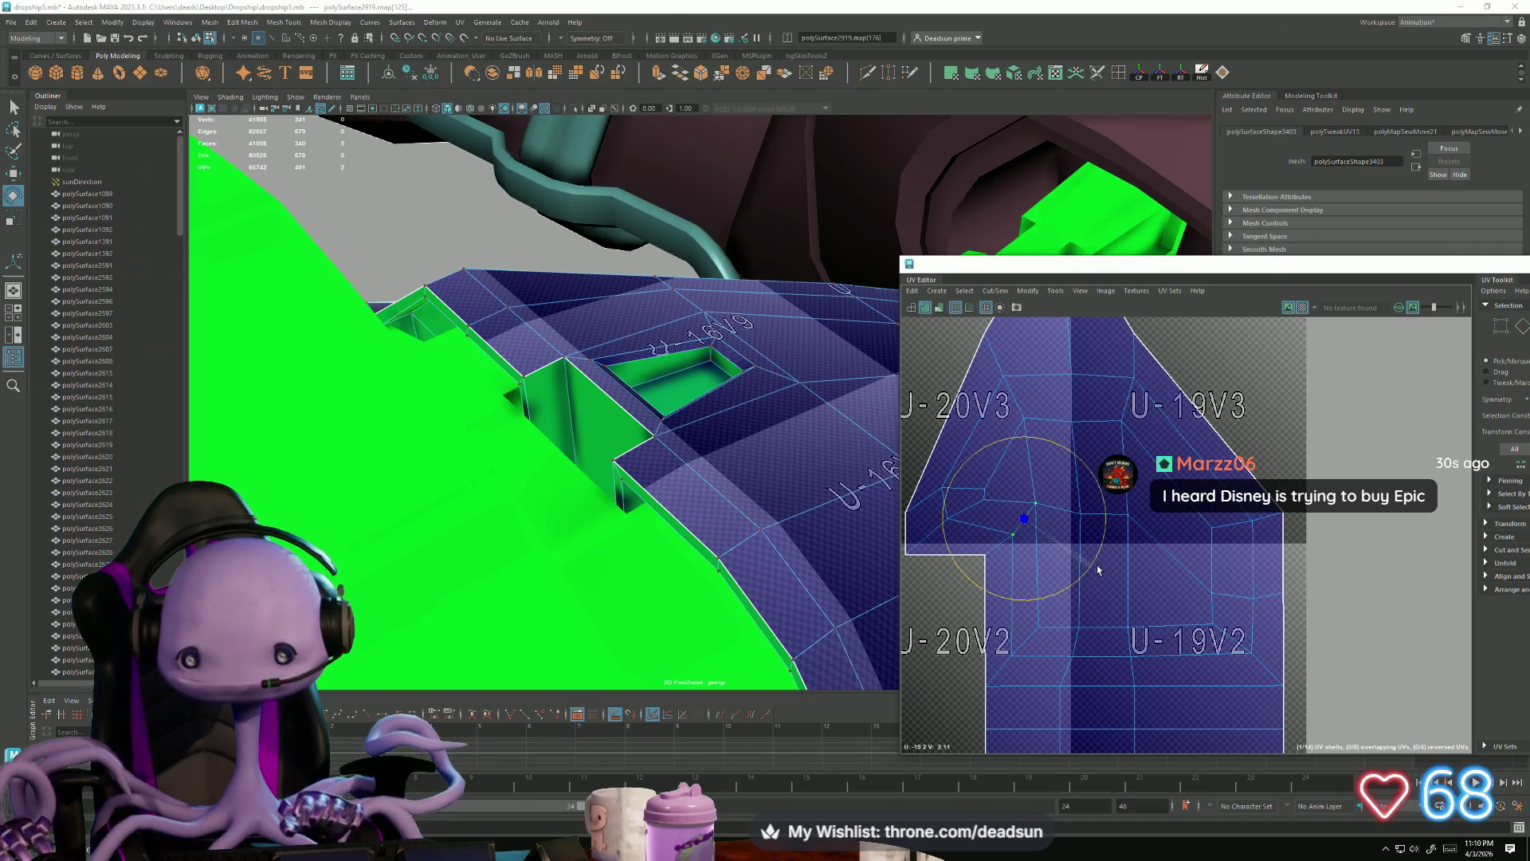
pyautogui.click(1102, 512)
pyautogui.press('w')
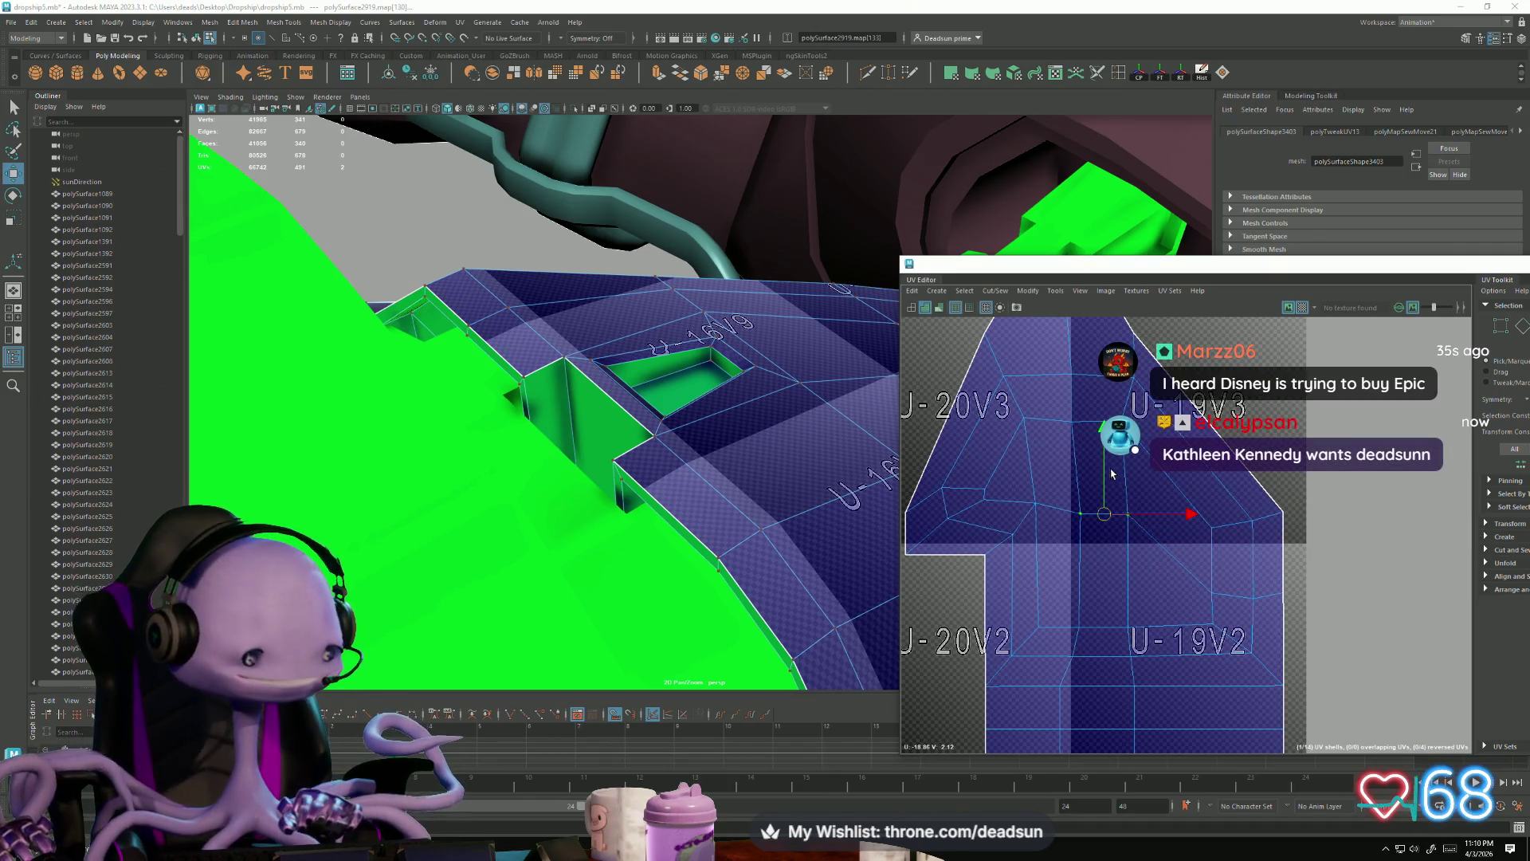
pyautogui.moveTo(1104, 478); pyautogui.dragTo(1104, 466)
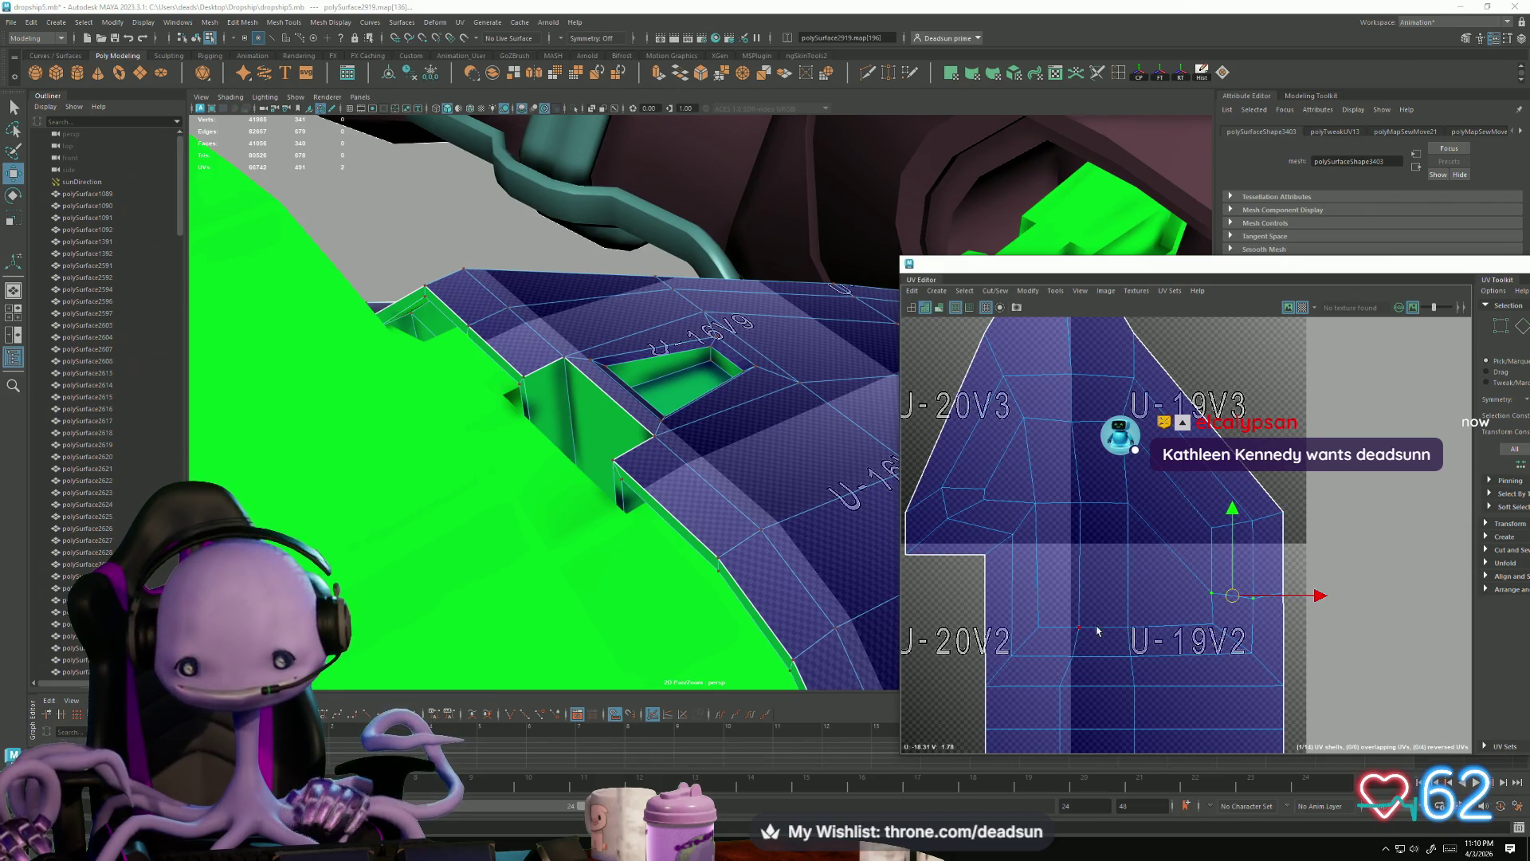
# Step: Orbit the 3D view and select the next hull part as a whole object
pyautogui.scroll(-3, 1095, 630)
pyautogui.moveTo(685, 550)
pyautogui.keyDown('alt'); pyautogui.mouseDown()
pyautogui.moveTo(478, 484)
pyautogui.moveTo(685, 374)
pyautogui.mouseUp(); pyautogui.keyUp('alt')
pyautogui.moveTo(686, 375); pyautogui.dragTo(686, 327, button='right')
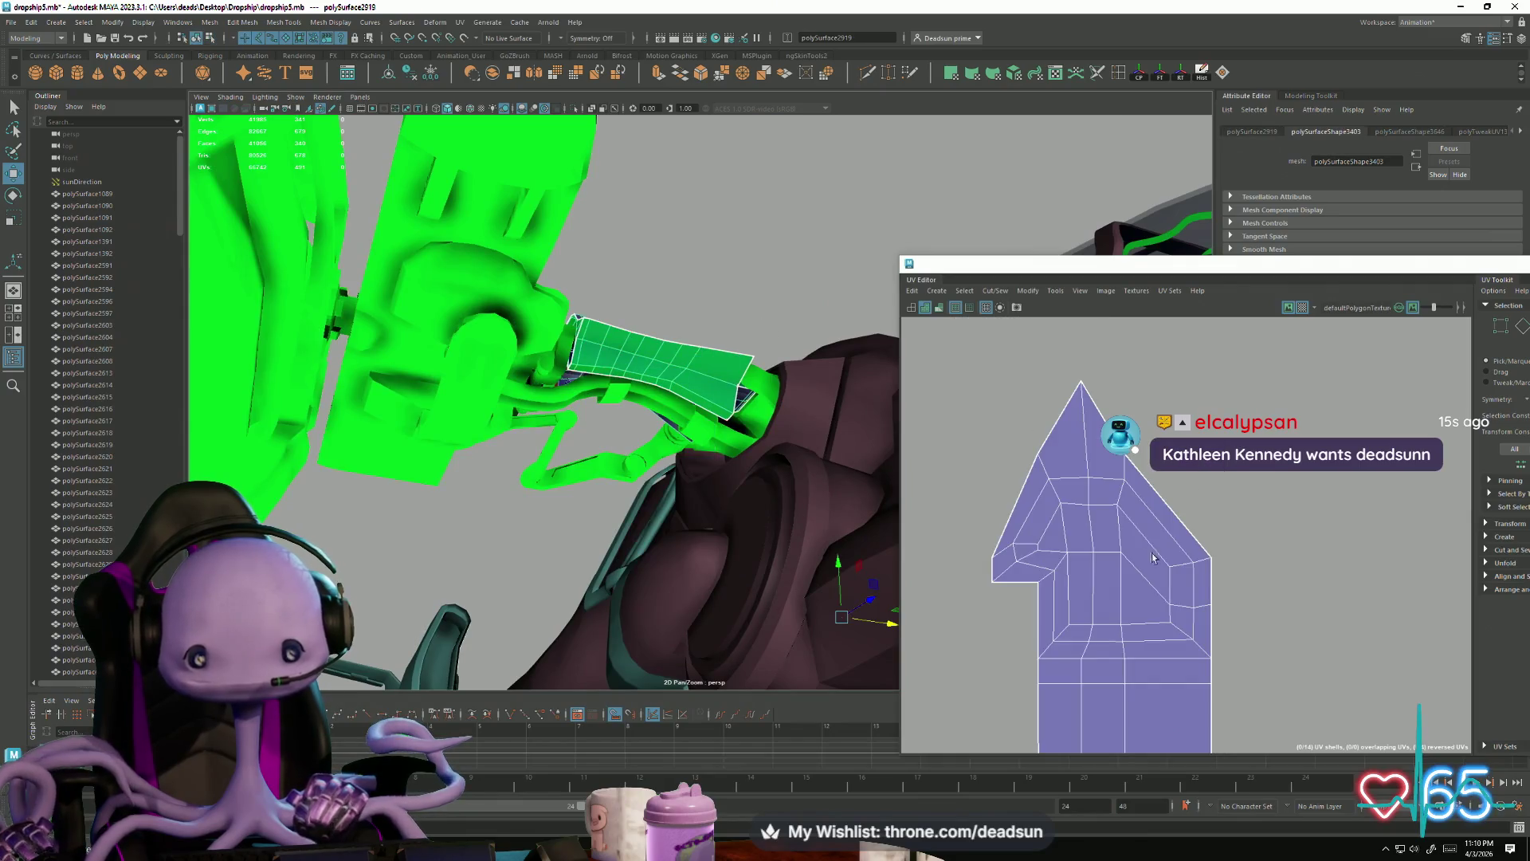
# Step: Move the arrow-shaped UV shell up and left, clear of the other shells
pyautogui.scroll(-6, 1142, 540)
pyautogui.moveTo(1110, 580)
pyautogui.keyDown('alt'); pyautogui.mouseDown(button='middle')
pyautogui.moveTo(1085, 584)
pyautogui.moveTo(1065, 628)
pyautogui.mouseUp(button='middle'); pyautogui.keyUp('alt')
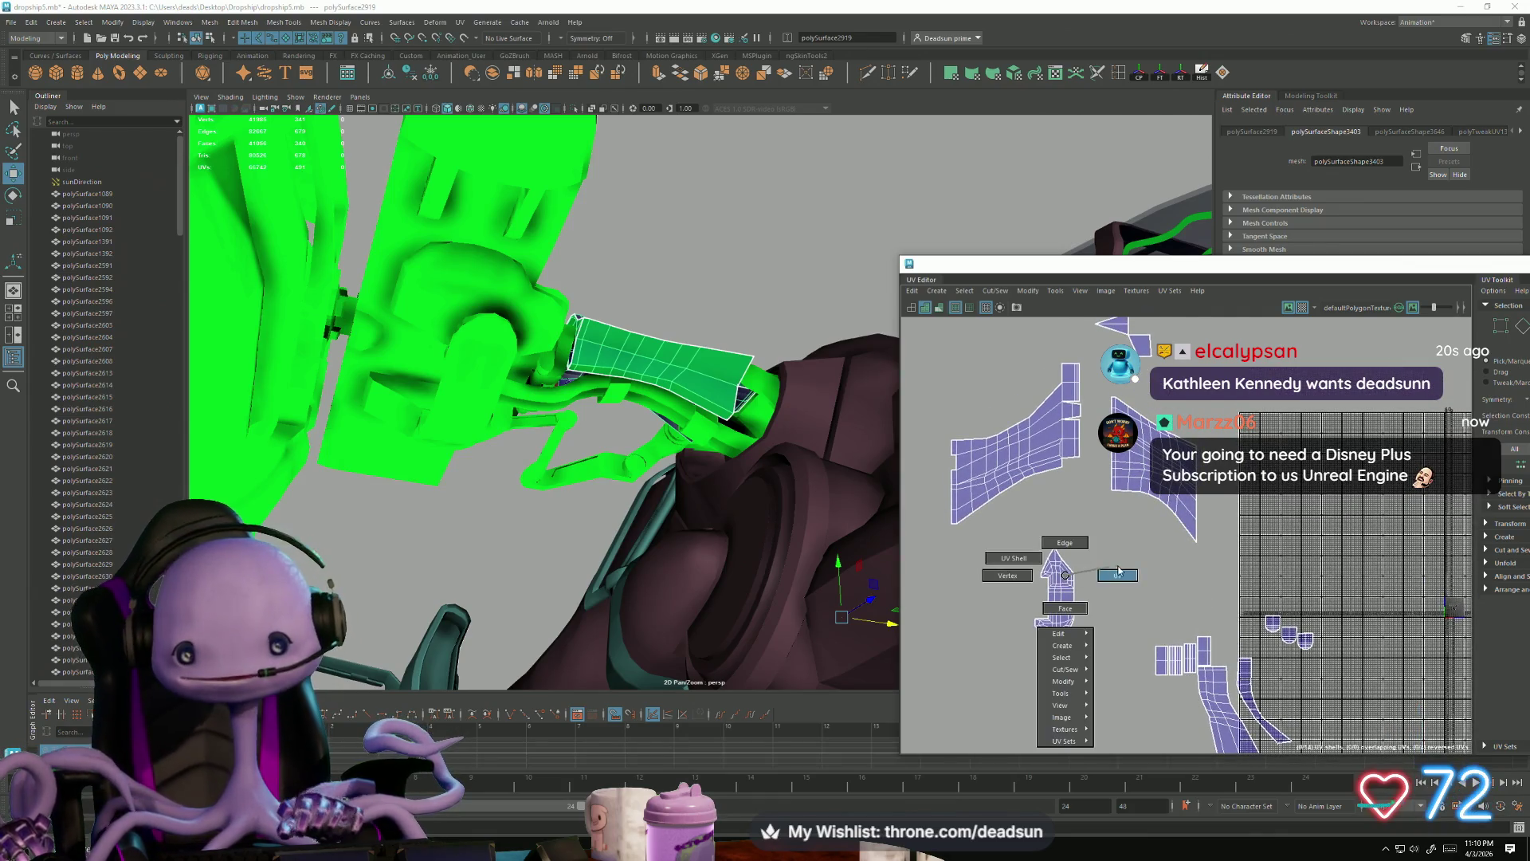
pyautogui.moveTo(1069, 580); pyautogui.dragTo(986, 544, button='right')
pyautogui.moveTo(1107, 674); pyautogui.dragTo(1106, 672)
pyautogui.press('r')
pyautogui.press('w')
pyautogui.moveTo(1056, 599)
pyautogui.mouseDown()
pyautogui.moveTo(923, 486)
pyautogui.moveTo(956, 482)
pyautogui.moveTo(916, 485)
pyautogui.mouseUp()
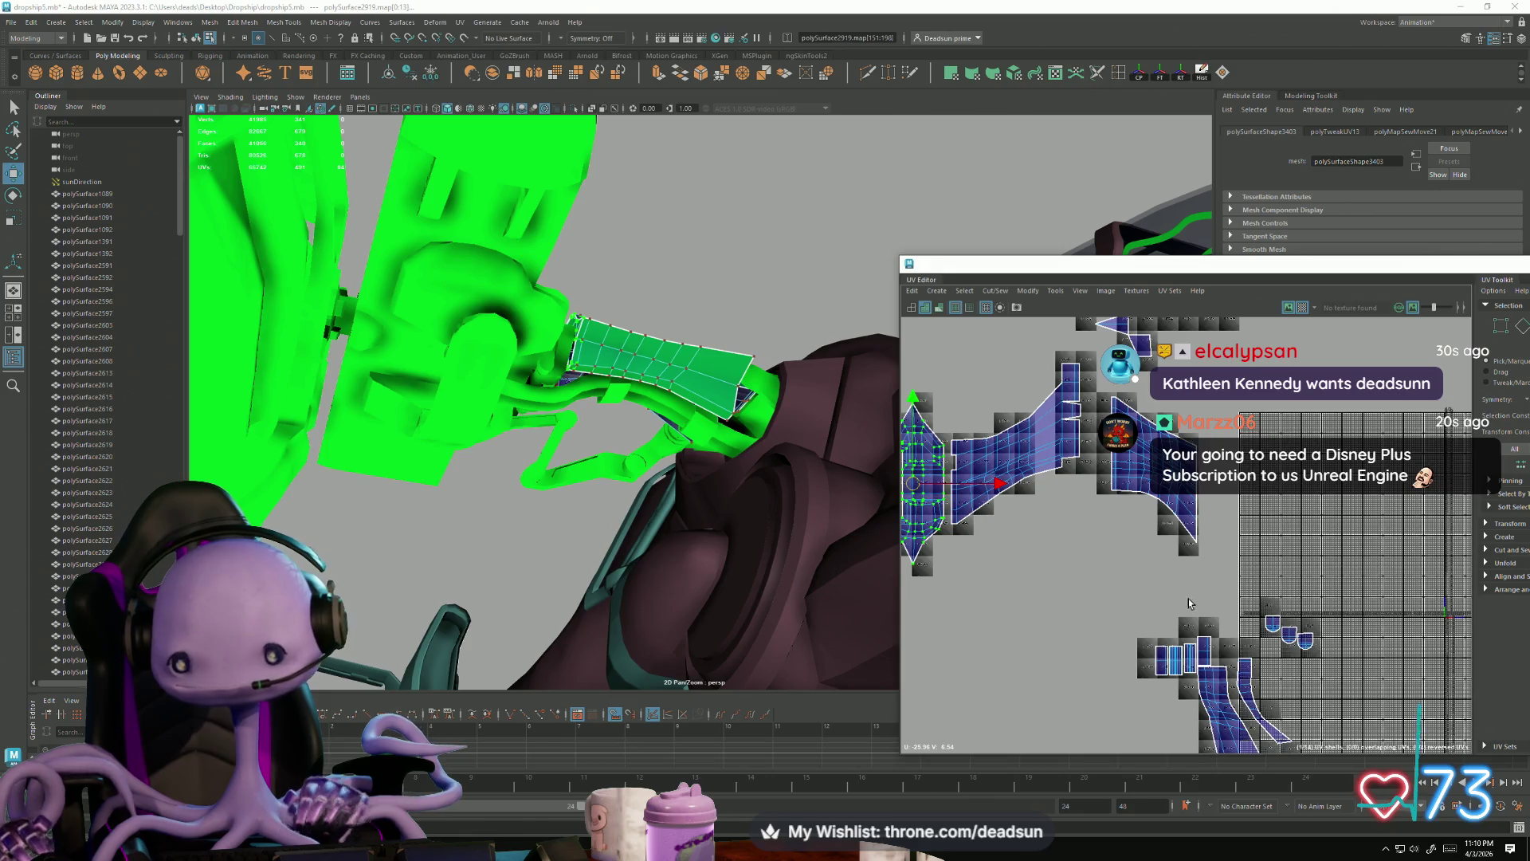
# Step: Switch to edge selection and pick a seam edge on the green panel, framed in the 3D view
pyautogui.scroll(-2, 1191, 604)
pyautogui.scroll(2, 1063, 539)
pyautogui.press('F10')
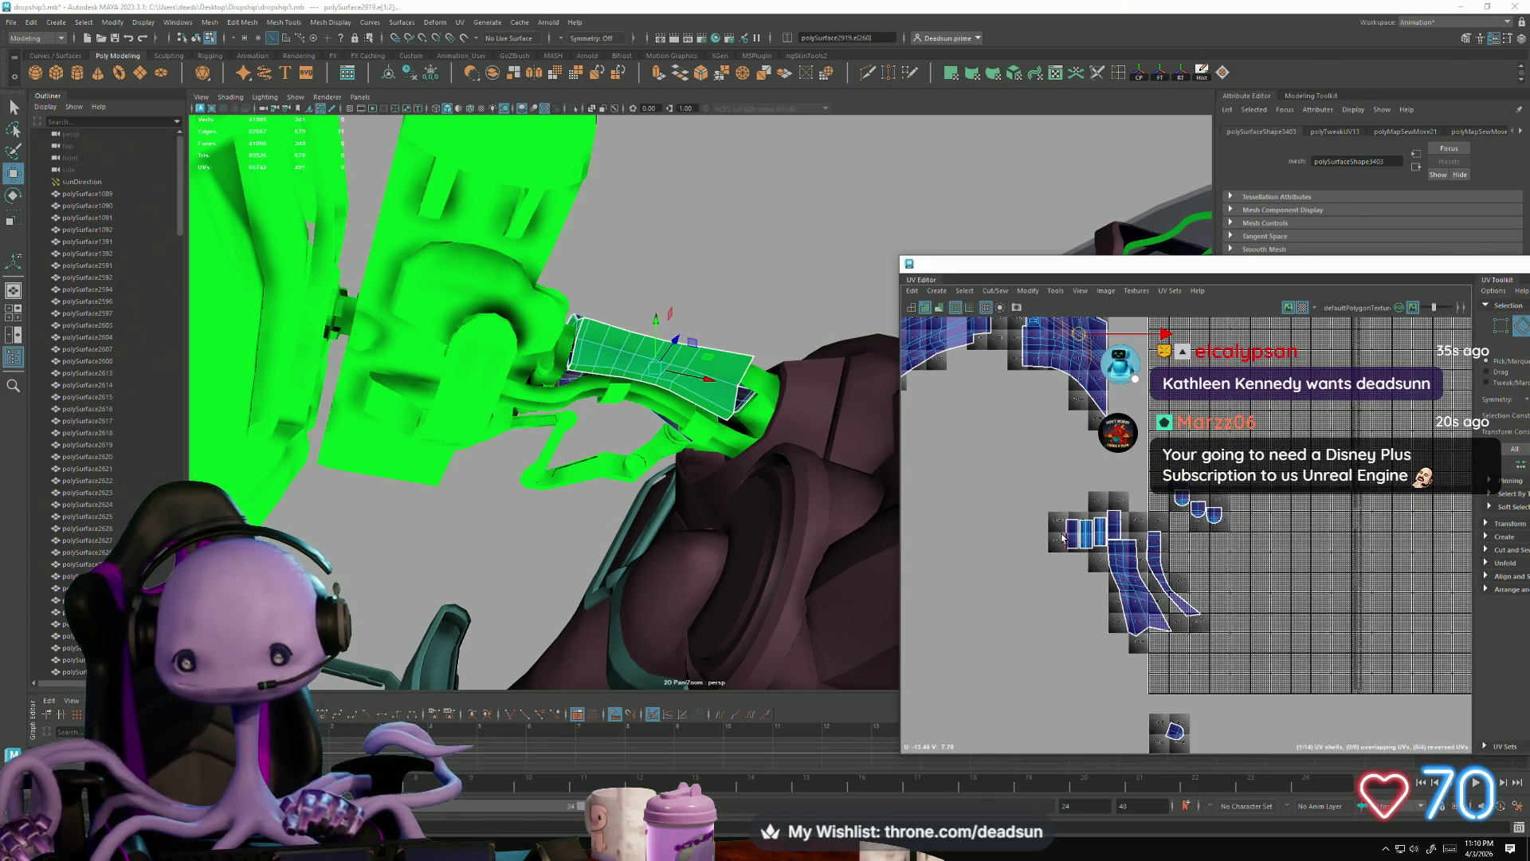
pyautogui.keyDown('alt'); pyautogui.moveTo(1007, 488); pyautogui.dragTo(1127, 568, button='middle'); pyautogui.keyUp('alt')
pyautogui.press('f')
pyautogui.moveTo(673, 509)
pyautogui.keyDown('alt'); pyautogui.mouseDown()
pyautogui.moveTo(536, 564)
pyautogui.moveTo(502, 556)
pyautogui.moveTo(591, 555)
pyautogui.moveTo(593, 527)
pyautogui.moveTo(673, 505)
pyautogui.moveTo(512, 502)
pyautogui.moveTo(670, 465)
pyautogui.moveTo(467, 560)
pyautogui.moveTo(630, 529)
pyautogui.mouseUp(); pyautogui.keyUp('alt')
pyautogui.click(693, 475)
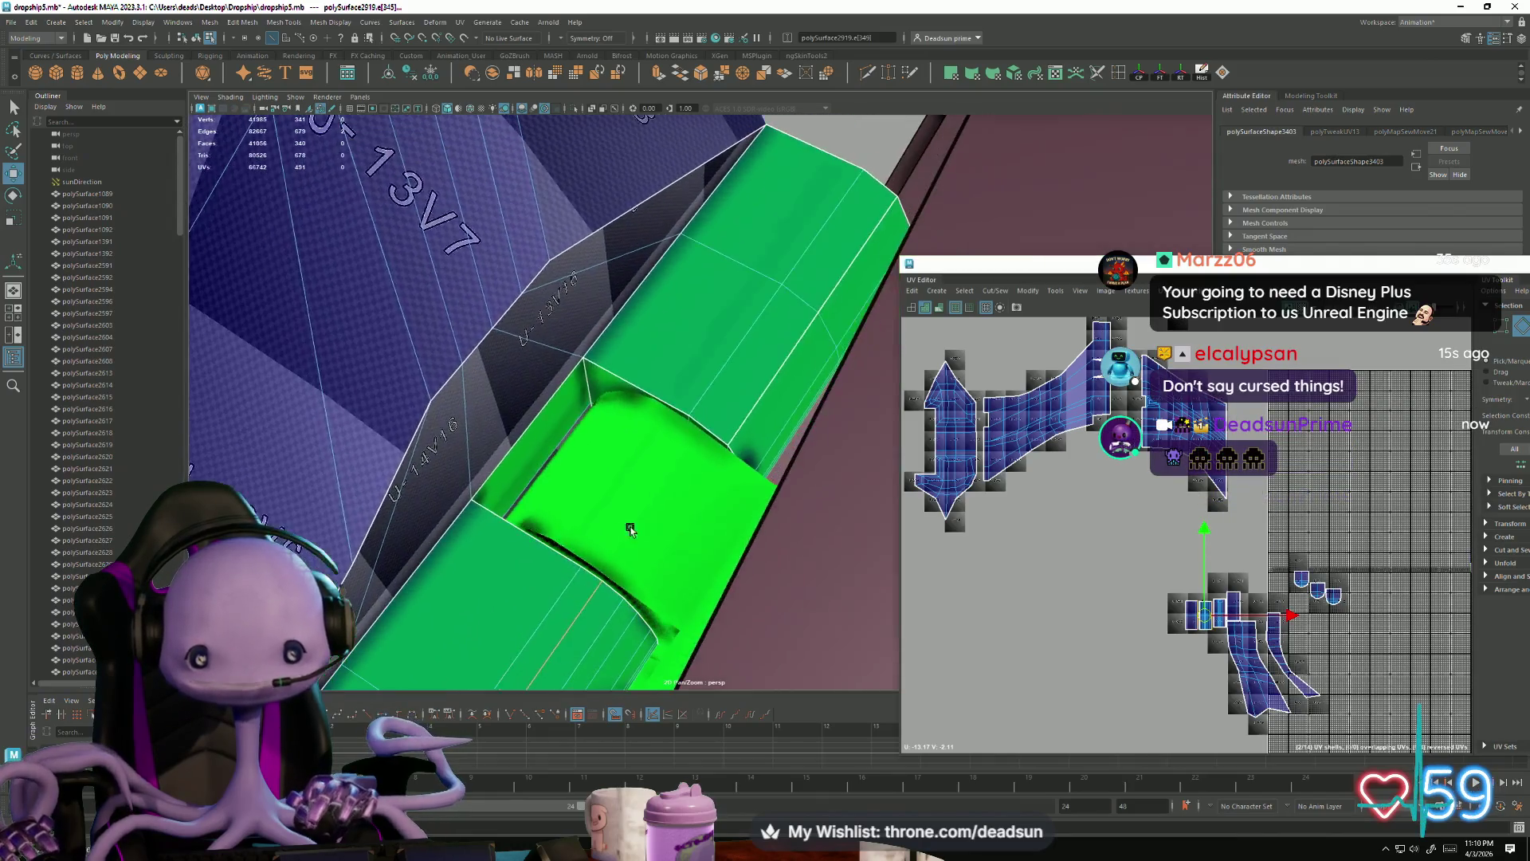
# Step: Sew the green panel's seam edge with Move and Sew, joining two UV shells
pyautogui.click(769, 397)
pyautogui.press('f')
pyautogui.moveTo(620, 478)
pyautogui.keyDown('alt'); pyautogui.mouseDown()
pyautogui.moveTo(728, 420)
pyautogui.moveTo(694, 506)
pyautogui.moveTo(789, 434)
pyautogui.moveTo(869, 628)
pyautogui.moveTo(529, 478)
pyautogui.moveTo(529, 564)
pyautogui.moveTo(623, 456)
pyautogui.moveTo(591, 471)
pyautogui.moveTo(686, 505)
pyautogui.moveTo(601, 519)
pyautogui.moveTo(630, 506)
pyautogui.mouseUp(); pyautogui.keyUp('alt')
pyautogui.keyDown('alt'); pyautogui.moveTo(1110, 420); pyautogui.dragTo(1100, 381, button='middle'); pyautogui.keyUp('alt')
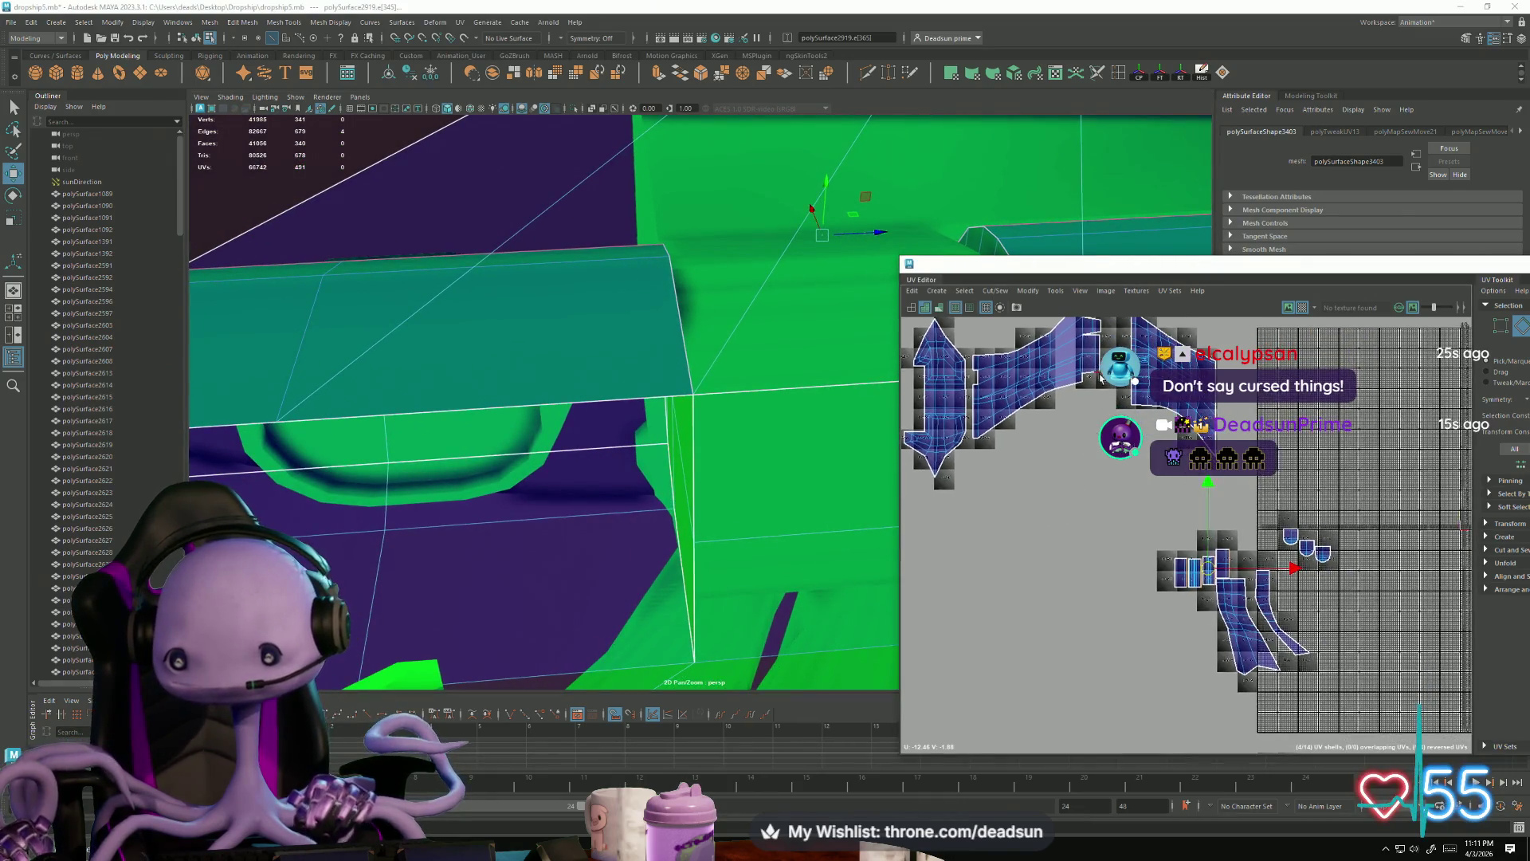
pyautogui.click(995, 291)
pyautogui.click(1007, 406)
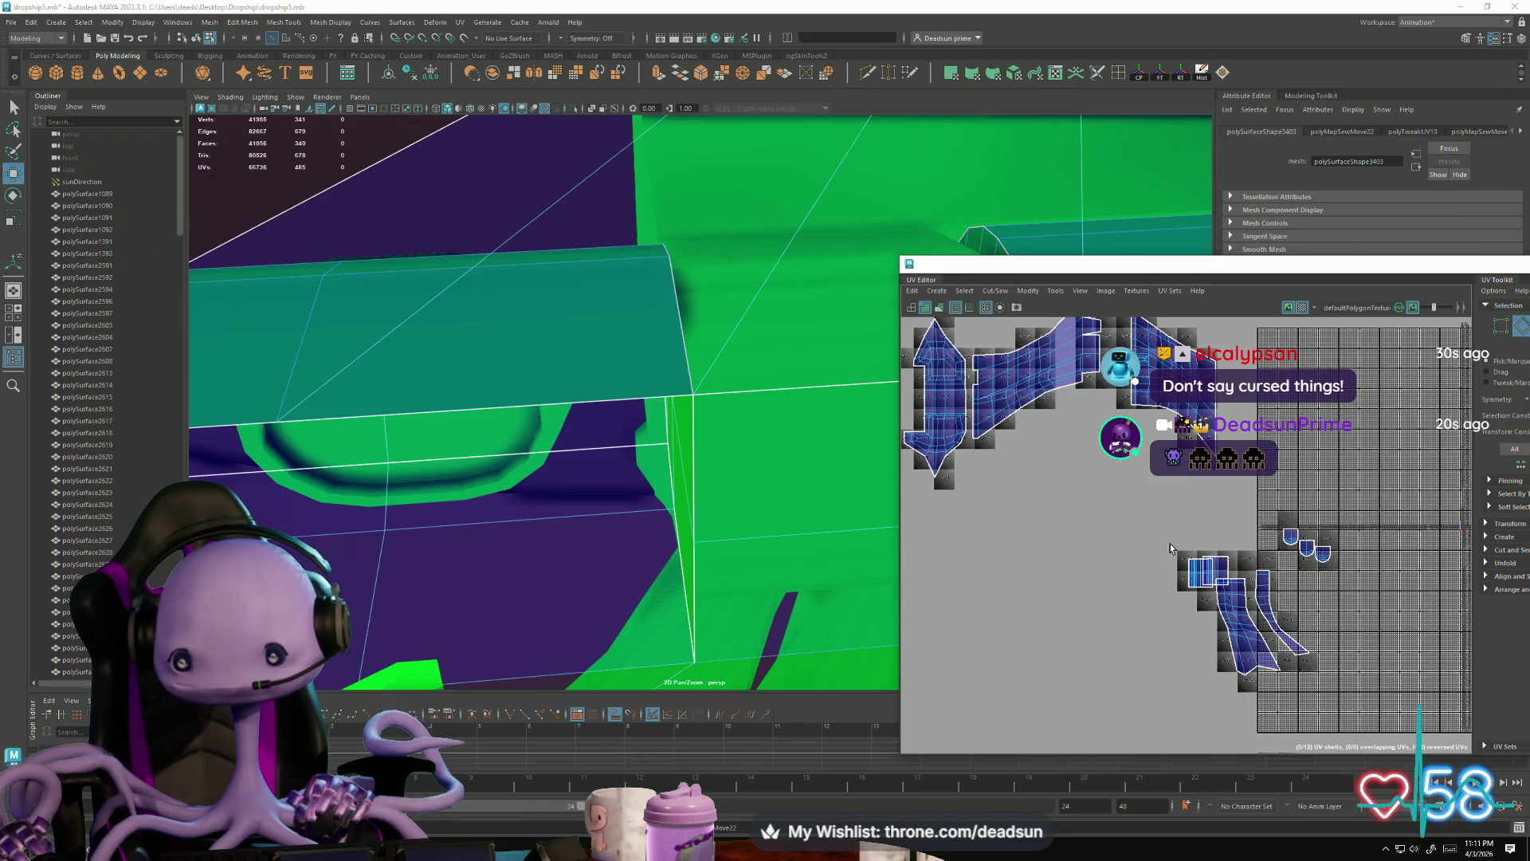
# Step: Select another edge loop on the hull from the UV layout
pyautogui.moveTo(1188, 590)
pyautogui.keyDown('alt'); pyautogui.mouseDown(button='middle')
pyautogui.moveTo(1106, 698)
pyautogui.moveTo(1081, 596)
pyautogui.mouseUp(button='middle'); pyautogui.keyUp('alt')
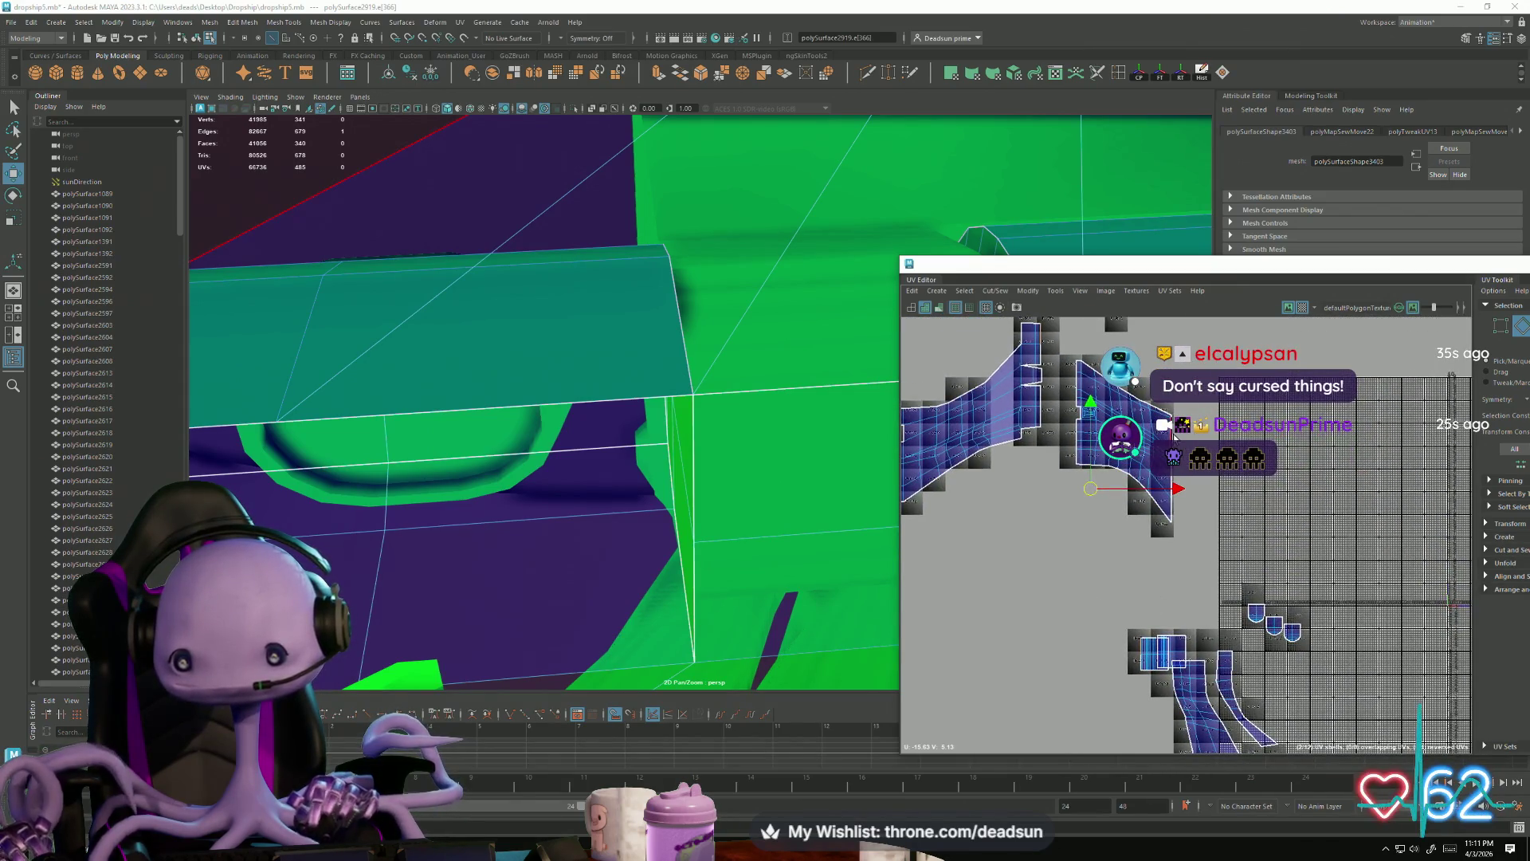
pyautogui.click(1186, 652)
pyautogui.keyDown('alt'); pyautogui.moveTo(1185, 652); pyautogui.dragTo(1136, 541, button='middle'); pyautogui.keyUp('alt')
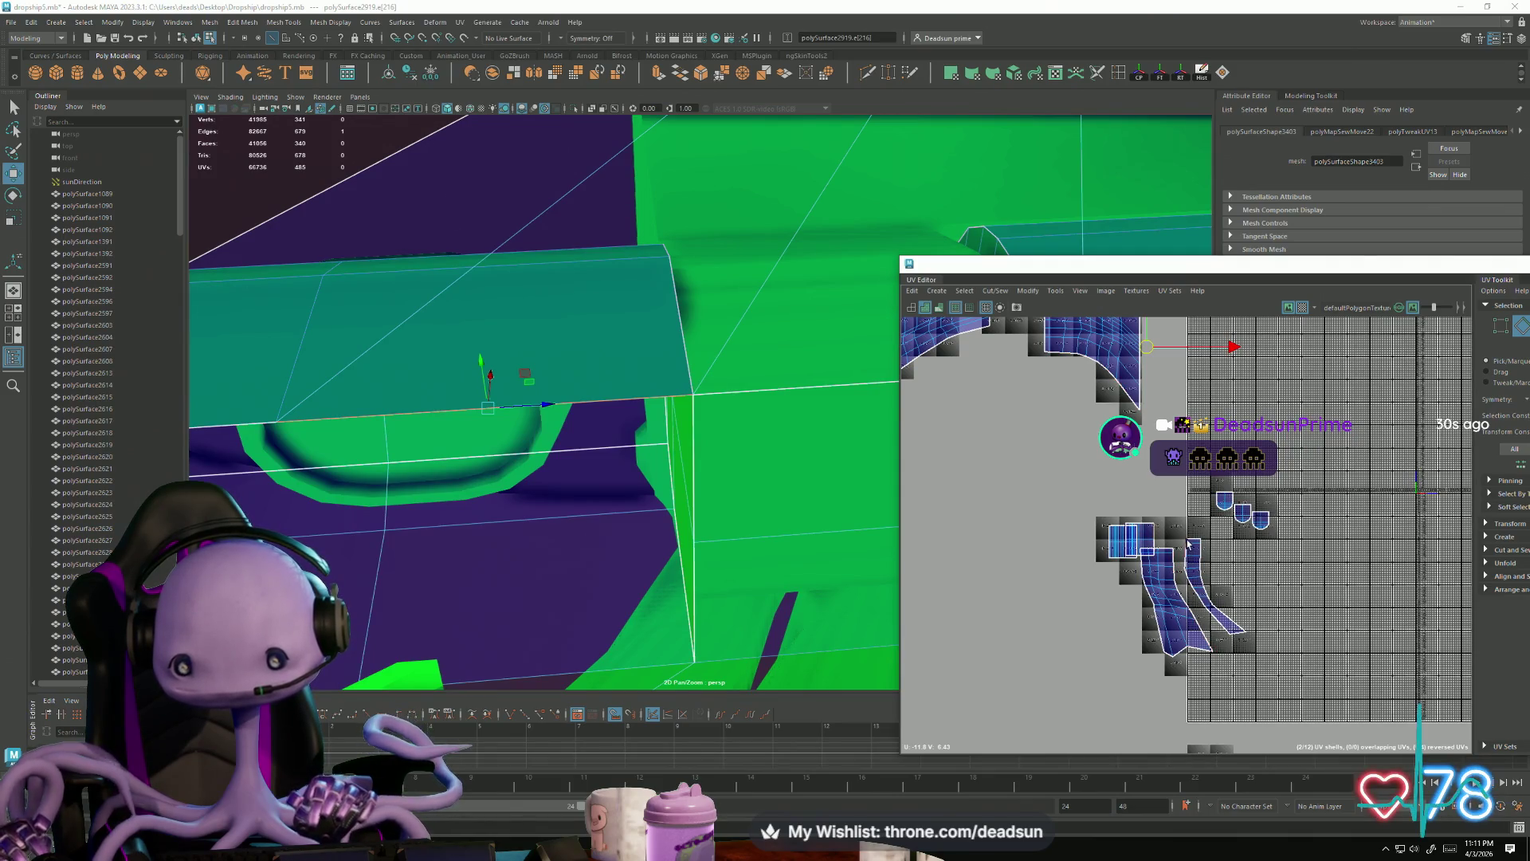
pyautogui.doubleClick(1206, 621)
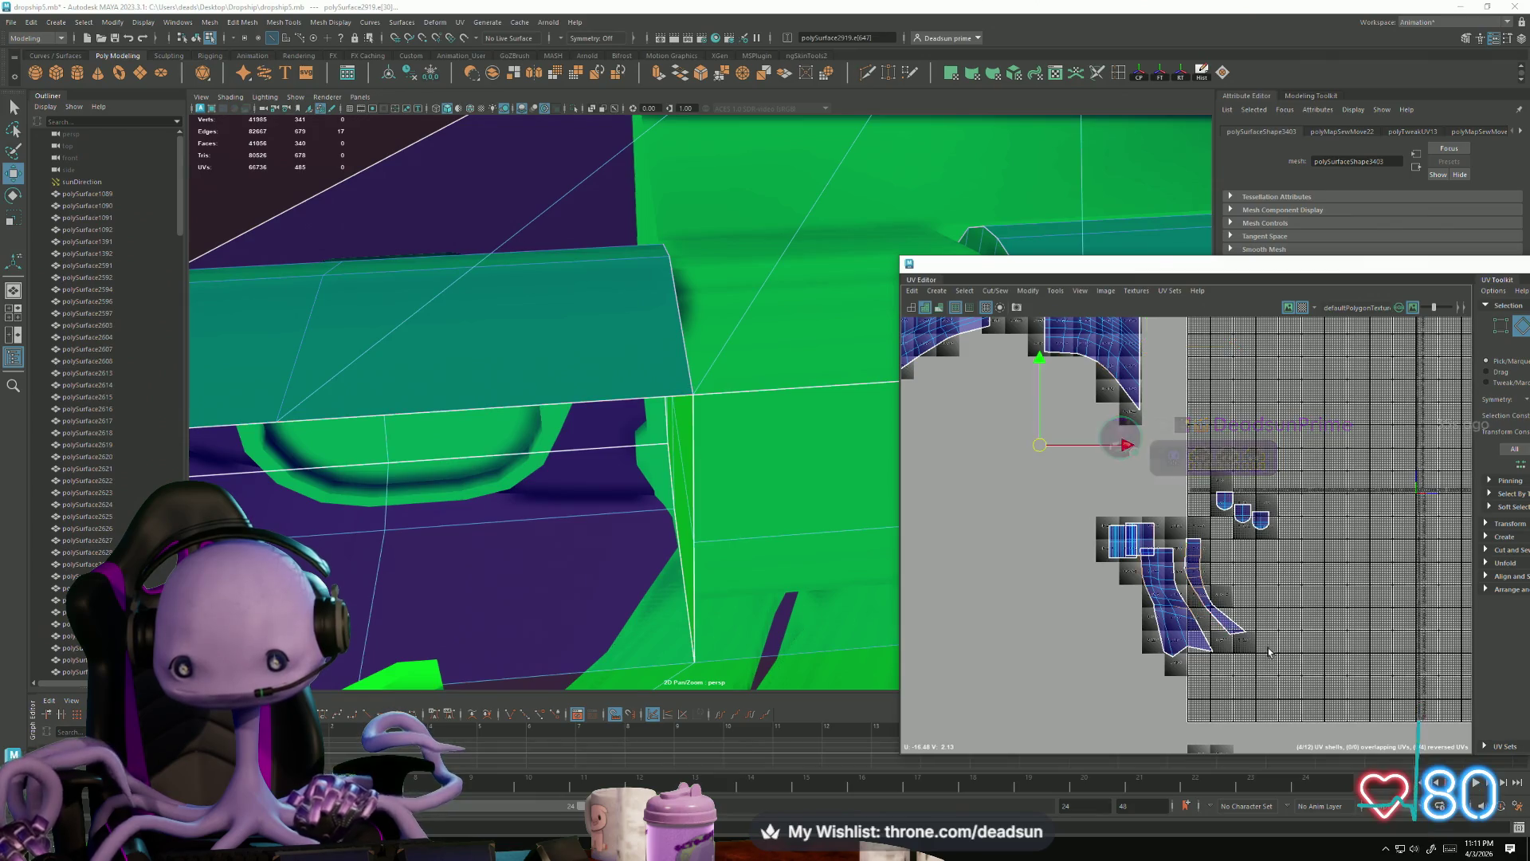
# Step: Select the small shell's UVs and move it up onto the checker grid
pyautogui.scroll(-3, 1204, 606)
pyautogui.scroll(2, 1200, 587)
pyautogui.keyDown('alt'); pyautogui.moveTo(1240, 632); pyautogui.dragTo(1280, 688, button='middle'); pyautogui.keyUp('alt')
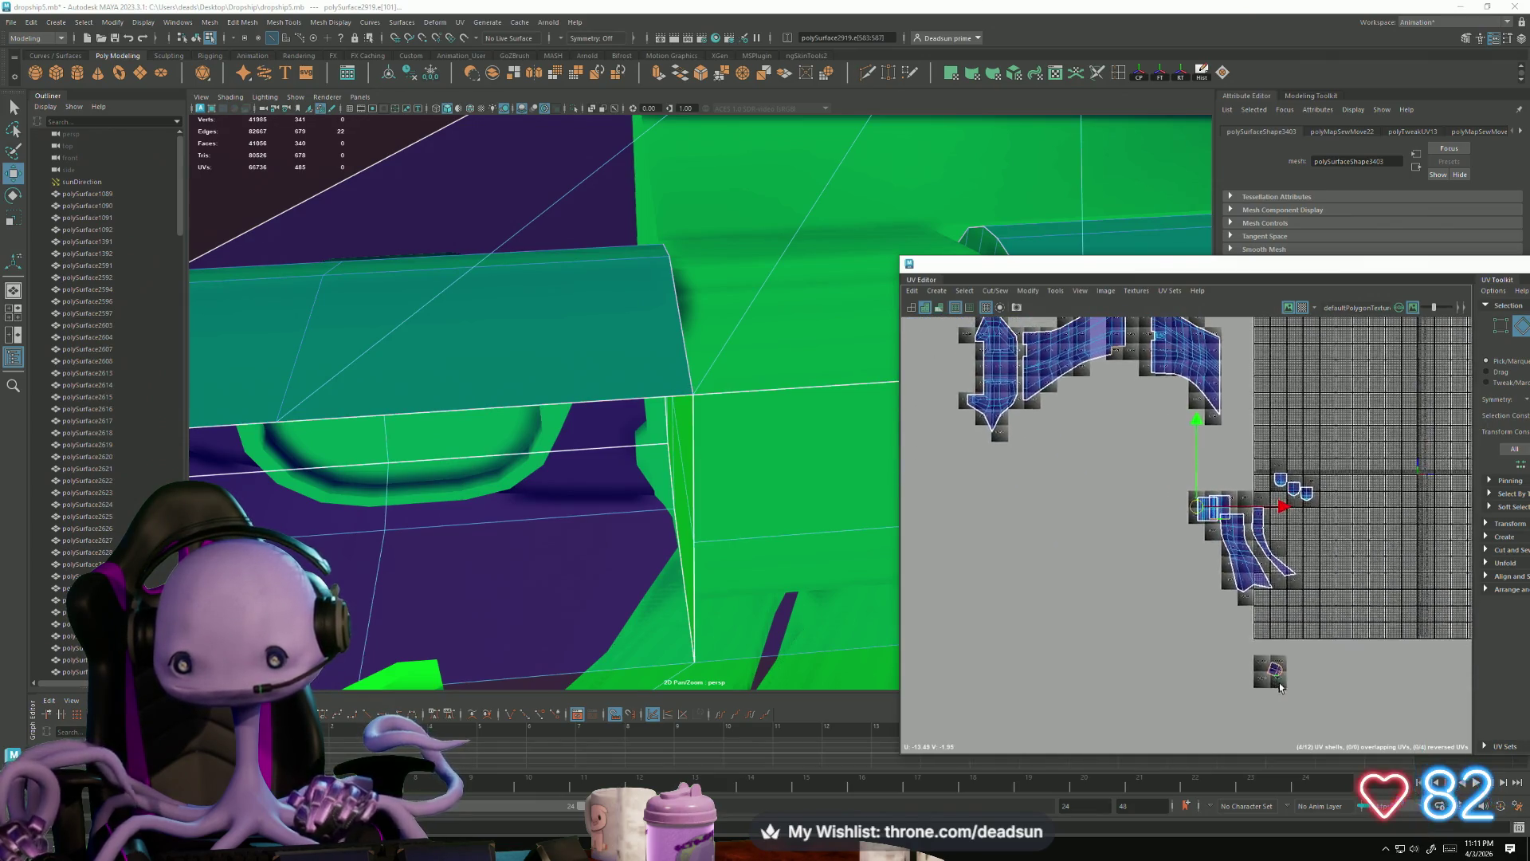
pyautogui.moveTo(1273, 678); pyautogui.dragTo(1275, 717, button='right')
pyautogui.moveTo(1271, 673); pyautogui.dragTo(1287, 463)
# Step: Move the small square shell up-left and nudge it beside the other square shell
pyautogui.keyDown('alt'); pyautogui.moveTo(1070, 467); pyautogui.dragTo(1107, 624, button='middle'); pyautogui.keyUp('alt')
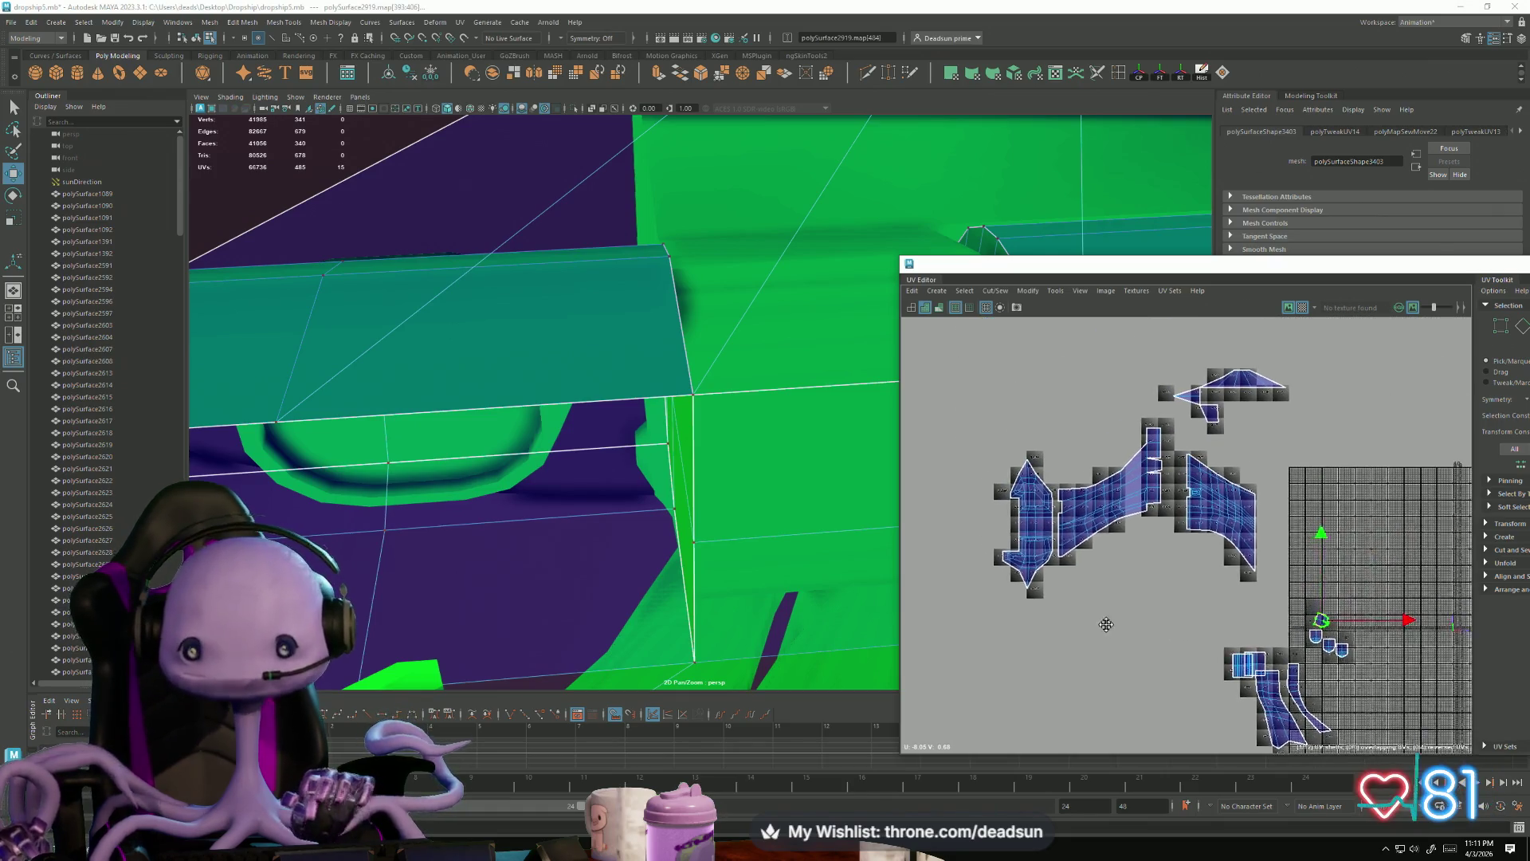
pyautogui.moveTo(1109, 514)
pyautogui.keyDown('alt'); pyautogui.mouseDown(button='middle')
pyautogui.moveTo(1107, 546)
pyautogui.moveTo(1133, 537)
pyautogui.mouseUp(button='middle'); pyautogui.keyUp('alt')
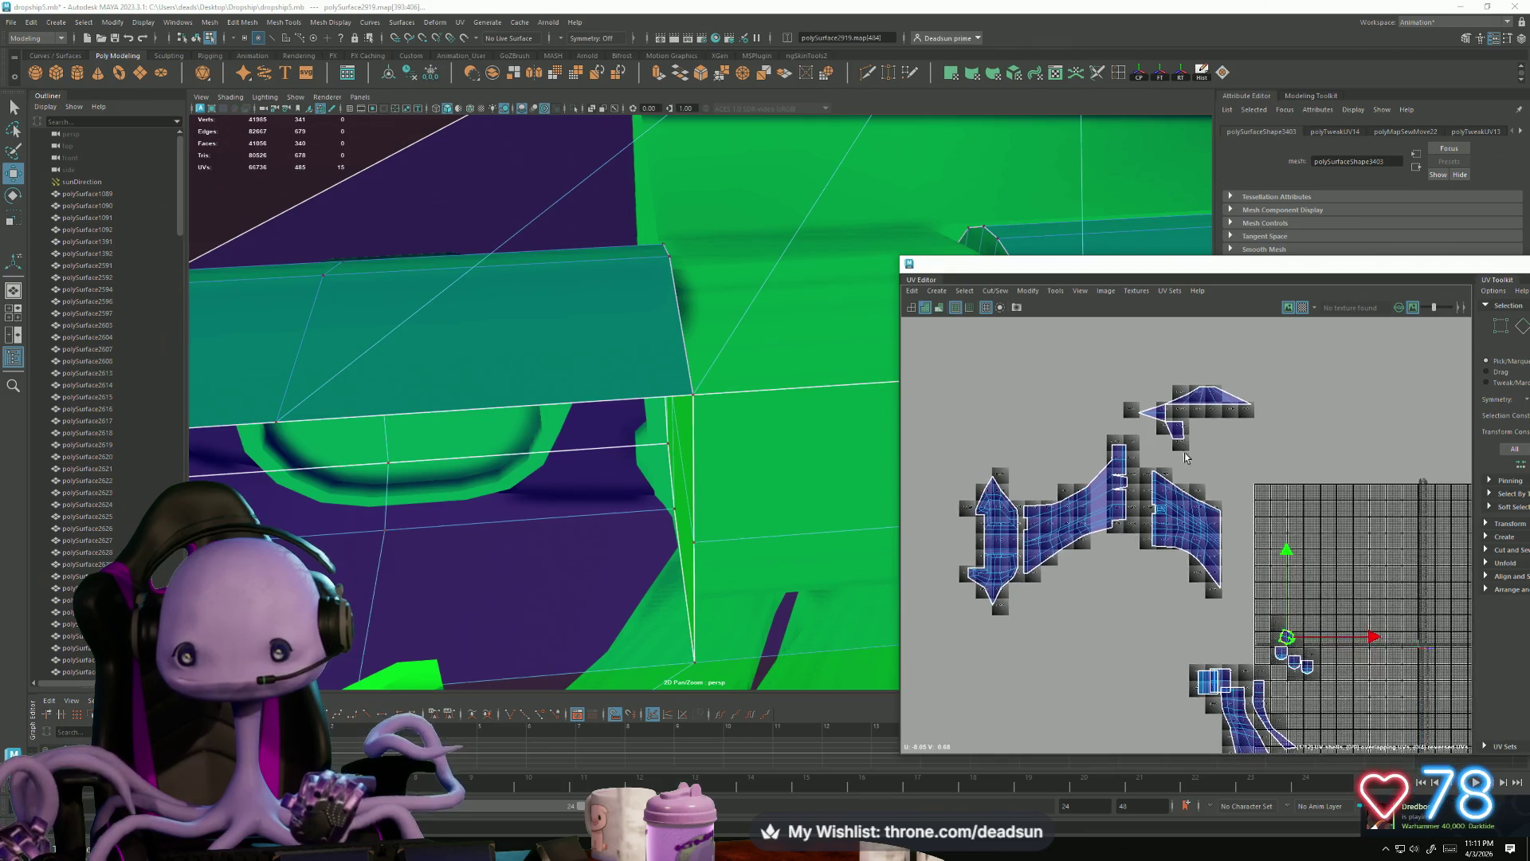
pyautogui.scroll(2, 1114, 529)
pyautogui.keyDown('alt'); pyautogui.moveTo(1247, 736); pyautogui.dragTo(1175, 562, button='middle'); pyautogui.keyUp('alt')
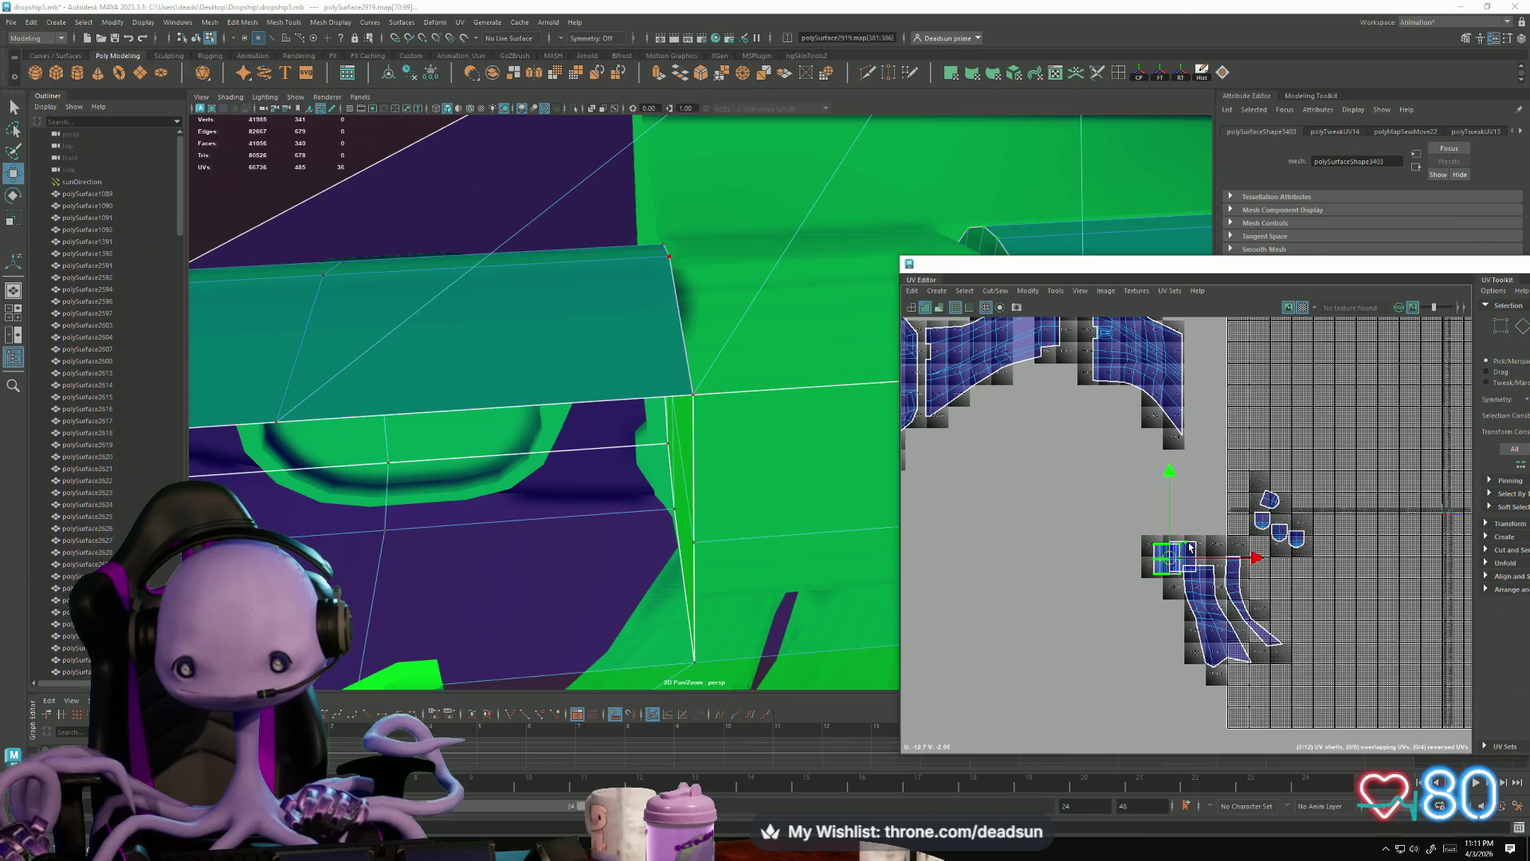
pyautogui.moveTo(1179, 561)
pyautogui.mouseDown()
pyautogui.moveTo(1087, 462)
pyautogui.moveTo(1057, 460)
pyautogui.mouseUp()
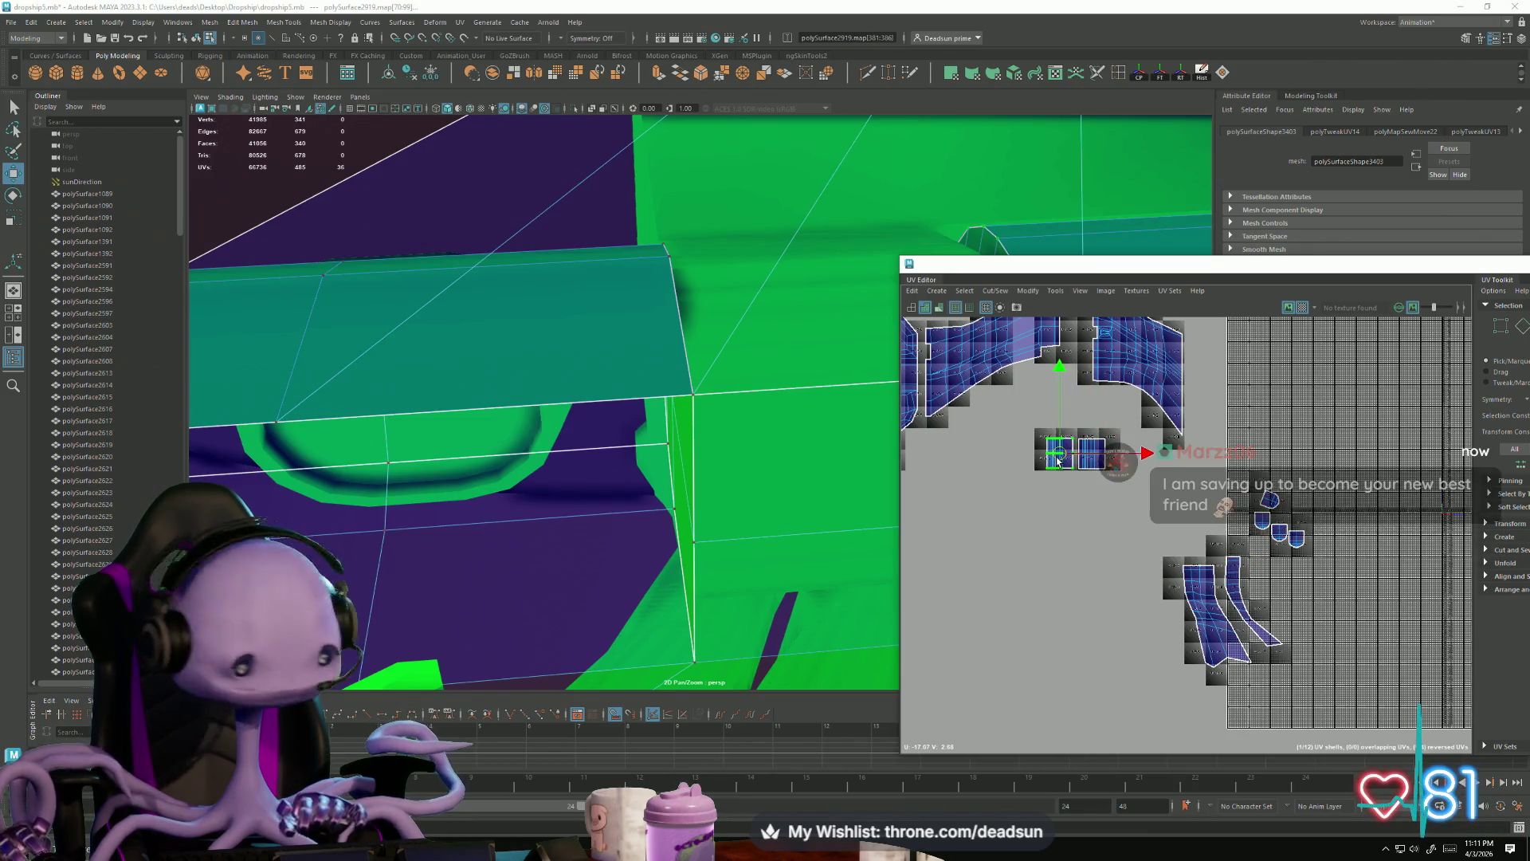
pyautogui.scroll(5, 1104, 479)
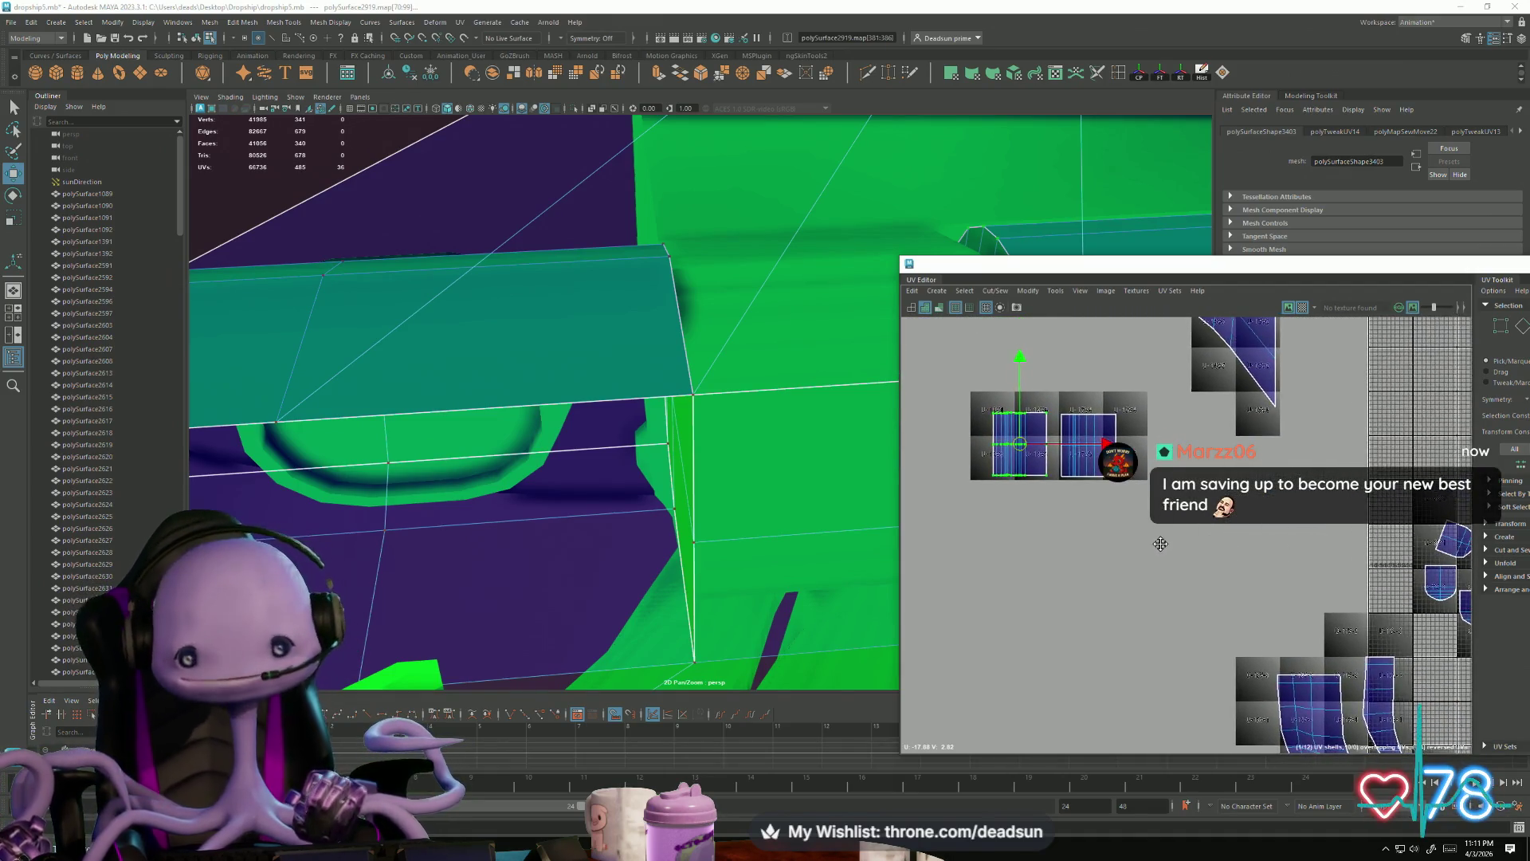
pyautogui.scroll(5, 965, 426)
pyautogui.scroll(-1, 1078, 507)
pyautogui.moveTo(1032, 500); pyautogui.dragTo(1044, 504)
pyautogui.moveTo(657, 502)
pyautogui.keyDown('alt'); pyautogui.mouseDown()
pyautogui.moveTo(655, 466)
pyautogui.moveTo(533, 556)
pyautogui.moveTo(679, 622)
pyautogui.mouseUp(); pyautogui.keyUp('alt')
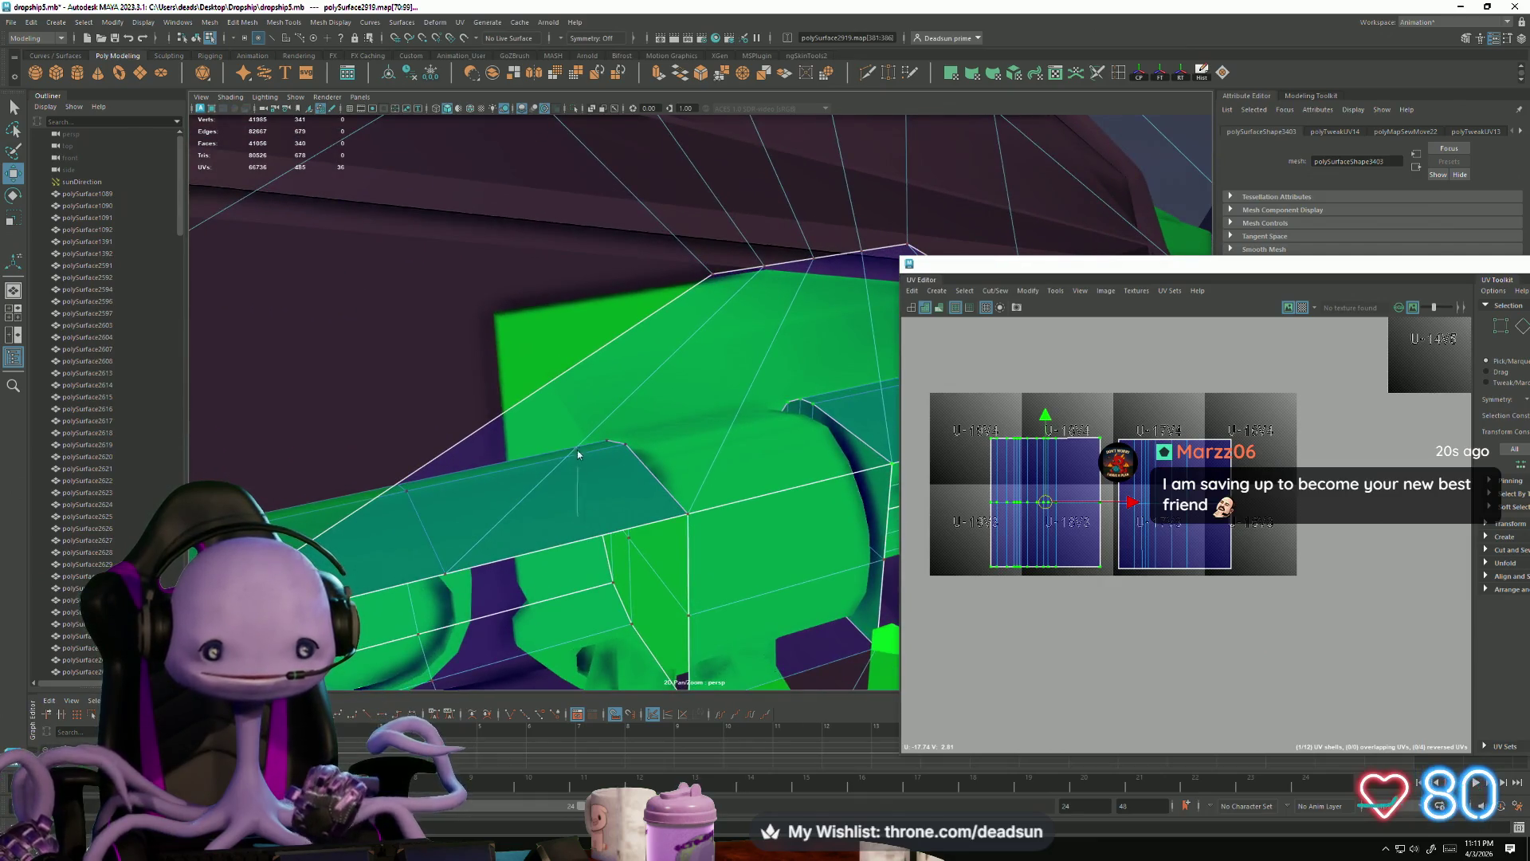
# Step: Select the seam edge loop on the part's surface and sew it with Cut/Sew > Move and Sew
pyautogui.press('F10')
pyautogui.doubleClick(575, 519)
pyautogui.moveTo(444, 582)
pyautogui.keyDown('alt'); pyautogui.mouseDown()
pyautogui.moveTo(721, 458)
pyautogui.moveTo(686, 486)
pyautogui.moveTo(646, 502)
pyautogui.moveTo(724, 435)
pyautogui.mouseUp(); pyautogui.keyUp('alt')
pyautogui.click(726, 456)
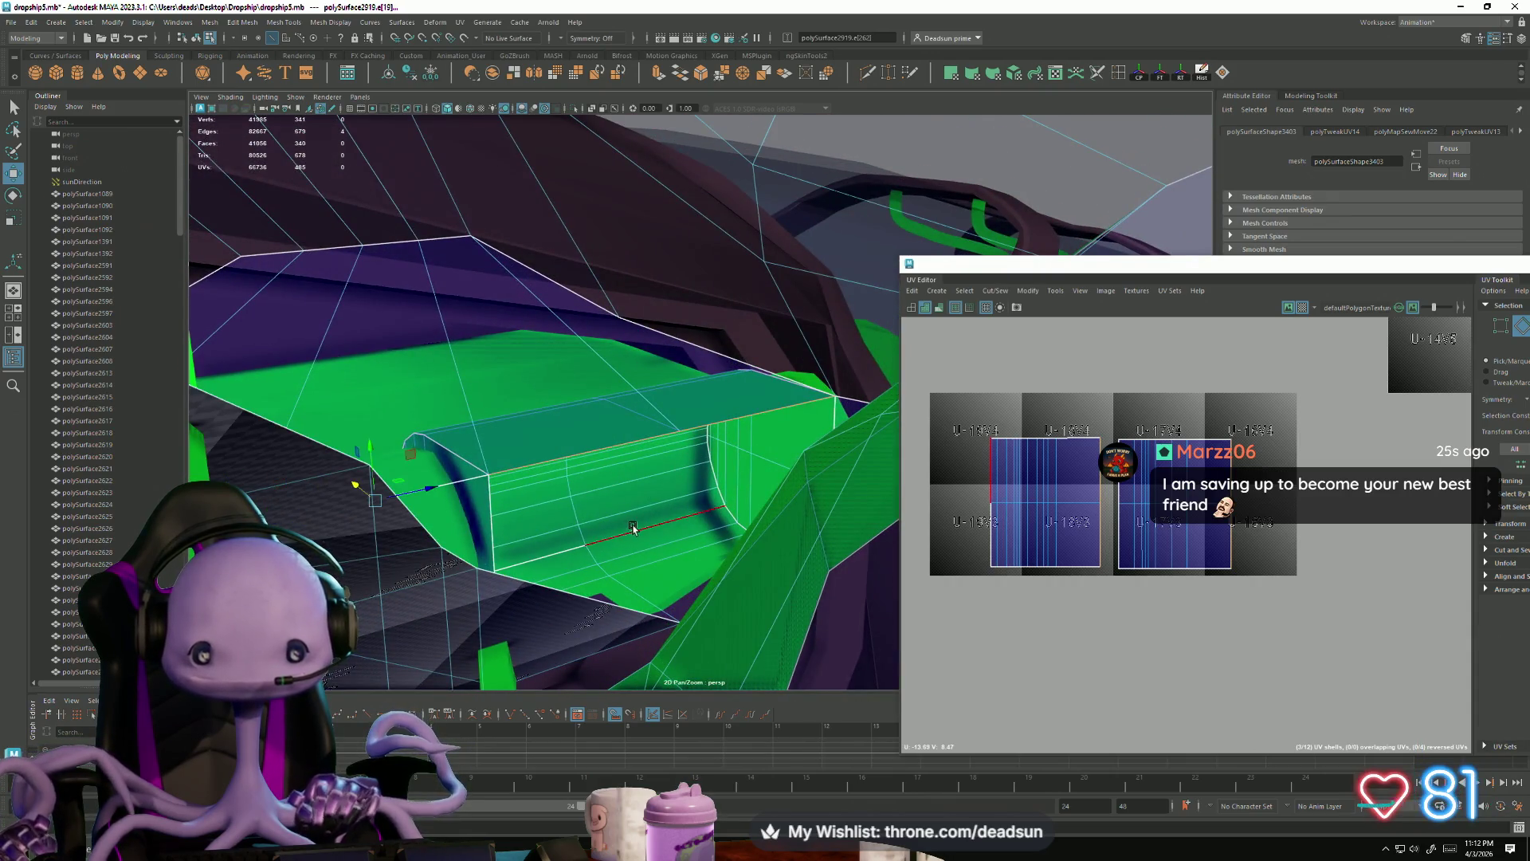
pyautogui.click(640, 527)
pyautogui.moveTo(640, 527)
pyautogui.keyDown('alt'); pyautogui.mouseDown()
pyautogui.moveTo(469, 612)
pyautogui.moveTo(649, 512)
pyautogui.moveTo(495, 486)
pyautogui.mouseUp(); pyautogui.keyUp('alt')
pyautogui.doubleClick(495, 490)
pyautogui.click(991, 293)
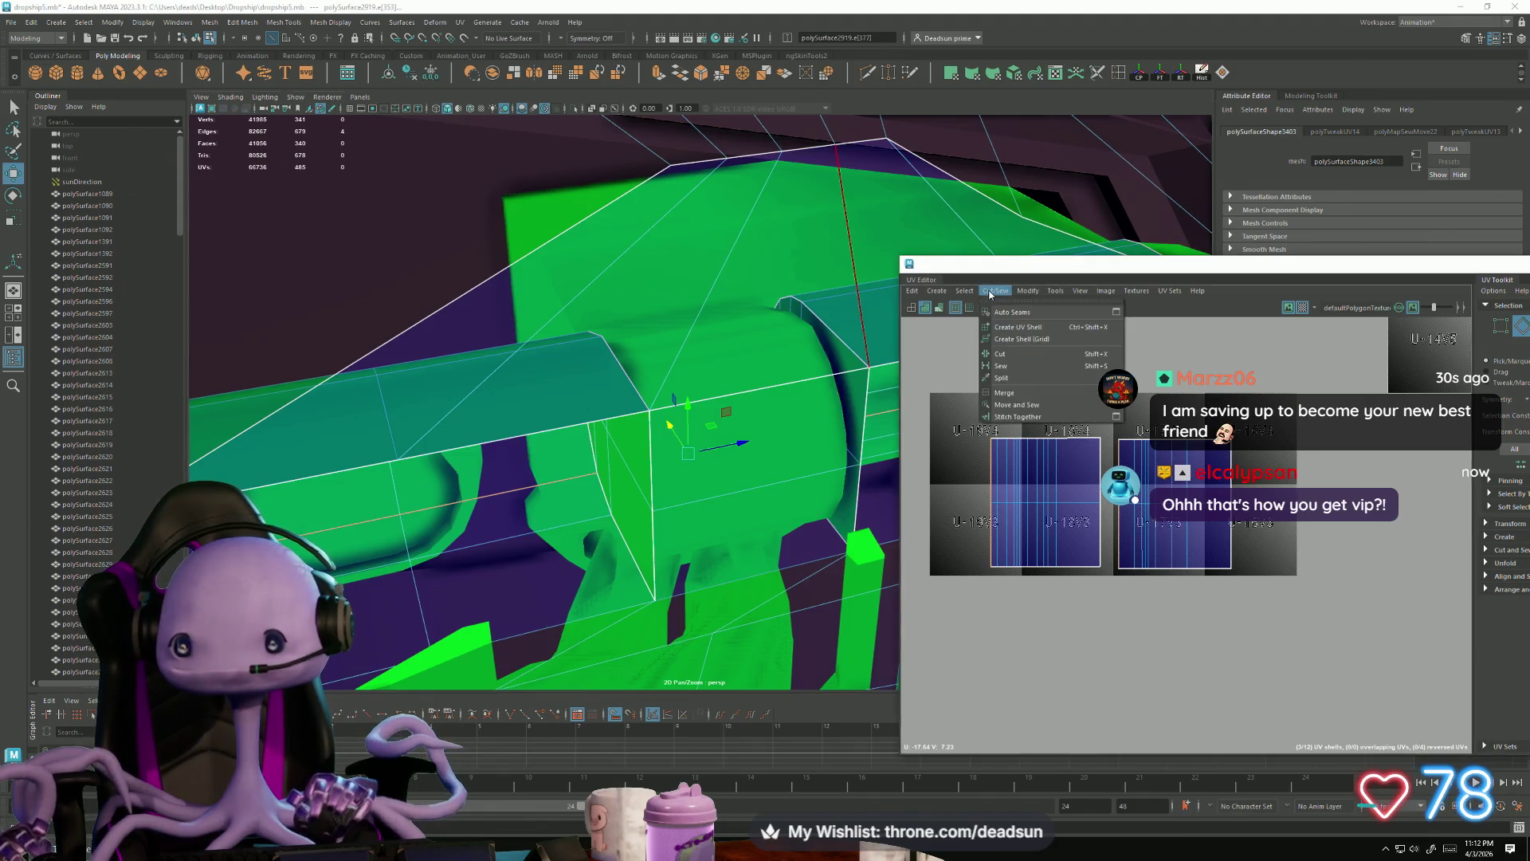
pyautogui.click(1016, 405)
pyautogui.moveTo(722, 606)
pyautogui.keyDown('alt'); pyautogui.mouseDown()
pyautogui.moveTo(546, 587)
pyautogui.moveTo(609, 581)
pyautogui.moveTo(567, 550)
pyautogui.moveTo(581, 565)
pyautogui.mouseUp(); pyautogui.keyUp('alt')
pyautogui.scroll(-3, 1152, 533)
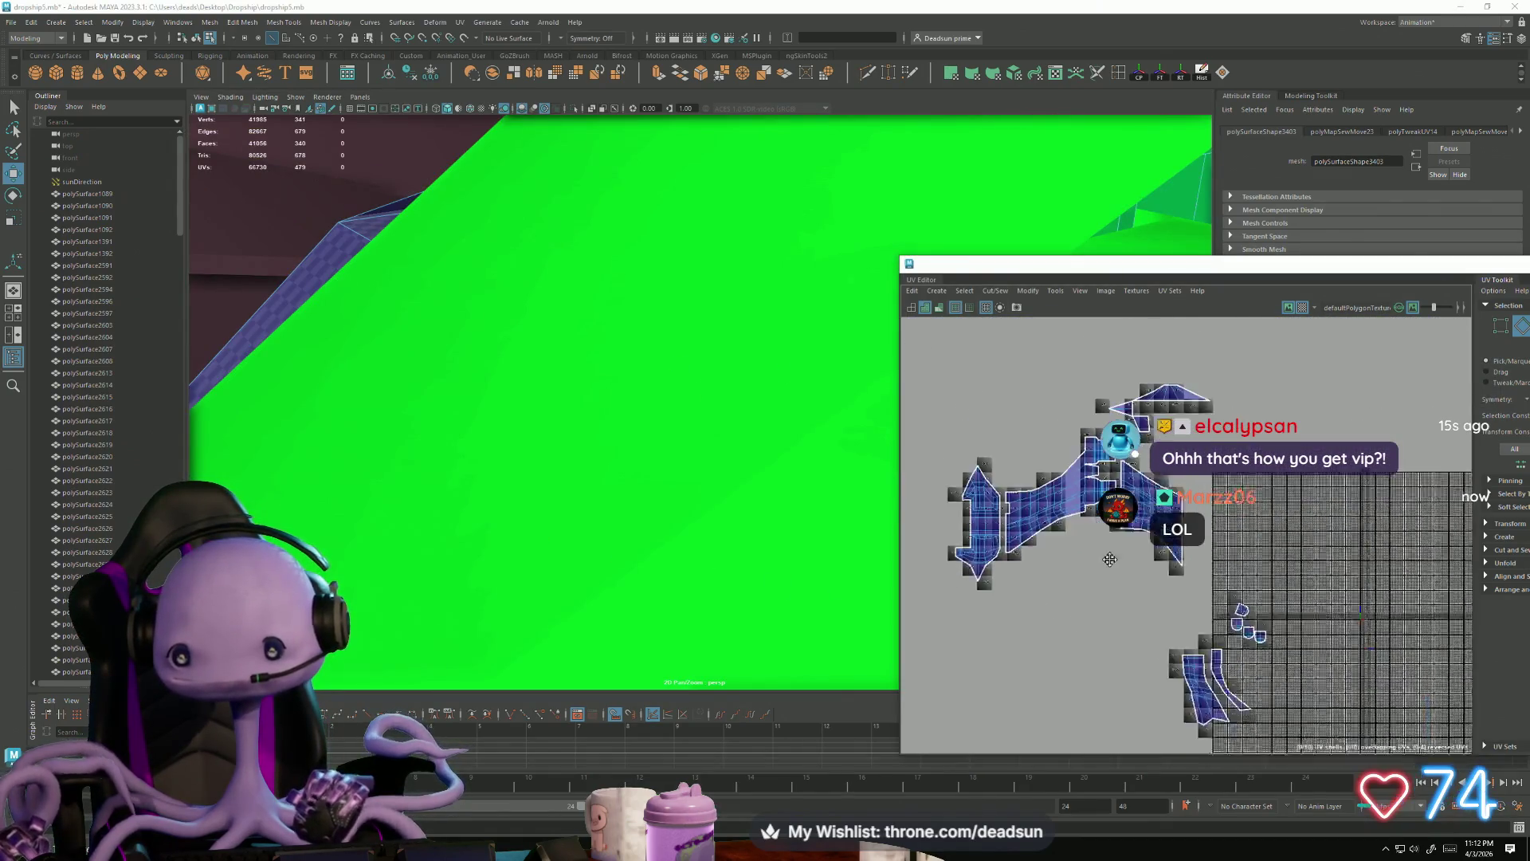
# Step: Drag the right-hand UV shell down-left so it sits below the wing-shaped shells
pyautogui.scroll(6, 1092, 574)
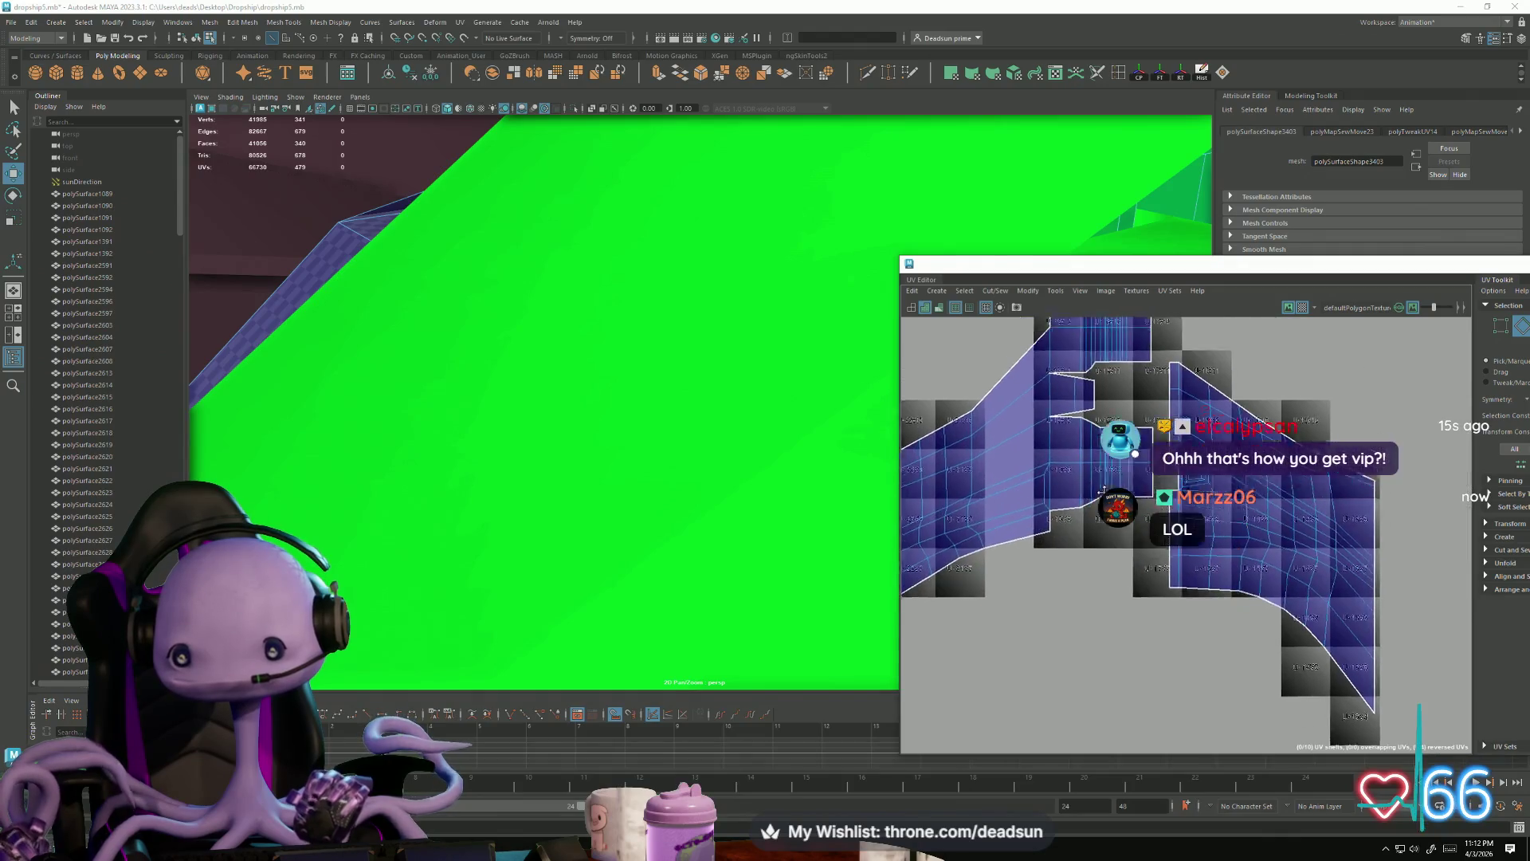
pyautogui.scroll(-4, 1092, 574)
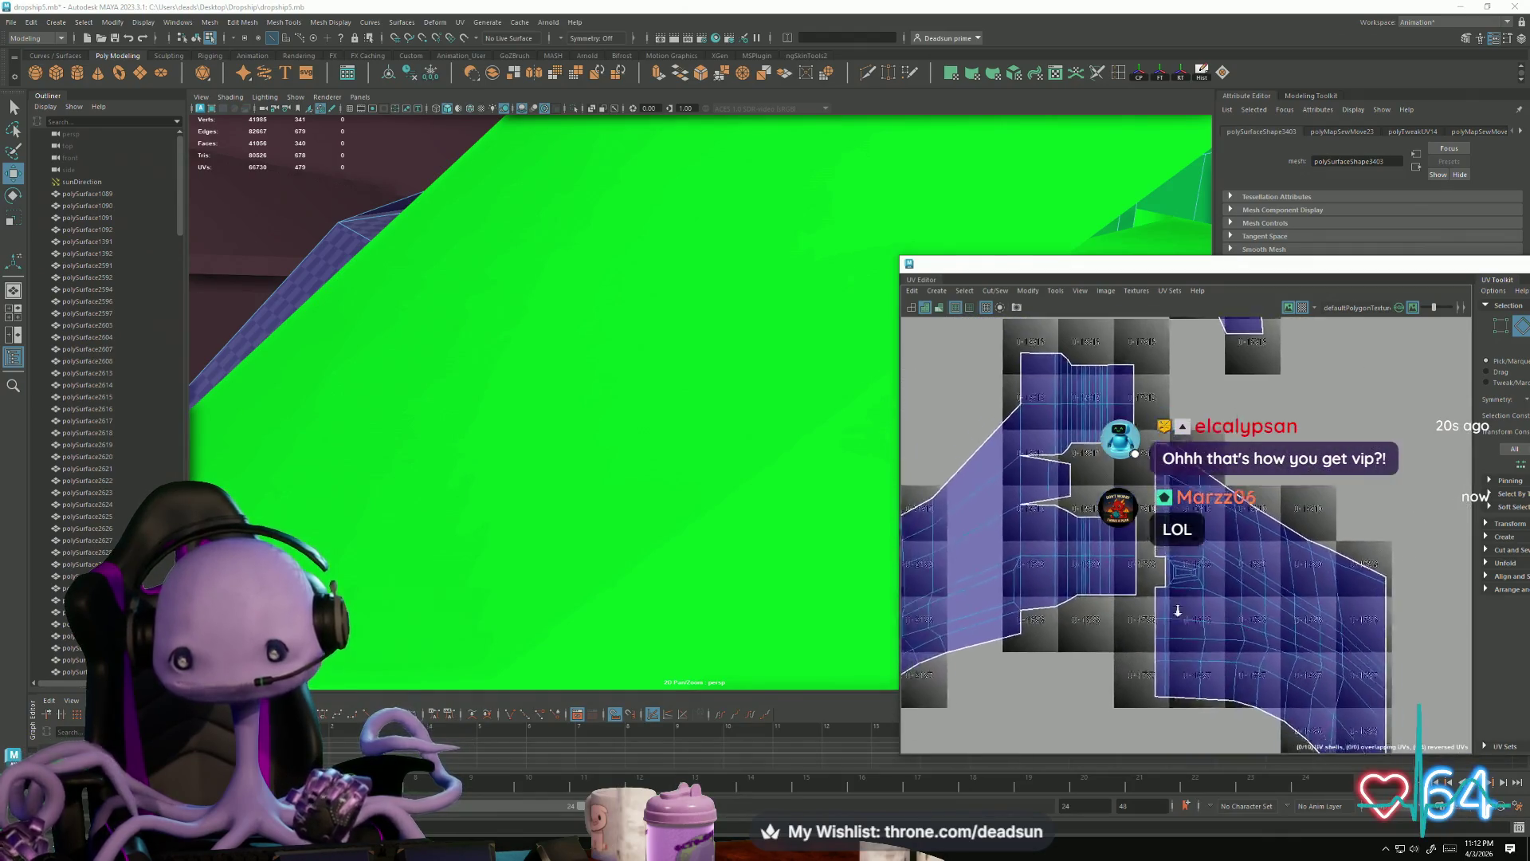
pyautogui.scroll(-2, 995, 573)
pyautogui.click(1187, 518)
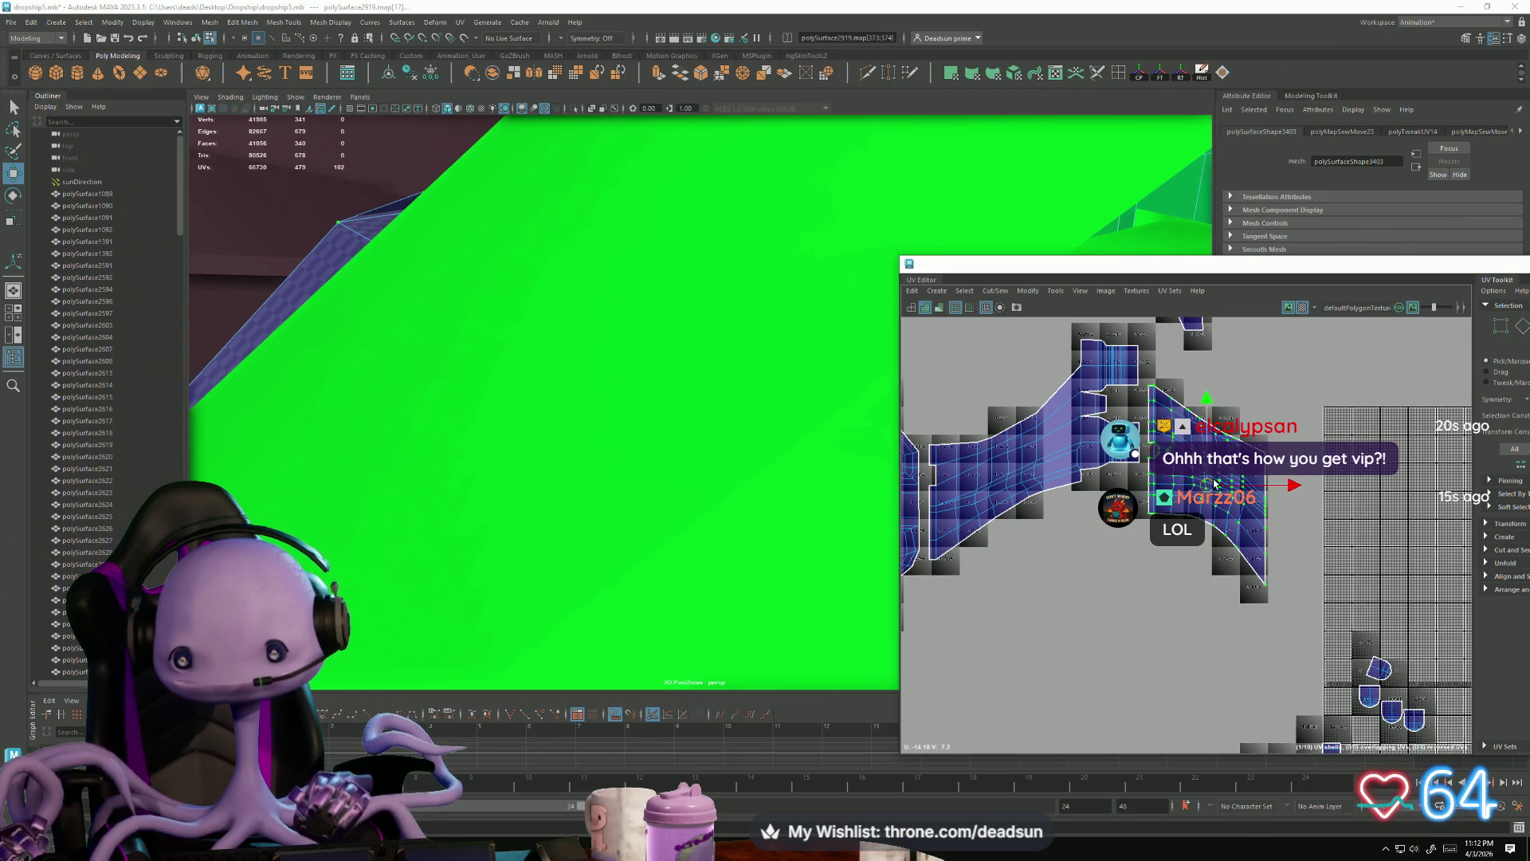
pyautogui.scroll(-2, 1103, 562)
pyautogui.keyDown('alt'); pyautogui.moveTo(1103, 563); pyautogui.dragTo(1155, 579, button='middle'); pyautogui.keyUp('alt')
pyautogui.moveTo(1266, 527)
pyautogui.mouseDown()
pyautogui.moveTo(1160, 582)
pyautogui.moveTo(1125, 652)
pyautogui.mouseUp()
pyautogui.keyDown('alt'); pyautogui.moveTo(1125, 652); pyautogui.dragTo(1176, 596, button='middle'); pyautogui.keyUp('alt')
pyautogui.moveTo(622, 430)
pyautogui.keyDown('alt'); pyautogui.mouseDown()
pyautogui.moveTo(558, 495)
pyautogui.moveTo(583, 743)
pyautogui.moveTo(529, 519)
pyautogui.moveTo(474, 497)
pyautogui.moveTo(427, 450)
pyautogui.moveTo(570, 545)
pyautogui.moveTo(595, 511)
pyautogui.moveTo(581, 526)
pyautogui.moveTo(579, 481)
pyautogui.mouseUp(); pyautogui.keyUp('alt')
# Step: Select the grey strip and frame one of its seam edges in edge mode
pyautogui.moveTo(712, 318); pyautogui.dragTo(714, 271, button='right')
pyautogui.click(712, 319)
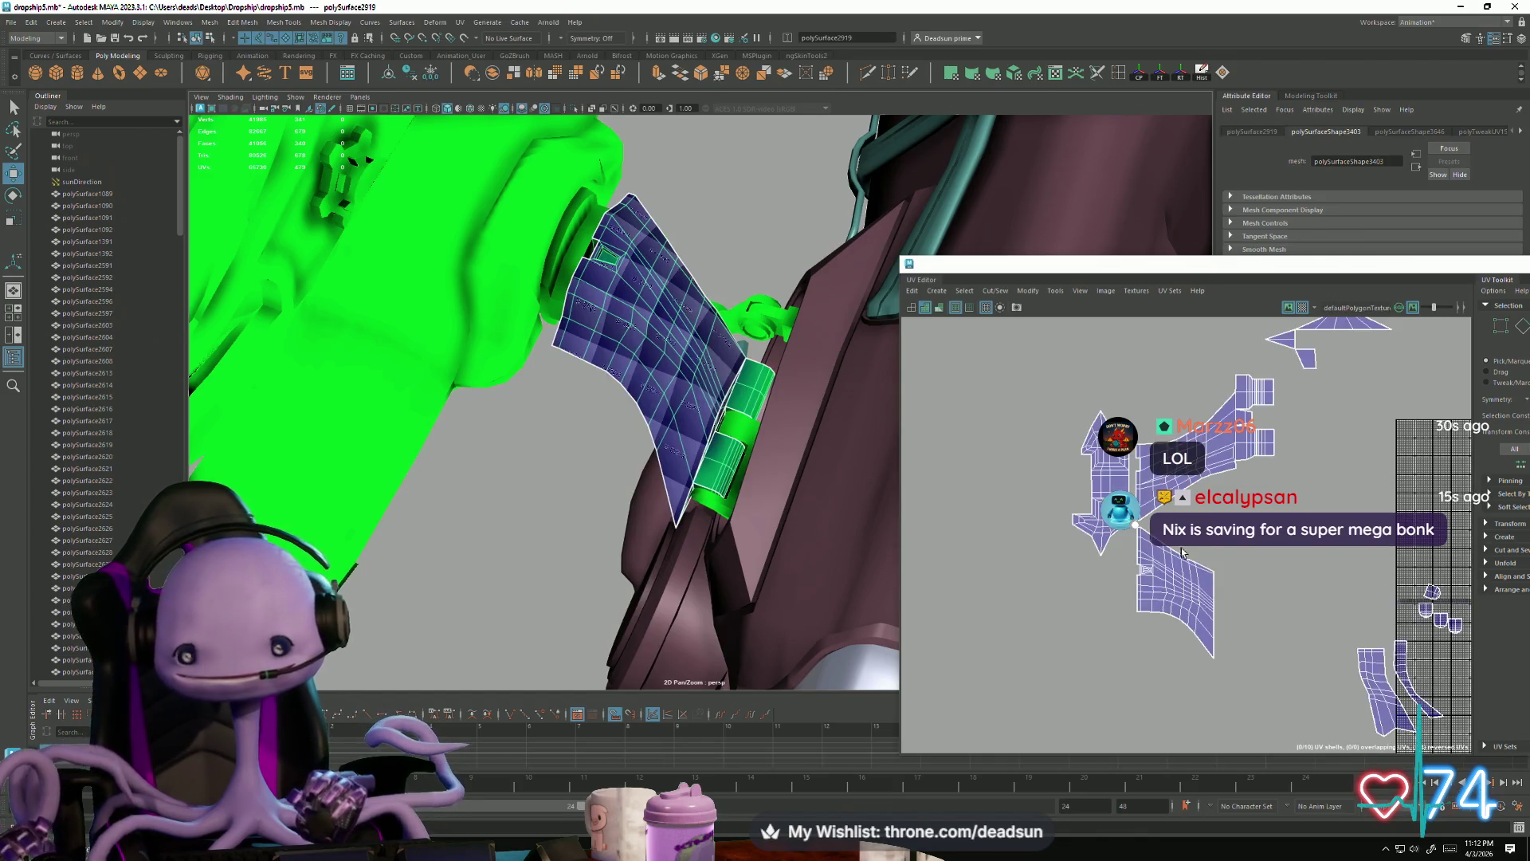
pyautogui.scroll(-3, 1140, 520)
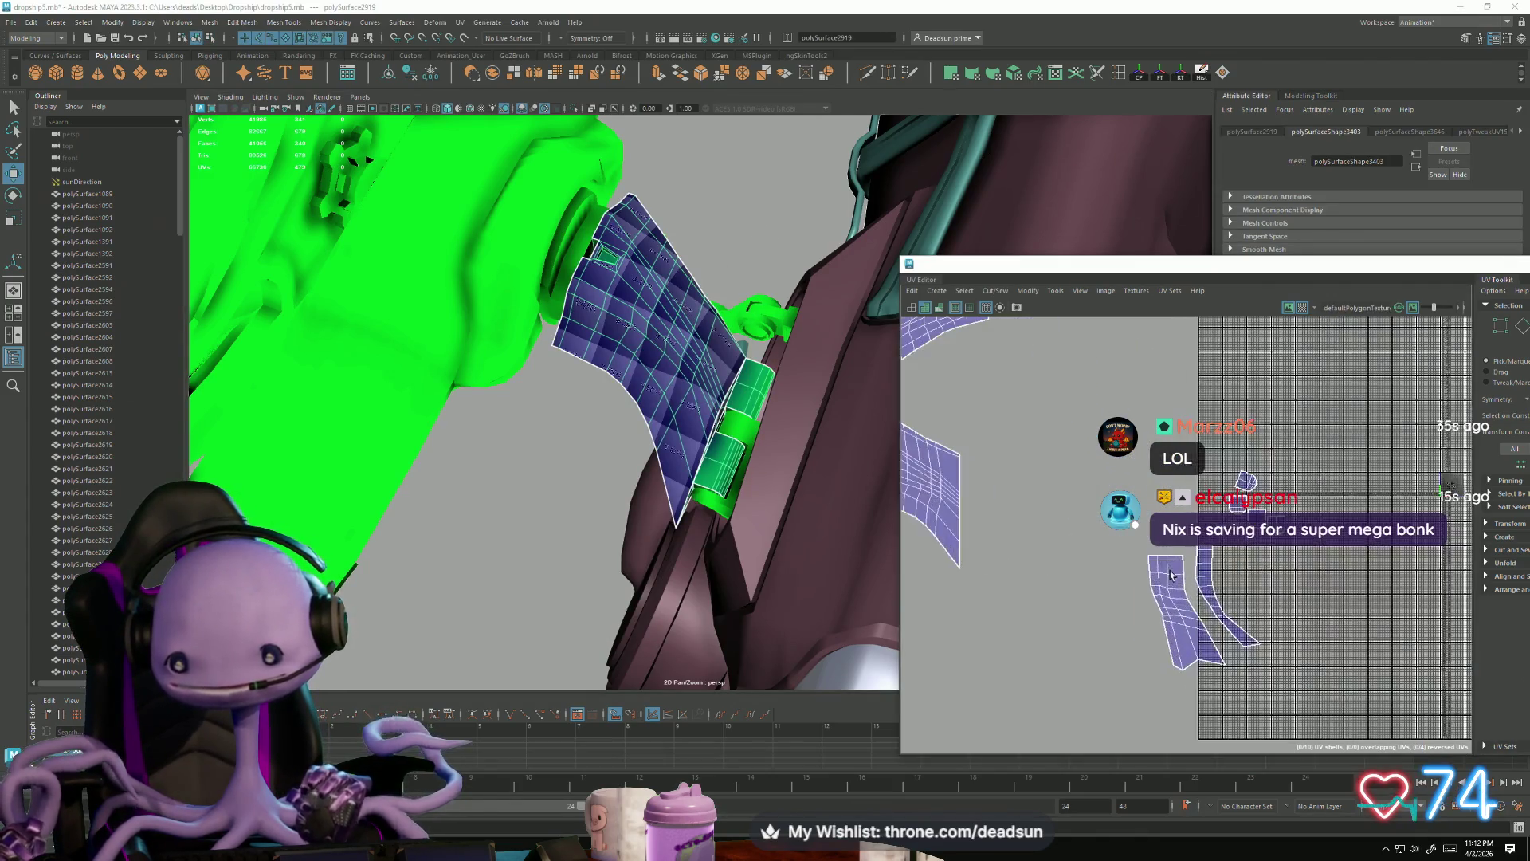
pyautogui.scroll(5, 1139, 519)
pyautogui.moveTo(1132, 500); pyautogui.dragTo(1138, 476, button='right')
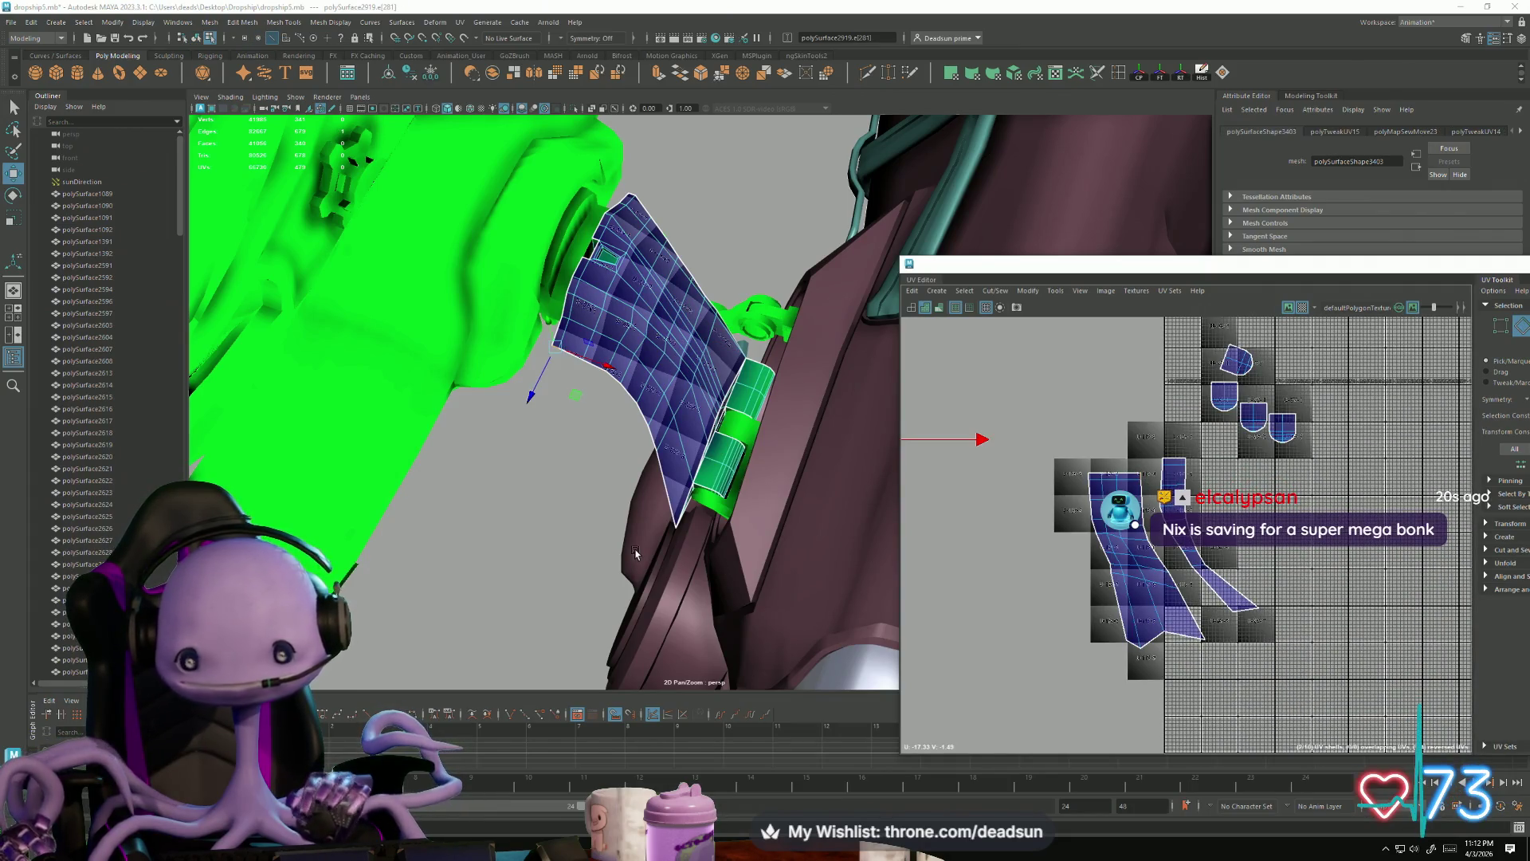
pyautogui.press('f')
pyautogui.moveTo(581, 598)
pyautogui.keyDown('alt'); pyautogui.mouseDown()
pyautogui.moveTo(601, 512)
pyautogui.moveTo(650, 466)
pyautogui.moveTo(611, 528)
pyautogui.mouseUp(); pyautogui.keyUp('alt')
pyautogui.keyDown('alt'); pyautogui.moveTo(1036, 528); pyautogui.dragTo(1017, 513, button='middle'); pyautogui.keyUp('alt')
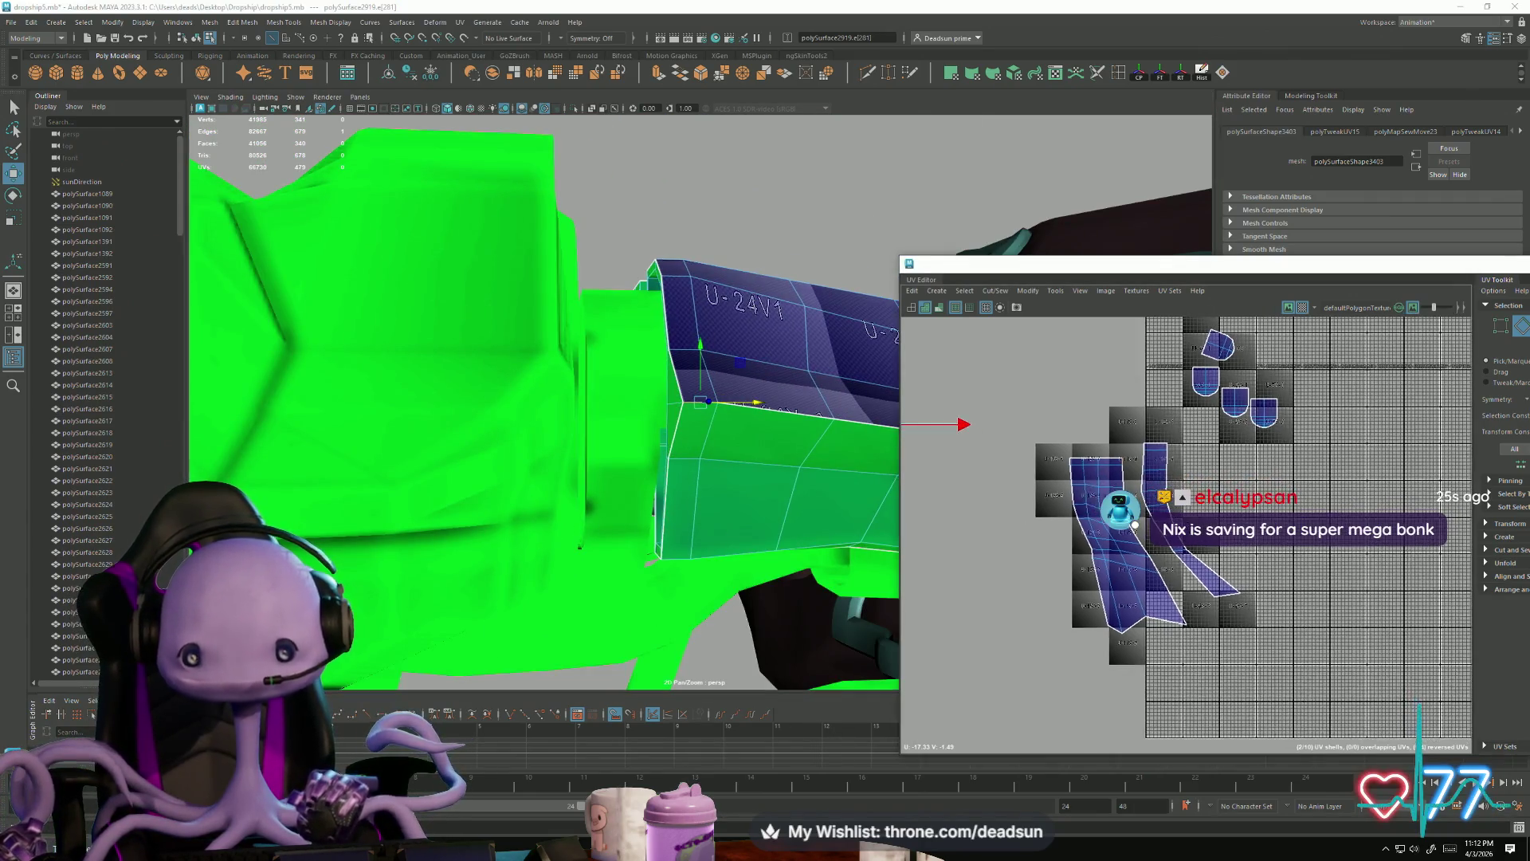
# Step: Select the strip's seam edges and sew its two long shells with Move and Sew
pyautogui.click(1073, 477)
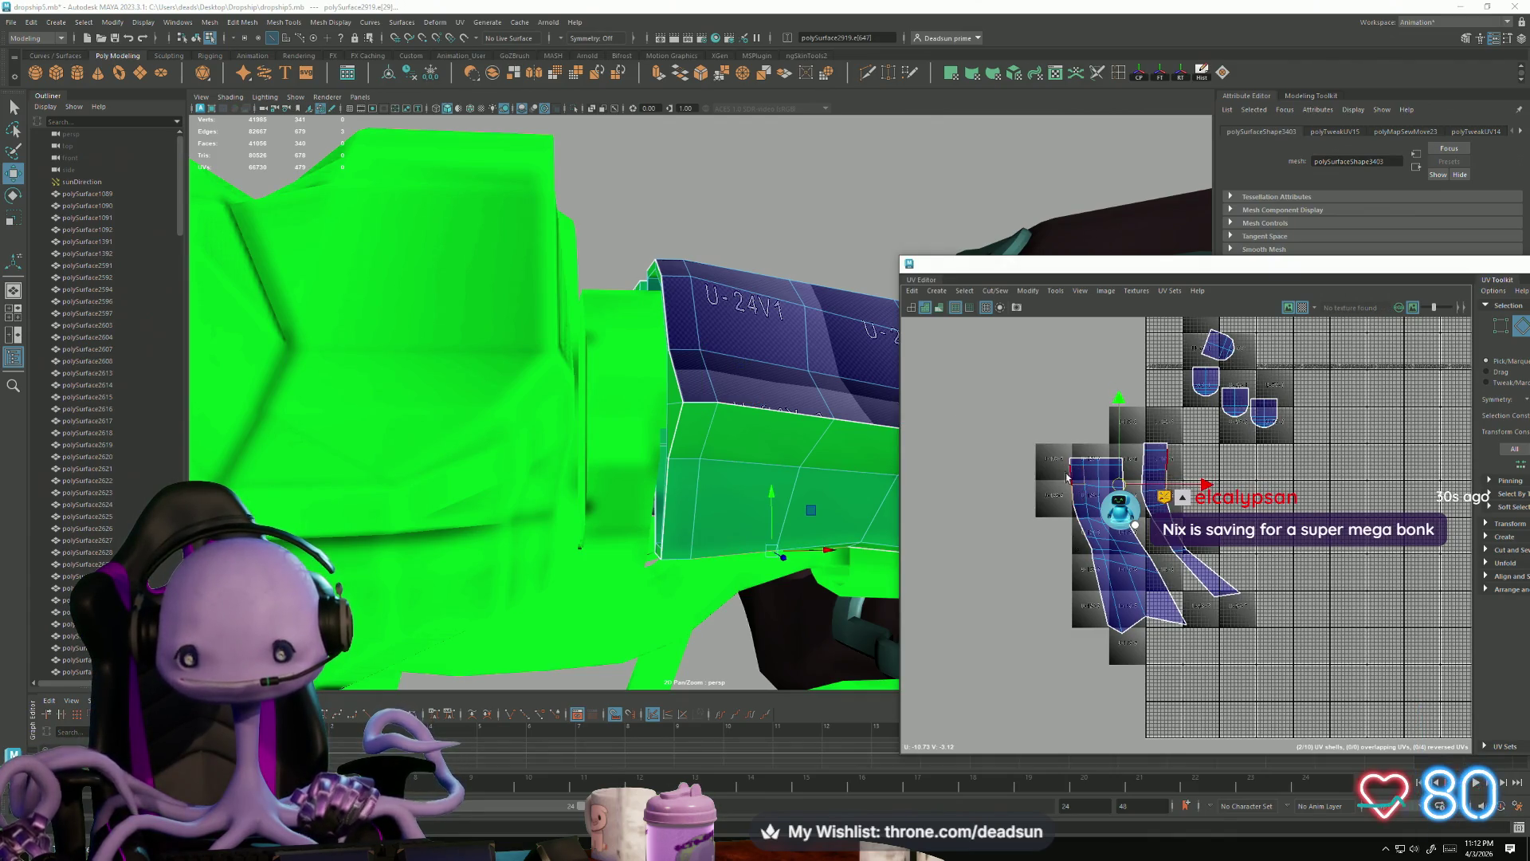
pyautogui.click(1107, 558)
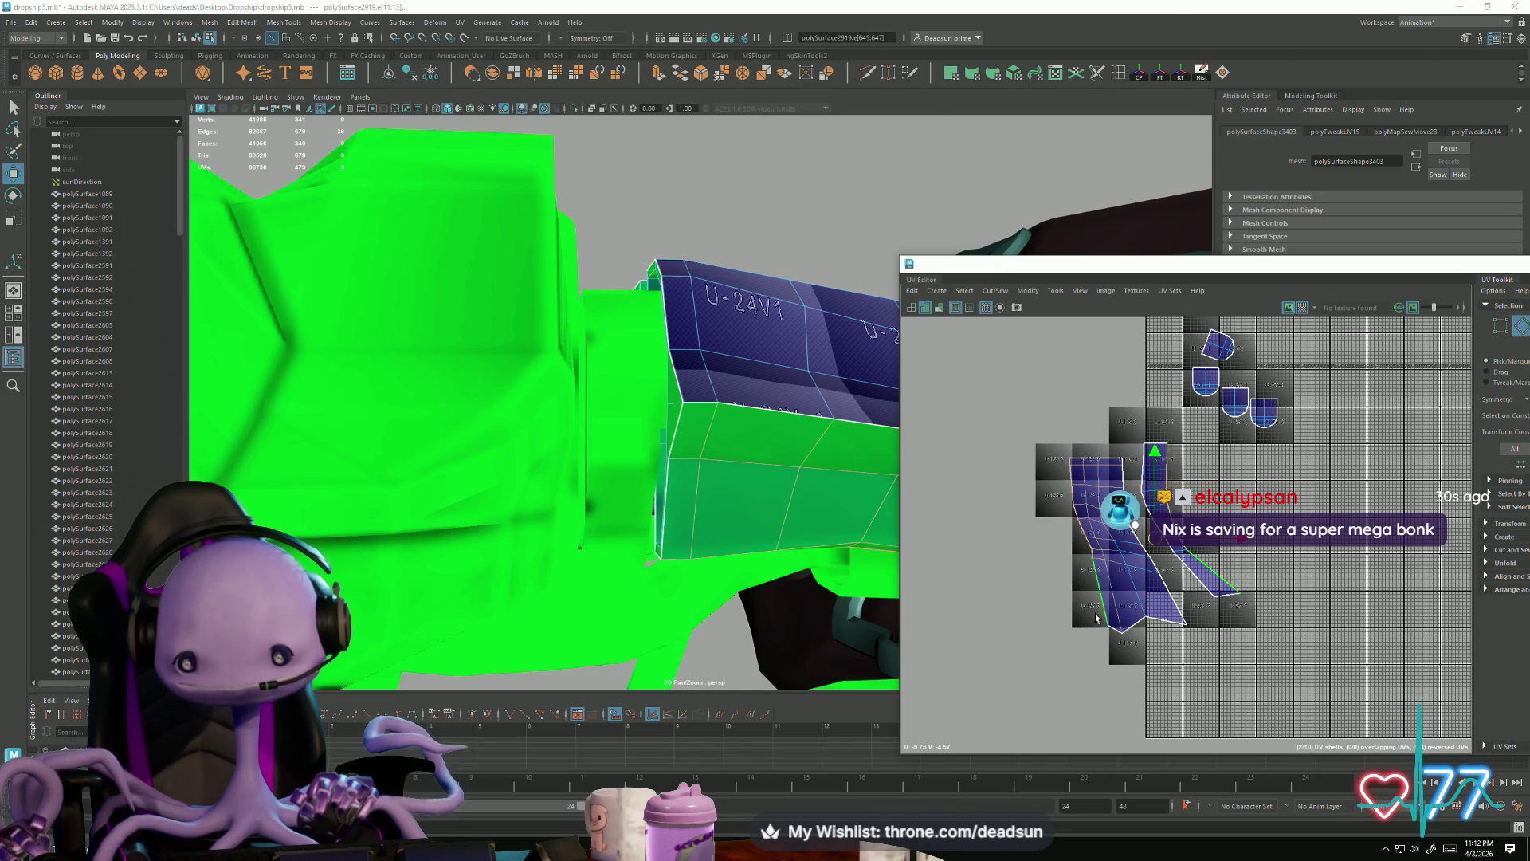
pyautogui.click(971, 292)
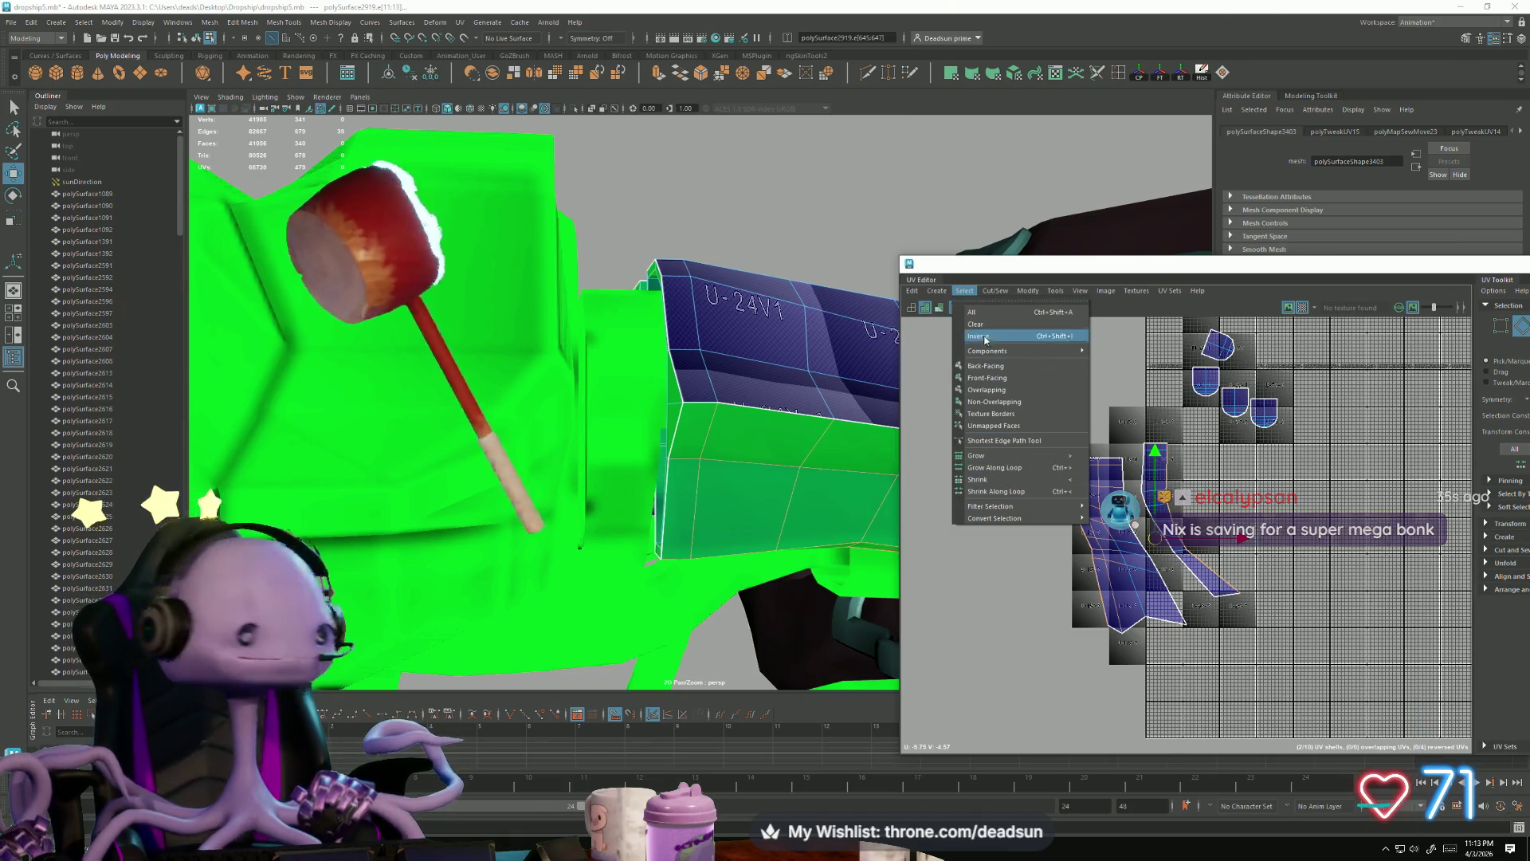
pyautogui.moveTo(997, 294)
pyautogui.click(1017, 404)
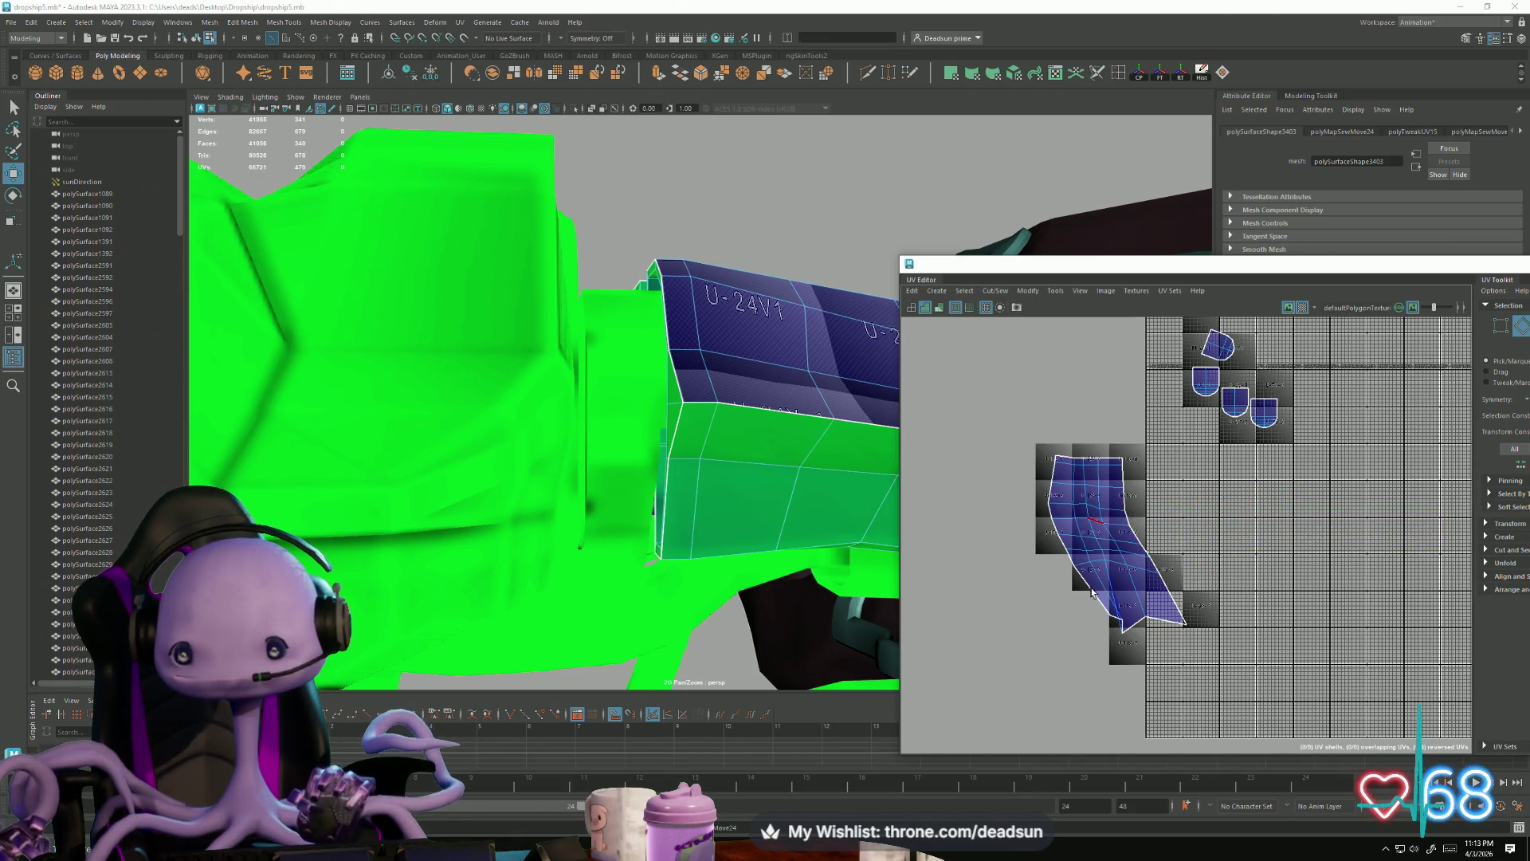
# Step: Pull the strip shell's bottom corner UV over to flatten its bottom edge
pyautogui.scroll(4, 1092, 591)
pyautogui.moveTo(1091, 592); pyautogui.dragTo(1083, 595, button='right')
pyautogui.moveTo(1124, 626); pyautogui.dragTo(1063, 635)
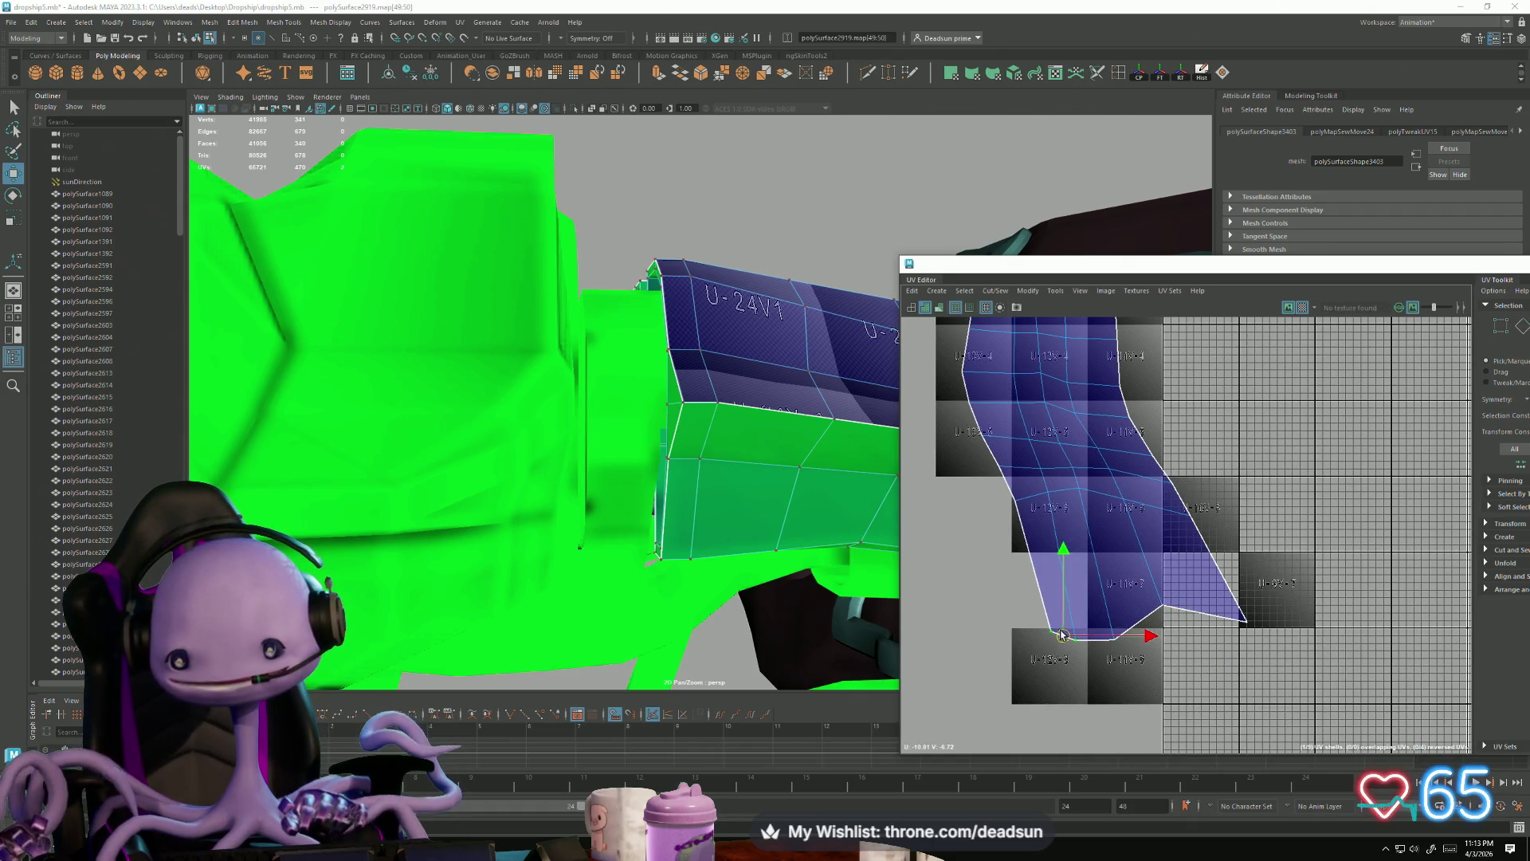
pyautogui.keyDown('alt'); pyautogui.moveTo(1063, 635); pyautogui.dragTo(1075, 678, button='middle'); pyautogui.keyUp('alt')
pyautogui.scroll(-3, 1001, 519)
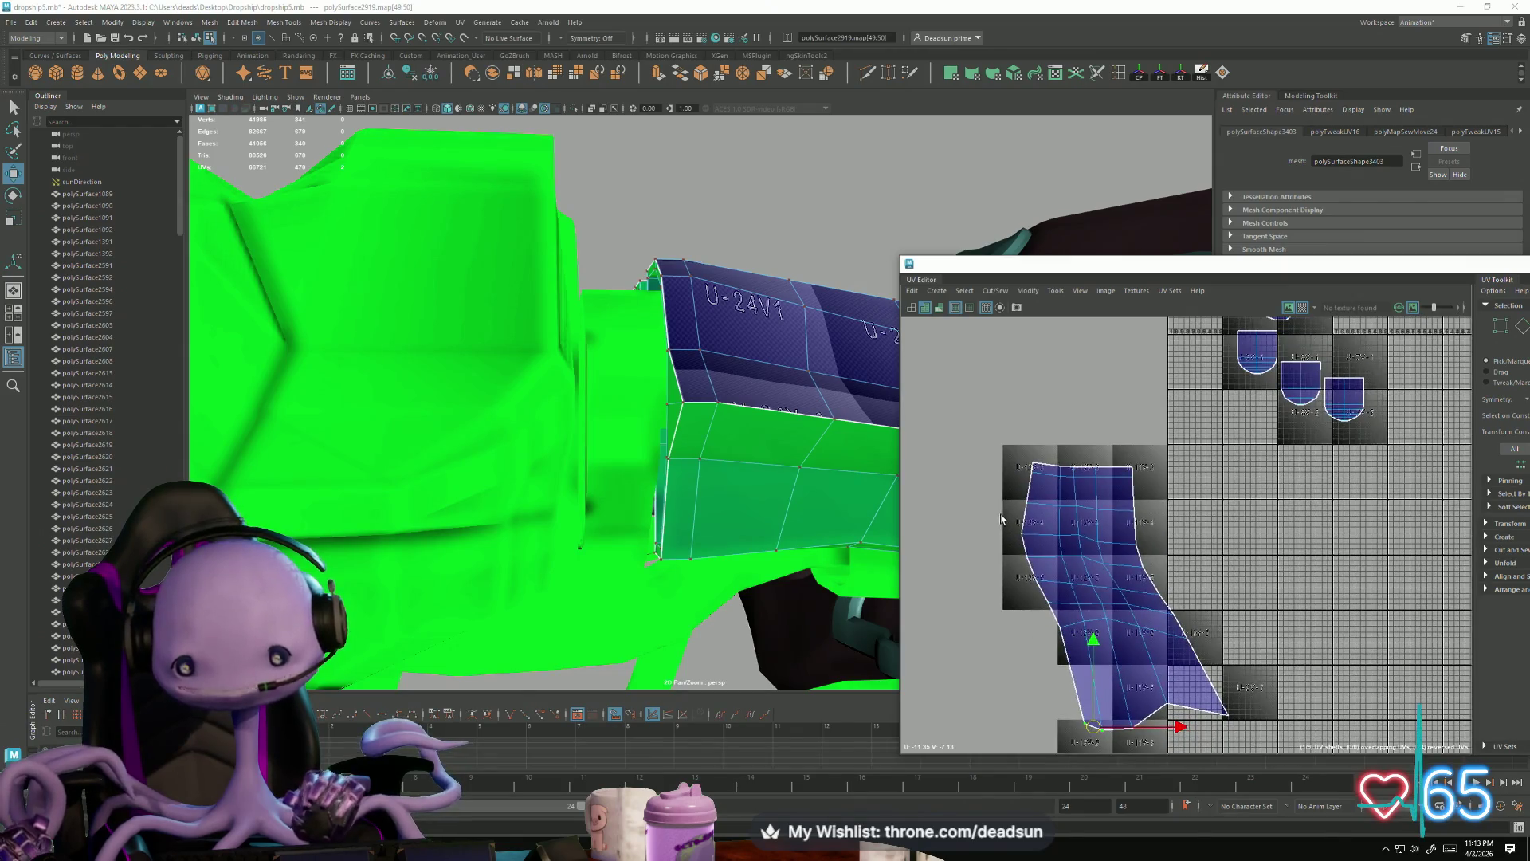
# Step: Shift the shell's left-edge UVs sideways so they line up straighter
pyautogui.moveTo(1033, 593); pyautogui.dragTo(1033, 592)
pyautogui.moveTo(1104, 550)
pyautogui.mouseDown()
pyautogui.moveTo(1084, 551)
pyautogui.moveTo(1116, 558)
pyautogui.mouseUp()
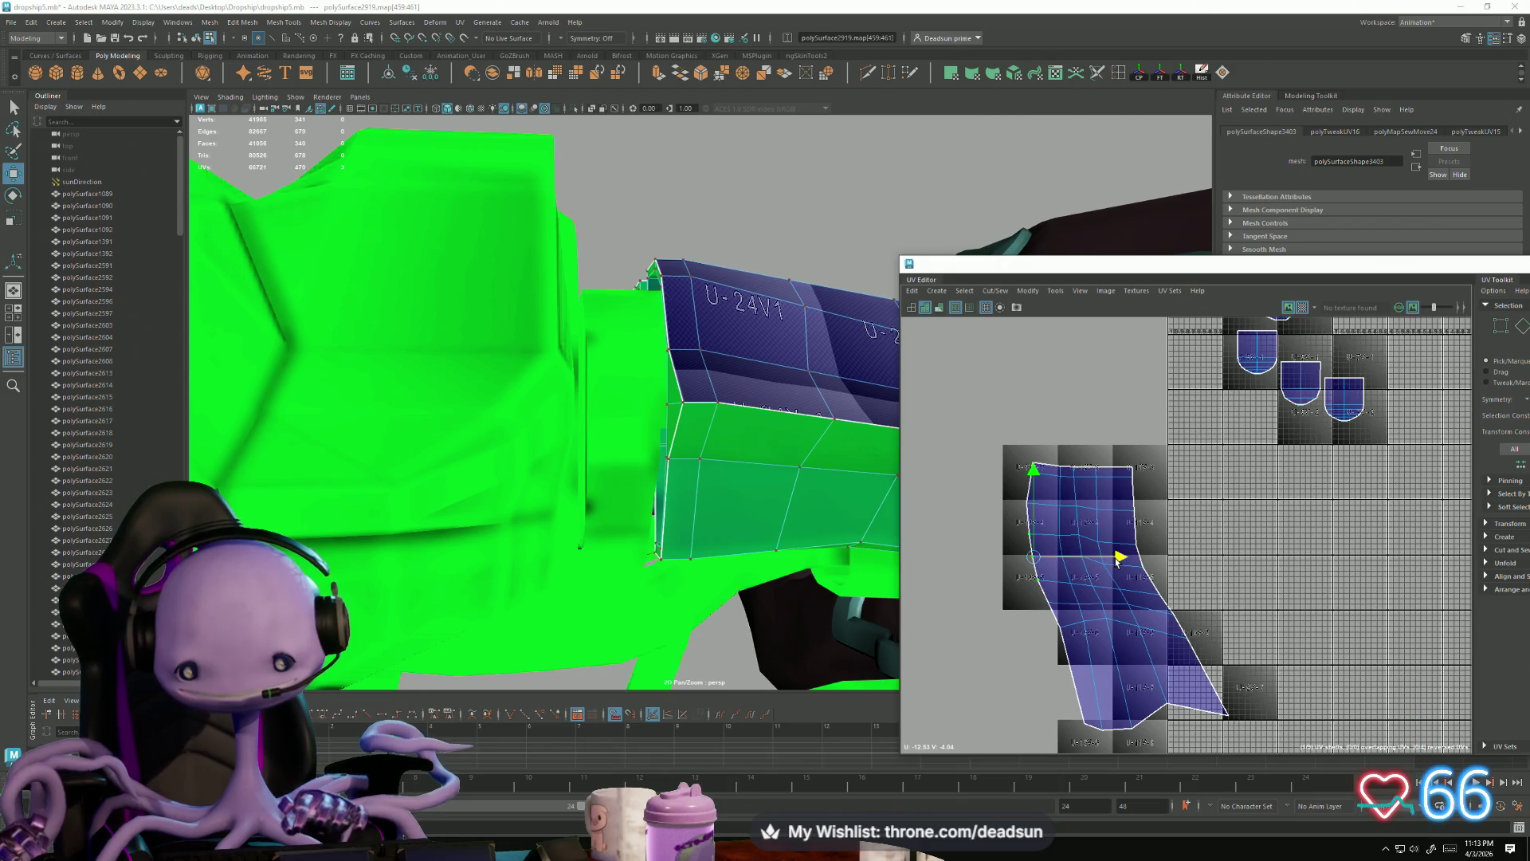
pyautogui.moveTo(1010, 493); pyautogui.dragTo(1043, 517)
pyautogui.keyDown('alt'); pyautogui.moveTo(1113, 510); pyautogui.dragTo(1064, 548, button='right'); pyautogui.keyUp('alt')
pyautogui.keyDown('alt'); pyautogui.moveTo(1064, 548); pyautogui.dragTo(1151, 610, button='middle'); pyautogui.keyUp('alt')
pyautogui.moveTo(1151, 610)
pyautogui.keyDown('alt'); pyautogui.mouseDown(button='right')
pyautogui.moveTo(1166, 606)
pyautogui.moveTo(1098, 588)
pyautogui.mouseUp(button='right'); pyautogui.keyUp('alt')
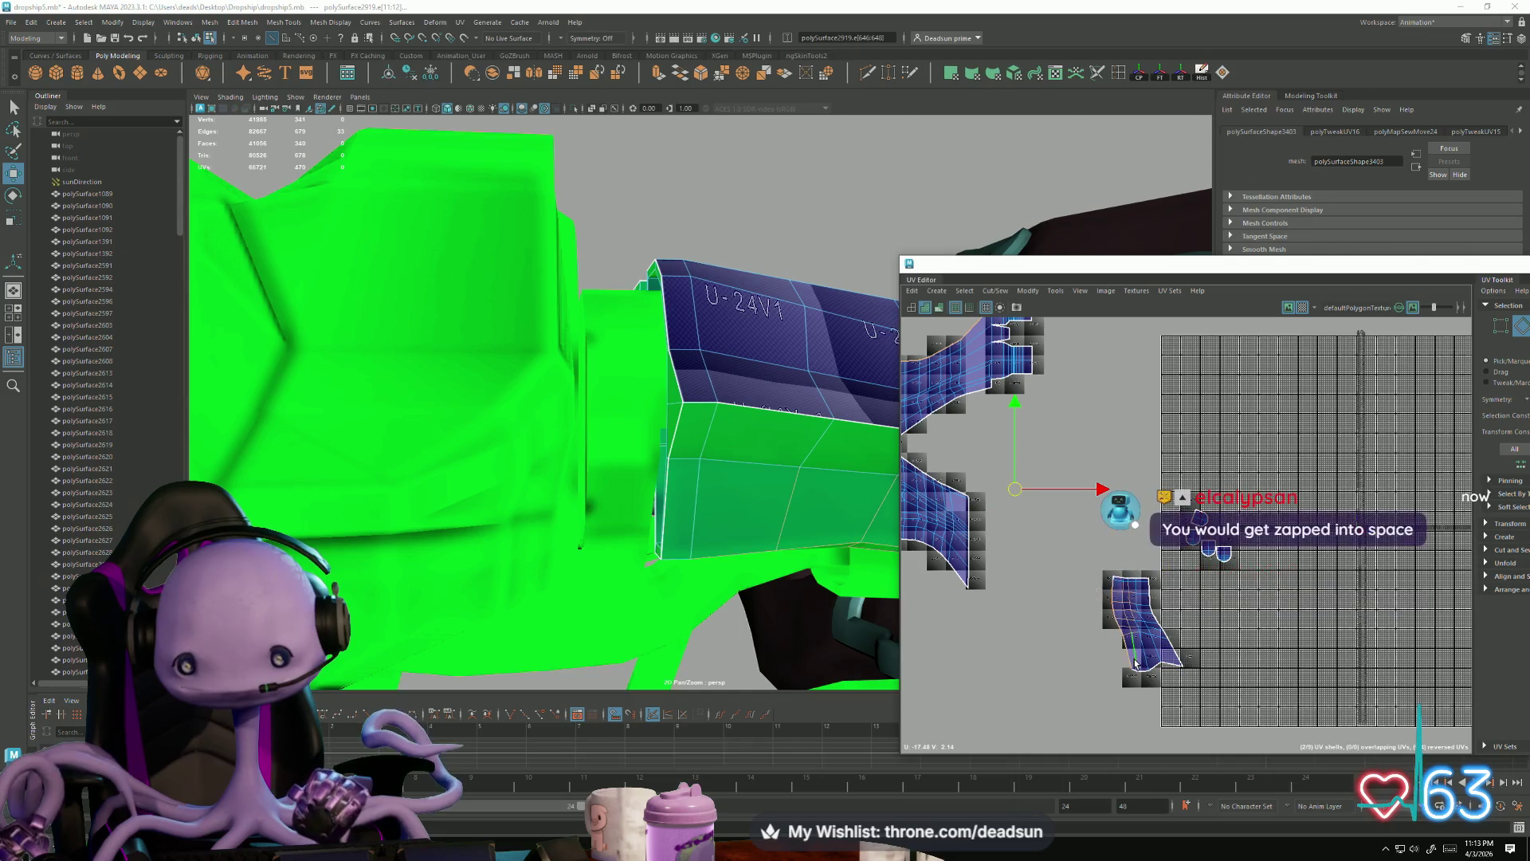
pyautogui.scroll(-2, 1064, 578)
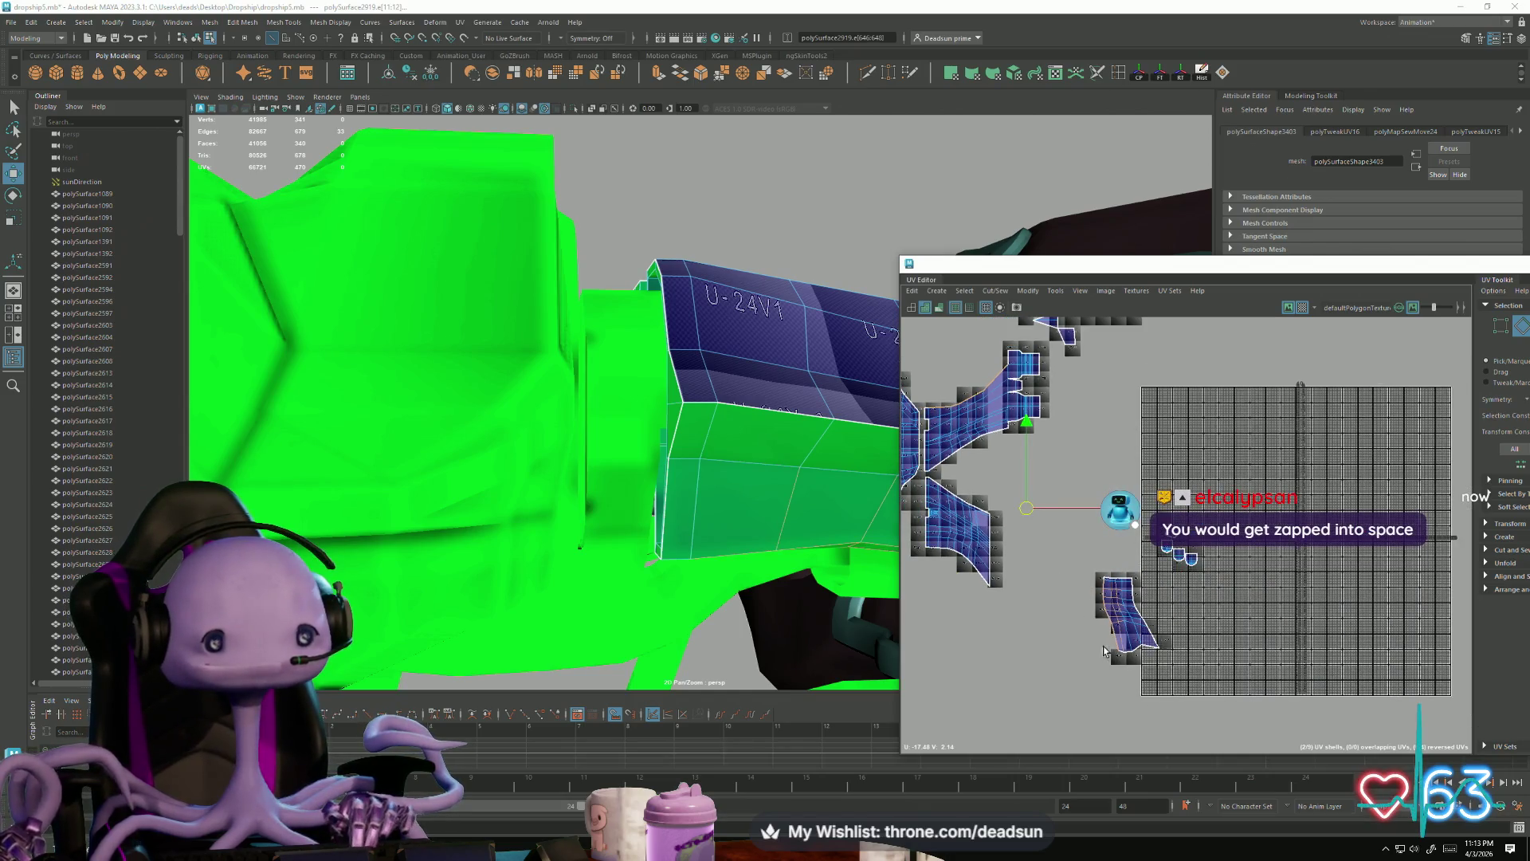
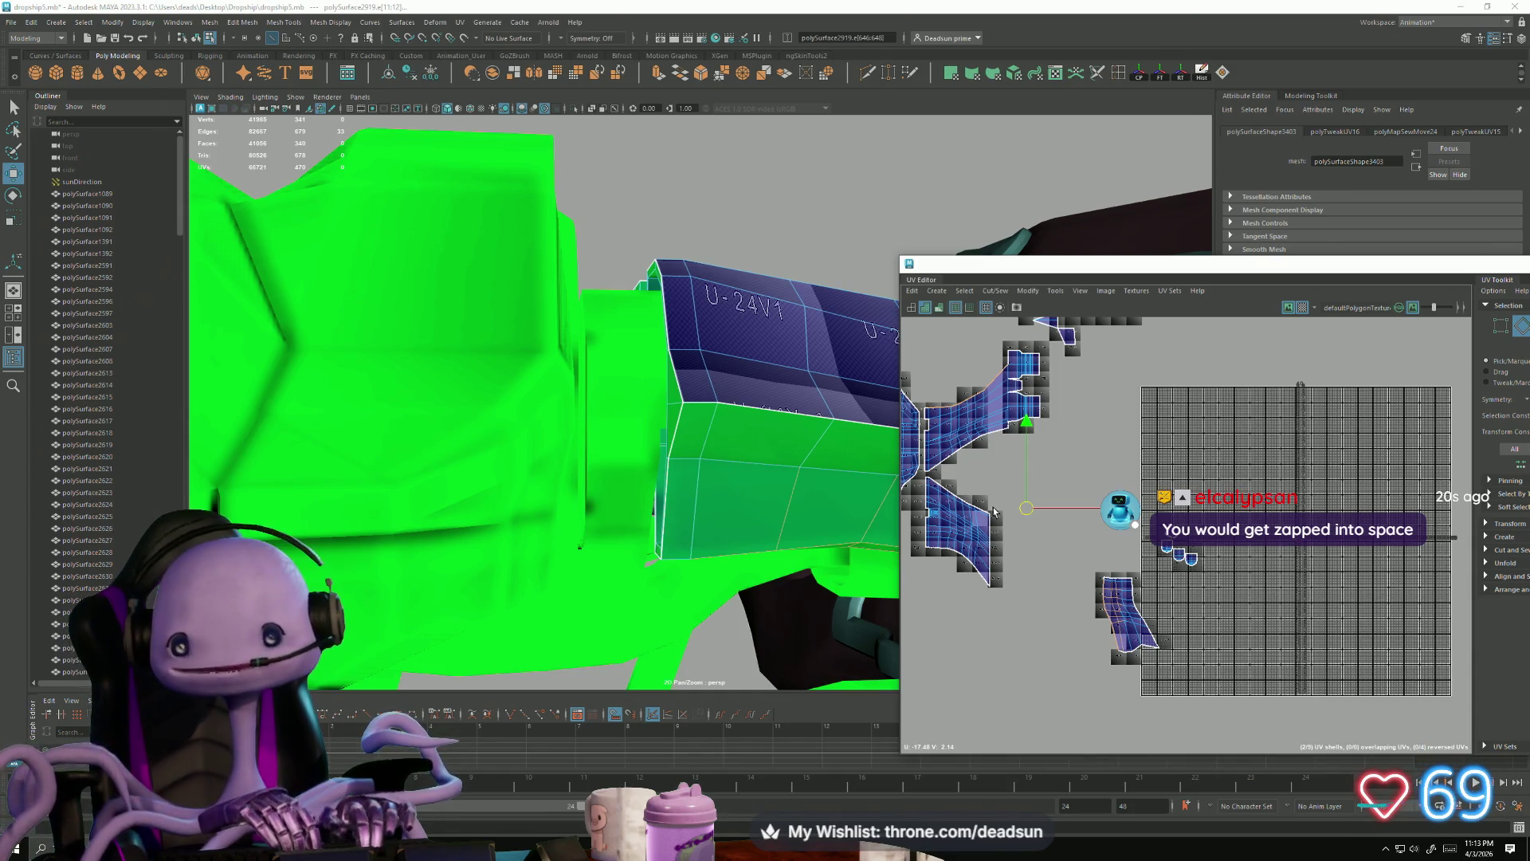
# Step: Select the vertical strut shell's UVs and rotate it 90° so it lies horizontal
pyautogui.moveTo(785, 508)
pyautogui.keyDown('alt'); pyautogui.mouseDown()
pyautogui.moveTo(761, 502)
pyautogui.moveTo(728, 557)
pyautogui.moveTo(423, 471)
pyautogui.moveTo(396, 366)
pyautogui.moveTo(710, 430)
pyautogui.mouseUp(); pyautogui.keyUp('alt')
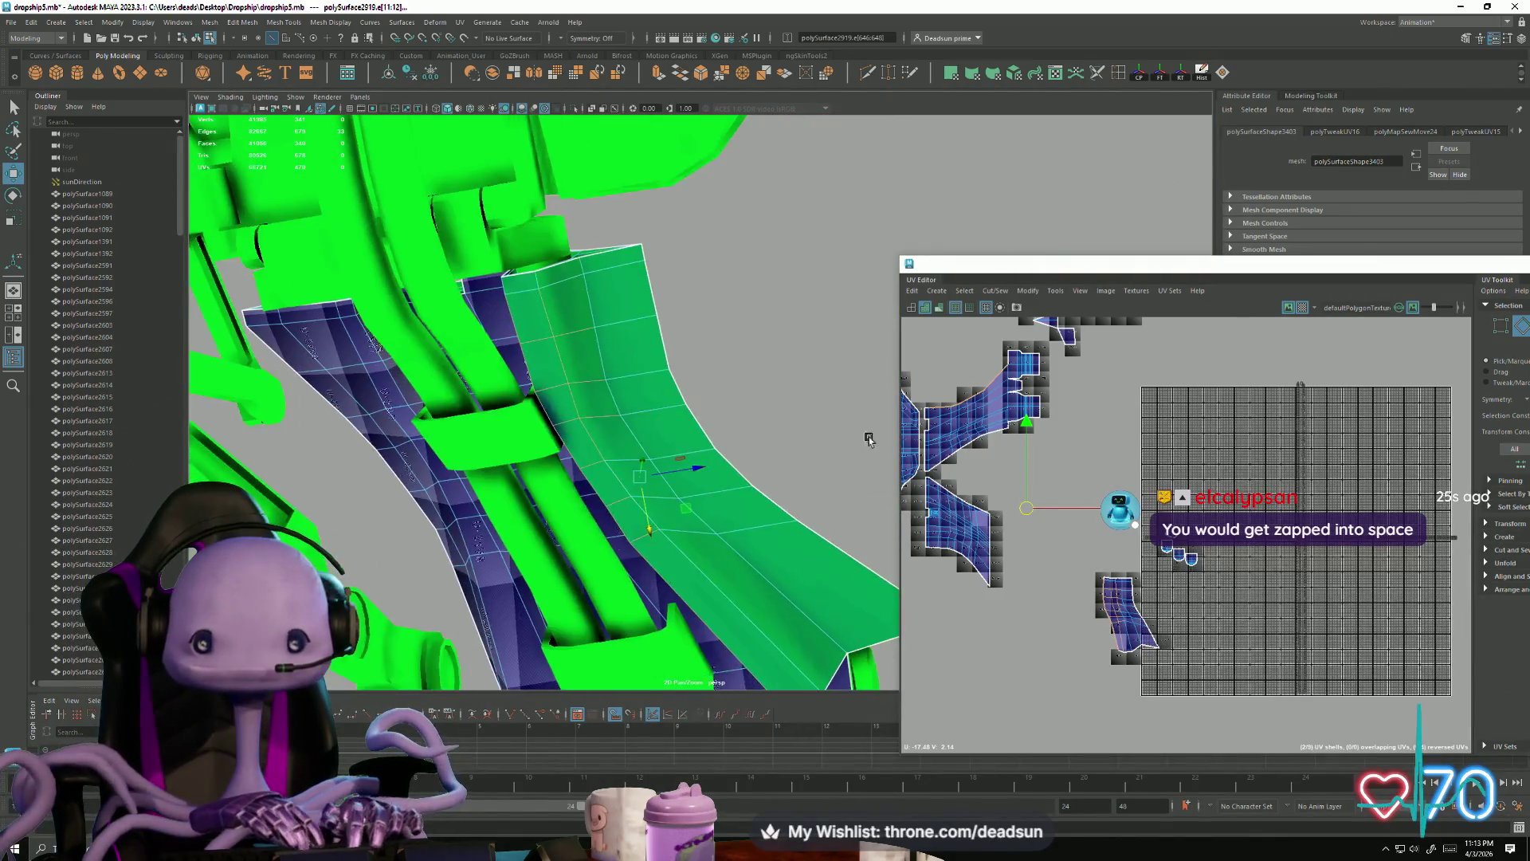
pyautogui.scroll(2, 1099, 535)
pyautogui.scroll(3, 1099, 536)
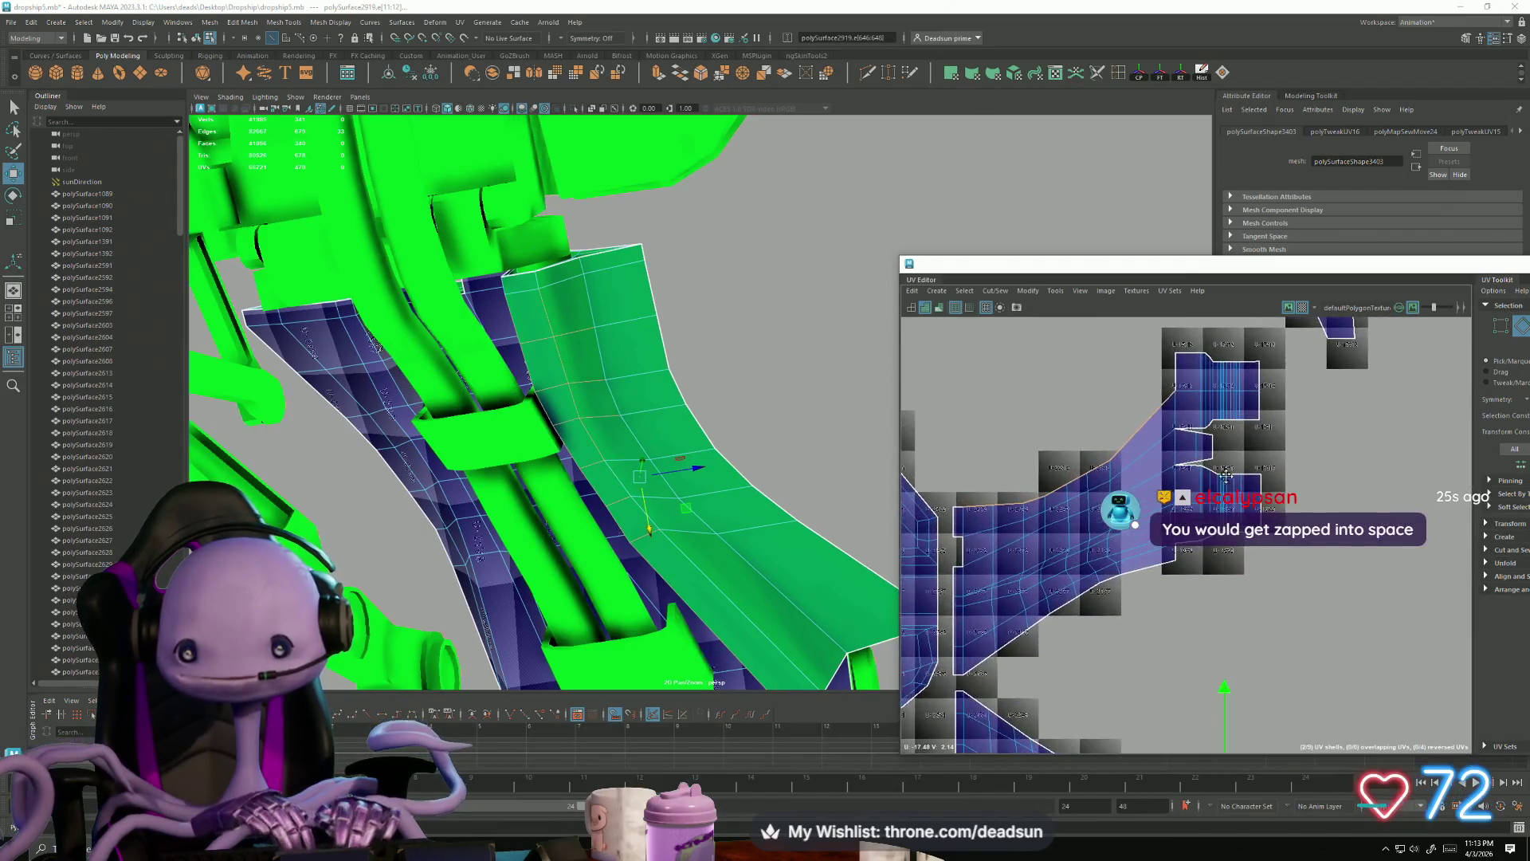
pyautogui.scroll(-5, 1091, 511)
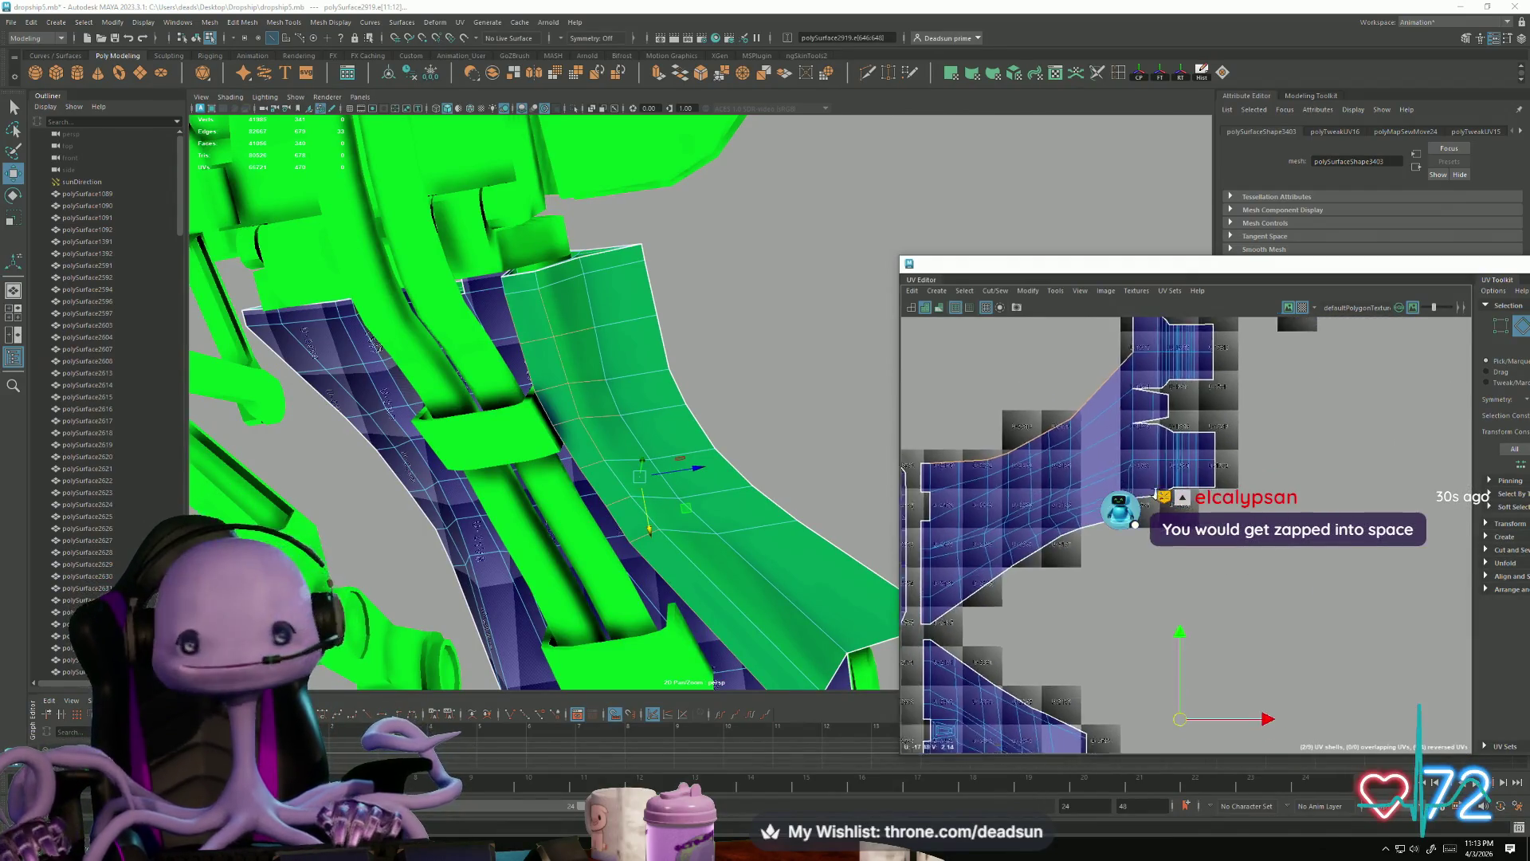
pyautogui.moveTo(1310, 659); pyautogui.dragTo(1373, 707, button='right')
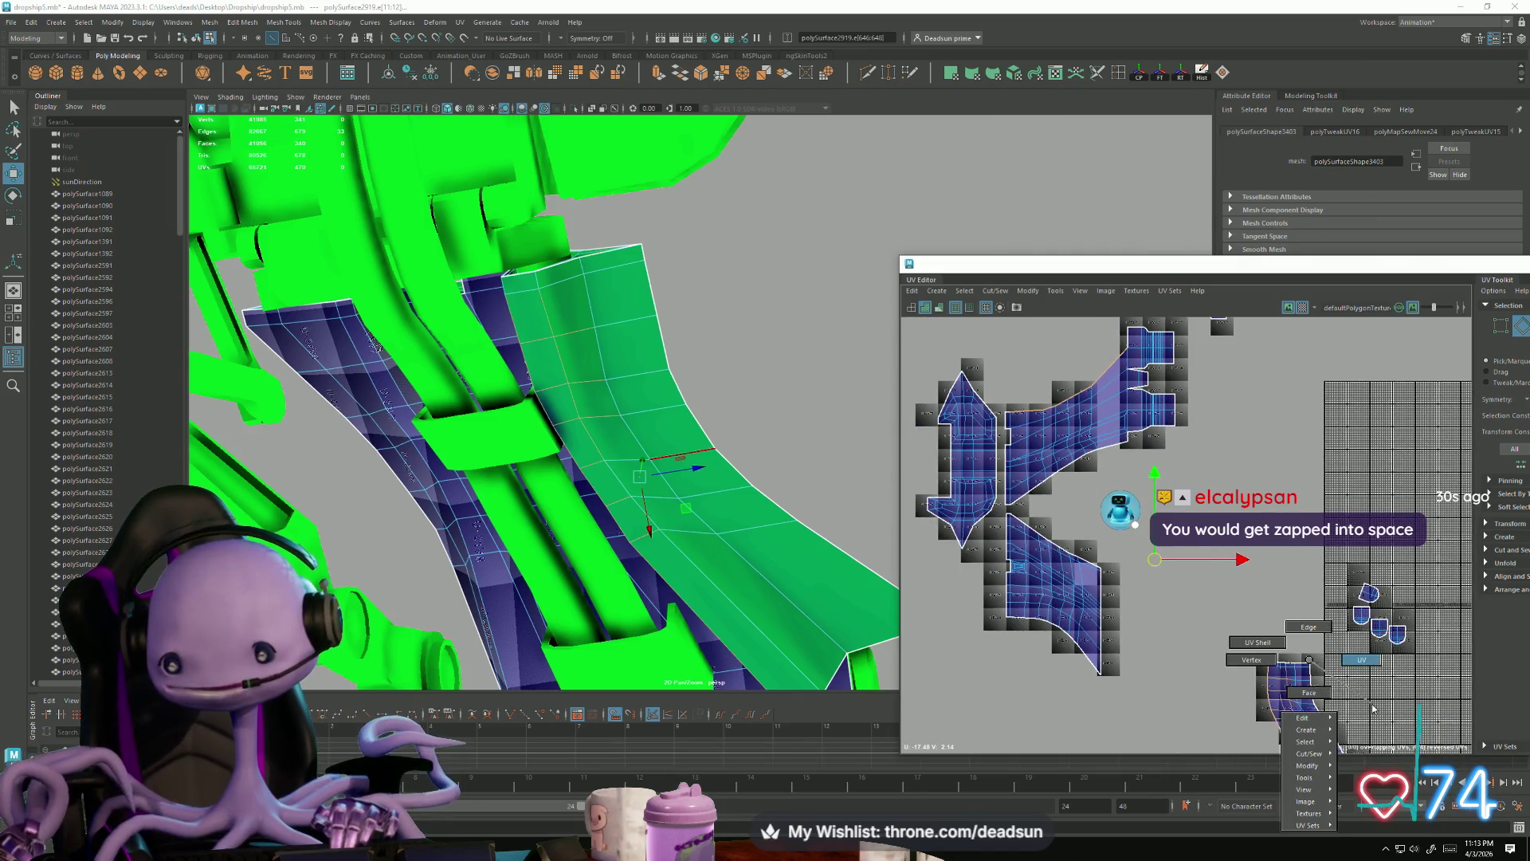
pyautogui.press('e')
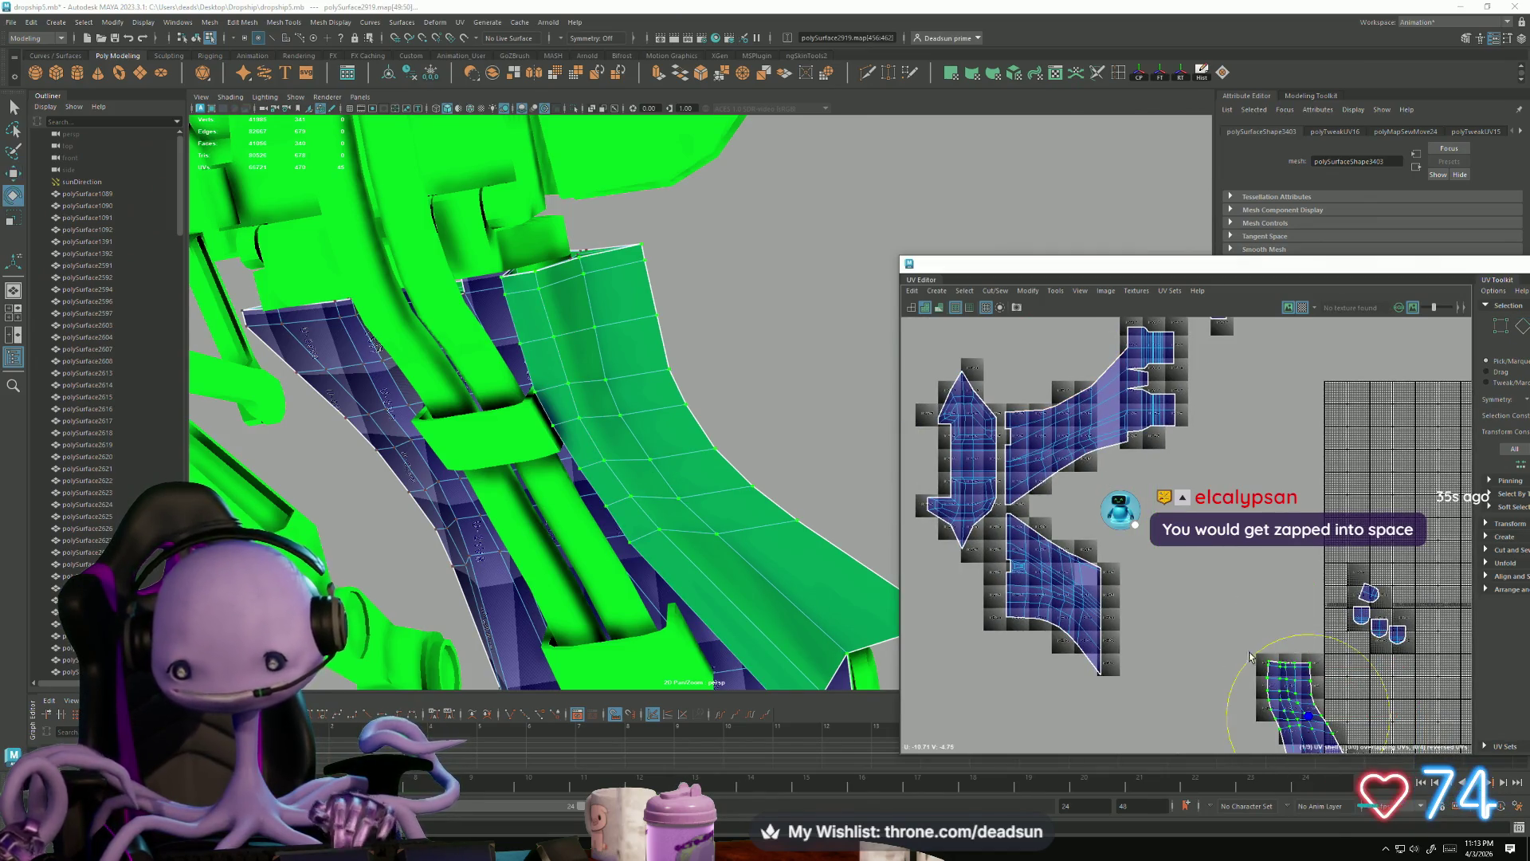
pyautogui.keyDown('alt'); pyautogui.moveTo(1307, 717); pyautogui.dragTo(1227, 606, button='middle'); pyautogui.keyUp('alt')
pyautogui.moveTo(1172, 650)
pyautogui.mouseDown()
pyautogui.moveTo(1232, 672)
pyautogui.moveTo(1270, 661)
pyautogui.mouseUp()
# Step: Move the strut shell just above the large hull shell, lined up beside it
pyautogui.press('w')
pyautogui.moveTo(1230, 604); pyautogui.dragTo(995, 357)
pyautogui.keyDown('alt'); pyautogui.moveTo(1047, 439); pyautogui.dragTo(1122, 702, button='middle'); pyautogui.keyUp('alt')
pyautogui.moveTo(1071, 626); pyautogui.dragTo(1062, 487)
pyautogui.keyDown('alt'); pyautogui.moveTo(1072, 521); pyautogui.dragTo(1332, 521, button='right'); pyautogui.keyUp('alt')
pyautogui.moveTo(1183, 470)
pyautogui.mouseDown(button='right')
pyautogui.moveTo(1151, 451)
pyautogui.moveTo(1204, 434)
pyautogui.mouseUp(button='right')
pyautogui.click(1203, 443)
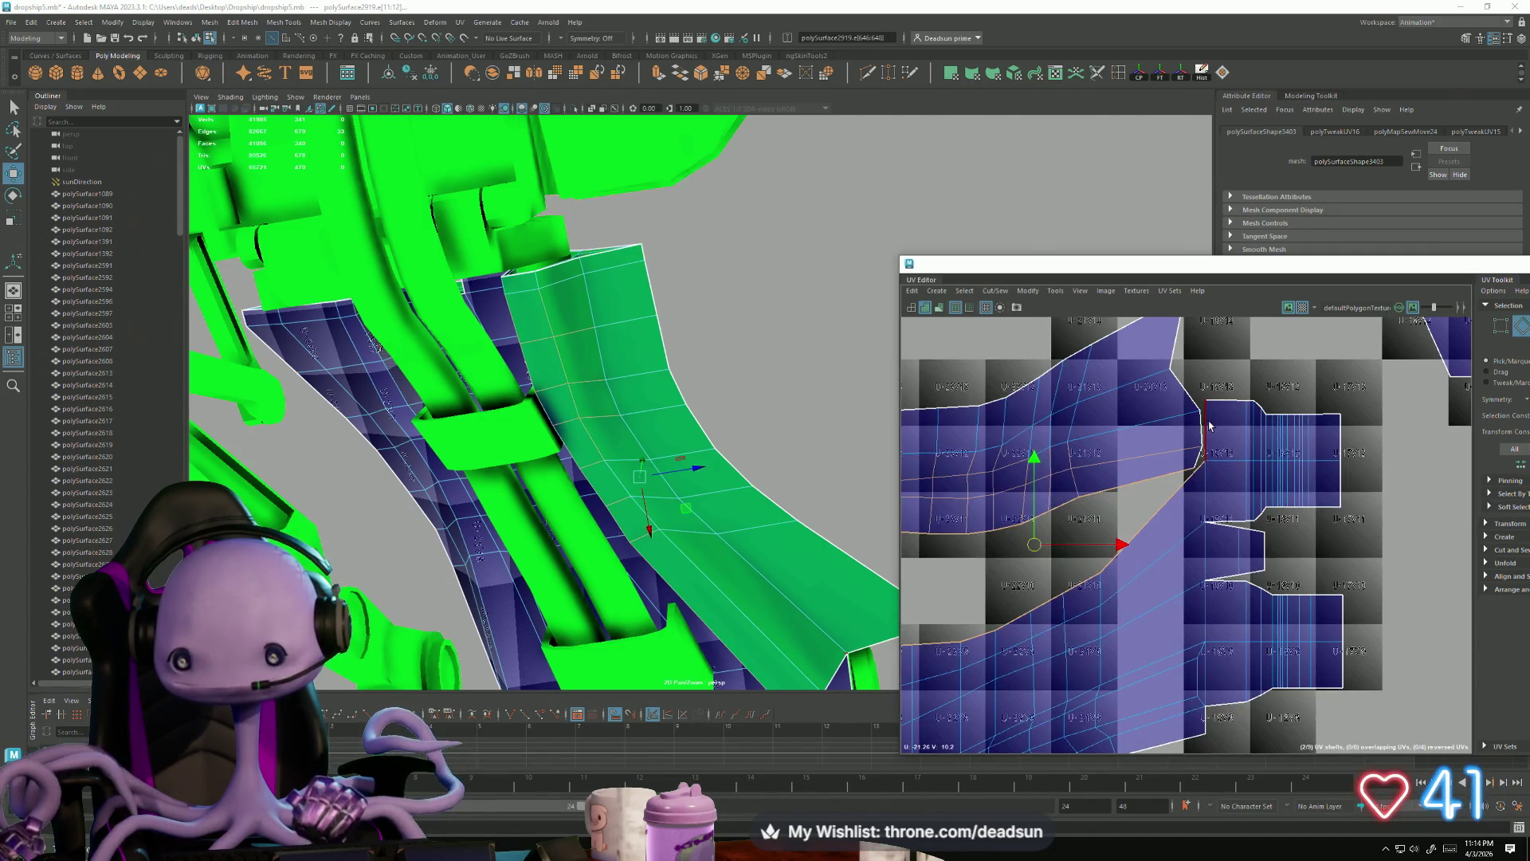
# Step: Sew the strut shell onto the hull shell along their shared edge and shift it down-left
pyautogui.moveTo(1116, 510)
pyautogui.keyDown('alt'); pyautogui.mouseDown(button='right')
pyautogui.moveTo(911, 500)
pyautogui.moveTo(1245, 664)
pyautogui.mouseUp(button='right'); pyautogui.keyUp('alt')
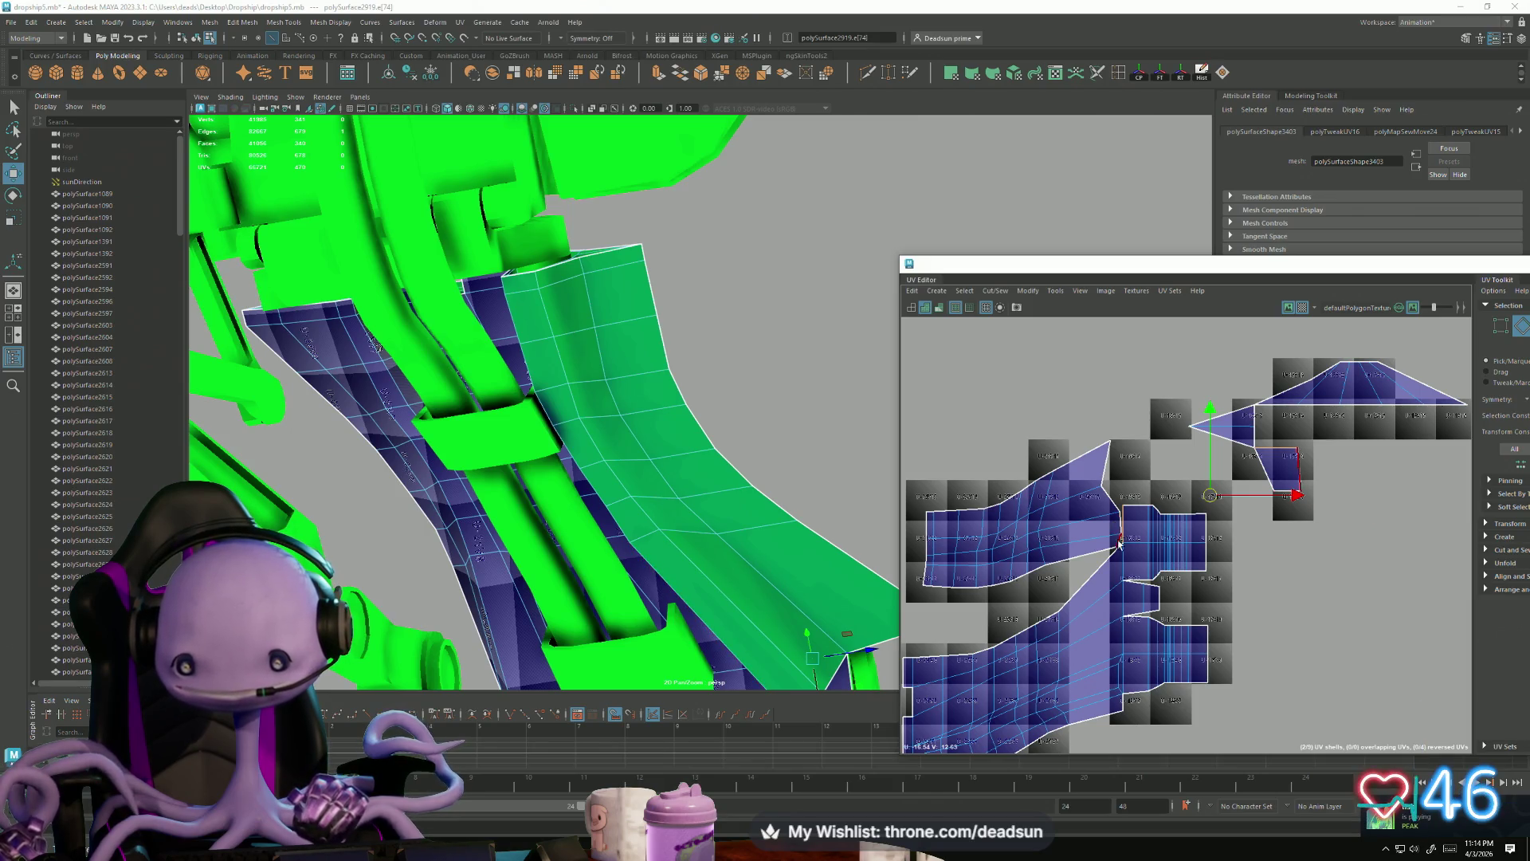
pyautogui.keyDown('shift'); pyautogui.moveTo(1118, 544); pyautogui.dragTo(1132, 518, button='right'); pyautogui.keyUp('shift')
pyautogui.moveTo(1096, 614); pyautogui.dragTo(1102, 482, button='right')
pyautogui.moveTo(1128, 450)
pyautogui.mouseDown()
pyautogui.moveTo(1108, 456)
pyautogui.moveTo(1118, 478)
pyautogui.moveTo(1136, 473)
pyautogui.mouseUp()
# Step: Nudge the sewn shell down and slide its UVs right to fit the hull seam
pyautogui.press('r')
pyautogui.press('e')
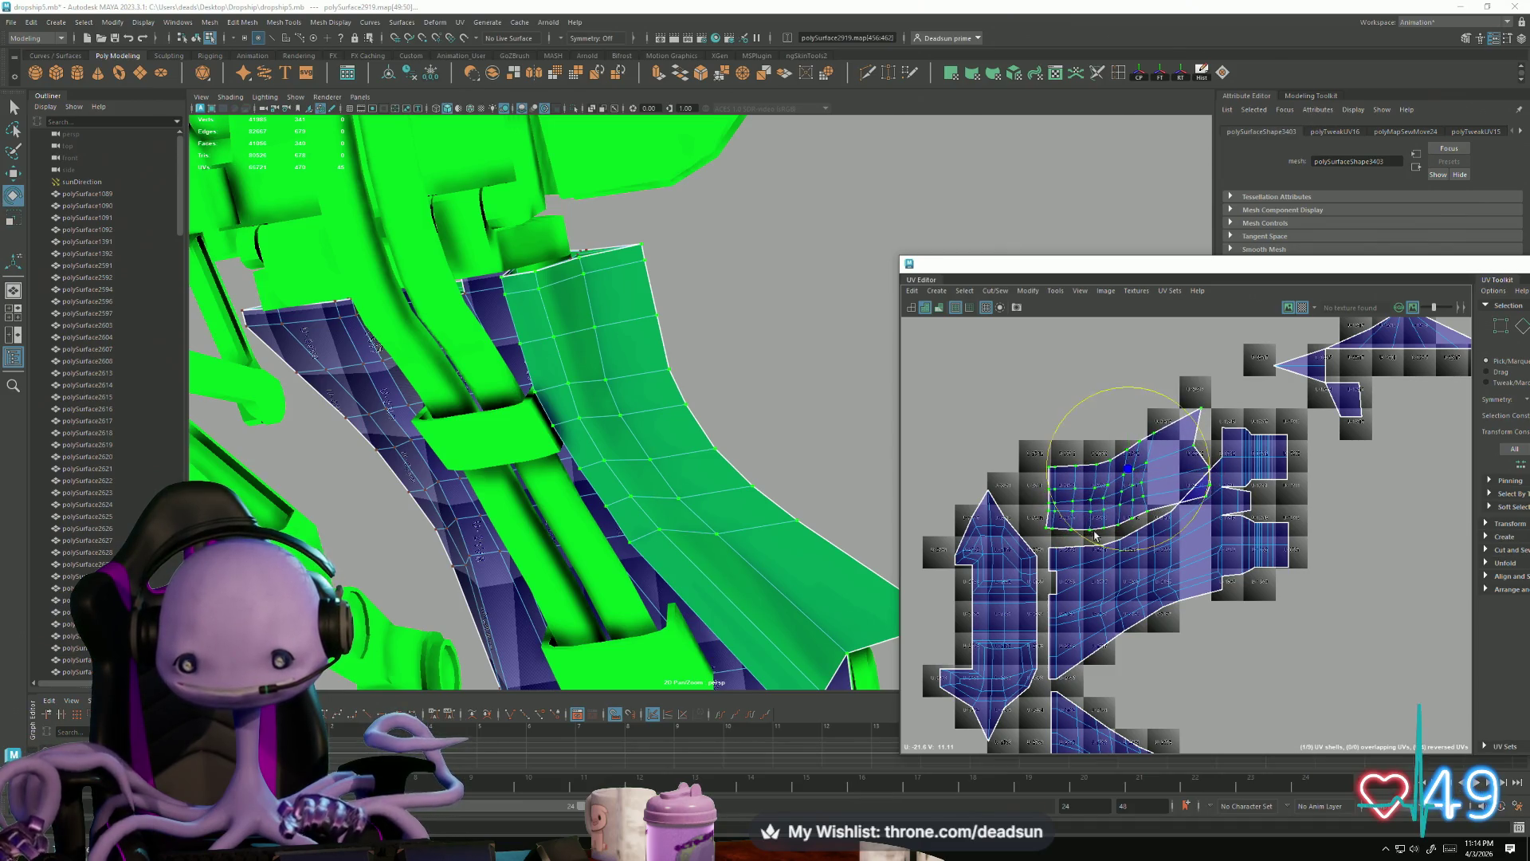
pyautogui.scroll(5, 1104, 558)
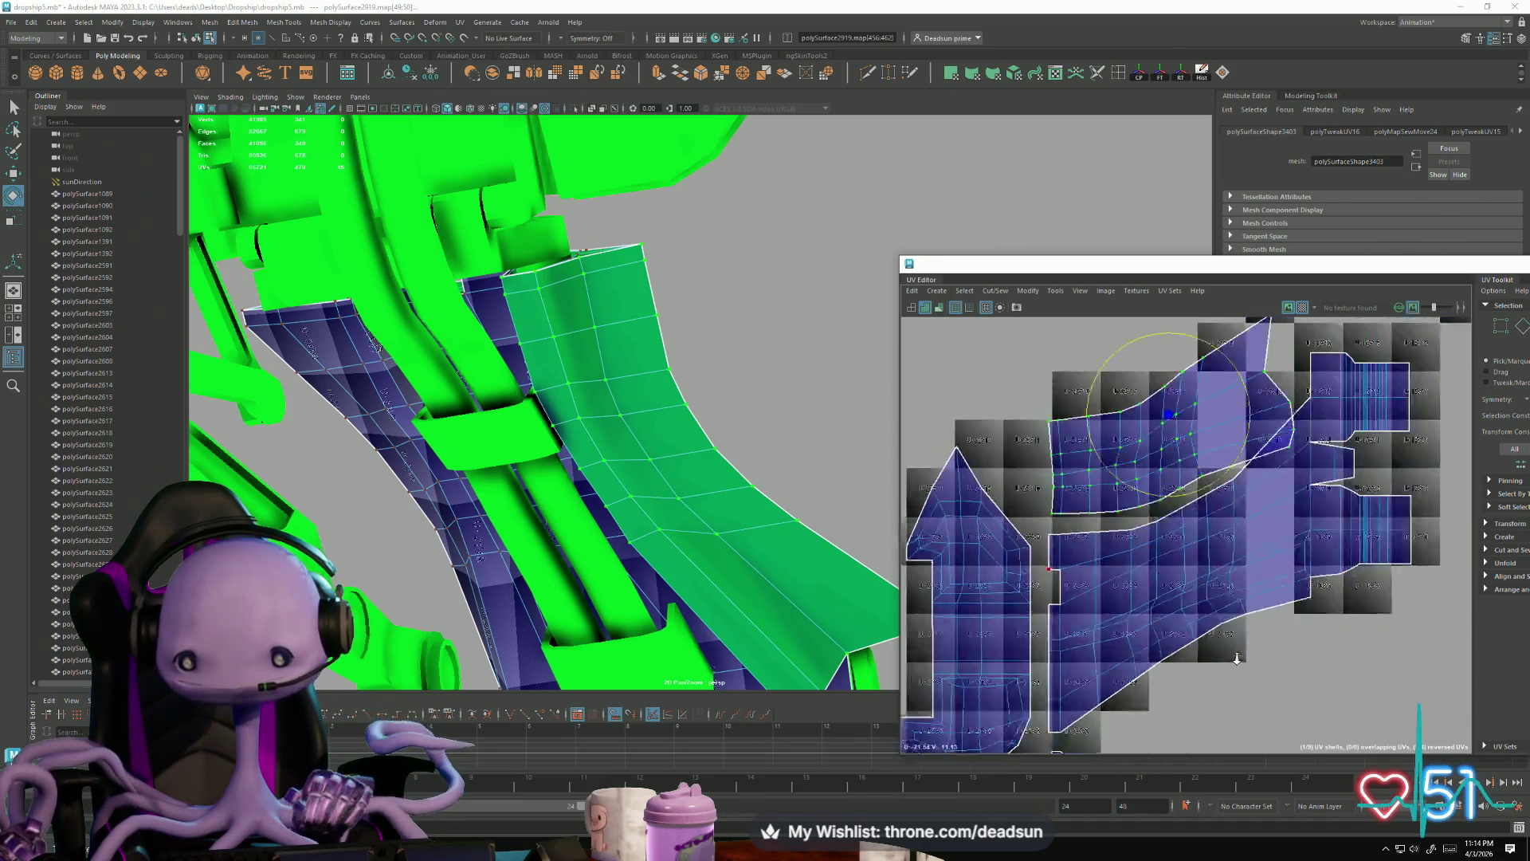
pyautogui.press('w')
pyautogui.moveTo(1139, 472); pyautogui.dragTo(1136, 492)
pyautogui.scroll(3, 1237, 518)
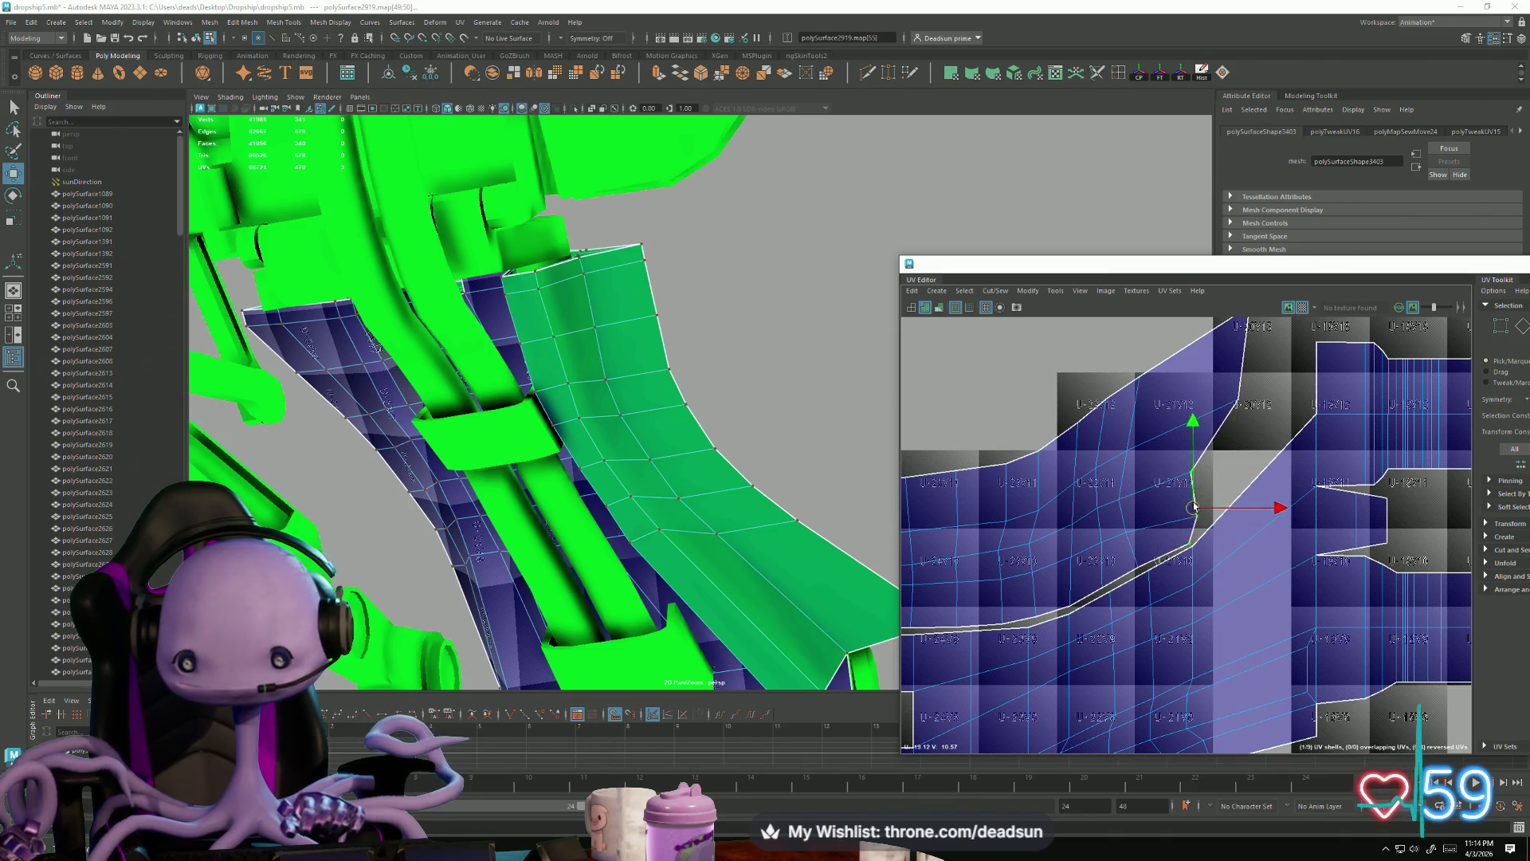
pyautogui.moveTo(1253, 510); pyautogui.dragTo(1285, 510)
pyautogui.press('r')
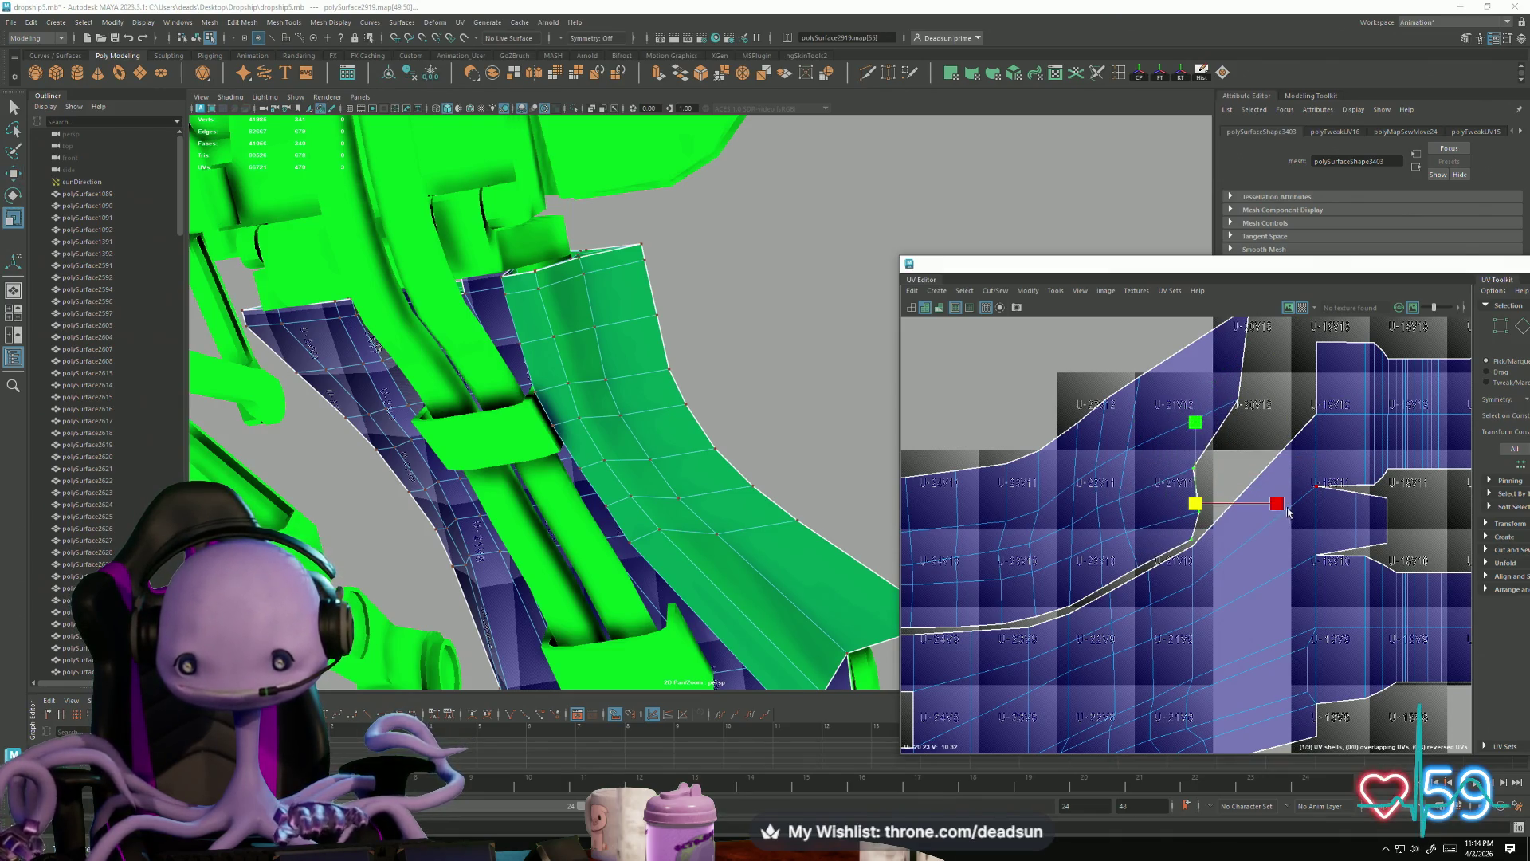
pyautogui.press('f')
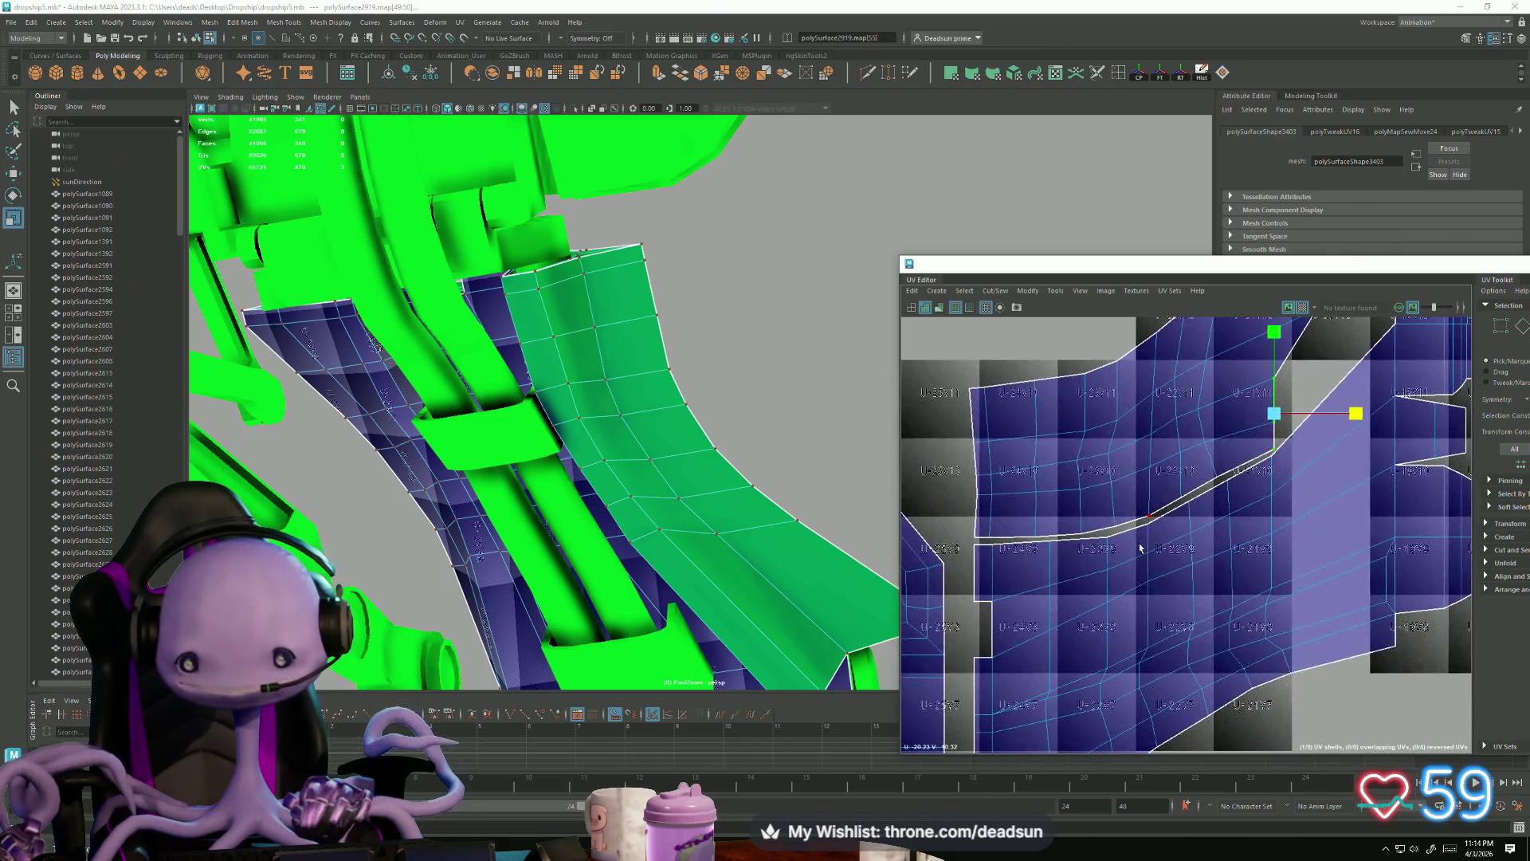
# Step: Select the whole upper shell in the UV Editor
pyautogui.moveTo(1088, 550)
pyautogui.keyDown('alt'); pyautogui.mouseDown(button='middle')
pyautogui.moveTo(1103, 539)
pyautogui.moveTo(1039, 648)
pyautogui.moveTo(1042, 601)
pyautogui.mouseUp(button='middle'); pyautogui.keyUp('alt')
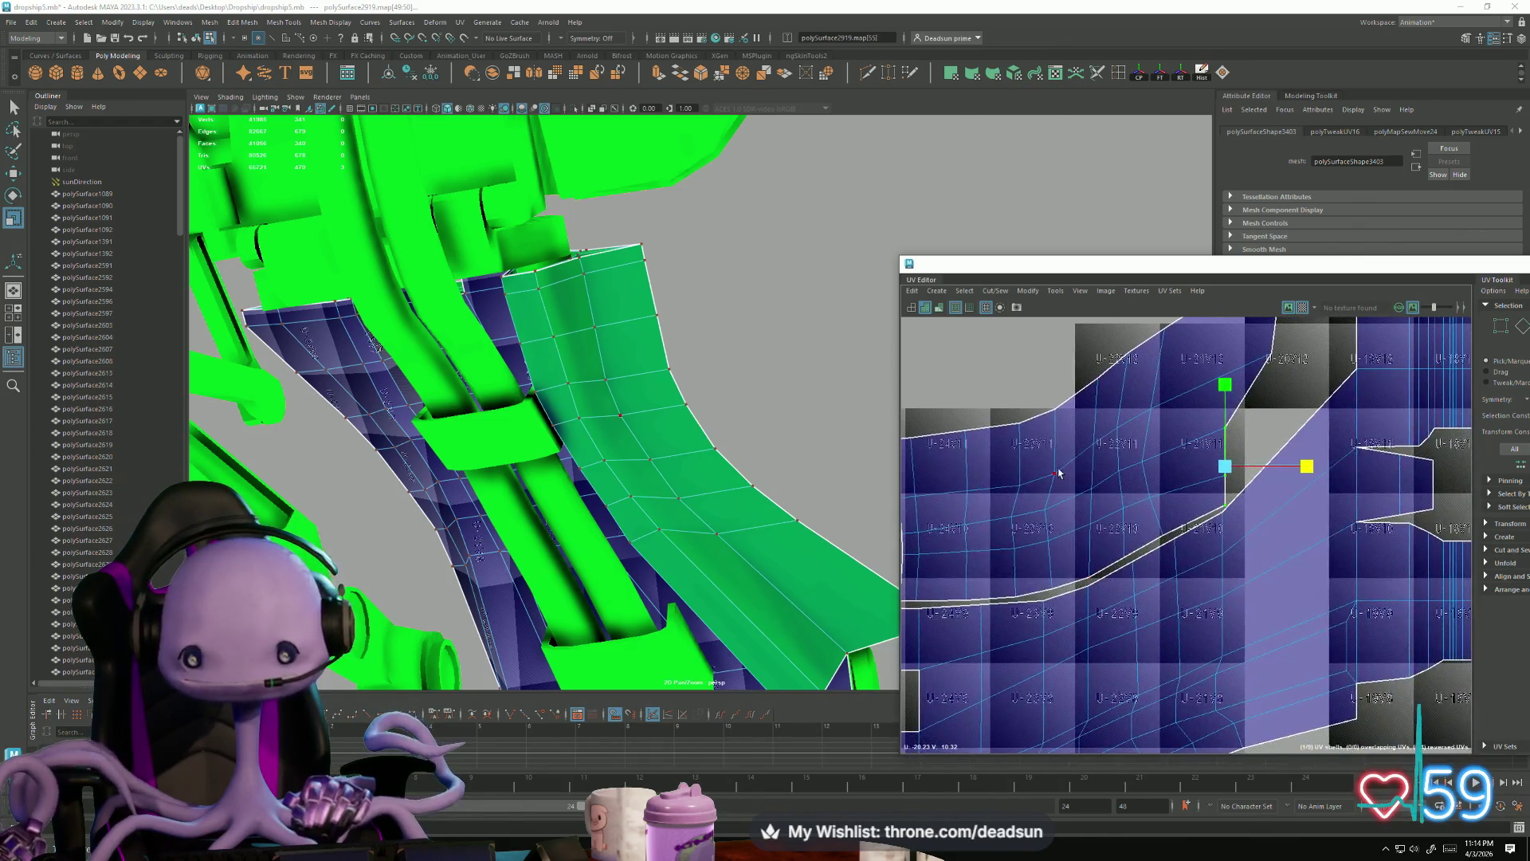
pyautogui.scroll(2, 1049, 505)
pyautogui.press('F11')
pyautogui.doubleClick(1048, 505)
pyautogui.scroll(-3, 1049, 505)
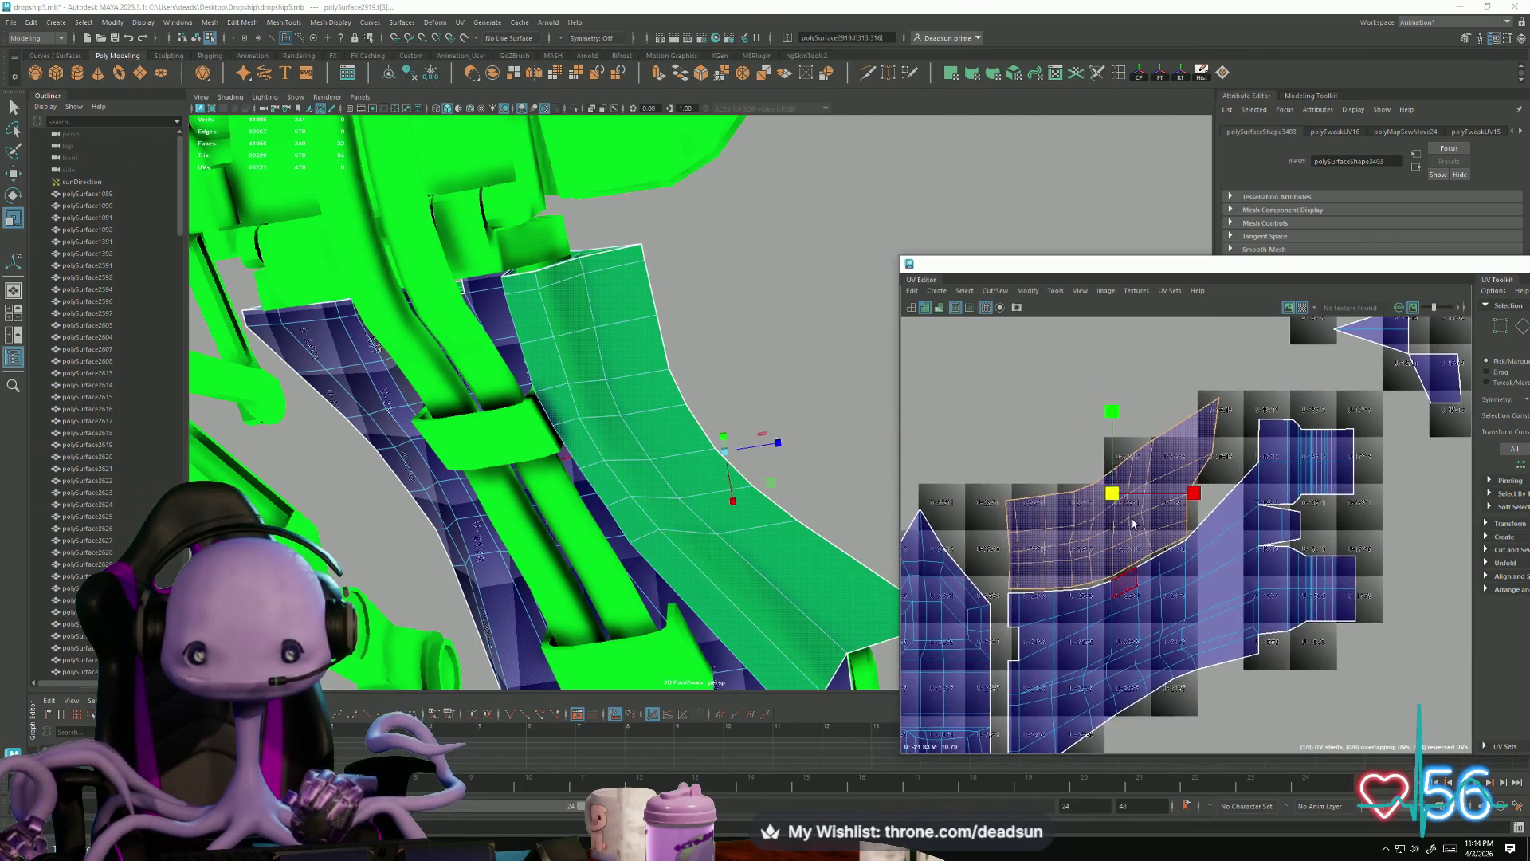
# Step: In UV mode, shift an edge UV and a UV column on the upper shell right and up
pyautogui.scroll(4, 1083, 507)
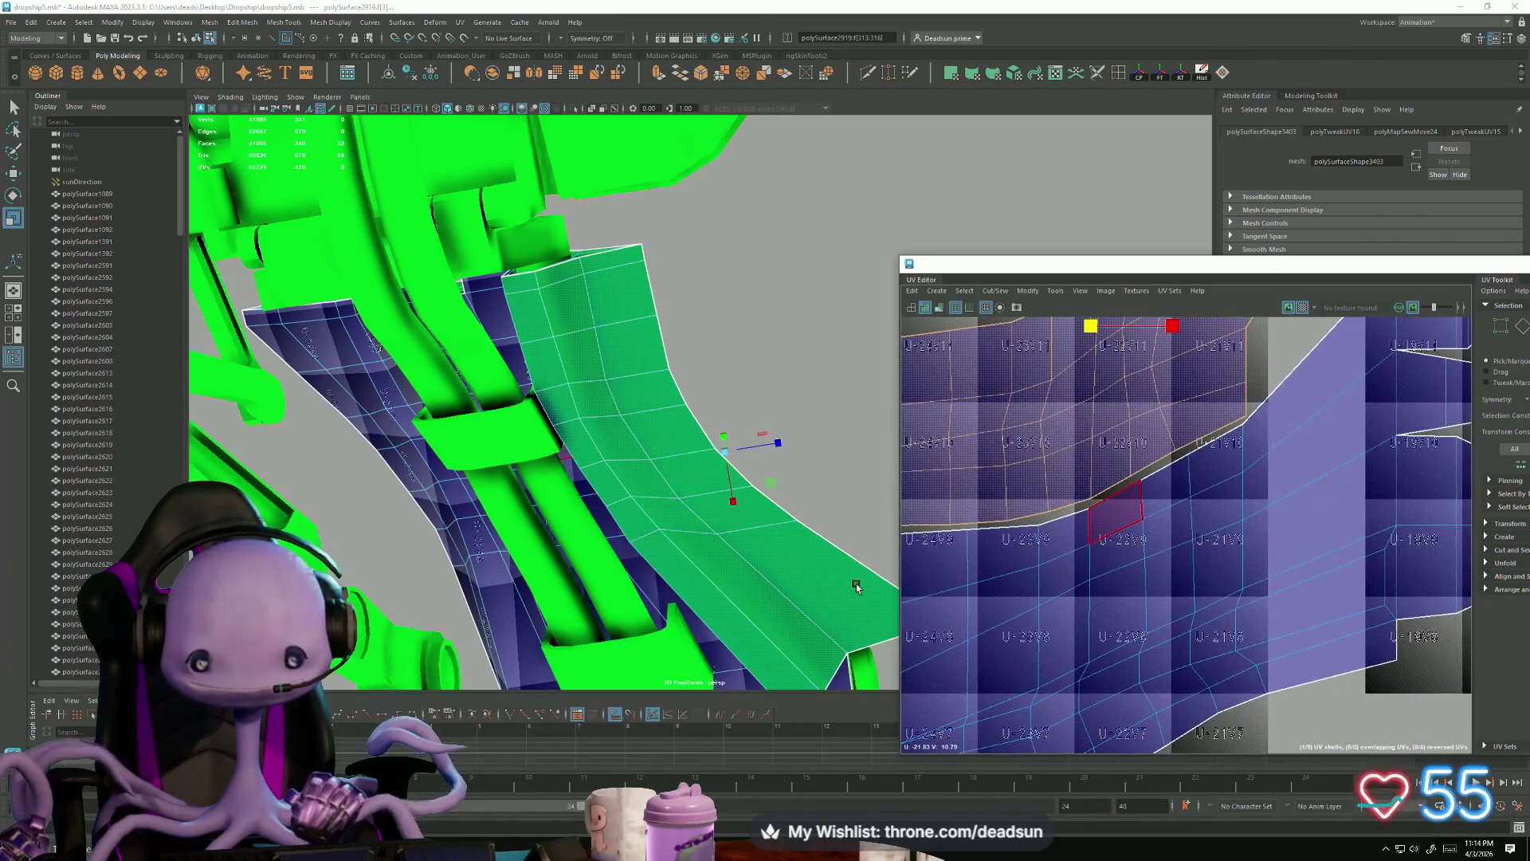
pyautogui.moveTo(1049, 526)
pyautogui.keyDown('alt'); pyautogui.mouseDown(button='middle')
pyautogui.moveTo(1095, 581)
pyautogui.moveTo(1098, 521)
pyautogui.moveTo(1057, 576)
pyautogui.mouseUp(button='middle'); pyautogui.keyUp('alt')
pyautogui.rightClick(1003, 567)
pyautogui.click(1057, 564)
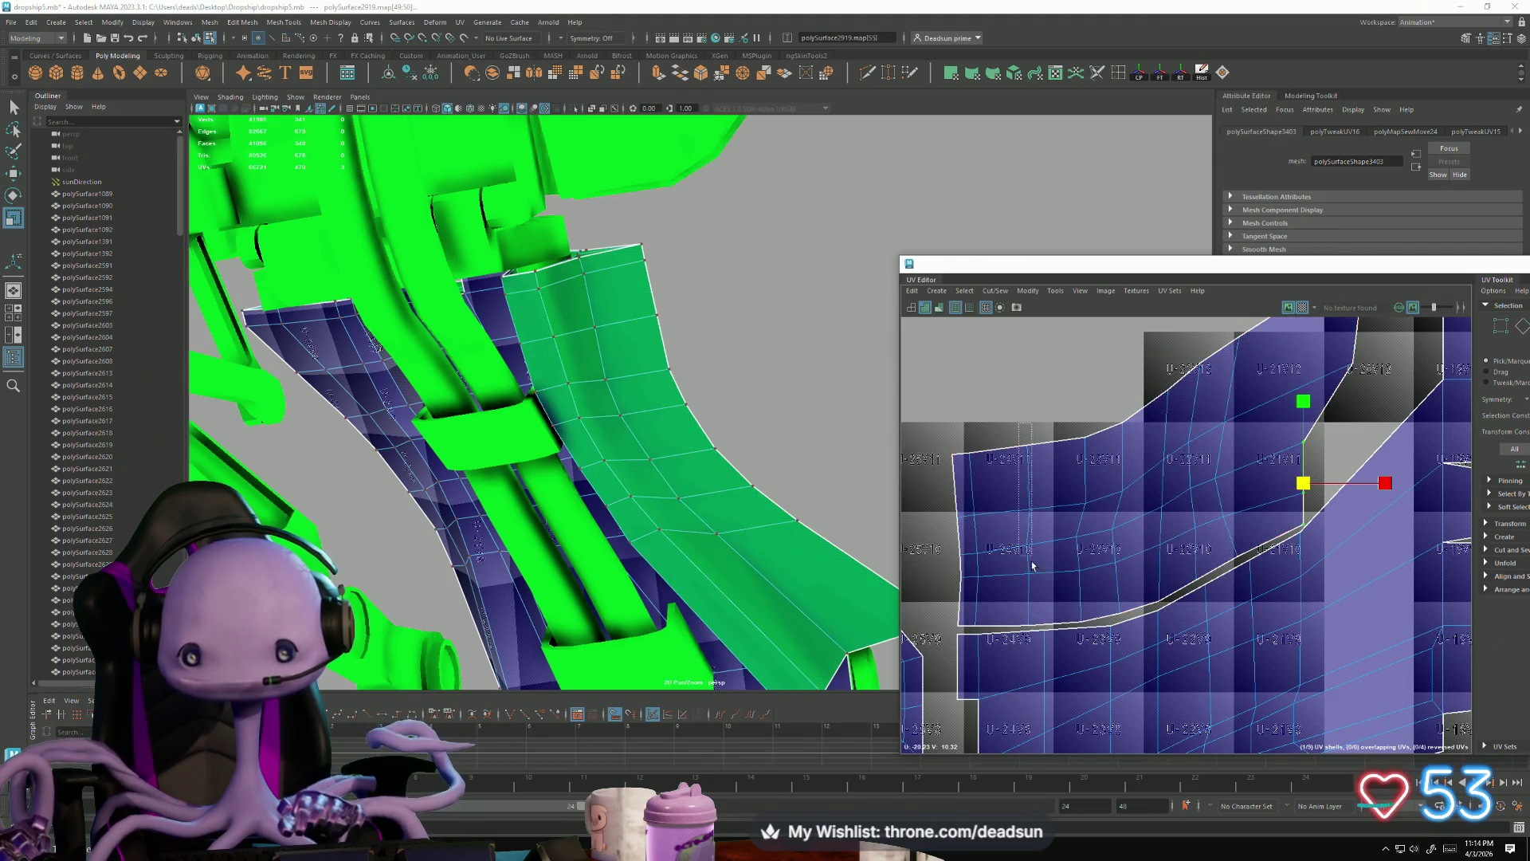
pyautogui.click(1040, 535)
pyautogui.press('w')
pyautogui.moveTo(1123, 536); pyautogui.dragTo(1132, 538)
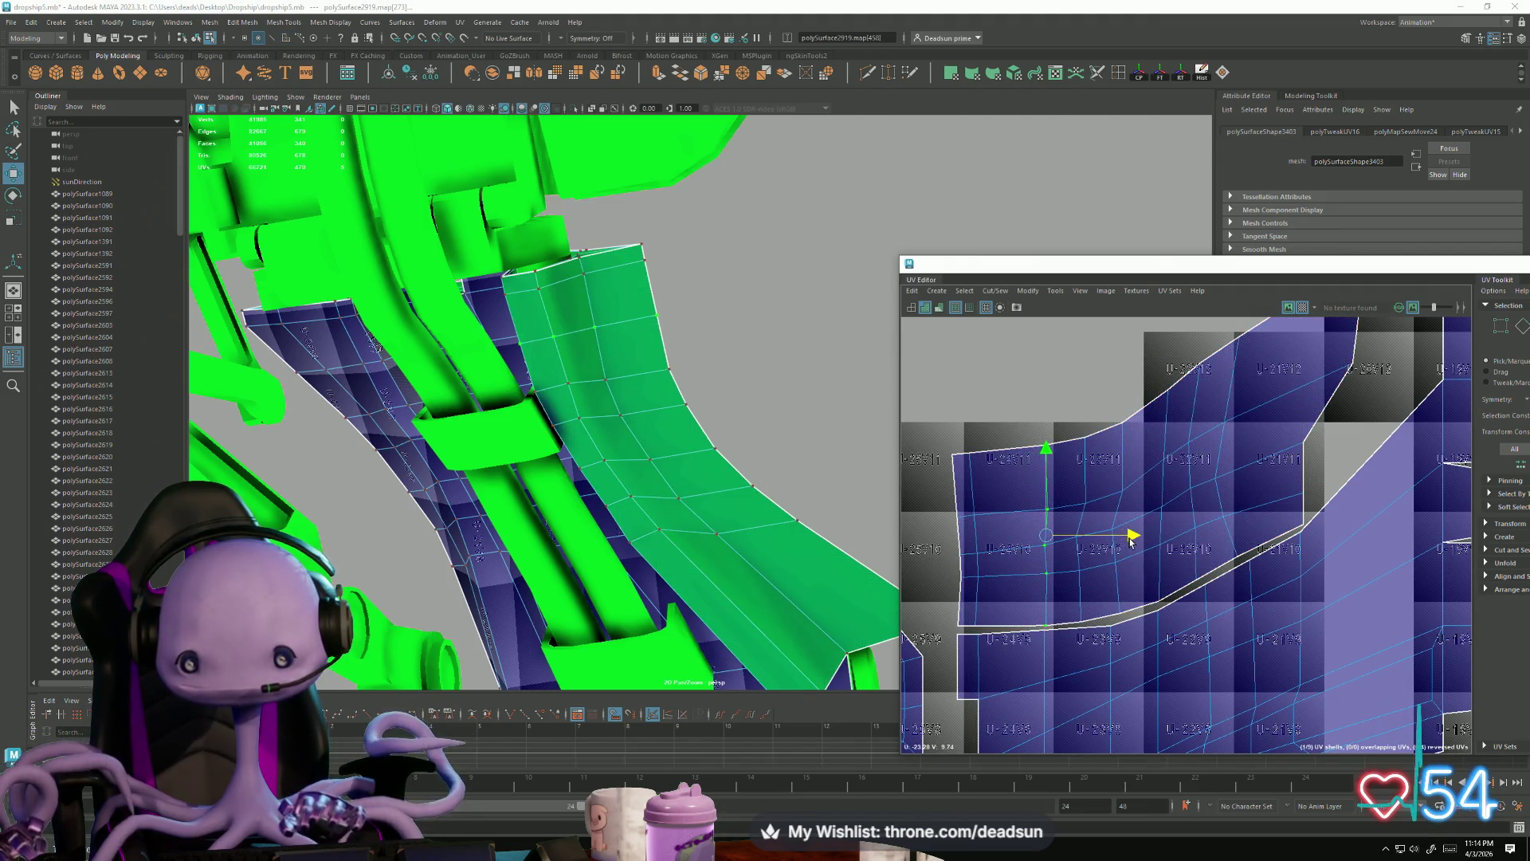
pyautogui.moveTo(1138, 635); pyautogui.dragTo(1139, 635)
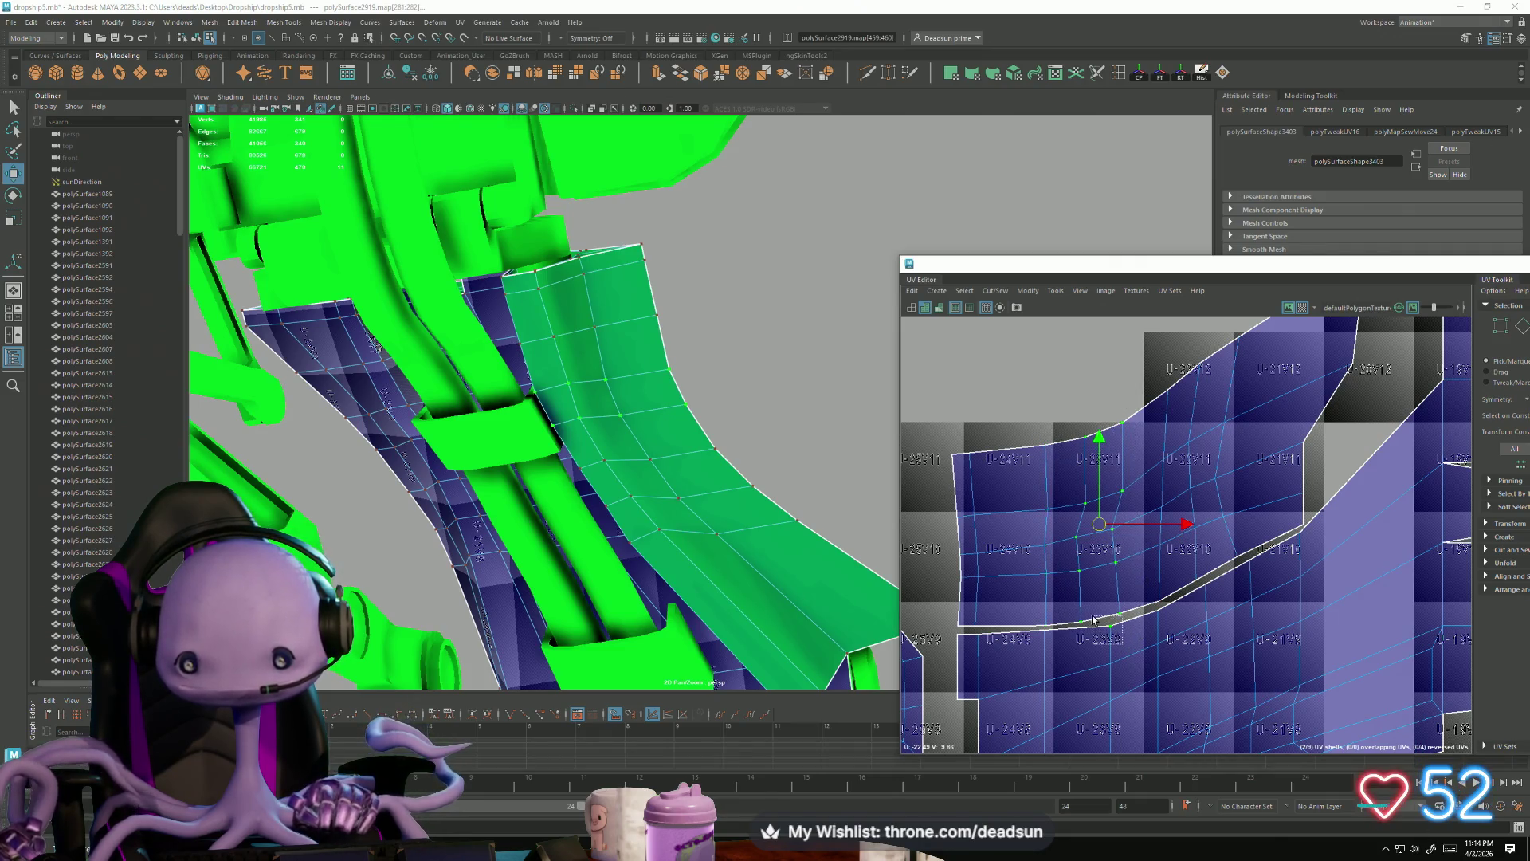
pyautogui.moveTo(1103, 523); pyautogui.dragTo(1134, 524)
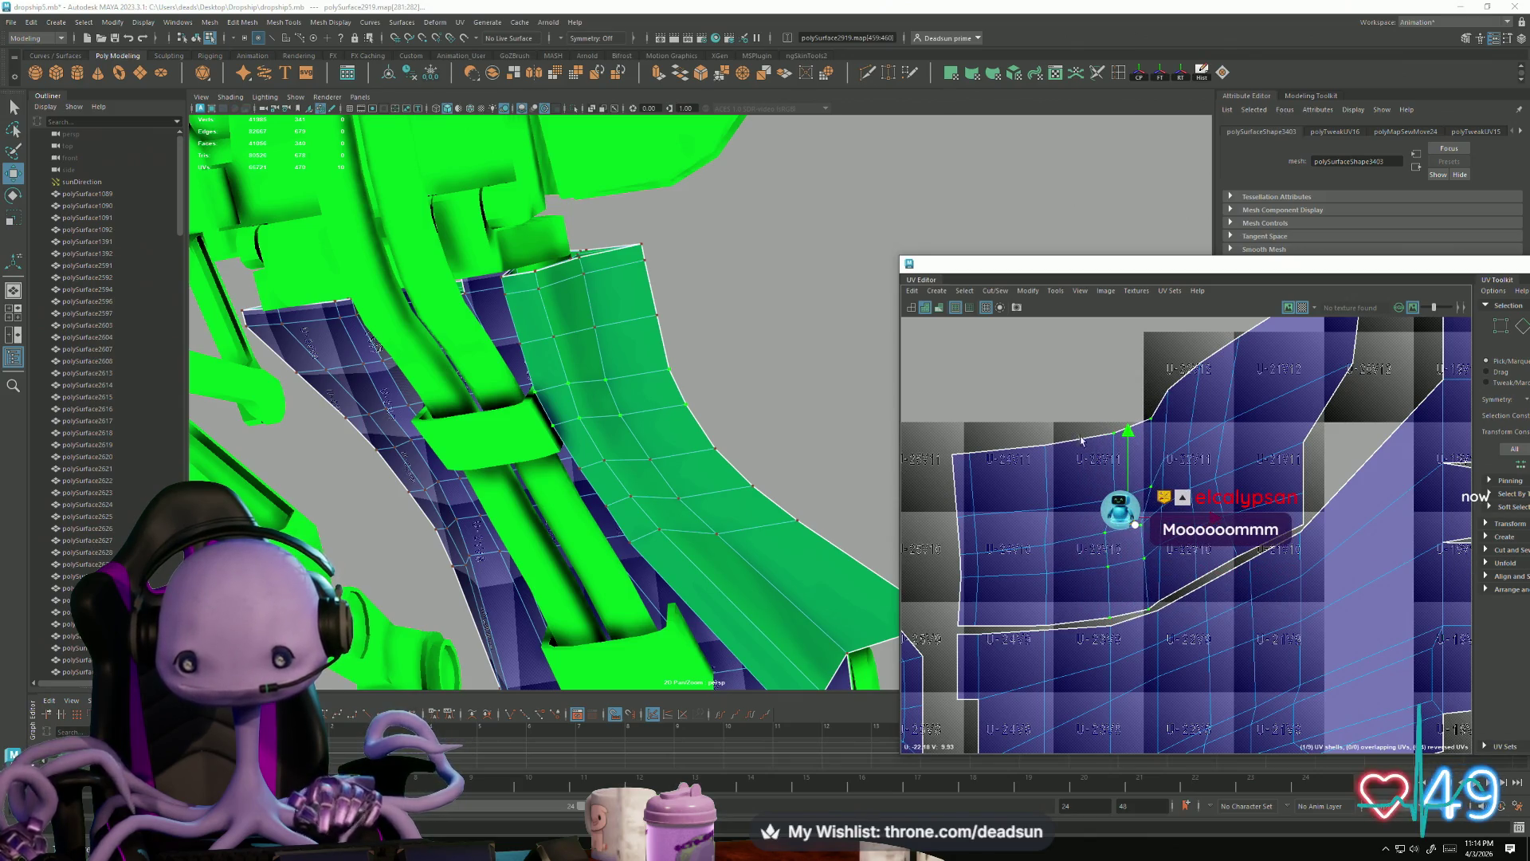
pyautogui.keyDown('alt'); pyautogui.moveTo(1170, 528); pyautogui.dragTo(1094, 611, button='middle'); pyautogui.keyUp('alt')
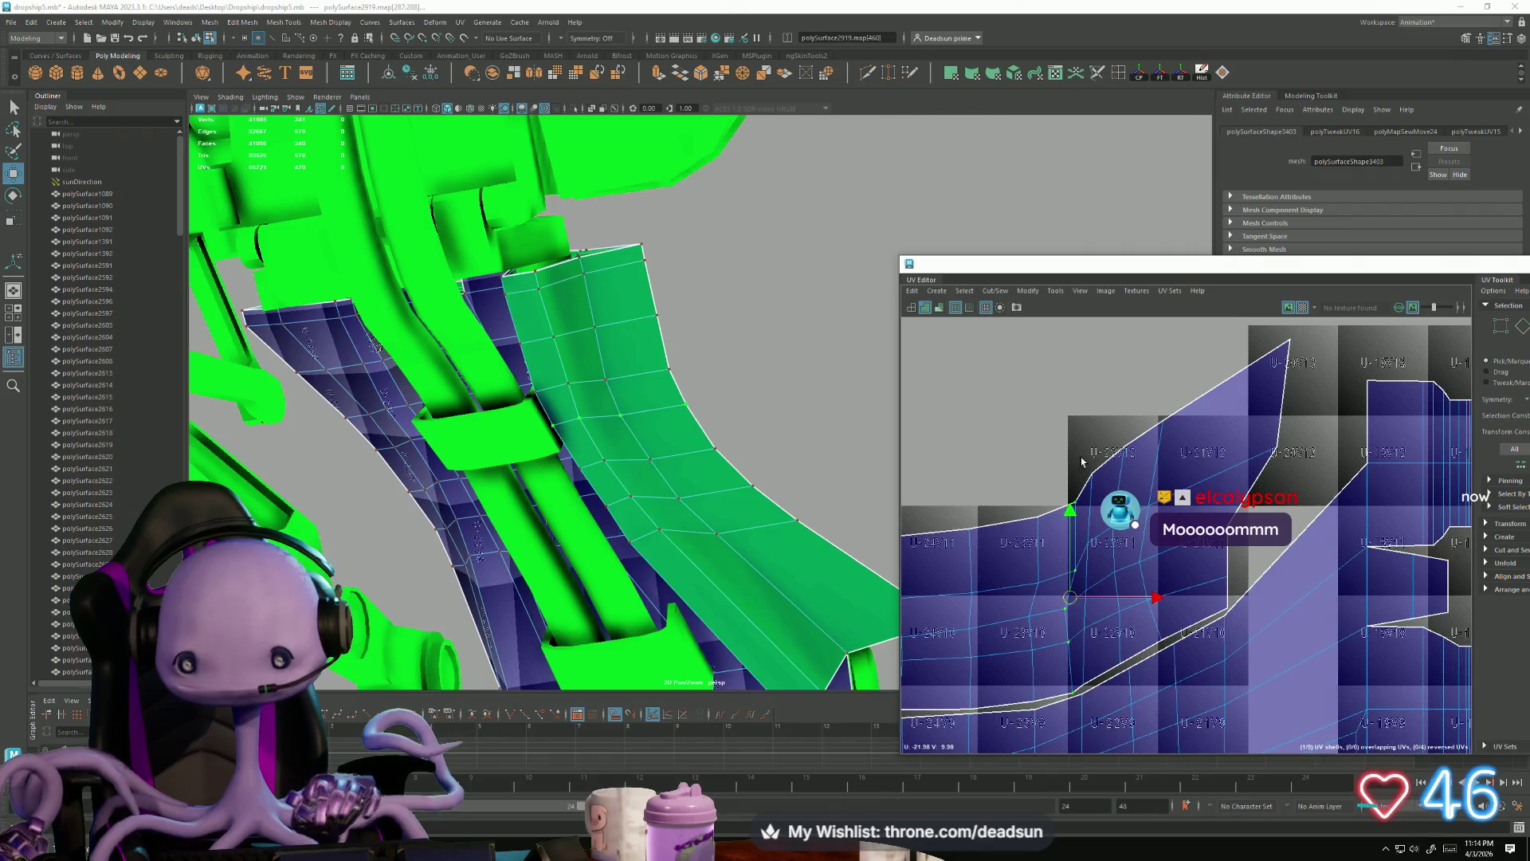
pyautogui.moveTo(1105, 546); pyautogui.dragTo(1113, 532)
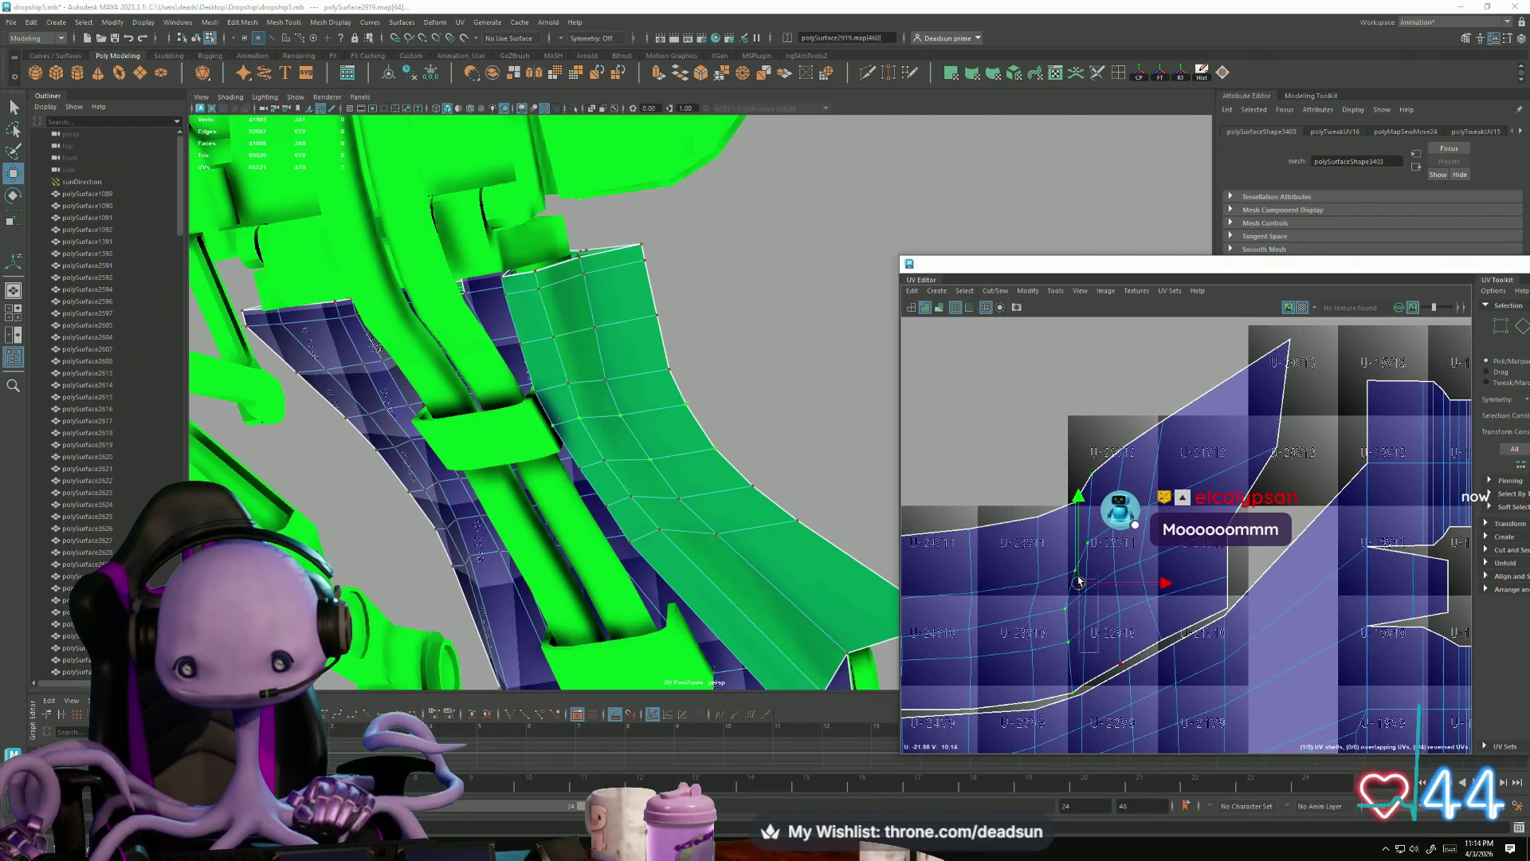
# Step: Shift more seam UVs right and up, then select a UV at the shell's lower left
pyautogui.keyDown('shift'); pyautogui.moveTo(1092, 699); pyautogui.dragTo(1091, 697); pyautogui.keyUp('shift')
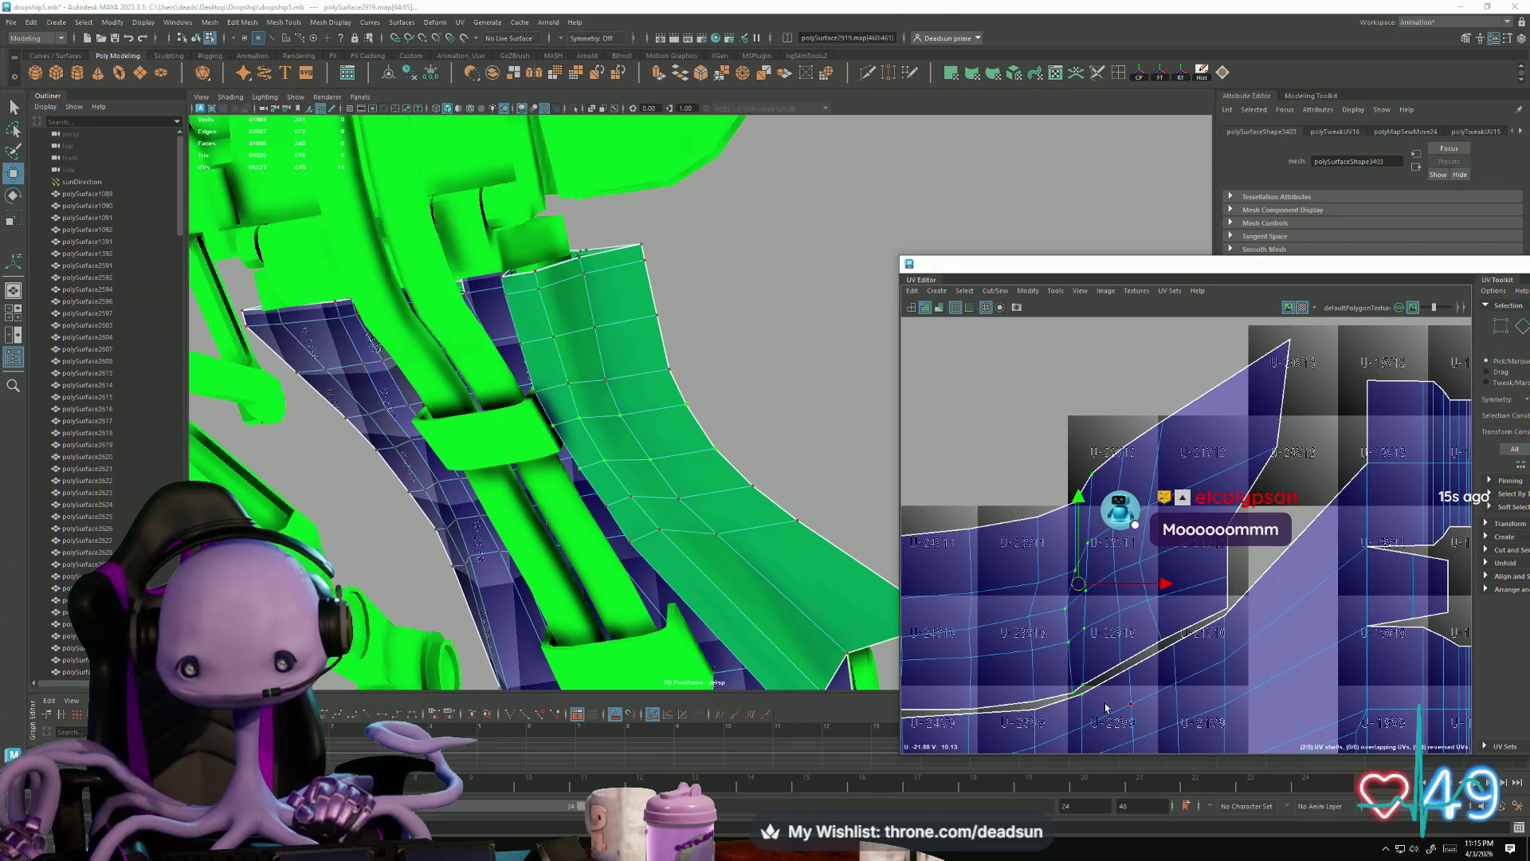
pyautogui.scroll(3, 1053, 684)
pyautogui.scroll(-1, 1052, 684)
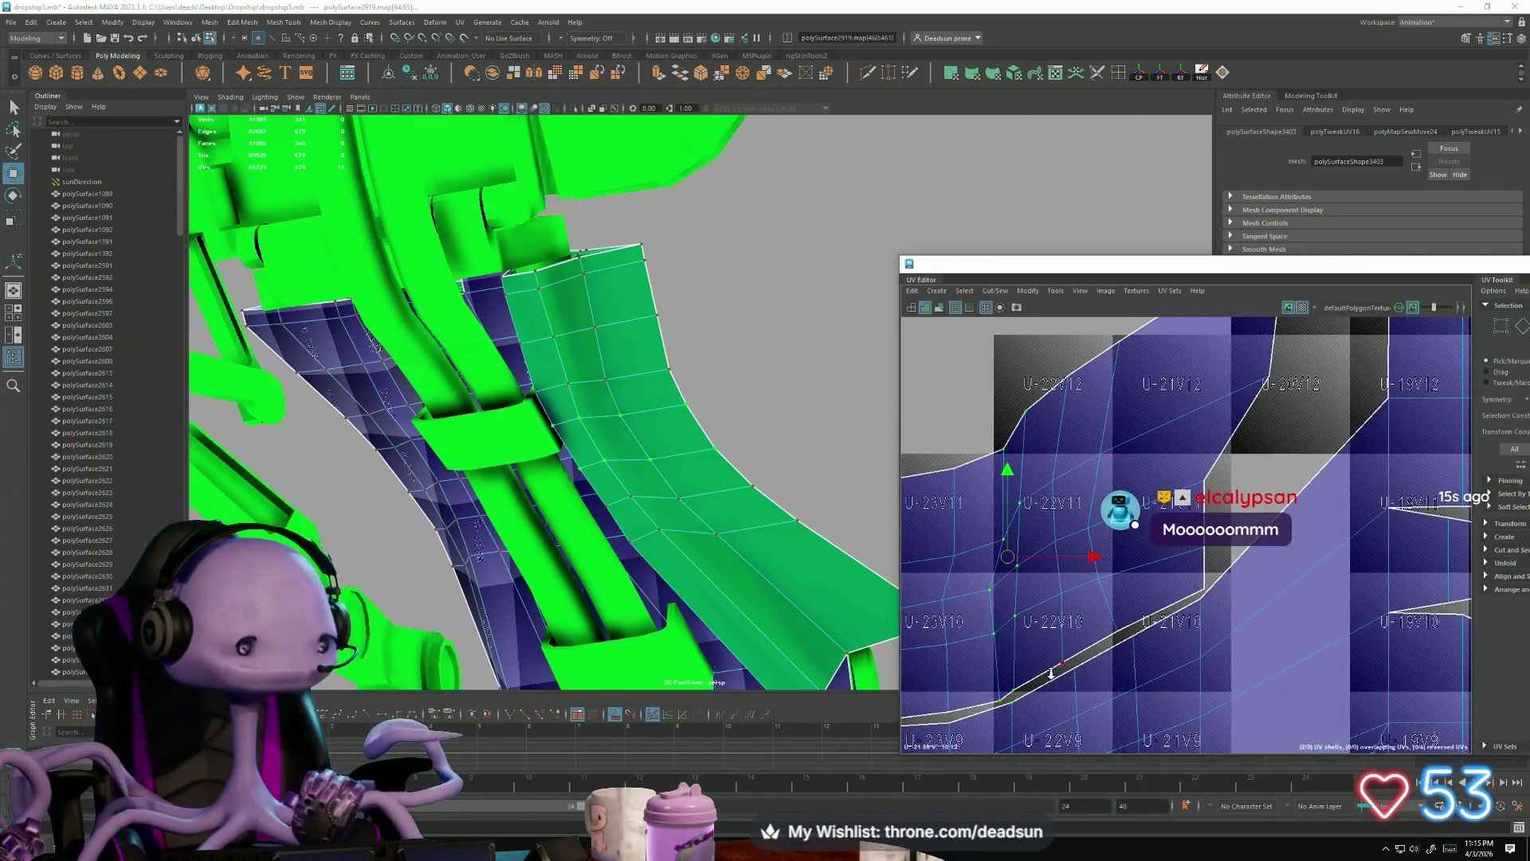
pyautogui.keyDown('alt'); pyautogui.moveTo(1001, 560); pyautogui.dragTo(967, 531, button='middle'); pyautogui.keyUp('alt')
pyautogui.moveTo(967, 531); pyautogui.dragTo(965, 531)
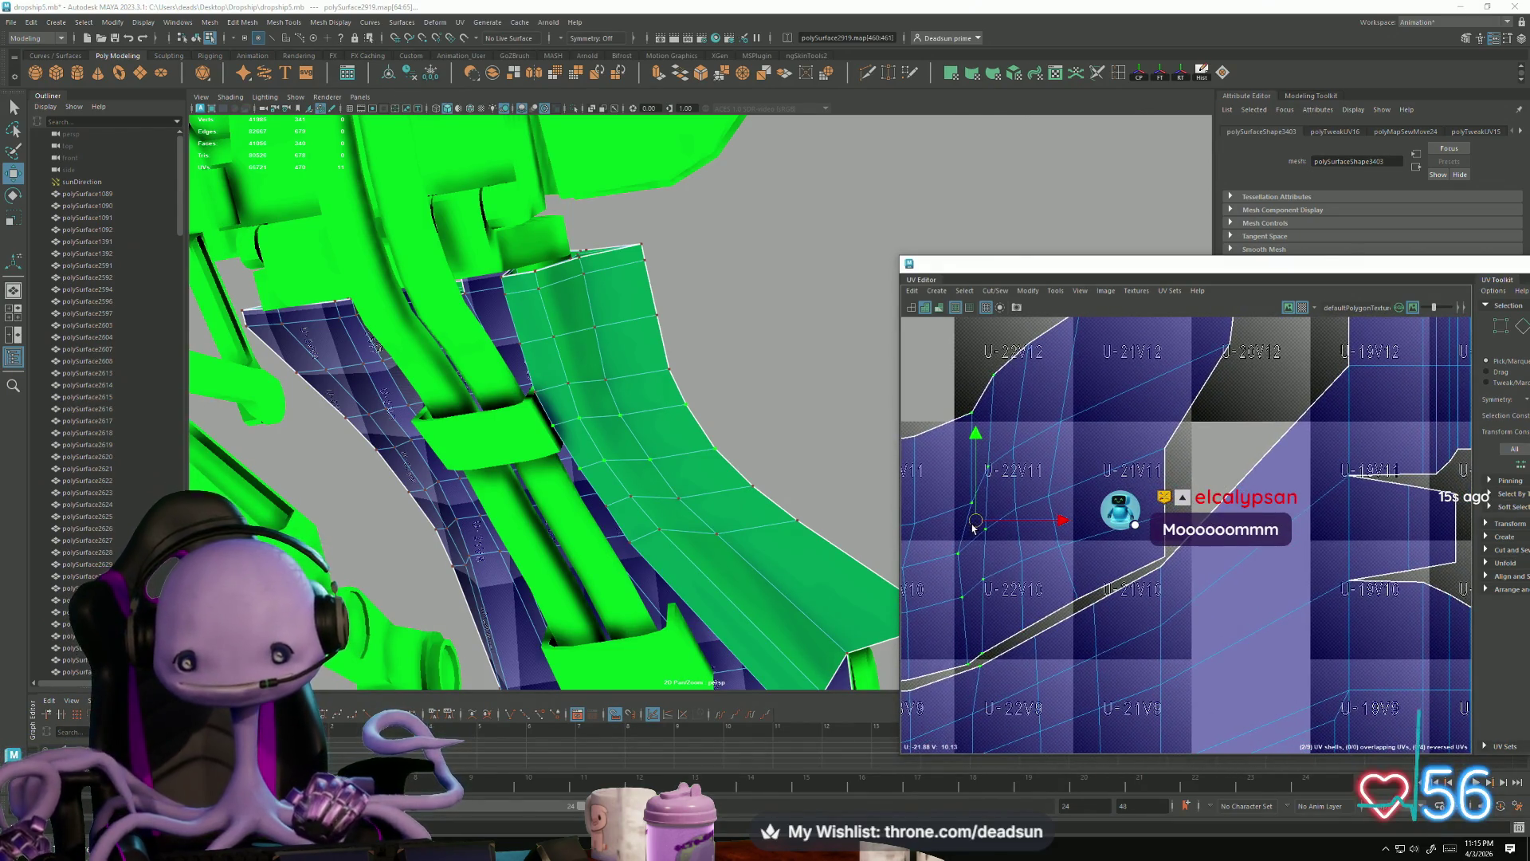
pyautogui.moveTo(986, 681)
pyautogui.keyDown('shift'); pyautogui.mouseDown()
pyautogui.moveTo(955, 661)
pyautogui.moveTo(967, 667)
pyautogui.mouseUp(); pyautogui.keyUp('shift')
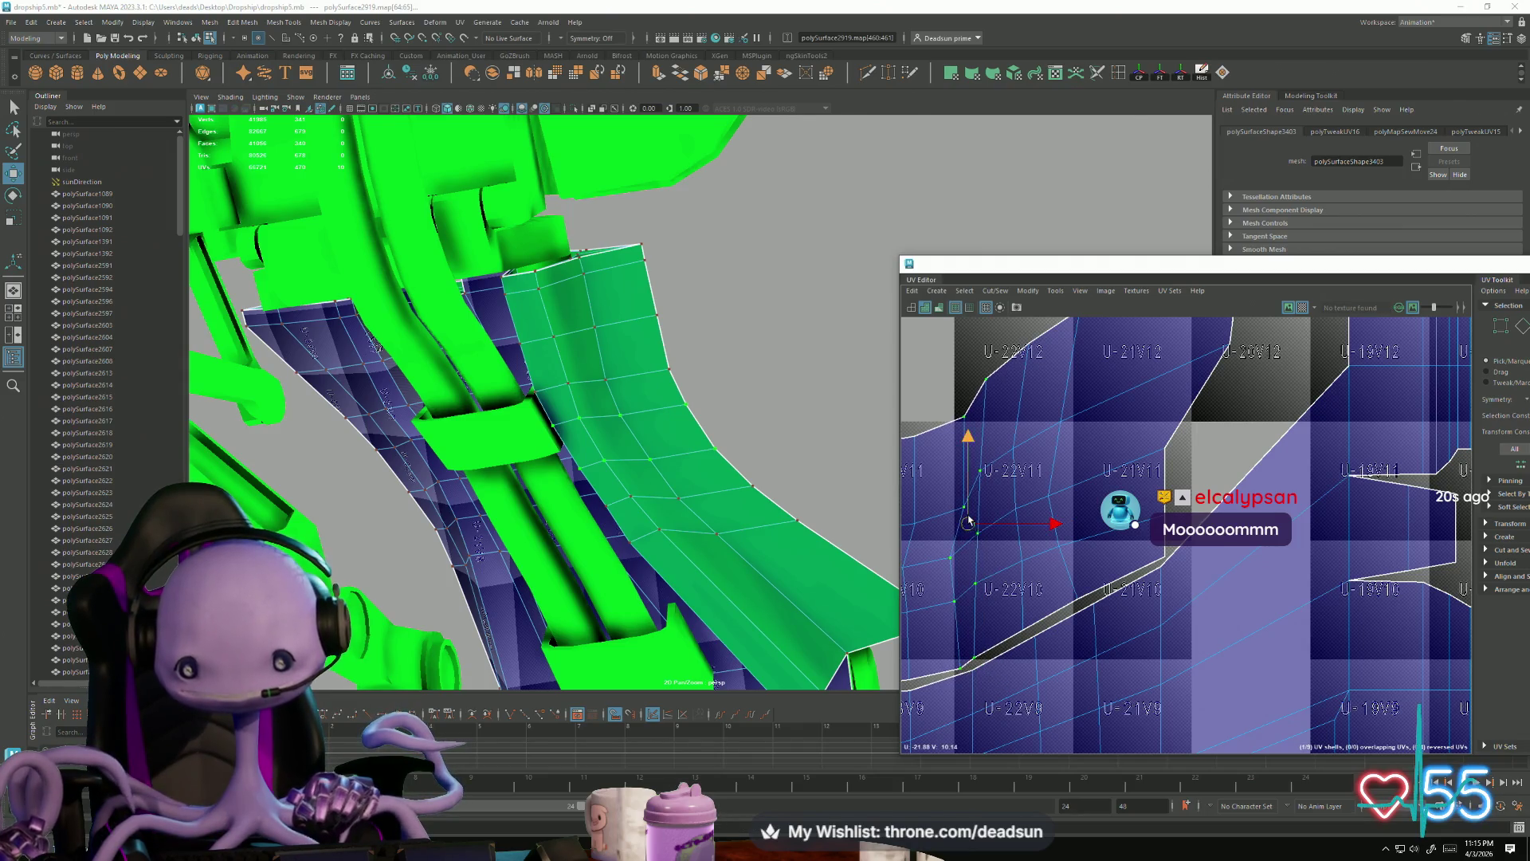
pyautogui.moveTo(968, 524); pyautogui.dragTo(985, 517)
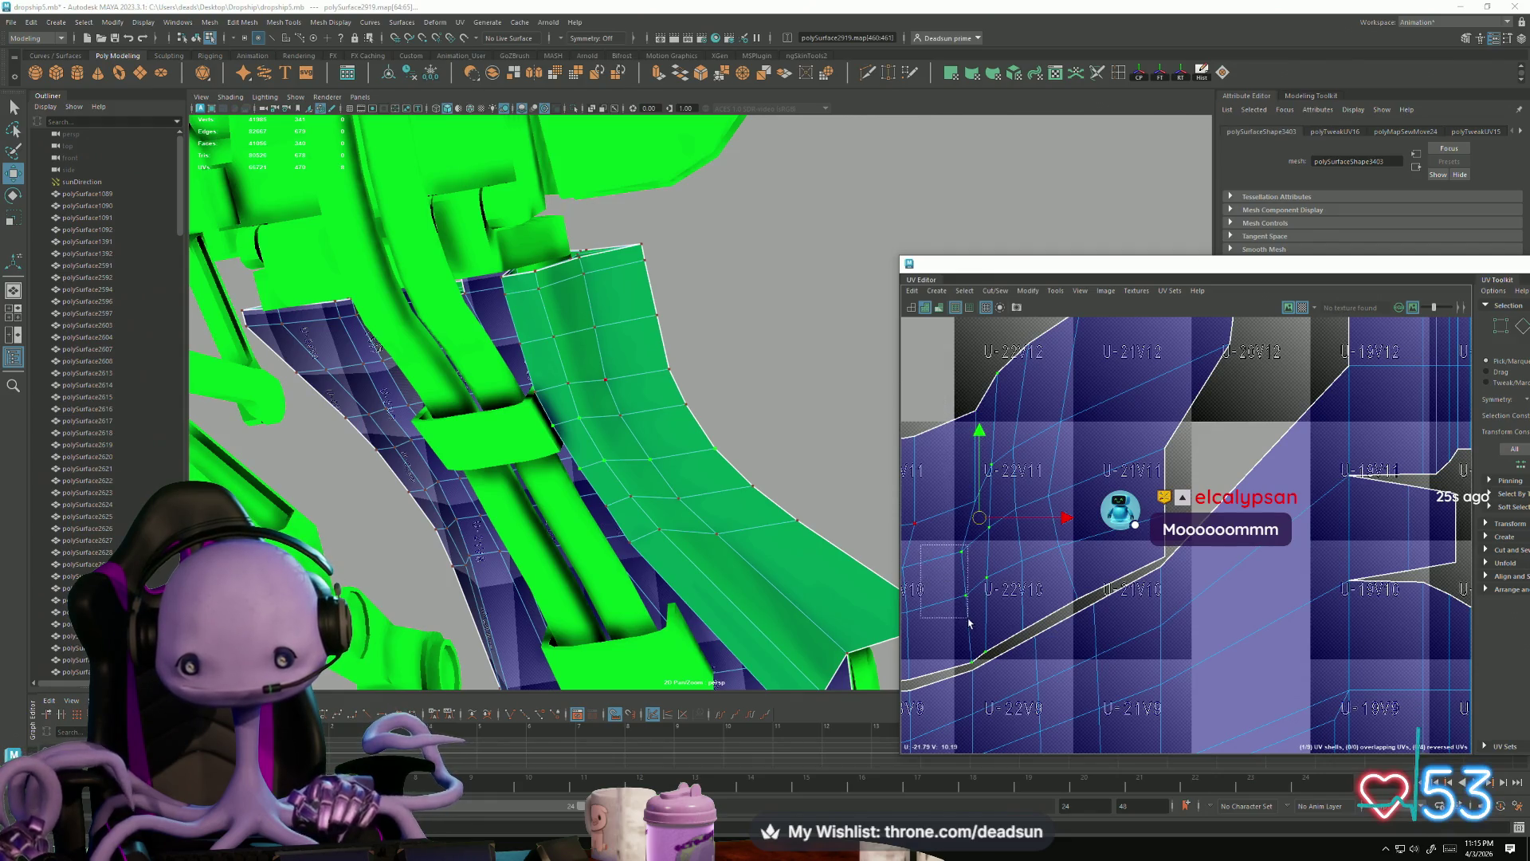
pyautogui.keyDown('ctrl'); pyautogui.click(970, 673); pyautogui.keyUp('ctrl')
pyautogui.keyDown('alt'); pyautogui.moveTo(1017, 416); pyautogui.dragTo(994, 481, button='middle'); pyautogui.keyUp('alt')
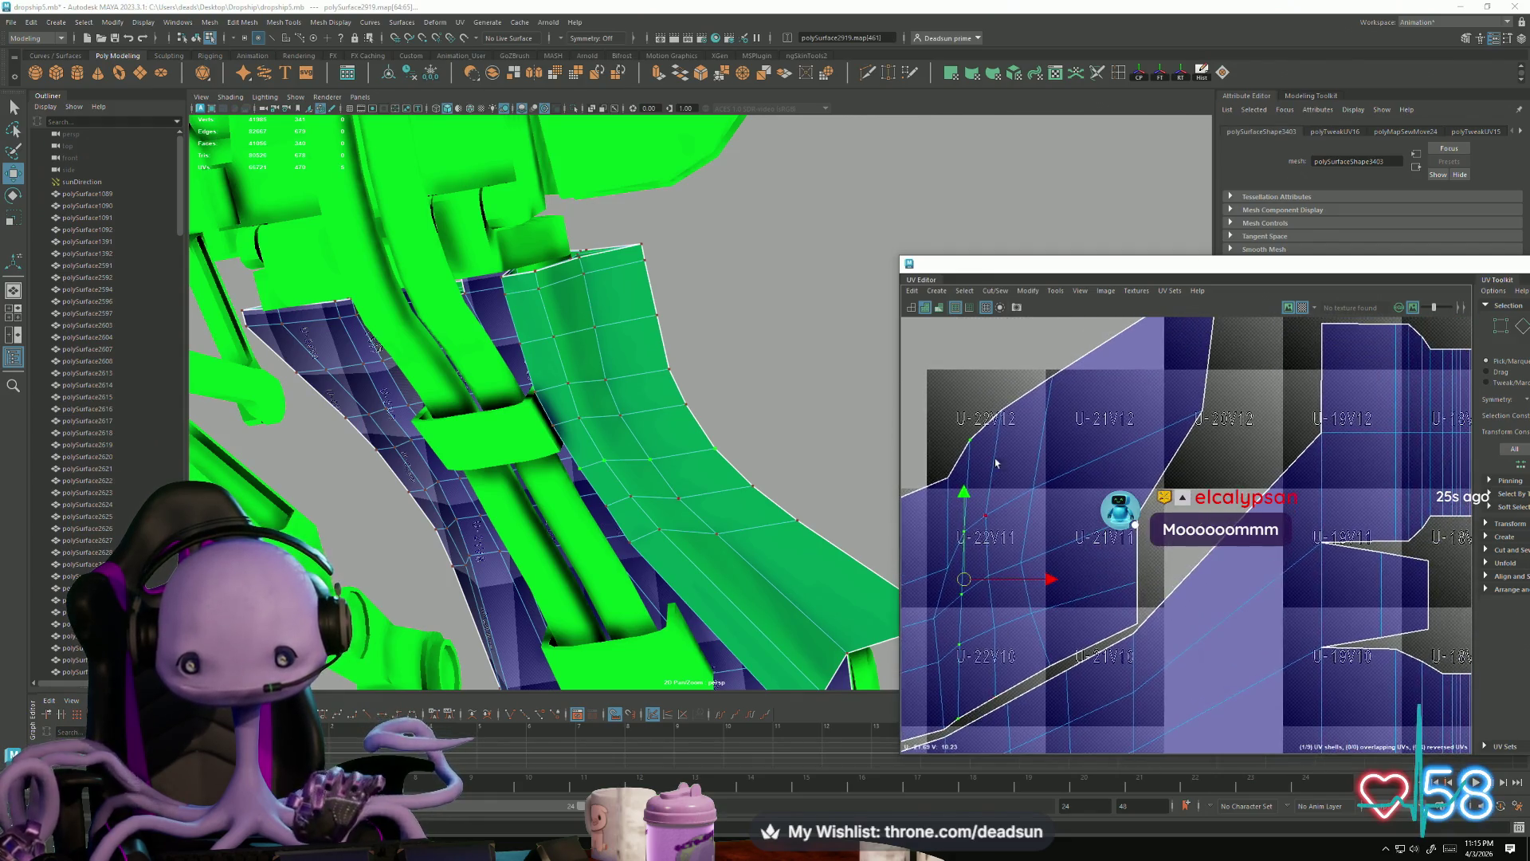
pyautogui.click(971, 598)
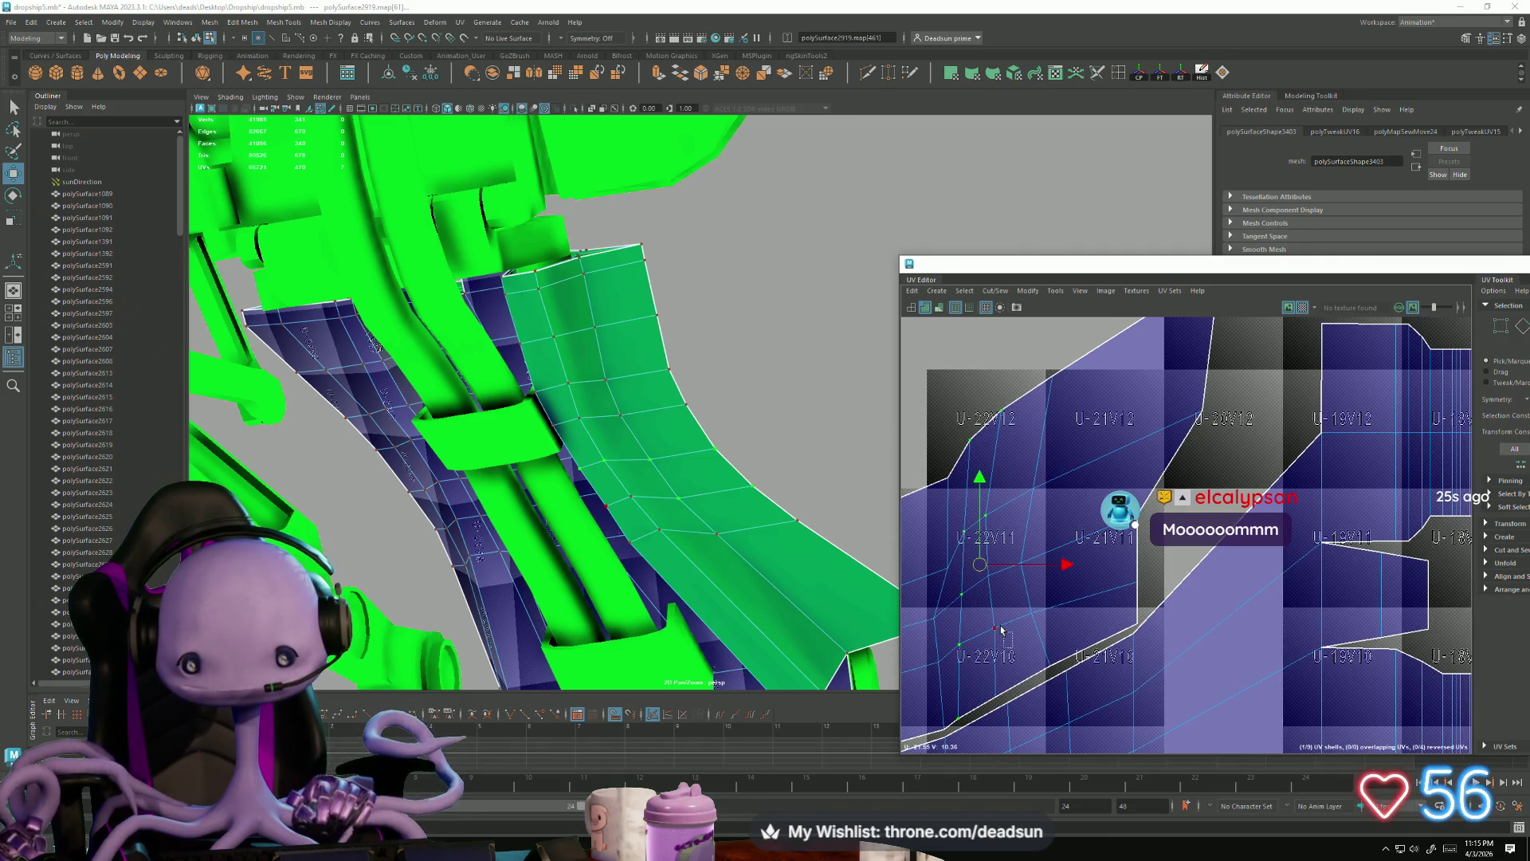
# Step: Shift runs of UVs along the hull shell's lower and inner border up and to the right
pyautogui.moveTo(979, 568); pyautogui.dragTo(982, 674)
pyautogui.moveTo(986, 572)
pyautogui.mouseDown()
pyautogui.moveTo(1011, 552)
pyautogui.moveTo(997, 551)
pyautogui.mouseUp()
pyautogui.click(1015, 541)
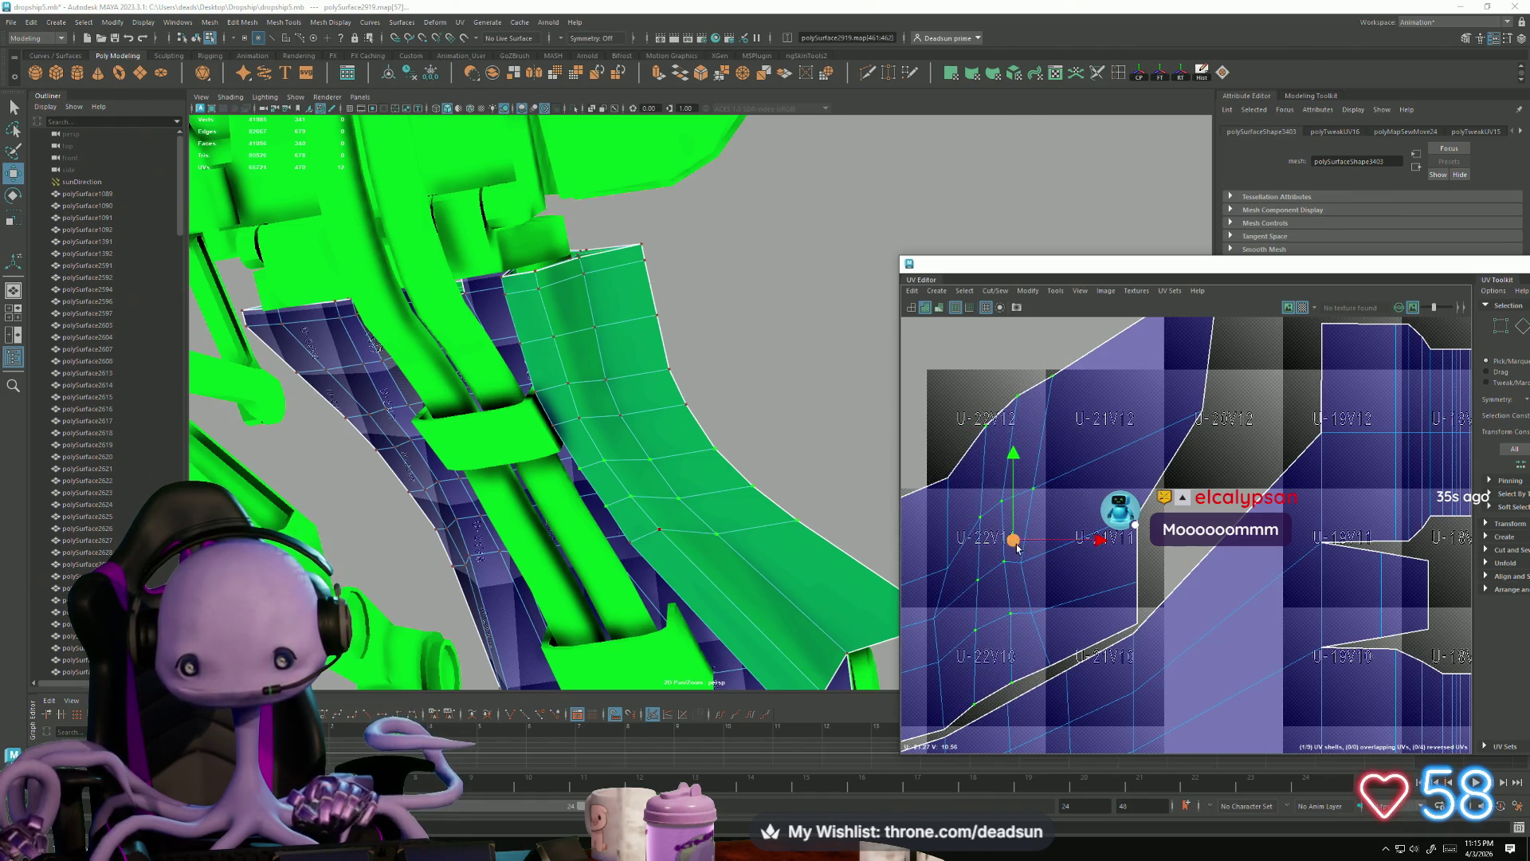
pyautogui.moveTo(1055, 634)
pyautogui.mouseDown()
pyautogui.moveTo(1009, 539)
pyautogui.moveTo(1047, 533)
pyautogui.mouseUp()
pyautogui.keyDown('alt'); pyautogui.moveTo(1047, 533); pyautogui.dragTo(1016, 560, button='middle'); pyautogui.keyUp('alt')
pyautogui.moveTo(956, 502); pyautogui.dragTo(996, 708)
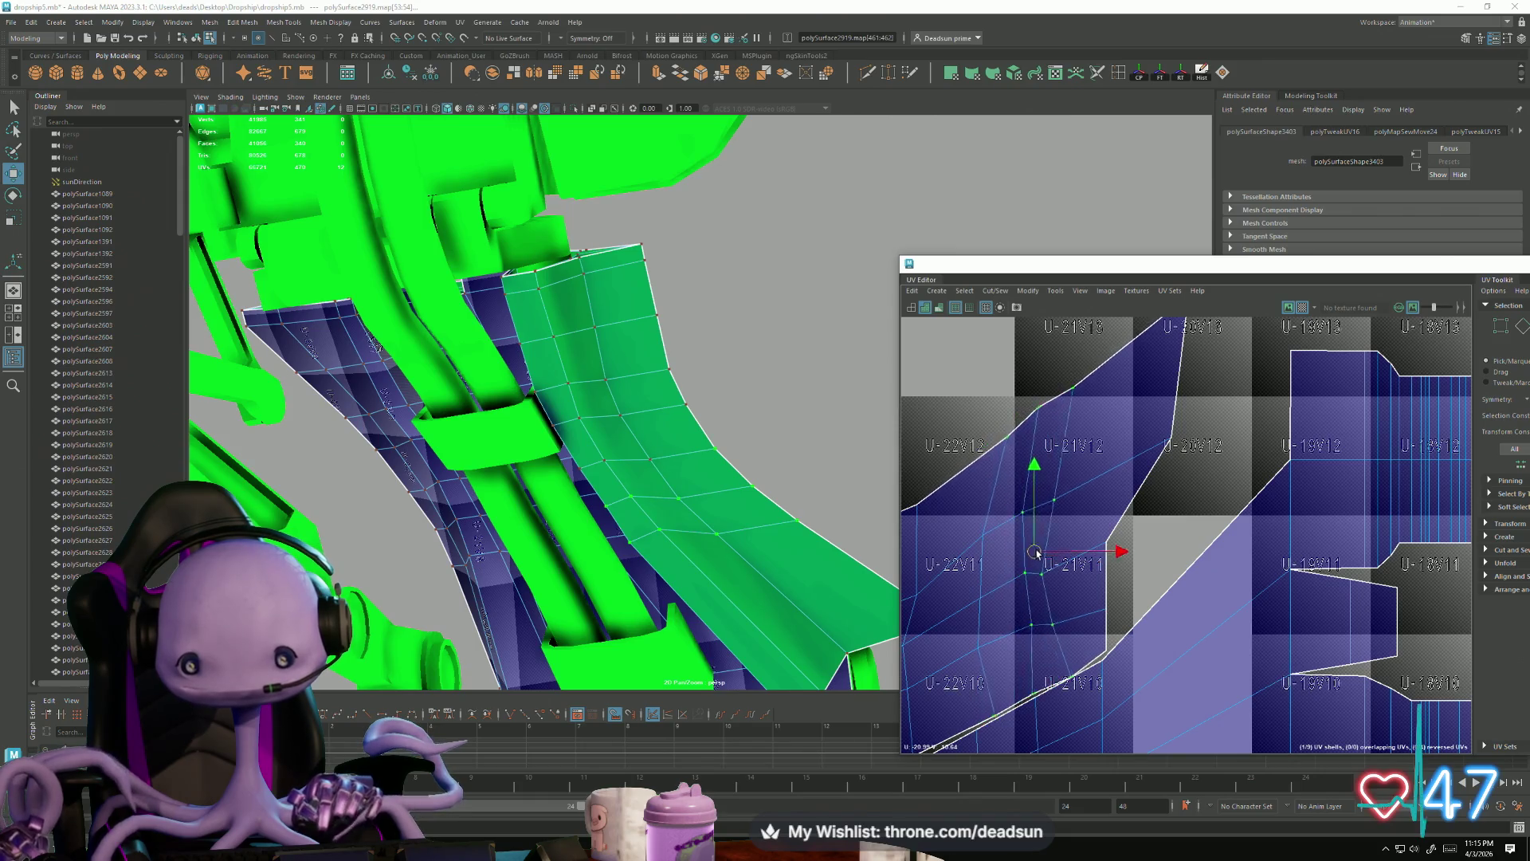
pyautogui.moveTo(952, 696); pyautogui.dragTo(992, 754)
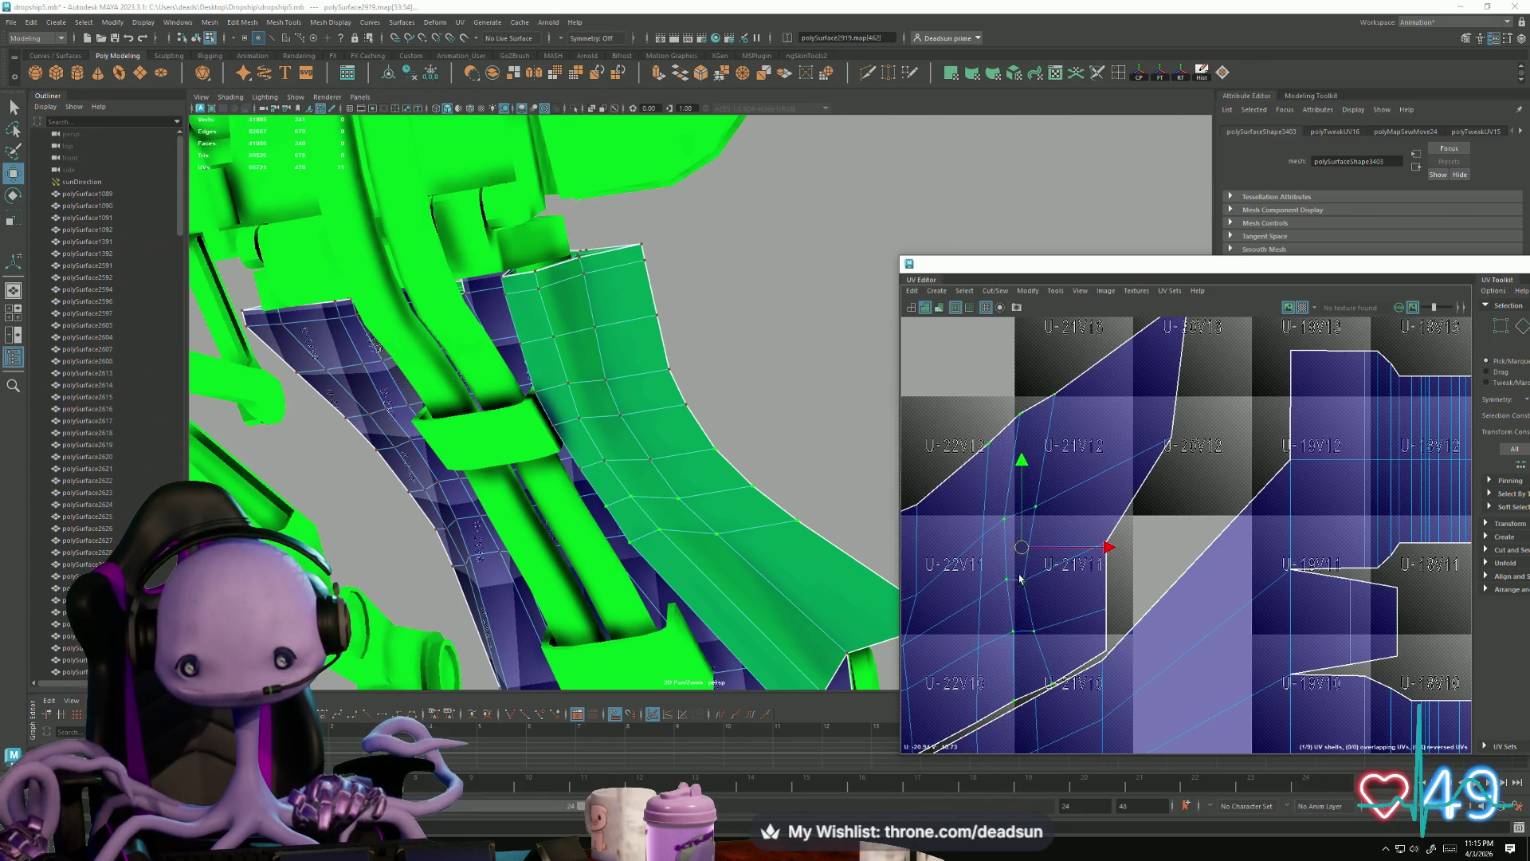
pyautogui.moveTo(1016, 558)
pyautogui.mouseDown()
pyautogui.moveTo(1043, 542)
pyautogui.moveTo(1028, 606)
pyautogui.moveTo(1043, 665)
pyautogui.mouseUp()
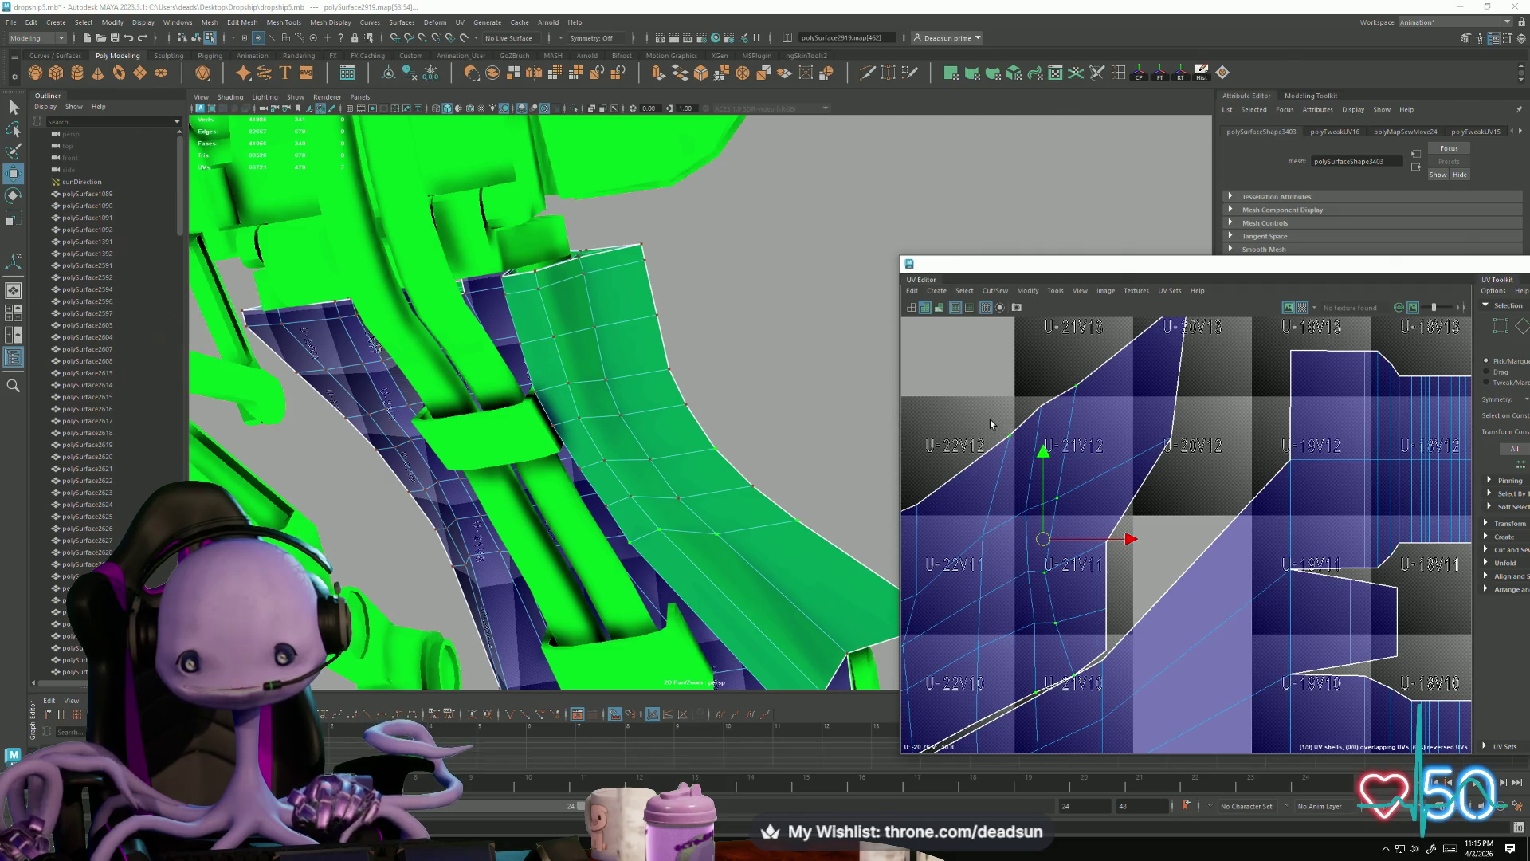
# Step: Nudge individual UVs on the shell's upper border slightly left
pyautogui.moveTo(992, 402)
pyautogui.mouseDown()
pyautogui.moveTo(918, 502)
pyautogui.moveTo(1036, 558)
pyautogui.mouseUp()
pyautogui.scroll(-2, 983, 458)
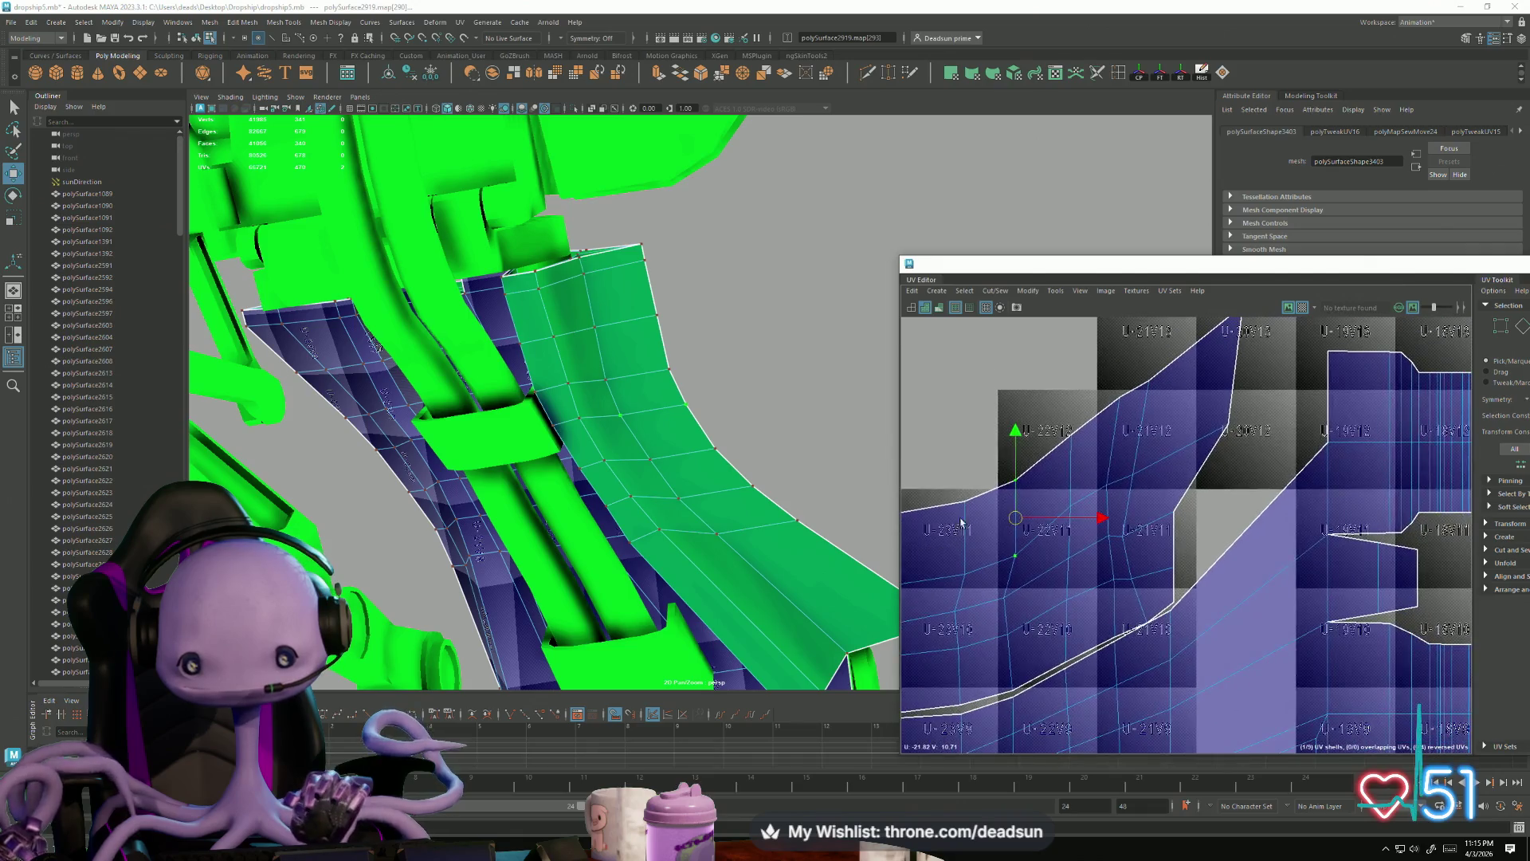
pyautogui.keyDown('alt'); pyautogui.moveTo(960, 526); pyautogui.dragTo(1001, 455, button='middle'); pyautogui.keyUp('alt')
pyautogui.moveTo(1036, 450); pyautogui.dragTo(980, 522)
pyautogui.keyDown('alt'); pyautogui.moveTo(1064, 490); pyautogui.dragTo(1117, 483, button='middle'); pyautogui.keyUp('alt')
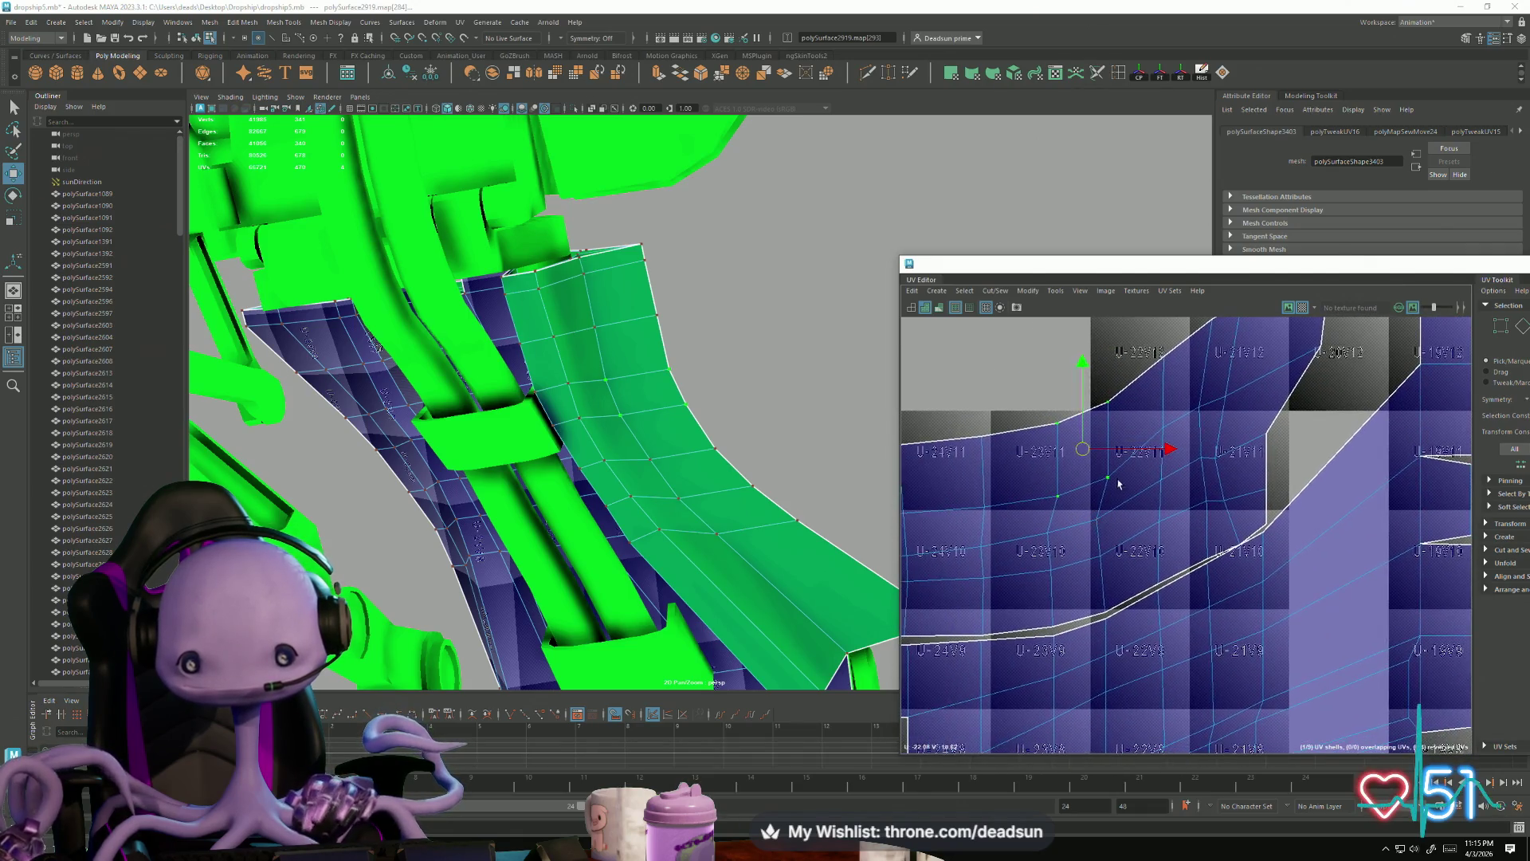
pyautogui.moveTo(1168, 452); pyautogui.dragTo(1161, 453)
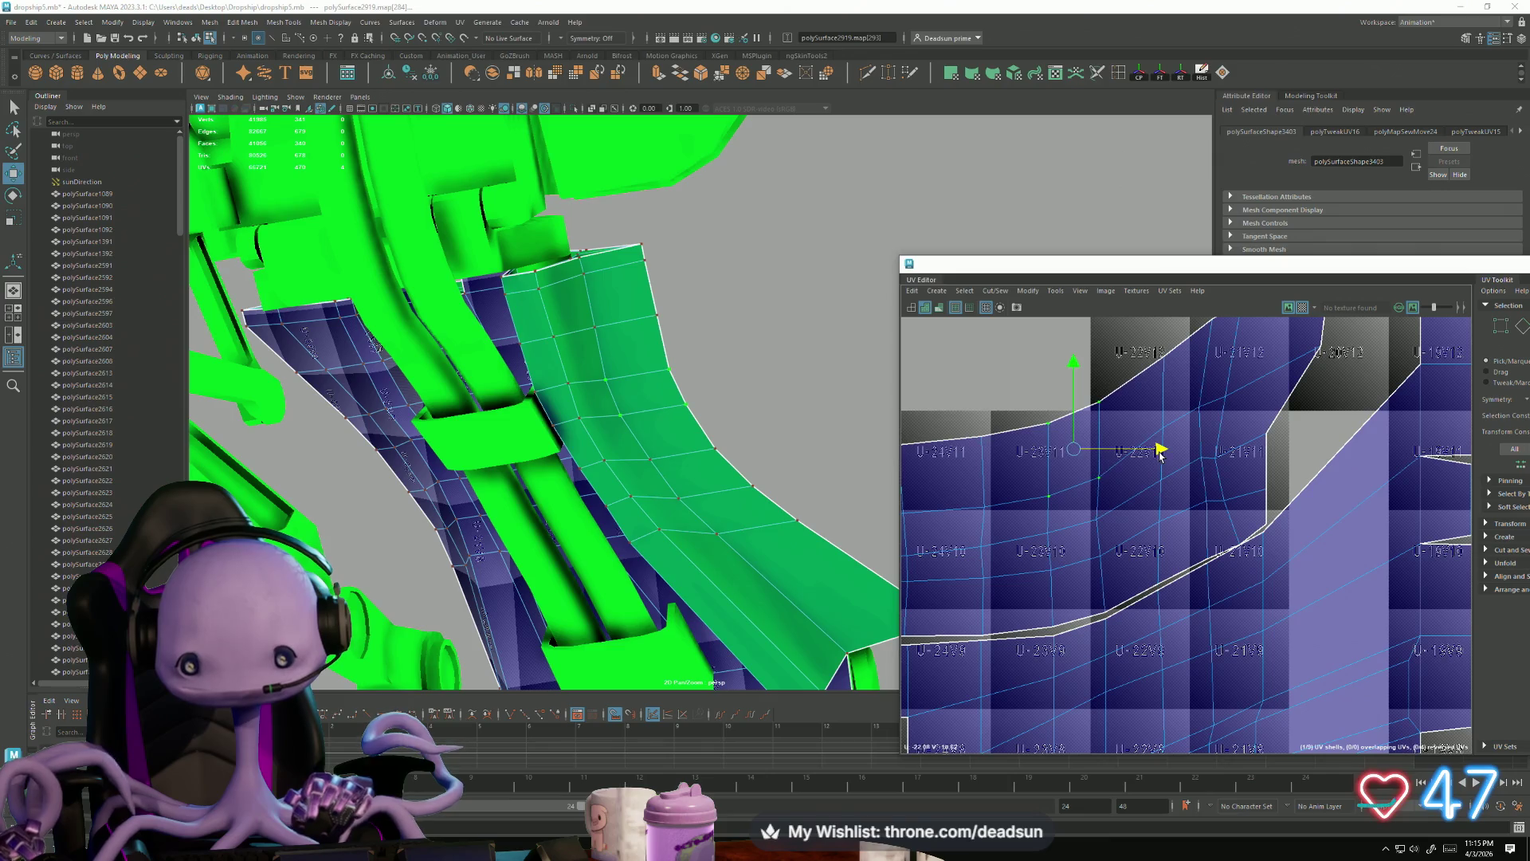
pyautogui.click(983, 471)
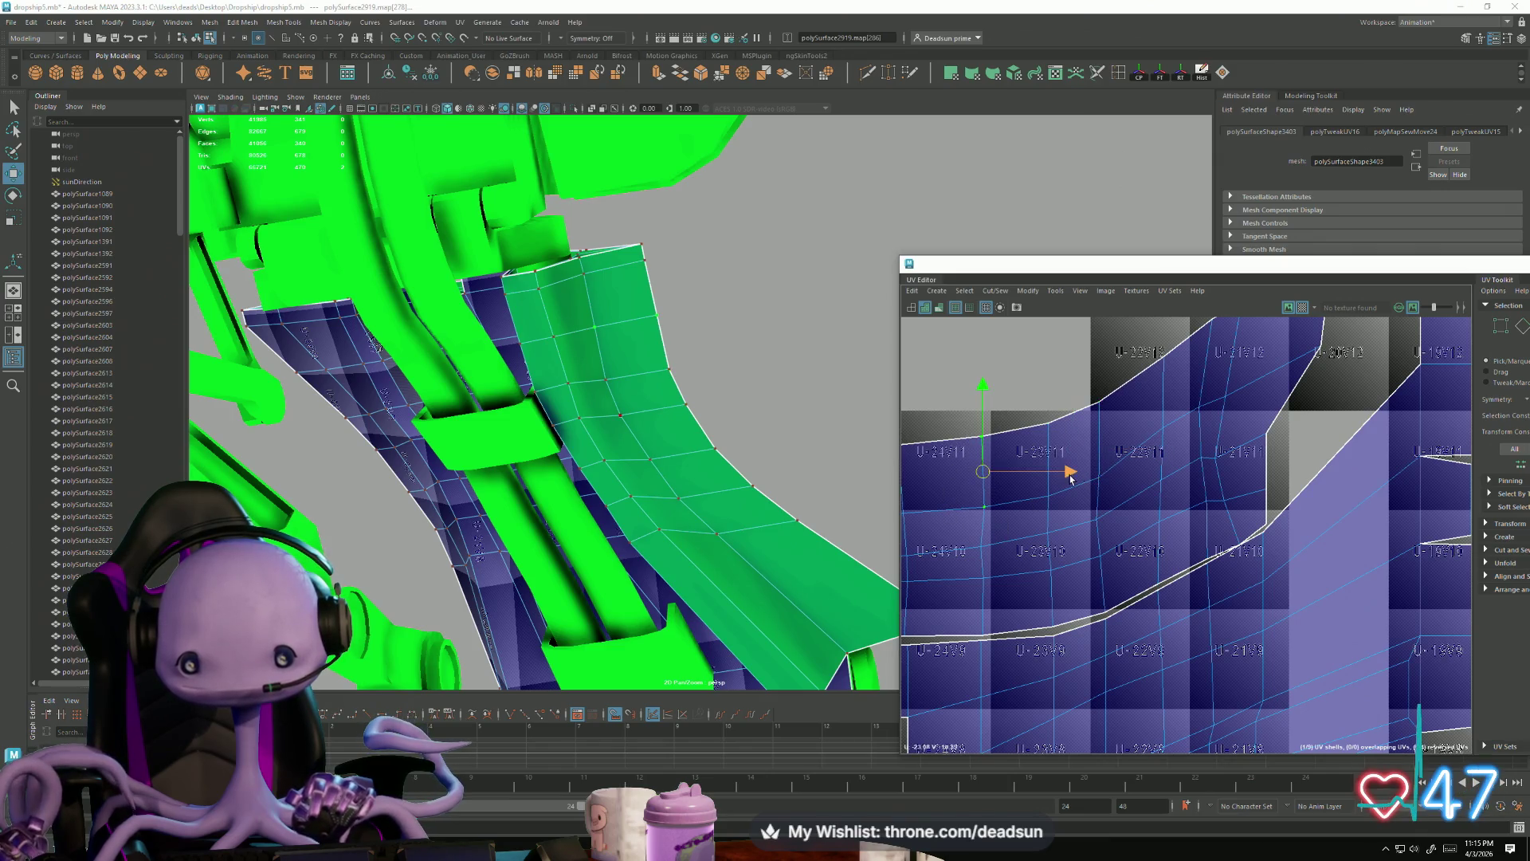
pyautogui.keyDown('alt'); pyautogui.moveTo(1066, 471); pyautogui.dragTo(978, 562, button='middle'); pyautogui.keyUp('alt')
pyautogui.scroll(3, 978, 561)
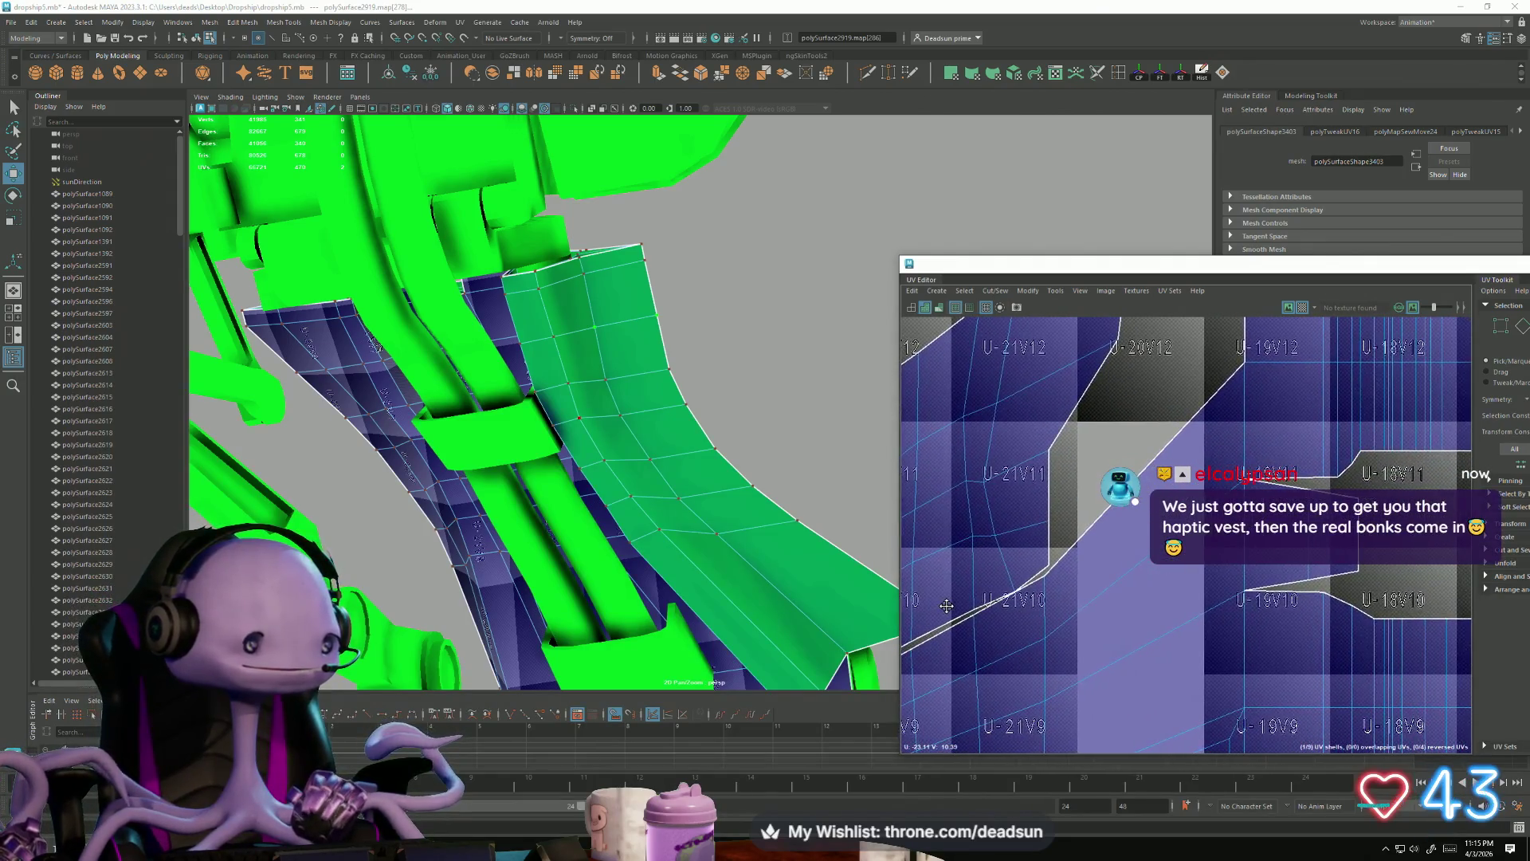
pyautogui.scroll(-1, 938, 605)
pyautogui.moveTo(938, 604)
pyautogui.keyDown('alt'); pyautogui.mouseDown(button='middle')
pyautogui.moveTo(1040, 577)
pyautogui.moveTo(1036, 550)
pyautogui.mouseUp(button='middle'); pyautogui.keyUp('alt')
# Step: Slide the shell's vertical UV edges right and up to reshape it
pyautogui.scroll(-1, 1032, 518)
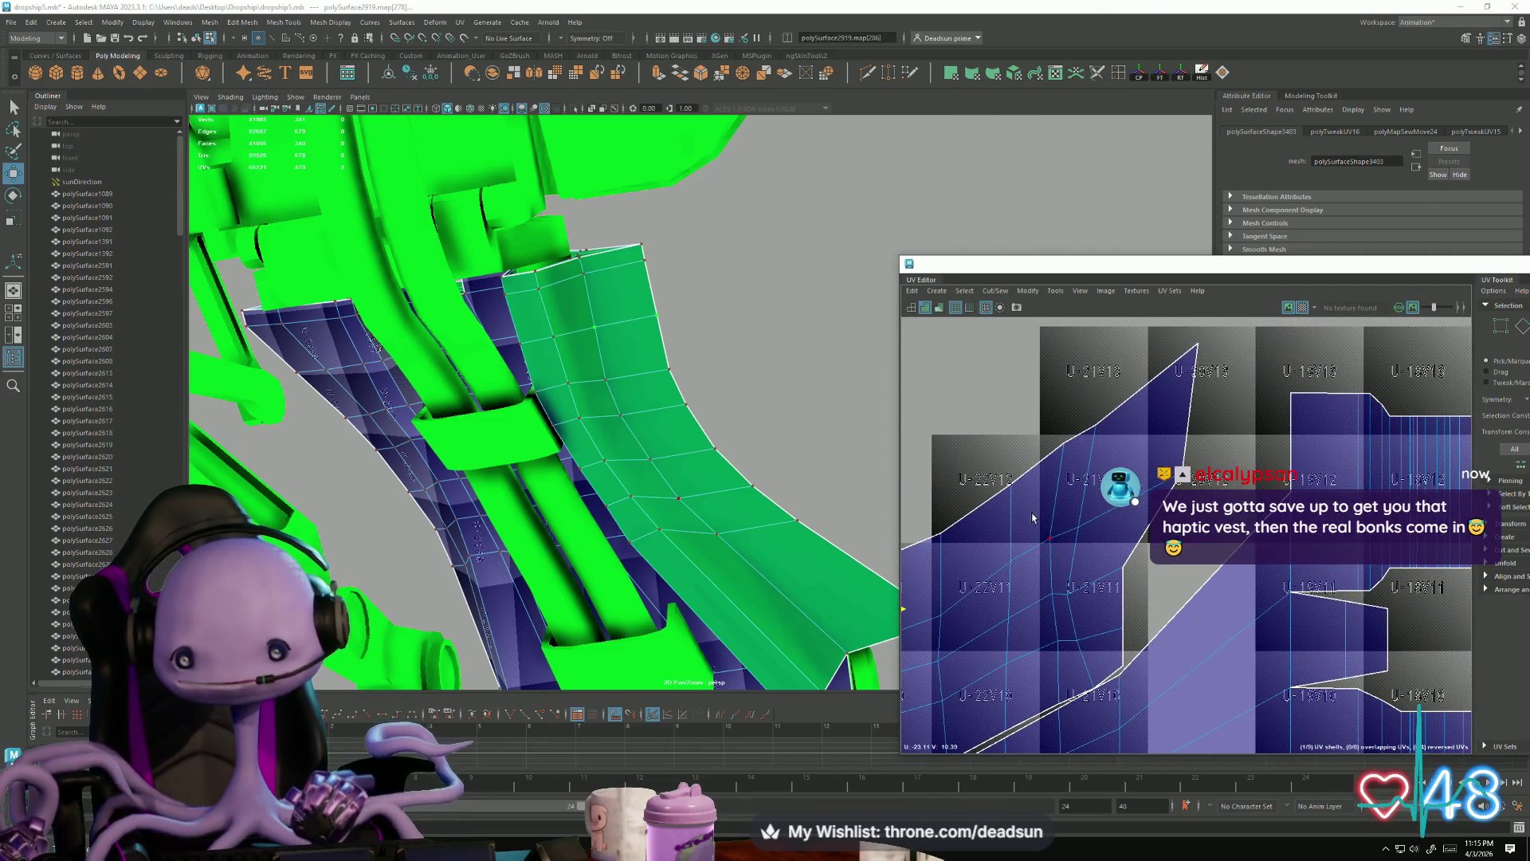
pyautogui.moveTo(1074, 596); pyautogui.dragTo(1175, 586)
pyautogui.moveTo(1061, 618); pyautogui.dragTo(1064, 630)
pyautogui.moveTo(1139, 590)
pyautogui.mouseDown()
pyautogui.moveTo(1145, 686)
pyautogui.moveTo(1090, 690)
pyautogui.mouseUp()
pyautogui.moveTo(1104, 627); pyautogui.dragTo(1131, 603)
pyautogui.moveTo(1104, 382)
pyautogui.mouseDown()
pyautogui.moveTo(1110, 550)
pyautogui.moveTo(1136, 510)
pyautogui.mouseUp()
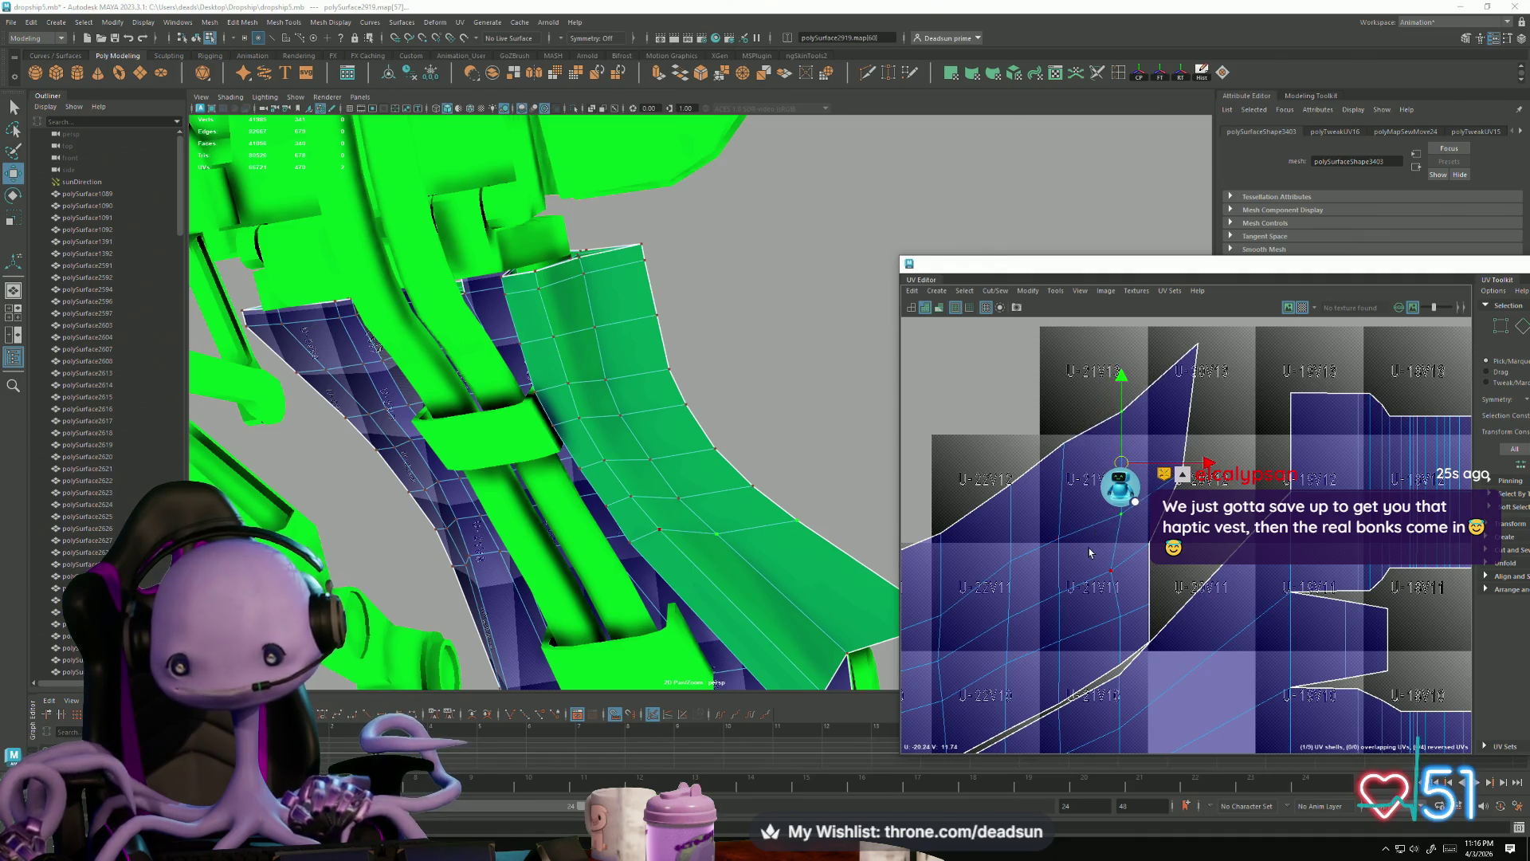
pyautogui.moveTo(1125, 588); pyautogui.dragTo(1125, 589)
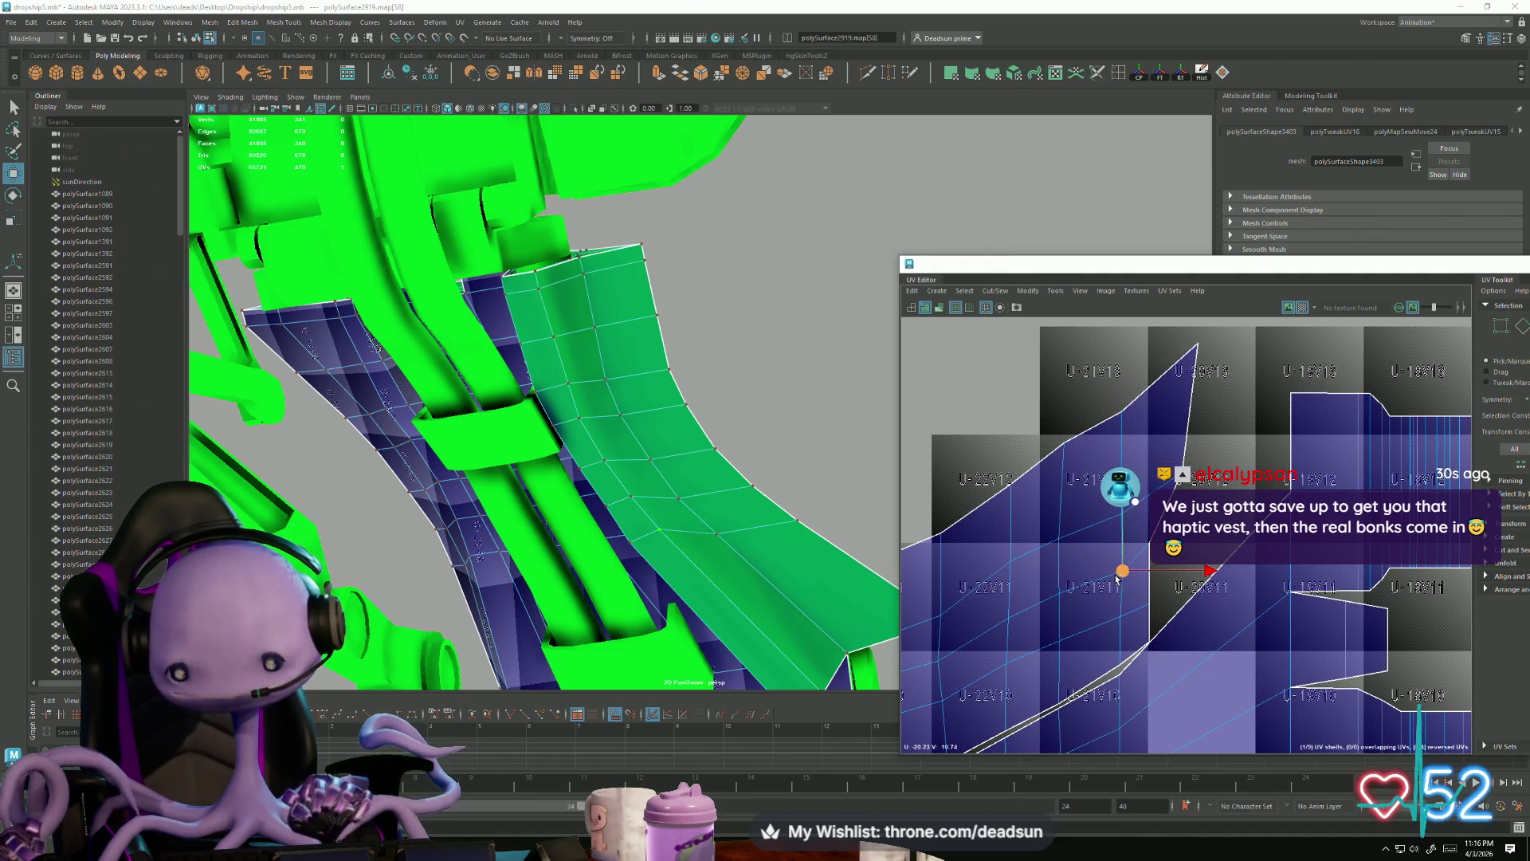
# Step: Reposition the shell's top tip UV and neighbouring border UVs to even the edge
pyautogui.scroll(-2, 1100, 566)
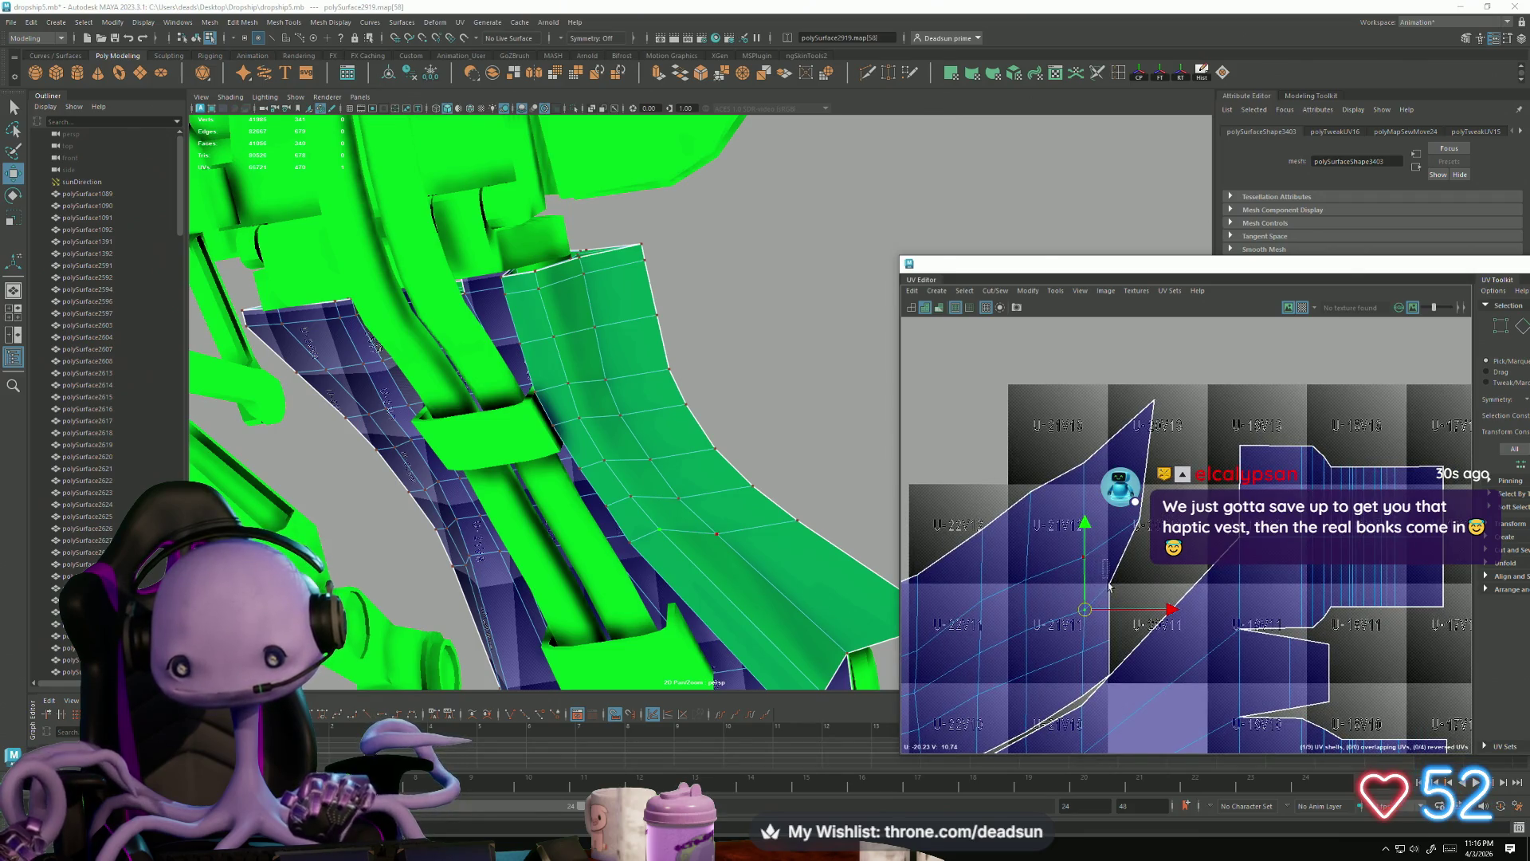
pyautogui.moveTo(1108, 581)
pyautogui.mouseDown()
pyautogui.moveTo(1132, 550)
pyautogui.moveTo(1141, 588)
pyautogui.mouseUp()
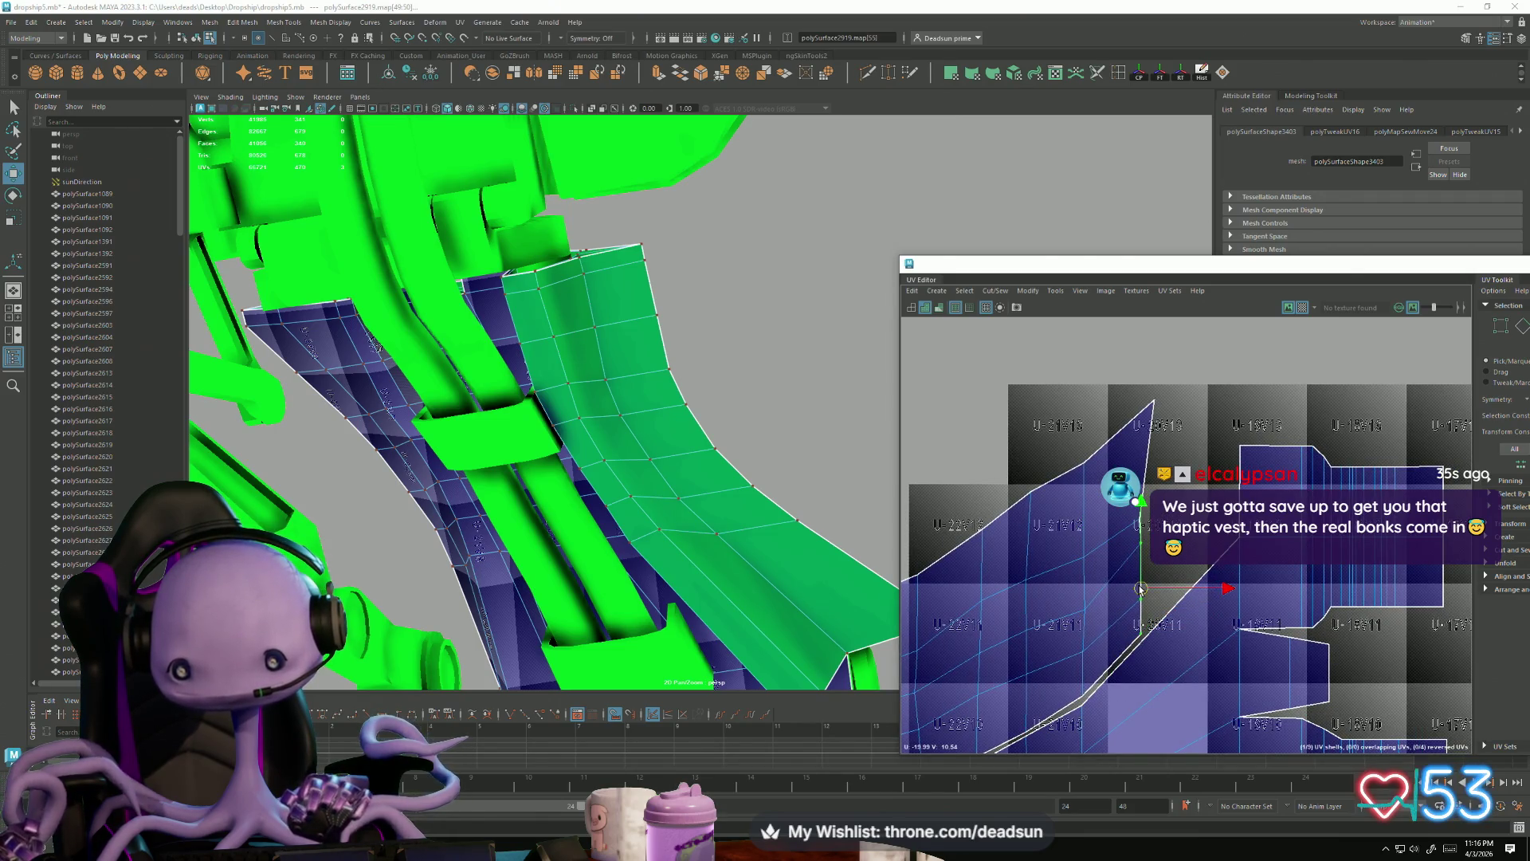
pyautogui.click(1135, 486)
pyautogui.moveTo(1138, 478)
pyautogui.mouseDown()
pyautogui.moveTo(1144, 443)
pyautogui.moveTo(1146, 489)
pyautogui.mouseUp()
pyautogui.moveTo(797, 606)
pyautogui.keyDown('alt'); pyautogui.mouseDown()
pyautogui.moveTo(689, 494)
pyautogui.moveTo(698, 588)
pyautogui.mouseUp(); pyautogui.keyUp('alt')
pyautogui.moveTo(1119, 580)
pyautogui.keyDown('alt'); pyautogui.mouseDown(button='middle')
pyautogui.moveTo(1154, 478)
pyautogui.moveTo(1137, 502)
pyautogui.mouseUp(button='middle'); pyautogui.keyUp('alt')
pyautogui.scroll(-2, 1163, 478)
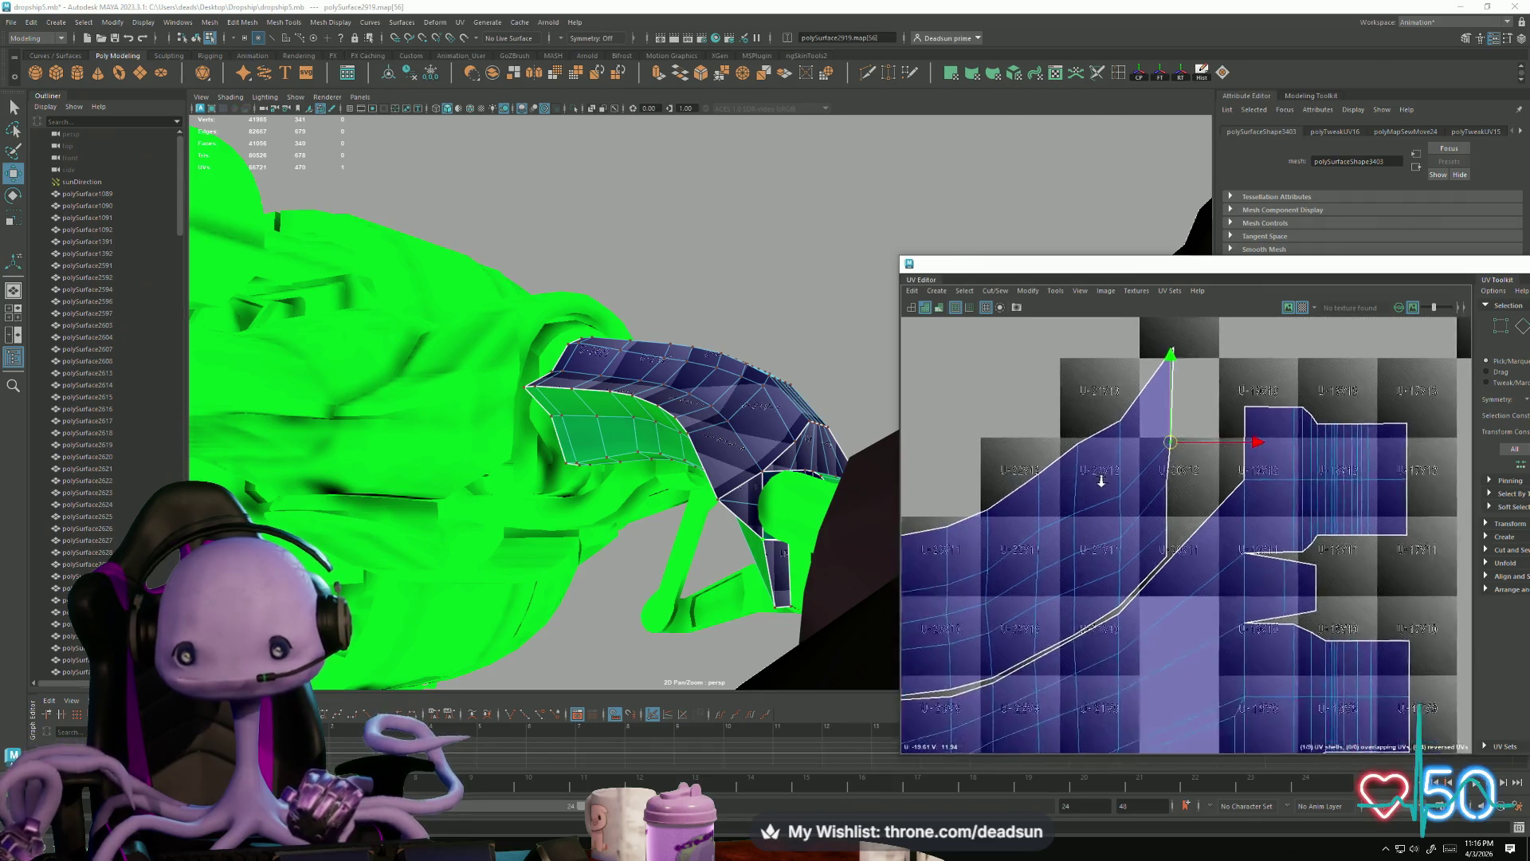
pyautogui.keyDown('shift'); pyautogui.click(1168, 553); pyautogui.keyUp('shift')
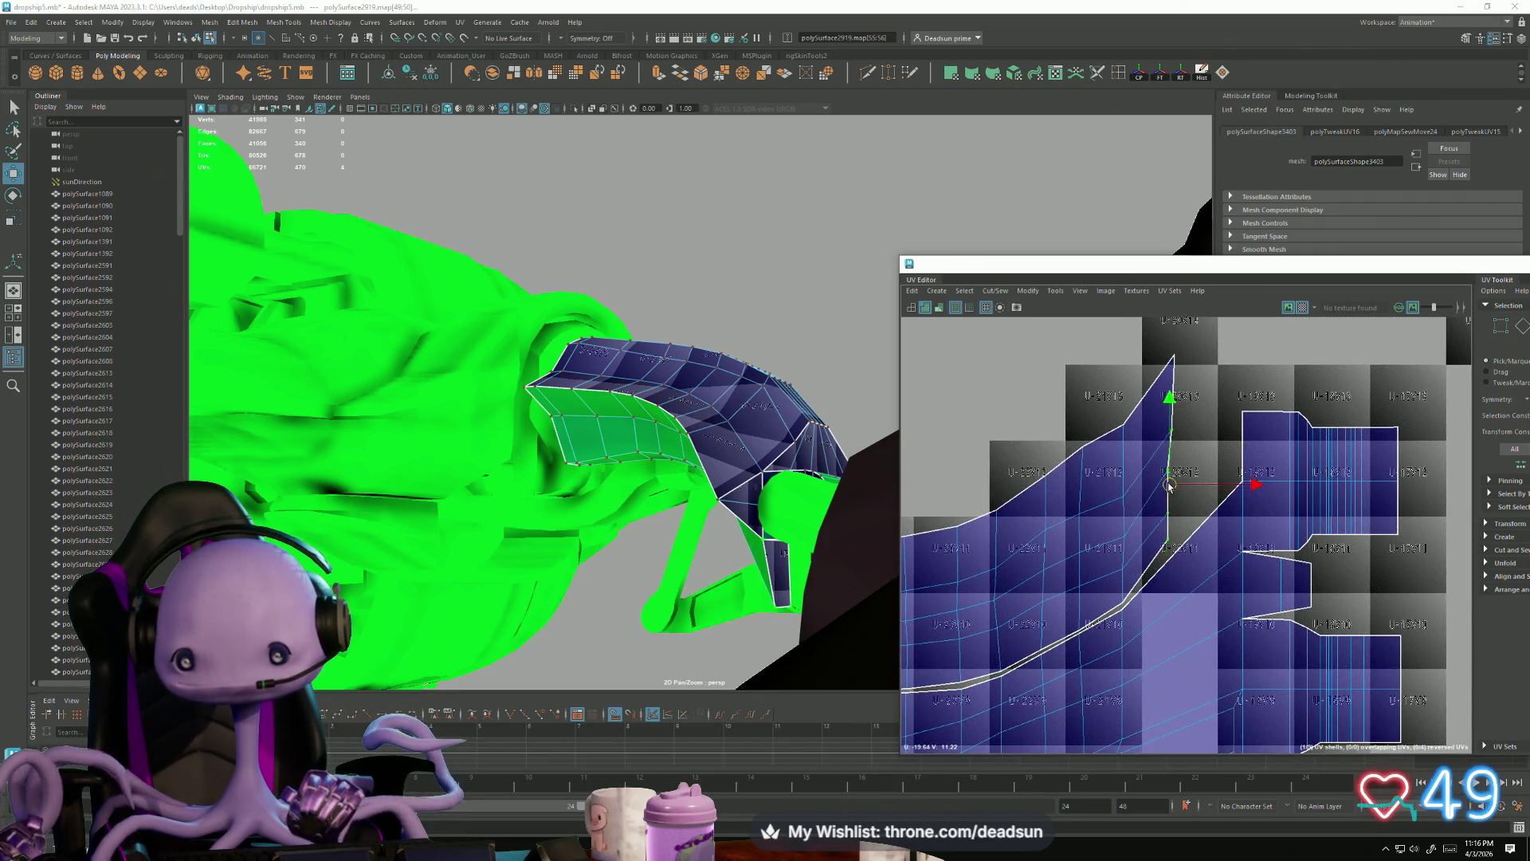
# Step: Select the border edge loop between the shells and Sew it
pyautogui.keyDown('alt'); pyautogui.moveTo(1049, 582); pyautogui.dragTo(1232, 437, button='middle'); pyautogui.keyUp('alt')
pyautogui.press('F10')
pyautogui.click(1030, 536)
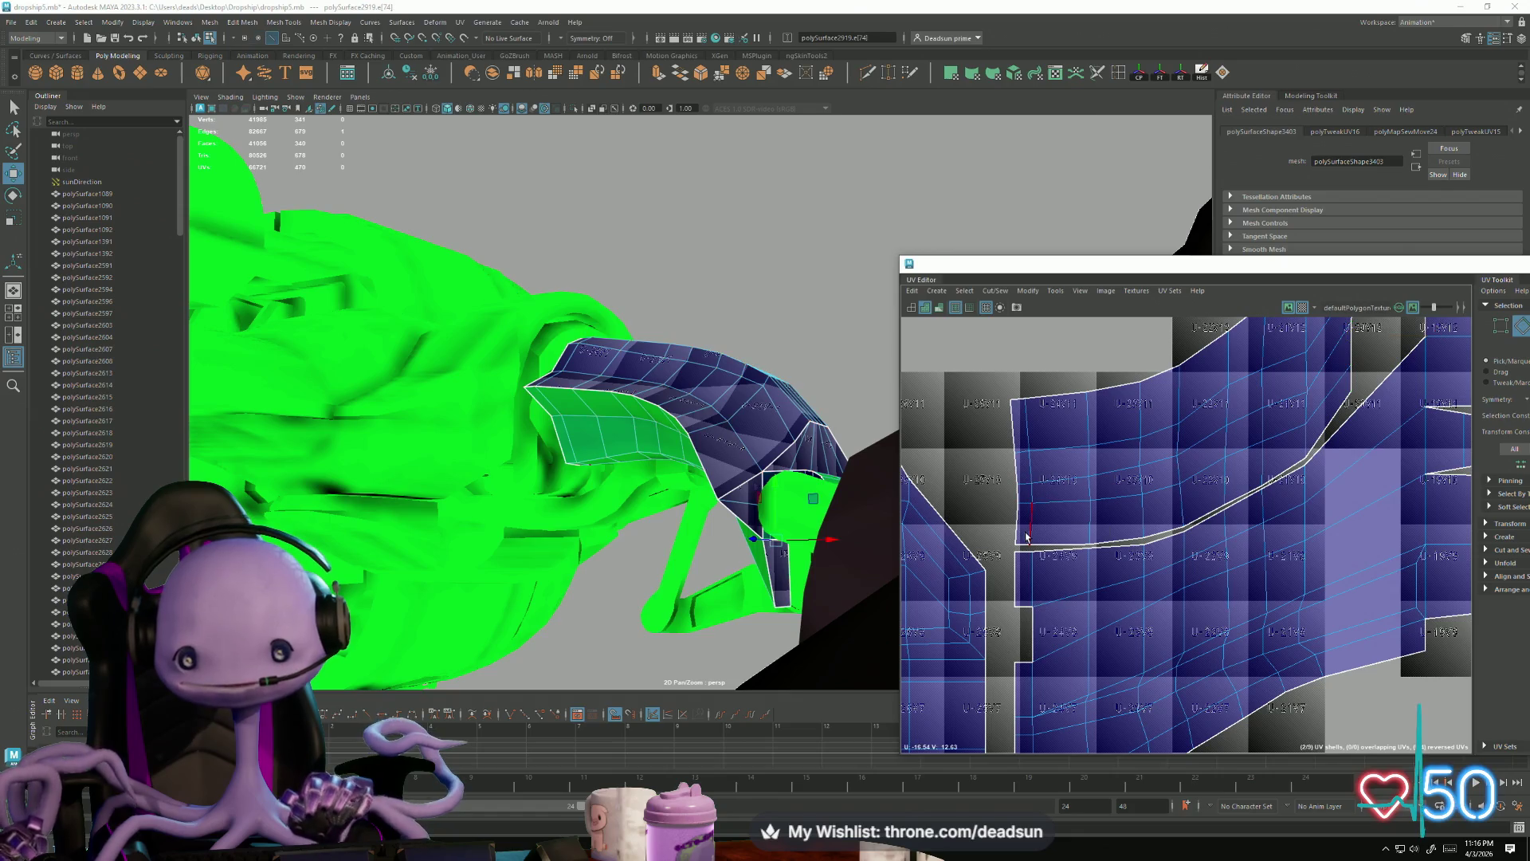
pyautogui.click(1081, 550)
pyautogui.doubleClick(1116, 533)
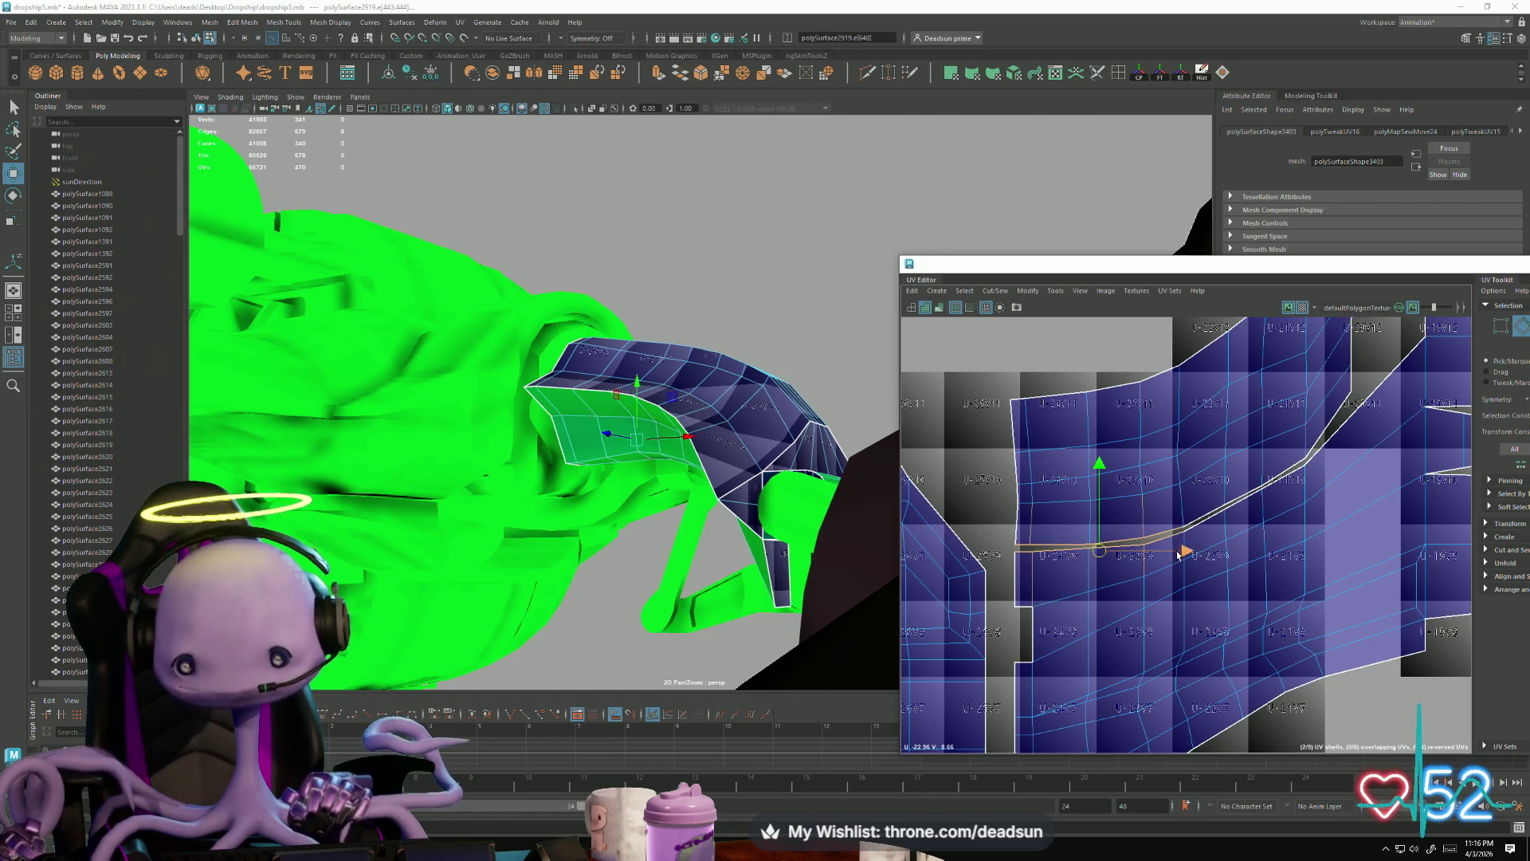
pyautogui.keyDown('alt'); pyautogui.moveTo(1242, 561); pyautogui.dragTo(1157, 438, button='middle'); pyautogui.keyUp('alt')
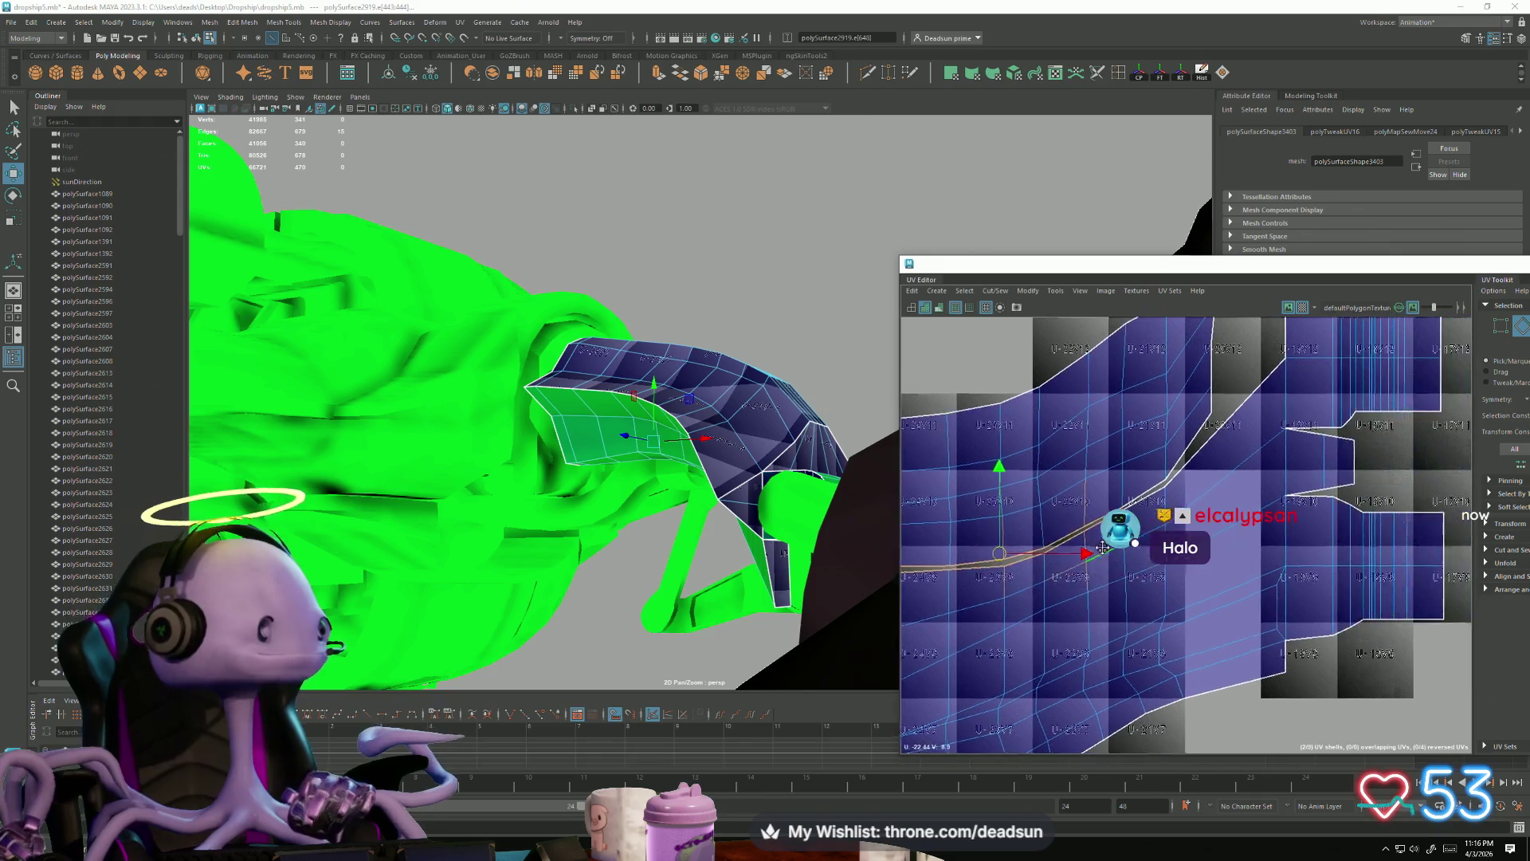
pyautogui.scroll(2, 1157, 438)
pyautogui.keyDown('shift'); pyautogui.moveTo(1170, 494); pyautogui.dragTo(1171, 496); pyautogui.keyUp('shift')
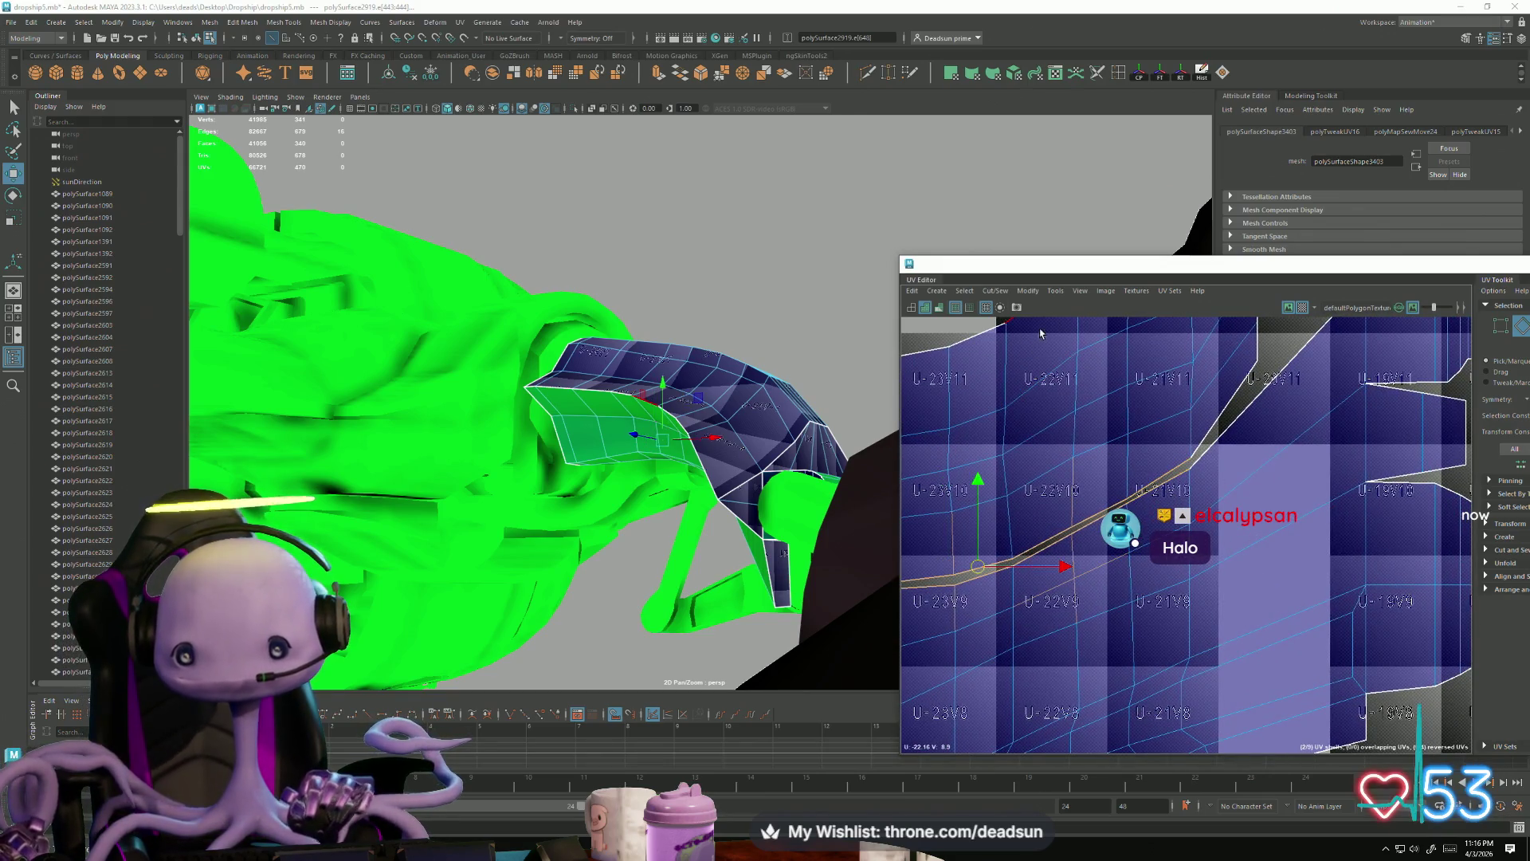
pyautogui.click(999, 294)
pyautogui.click(1017, 355)
pyautogui.scroll(-3, 1099, 583)
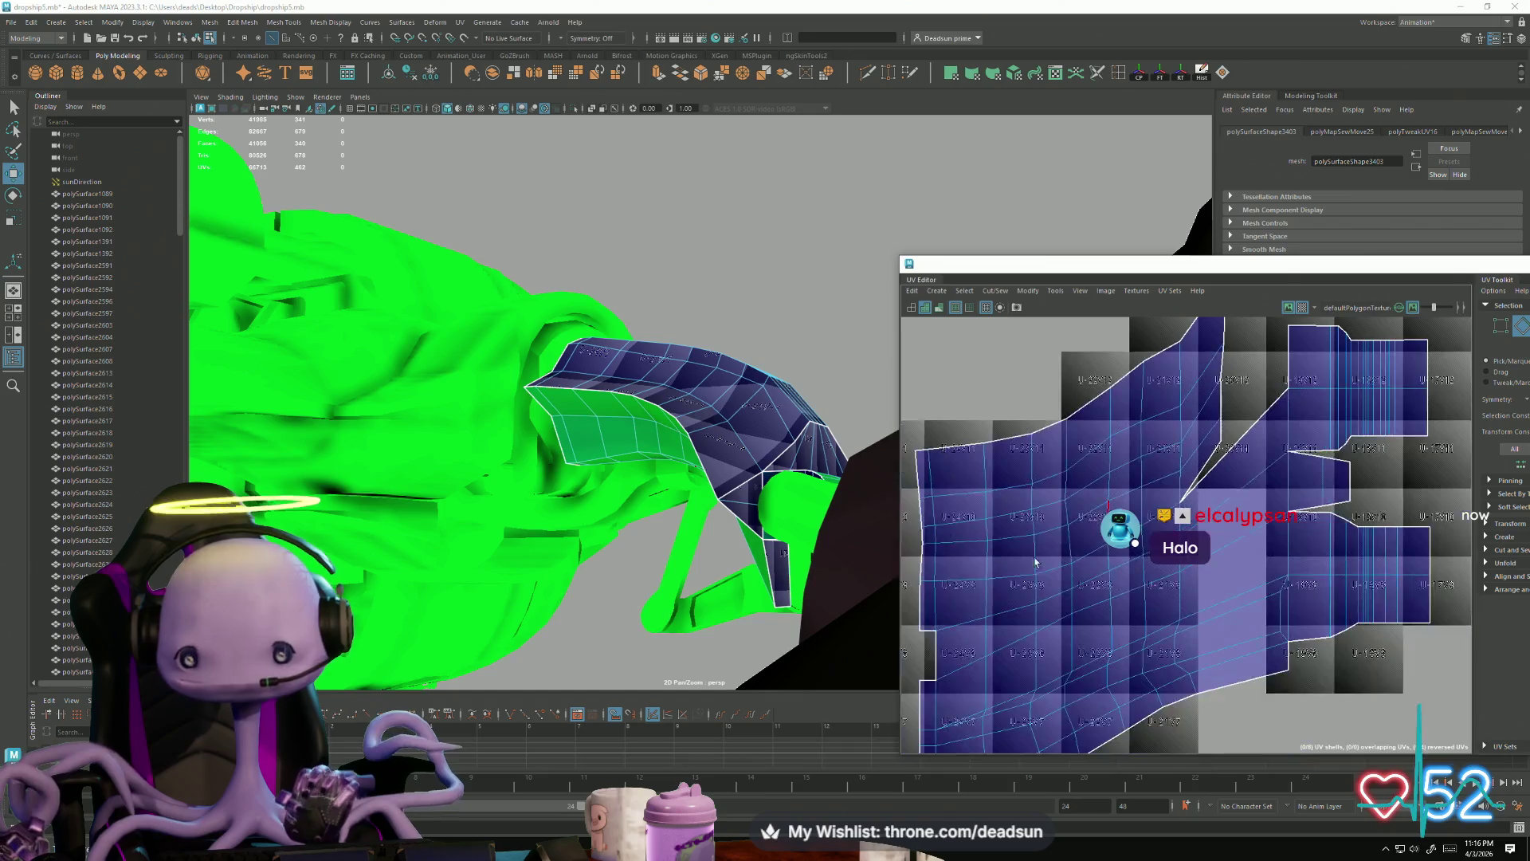
pyautogui.scroll(-2, 1037, 517)
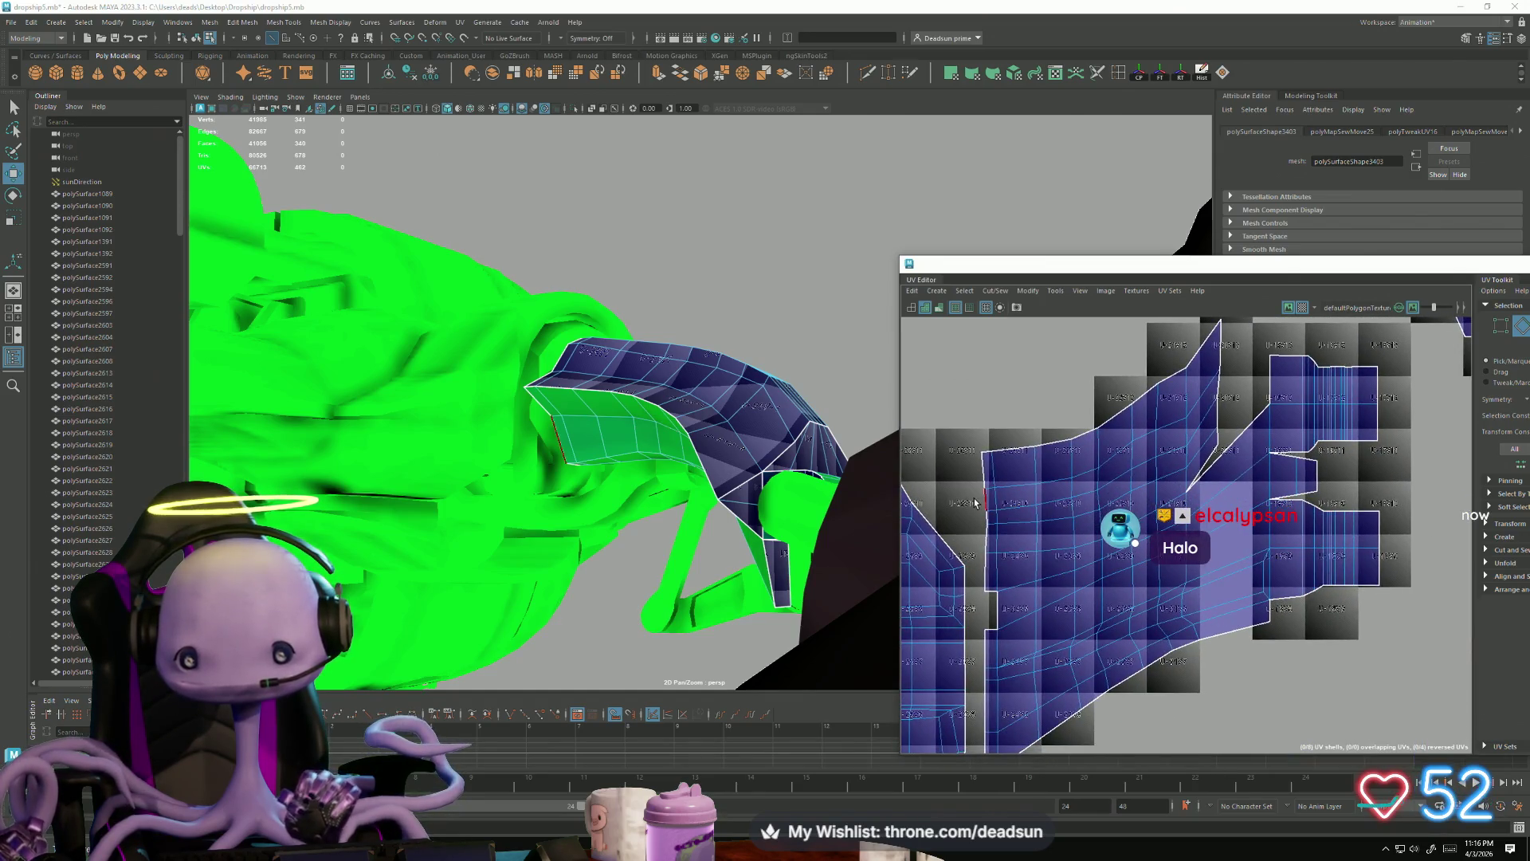
# Step: Shift the column of UVs along the shell's left edge slightly right
pyautogui.press('F9')
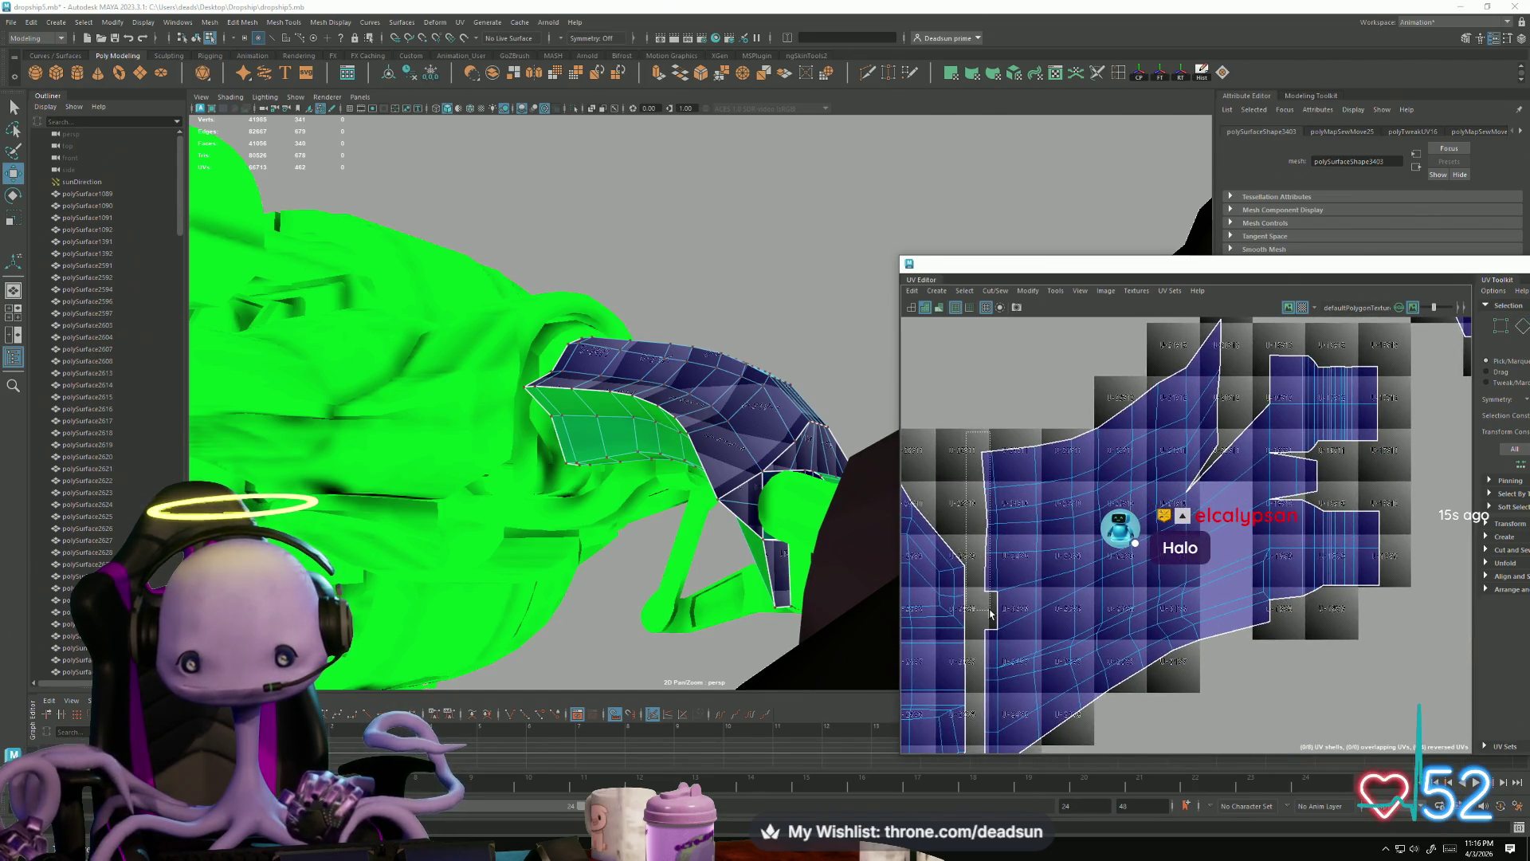
pyautogui.moveTo(991, 613); pyautogui.dragTo(991, 612)
pyautogui.press('e')
pyautogui.press('r')
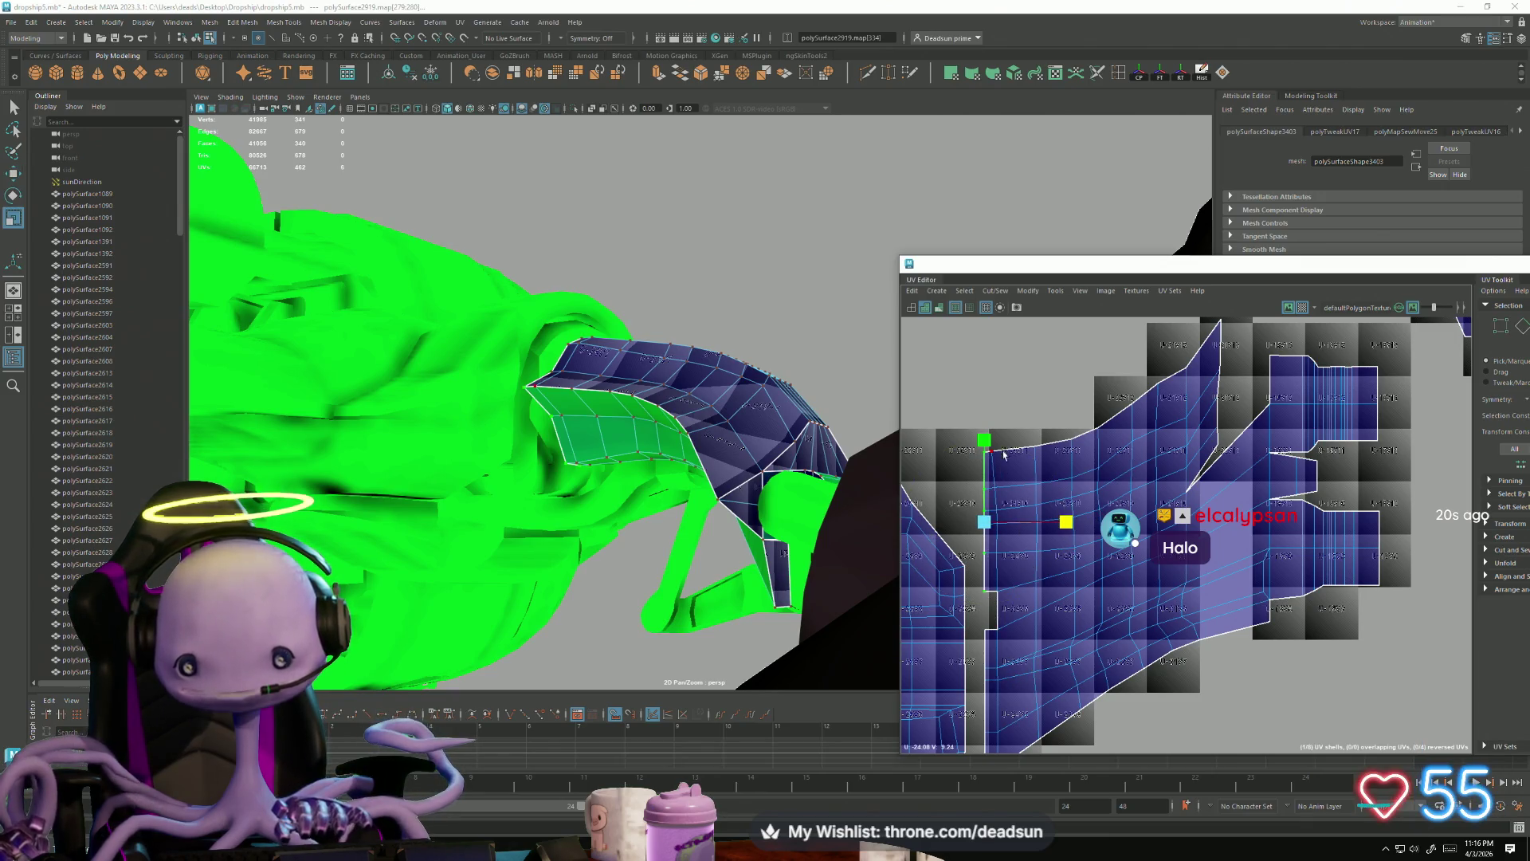
pyautogui.moveTo(989, 604); pyautogui.dragTo(995, 596)
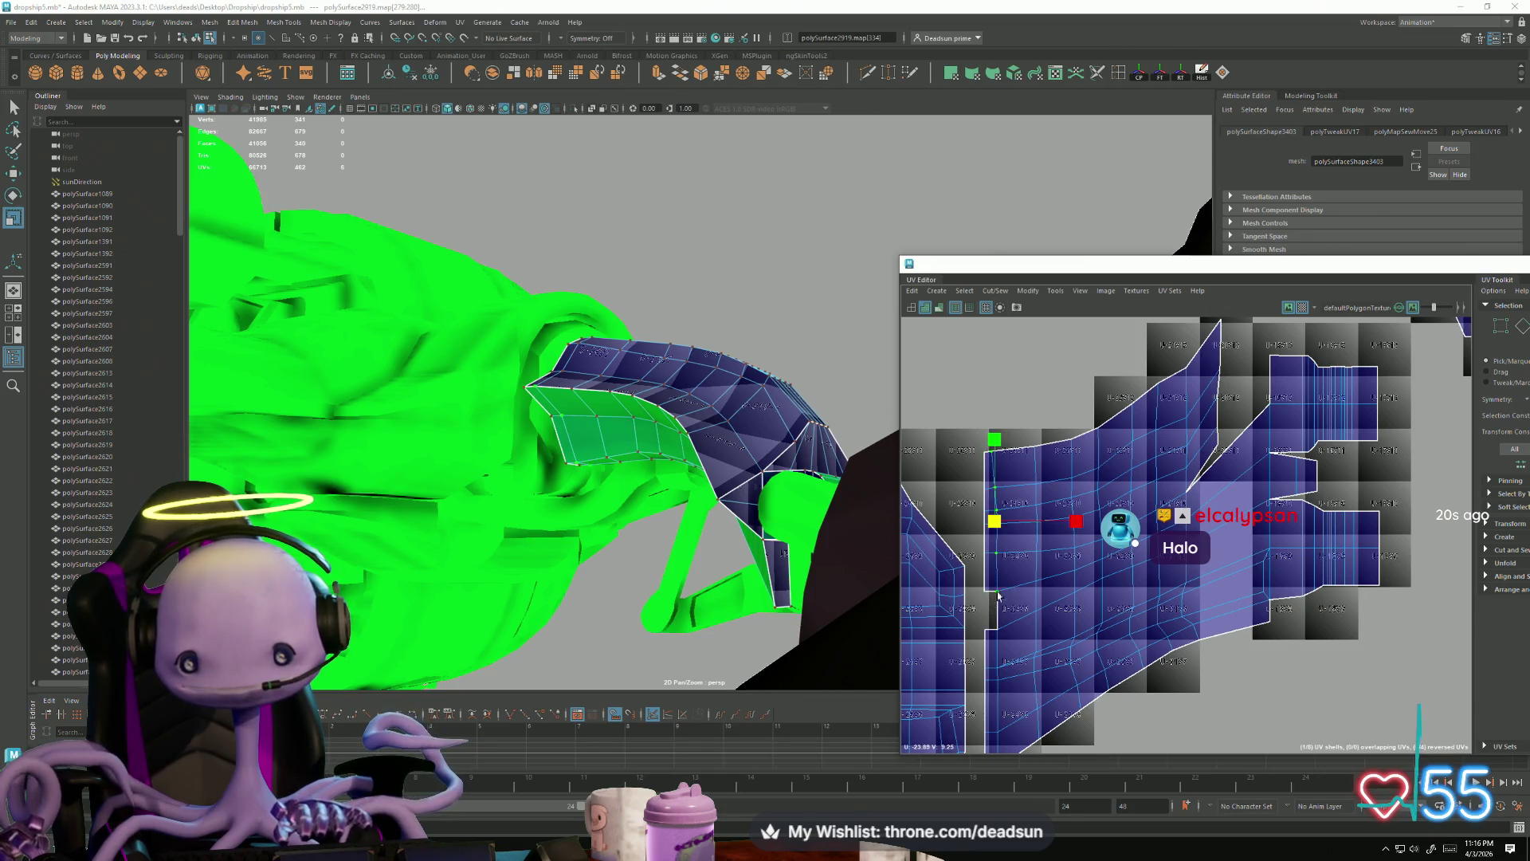
pyautogui.press('w')
pyautogui.moveTo(1077, 520); pyautogui.dragTo(1082, 522)
# Step: Move a UV column up along V, then lower the seam UVs slightly
pyautogui.moveTo(1024, 422)
pyautogui.mouseDown()
pyautogui.moveTo(1051, 623)
pyautogui.moveTo(1043, 692)
pyautogui.moveTo(1044, 660)
pyautogui.mouseUp()
pyautogui.scroll(5, 1009, 536)
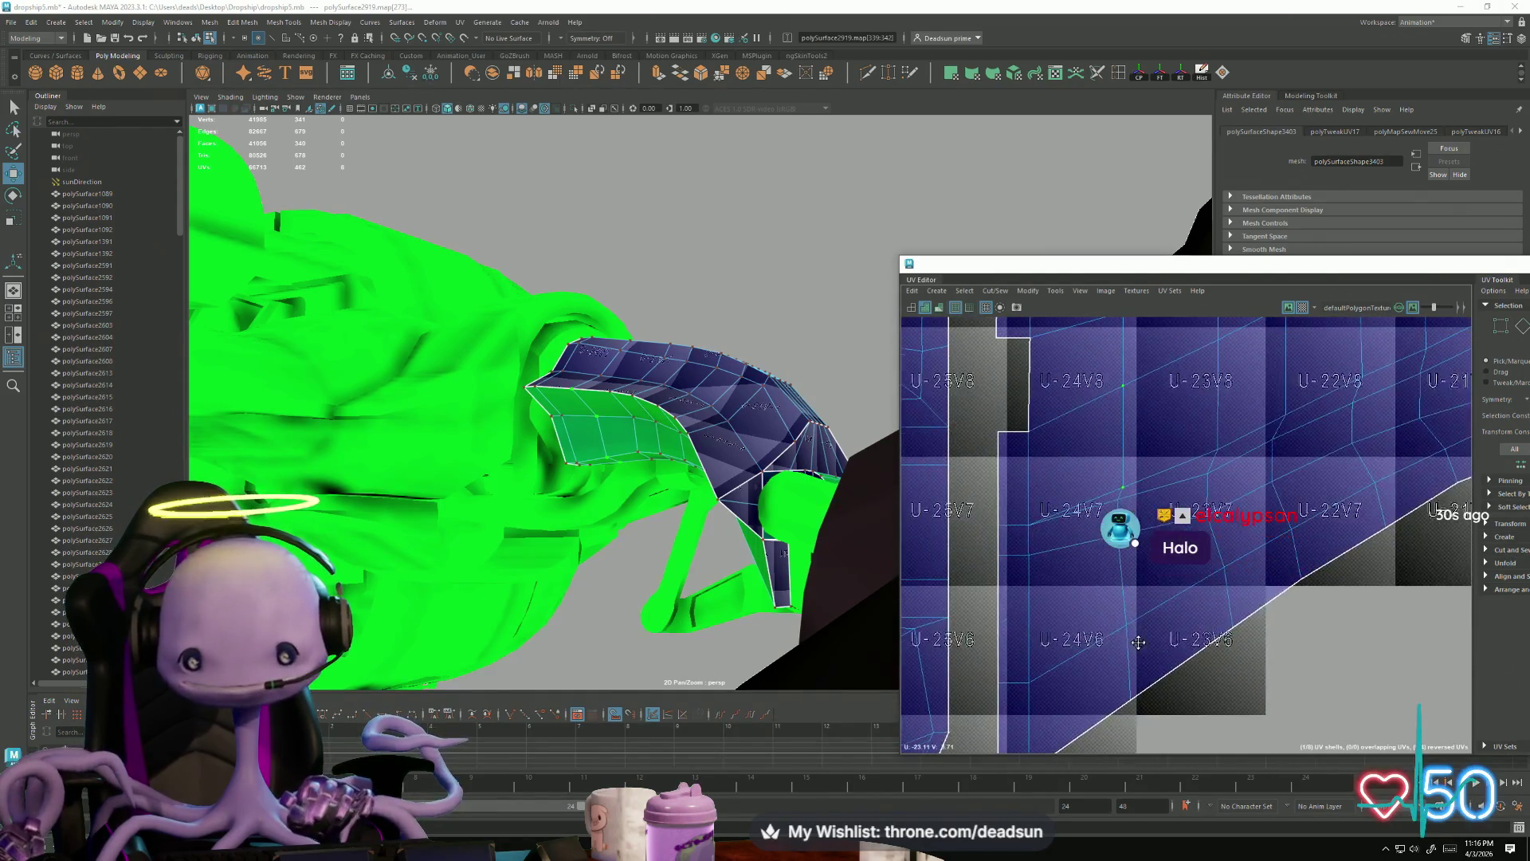
pyautogui.scroll(2, 1036, 534)
pyautogui.moveTo(1024, 429)
pyautogui.mouseDown()
pyautogui.moveTo(1023, 397)
pyautogui.moveTo(1028, 433)
pyautogui.mouseUp()
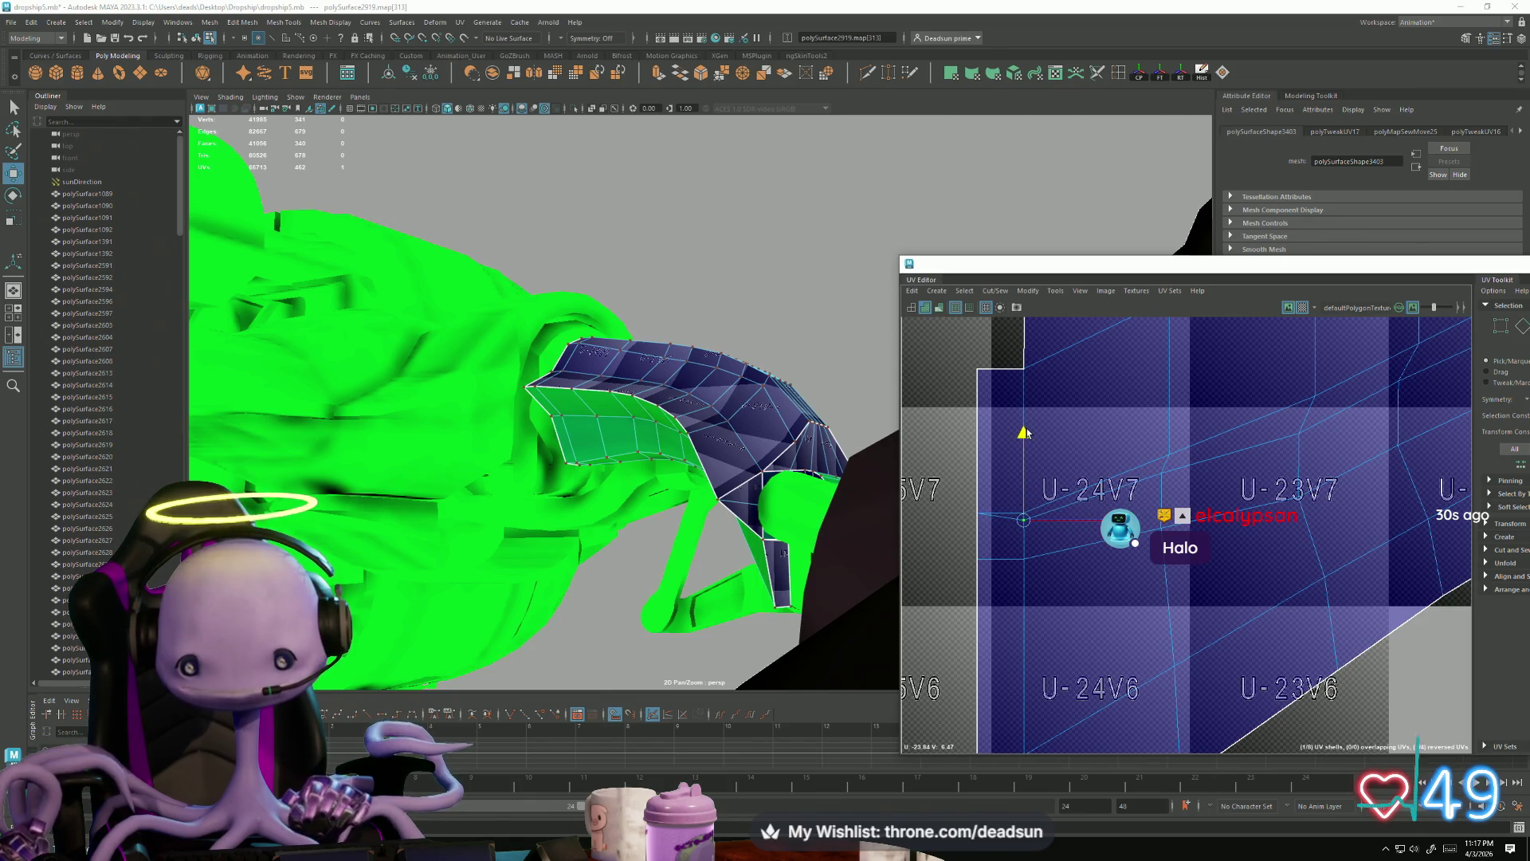
pyautogui.moveTo(976, 431); pyautogui.dragTo(979, 410)
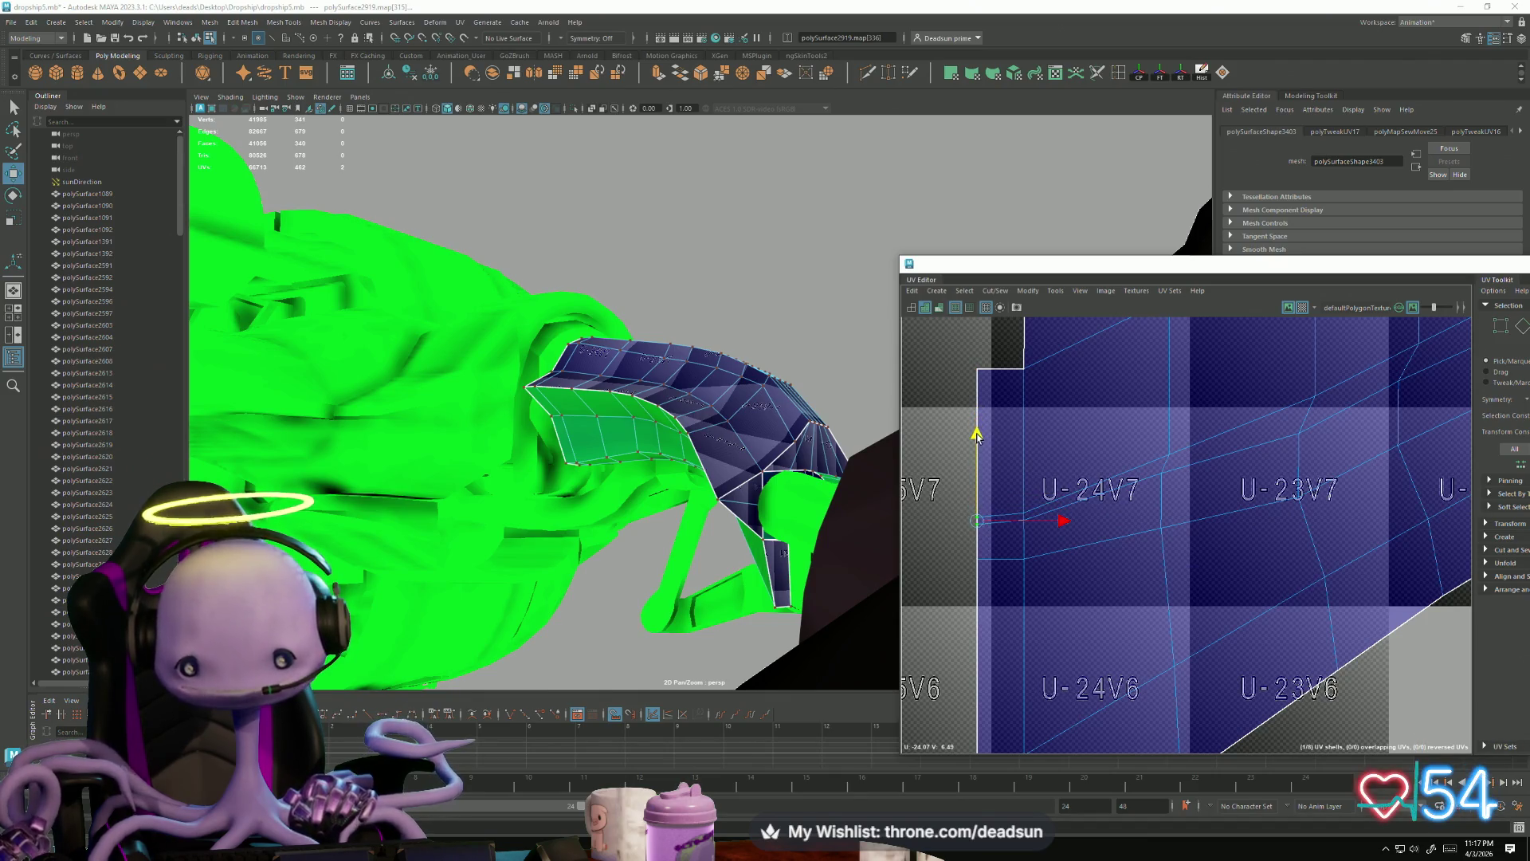
pyautogui.scroll(2, 999, 518)
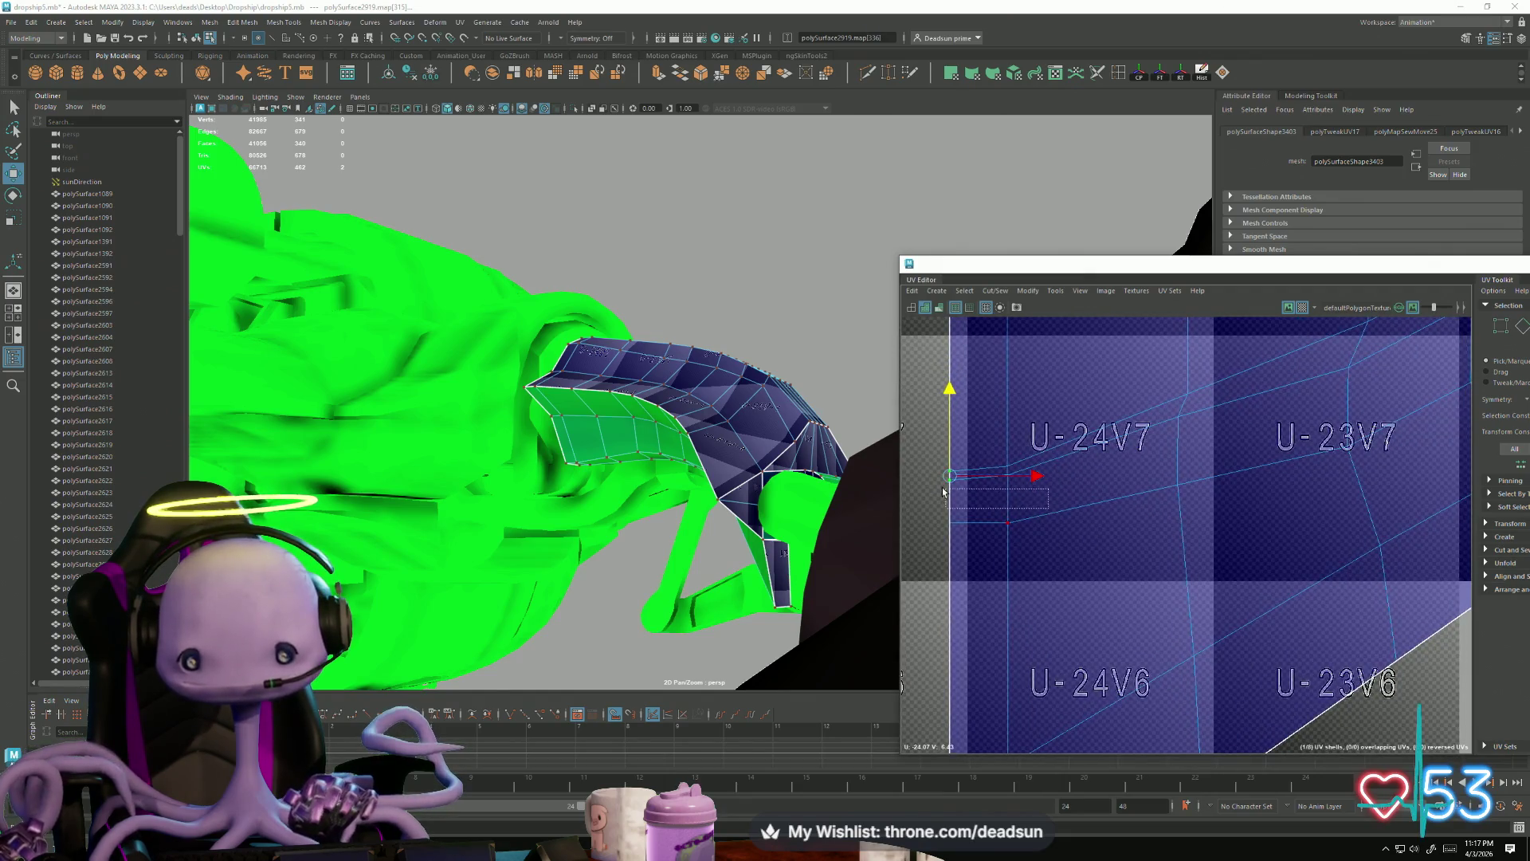
pyautogui.moveTo(930, 473); pyautogui.dragTo(932, 478)
pyautogui.scroll(-2, 985, 539)
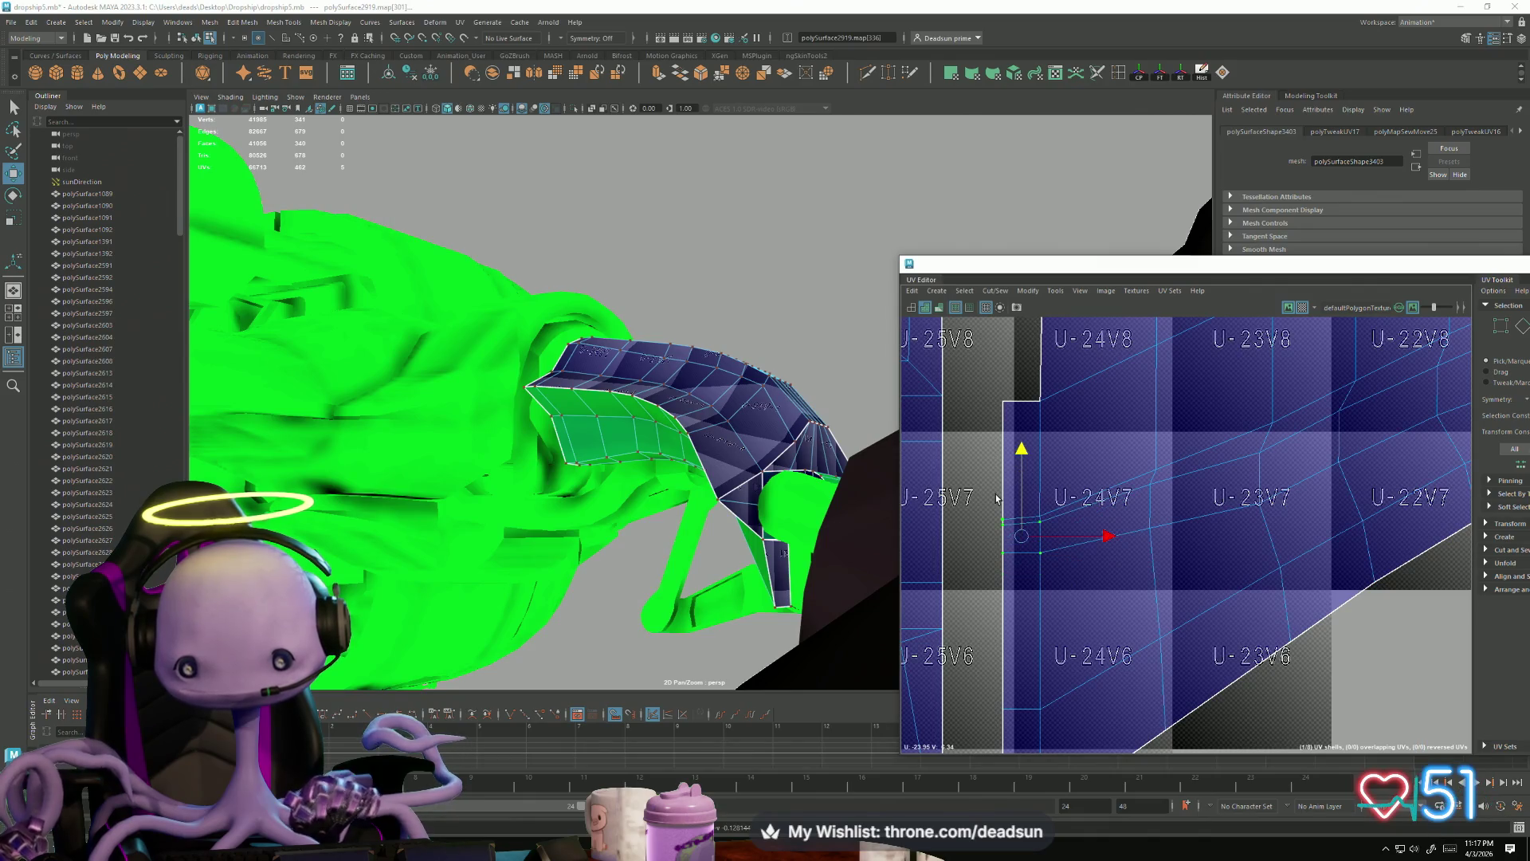
pyautogui.moveTo(1022, 466); pyautogui.dragTo(1022, 482)
# Step: Marquee-select two seam UVs, then select diagonal seam edge e[482] and frame it
pyautogui.moveTo(1130, 484); pyautogui.dragTo(1180, 558)
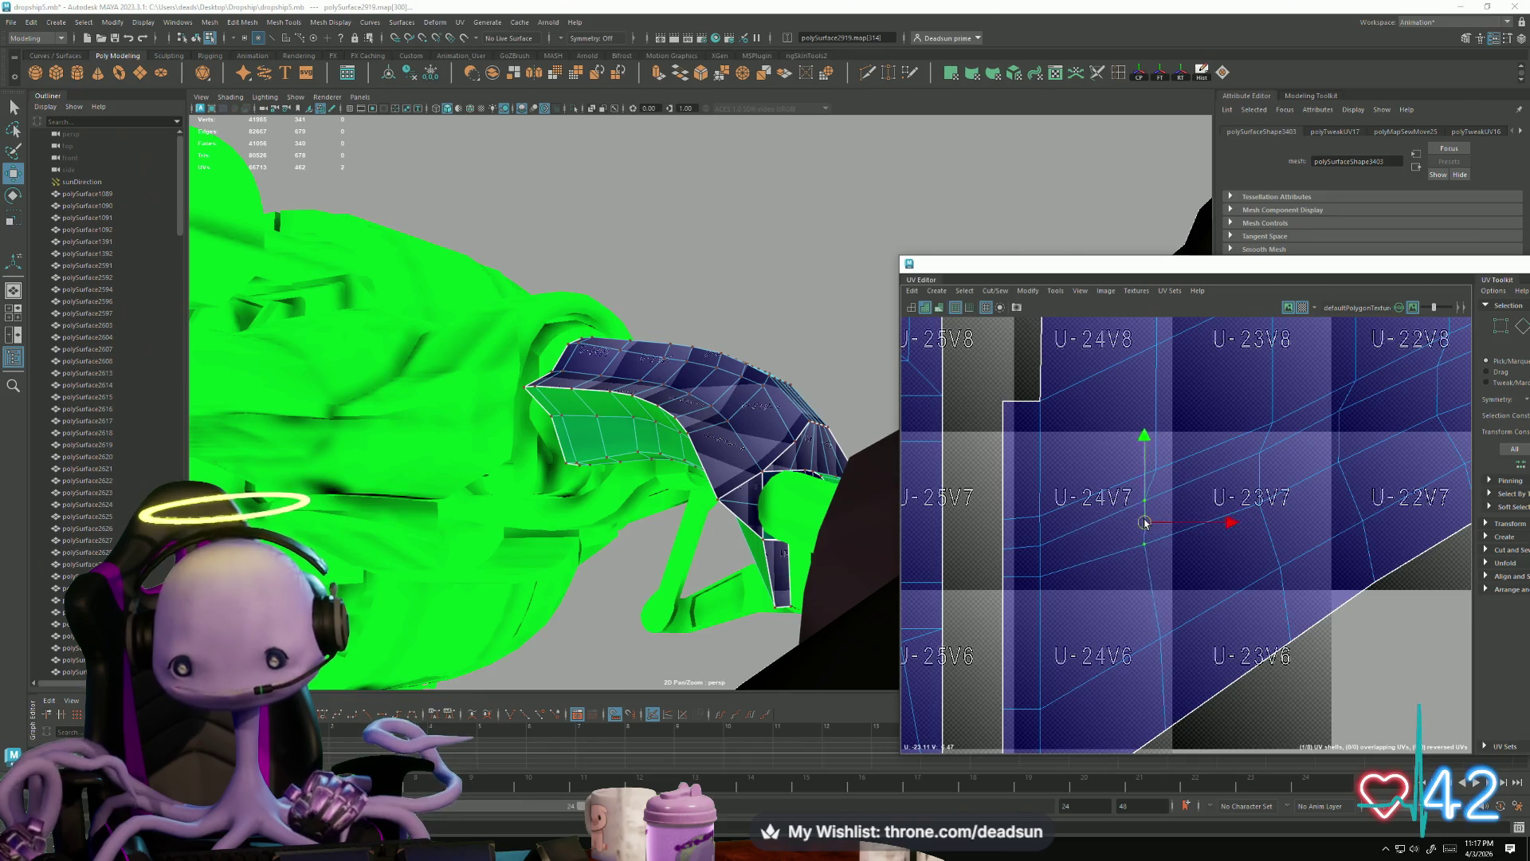
pyautogui.scroll(2, 1110, 557)
pyautogui.scroll(-4, 1110, 557)
pyautogui.scroll(-3, 1110, 557)
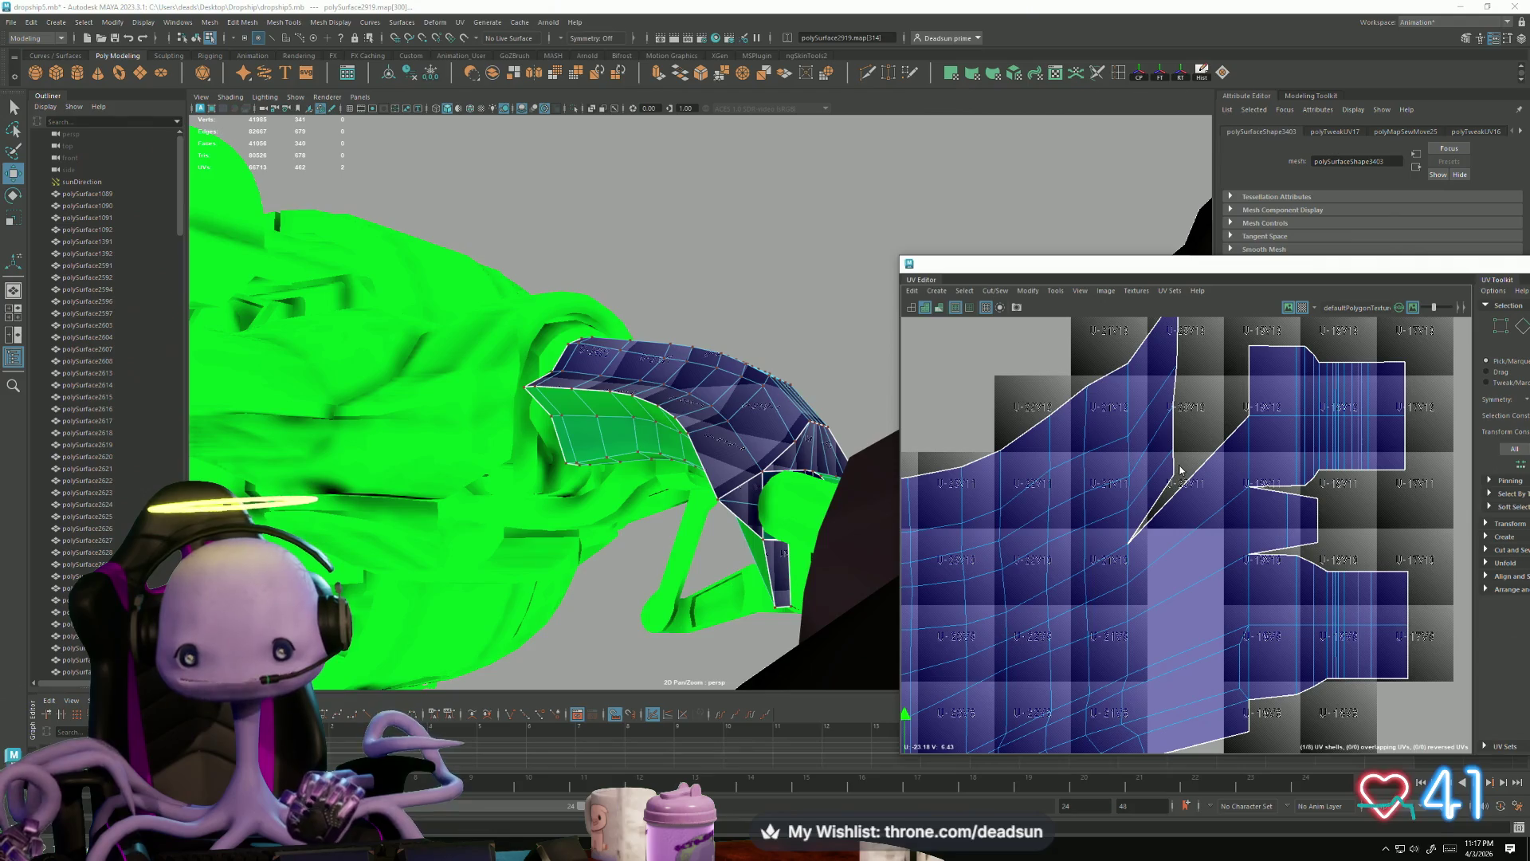
pyautogui.press('F10')
pyautogui.click(1186, 477)
pyautogui.press('f')
pyautogui.keyDown('alt'); pyautogui.moveTo(785, 507); pyautogui.dragTo(697, 500); pyautogui.keyUp('alt')
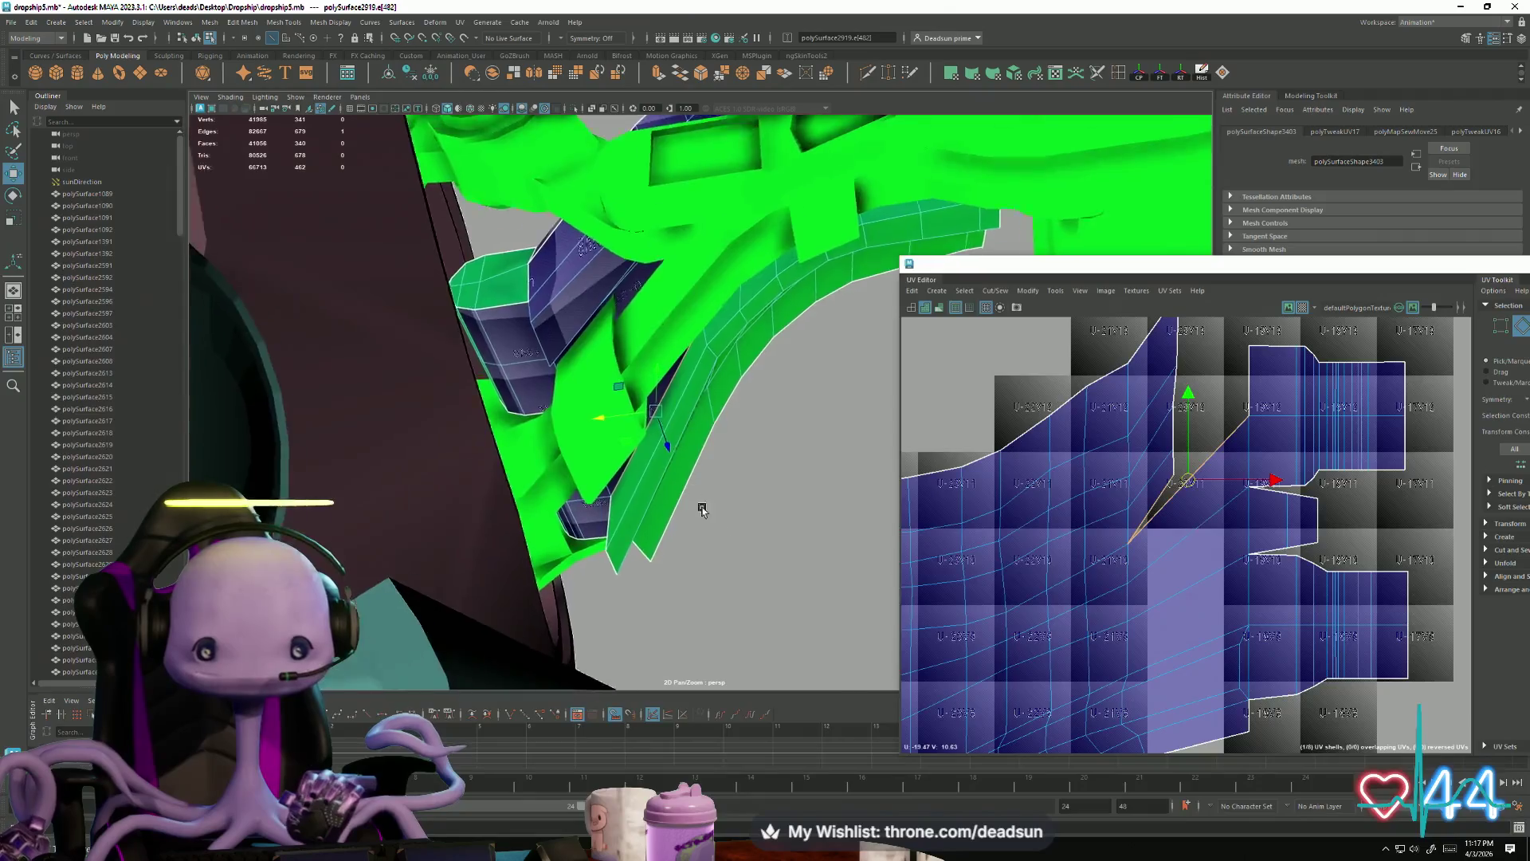
# Step: In UV mode, move the gap UVs up onto the right hull shell to close the seam
pyautogui.scroll(5, 697, 500)
pyautogui.moveTo(510, 457)
pyautogui.keyDown('alt'); pyautogui.mouseDown()
pyautogui.moveTo(673, 557)
pyautogui.moveTo(701, 540)
pyautogui.mouseUp(); pyautogui.keyUp('alt')
pyautogui.keyDown('alt'); pyautogui.moveTo(1190, 484); pyautogui.dragTo(1214, 576, button='middle'); pyautogui.keyUp('alt')
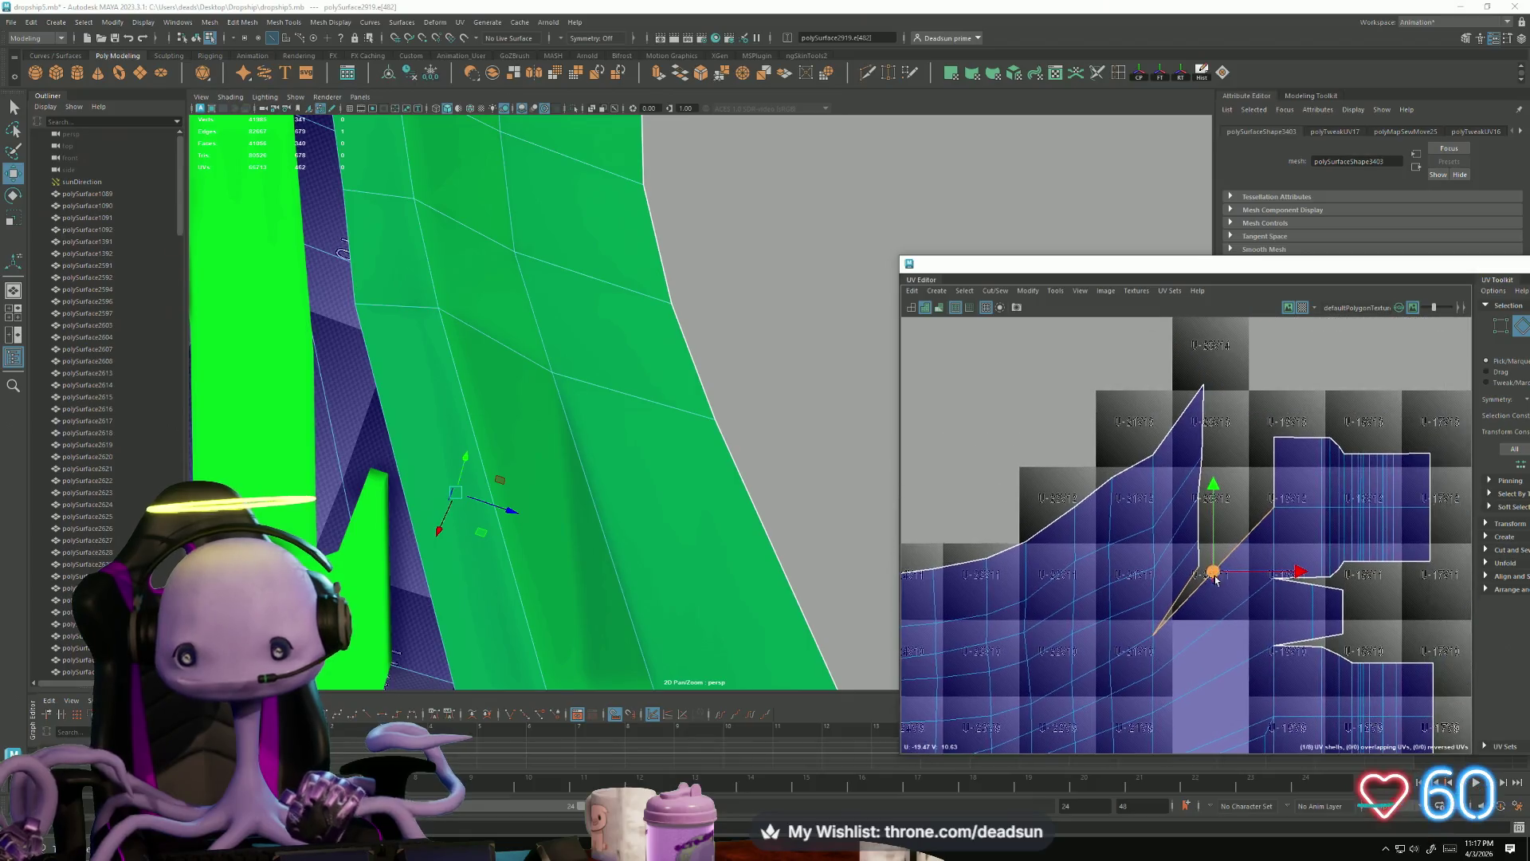
pyautogui.rightClick(1198, 482)
pyautogui.click(1254, 481)
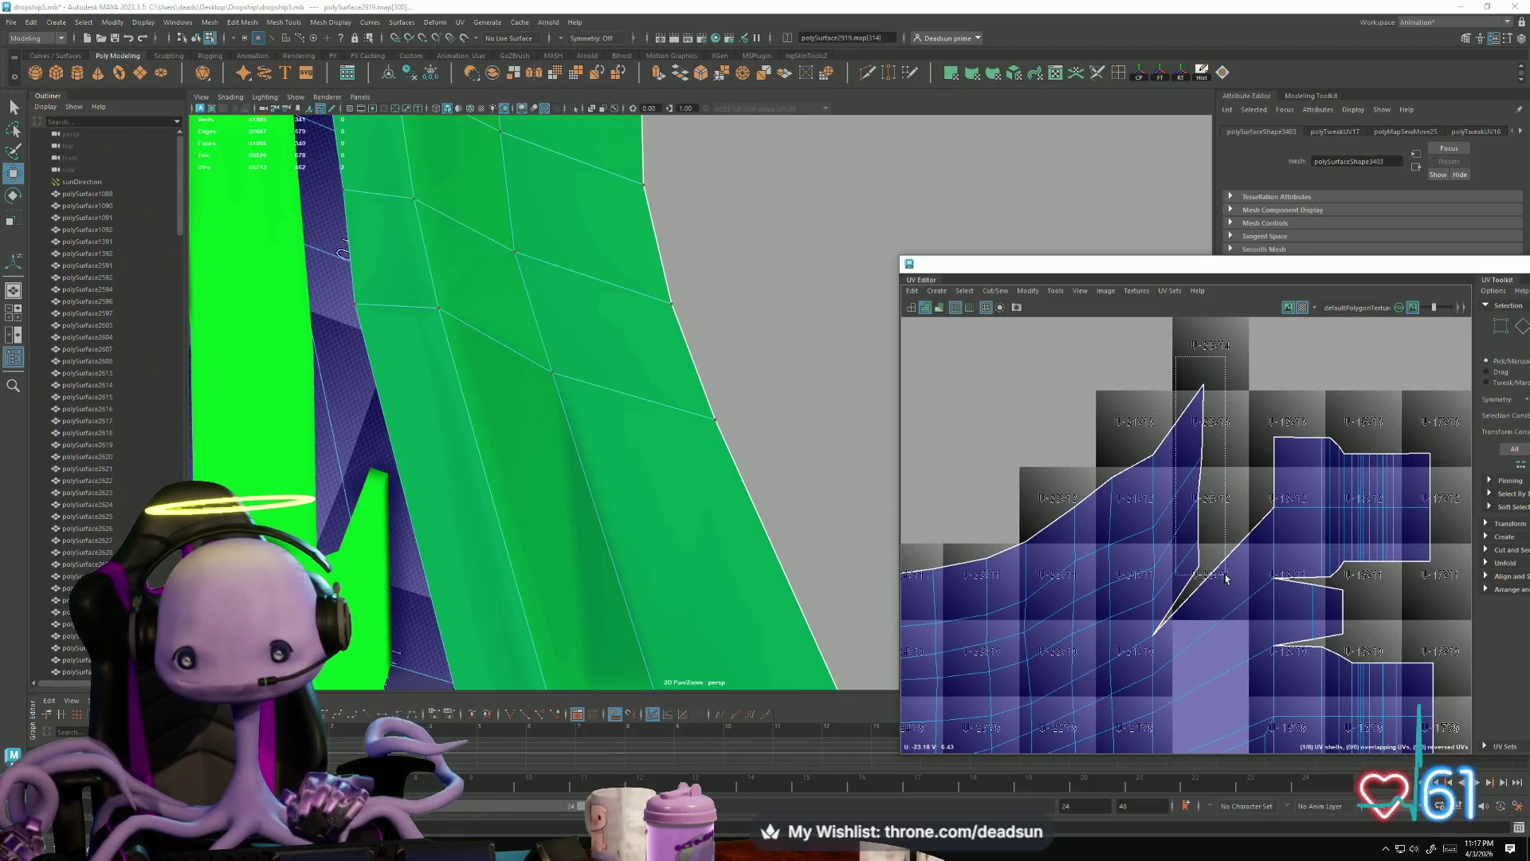
pyautogui.click(1234, 452)
pyautogui.moveTo(1237, 449); pyautogui.dragTo(1275, 408)
pyautogui.keyDown('alt'); pyautogui.moveTo(1280, 551); pyautogui.dragTo(1246, 622, button='middle'); pyautogui.keyUp('alt')
# Step: Straighten the shell's right-edge UVs vertically and move the top tip UV left and down
pyautogui.click(1234, 471)
pyautogui.moveTo(1240, 470); pyautogui.dragTo(1232, 471)
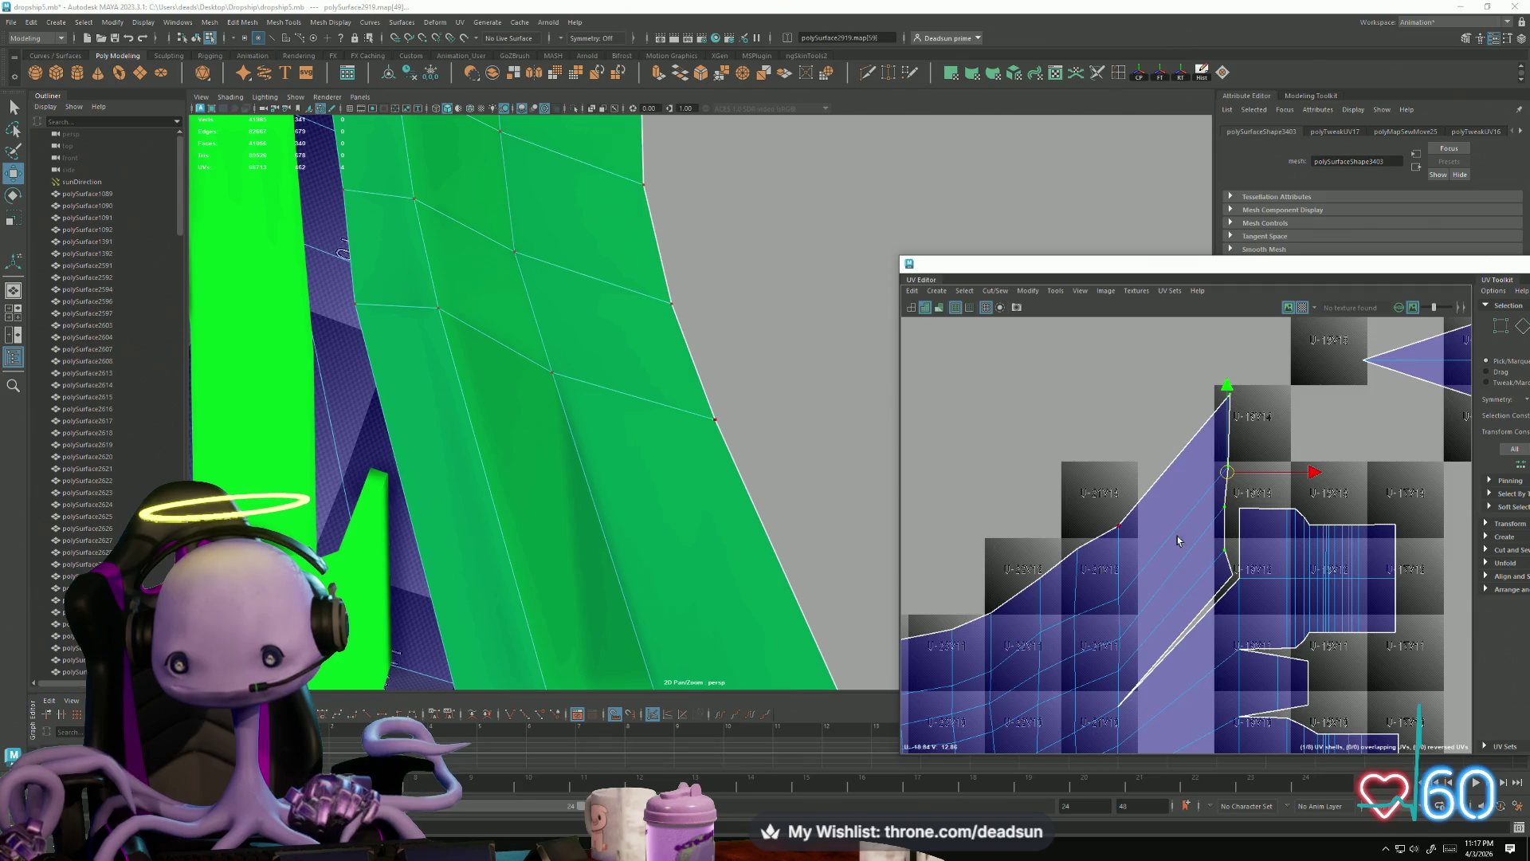
pyautogui.click(1222, 457)
pyautogui.moveTo(1229, 458)
pyautogui.mouseDown()
pyautogui.moveTo(1212, 464)
pyautogui.moveTo(1202, 418)
pyautogui.moveTo(1195, 432)
pyautogui.mouseUp()
pyautogui.keyDown('ctrl'); pyautogui.click(1217, 516); pyautogui.keyUp('ctrl')
pyautogui.click(1206, 412)
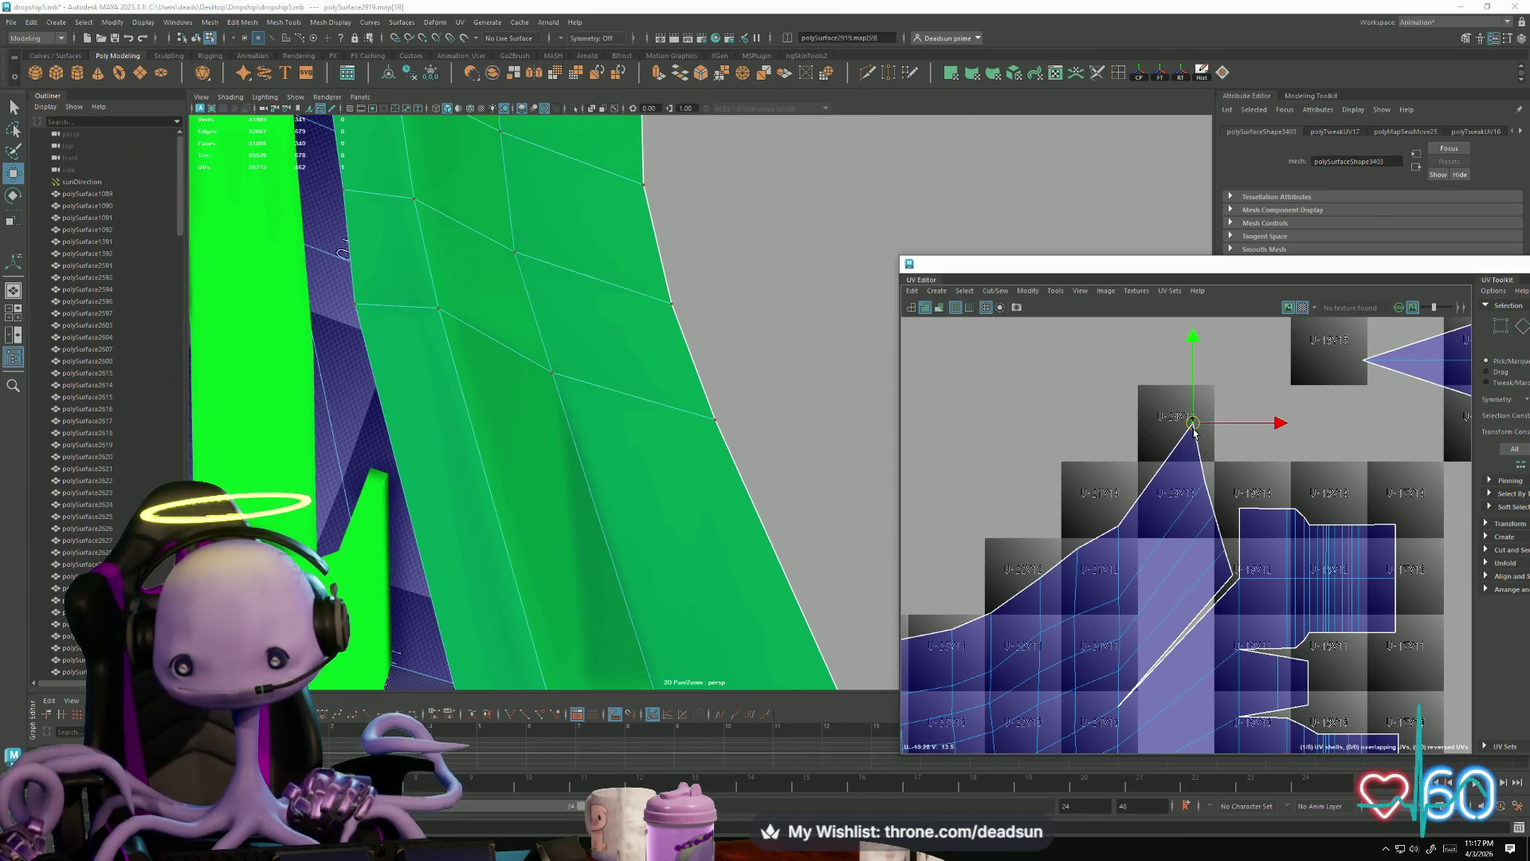
# Step: Select the diagonal seam edge e[482]
pyautogui.moveTo(1171, 633); pyautogui.dragTo(1174, 547, button='right')
pyautogui.click(1169, 638)
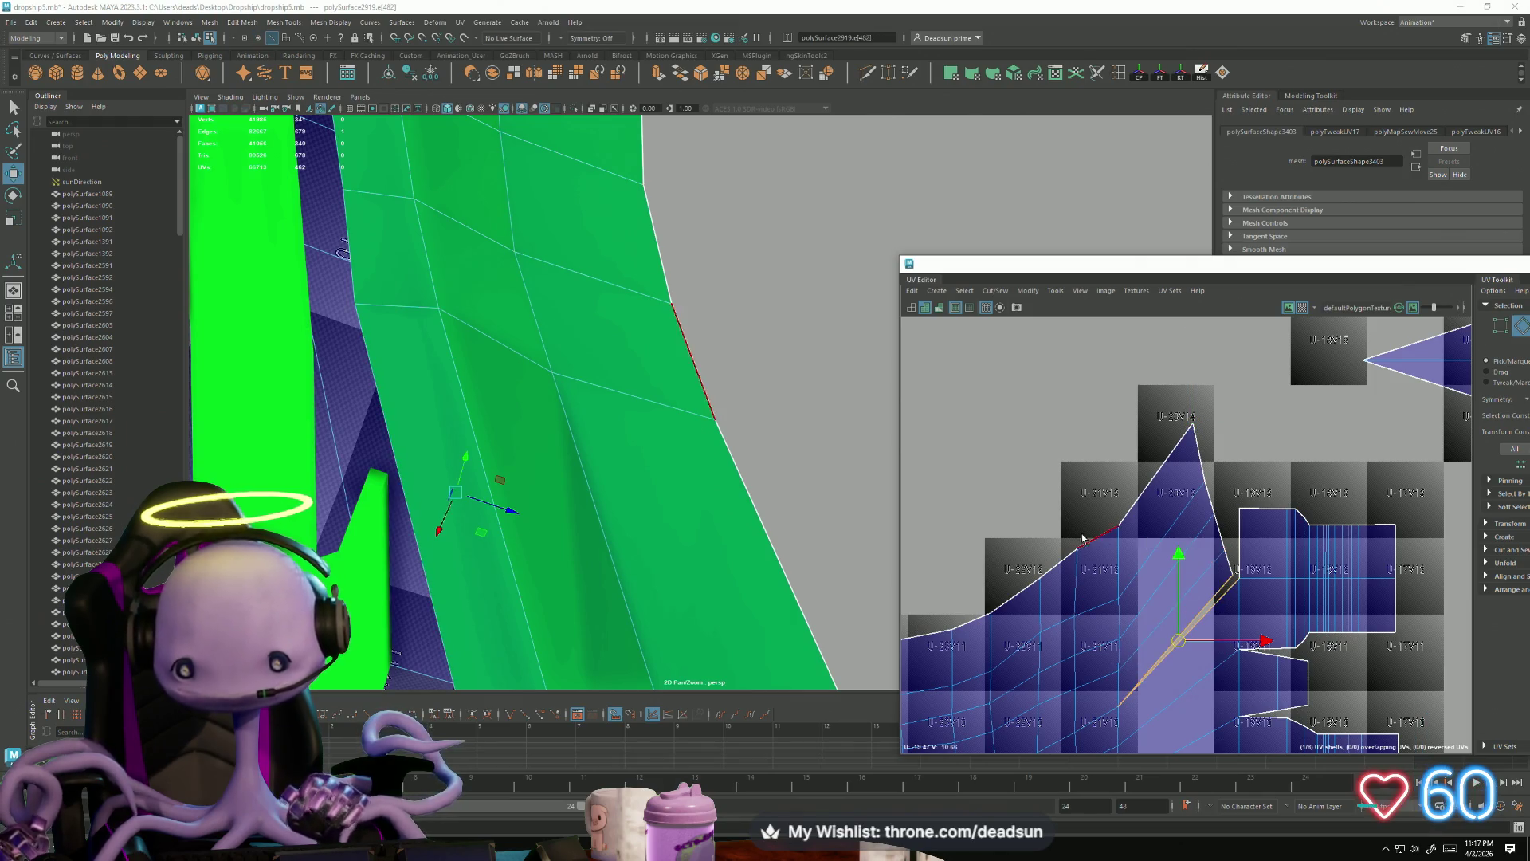
pyautogui.click(995, 291)
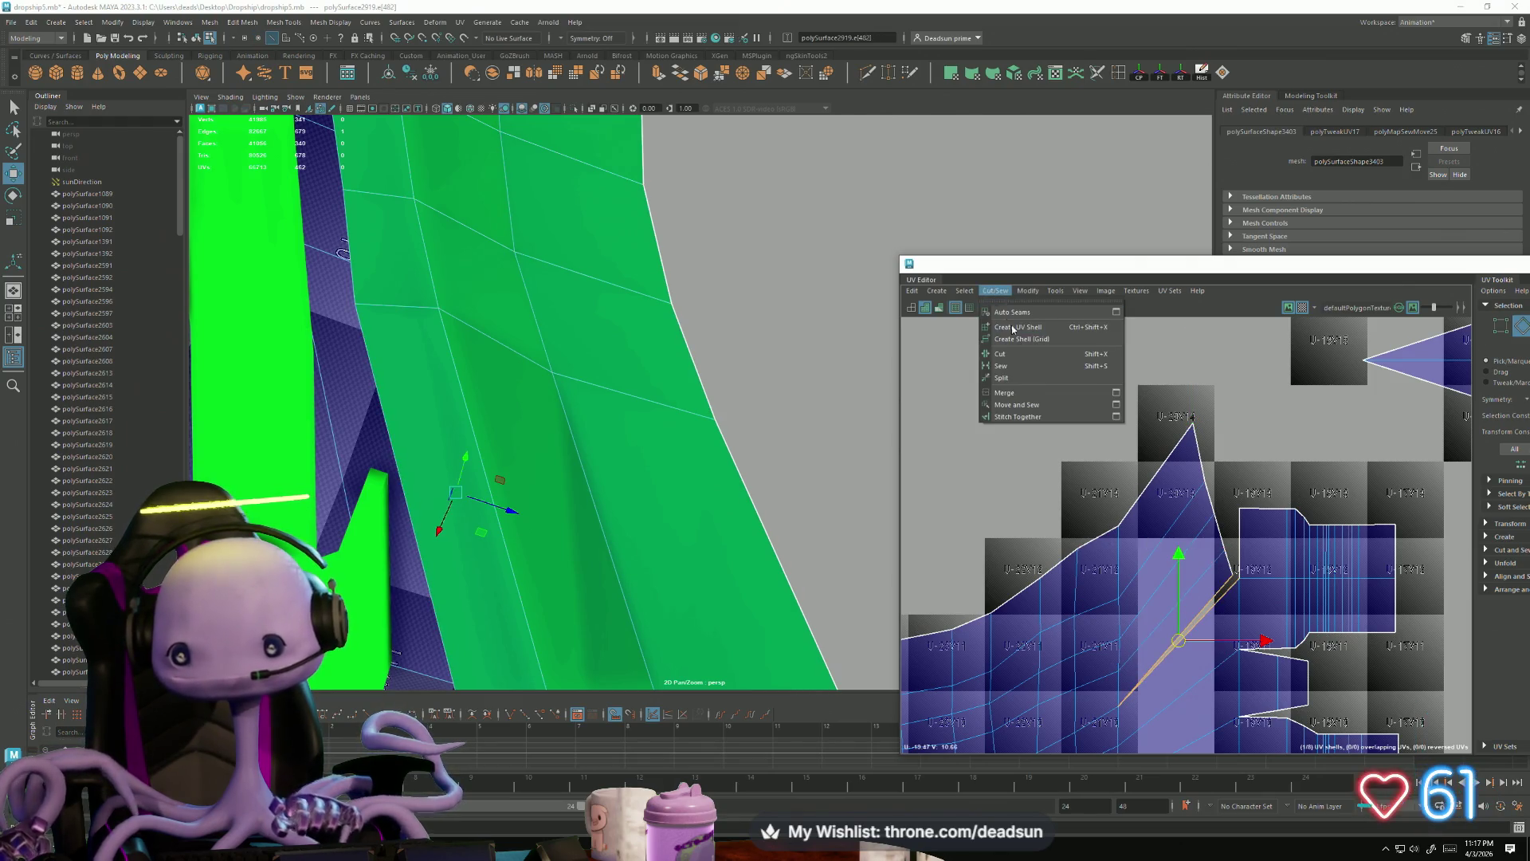
# Step: Move and Sew the diagonal seam shut, then nudge one UV slightly right
pyautogui.click(1024, 405)
pyautogui.scroll(-2, 1145, 533)
pyautogui.moveTo(1145, 533); pyautogui.dragTo(1172, 518, button='right')
pyautogui.click(1162, 517)
pyautogui.moveTo(1241, 523); pyautogui.dragTo(1246, 526)
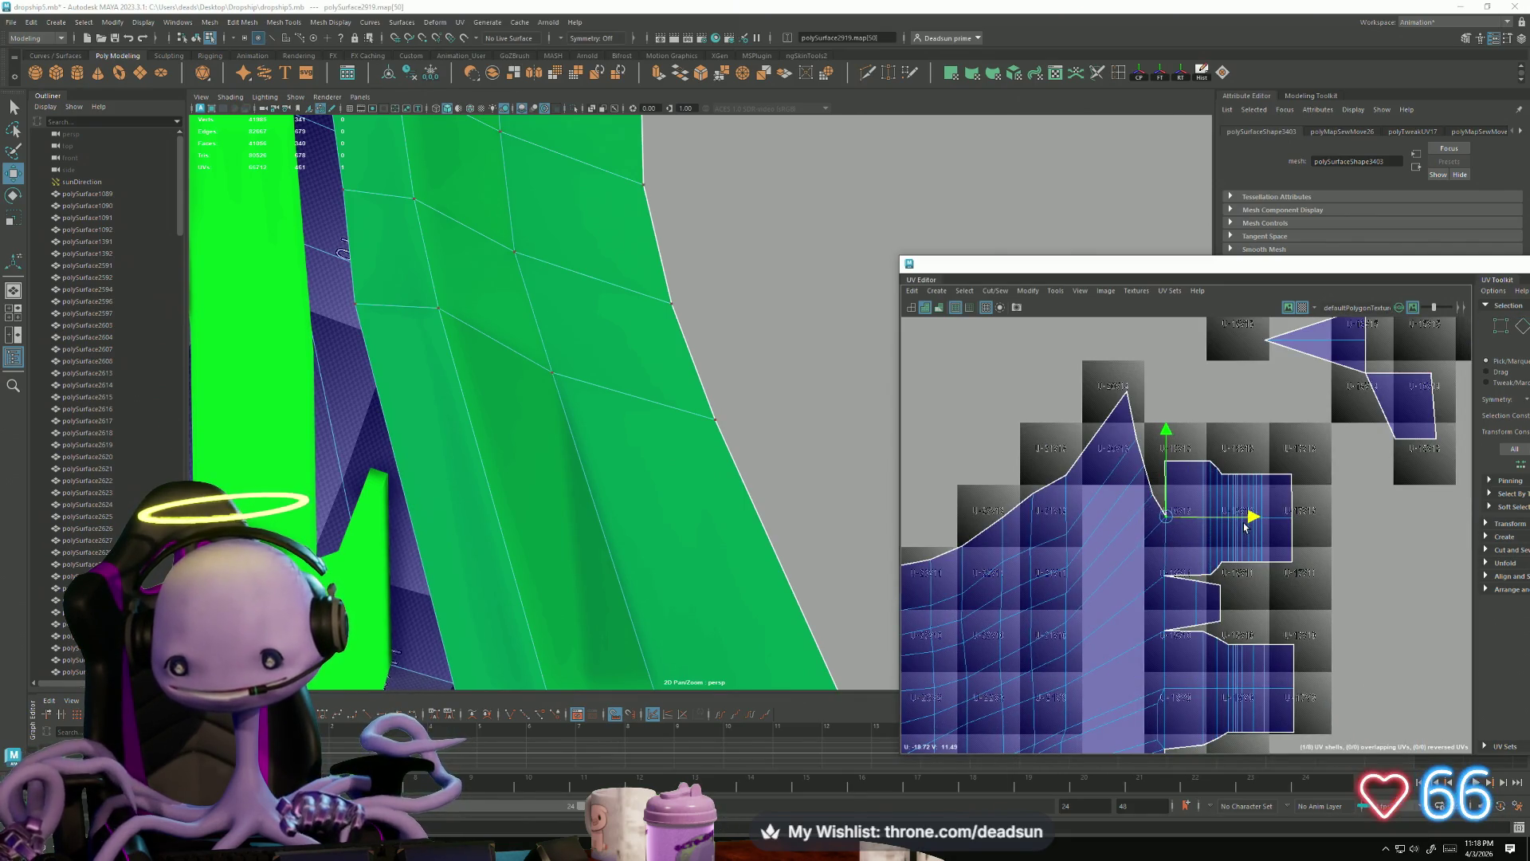
# Step: Try Stitch Together on the small shell's seam edge, then undo it
pyautogui.moveTo(1140, 465); pyautogui.dragTo(1140, 438, button='right')
pyautogui.click(1150, 481)
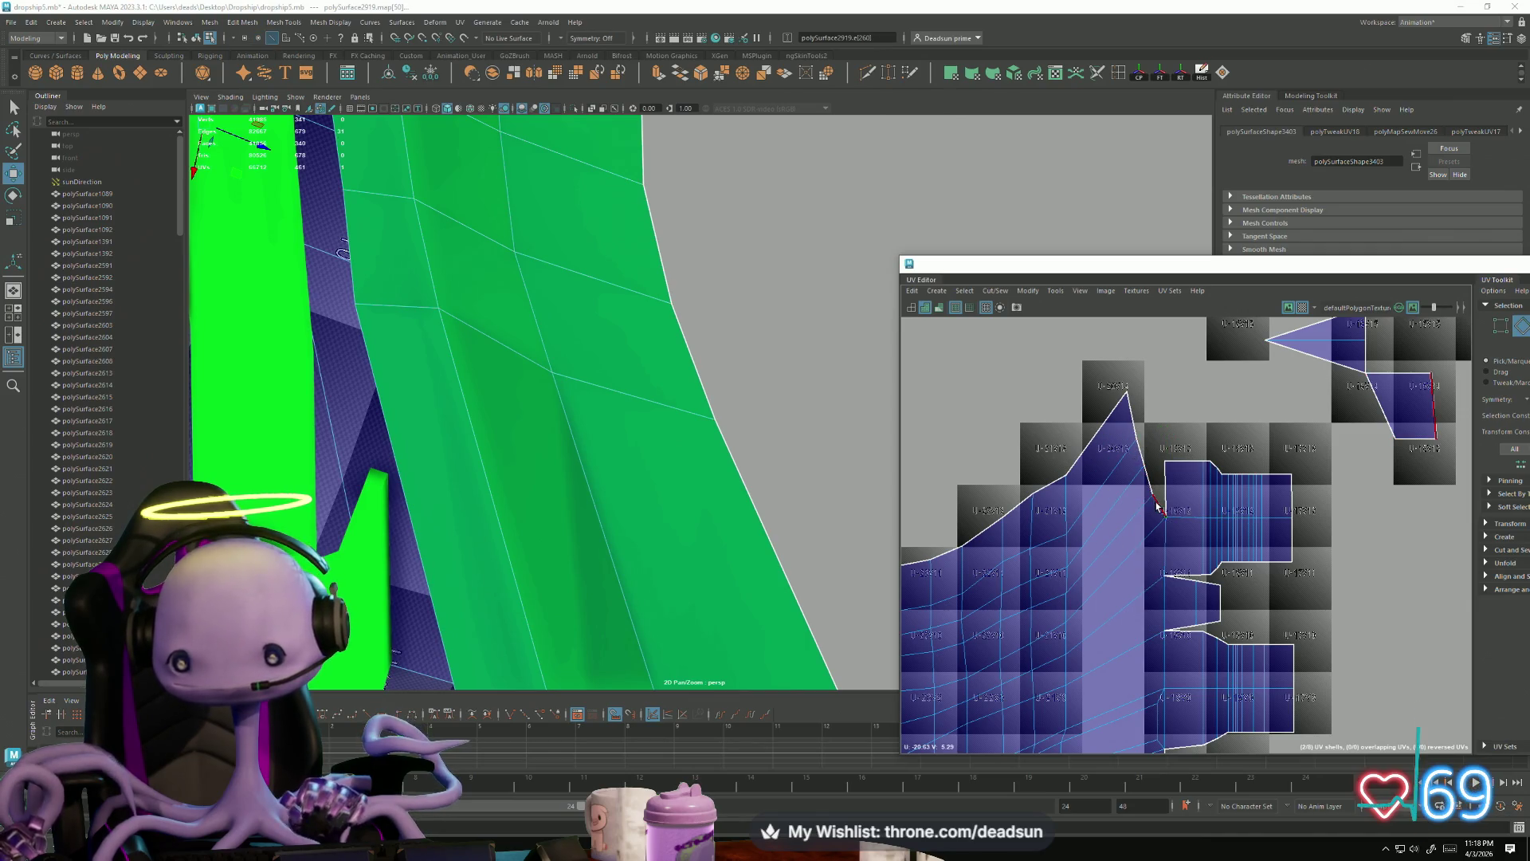
pyautogui.click(1165, 517)
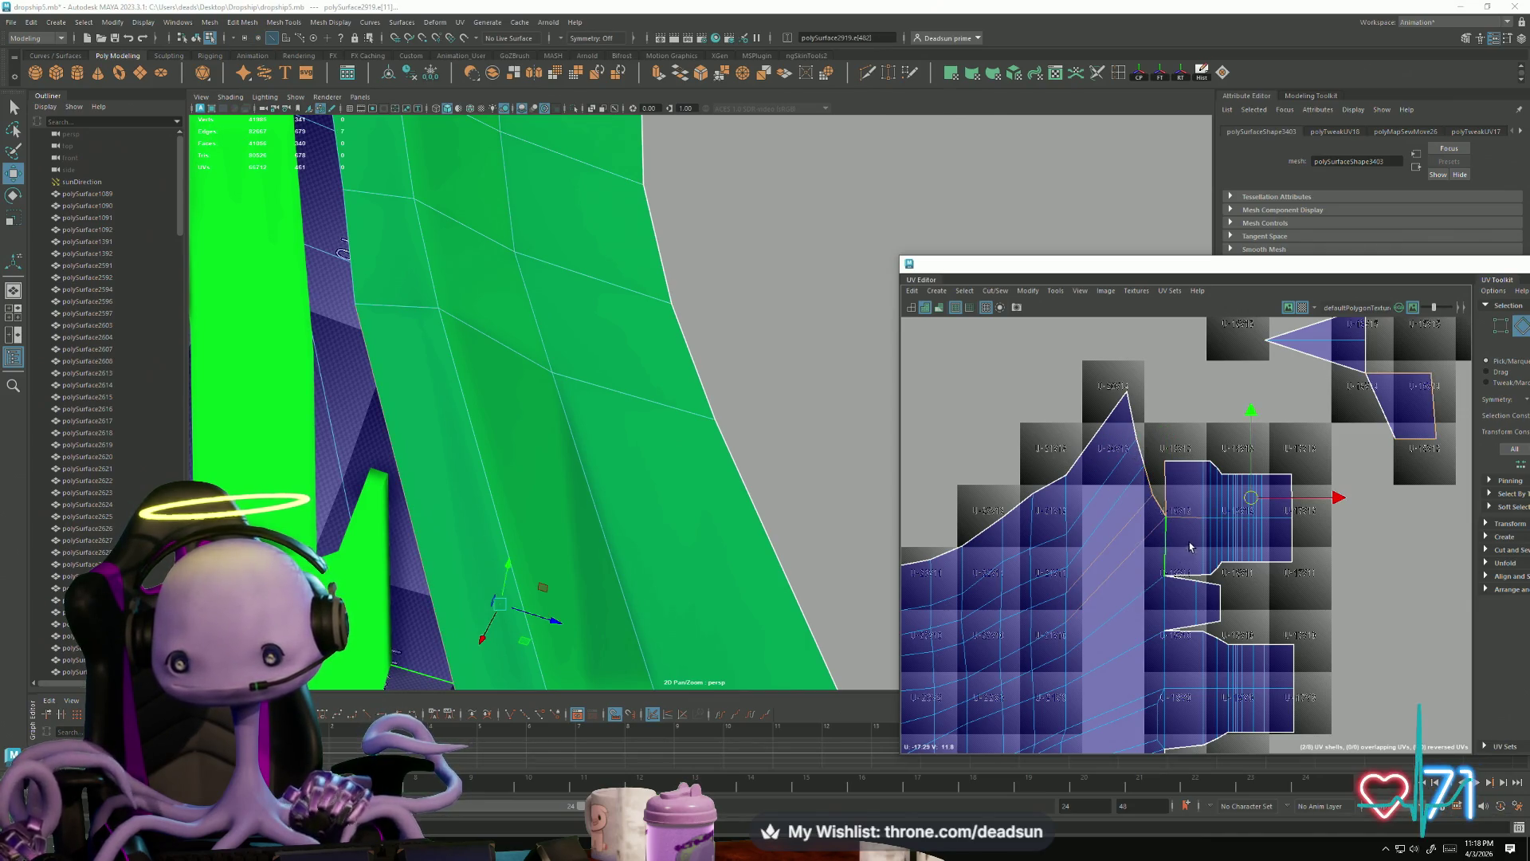
pyautogui.keyDown('alt'); pyautogui.moveTo(1187, 548); pyautogui.dragTo(1185, 591, button='middle'); pyautogui.keyUp('alt')
pyautogui.click(996, 291)
pyautogui.click(1005, 296)
pyautogui.click(1028, 407)
pyautogui.hotkey('ctrl', 'z')
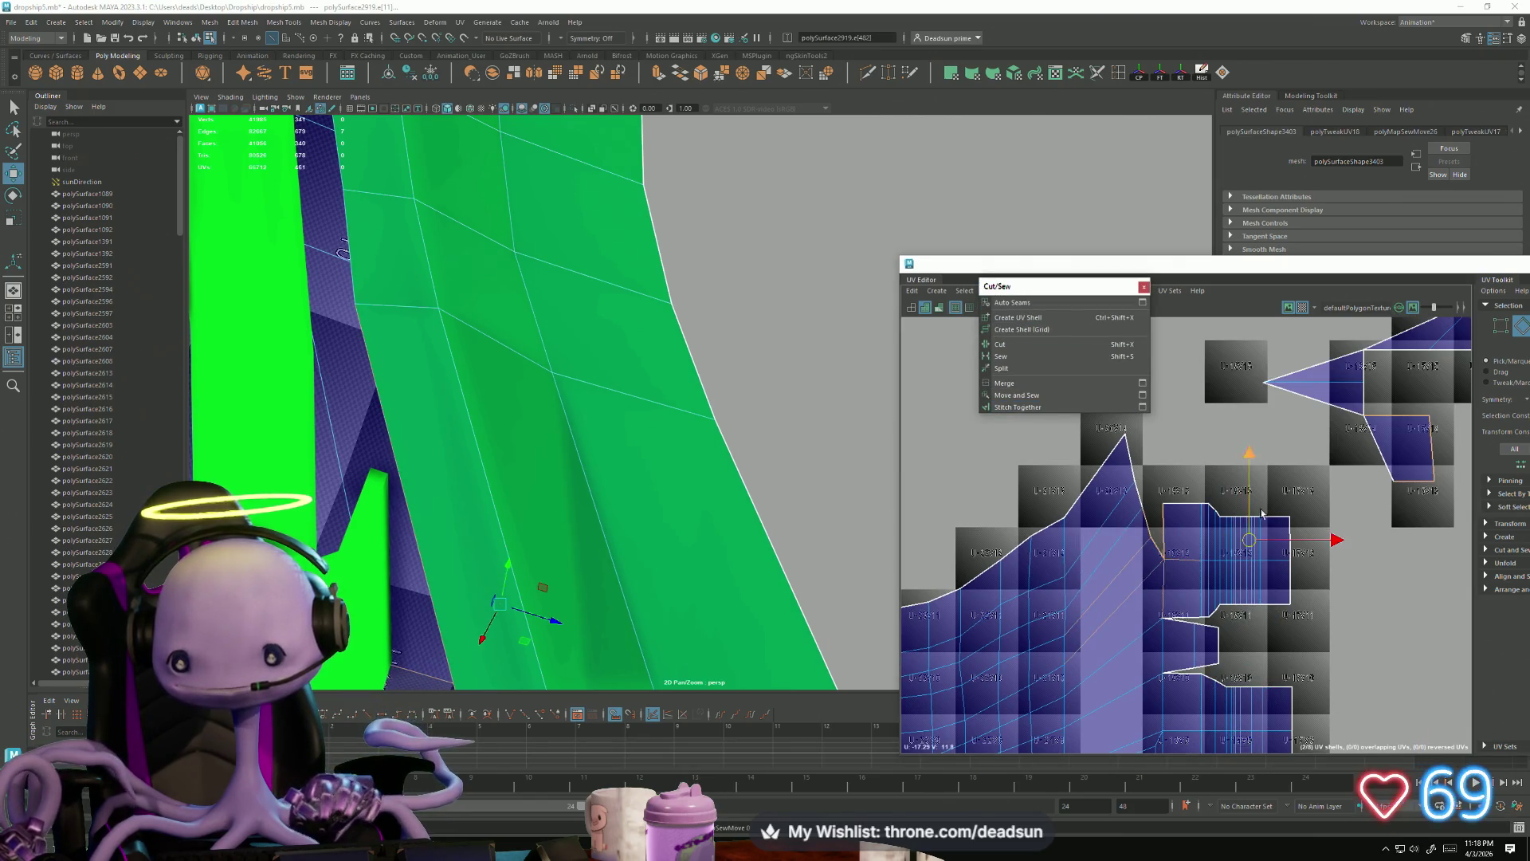
pyautogui.hotkey('ctrl', 'z')
# Step: Cut the triangle face into its own UV shell
pyautogui.keyDown('alt'); pyautogui.moveTo(1380, 467); pyautogui.dragTo(1269, 438, button='middle'); pyautogui.keyUp('alt')
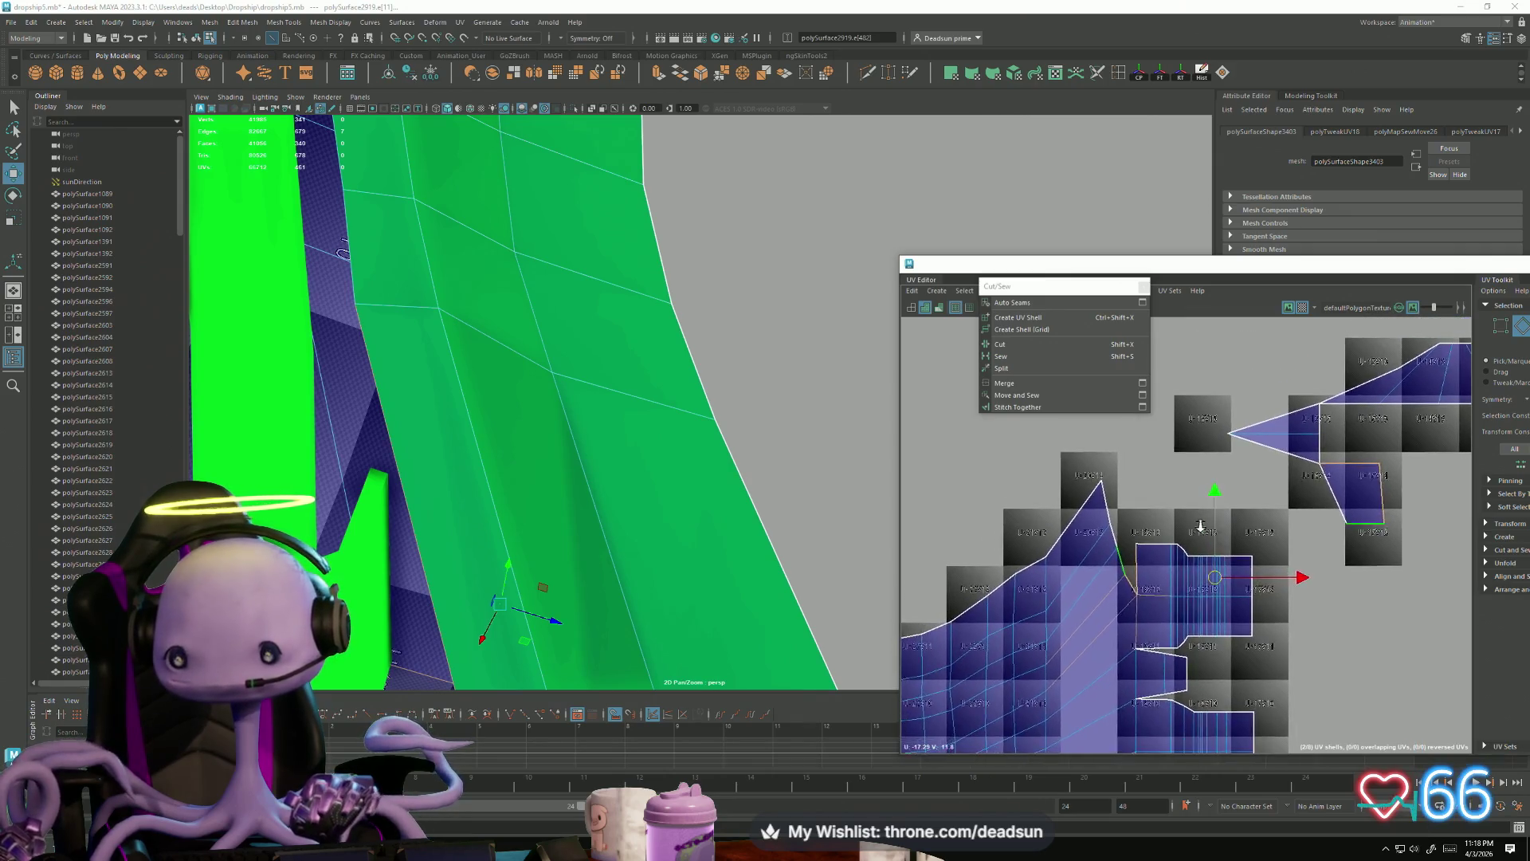
pyautogui.click(1304, 392)
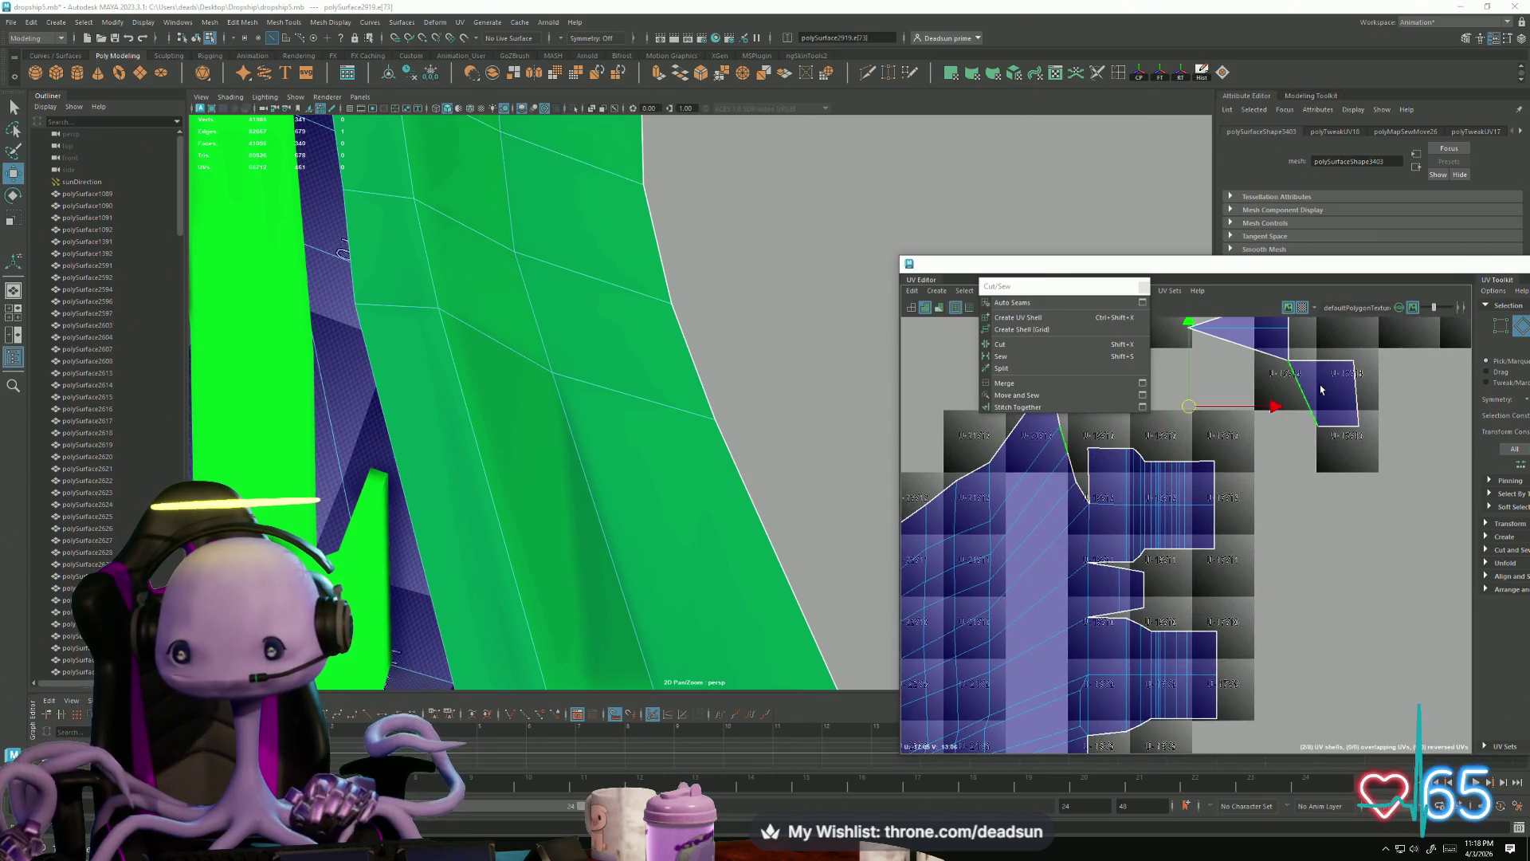
pyautogui.moveTo(1321, 389); pyautogui.dragTo(1345, 385, button='right')
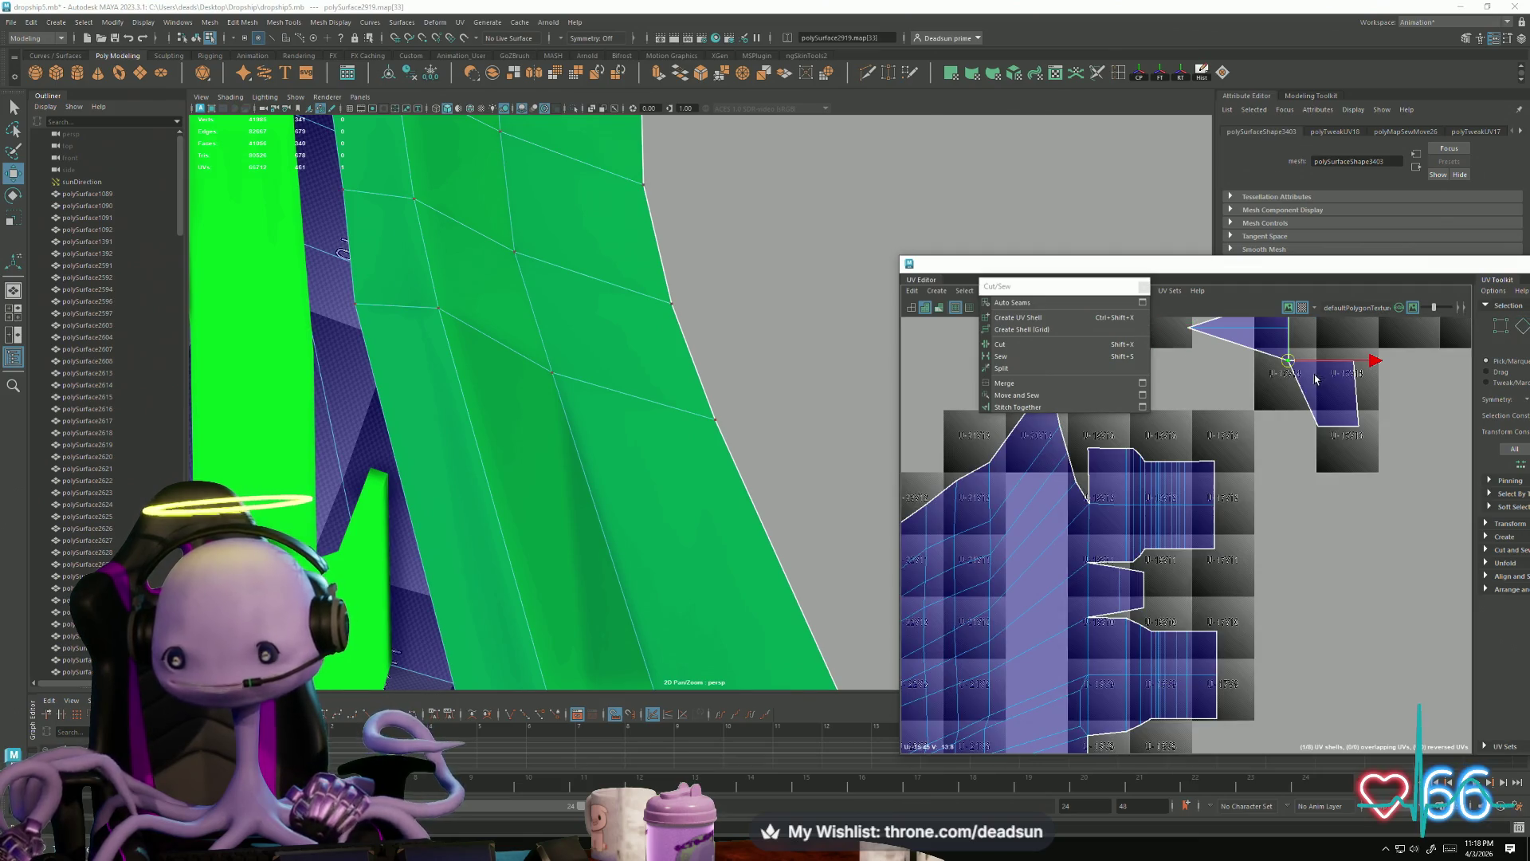
pyautogui.scroll(-2, 1307, 359)
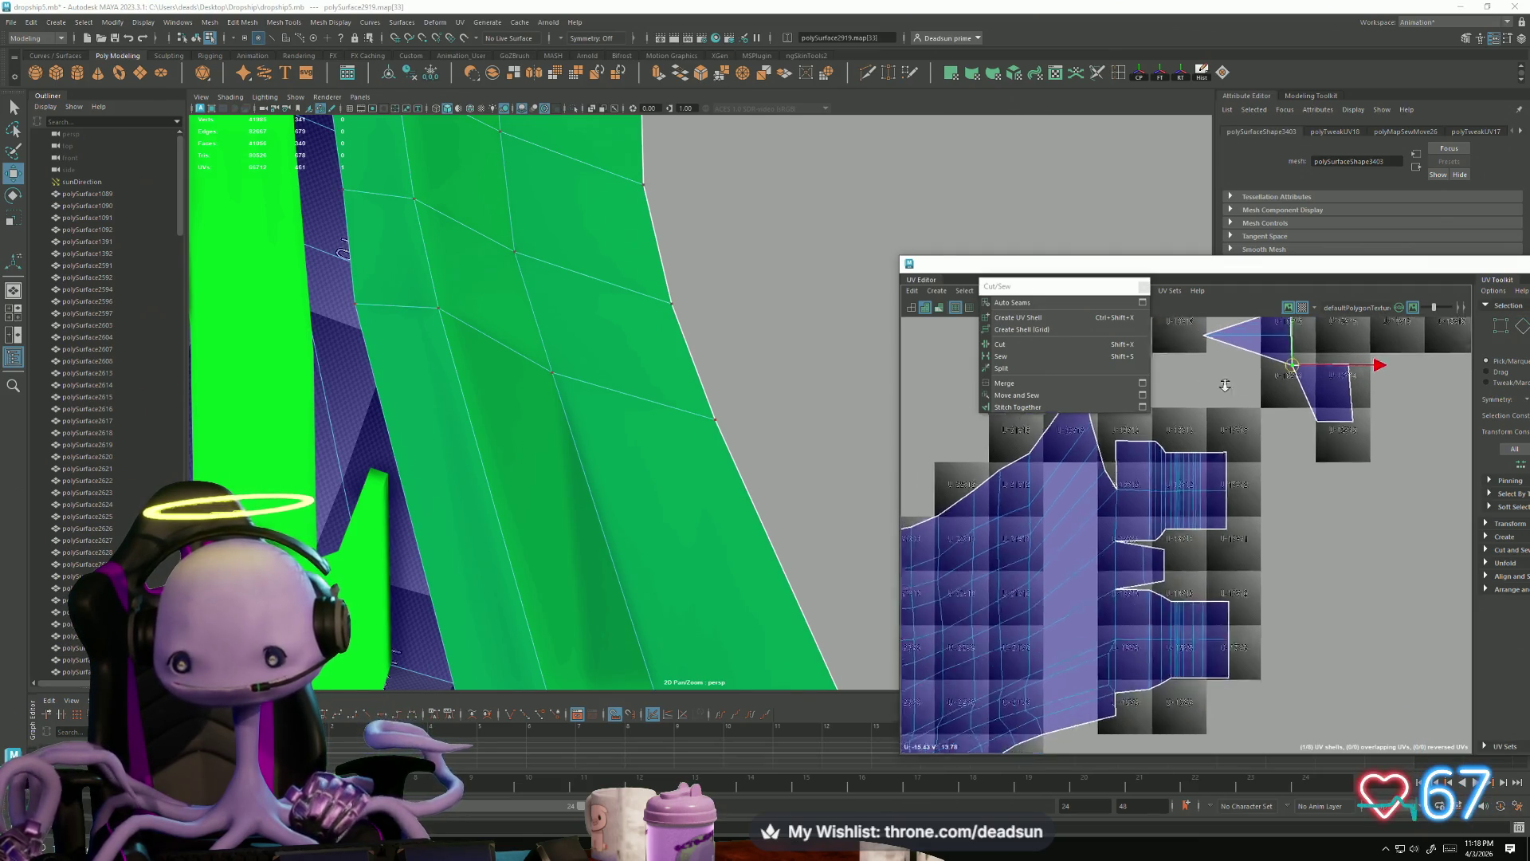
pyautogui.keyDown('alt'); pyautogui.moveTo(1247, 403); pyautogui.dragTo(1253, 489, button='middle'); pyautogui.keyUp('alt')
pyautogui.moveTo(1266, 432); pyautogui.dragTo(1275, 434, button='right')
pyautogui.click(1275, 419)
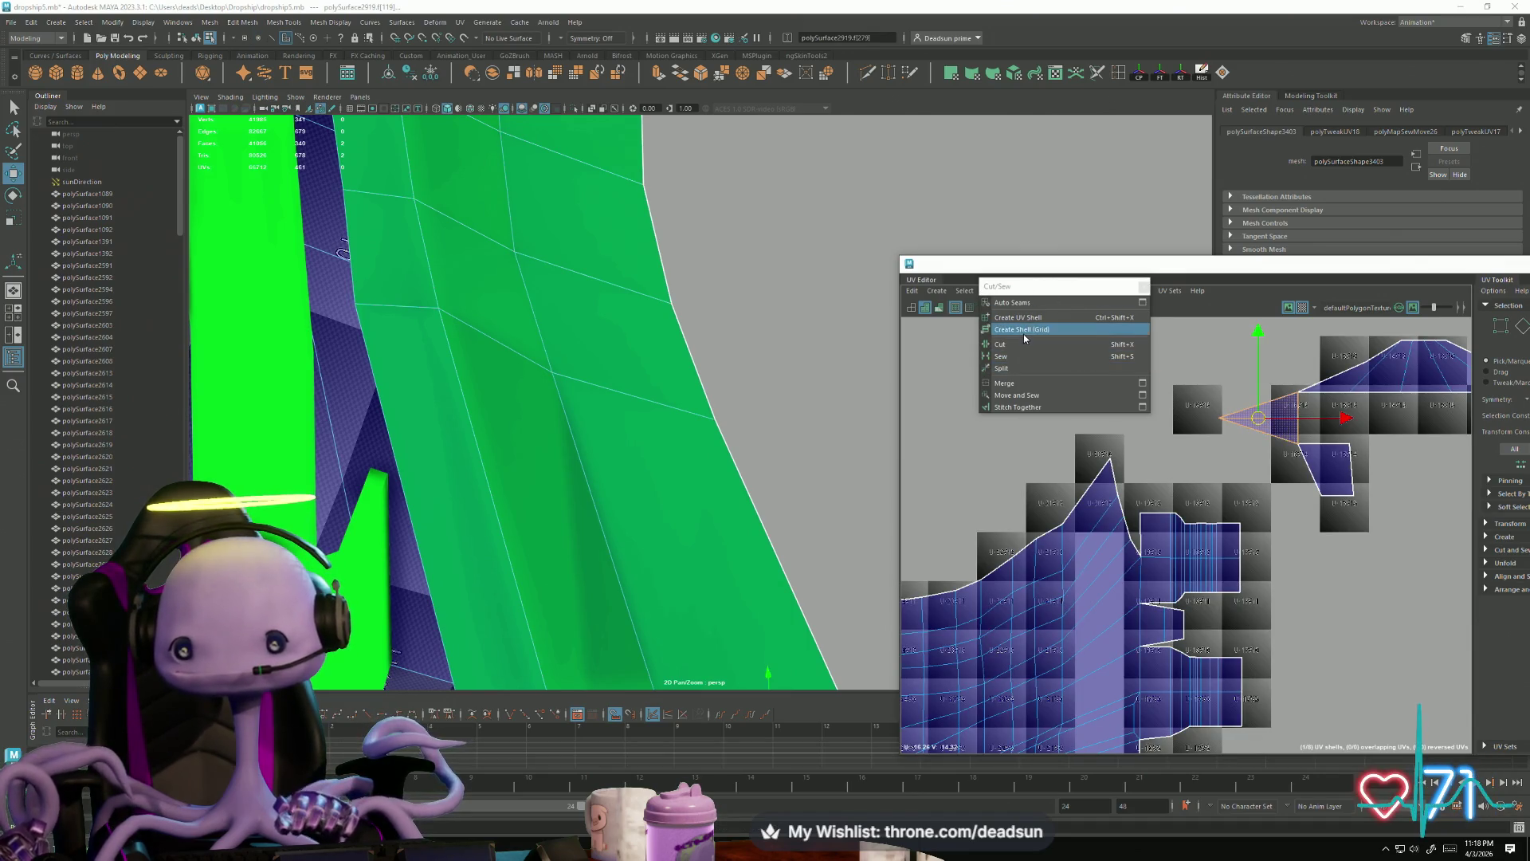
pyautogui.click(1018, 344)
# Step: Slide the triangle shell left and sew its edge
pyautogui.moveTo(1282, 414); pyautogui.dragTo(1275, 430, button='right')
pyautogui.click(1273, 412)
pyautogui.moveTo(1269, 426); pyautogui.dragTo(1221, 419)
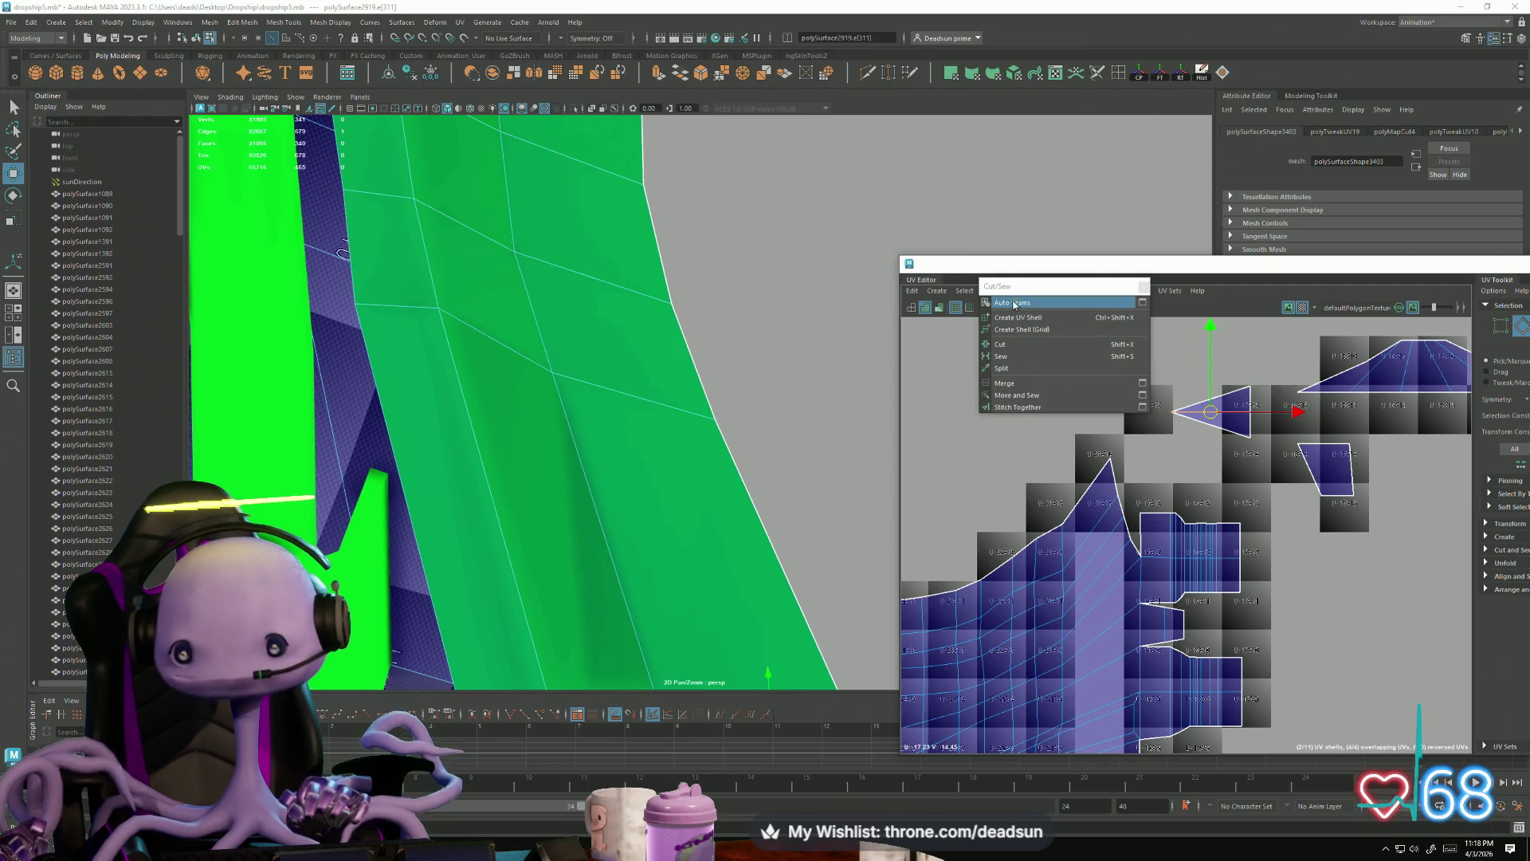
pyautogui.click(1001, 356)
# Step: Select the small quad shell and the adjoining faces of the large shell
pyautogui.rightClick(1318, 464)
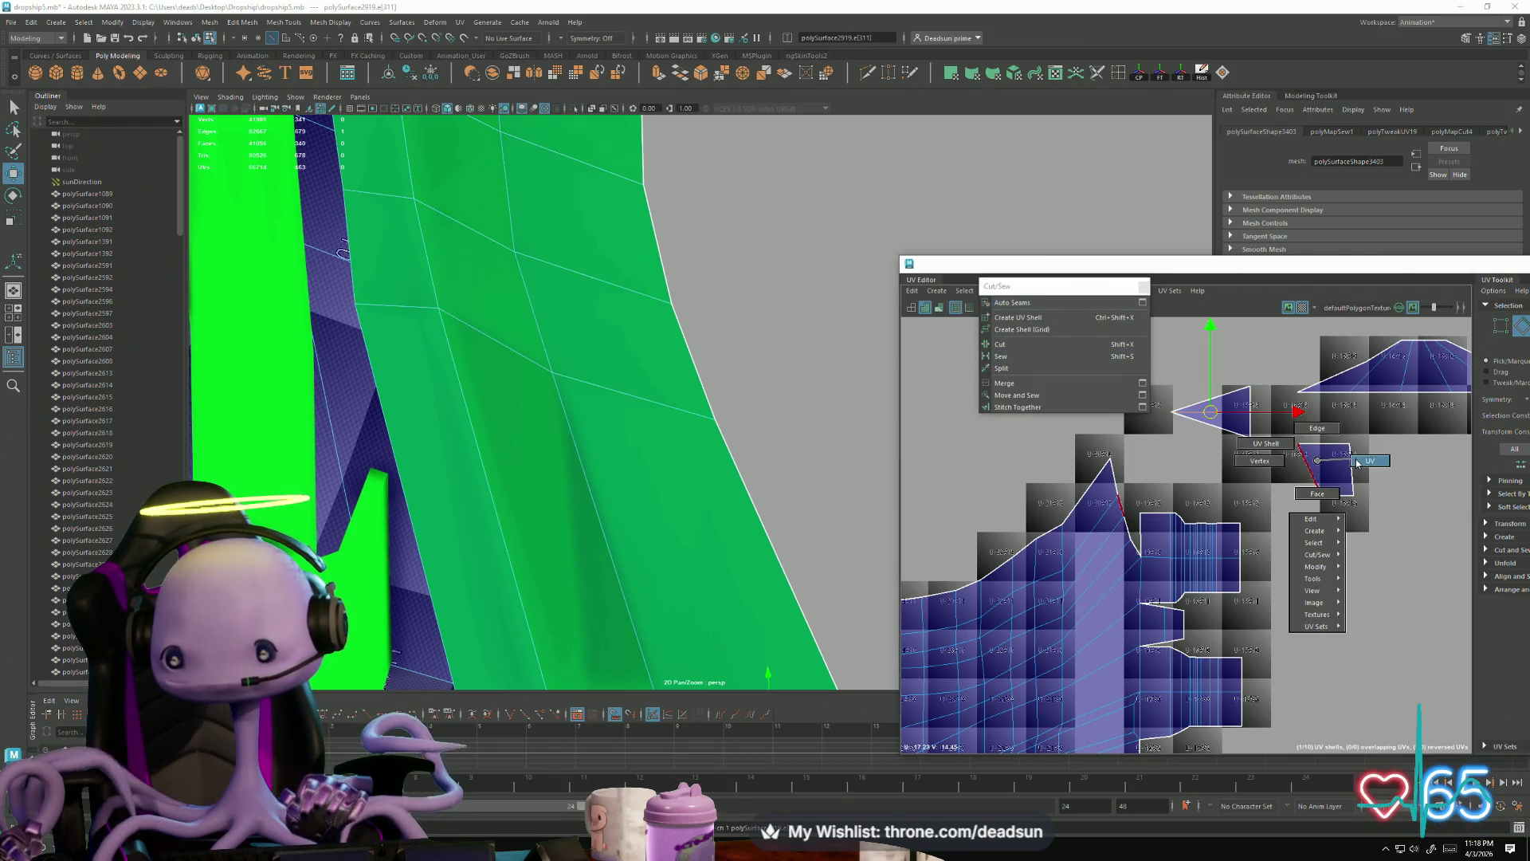
pyautogui.click(1352, 464)
pyautogui.moveTo(1287, 435); pyautogui.dragTo(1365, 530)
pyautogui.moveTo(1333, 508)
pyautogui.mouseDown(button='right')
pyautogui.moveTo(1318, 502)
pyautogui.moveTo(1353, 516)
pyautogui.mouseUp(button='right')
pyautogui.moveTo(1340, 428); pyautogui.dragTo(1347, 453)
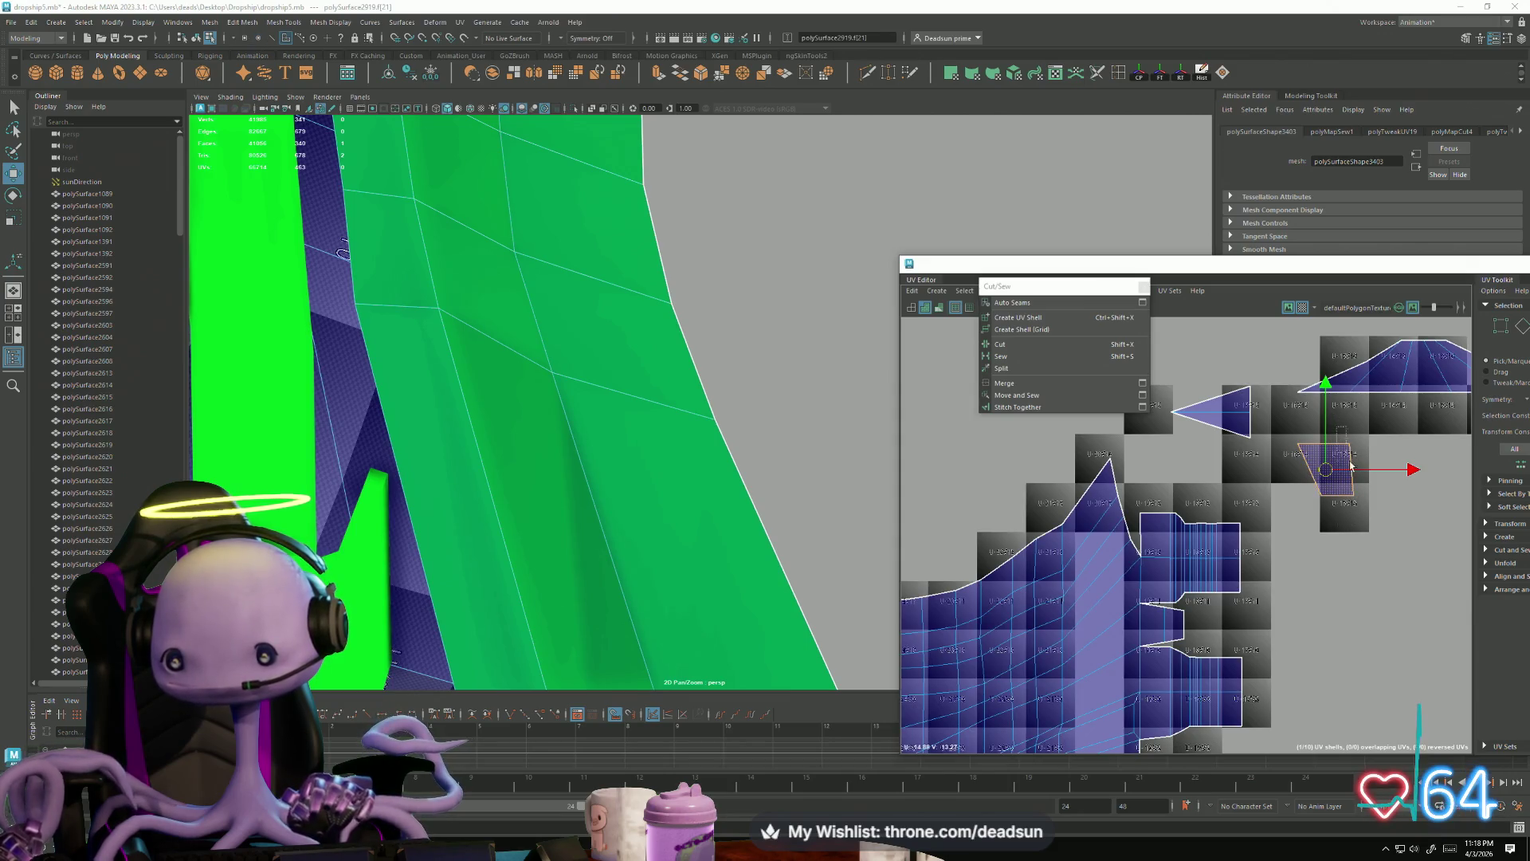
pyautogui.doubleClick(1127, 542)
# Step: Pick the quad shell's joining edges and Move and Sew it onto the main shell
pyautogui.moveTo(1137, 552); pyautogui.dragTo(1138, 519, button='right')
pyautogui.click(1135, 548)
pyautogui.click(1307, 475)
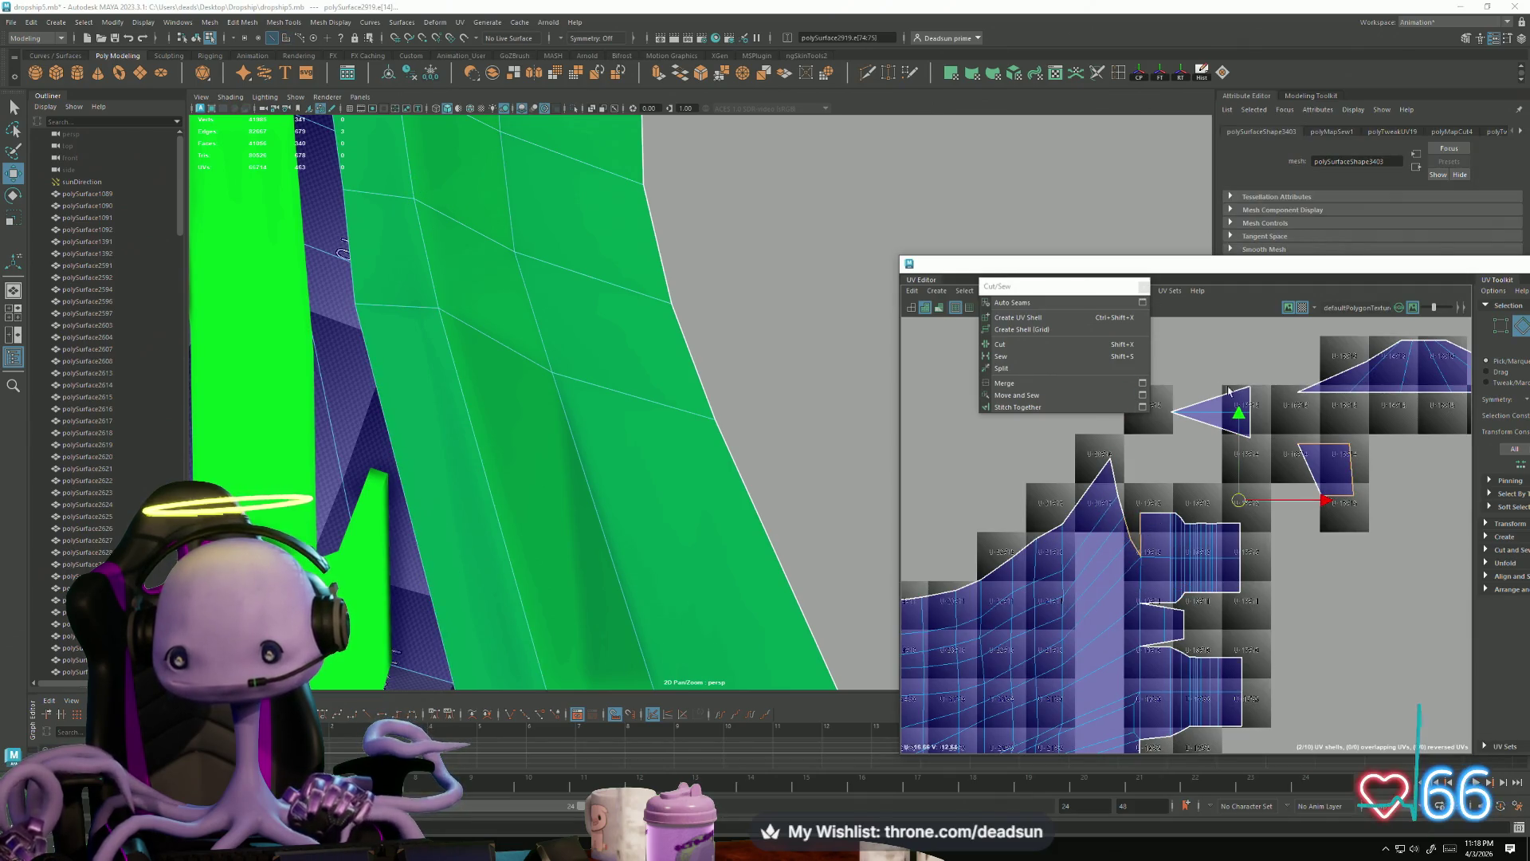
pyautogui.click(1143, 287)
pyautogui.click(964, 291)
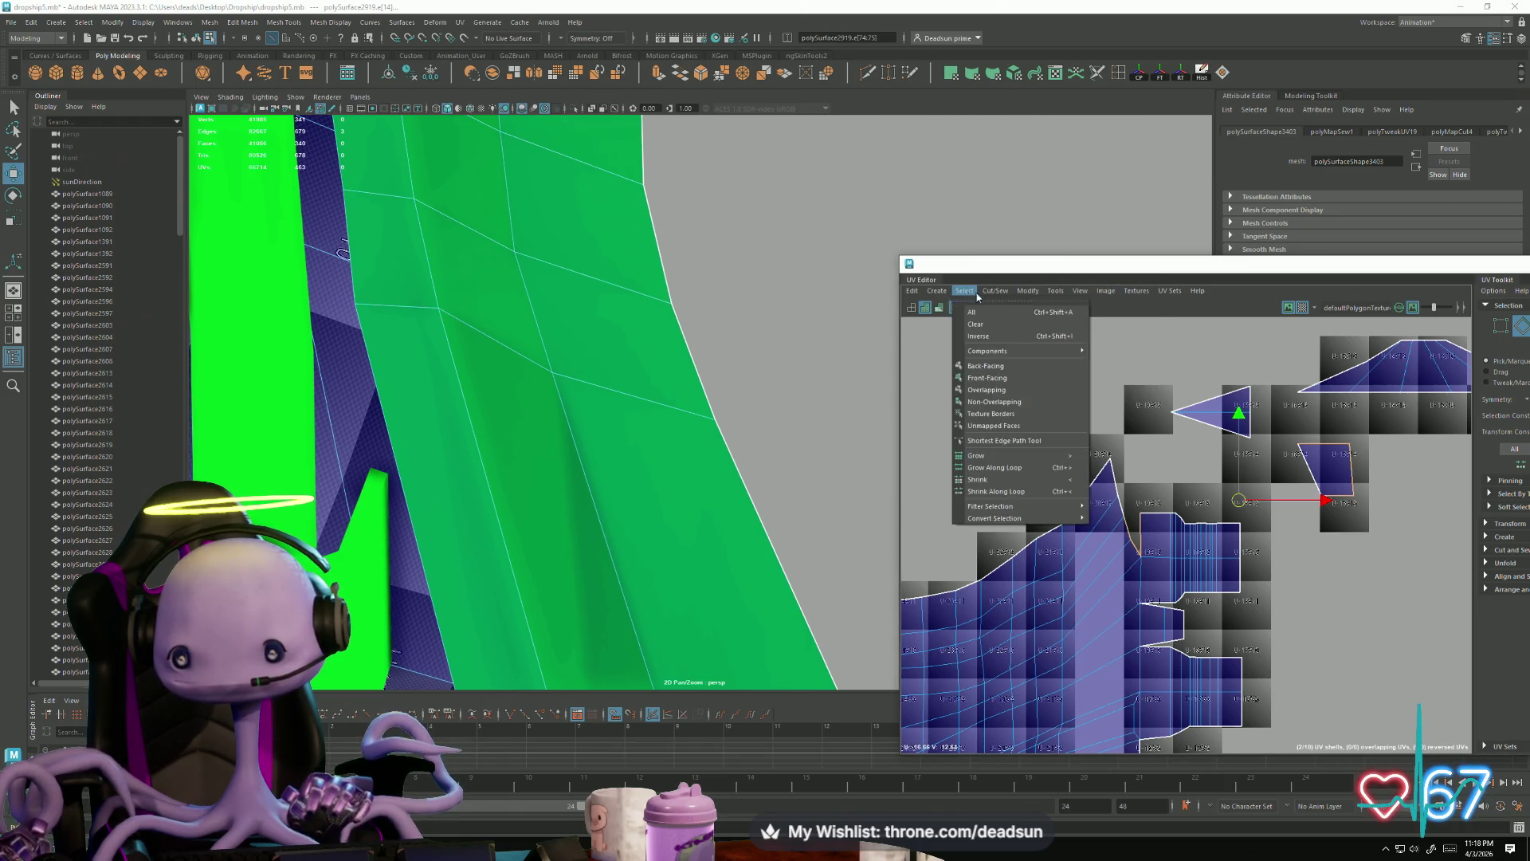
pyautogui.moveTo(994, 291)
pyautogui.click(1023, 407)
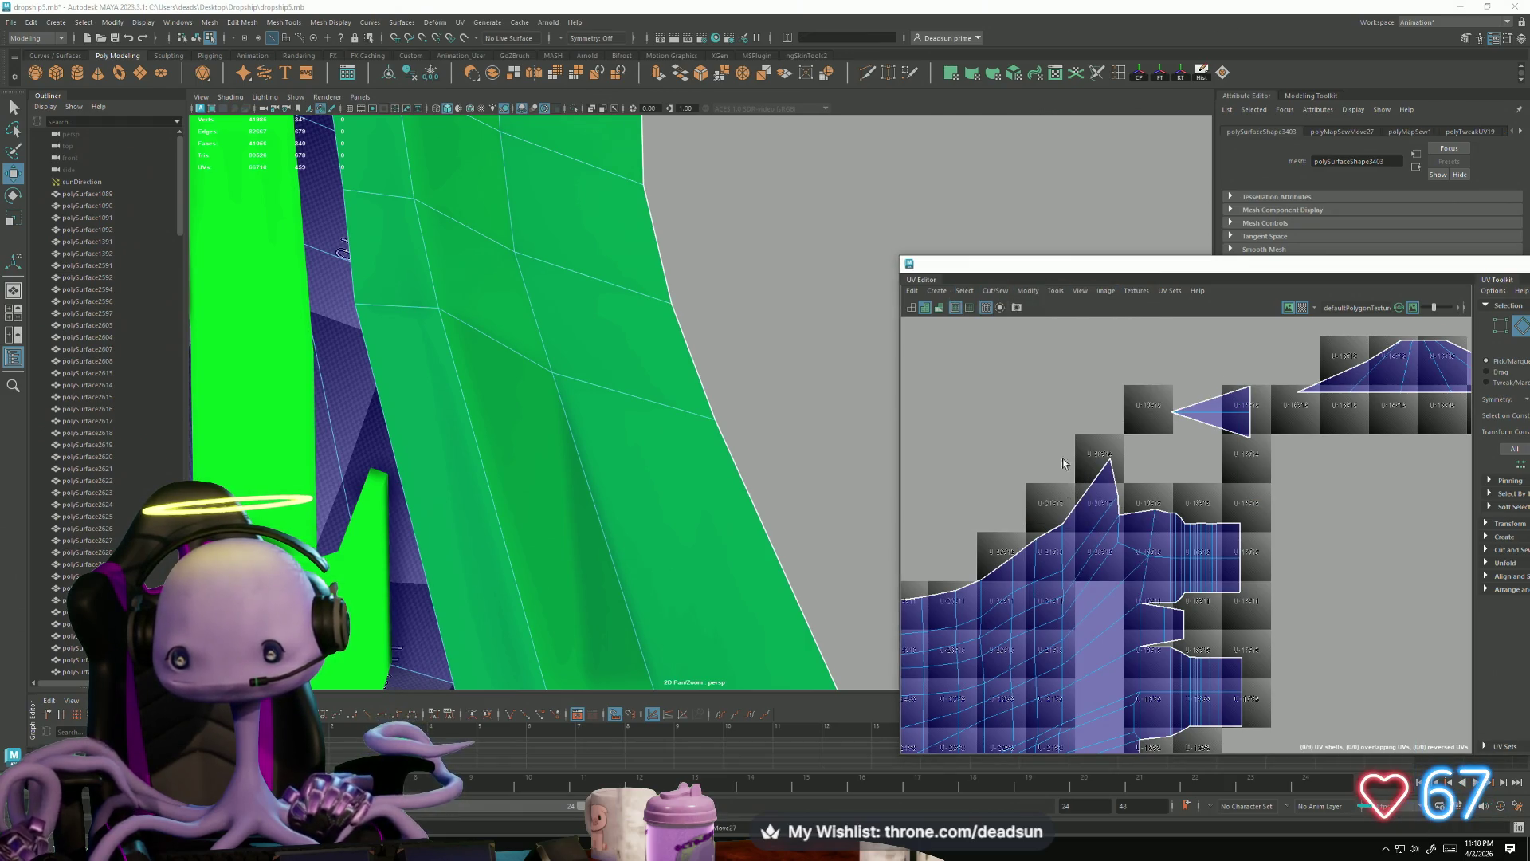
# Step: Line the two seam UVs up on a vertical line and raise them slightly
pyautogui.scroll(5, 1228, 539)
pyautogui.keyDown('alt'); pyautogui.moveTo(1227, 540); pyautogui.dragTo(1166, 535, button='middle'); pyautogui.keyUp('alt')
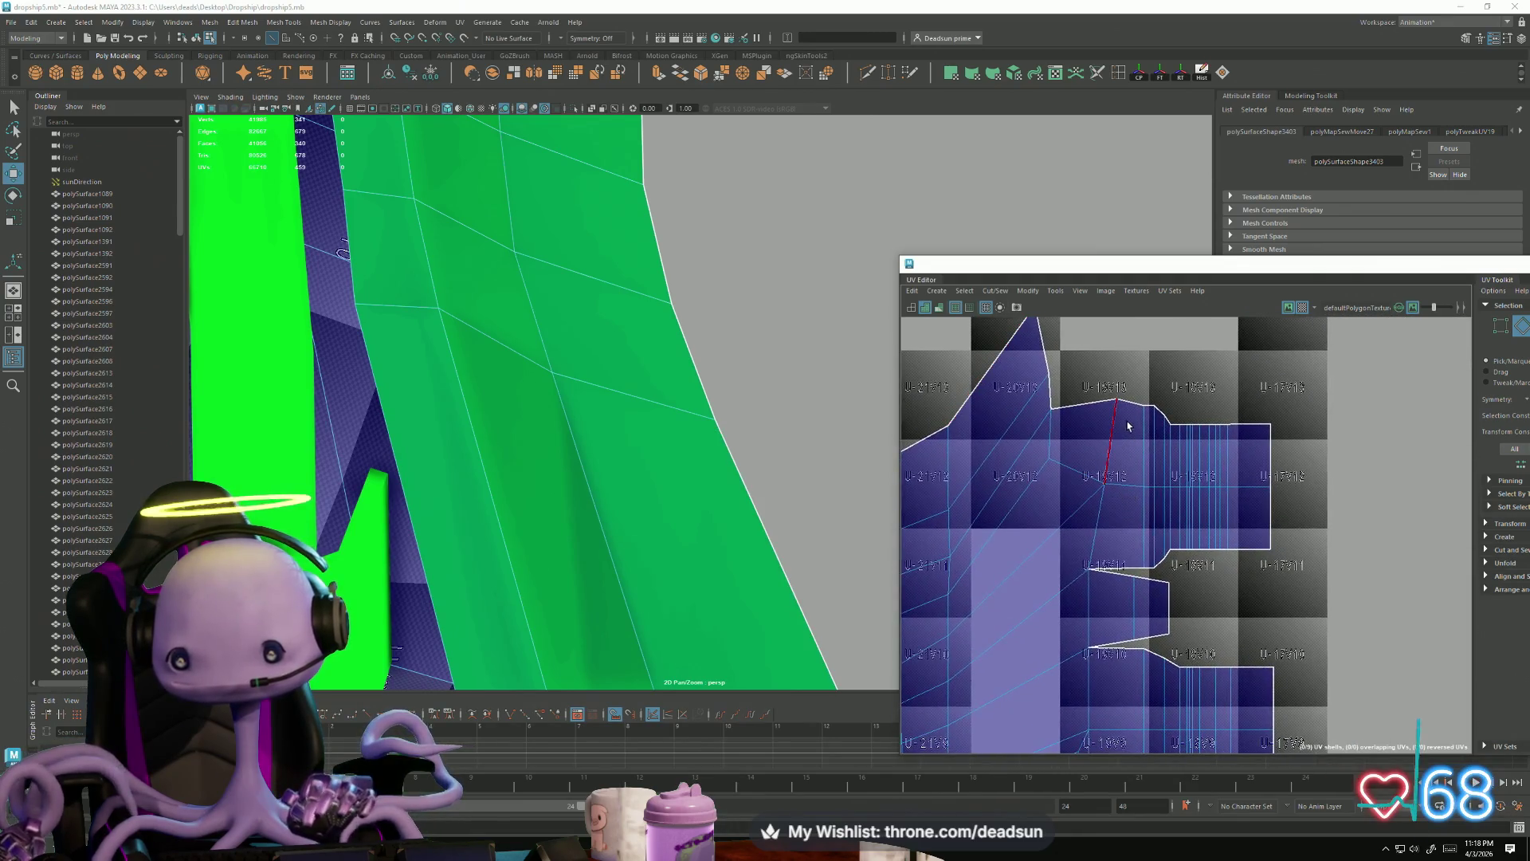
pyautogui.moveTo(1103, 415); pyautogui.dragTo(1104, 479, button='right')
pyautogui.moveTo(1092, 391); pyautogui.dragTo(1134, 526)
pyautogui.press('e')
pyautogui.press('w')
pyautogui.moveTo(1111, 441)
pyautogui.mouseDown()
pyautogui.moveTo(1086, 443)
pyautogui.moveTo(1070, 642)
pyautogui.mouseUp()
pyautogui.scroll(-2, 1036, 478)
pyautogui.moveTo(1046, 565); pyautogui.dragTo(1046, 556)
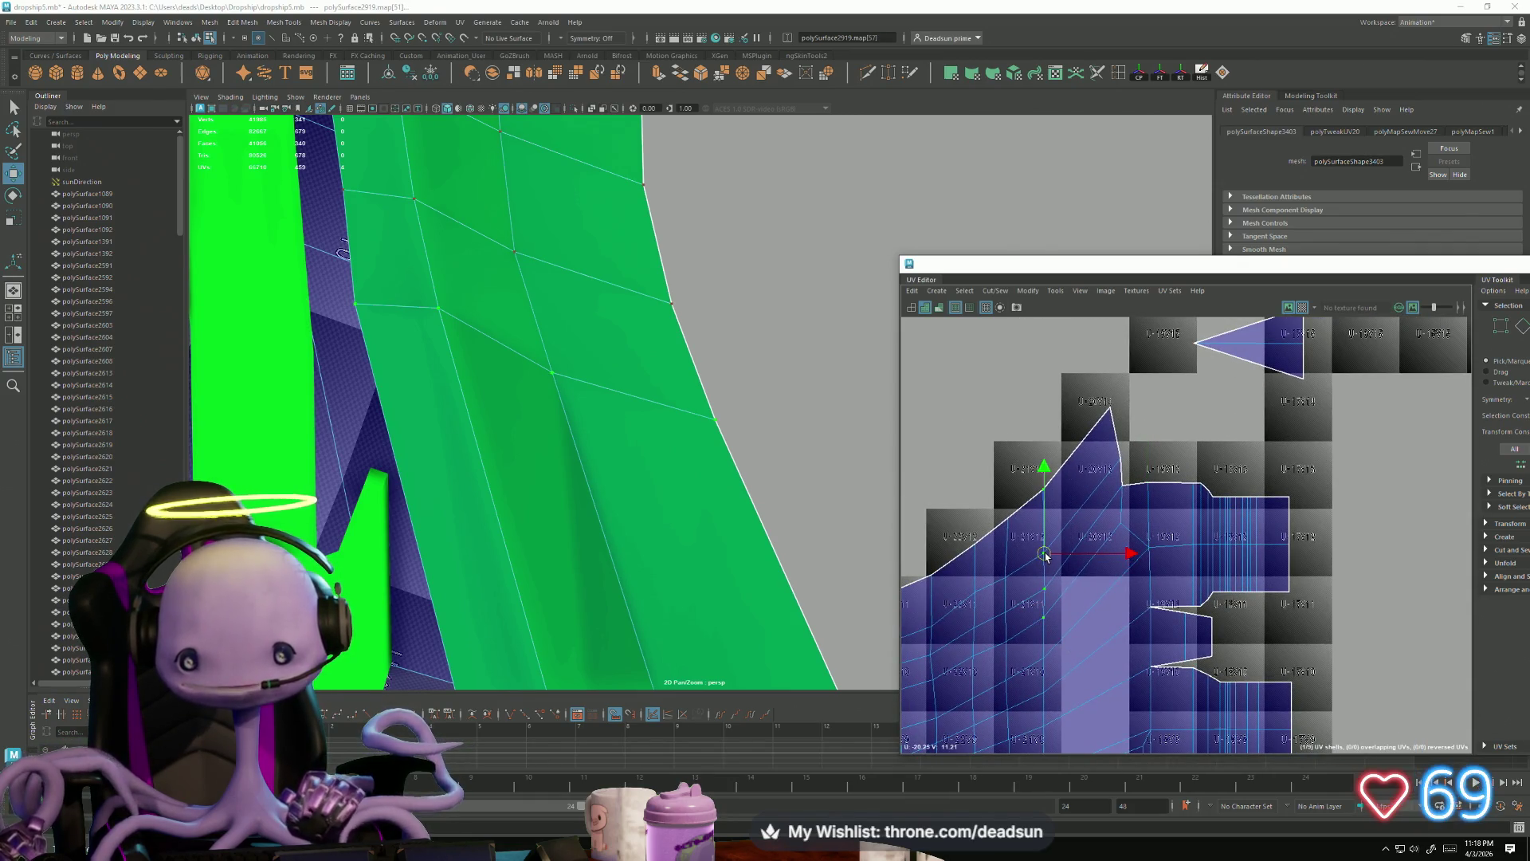
# Step: Adjust the tip, left-edge, border and corner UVs so the shell edges run straighter
pyautogui.moveTo(1146, 460); pyautogui.dragTo(1147, 462)
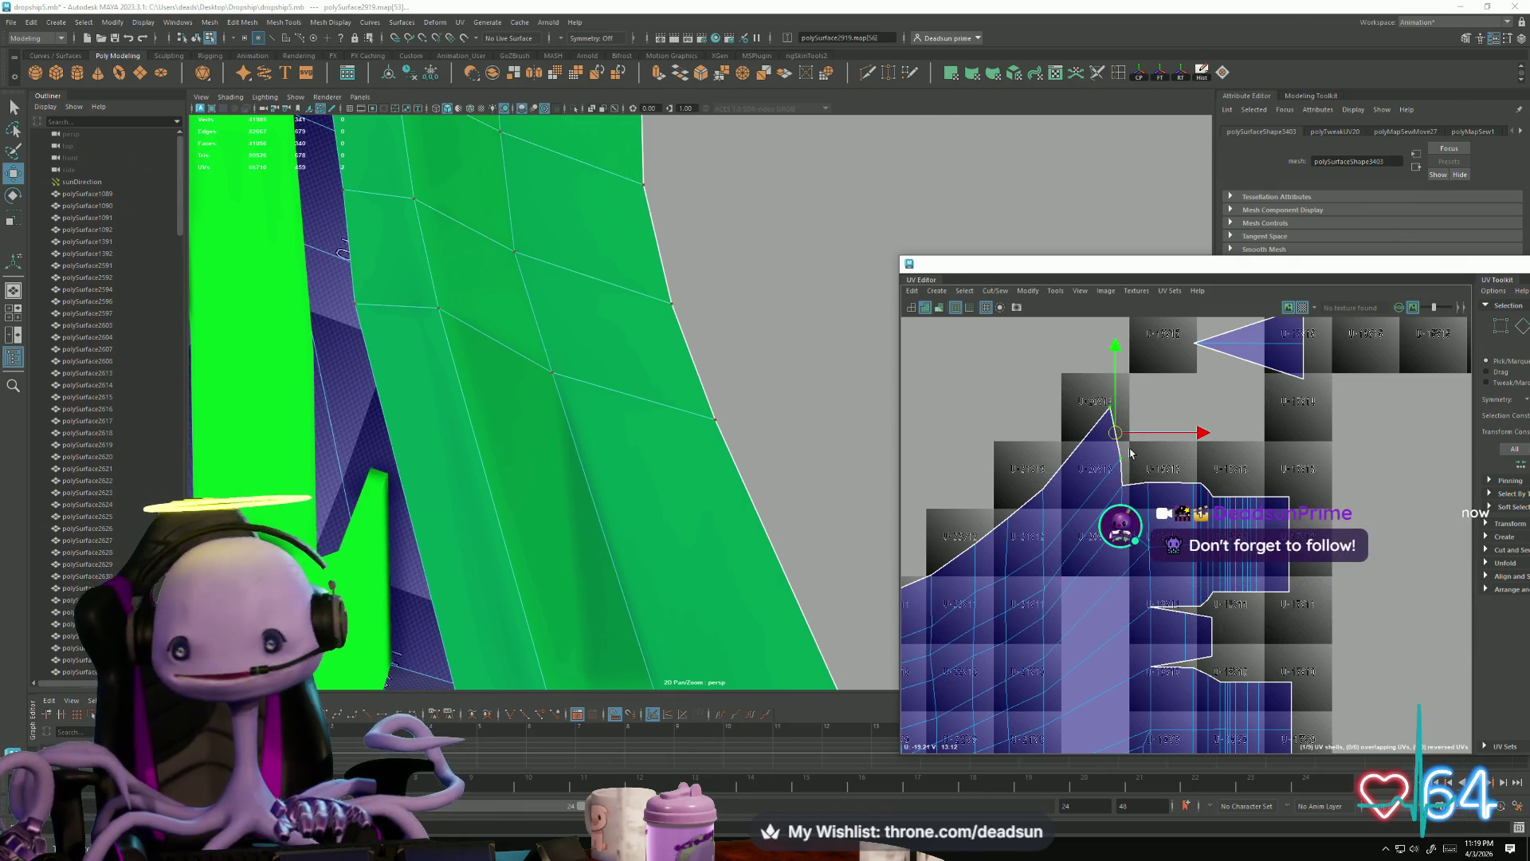
pyautogui.moveTo(1123, 437); pyautogui.dragTo(1118, 433)
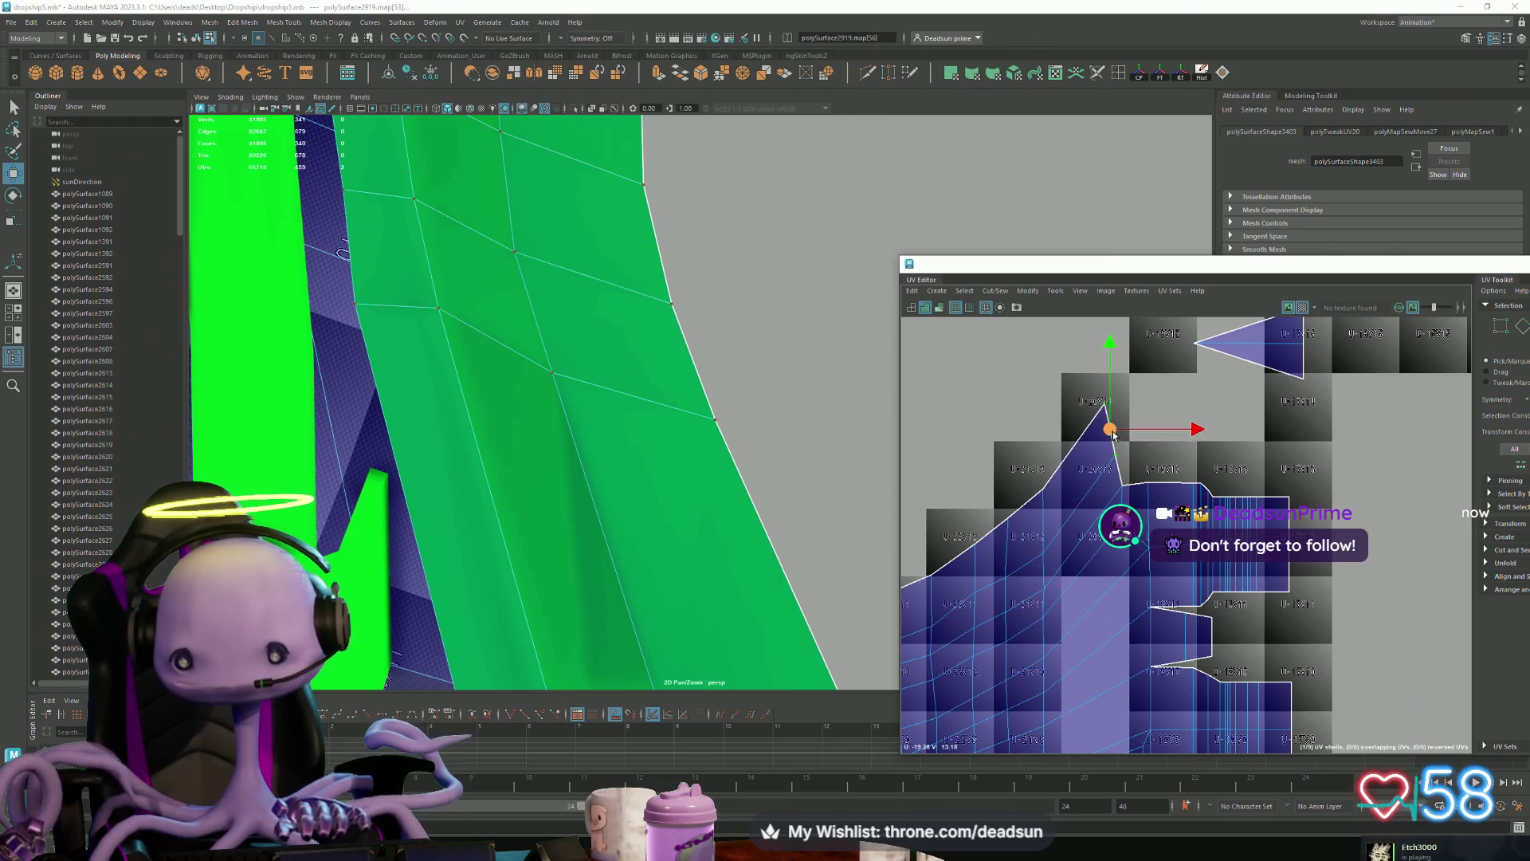
pyautogui.scroll(-3, 1164, 505)
pyautogui.scroll(3, 1175, 609)
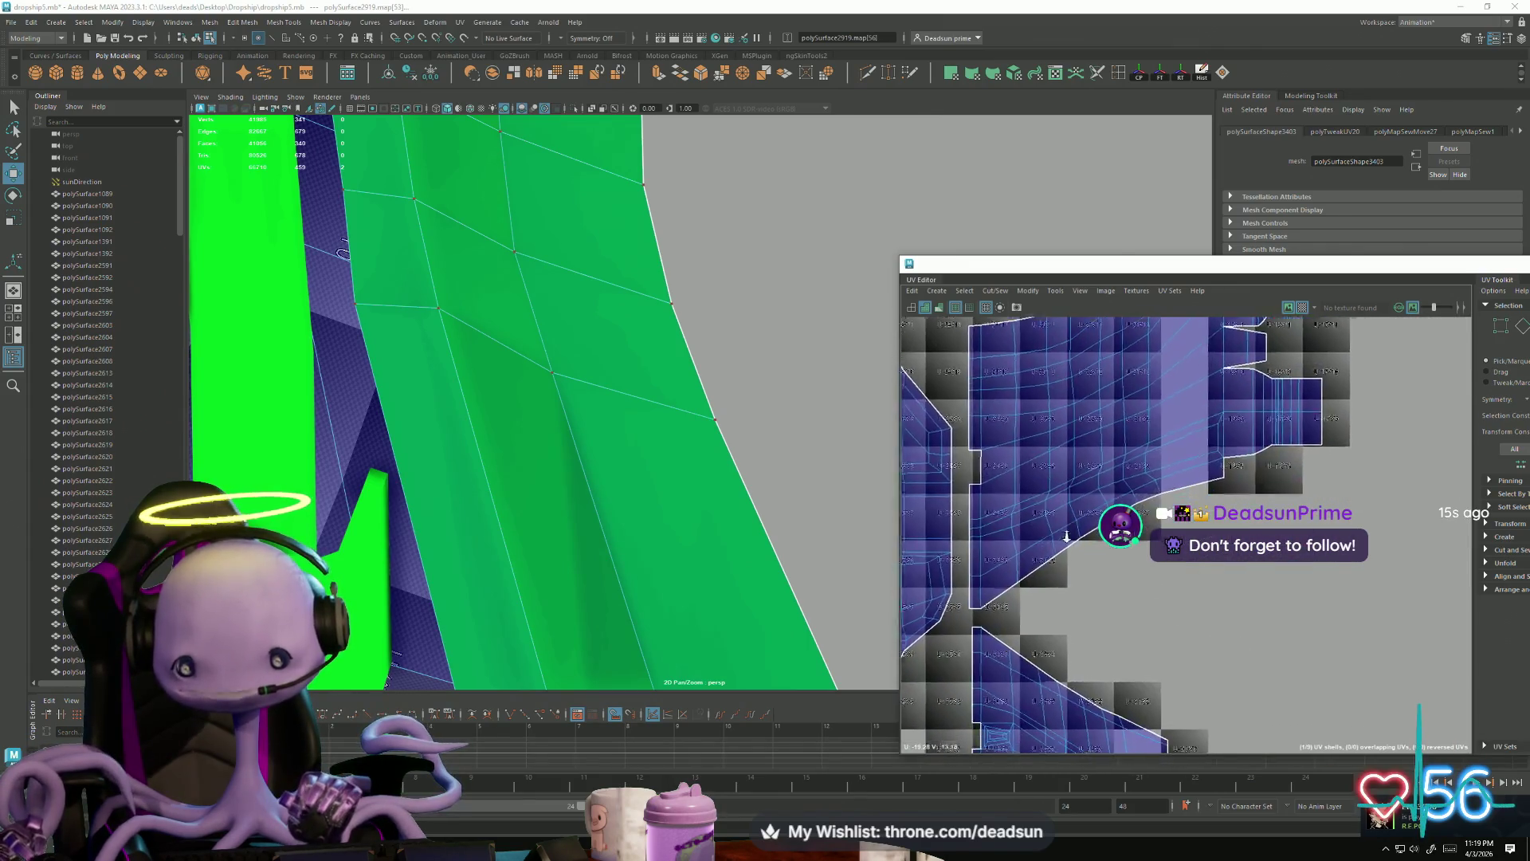
pyautogui.moveTo(1059, 590); pyautogui.dragTo(1054, 610)
pyautogui.moveTo(1083, 455); pyautogui.dragTo(1132, 438, button='middle')
pyautogui.keyDown('shift'); pyautogui.moveTo(1168, 569); pyautogui.dragTo(1241, 497); pyautogui.keyUp('shift')
pyautogui.moveTo(1136, 419); pyautogui.dragTo(1134, 420)
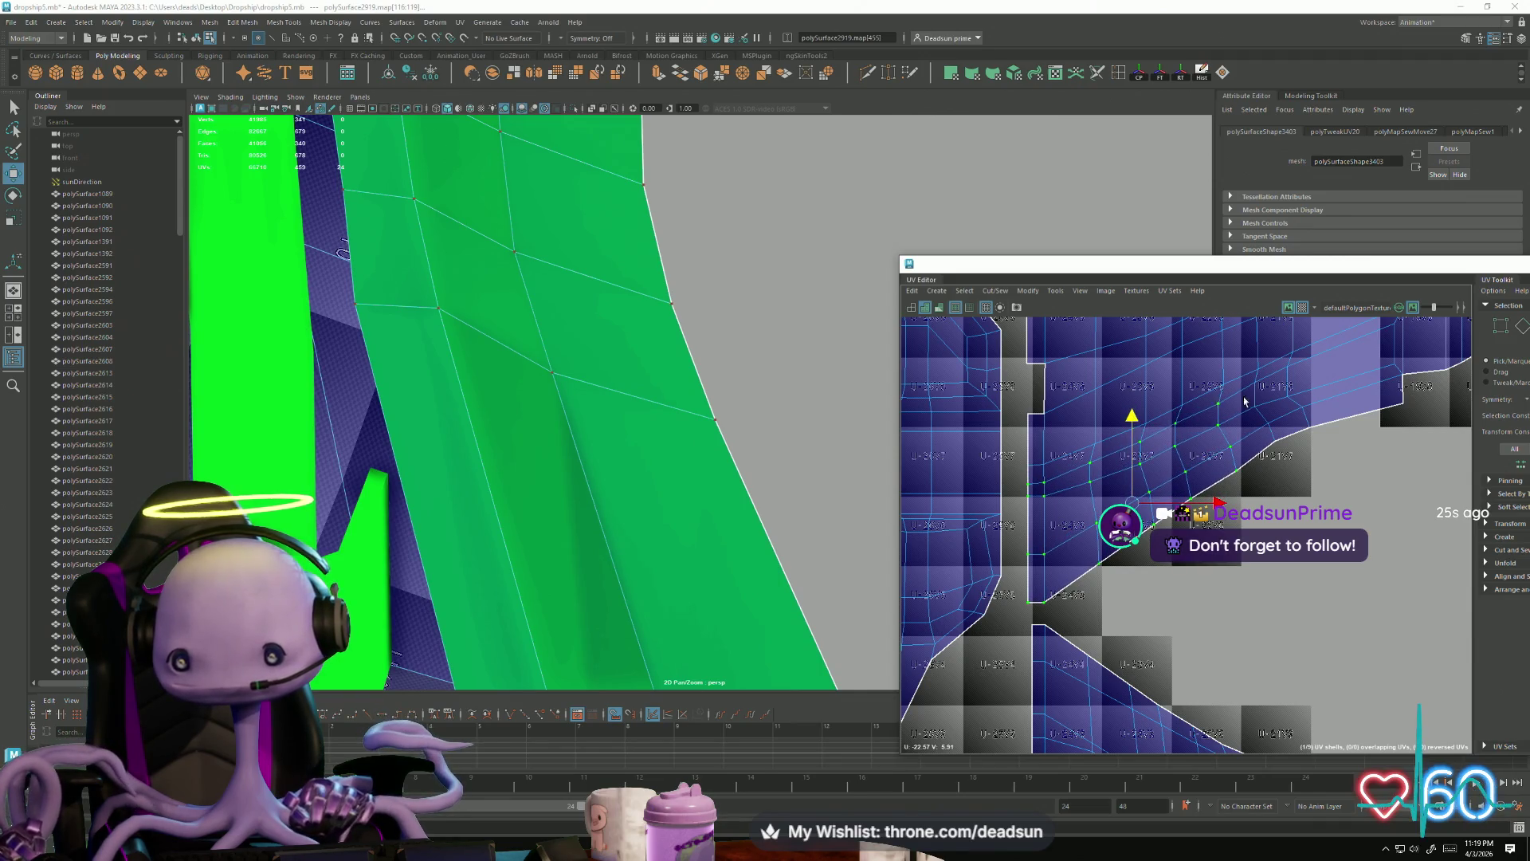
pyautogui.moveTo(1279, 466); pyautogui.dragTo(1276, 464)
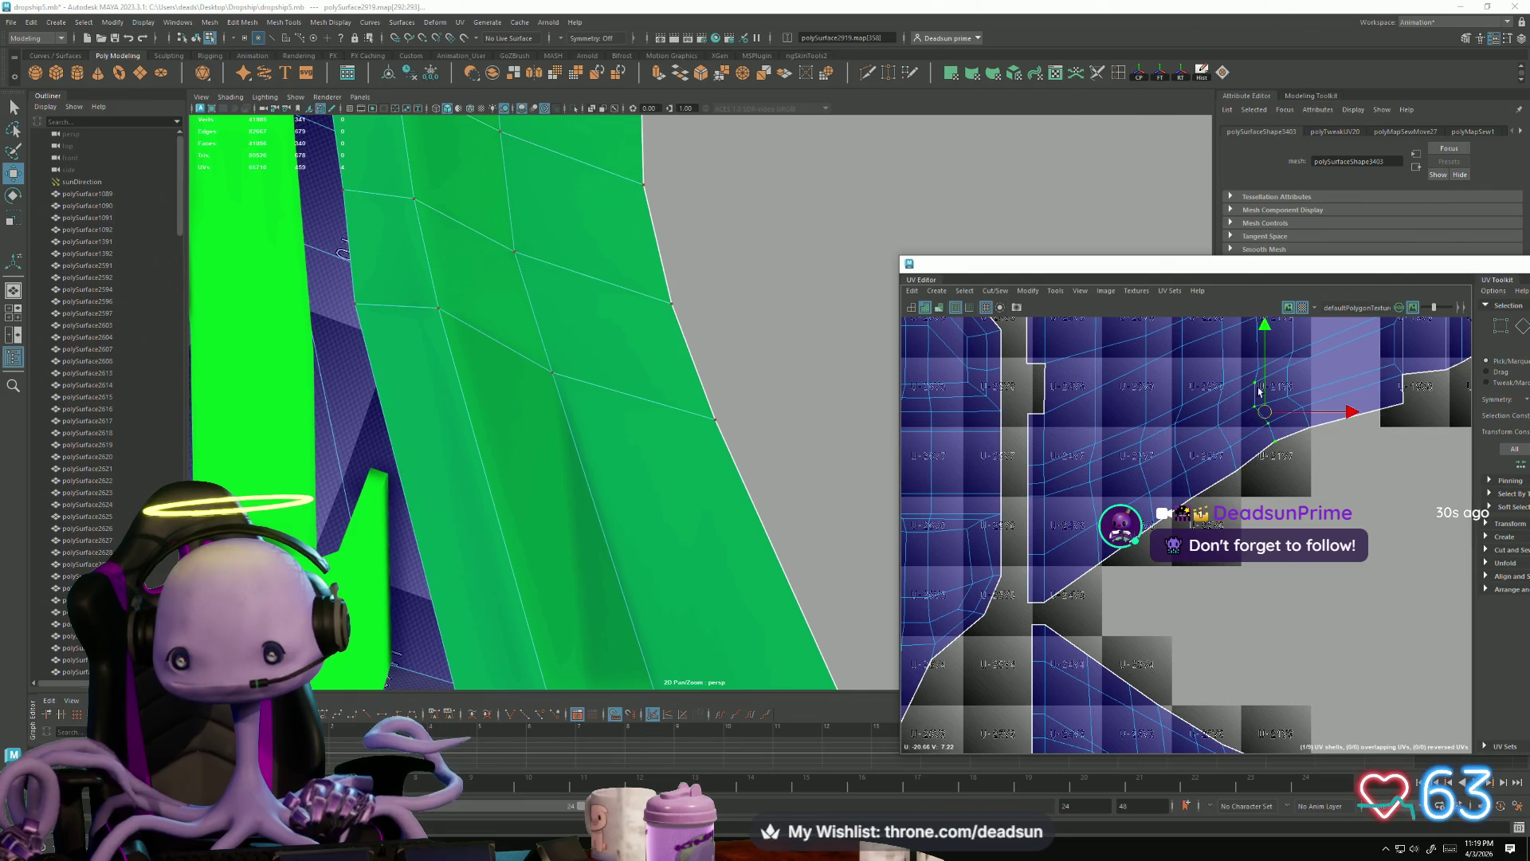
pyautogui.moveTo(1265, 329); pyautogui.dragTo(1268, 334)
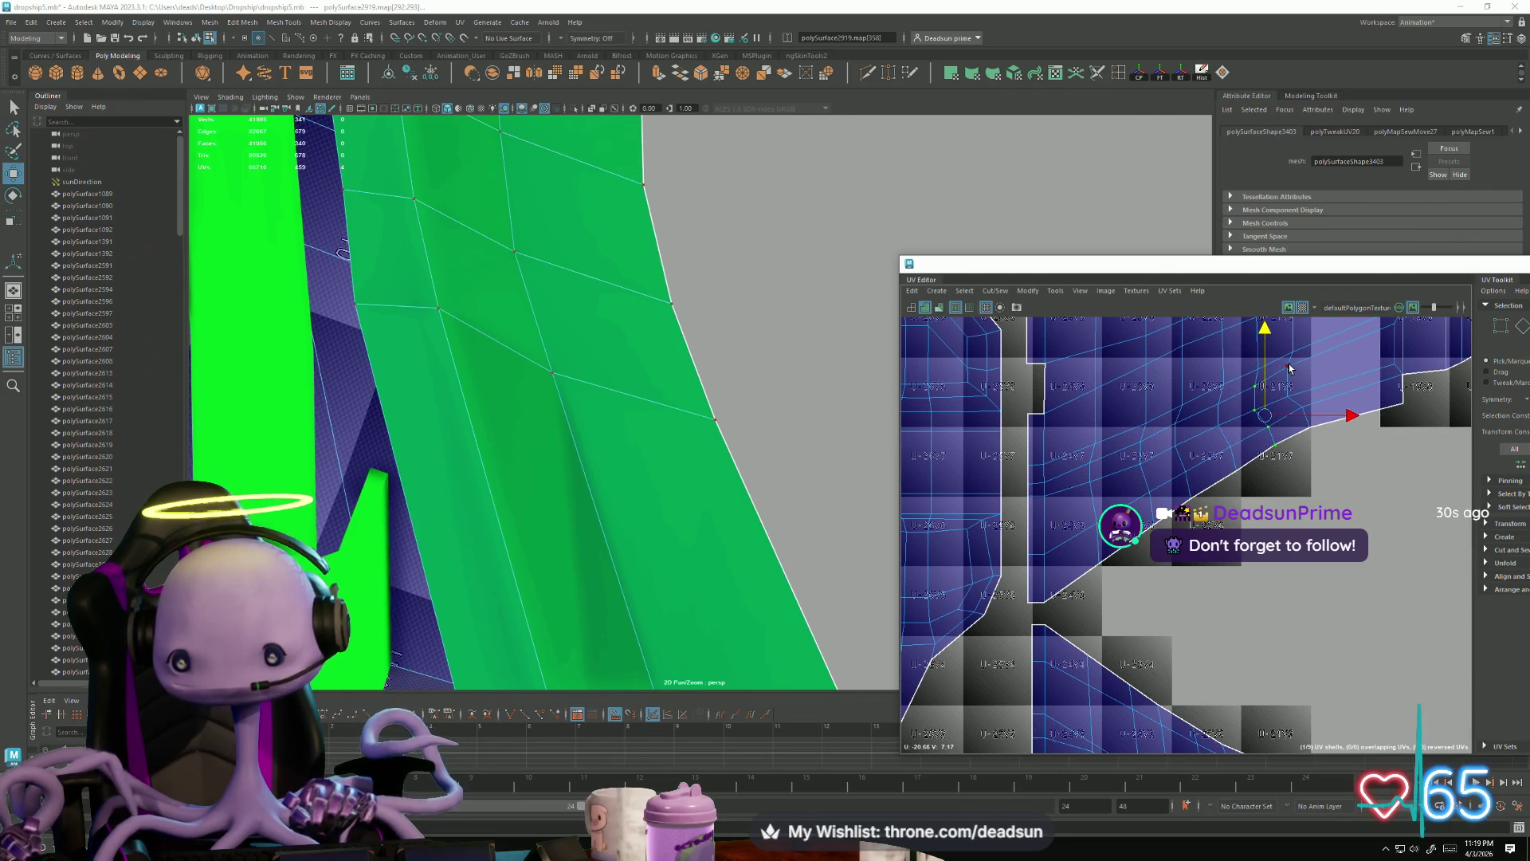
# Step: Frame the shell with F and orbit the 3D view around the hull mesh
pyautogui.press('f')
pyautogui.press('f')
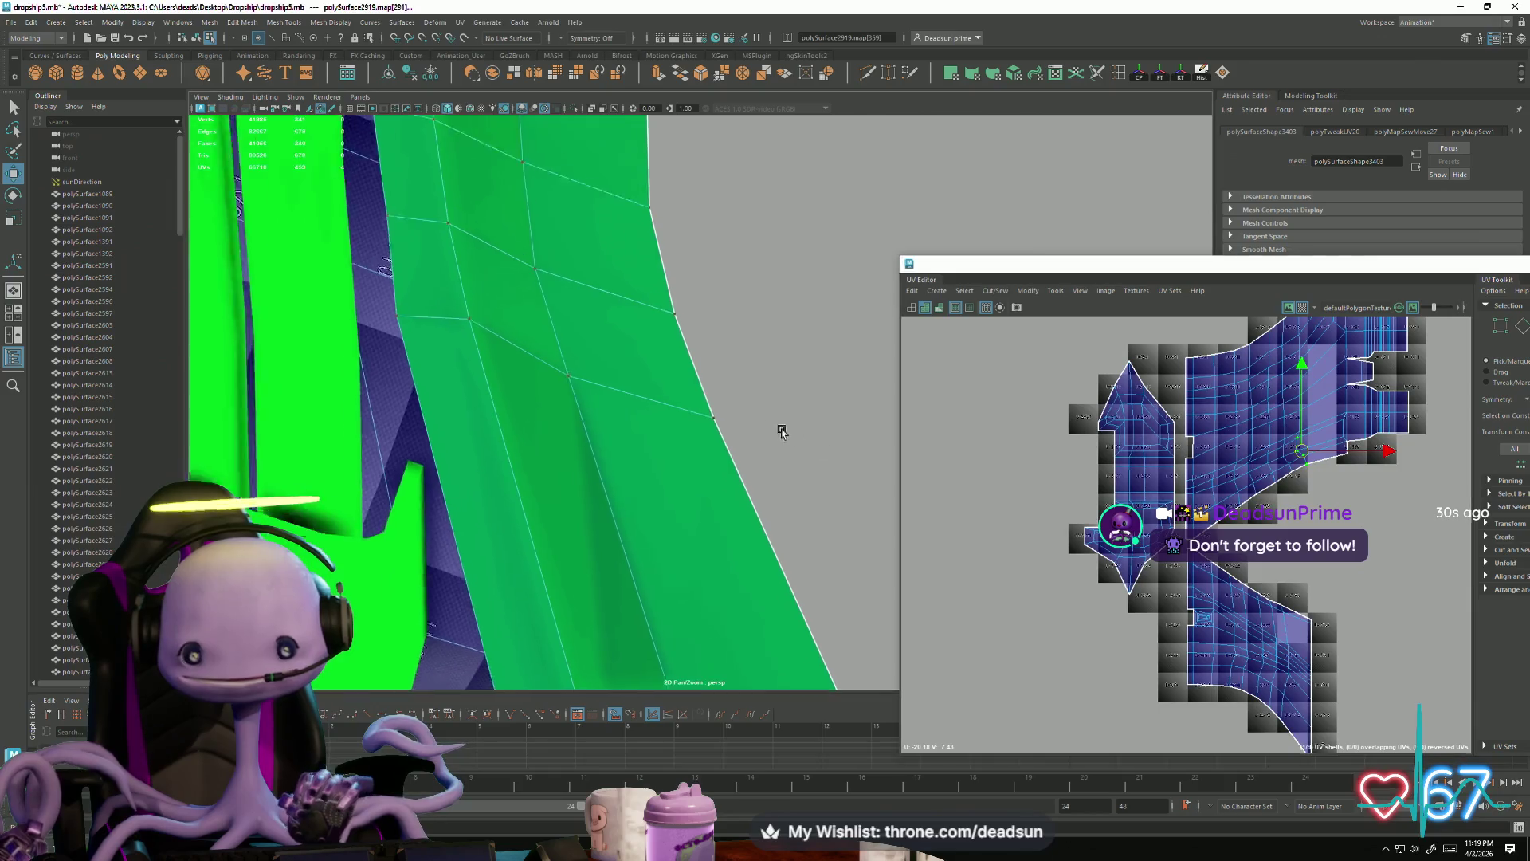
pyautogui.moveTo(570, 345)
pyautogui.keyDown('alt'); pyautogui.mouseDown()
pyautogui.moveTo(645, 415)
pyautogui.moveTo(694, 399)
pyautogui.moveTo(645, 402)
pyautogui.moveTo(607, 375)
pyautogui.moveTo(417, 444)
pyautogui.moveTo(440, 452)
pyautogui.moveTo(411, 462)
pyautogui.moveTo(403, 444)
pyautogui.moveTo(434, 446)
pyautogui.mouseUp(); pyautogui.keyUp('alt')
pyautogui.scroll(-3, 1164, 479)
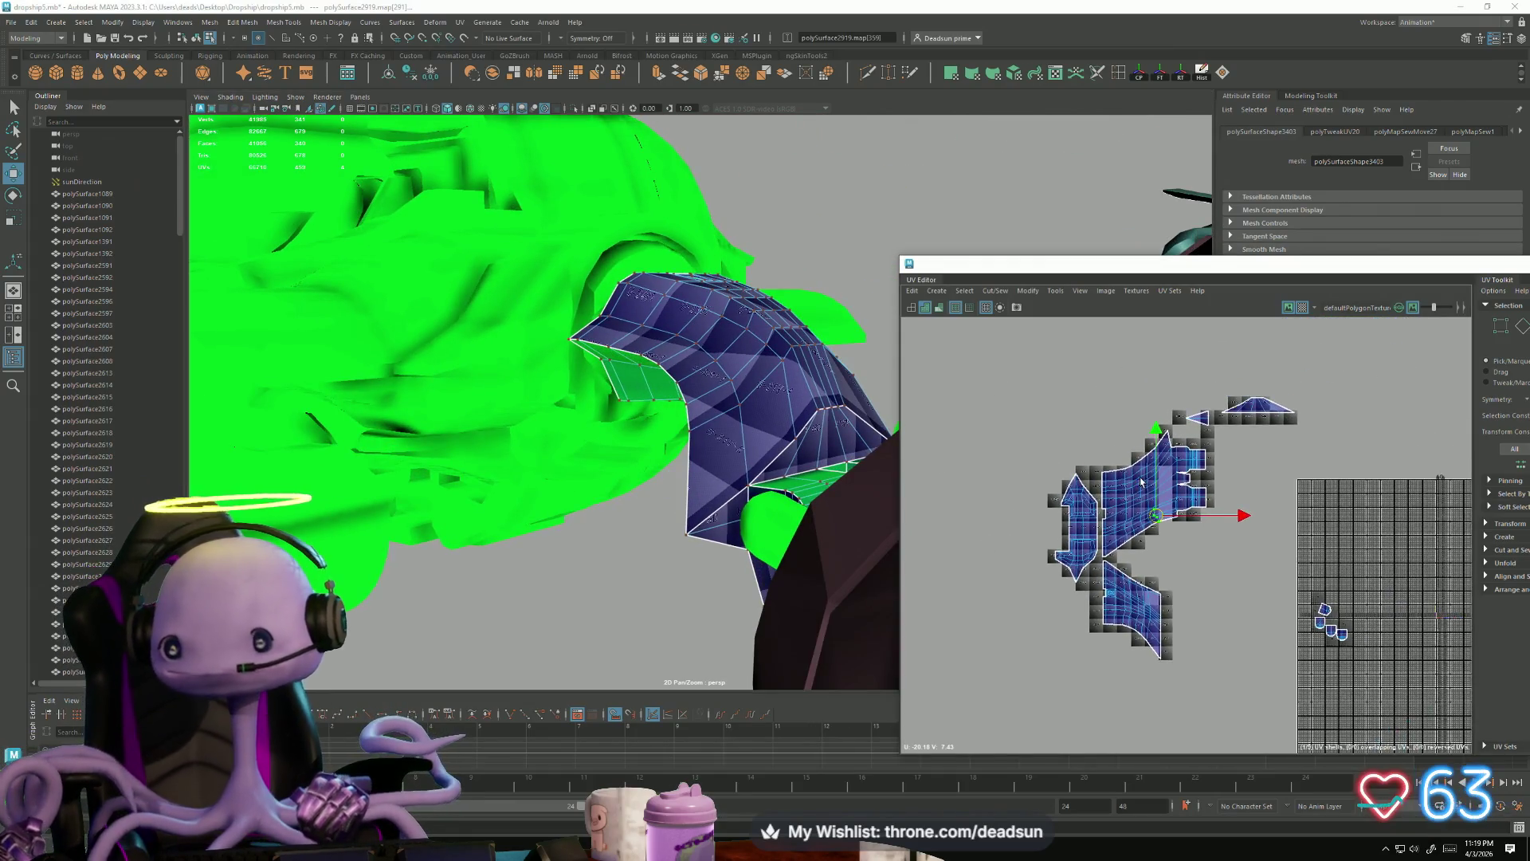
# Step: Select the upper triangle shell and shrink it
pyautogui.scroll(3, 1158, 497)
pyautogui.moveTo(1159, 497); pyautogui.dragTo(1158, 474, button='right')
pyautogui.click(1208, 407)
pyautogui.scroll(5, 1207, 413)
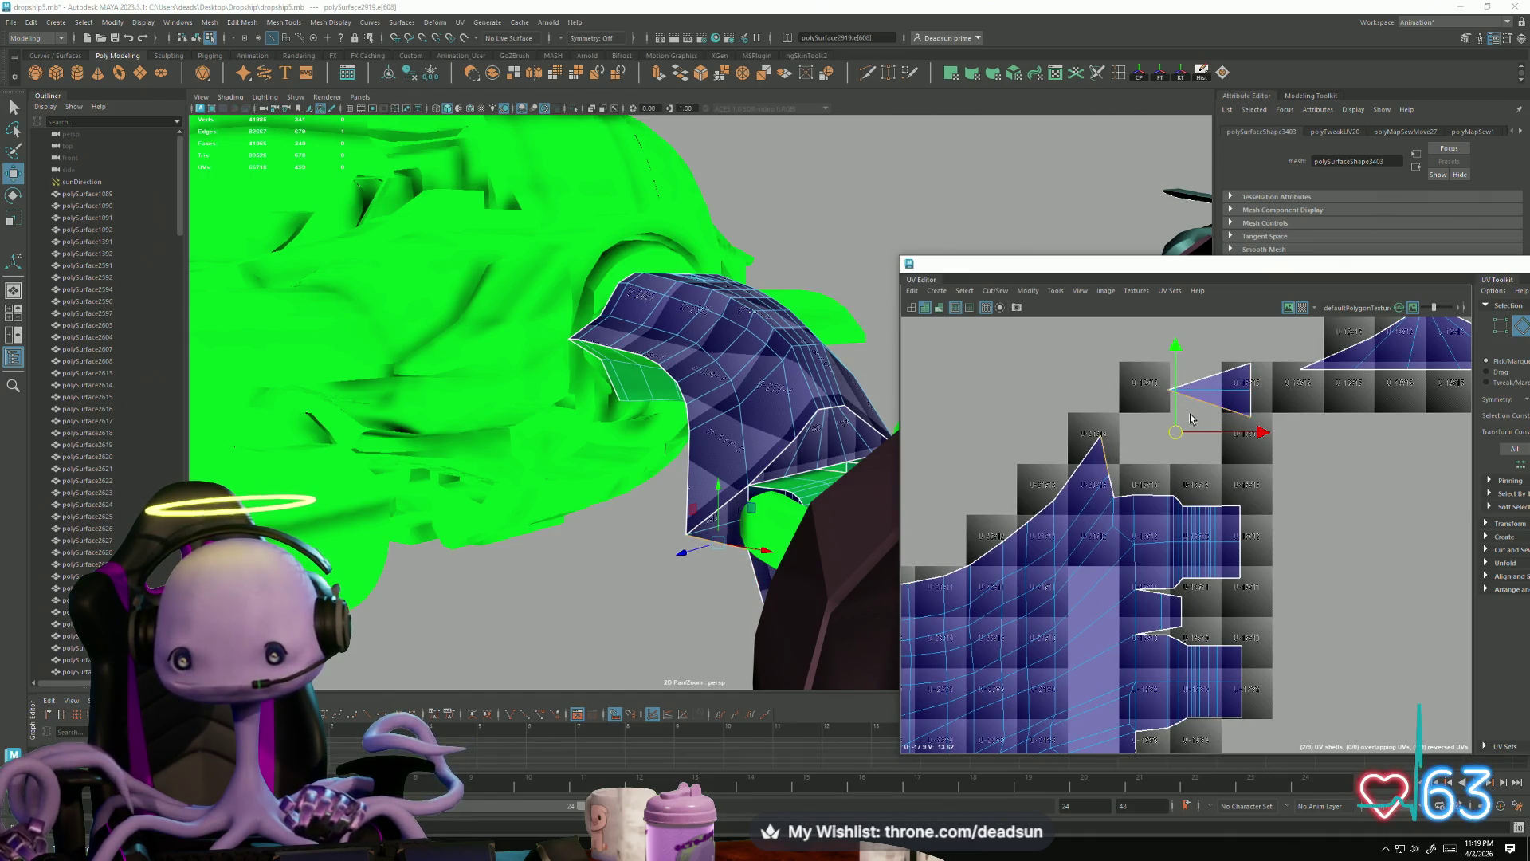
pyautogui.moveTo(1210, 394); pyautogui.dragTo(1268, 394, button='right')
pyautogui.press('r')
pyautogui.moveTo(1212, 396); pyautogui.dragTo(1191, 396)
# Step: Rotate the triangle shell and move it left and down toward the large shell
pyautogui.press('w')
pyautogui.press('e')
pyautogui.moveTo(1249, 470); pyautogui.dragTo(1152, 494)
pyautogui.press('w')
pyautogui.moveTo(1209, 390); pyautogui.dragTo(1103, 440)
pyautogui.press('r')
pyautogui.scroll(3, 1123, 438)
pyautogui.press('w')
pyautogui.press('r')
# Step: Sew seam edge e[608] to join the triangle to the large shell
pyautogui.moveTo(1100, 433); pyautogui.dragTo(1100, 403, button='right')
pyautogui.click(1082, 420)
pyautogui.click(987, 292)
pyautogui.click(1016, 405)
# Step: Select the other triangle shell via its bottom-right edge
pyautogui.scroll(-2, 1102, 526)
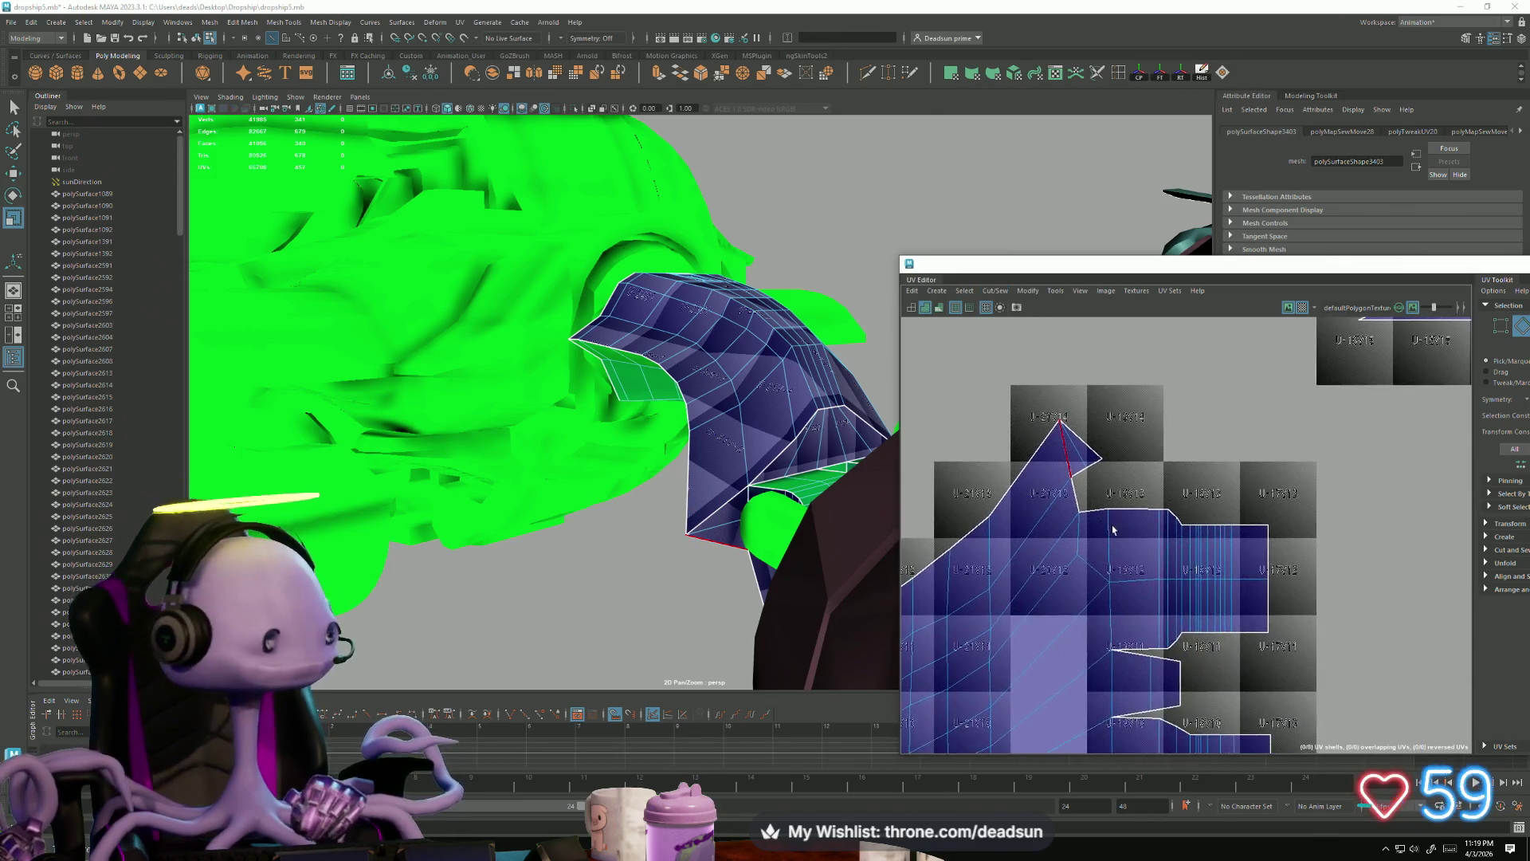
pyautogui.scroll(-5, 1102, 526)
pyautogui.keyDown('alt'); pyautogui.moveTo(1161, 448); pyautogui.dragTo(1163, 408, button='middle'); pyautogui.keyUp('alt')
pyautogui.moveTo(1218, 398); pyautogui.dragTo(1218, 371, button='right')
pyautogui.click(1215, 389)
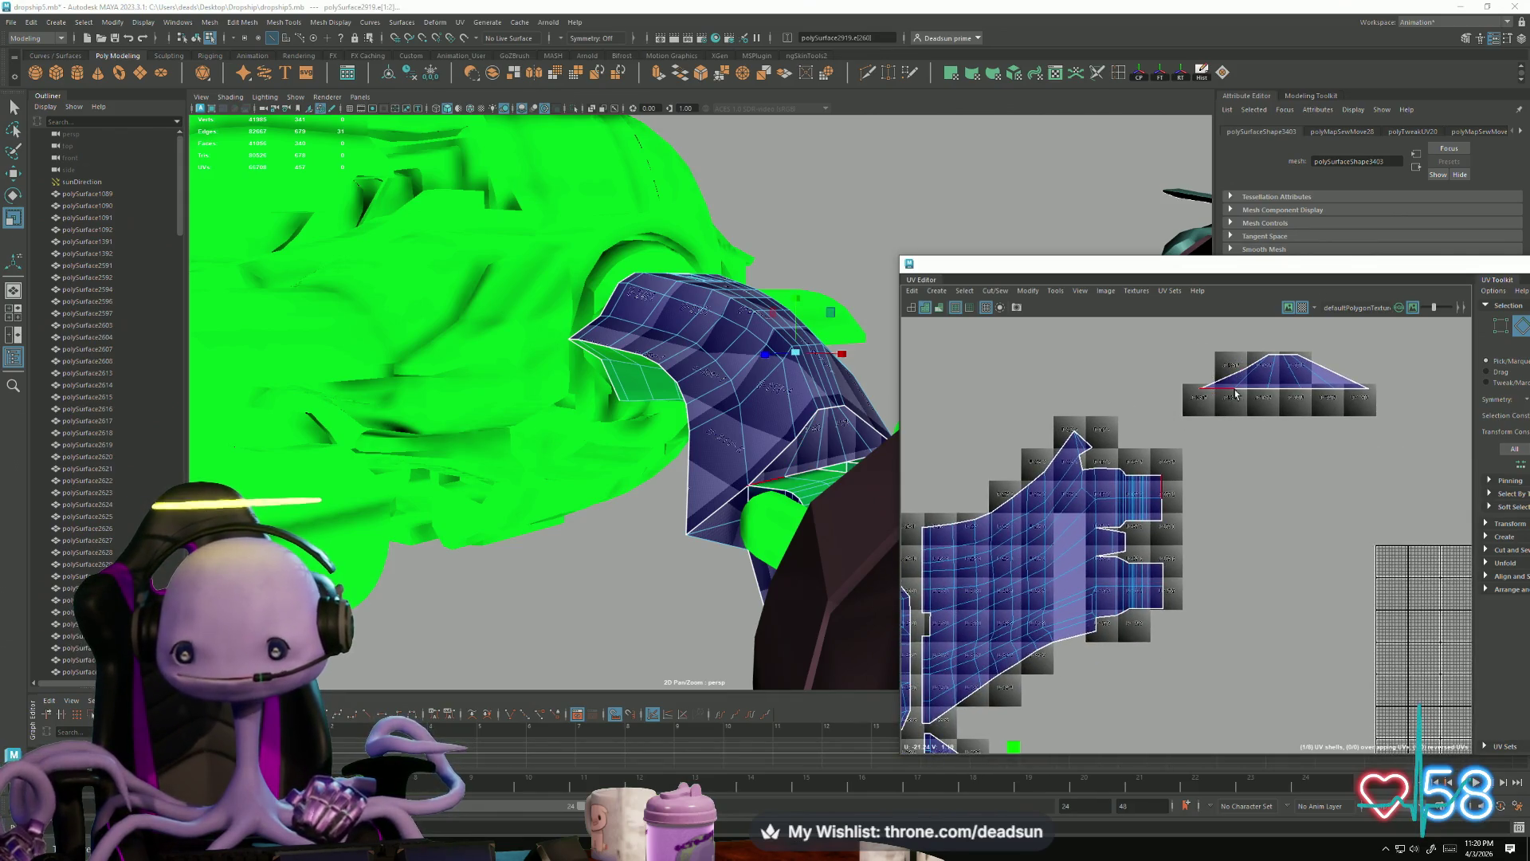
pyautogui.click(1341, 389)
pyautogui.keyDown('ctrl'); pyautogui.moveTo(1350, 390); pyautogui.dragTo(1213, 356, button='right'); pyautogui.keyUp('ctrl')
# Step: Rotate the triangle shell upright and move it beside the large shell's right side
pyautogui.press('e')
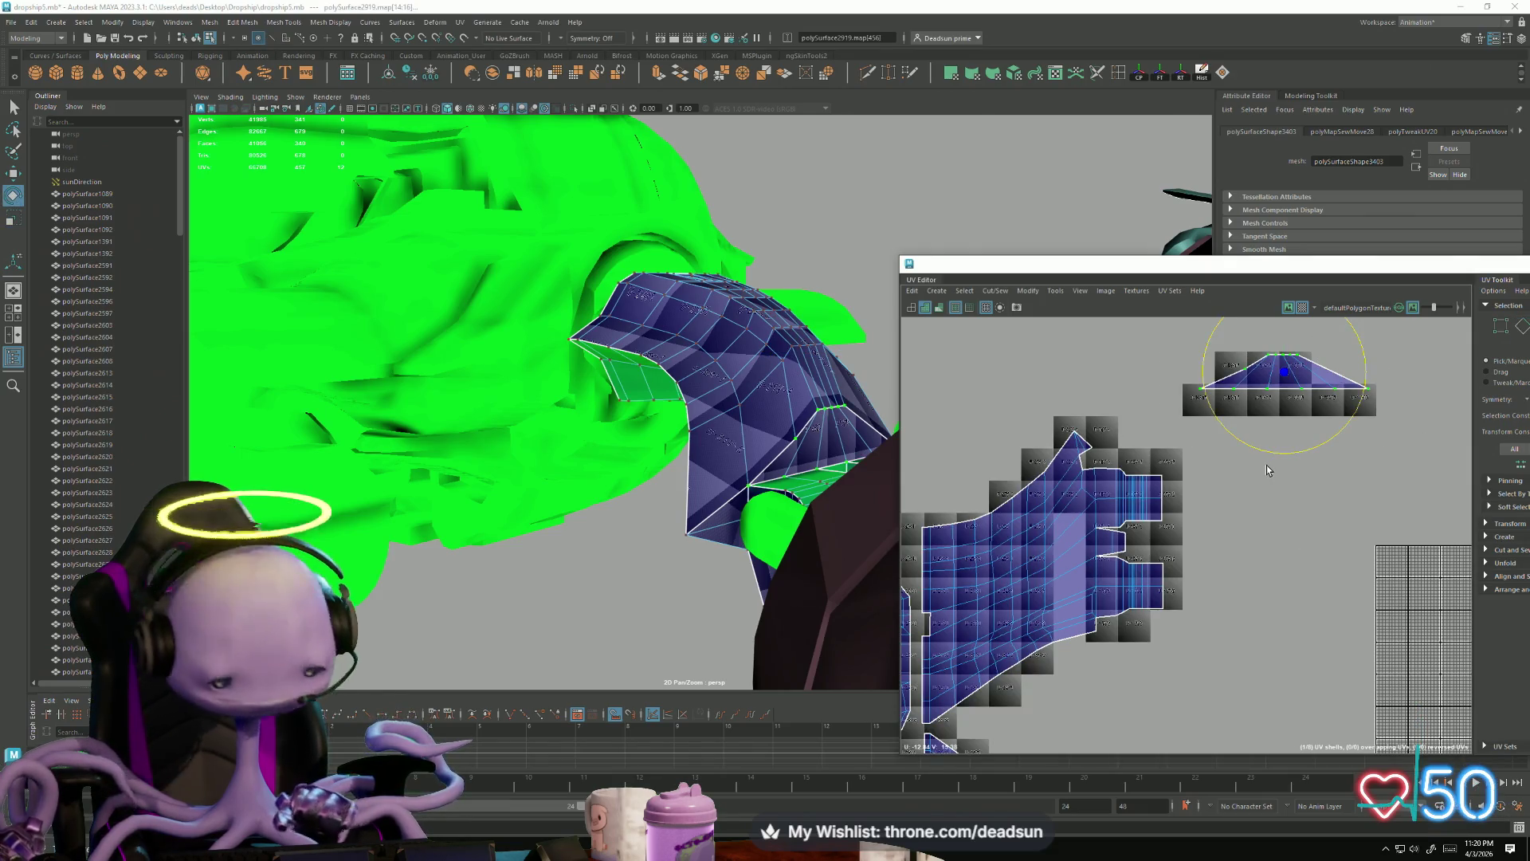
pyautogui.moveTo(1300, 452)
pyautogui.mouseDown()
pyautogui.moveTo(1141, 456)
pyautogui.moveTo(1217, 486)
pyautogui.mouseUp()
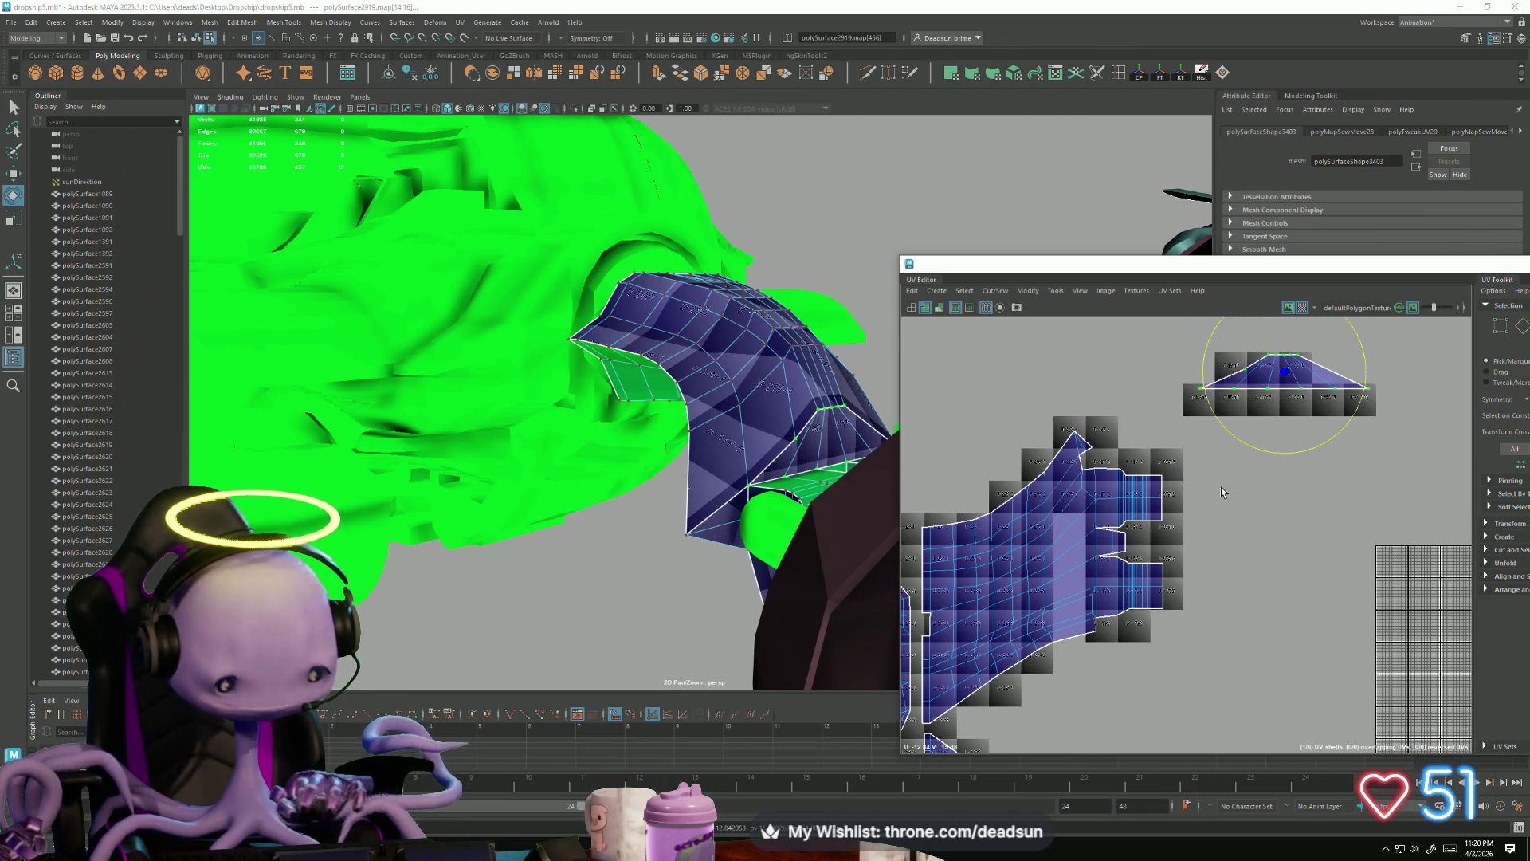
pyautogui.moveTo(1320, 442); pyautogui.dragTo(1178, 429)
pyautogui.press('w')
pyautogui.moveTo(1285, 372)
pyautogui.mouseDown()
pyautogui.moveTo(1231, 418)
pyautogui.moveTo(1185, 538)
pyautogui.moveTo(1169, 536)
pyautogui.moveTo(1180, 541)
pyautogui.mouseUp()
pyautogui.press('r')
# Step: Shrink the upright triangle shell slightly
pyautogui.press('w')
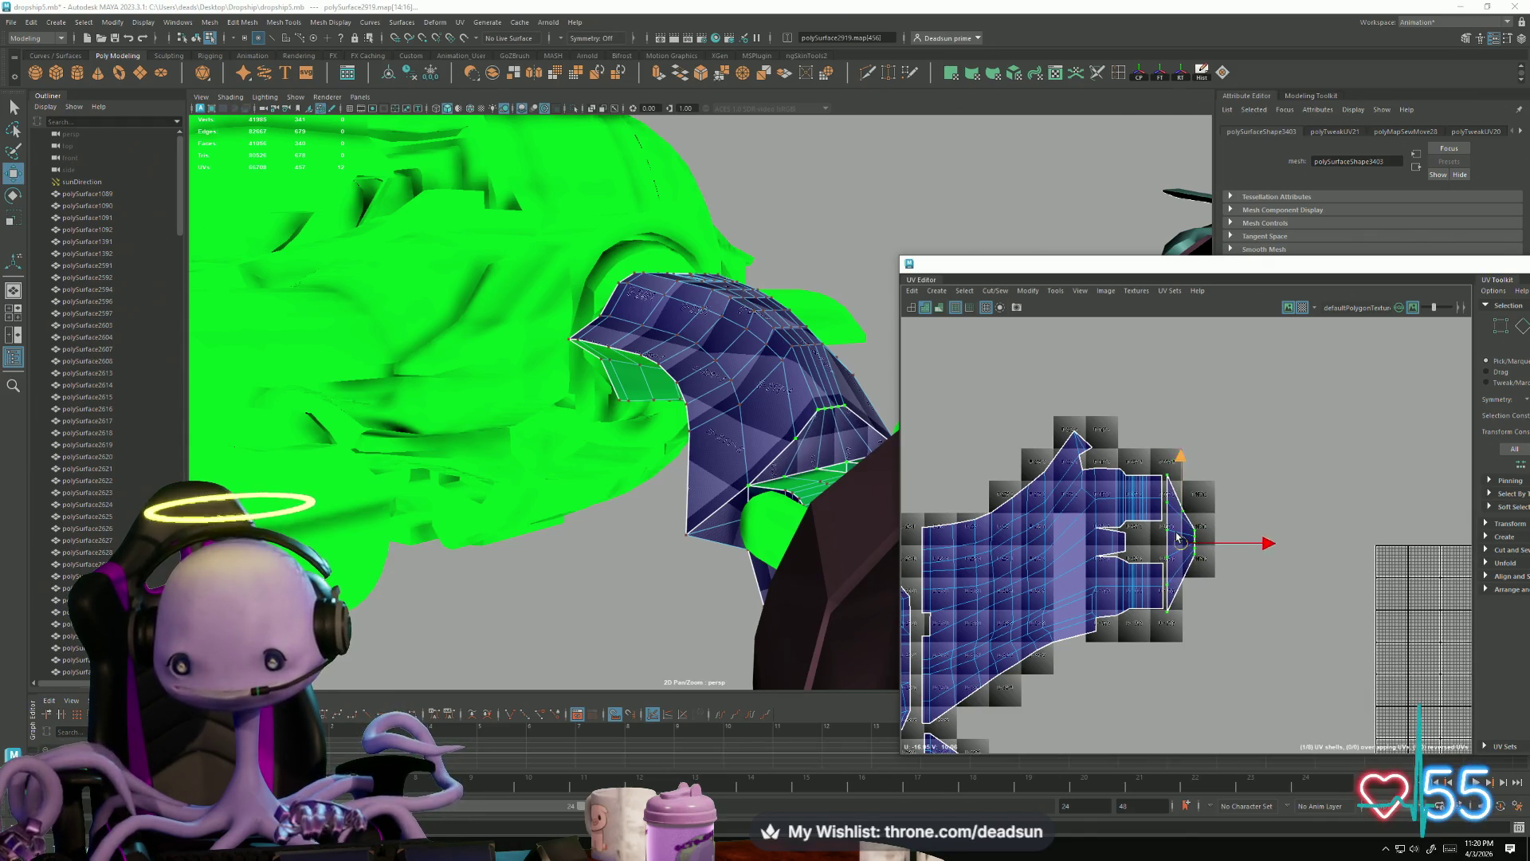
pyautogui.press('r')
pyautogui.scroll(4, 1163, 550)
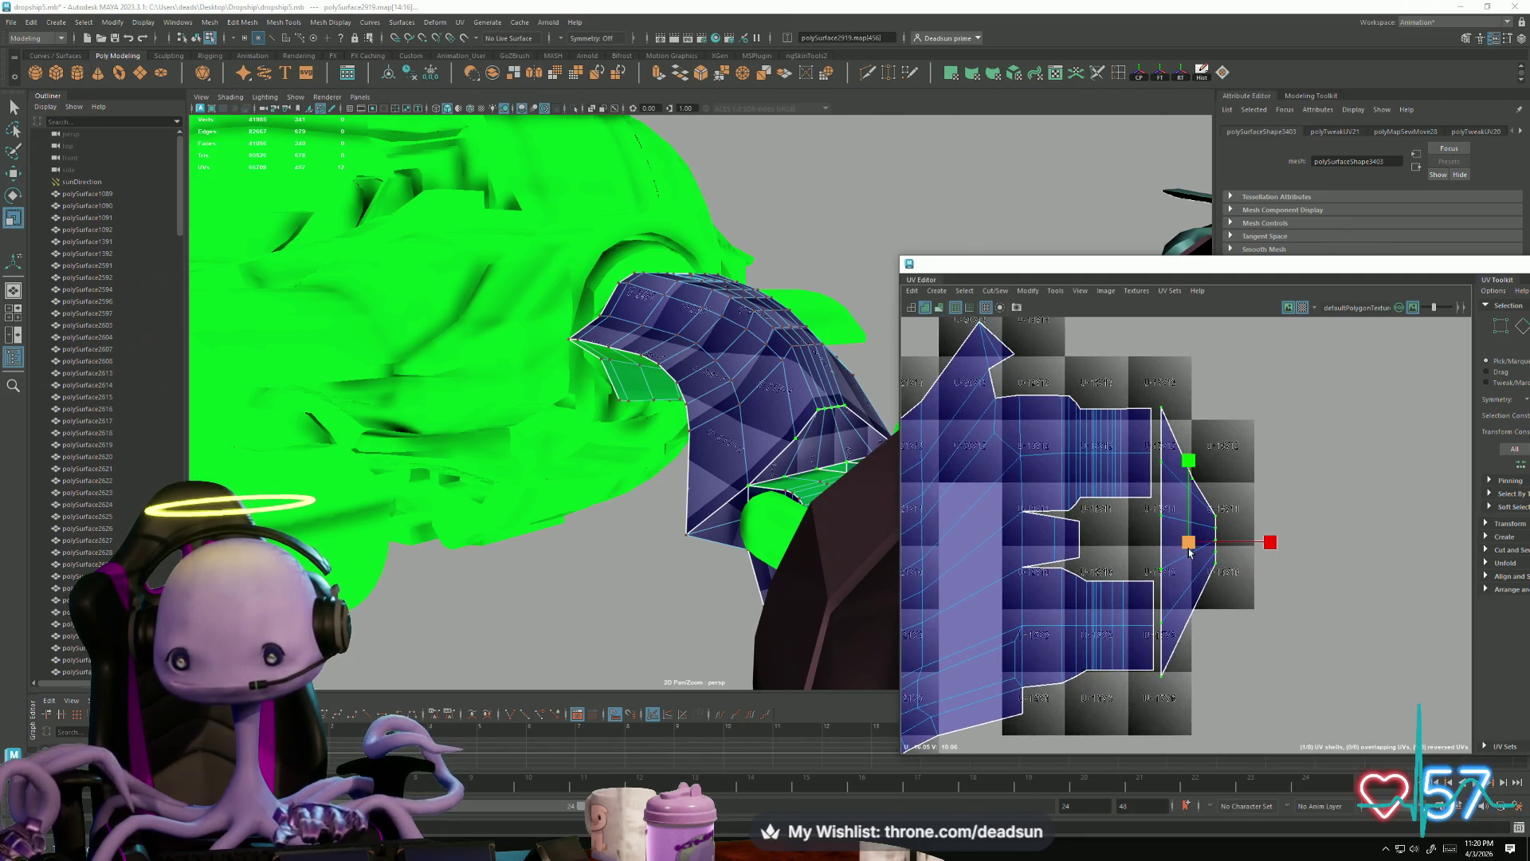
pyautogui.moveTo(1191, 545); pyautogui.dragTo(1191, 545)
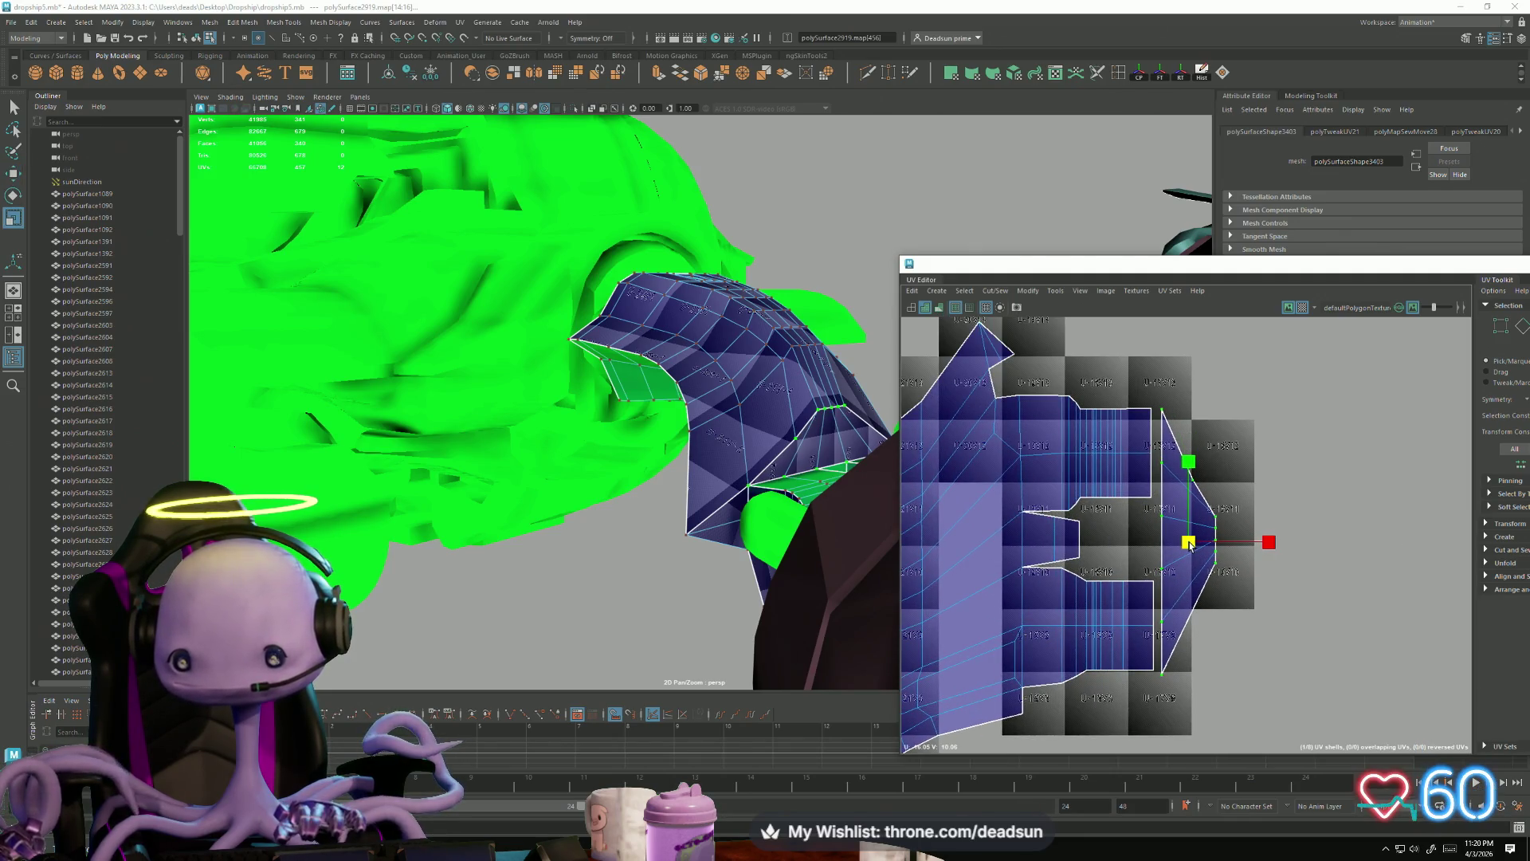
# Step: Sew edge e[262] to merge the triangle flap into the large shell's right side
pyautogui.press('F10')
pyautogui.click(1162, 481)
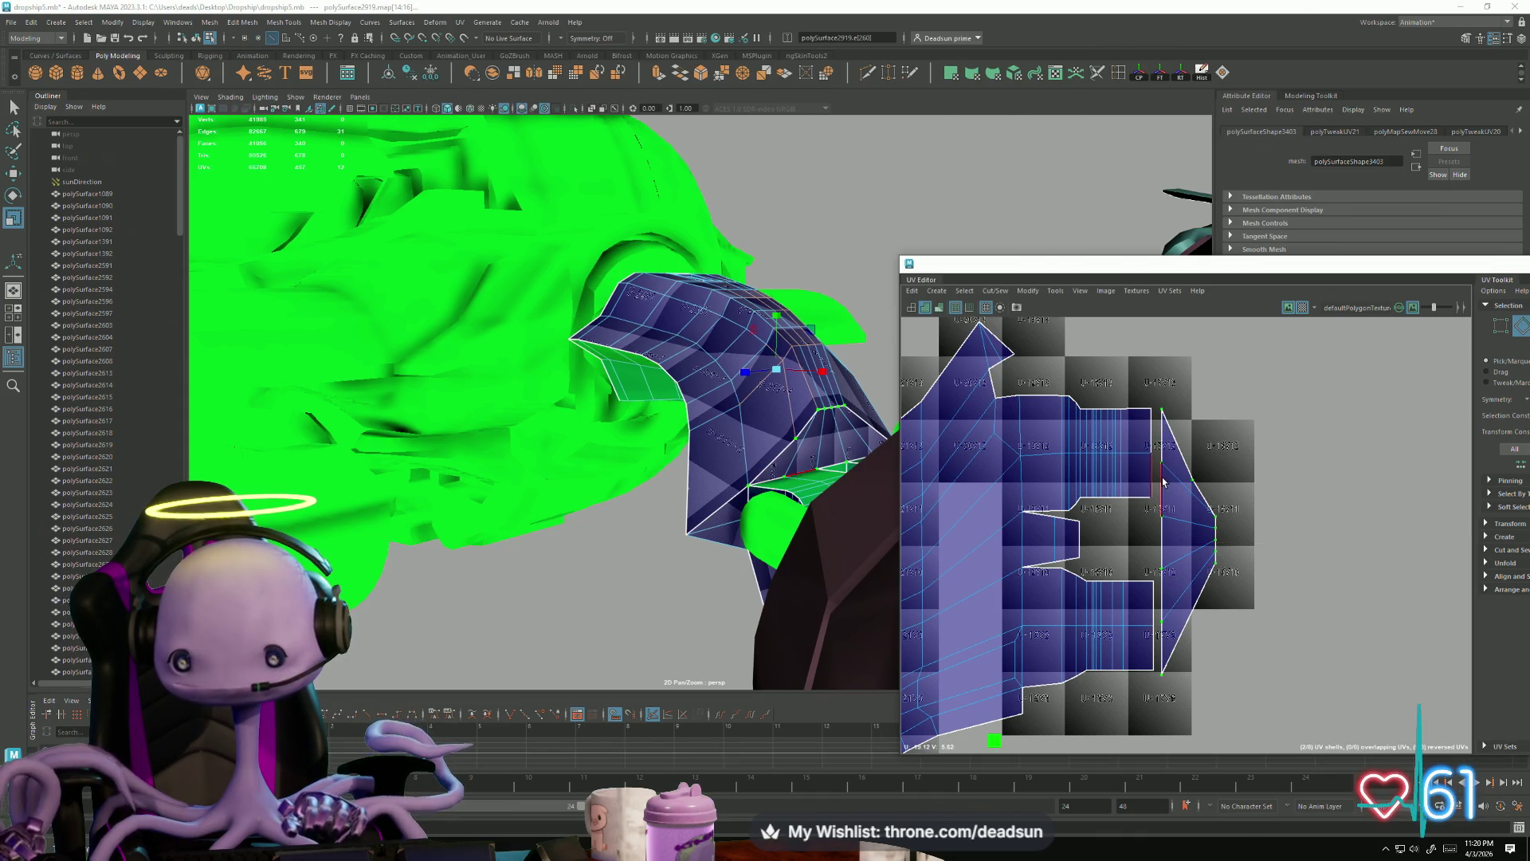
pyautogui.click(1156, 588)
pyautogui.click(1161, 646)
pyautogui.click(1152, 506)
pyautogui.click(996, 291)
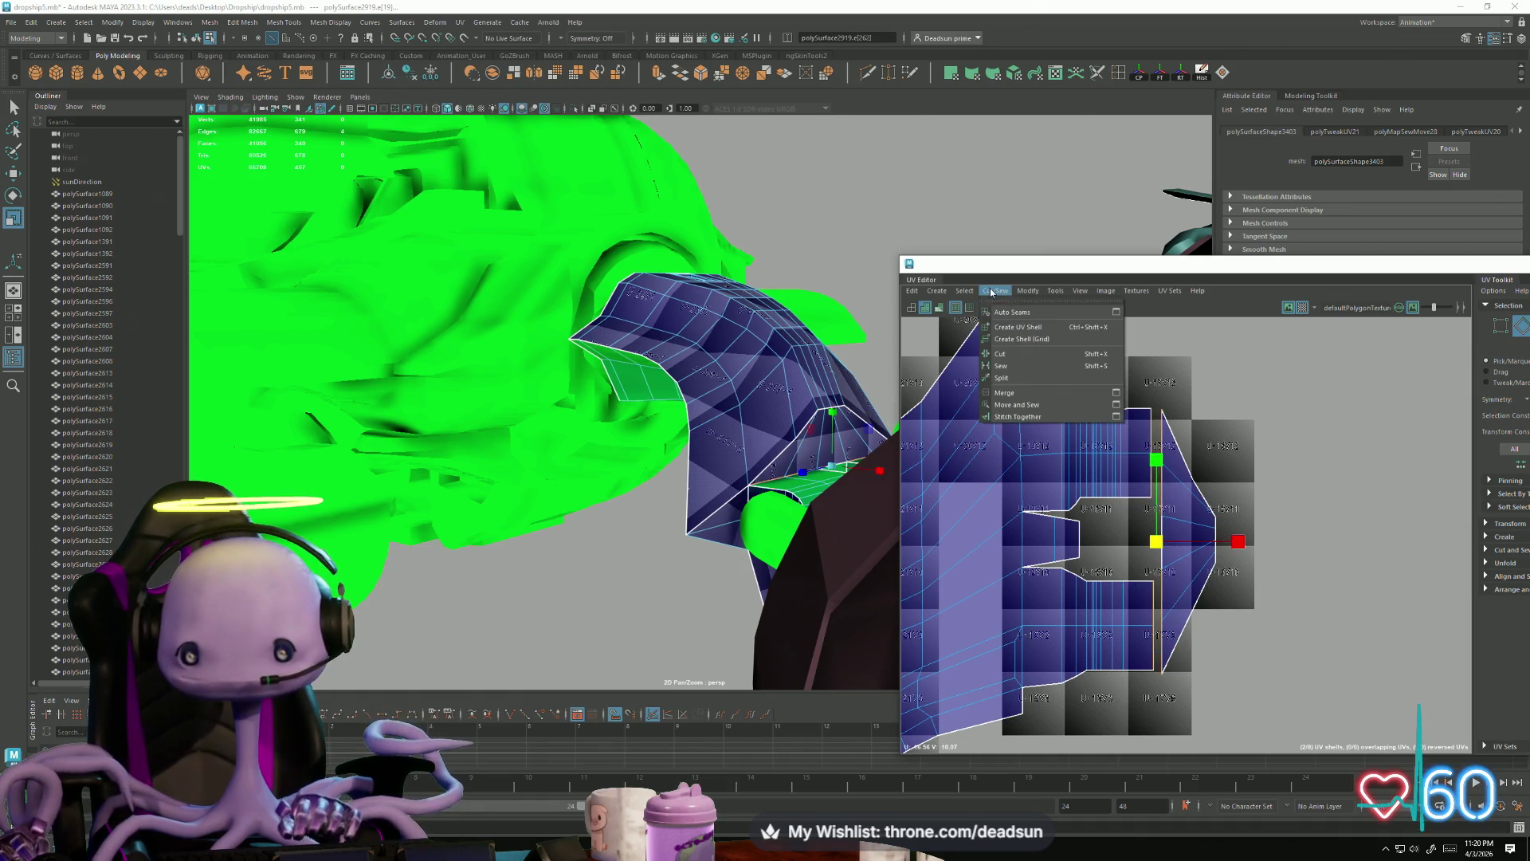
pyautogui.click(1038, 411)
# Step: Move the UVs on the shell's right edge upward
pyautogui.scroll(1, 1162, 535)
pyautogui.moveTo(1162, 550); pyautogui.dragTo(1147, 489, button='right')
pyautogui.moveTo(1163, 586); pyautogui.dragTo(1164, 587)
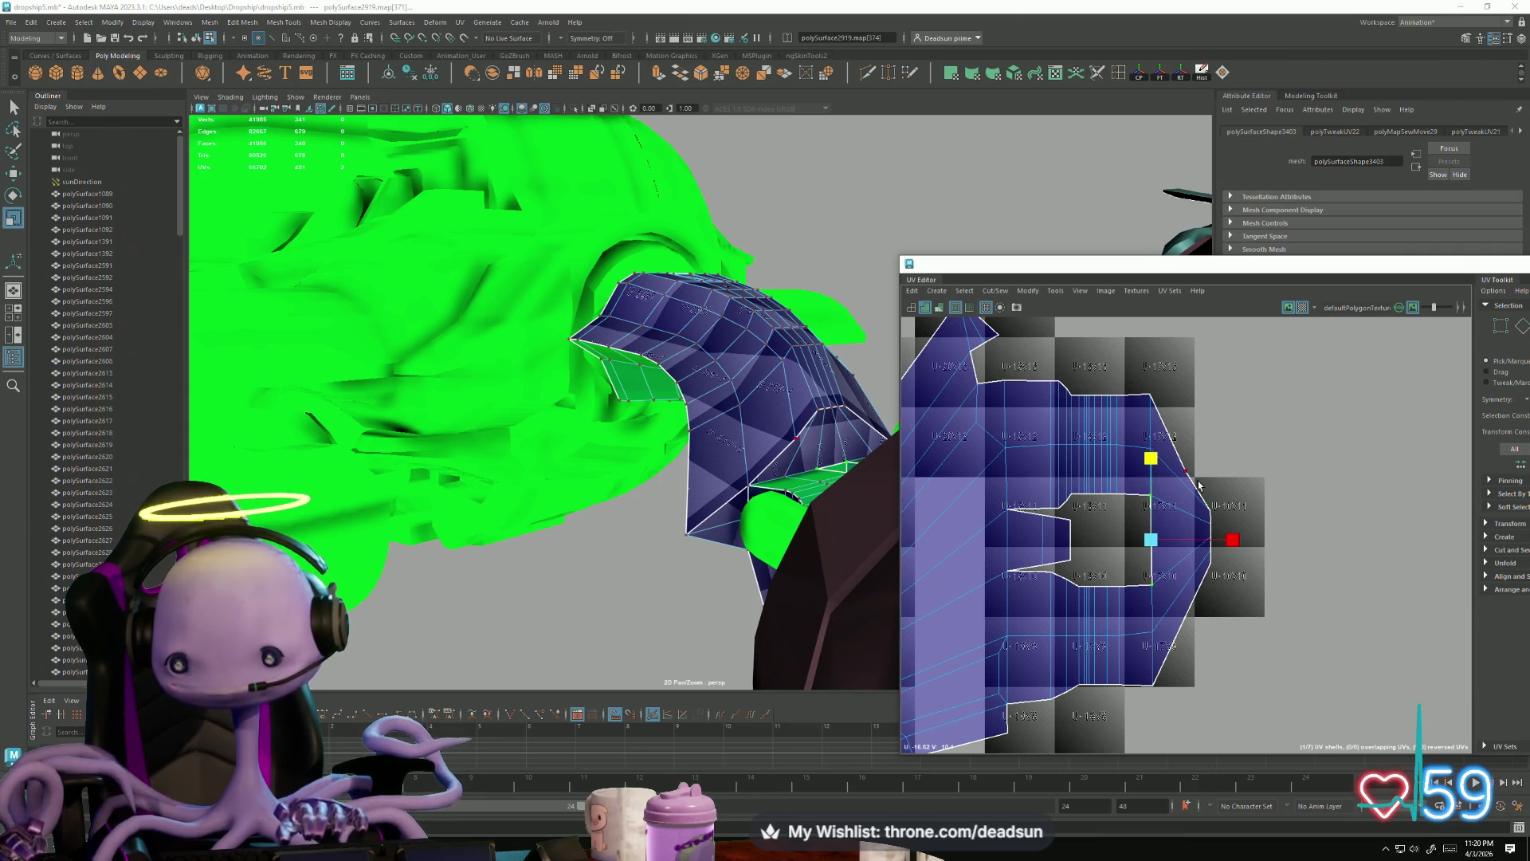
pyautogui.moveTo(1213, 637); pyautogui.dragTo(1241, 654)
pyautogui.moveTo(1204, 451); pyautogui.dragTo(1206, 410)
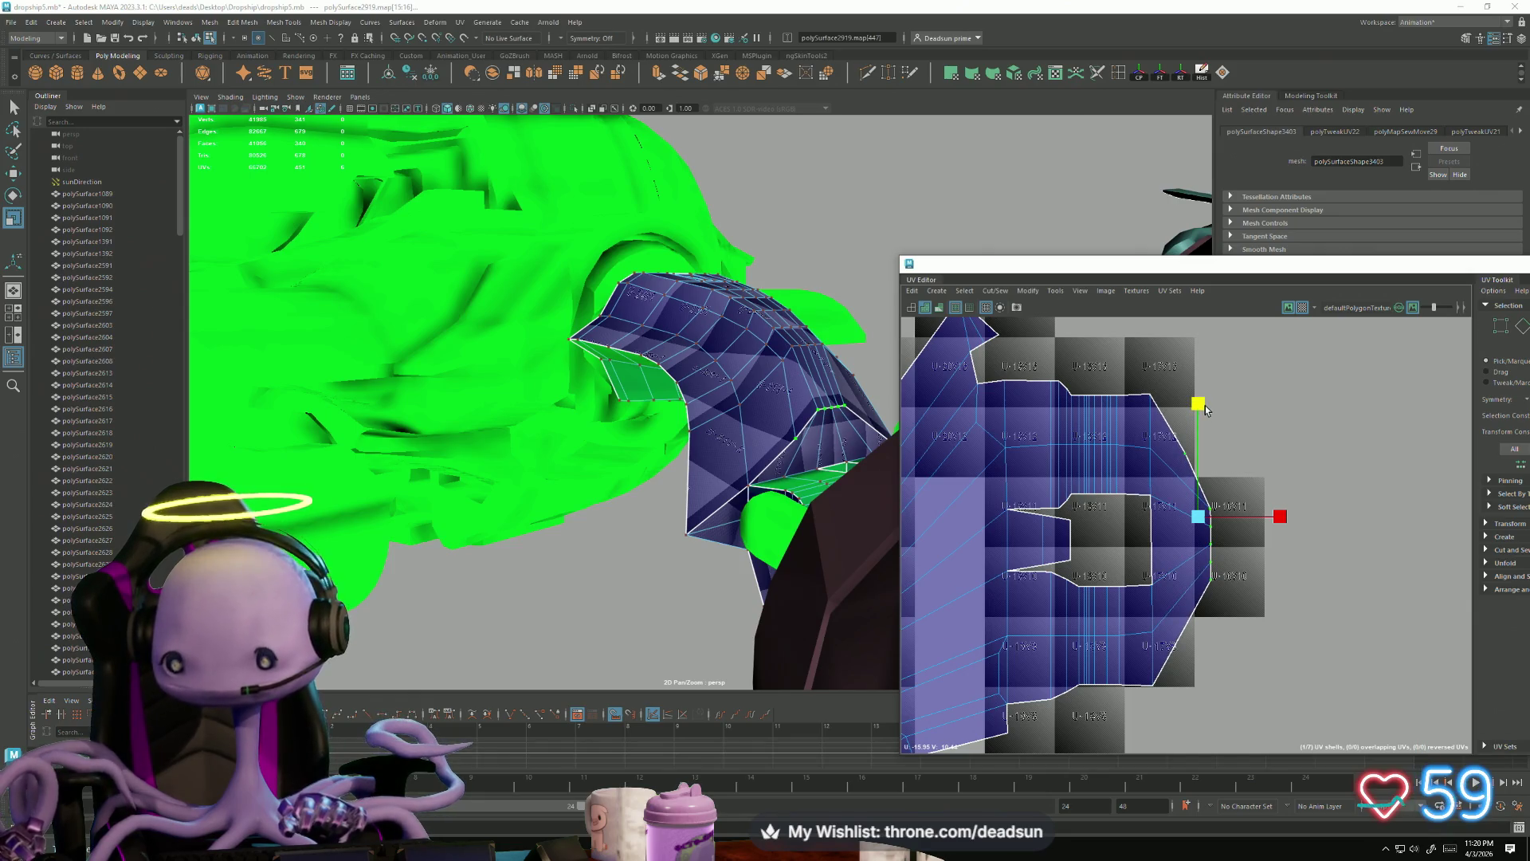
pyautogui.scroll(-6, 1189, 484)
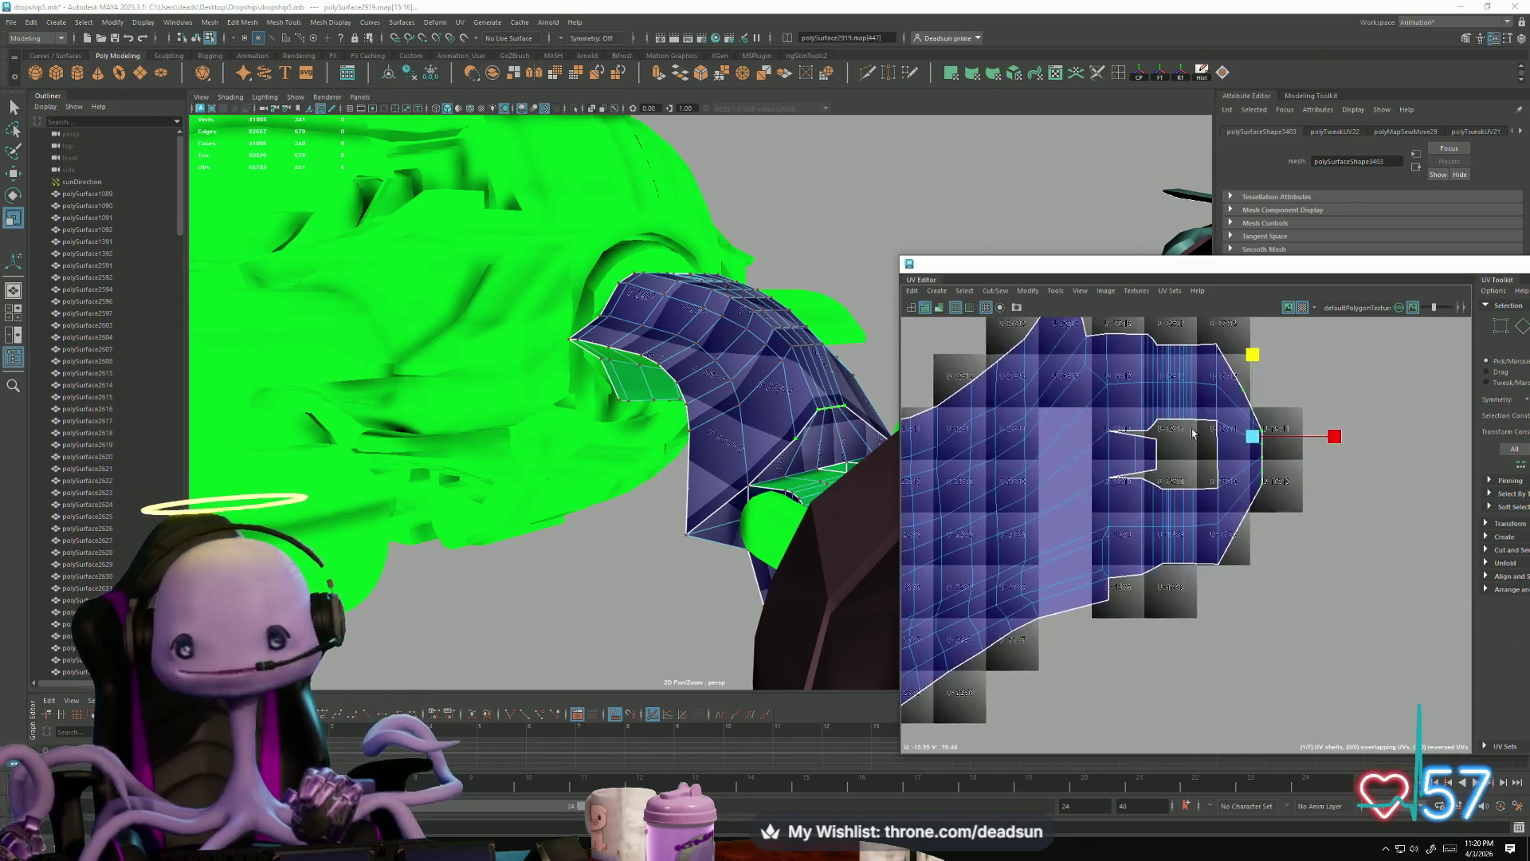
pyautogui.scroll(-5, 1253, 405)
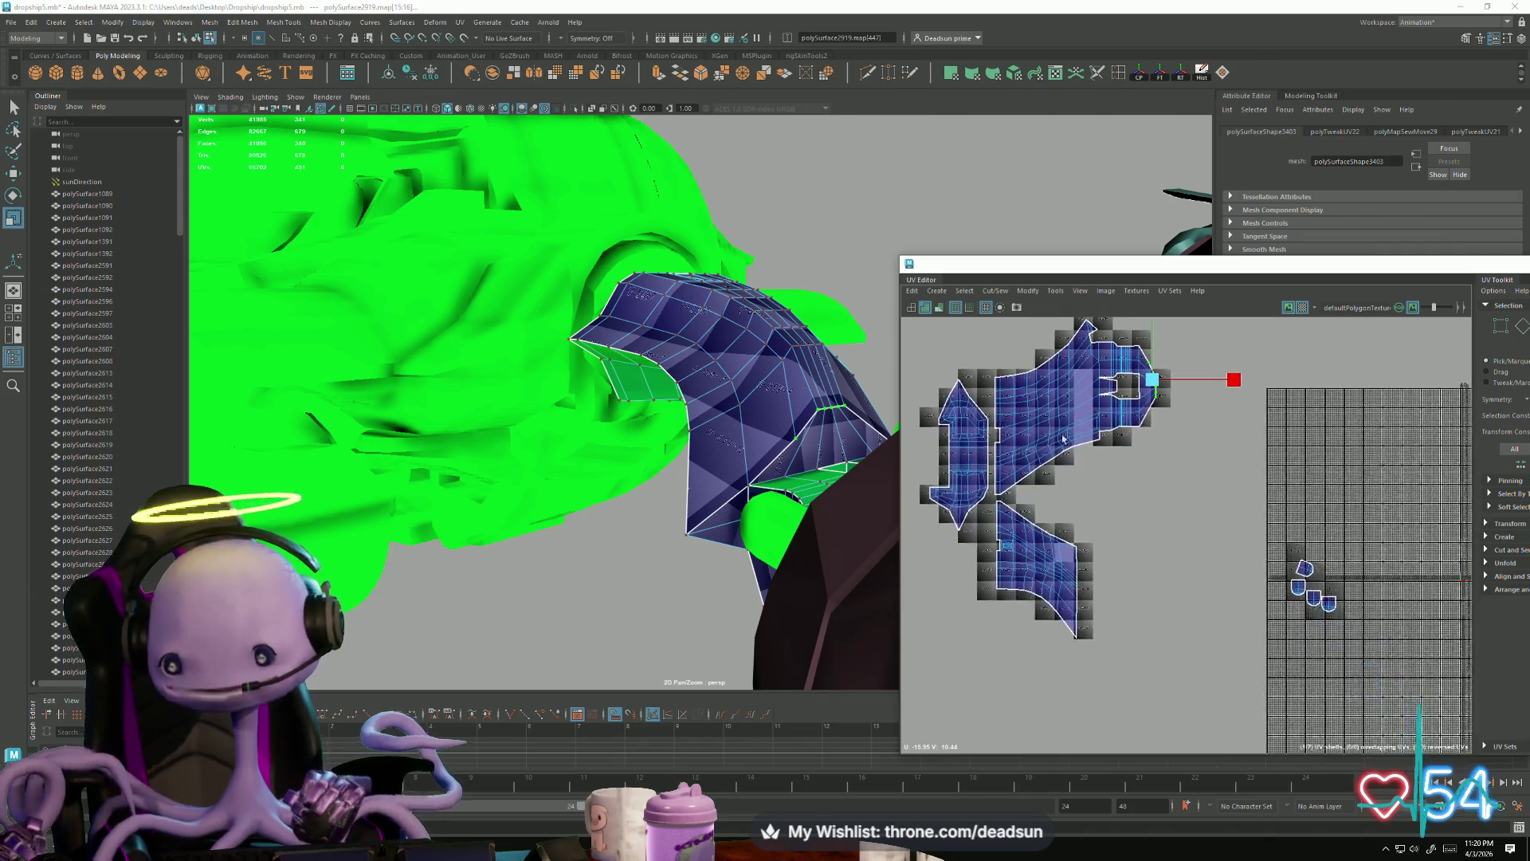
# Step: Select the lower UV shell, widen it horizontally, and nudge it right and down
pyautogui.scroll(2, 1182, 604)
pyautogui.keyDown('alt'); pyautogui.moveTo(1170, 509); pyautogui.dragTo(1182, 576, button='middle'); pyautogui.keyUp('alt')
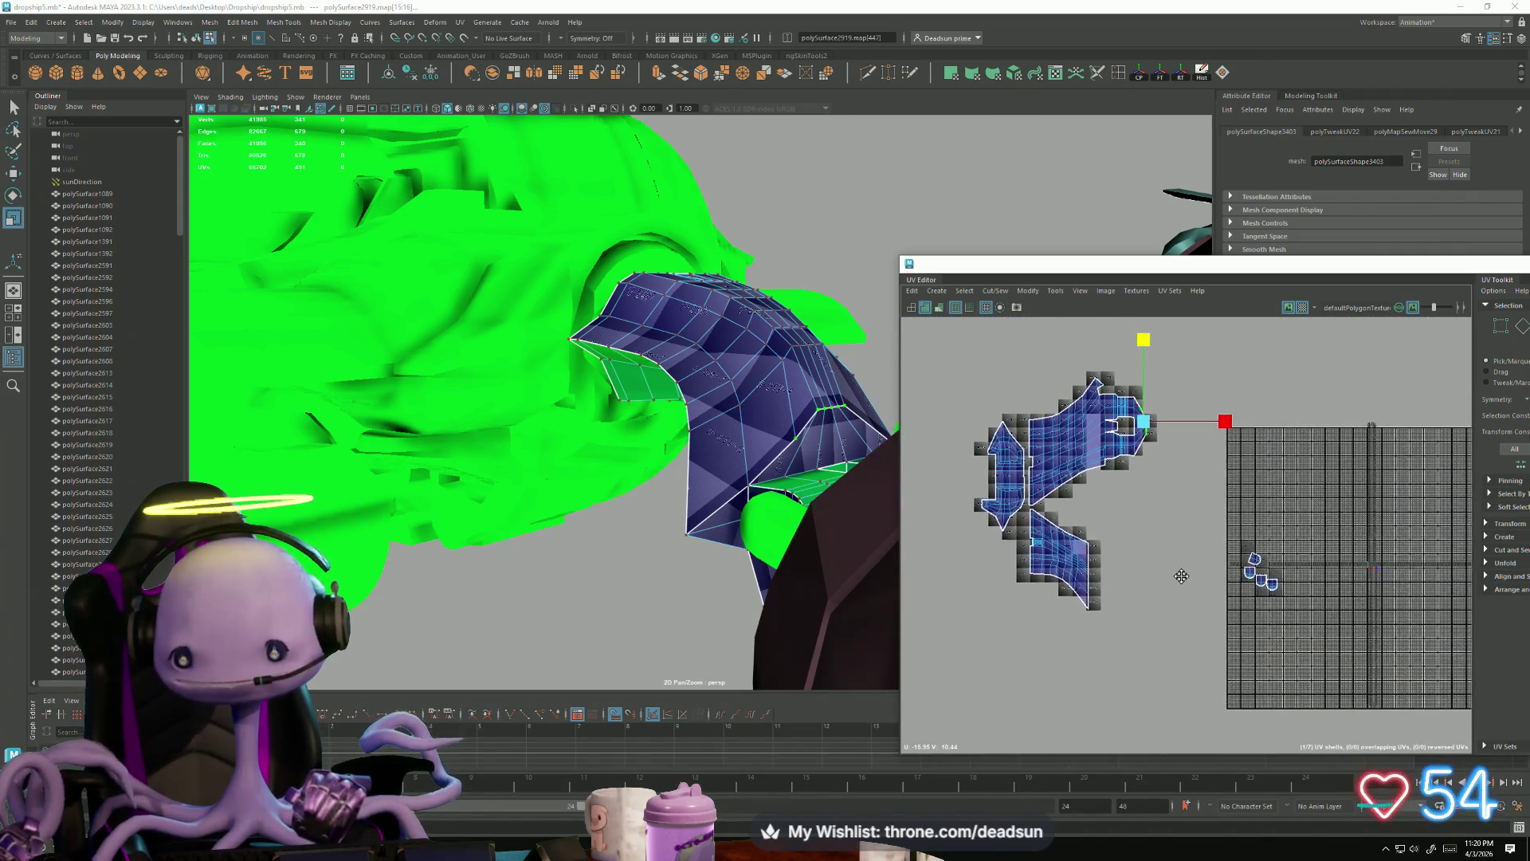
pyautogui.scroll(2, 1068, 532)
pyautogui.doubleClick(1094, 399)
pyautogui.doubleClick(1090, 586)
pyautogui.keyDown('alt'); pyautogui.moveTo(1090, 586); pyautogui.dragTo(1192, 635, button='middle'); pyautogui.keyUp('alt')
pyautogui.moveTo(1171, 586); pyautogui.dragTo(1203, 581)
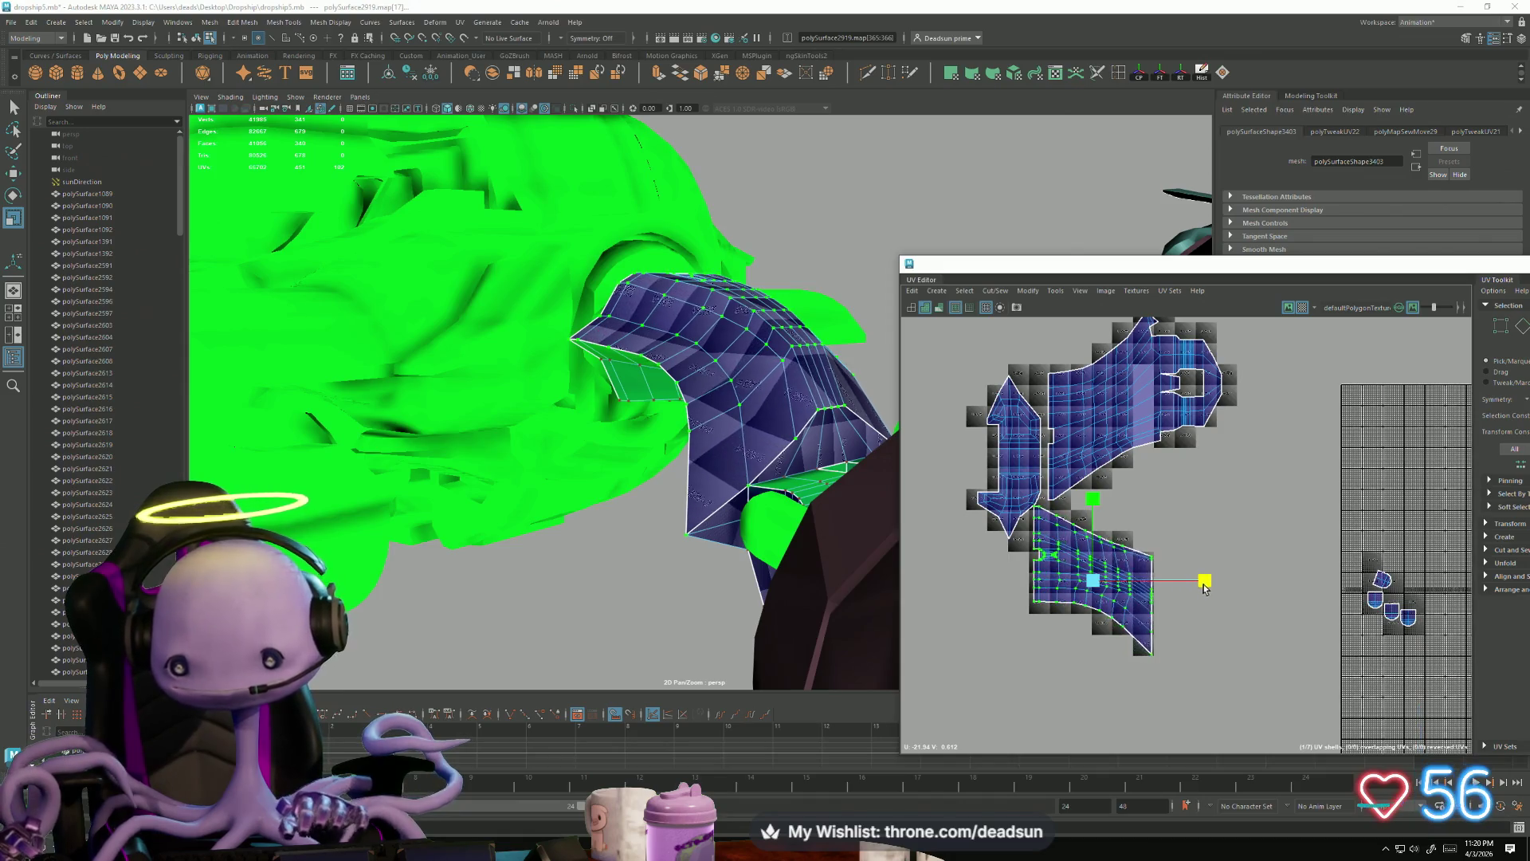
pyautogui.press('w')
pyautogui.moveTo(1111, 576); pyautogui.dragTo(1114, 579)
pyautogui.press('r')
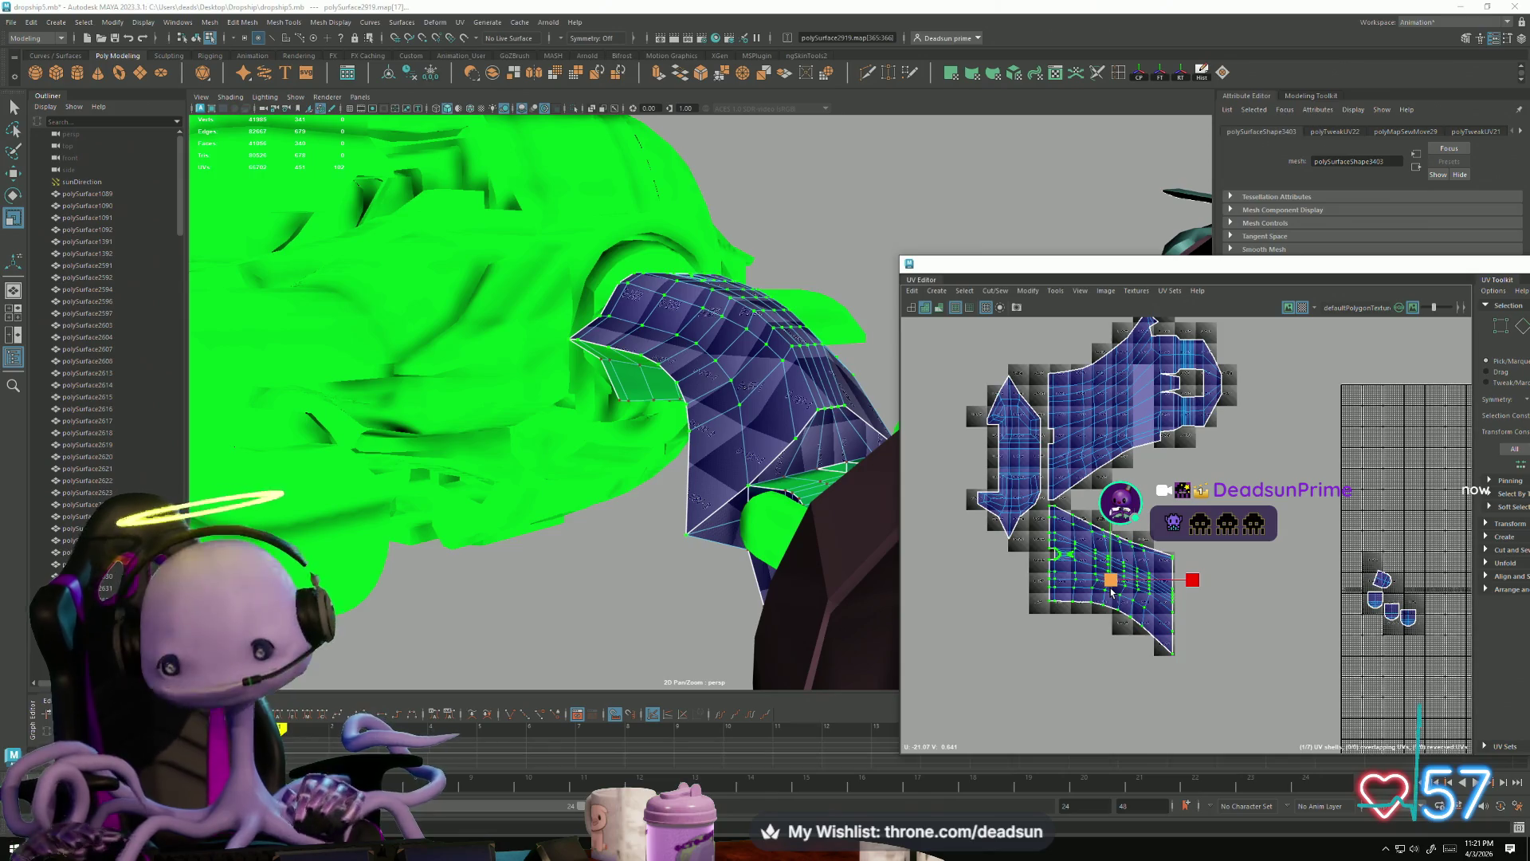
pyautogui.scroll(2, 1401, 604)
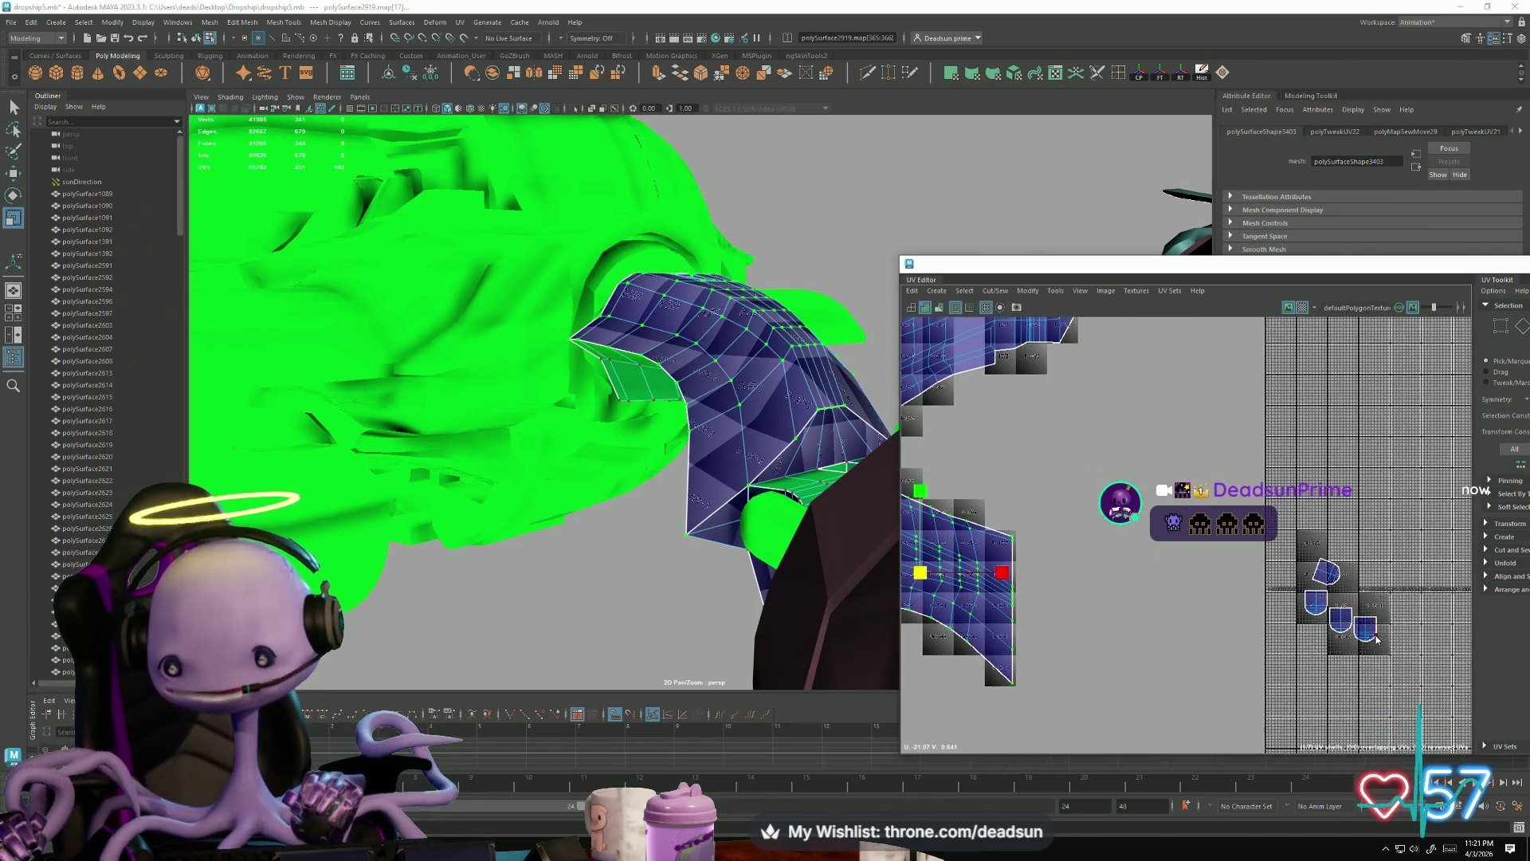
# Step: Move the first two small UV shells up and left toward the larger hull shells
pyautogui.click(1377, 629)
pyautogui.press('w')
pyautogui.moveTo(1379, 629); pyautogui.dragTo(1157, 456)
pyautogui.click(1311, 604)
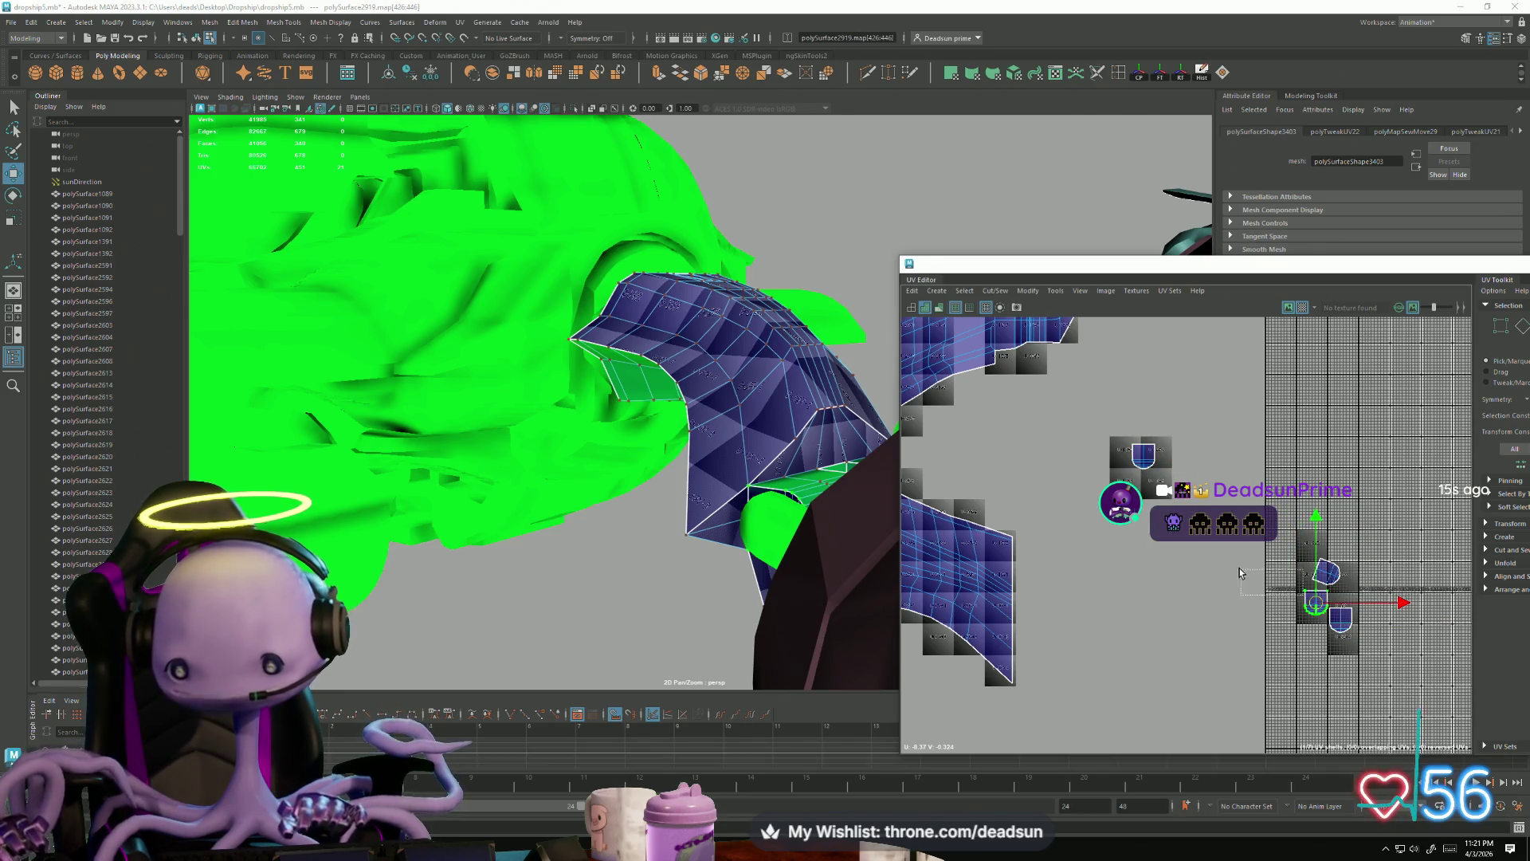
pyautogui.moveTo(1316, 604)
pyautogui.mouseDown()
pyautogui.moveTo(1178, 542)
pyautogui.moveTo(1145, 486)
pyautogui.mouseUp()
# Step: Rotate the next small shell upright, then move it and another shell beside the others
pyautogui.click(1327, 573)
pyautogui.press('e')
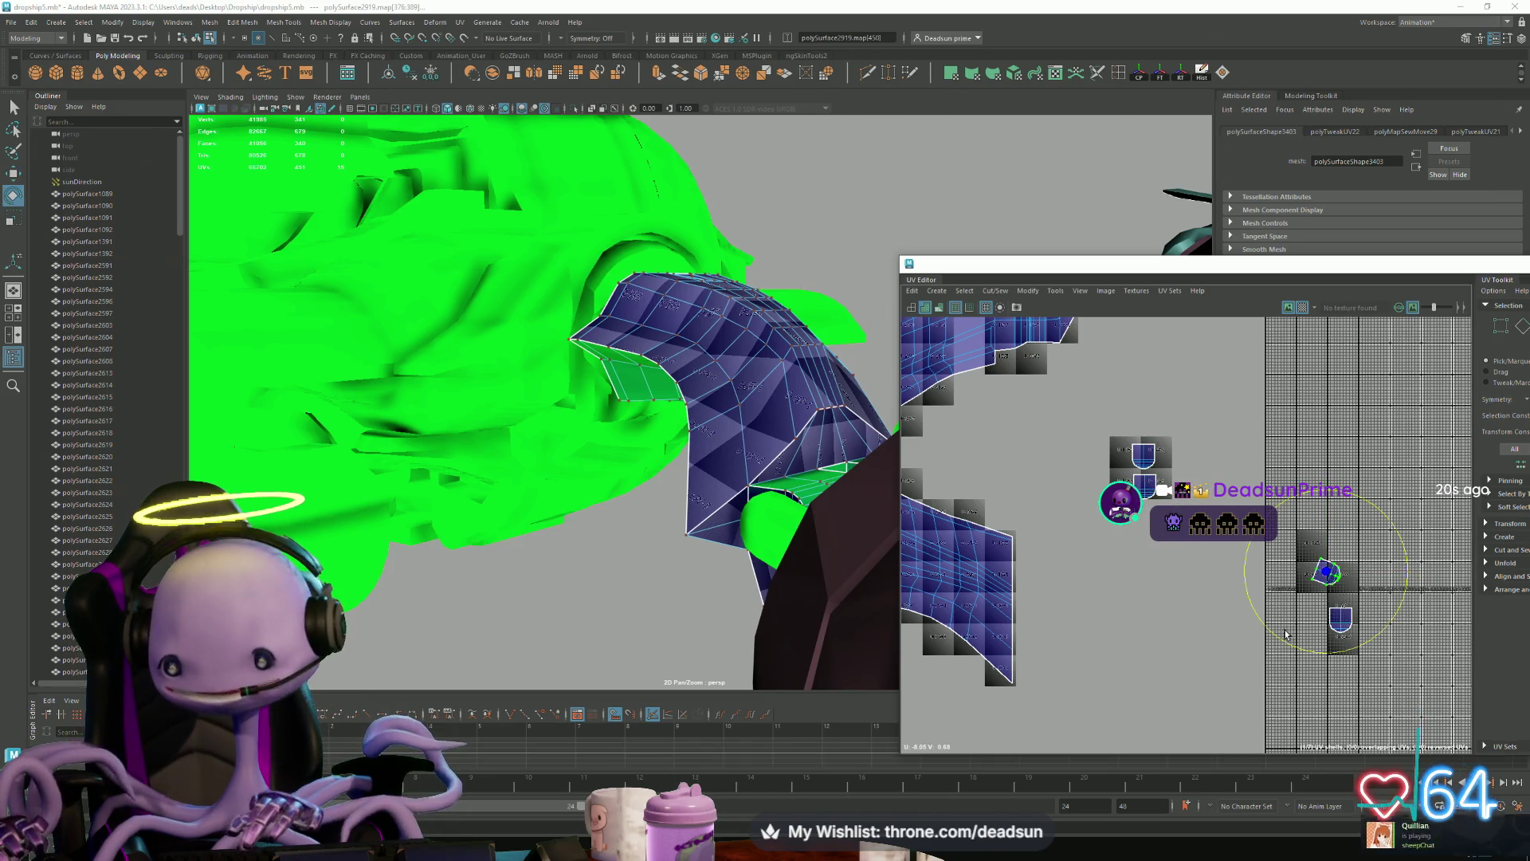
pyautogui.moveTo(1279, 641); pyautogui.dragTo(1397, 617)
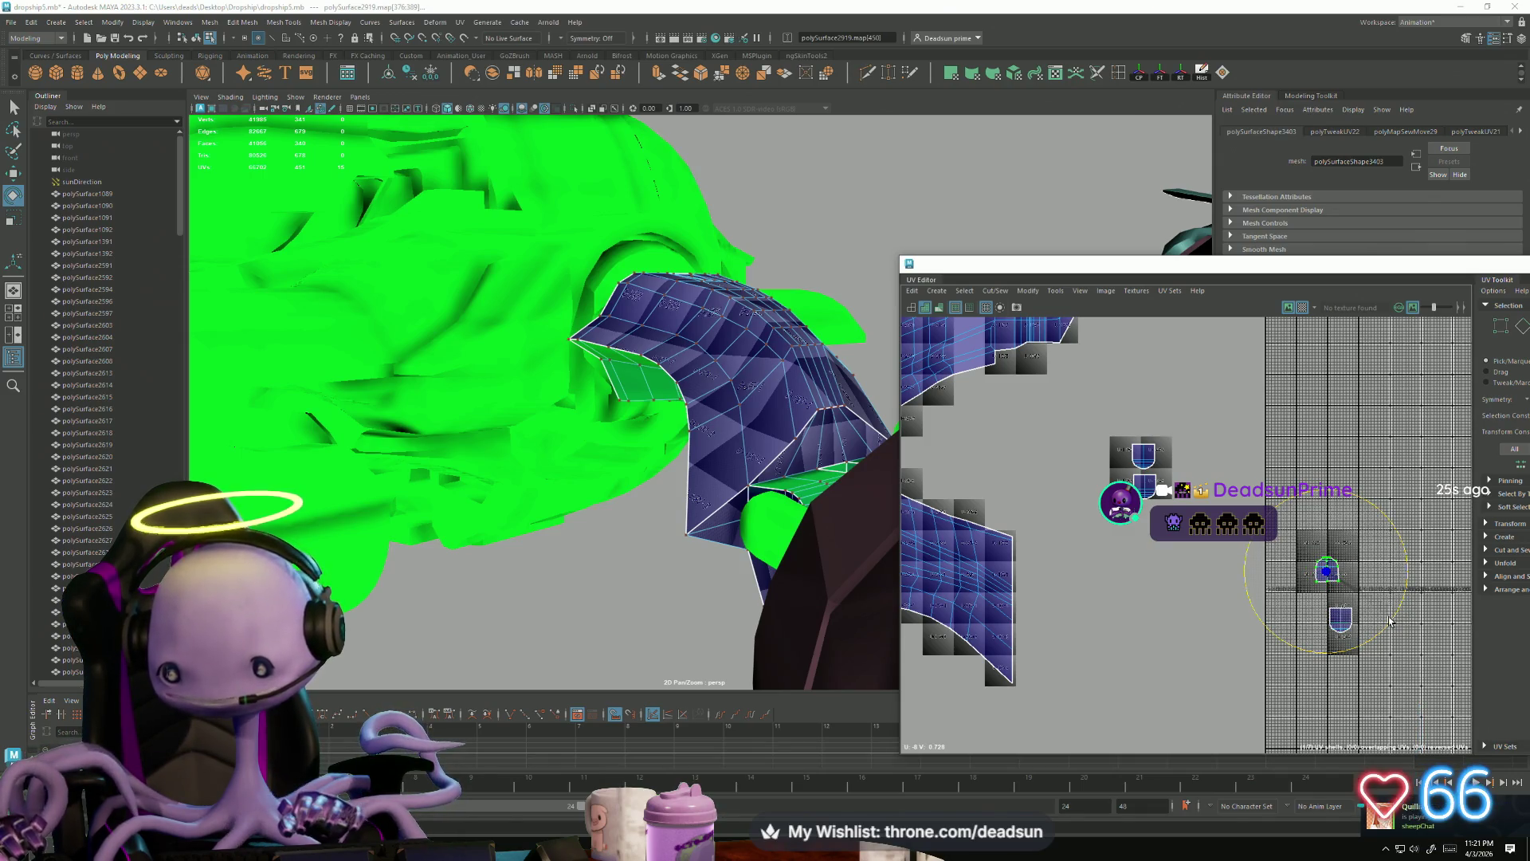
pyautogui.press('w')
pyautogui.moveTo(1327, 570)
pyautogui.mouseDown()
pyautogui.moveTo(1171, 402)
pyautogui.moveTo(1144, 418)
pyautogui.mouseUp()
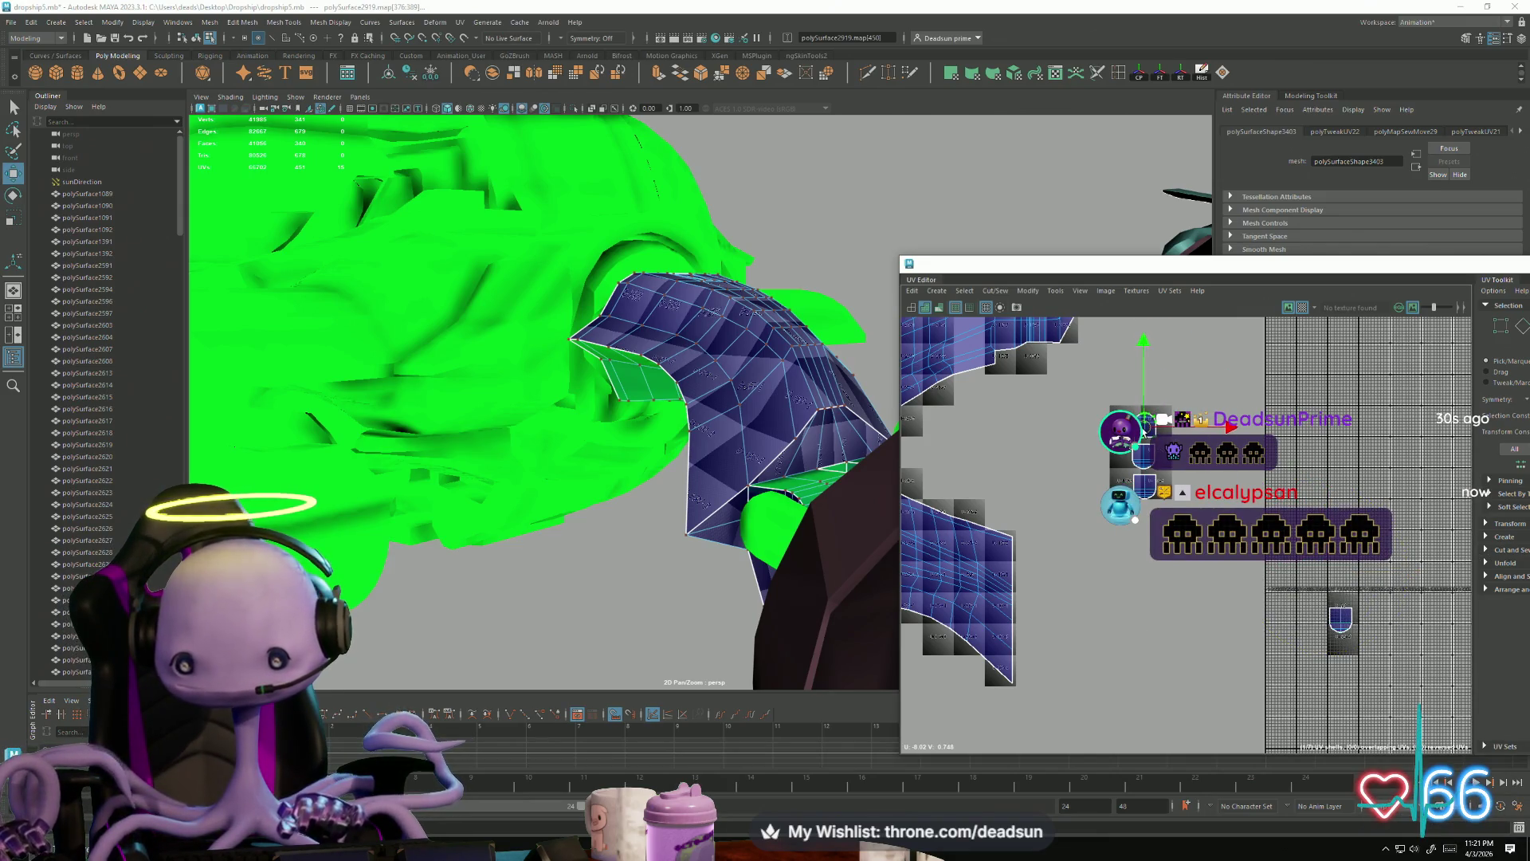
pyautogui.click(1347, 628)
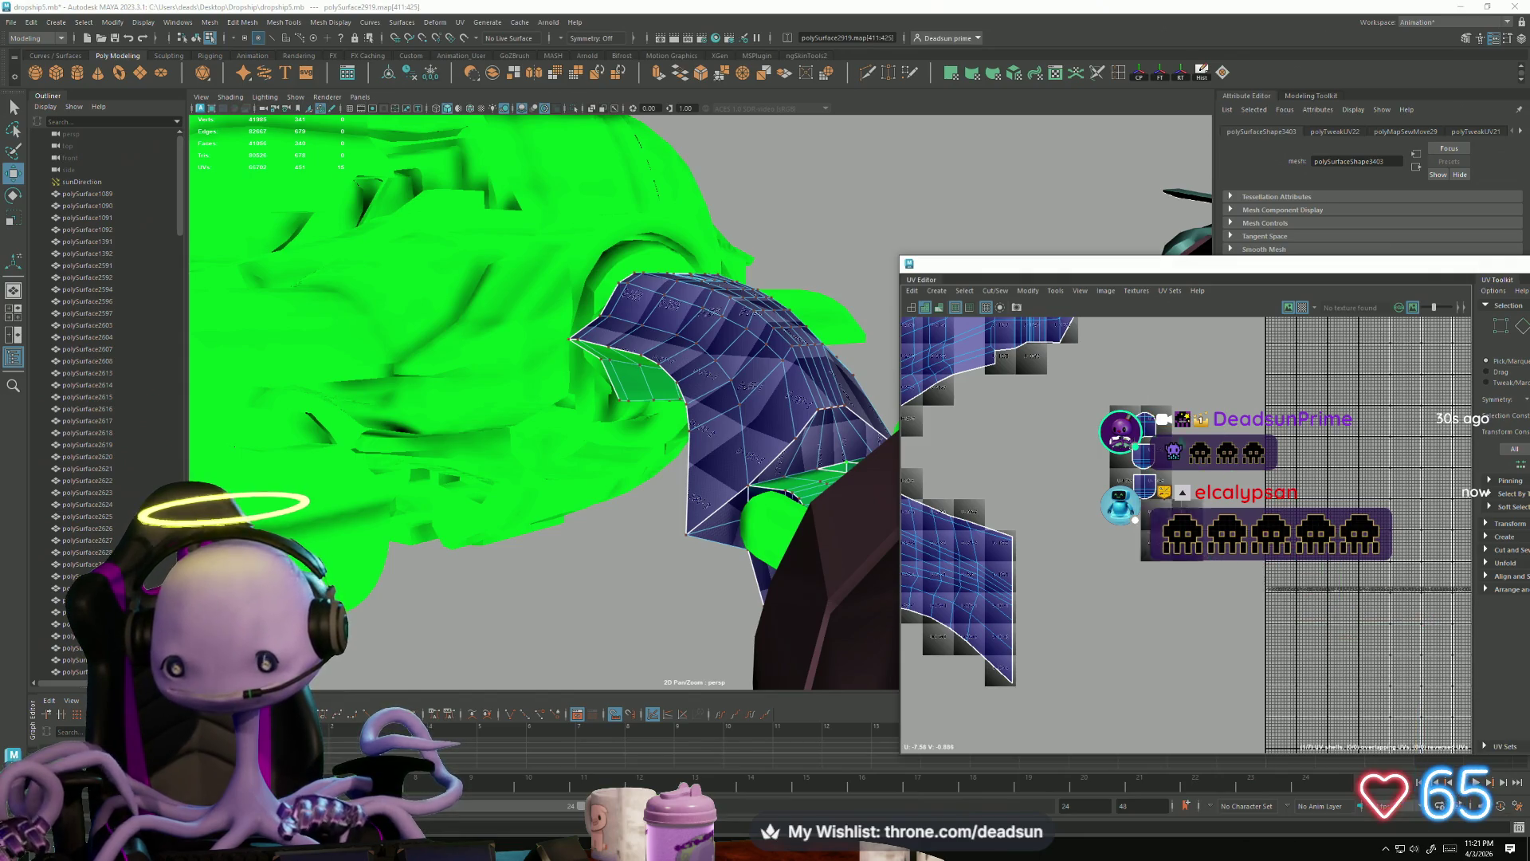
pyautogui.moveTo(1342, 620); pyautogui.dragTo(1118, 460)
# Step: Reselect the small shell near the cluster and slide it left beside the other shells
pyautogui.click(1146, 488)
pyautogui.press('e')
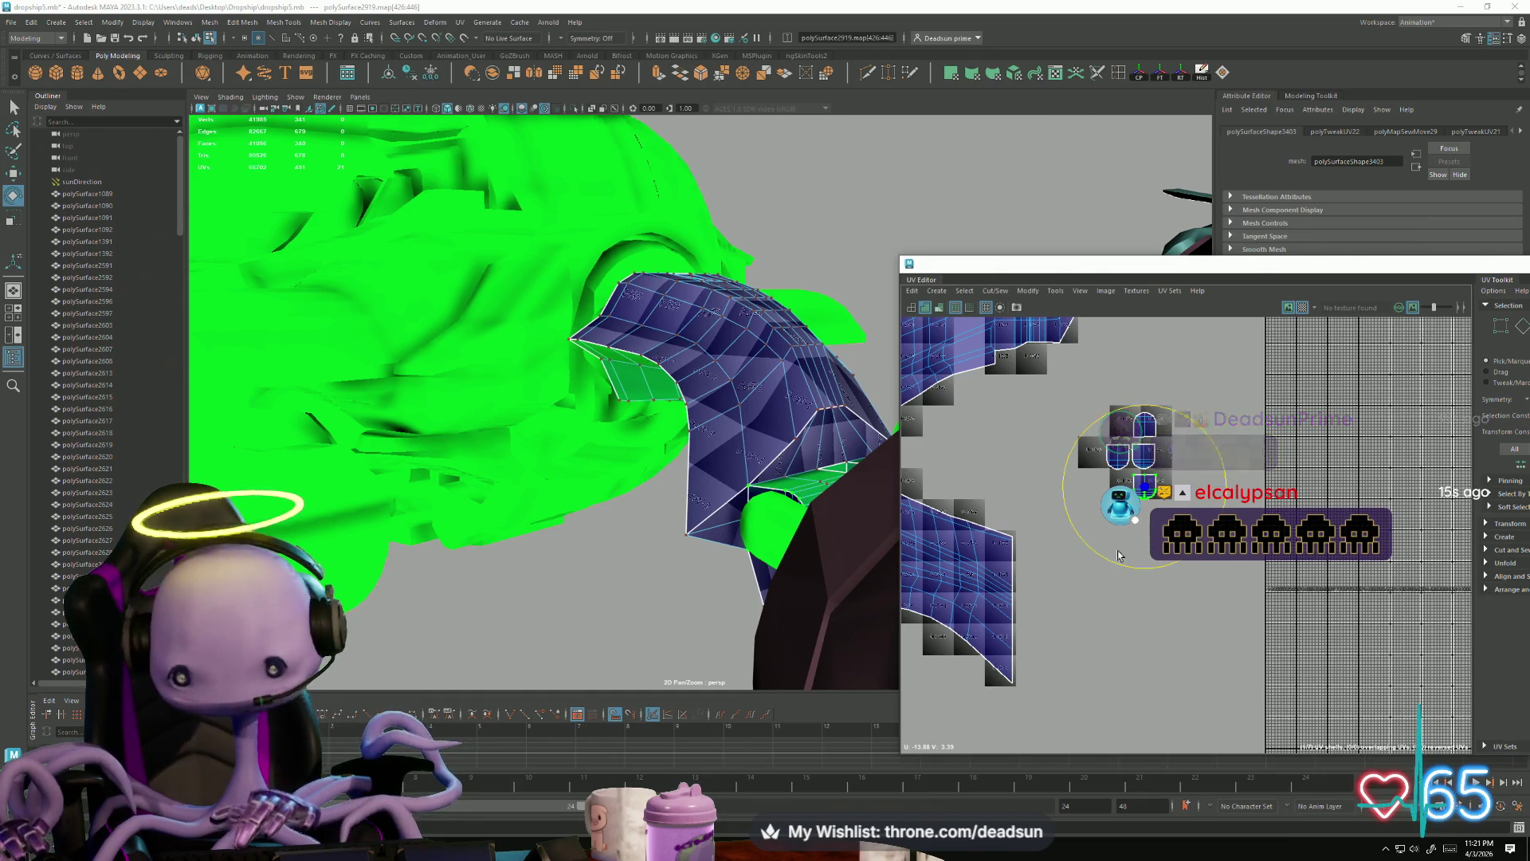
pyautogui.click(1201, 575)
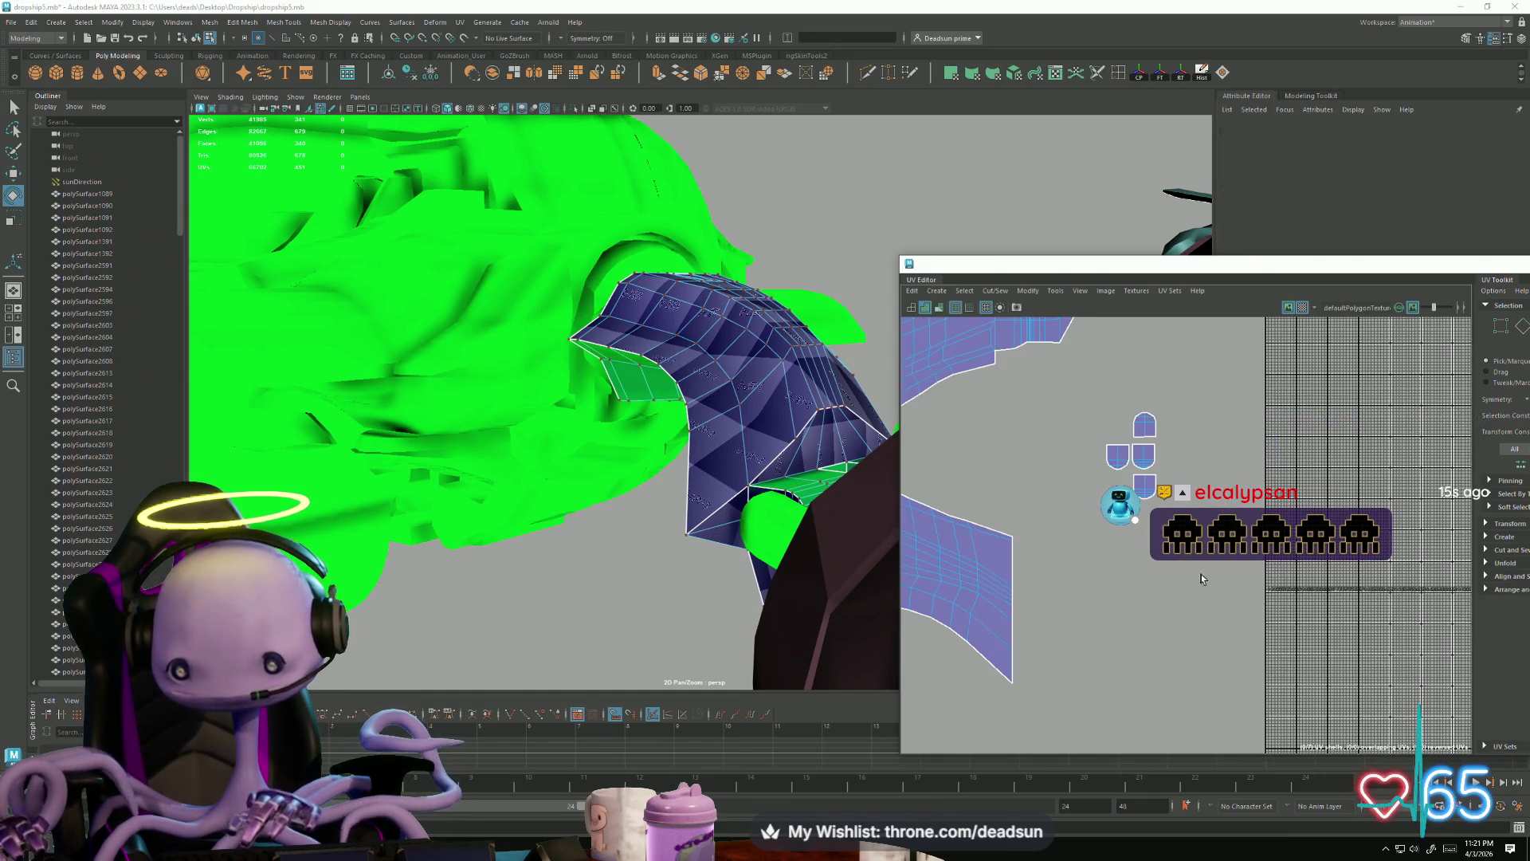
pyautogui.click(1146, 489)
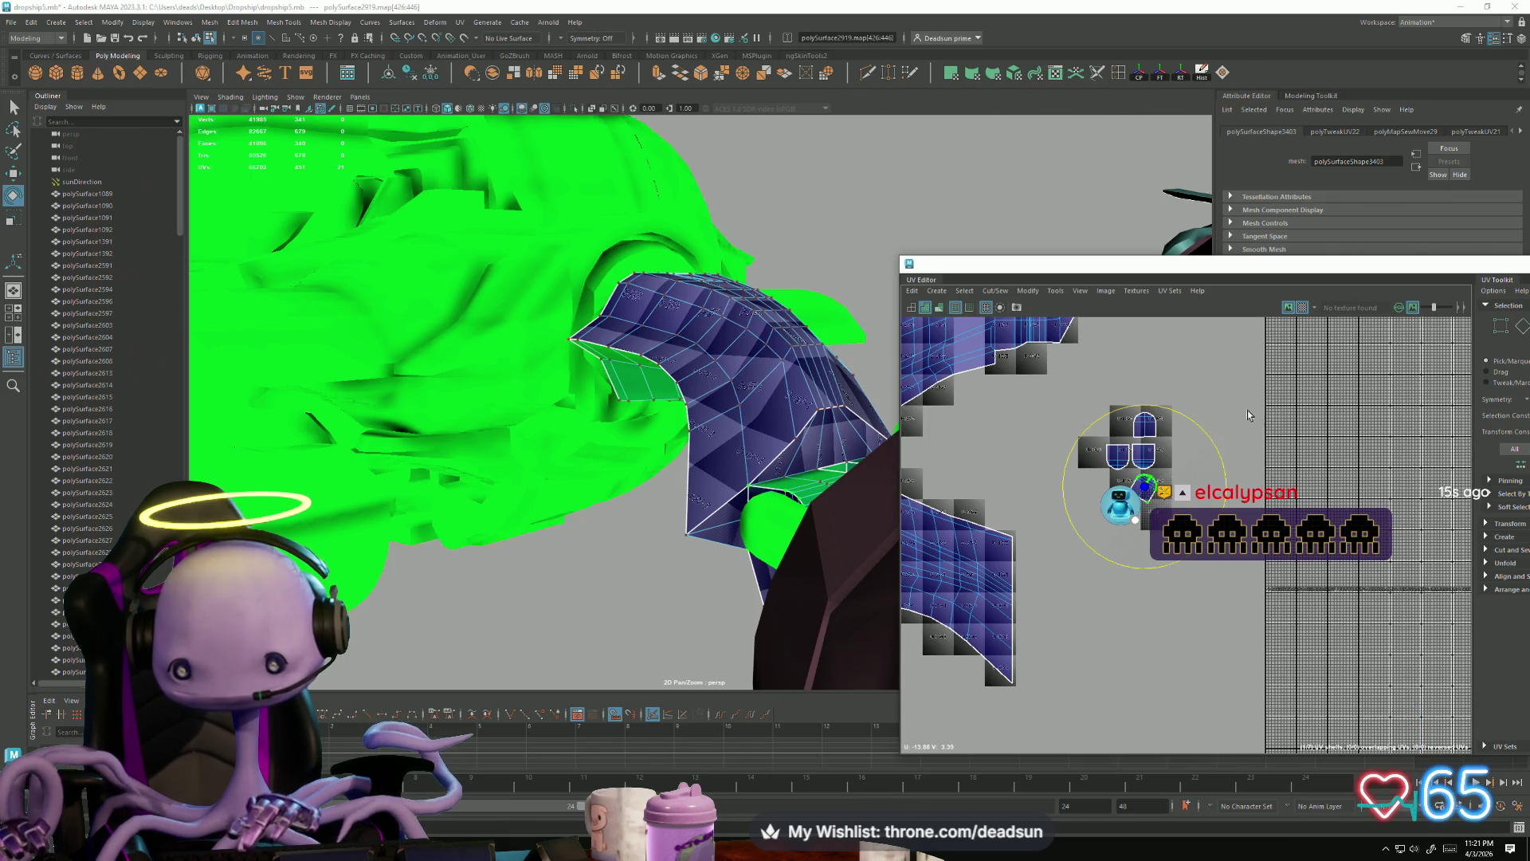
pyautogui.press('w')
pyautogui.moveTo(1148, 487); pyautogui.dragTo(1124, 428)
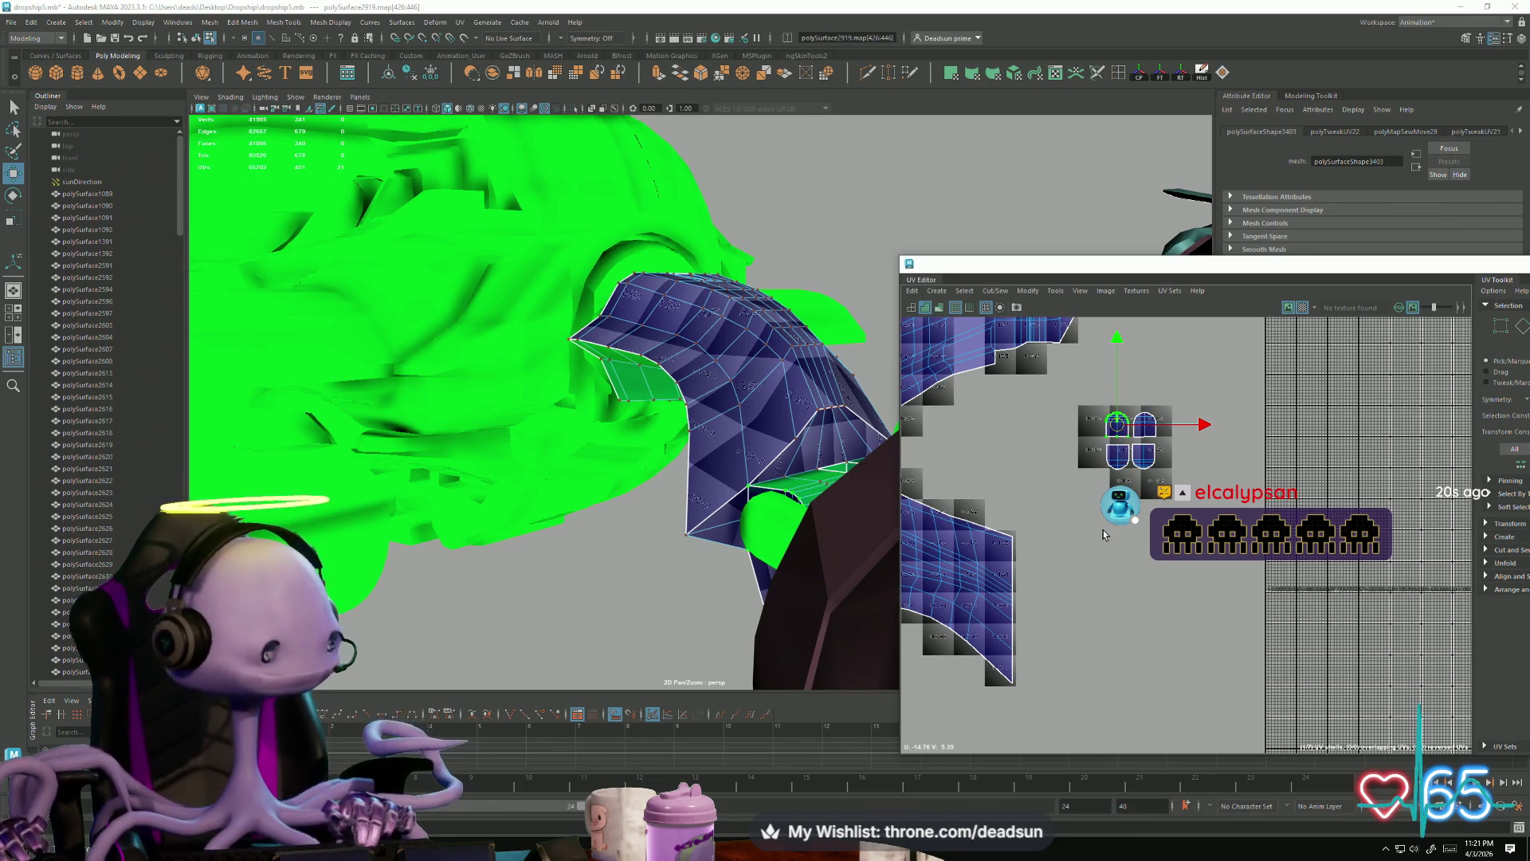
pyautogui.scroll(-3, 1103, 535)
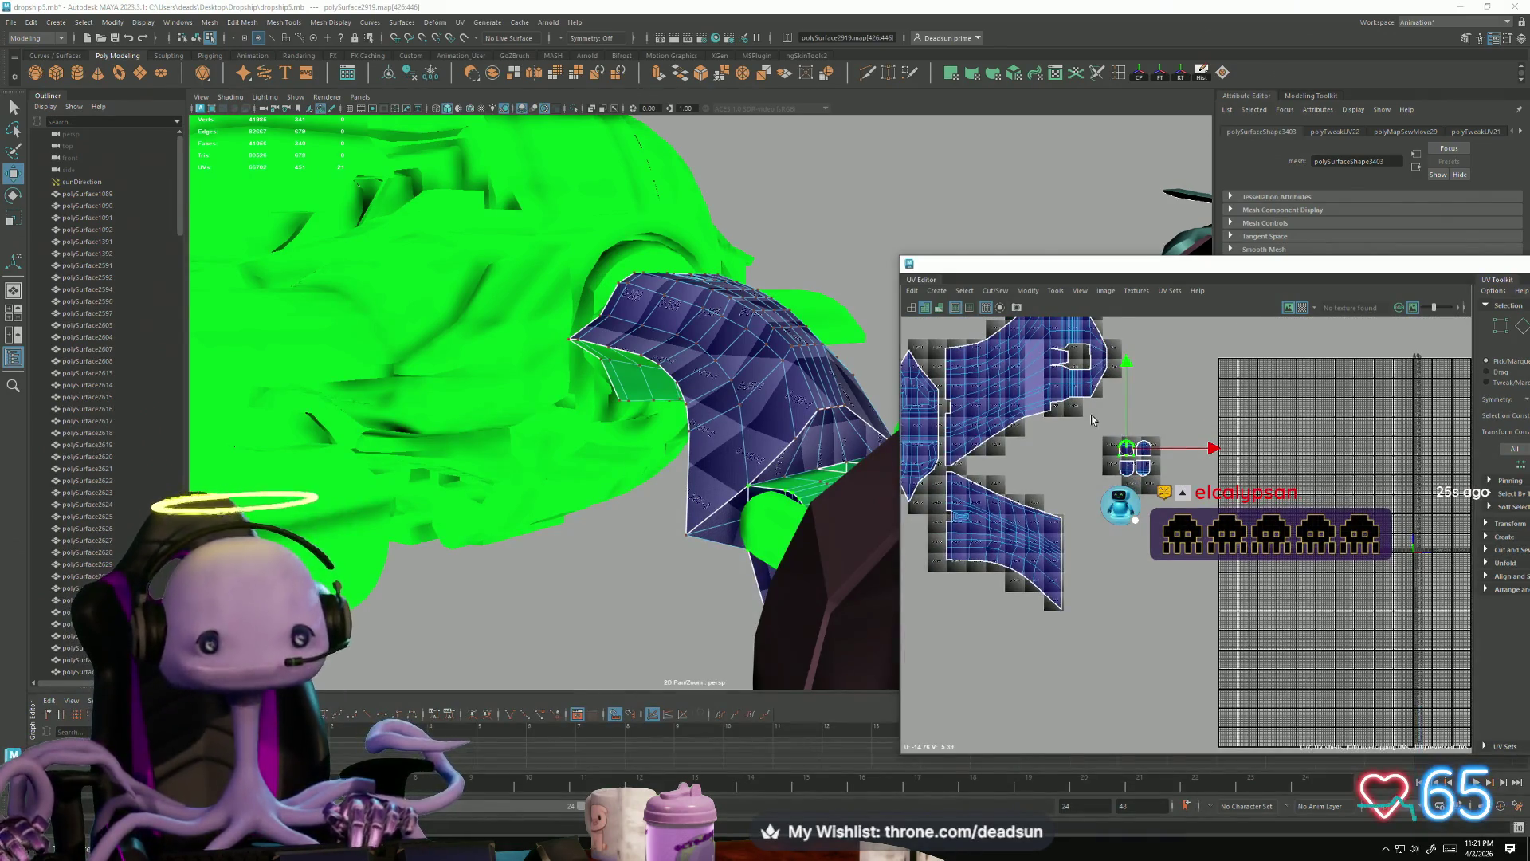
pyautogui.moveTo(1126, 447); pyautogui.dragTo(988, 463)
pyautogui.keyDown('alt'); pyautogui.moveTo(989, 463); pyautogui.dragTo(1144, 517, button='middle'); pyautogui.keyUp('alt')
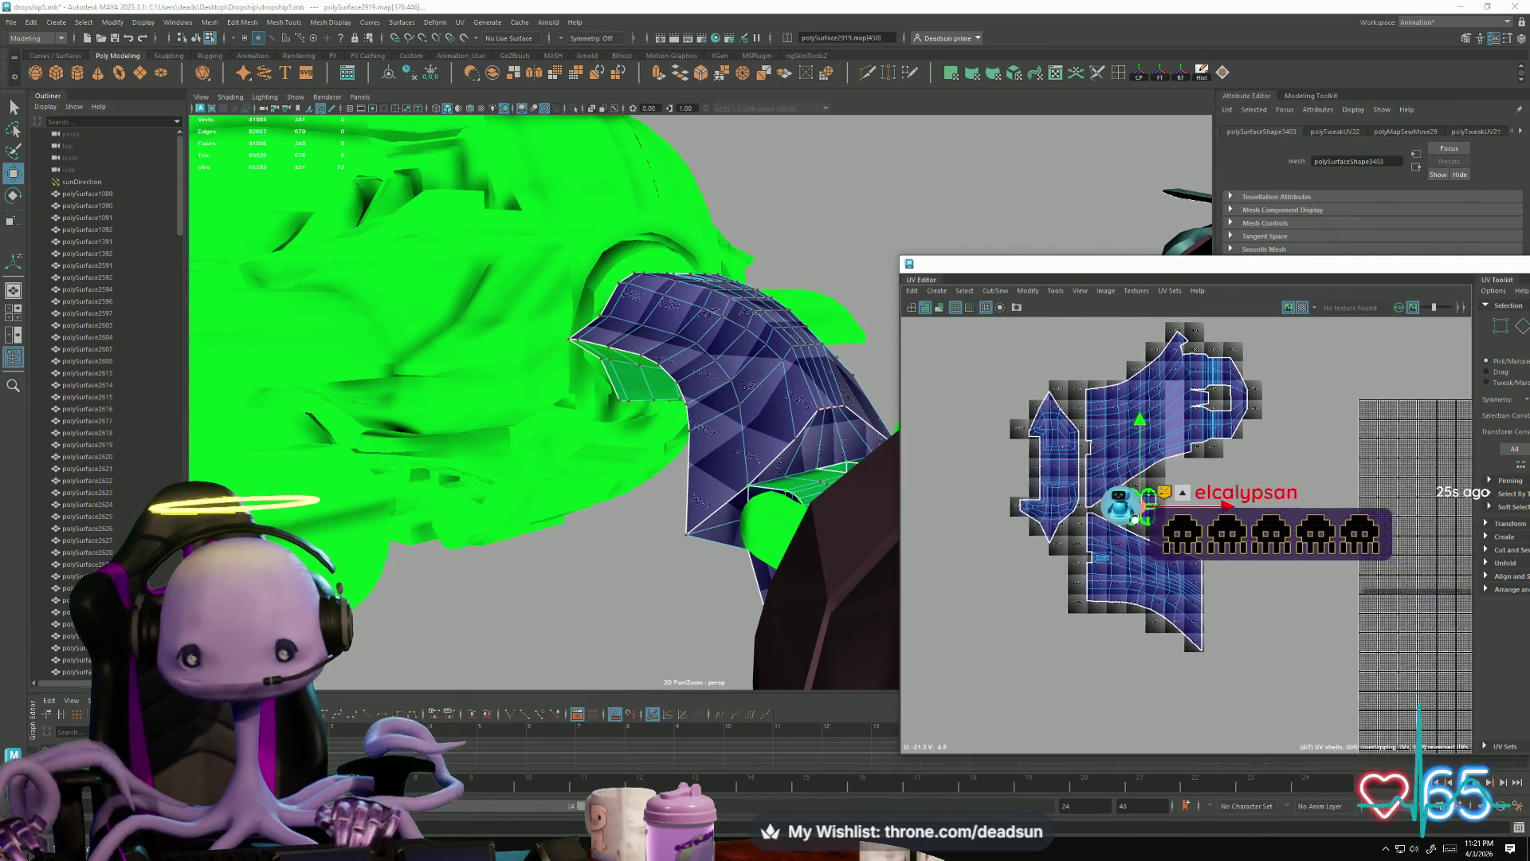
# Step: Shift the small left shell beside the main shells and move the arrow shell to the layout's left
pyautogui.click(1061, 471)
pyautogui.moveTo(1061, 470)
pyautogui.mouseDown()
pyautogui.moveTo(1232, 522)
pyautogui.moveTo(1251, 488)
pyautogui.mouseUp()
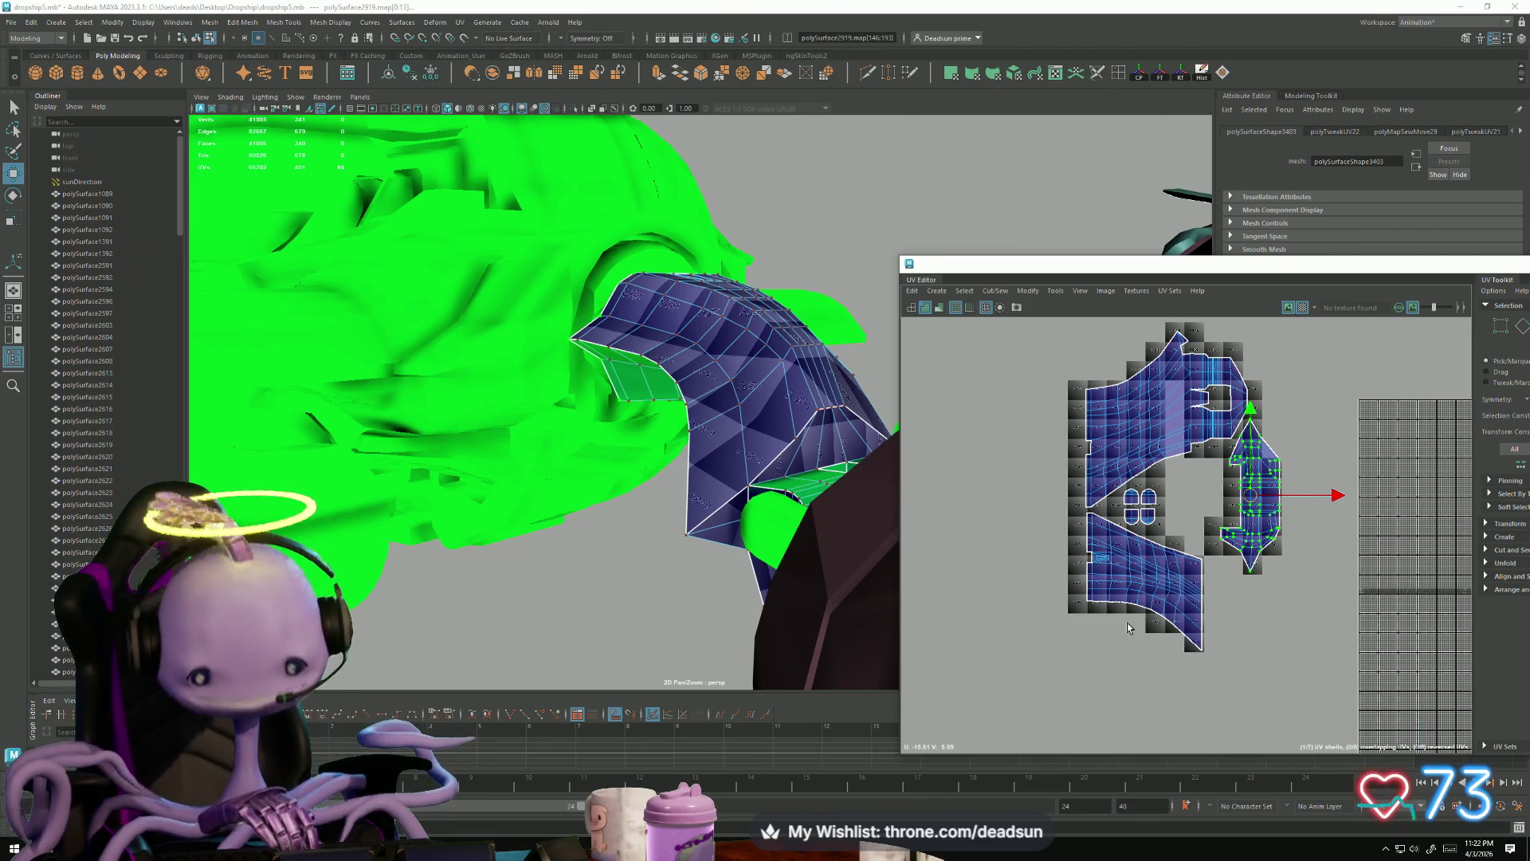
pyautogui.moveTo(1253, 495)
pyautogui.mouseDown()
pyautogui.moveTo(1126, 489)
pyautogui.moveTo(1057, 449)
pyautogui.mouseUp()
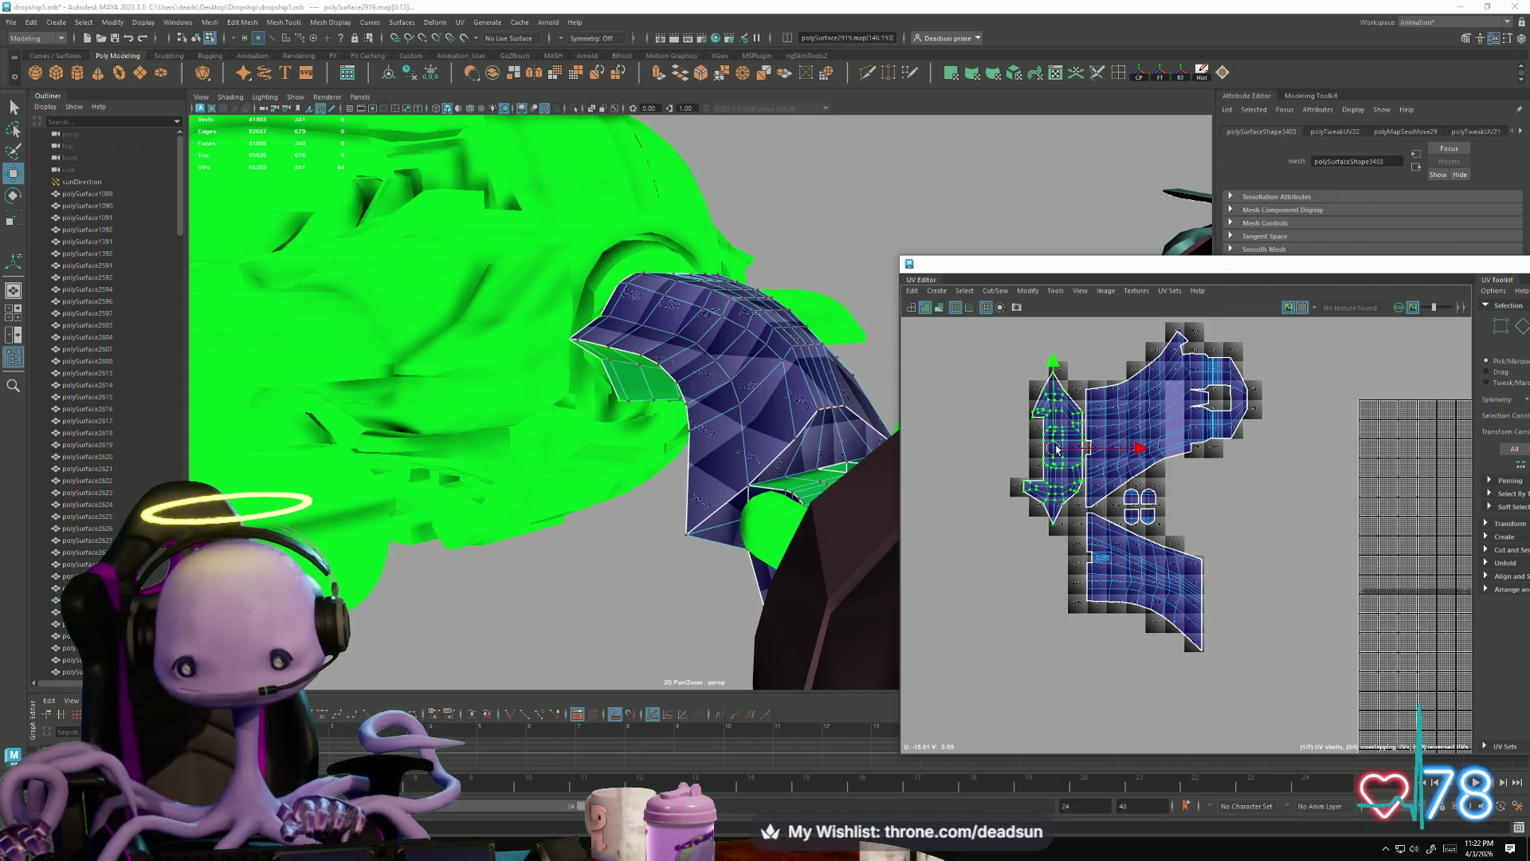
pyautogui.click(1127, 556)
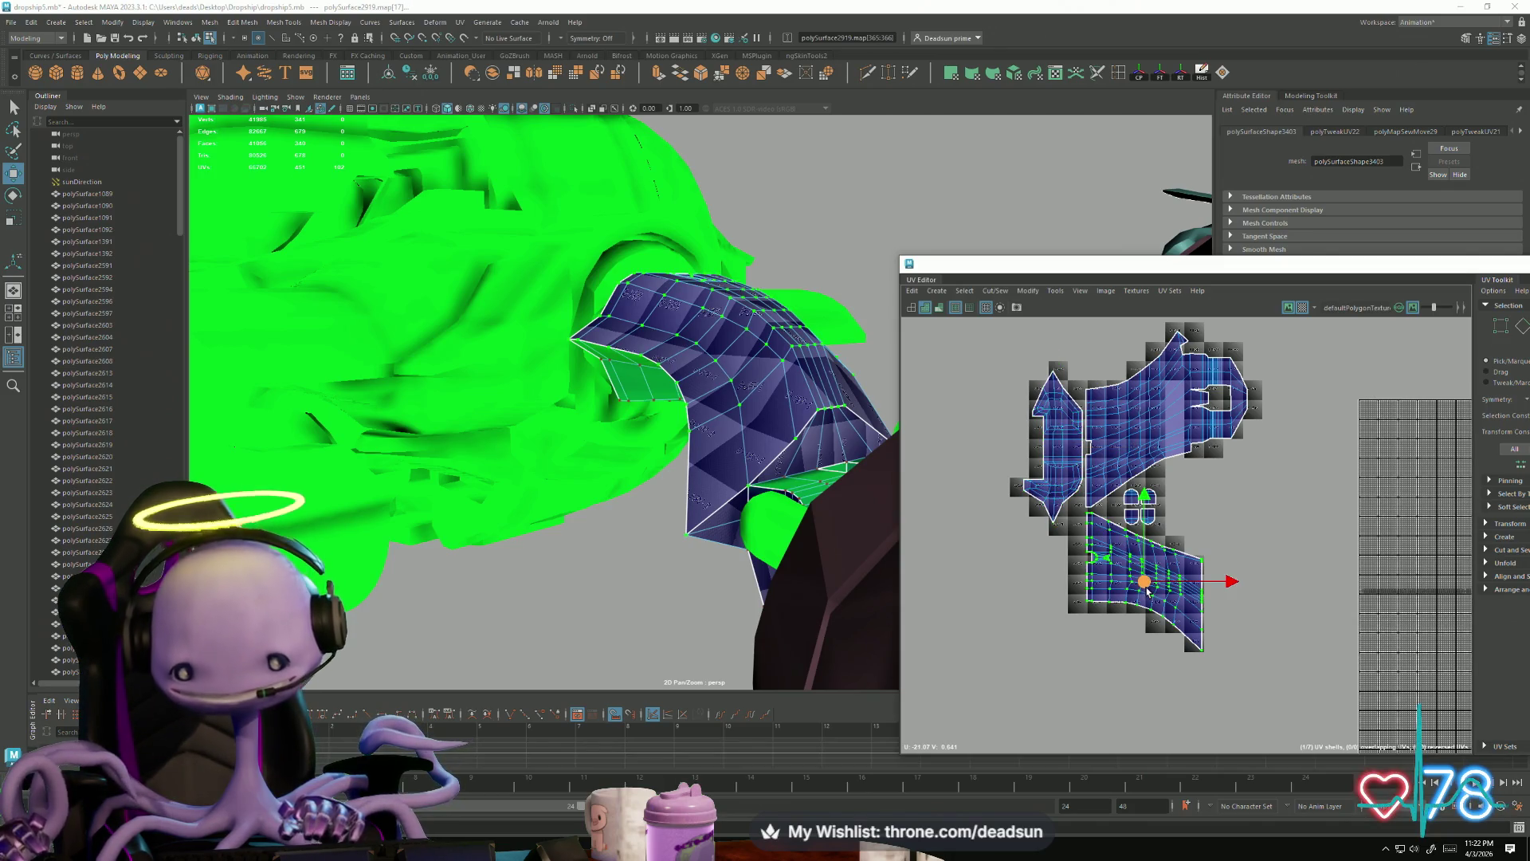
pyautogui.scroll(3, 1166, 600)
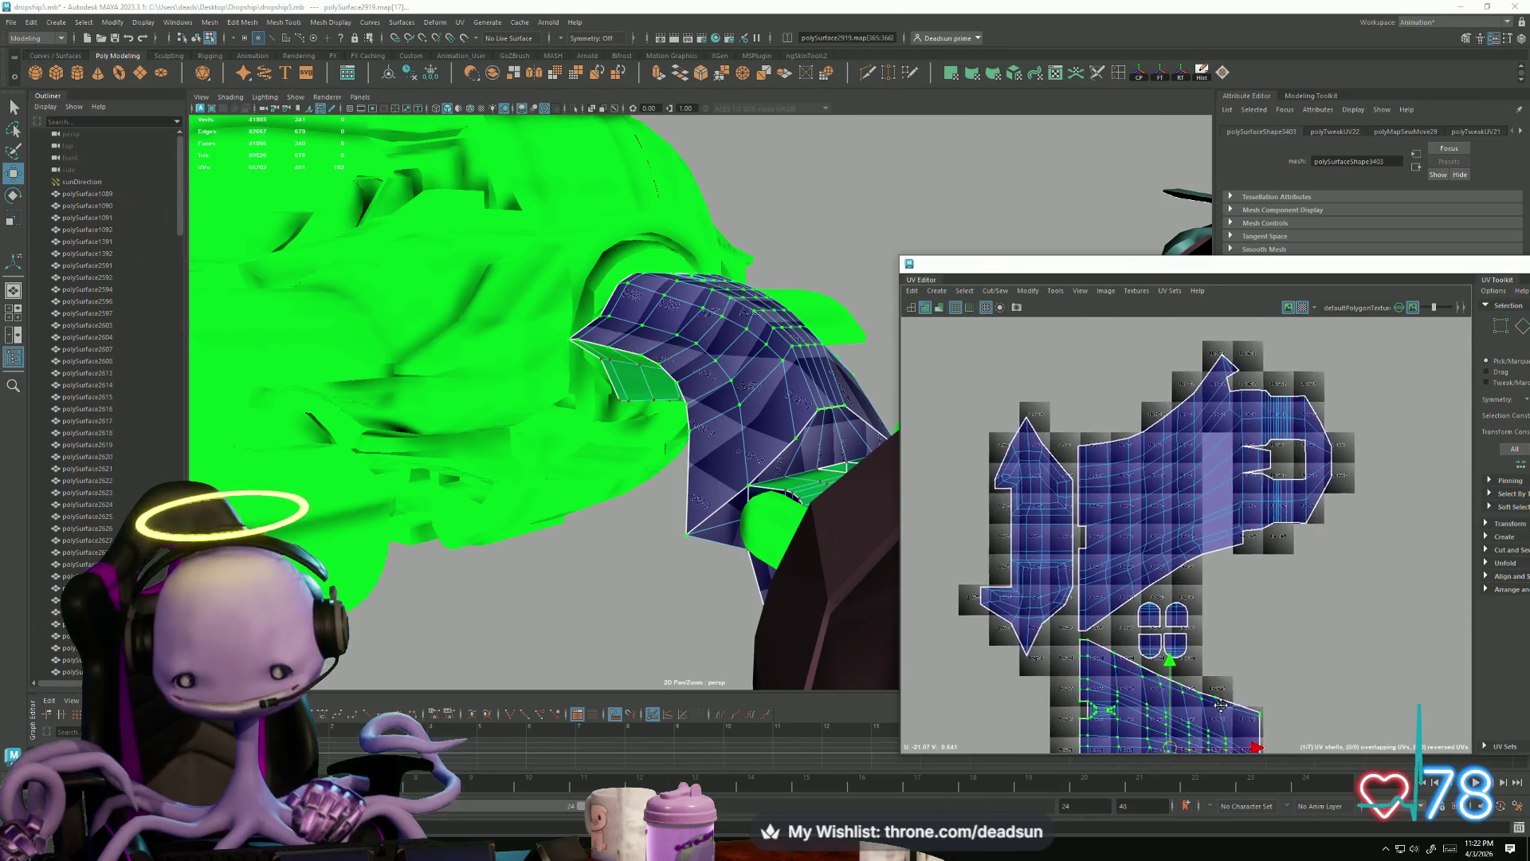
pyautogui.scroll(2, 1163, 640)
# Step: Scale up the small two-part shell, nudge it right, and return to object selection
pyautogui.click(1153, 635)
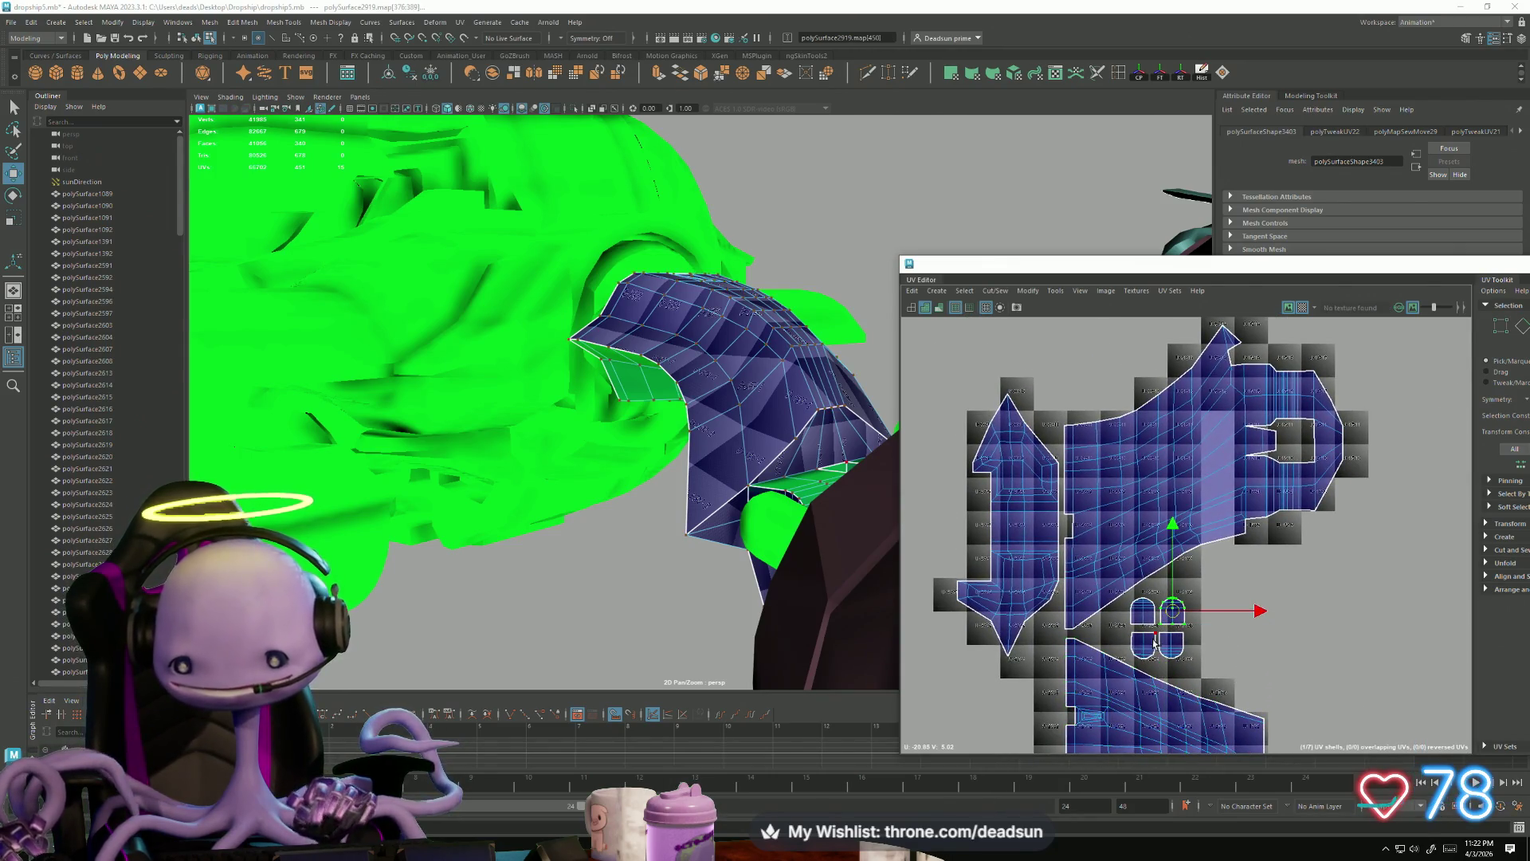
pyautogui.press('r')
pyautogui.moveTo(1157, 629); pyautogui.dragTo(1192, 627)
pyautogui.press('w')
pyautogui.scroll(-2, 1203, 622)
pyautogui.moveTo(606, 414)
pyautogui.keyDown('alt'); pyautogui.mouseDown()
pyautogui.moveTo(706, 443)
pyautogui.moveTo(827, 359)
pyautogui.moveTo(682, 335)
pyautogui.mouseUp(); pyautogui.keyUp('alt')
pyautogui.moveTo(681, 335); pyautogui.dragTo(745, 302, button='right')
# Step: Assign the existing Mirroredparts01 material to the unwrapped strut piece and tumble around the ship
pyautogui.keyDown('alt'); pyautogui.moveTo(927, 627); pyautogui.dragTo(890, 563, button='right'); pyautogui.keyUp('alt')
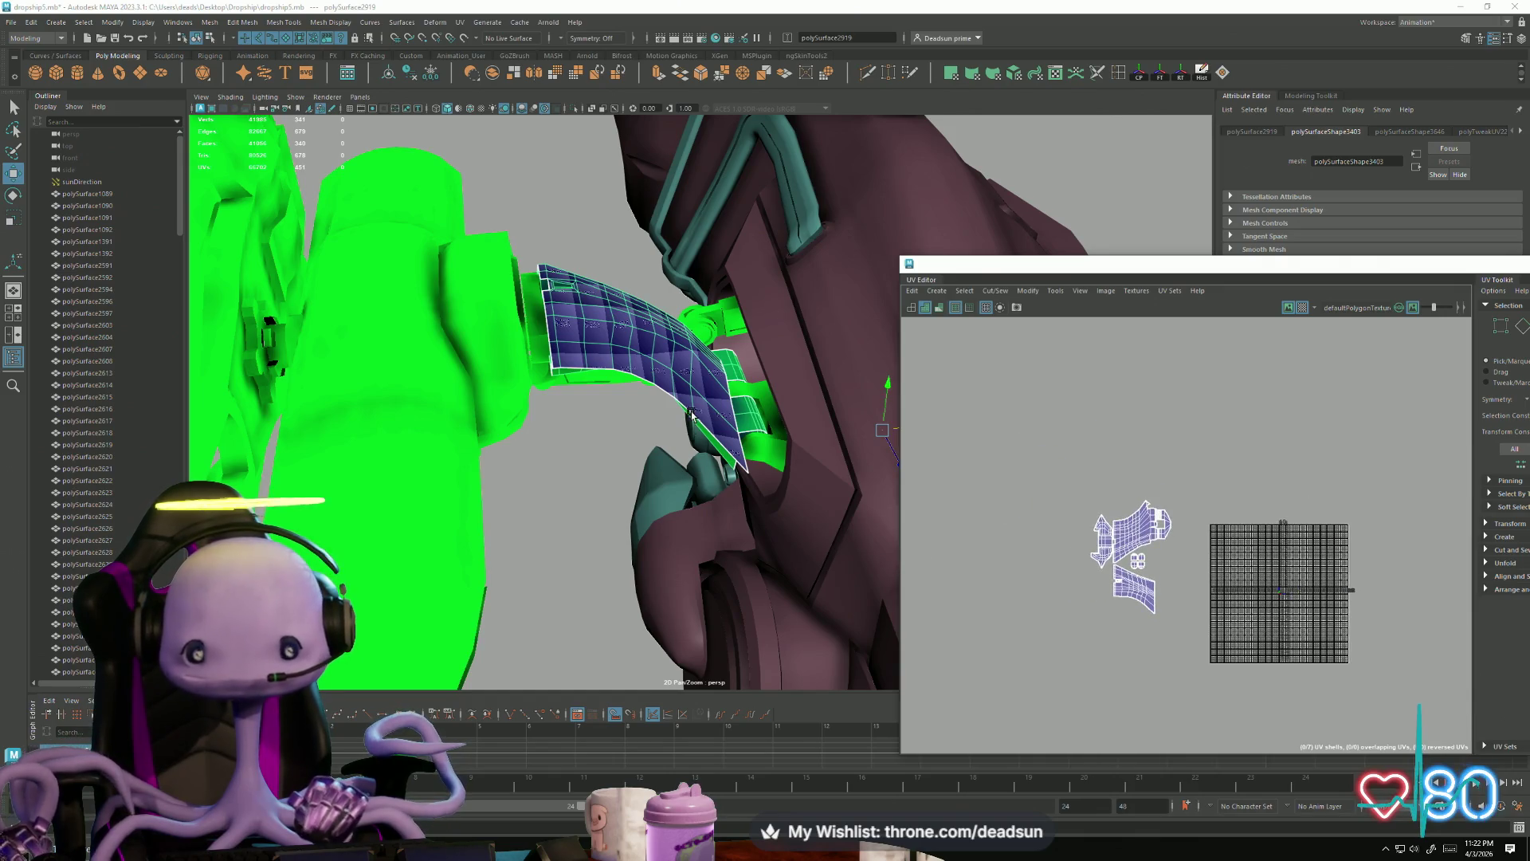
pyautogui.moveTo(674, 376); pyautogui.dragTo(687, 701, button='right')
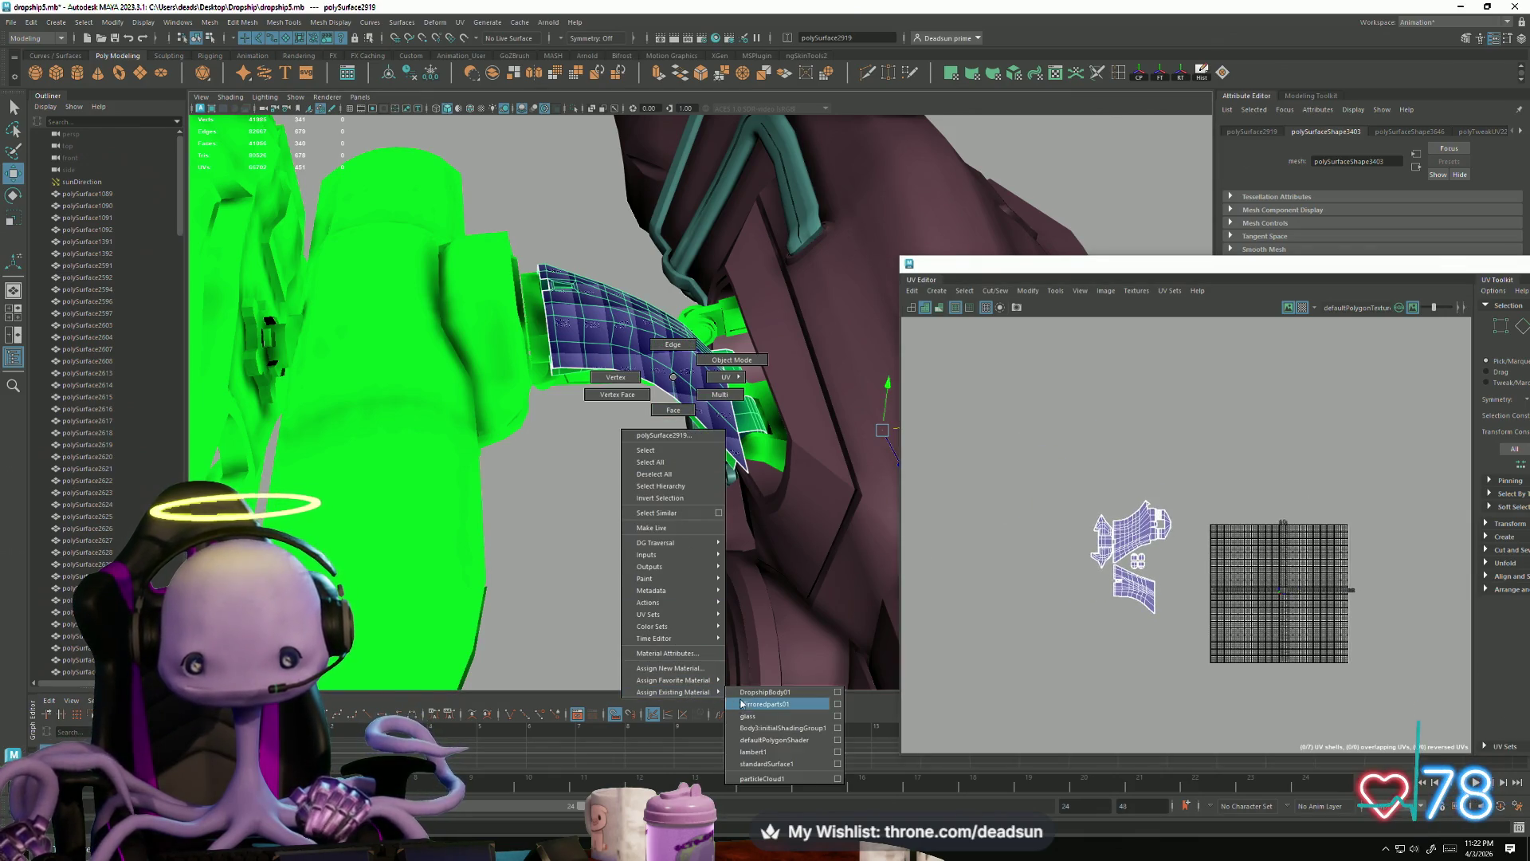
pyautogui.moveTo(798, 705); pyautogui.dragTo(798, 705, button='right')
pyautogui.moveTo(638, 447)
pyautogui.keyDown('alt'); pyautogui.mouseDown()
pyautogui.moveTo(739, 510)
pyautogui.moveTo(696, 514)
pyautogui.moveTo(687, 547)
pyautogui.moveTo(619, 519)
pyautogui.moveTo(619, 624)
pyautogui.moveTo(467, 441)
pyautogui.moveTo(505, 595)
pyautogui.moveTo(479, 546)
pyautogui.mouseUp(); pyautogui.keyUp('alt')
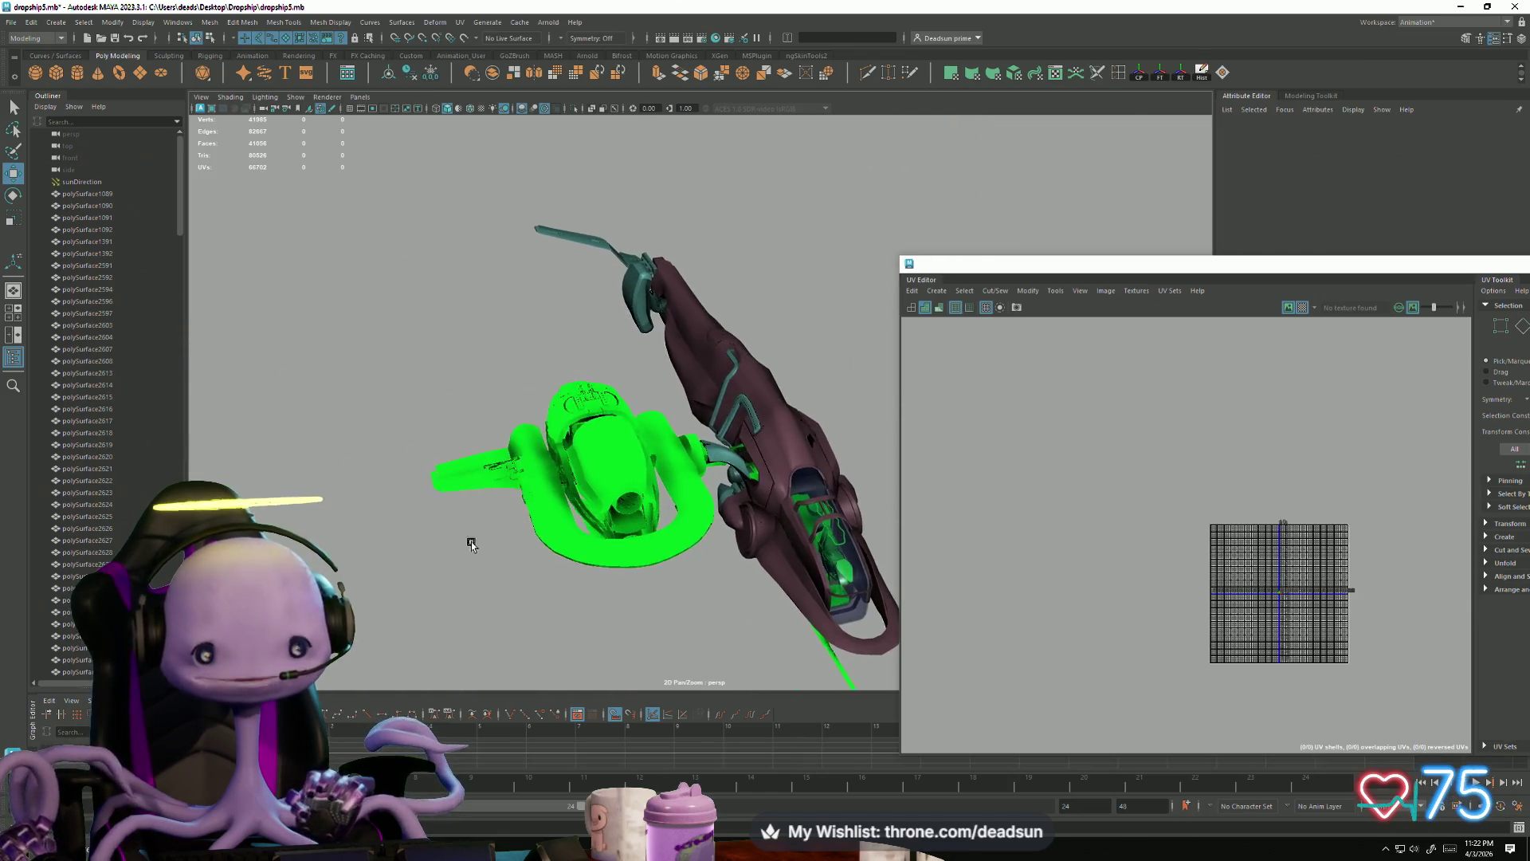
# Step: Orbit under the ship, select hull piece polySurface3034 and zoom the UV Editor onto its shells
pyautogui.moveTo(375, 495)
pyautogui.keyDown('alt'); pyautogui.mouseDown()
pyautogui.moveTo(563, 580)
pyautogui.moveTo(625, 564)
pyautogui.moveTo(477, 516)
pyautogui.moveTo(557, 479)
pyautogui.moveTo(518, 502)
pyautogui.mouseUp(); pyautogui.keyUp('alt')
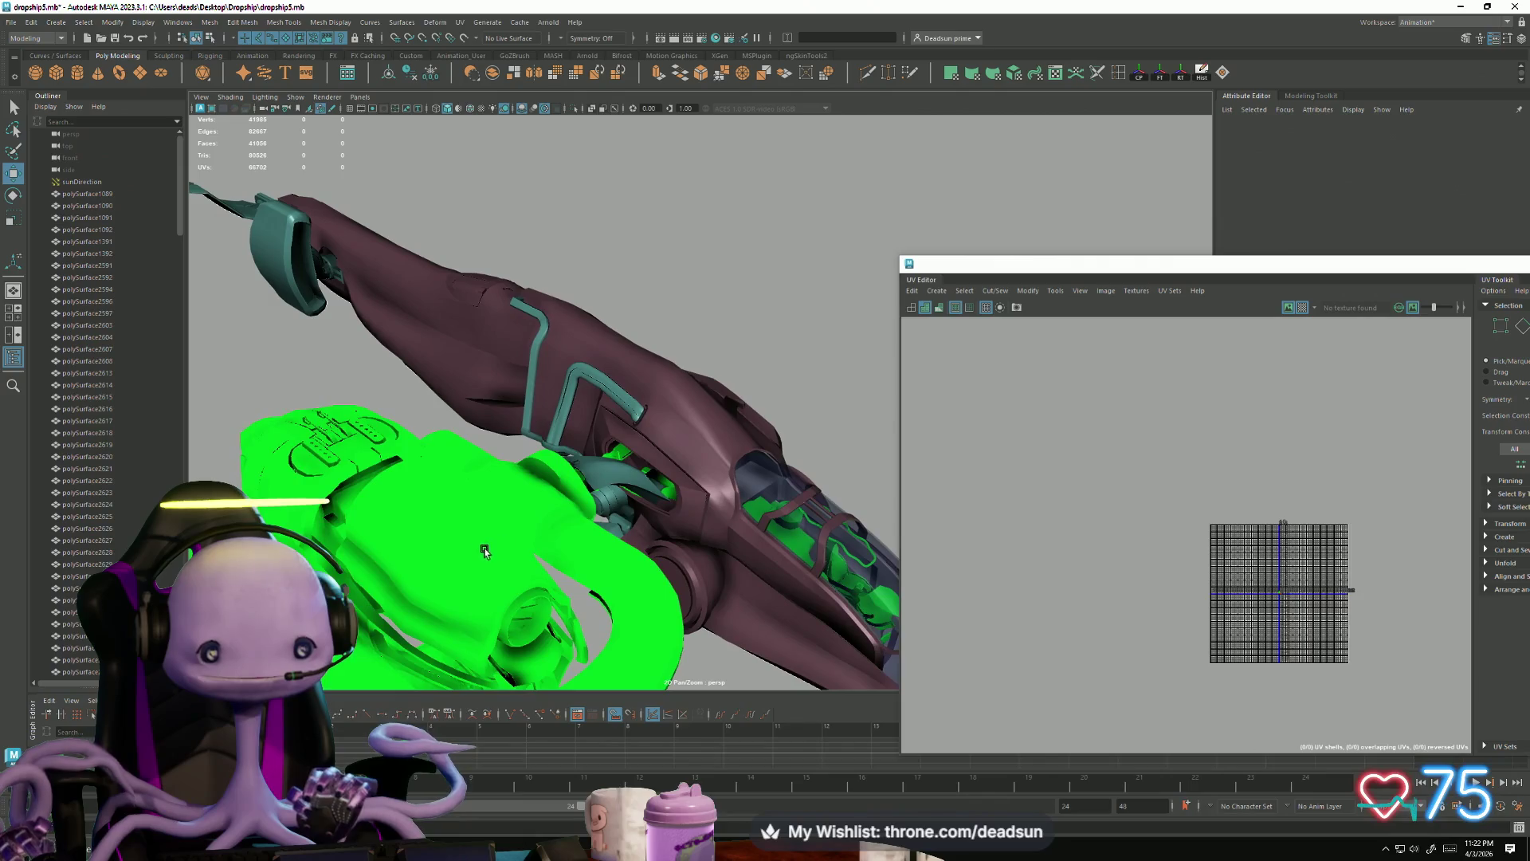
pyautogui.click(526, 594)
pyautogui.moveTo(526, 594)
pyautogui.keyDown('alt'); pyautogui.mouseDown()
pyautogui.moveTo(779, 505)
pyautogui.moveTo(596, 518)
pyautogui.moveTo(799, 647)
pyautogui.moveTo(581, 608)
pyautogui.moveTo(550, 618)
pyautogui.moveTo(518, 481)
pyautogui.moveTo(690, 668)
pyautogui.mouseUp(); pyautogui.keyUp('alt')
pyautogui.click(683, 494)
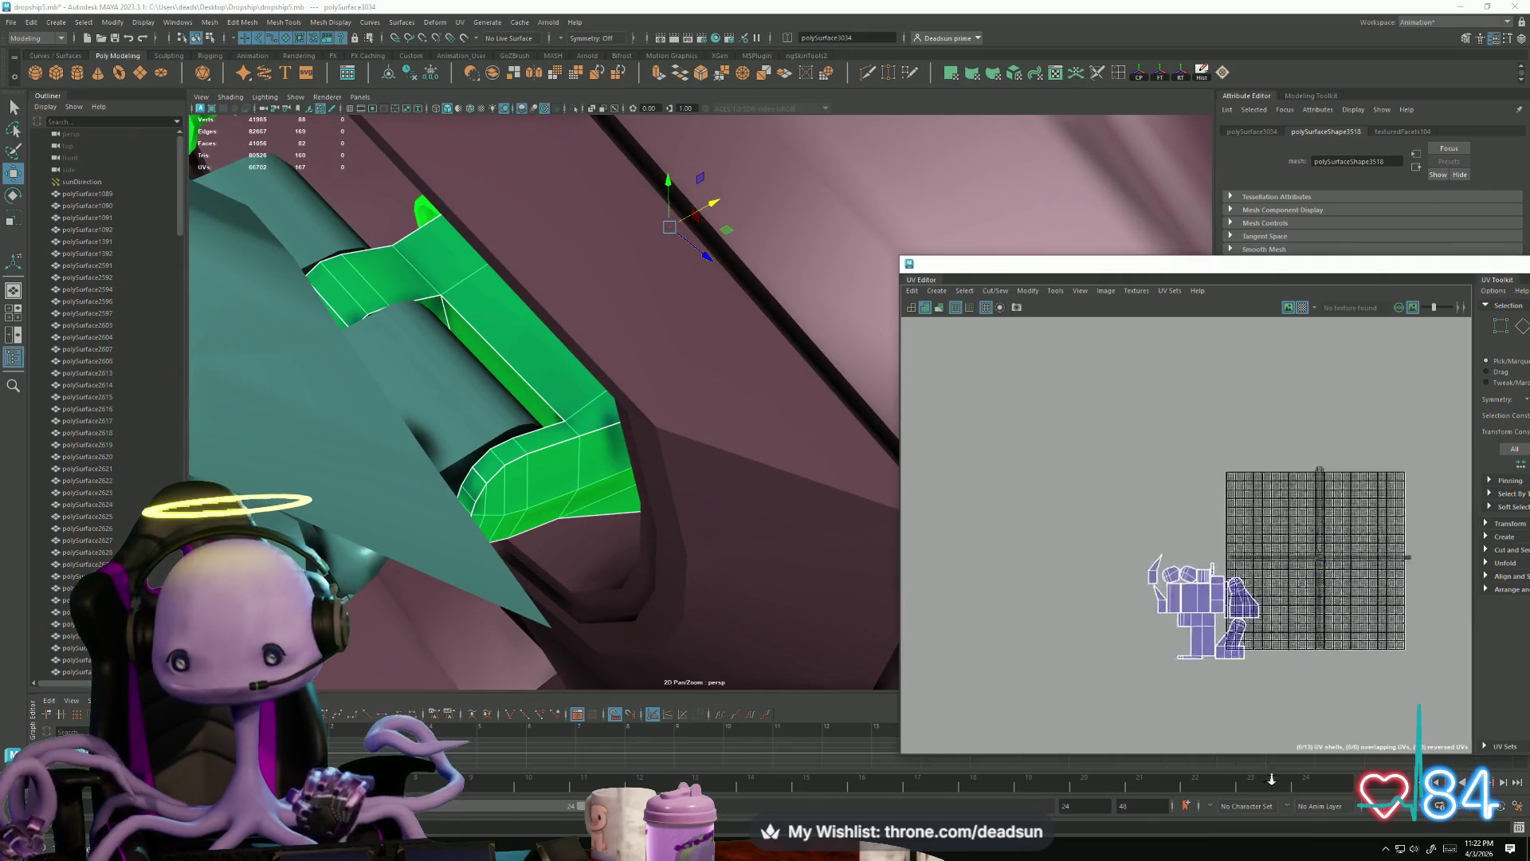
pyautogui.scroll(8, 1126, 645)
pyautogui.keyDown('alt'); pyautogui.moveTo(1126, 645); pyautogui.dragTo(1112, 658, button='middle'); pyautogui.keyUp('alt')
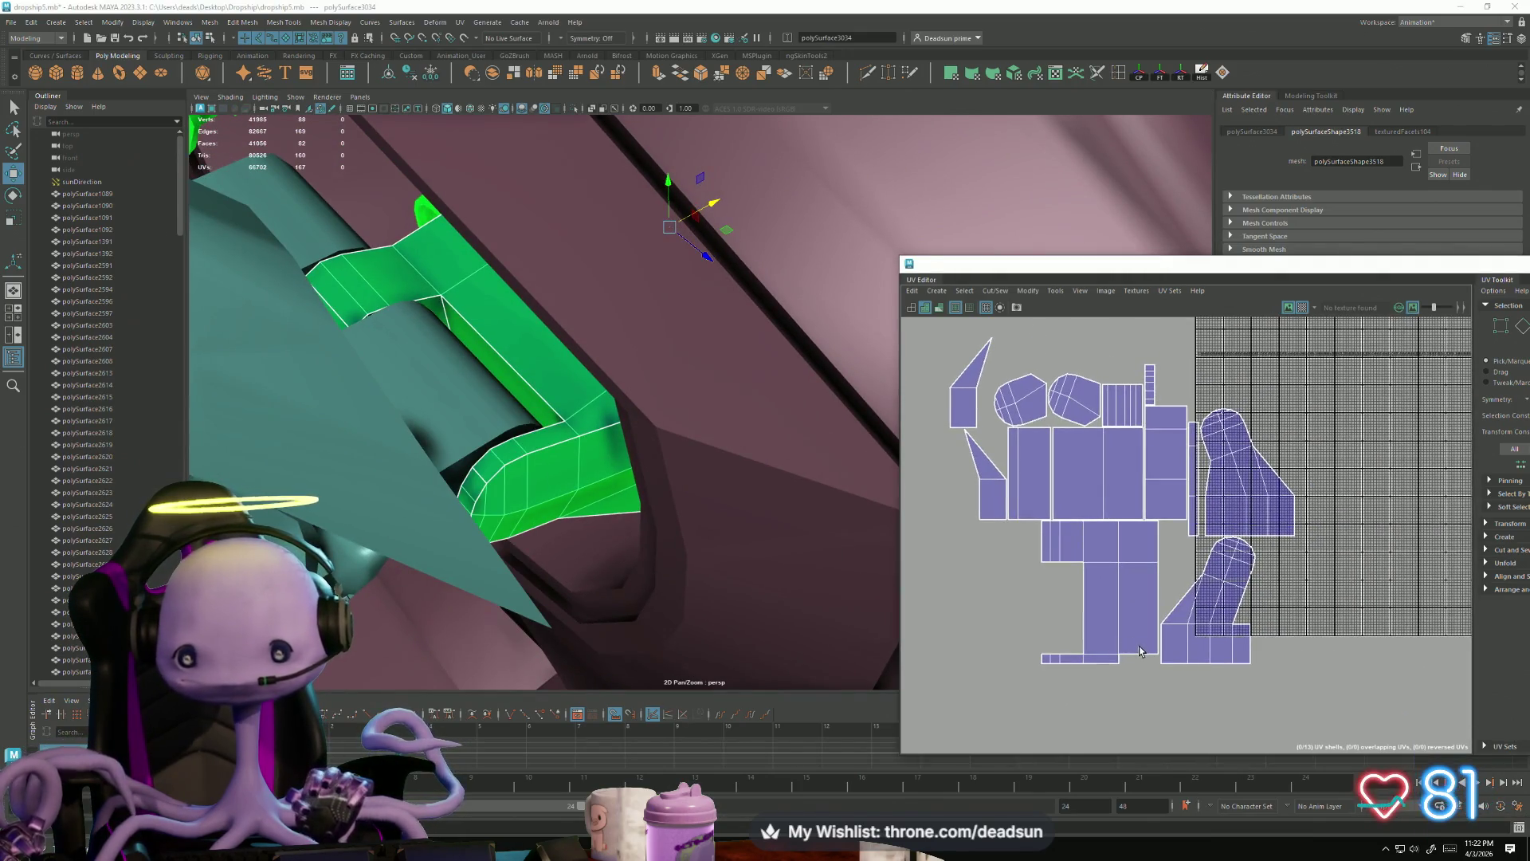
# Step: Select the bottom edge loop in Edge mode and Move and Sew it to join the lower shells
pyautogui.moveTo(1142, 573); pyautogui.dragTo(1142, 574, button='right')
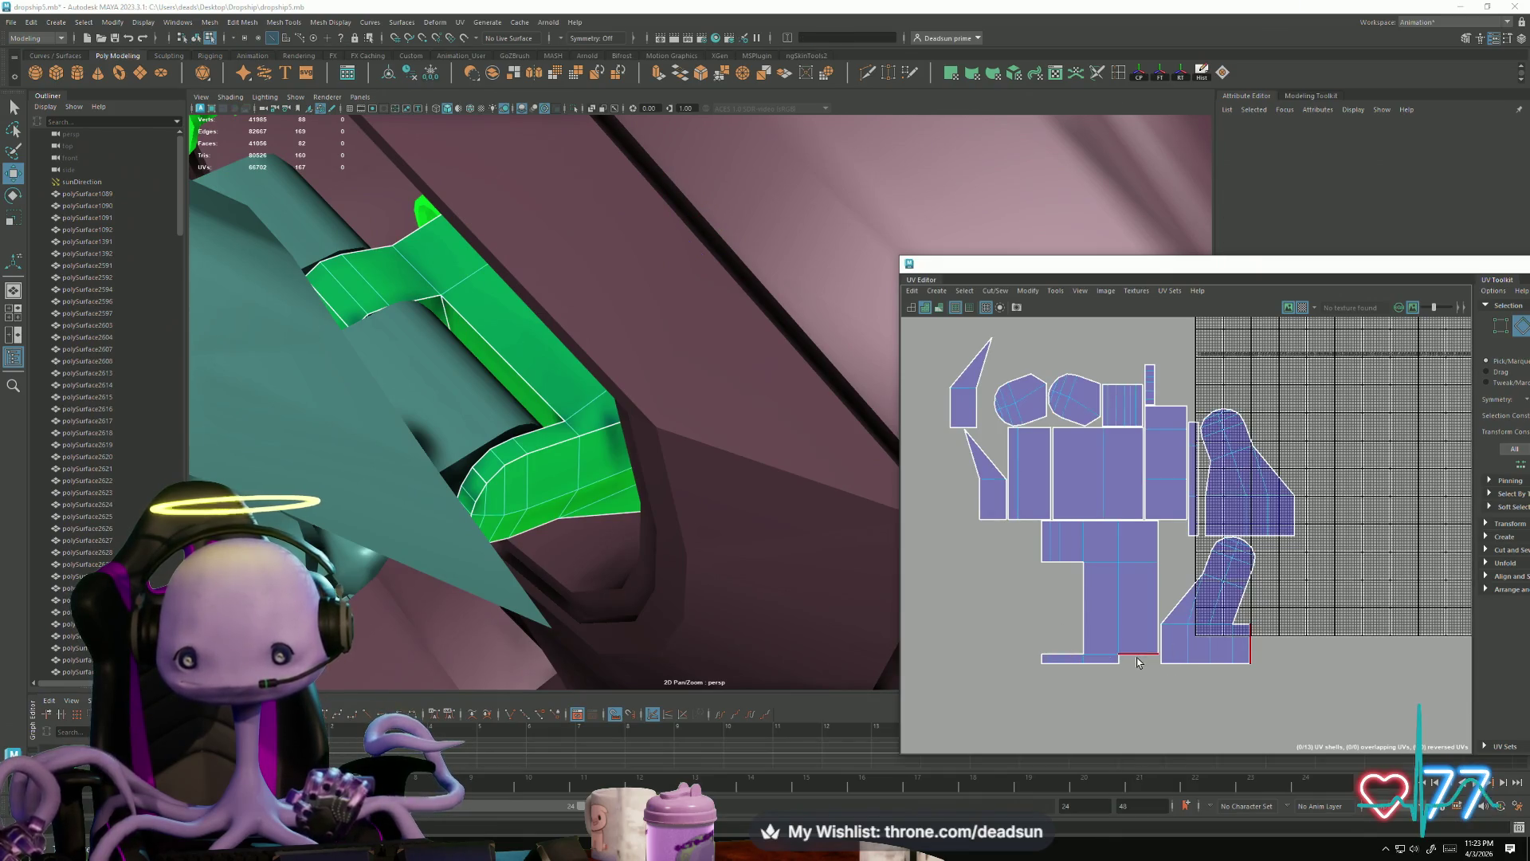
pyautogui.click(1138, 660)
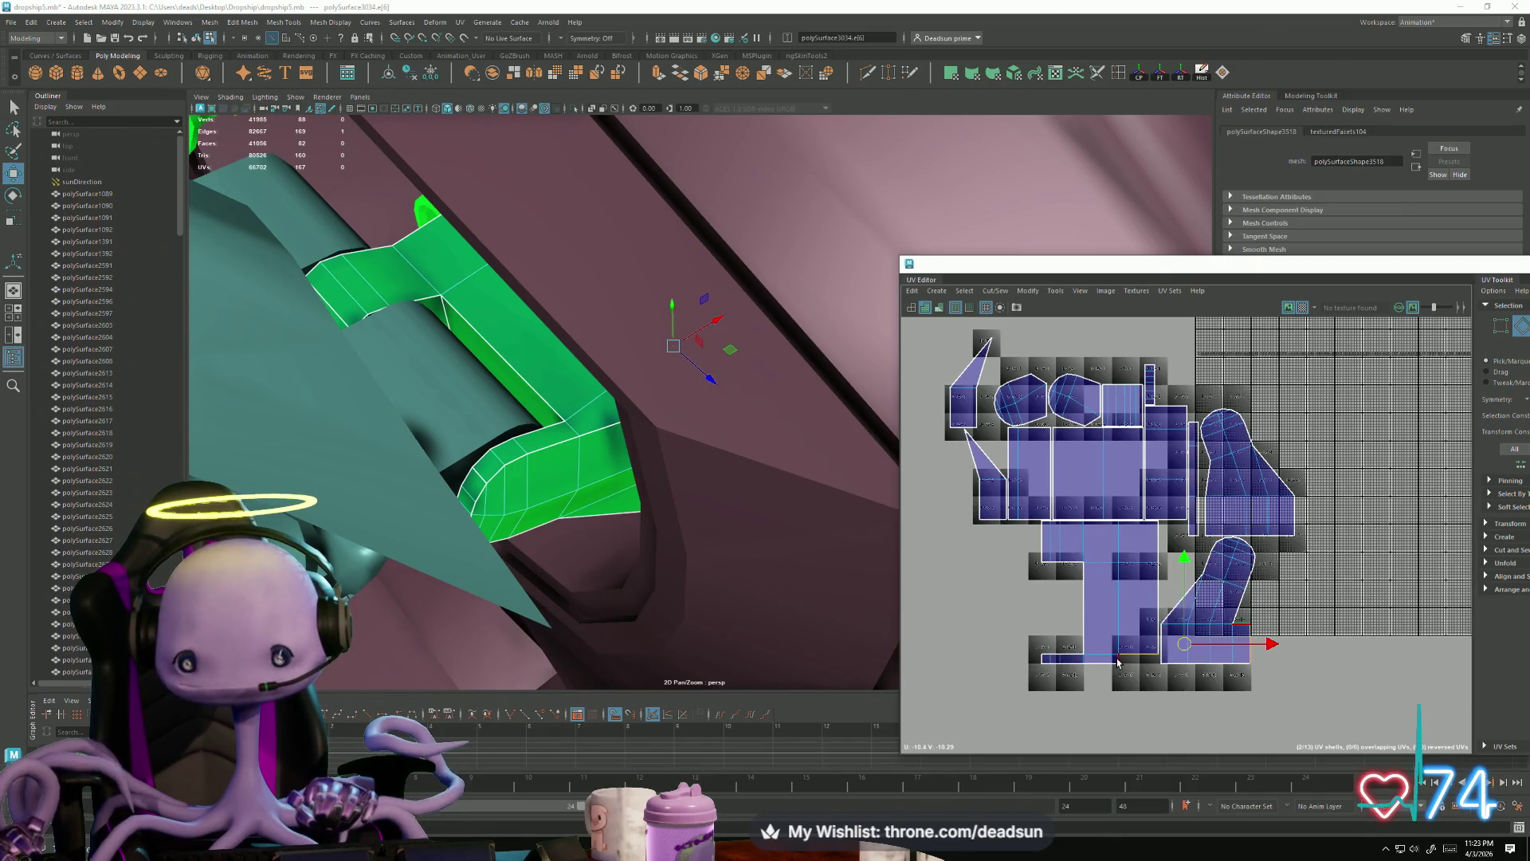
pyautogui.keyDown('shift'); pyautogui.click(1118, 661); pyautogui.keyUp('shift')
pyautogui.doubleClick(1054, 667)
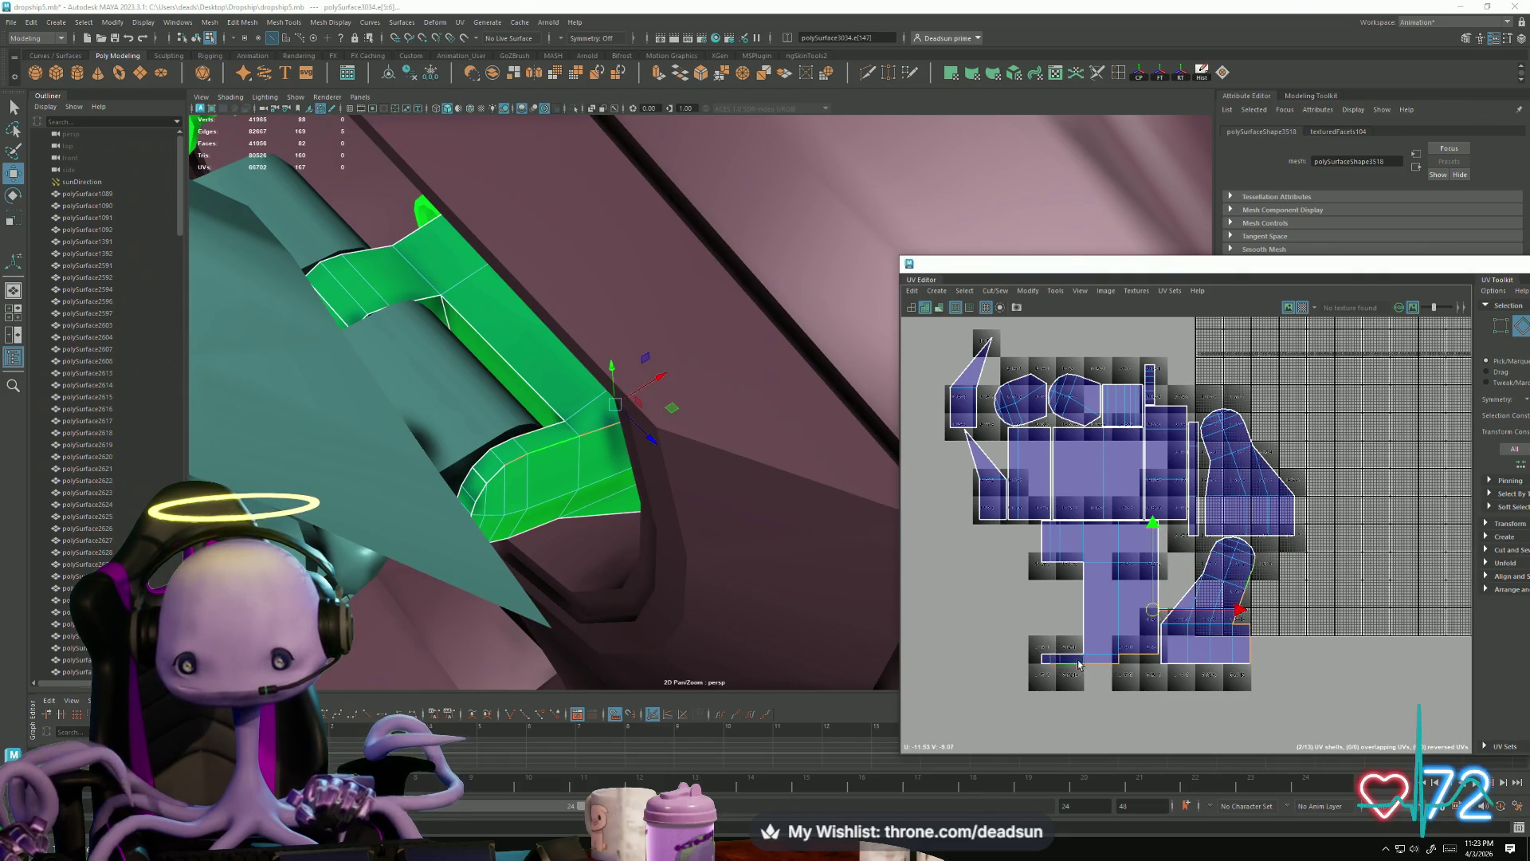
pyautogui.click(994, 290)
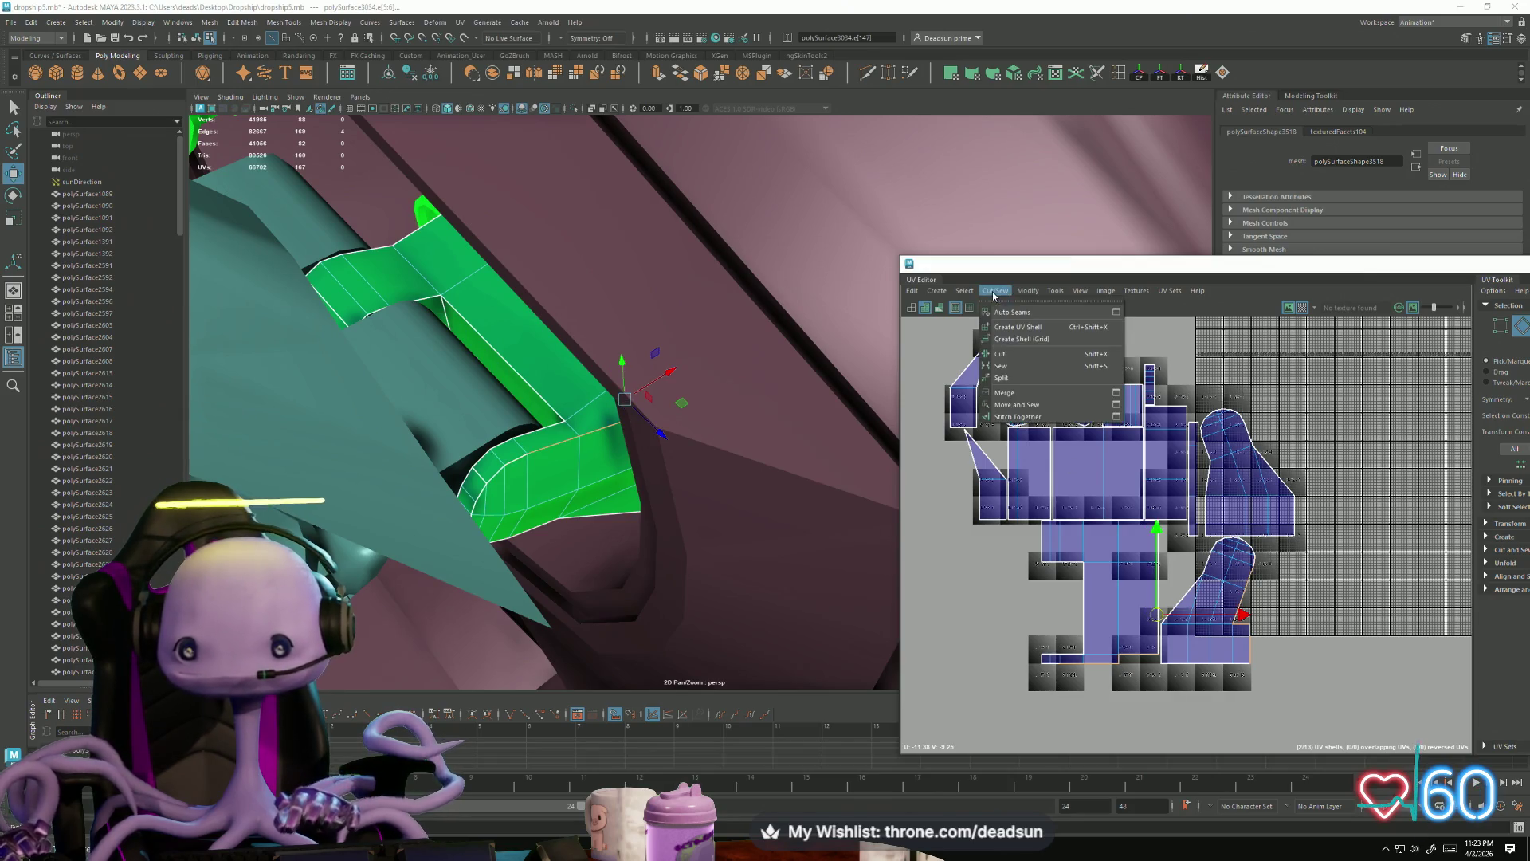
pyautogui.click(1017, 408)
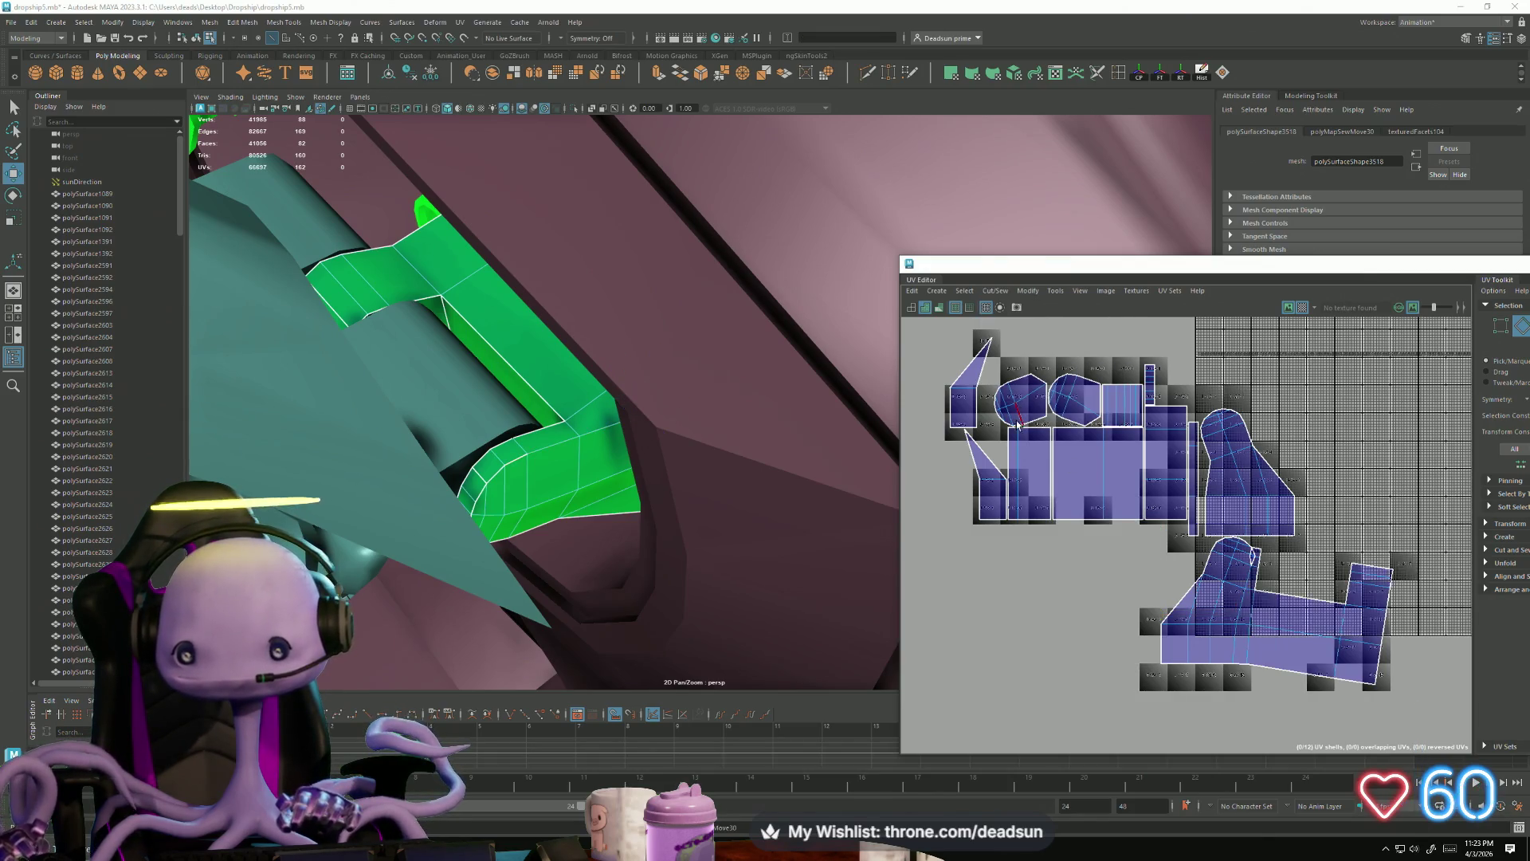
# Step: Move and Sew a second pair of seam edges to pull the next shells together
pyautogui.click(1248, 562)
pyautogui.scroll(3, 1242, 554)
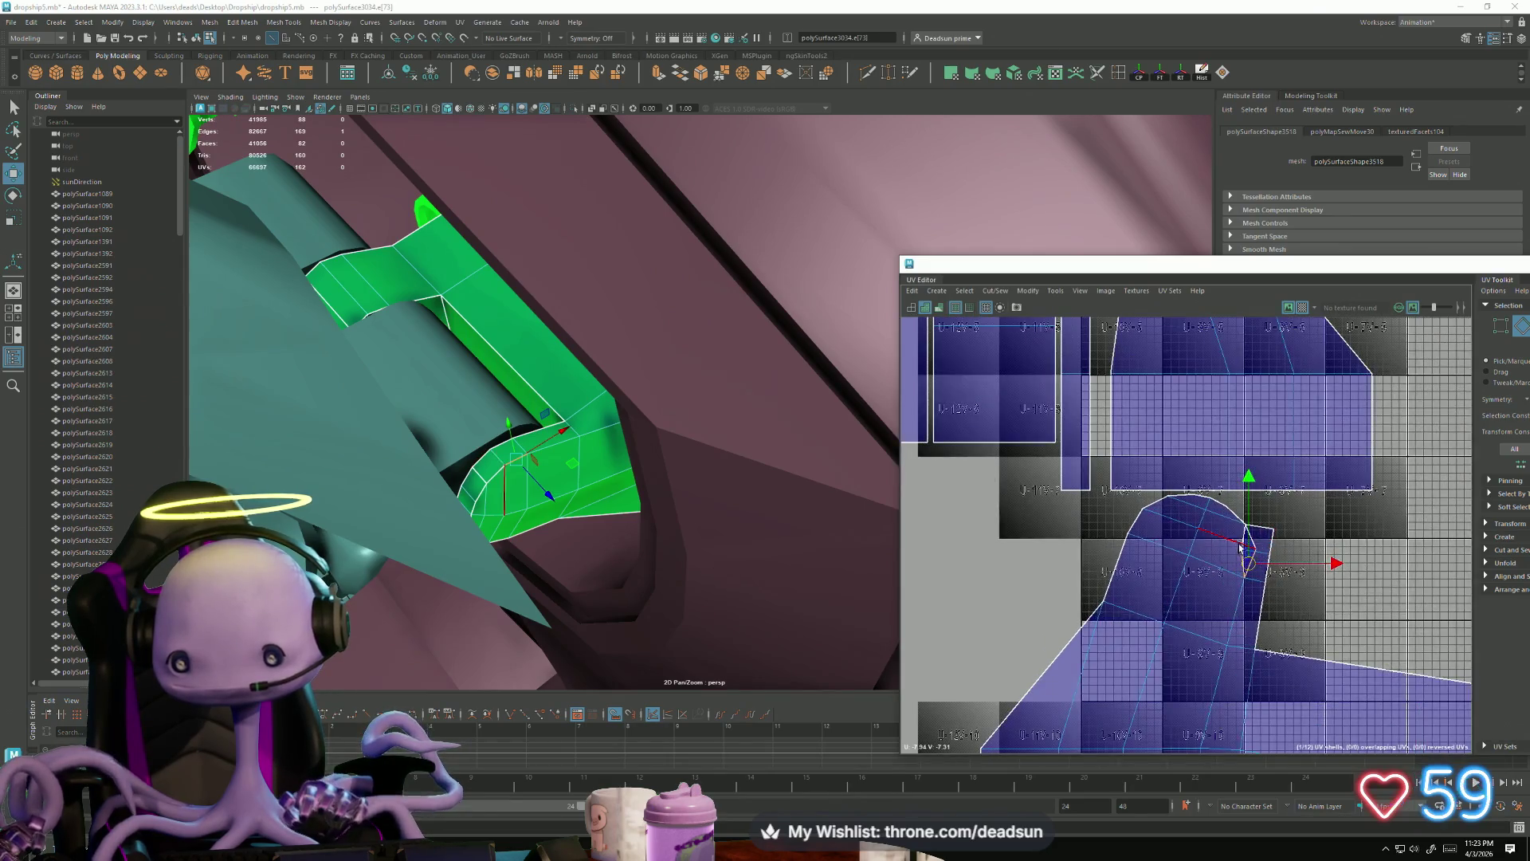
pyautogui.keyDown('shift'); pyautogui.click(1244, 543); pyautogui.keyUp('shift')
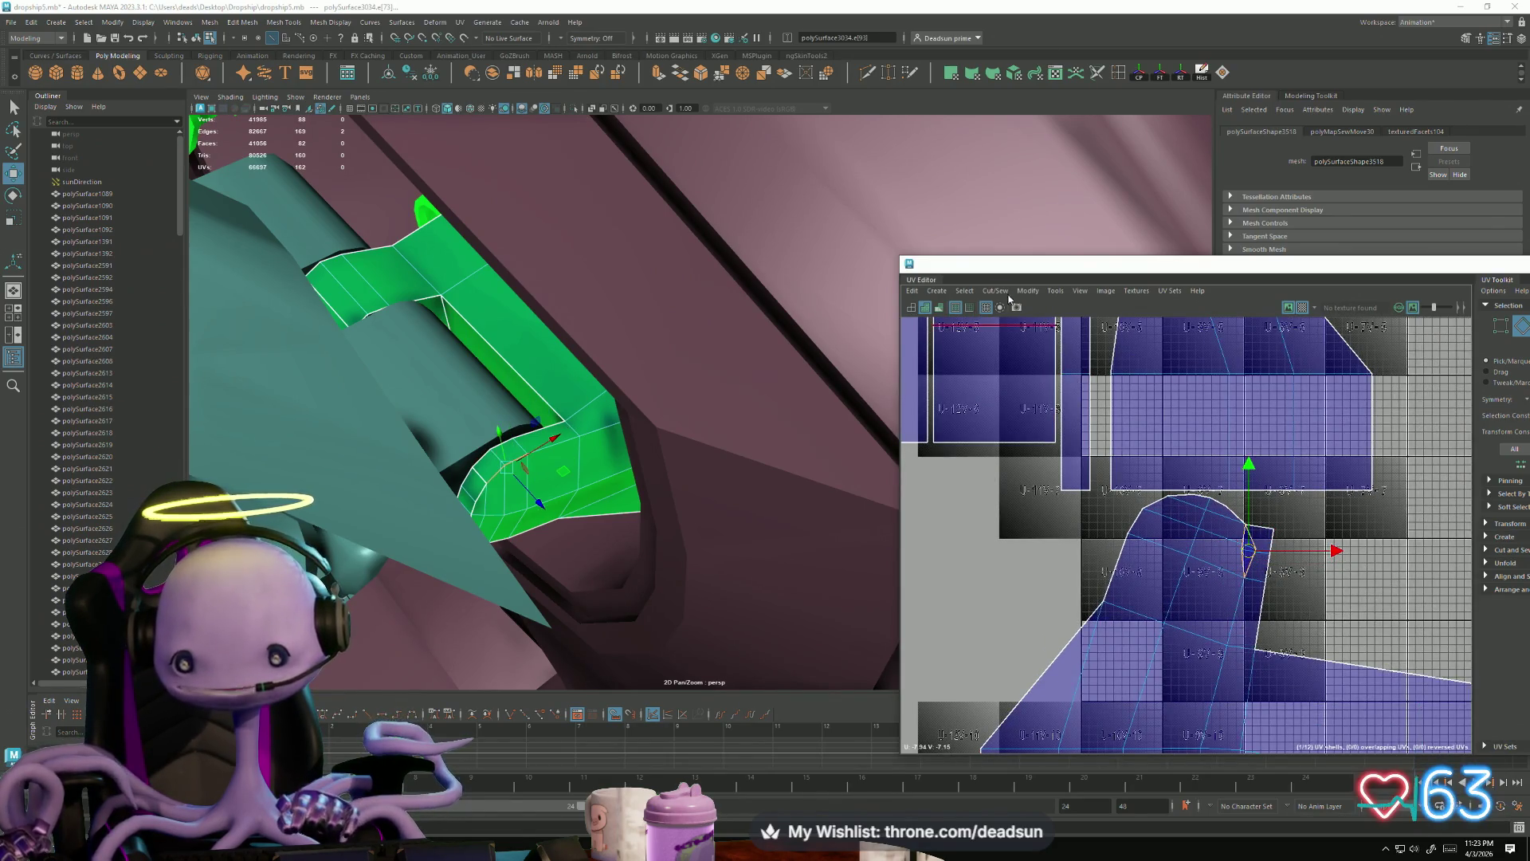
pyautogui.click(996, 291)
pyautogui.click(1012, 409)
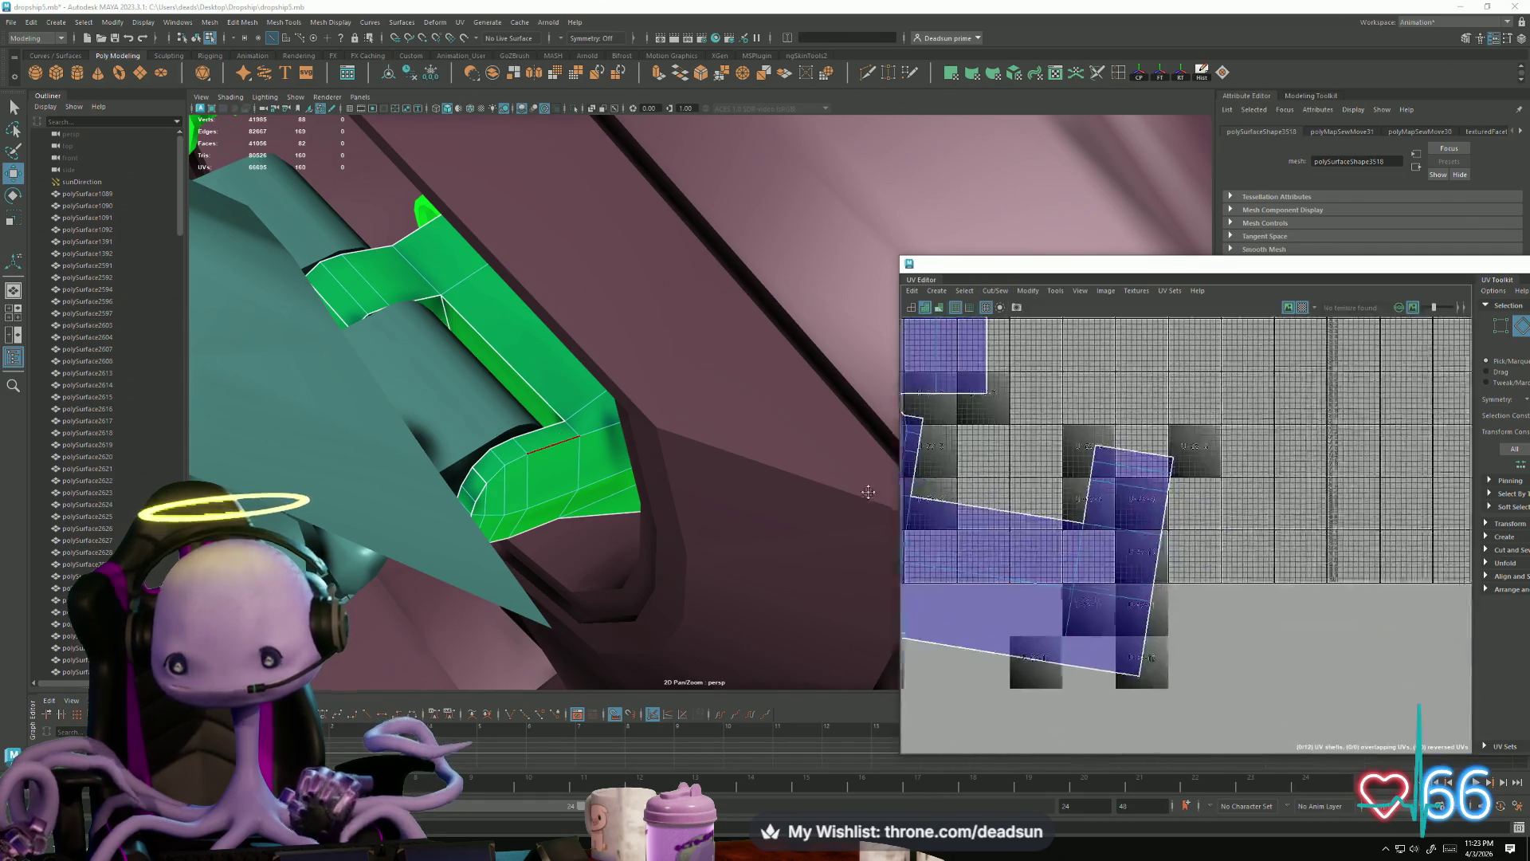
# Step: Sew the right shell's seam edges, repeating the sew with G to finish the long strip
pyautogui.moveTo(1127, 474); pyautogui.dragTo(1149, 543)
pyautogui.moveTo(1200, 665); pyautogui.dragTo(1200, 664)
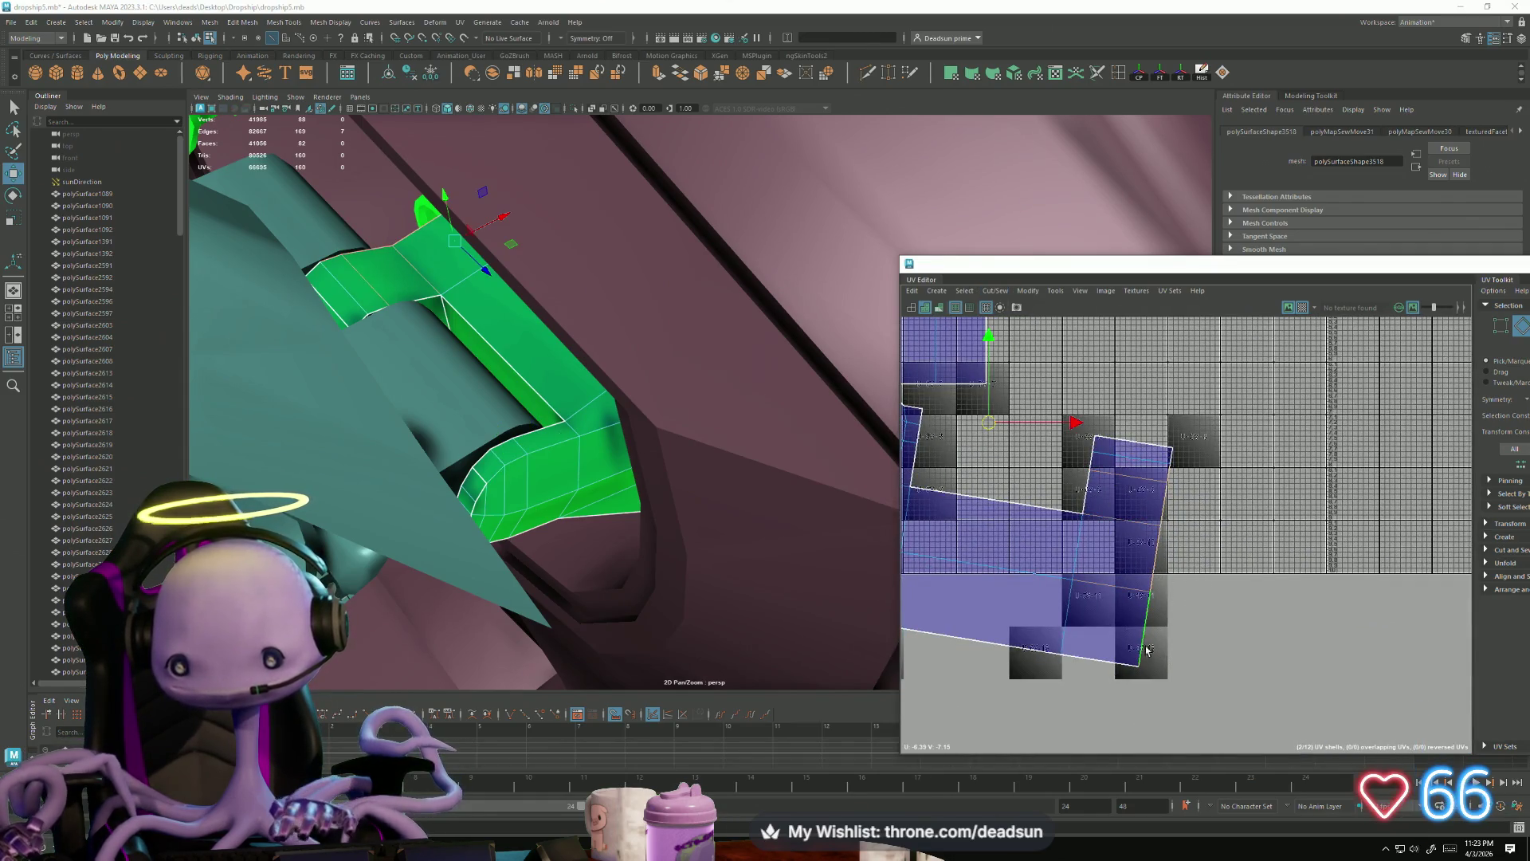
pyautogui.click(996, 291)
pyautogui.click(1013, 406)
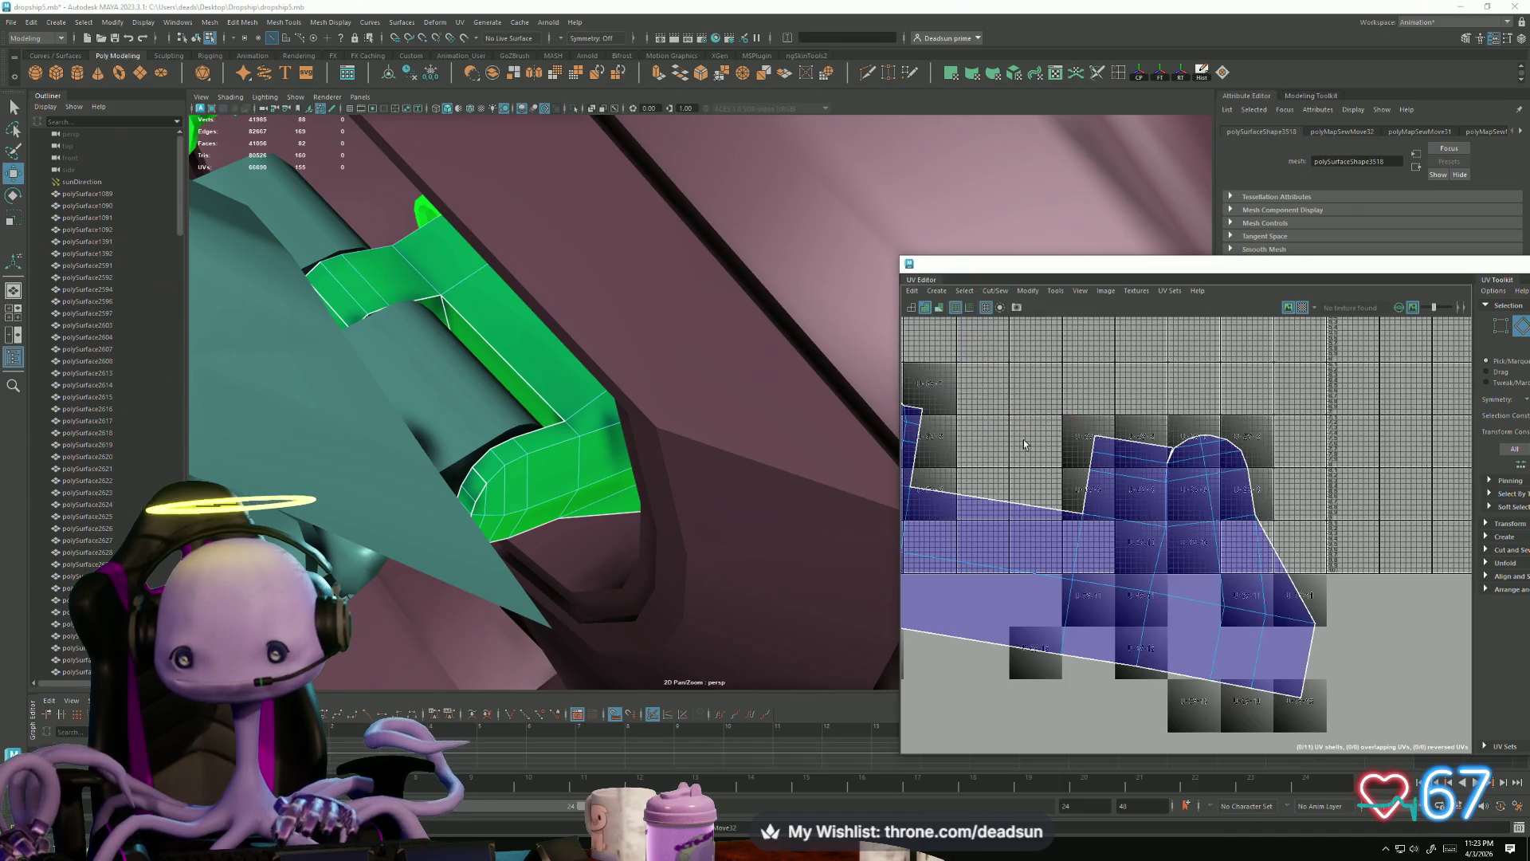
pyautogui.scroll(-3, 1172, 458)
pyautogui.press('g')
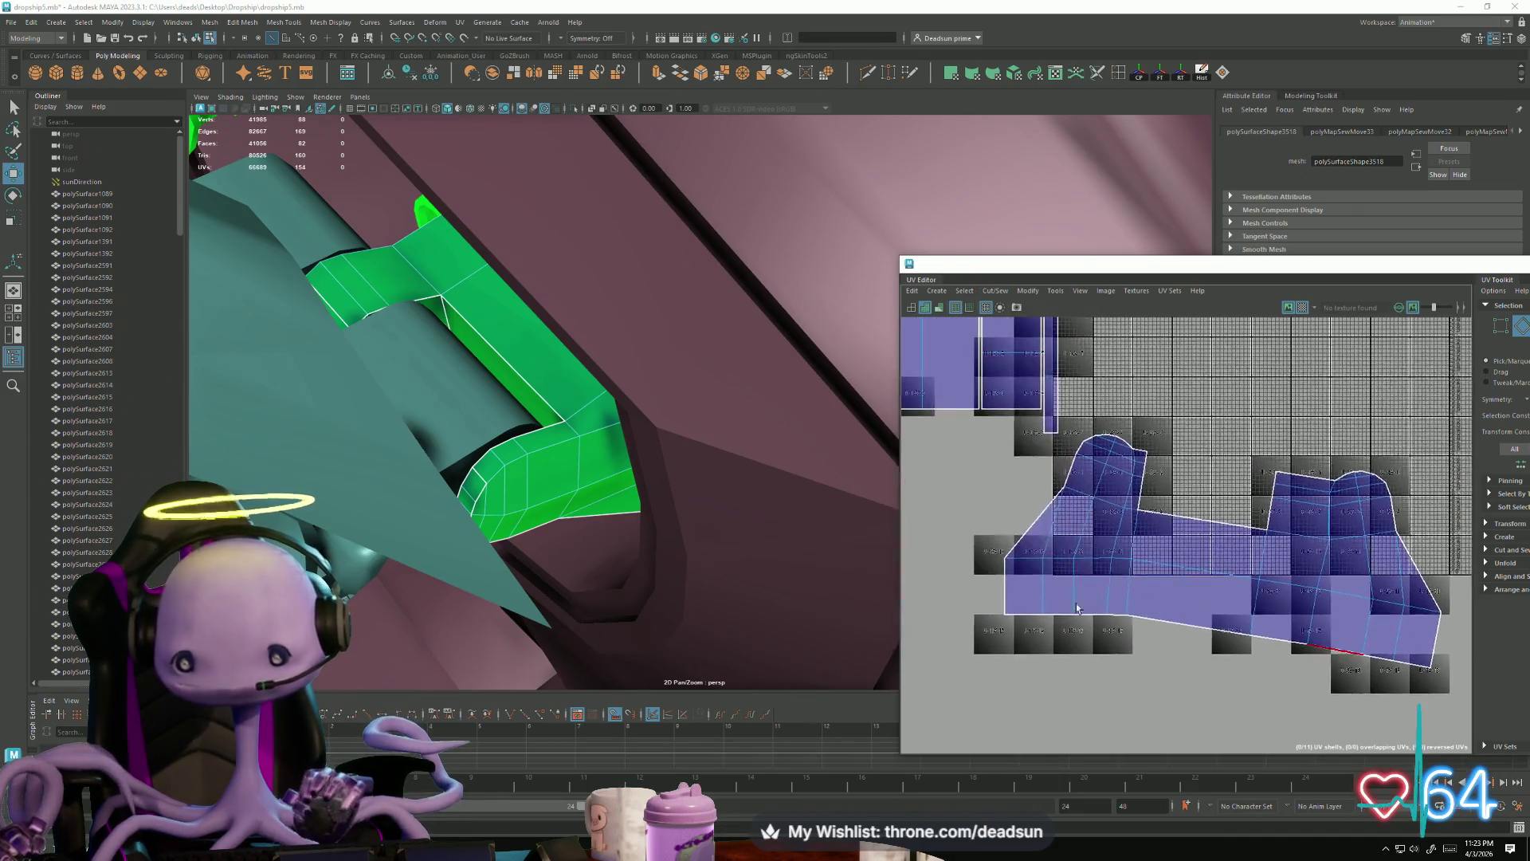
pyautogui.keyDown('alt'); pyautogui.moveTo(978, 638); pyautogui.dragTo(1154, 606, button='middle'); pyautogui.keyUp('alt')
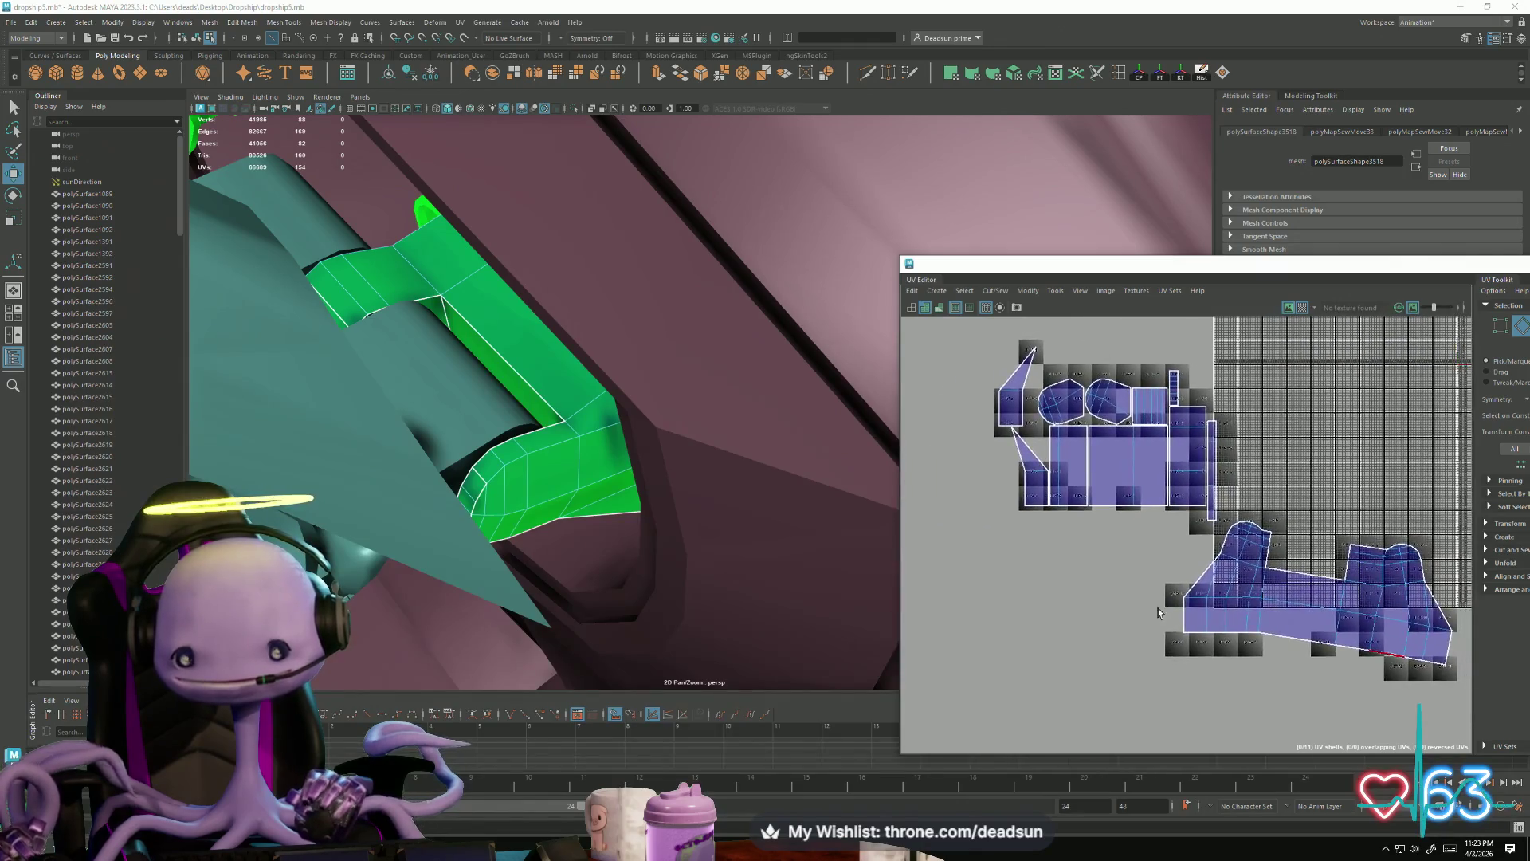
pyautogui.click(1260, 597)
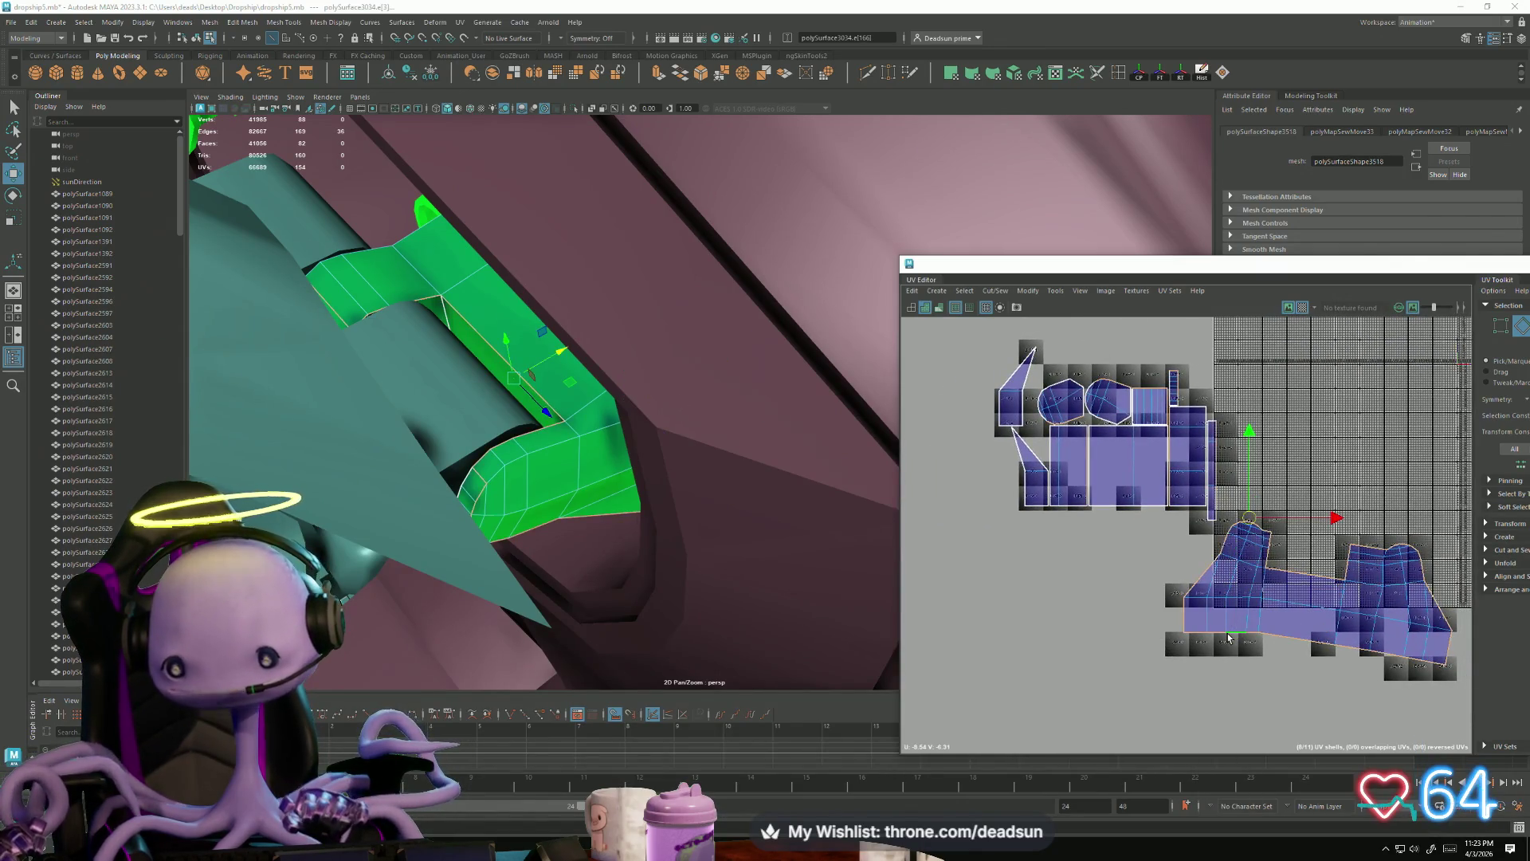
# Step: Rotate the lower strut shell back to level and scale its bottom-row UVs upward
pyautogui.keyDown('ctrl'); pyautogui.moveTo(1280, 611); pyautogui.dragTo(1279, 658, button='right'); pyautogui.keyUp('ctrl')
pyautogui.press('e')
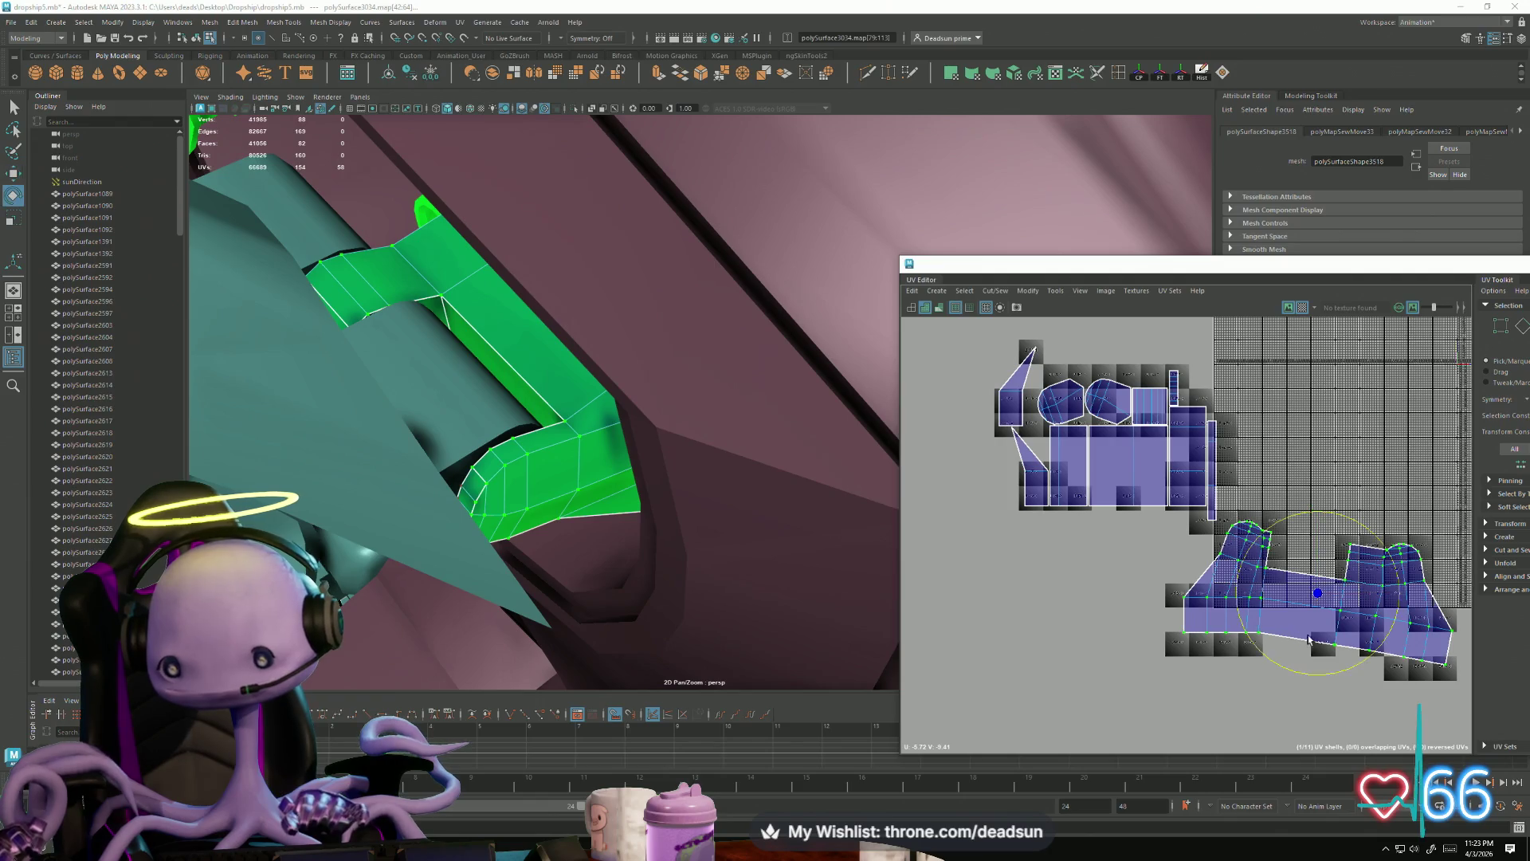
pyautogui.moveTo(1300, 667)
pyautogui.mouseDown()
pyautogui.moveTo(1271, 669)
pyautogui.moveTo(1288, 676)
pyautogui.mouseUp()
pyautogui.hotkey('ctrl', 'z')
pyautogui.moveTo(1169, 626); pyautogui.dragTo(1359, 686)
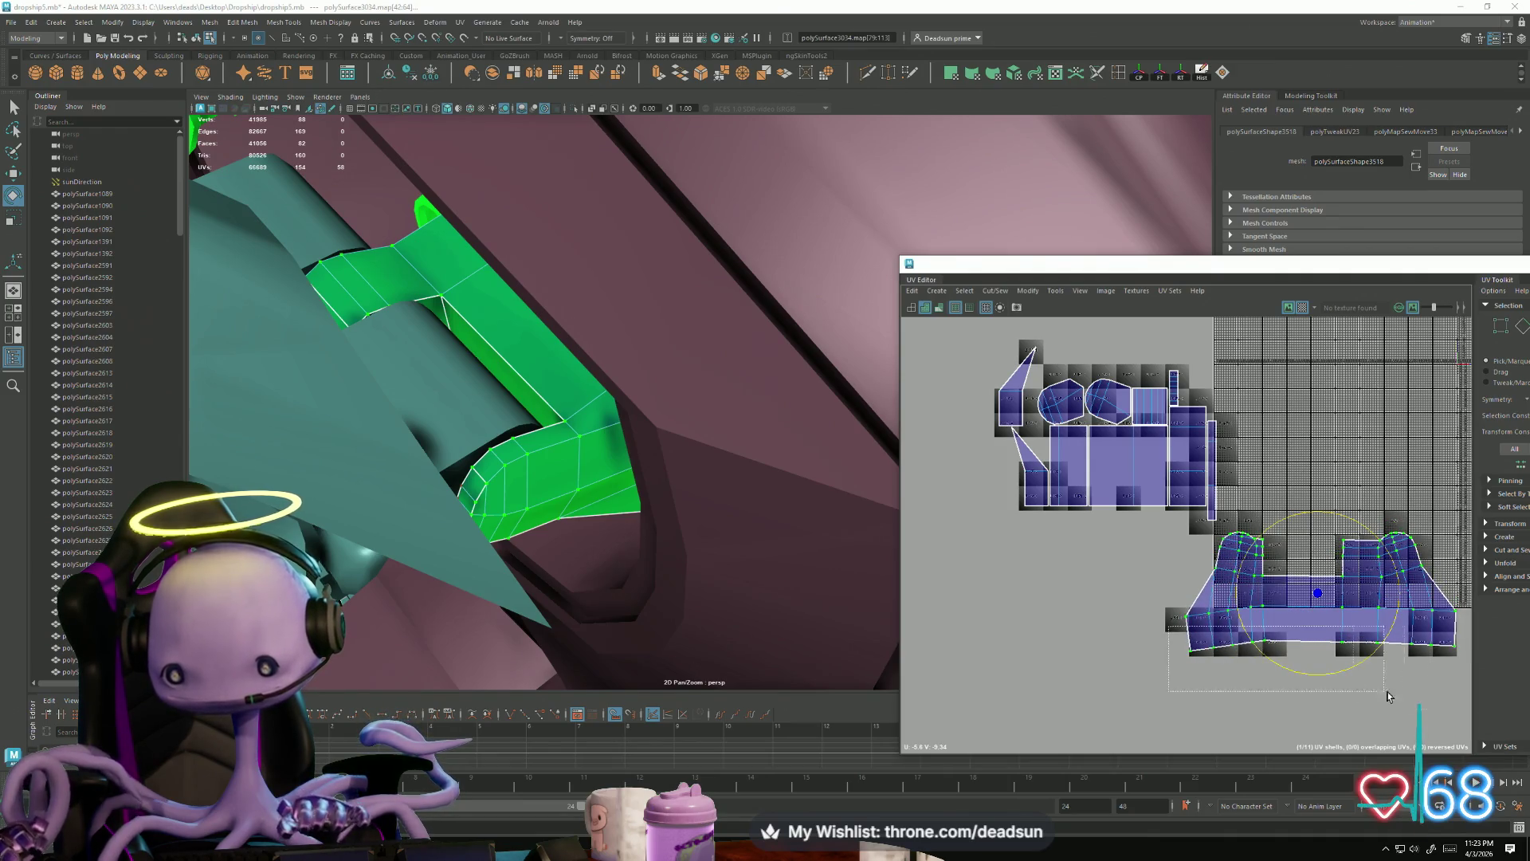
pyautogui.press('r')
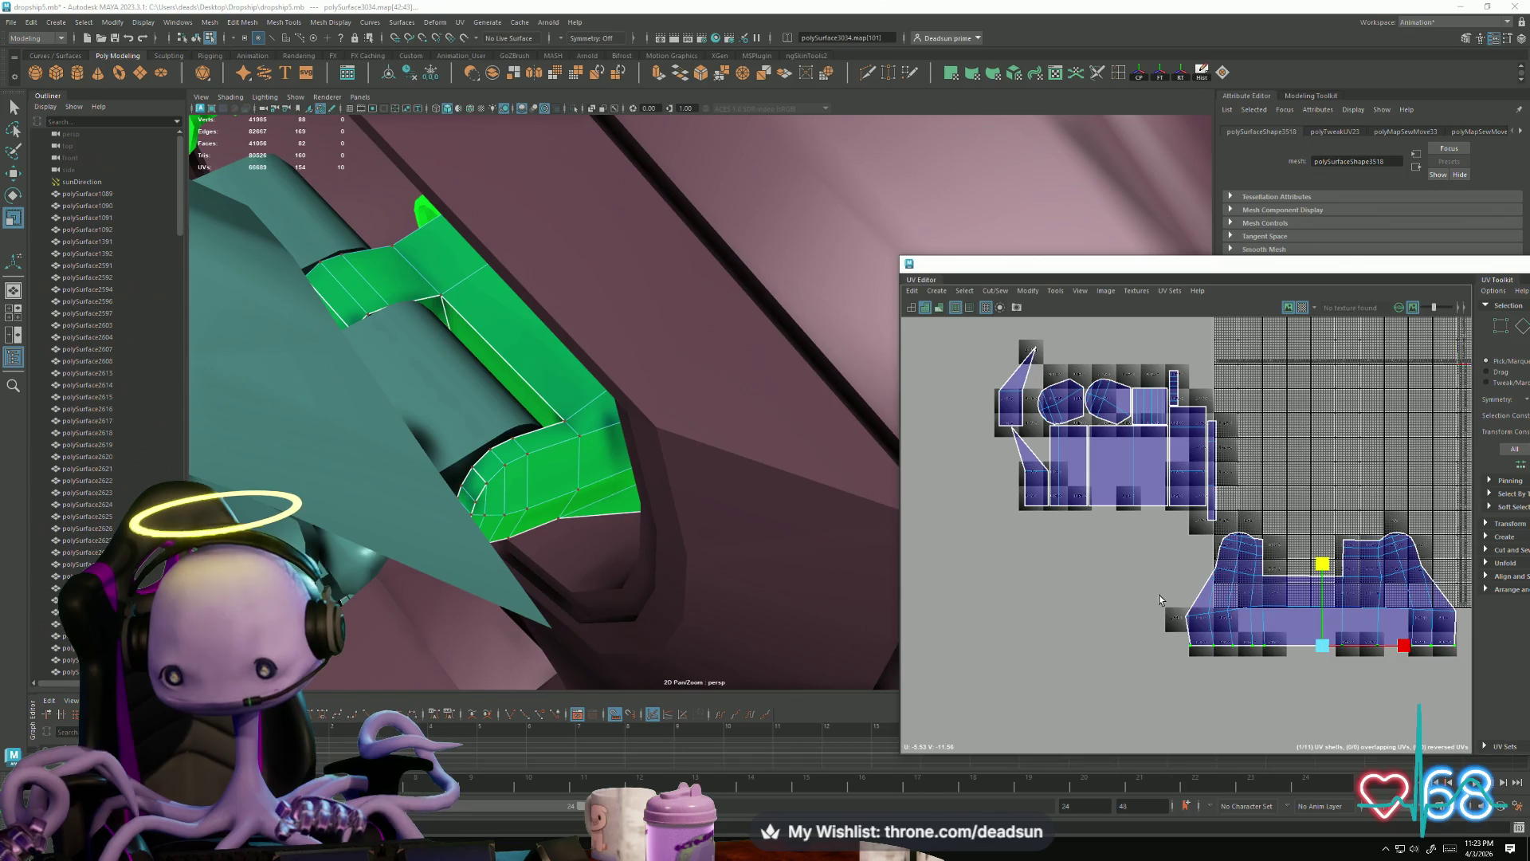
pyautogui.moveTo(1322, 645); pyautogui.dragTo(1320, 611)
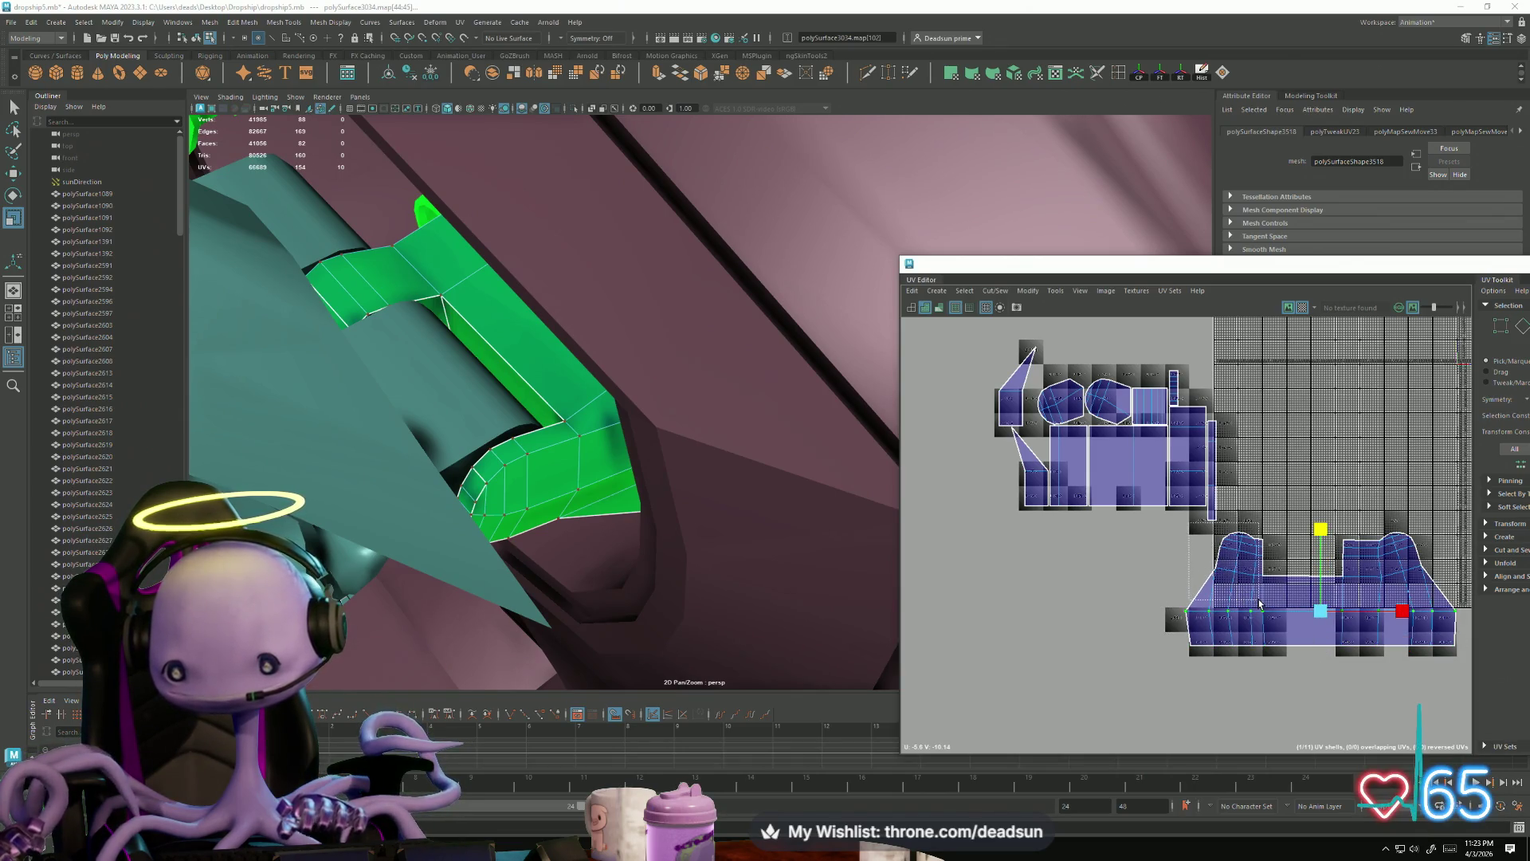
# Step: Rotate and move the hump UVs so both humps sit in line with flatter tops
pyautogui.press('e')
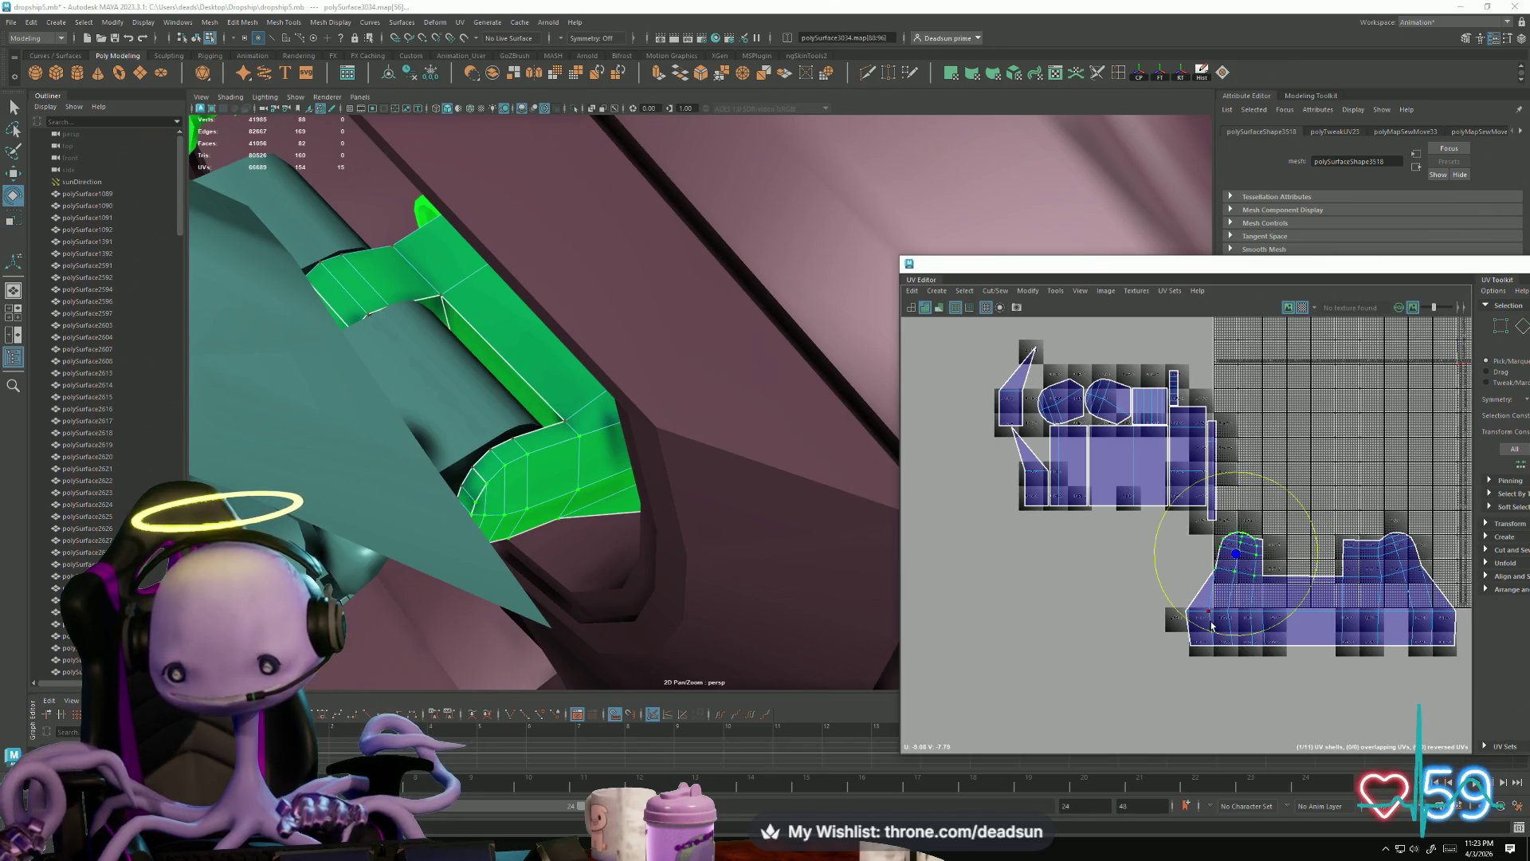
pyautogui.press('w')
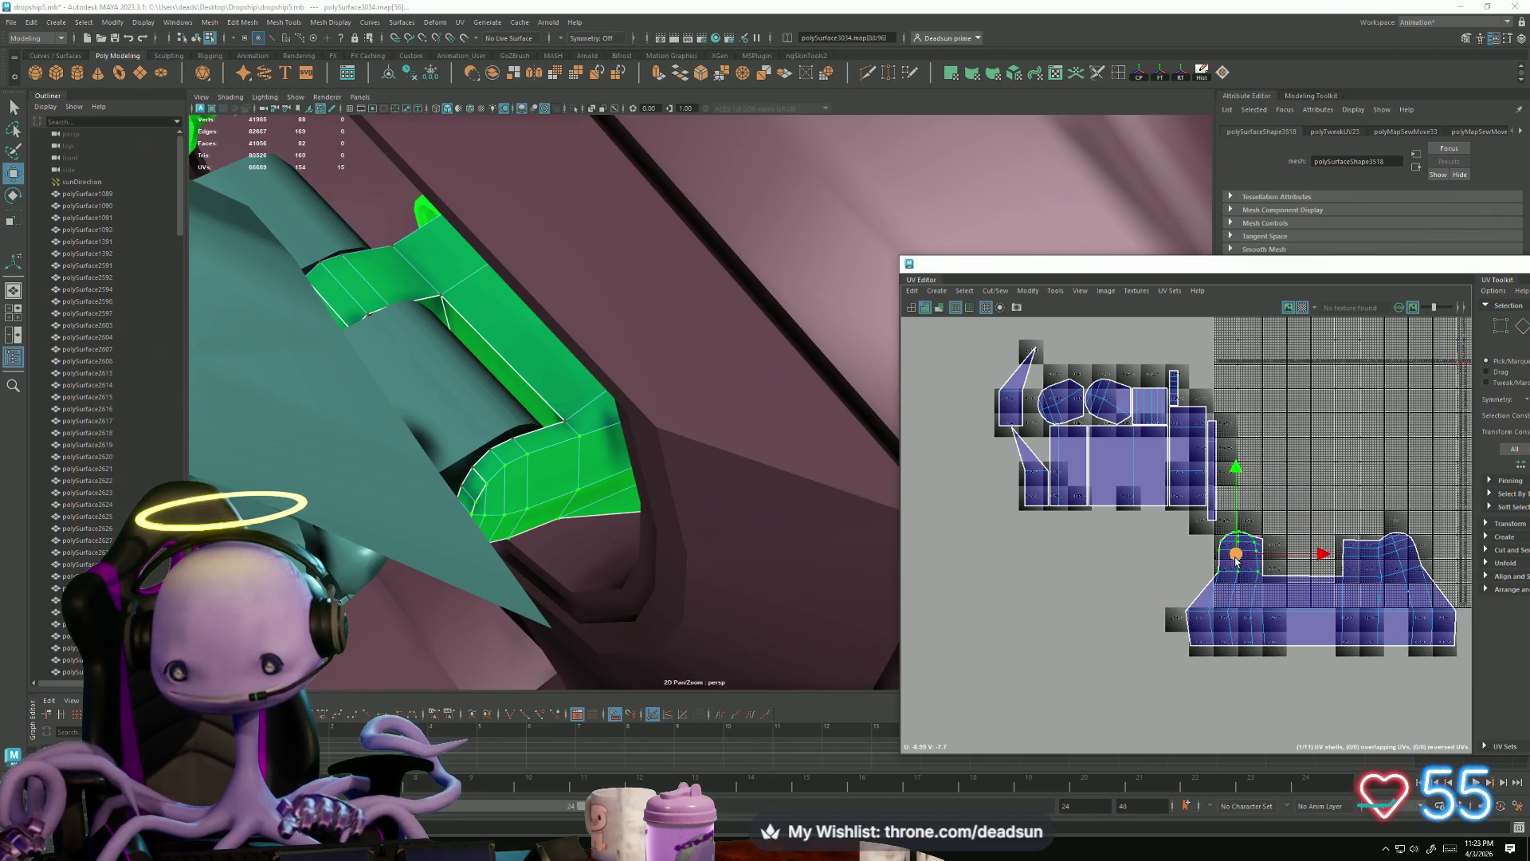
pyautogui.moveTo(1361, 516); pyautogui.dragTo(1435, 594)
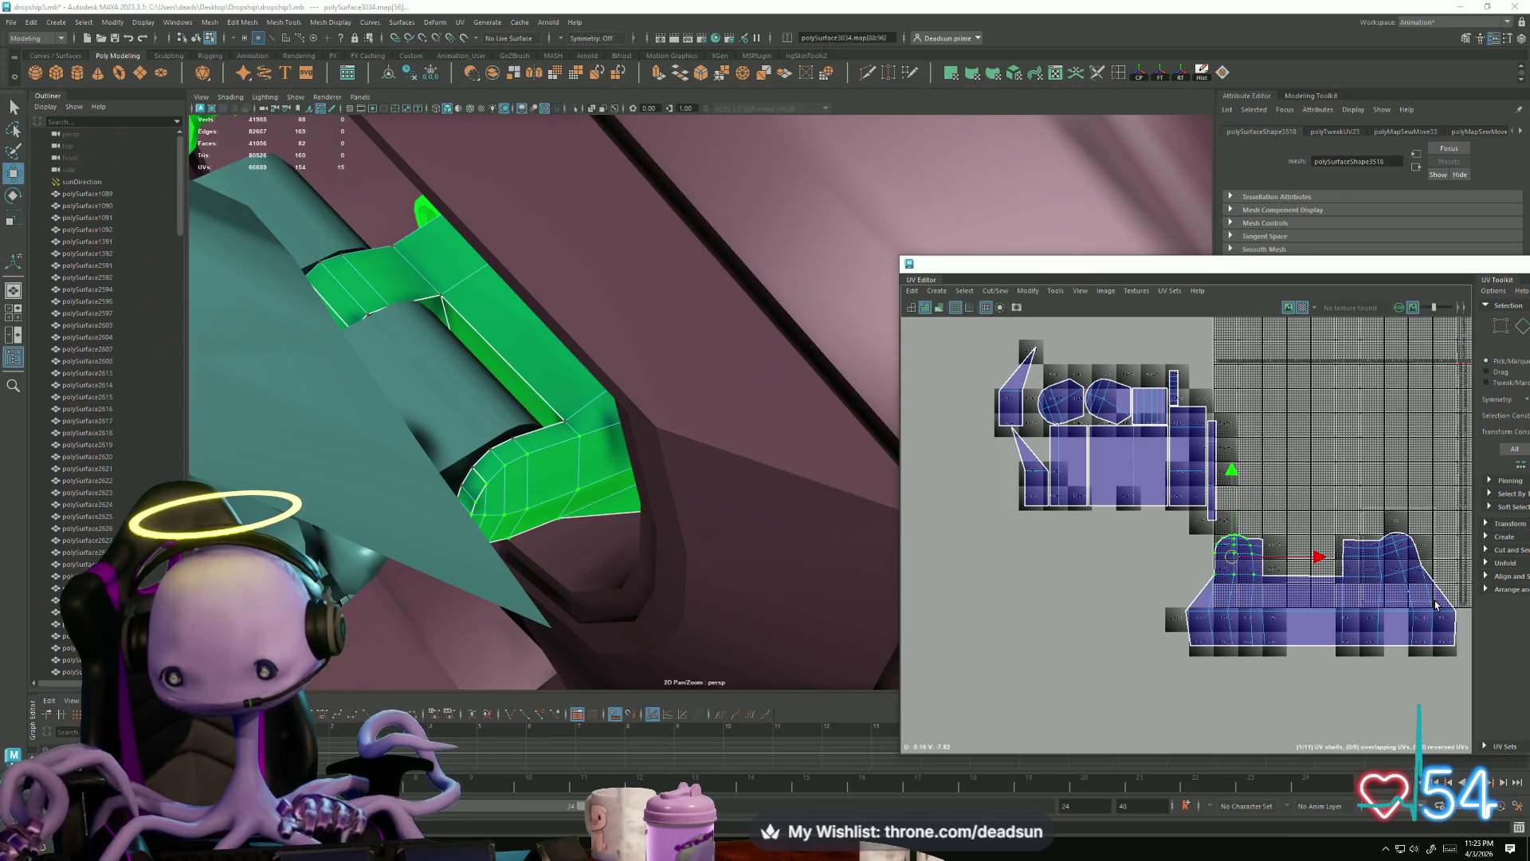
pyautogui.press('e')
pyautogui.moveTo(1375, 642); pyautogui.dragTo(1353, 638)
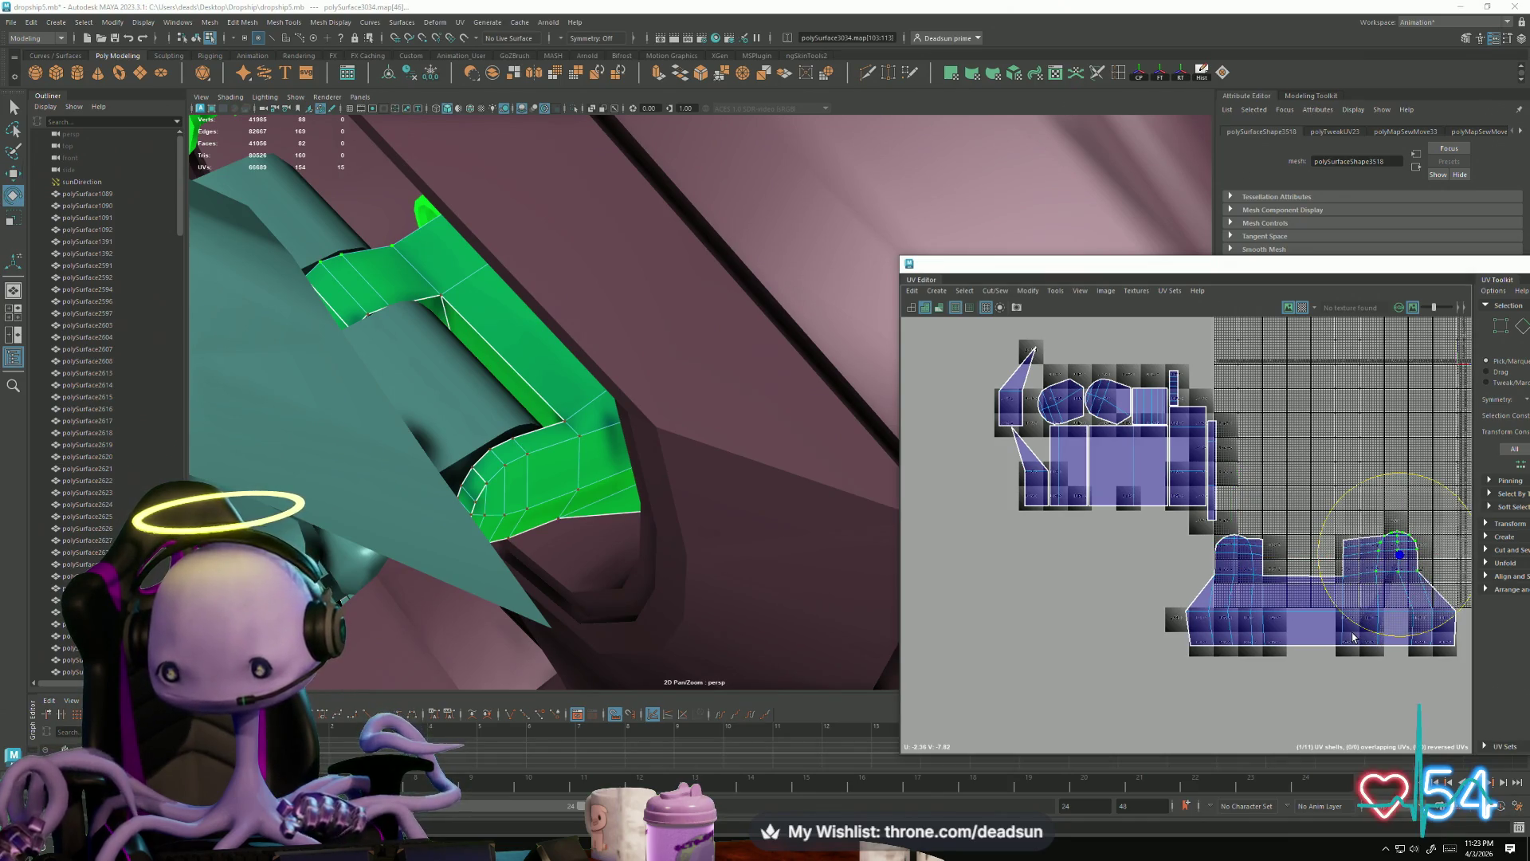
pyautogui.press('w')
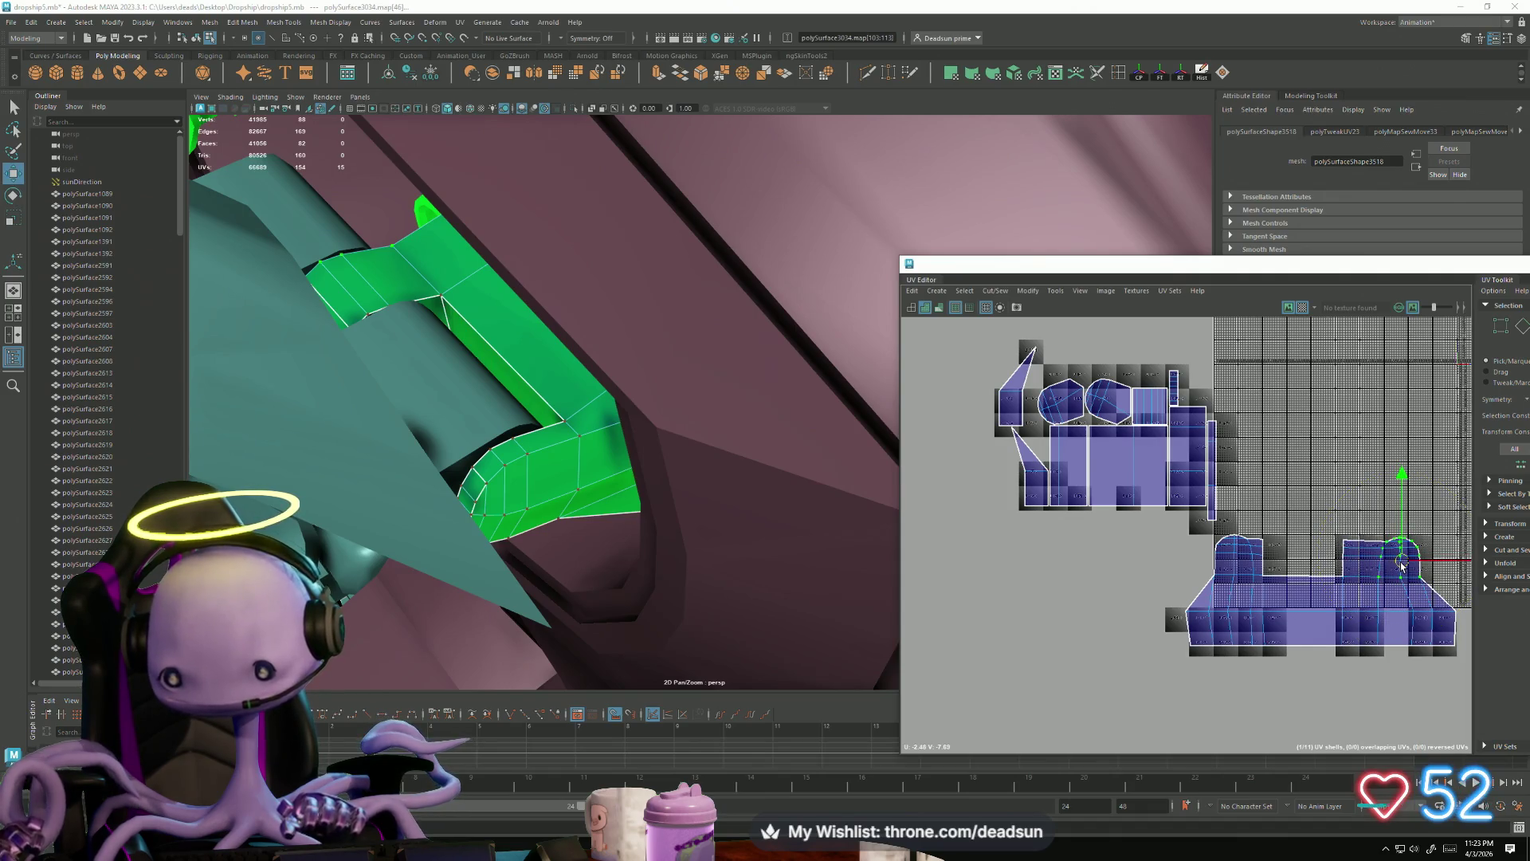
pyautogui.moveTo(890, 605)
pyautogui.keyDown('alt'); pyautogui.mouseDown()
pyautogui.moveTo(649, 536)
pyautogui.moveTo(509, 563)
pyautogui.mouseUp(); pyautogui.keyUp('alt')
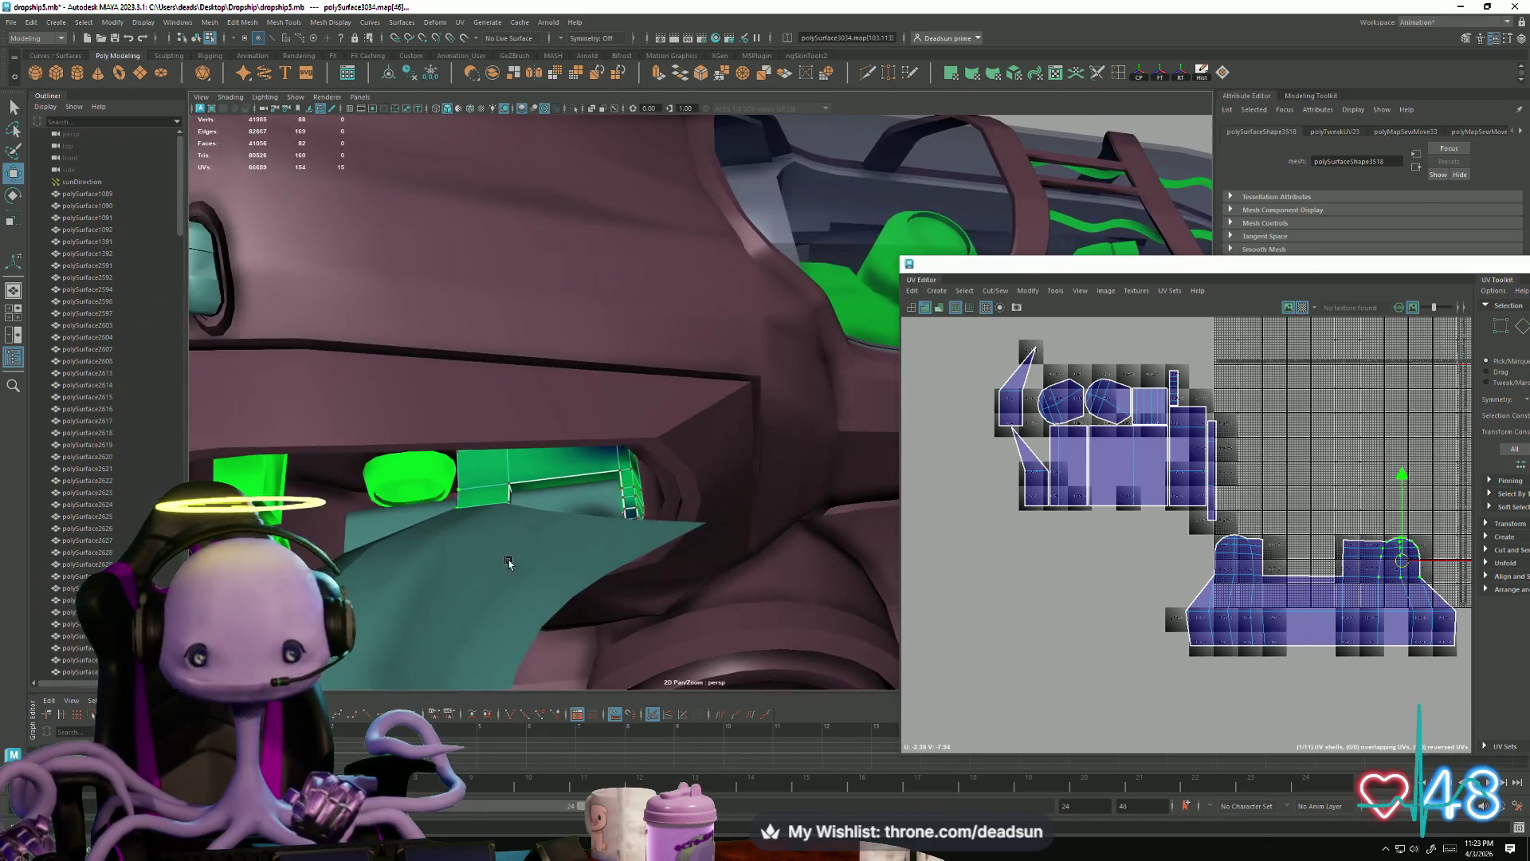
# Step: Nudge the selected UVs, then sew the upper hull shell's seam edge, leaving 10 shells
pyautogui.moveTo(1400, 558); pyautogui.dragTo(1401, 564)
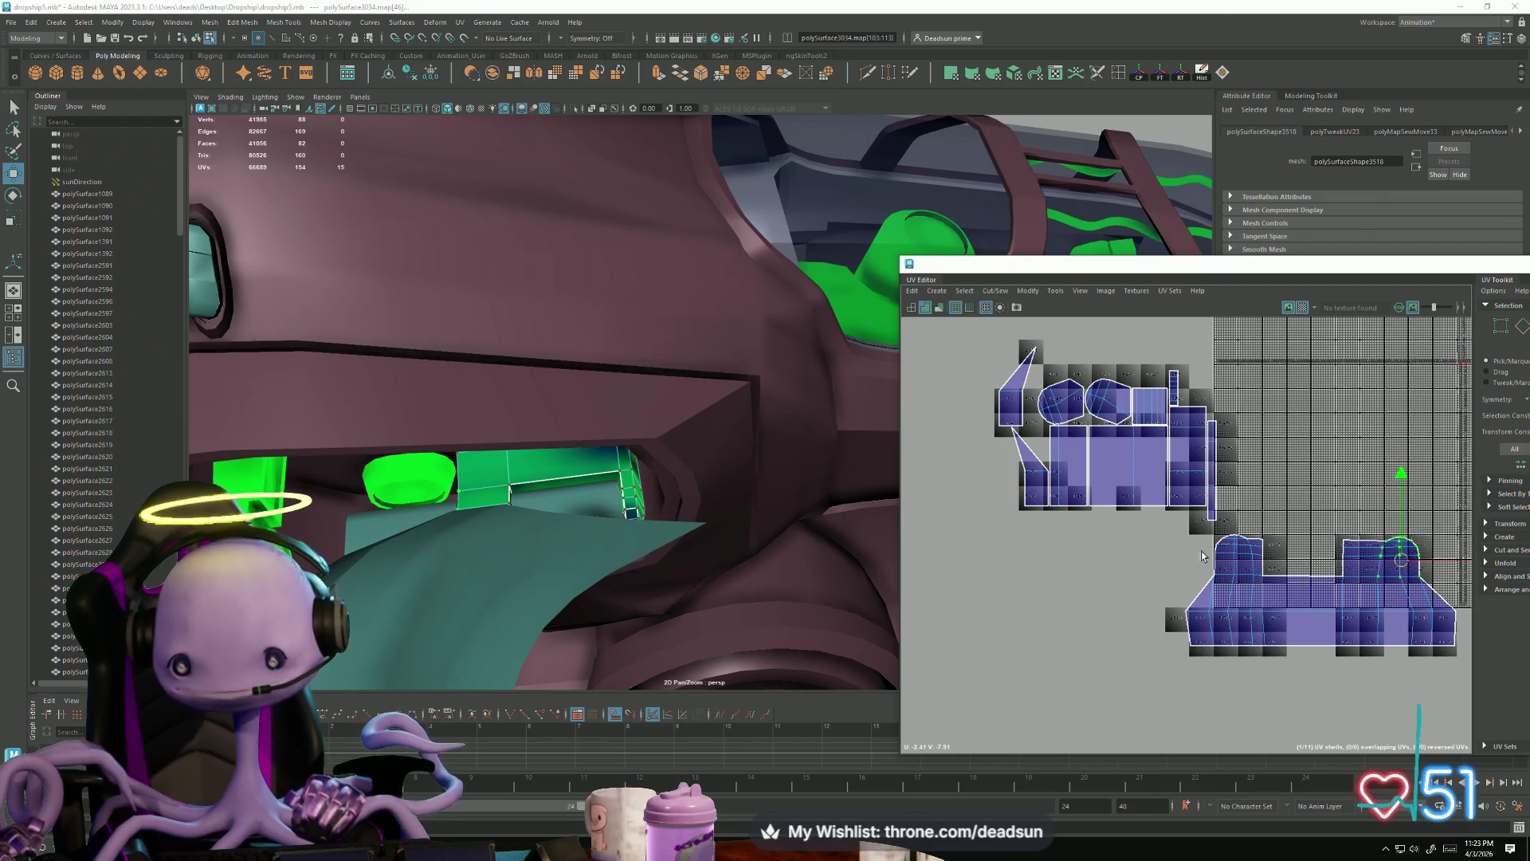
pyautogui.scroll(3, 1139, 518)
pyautogui.press('F10')
pyautogui.click(1075, 440)
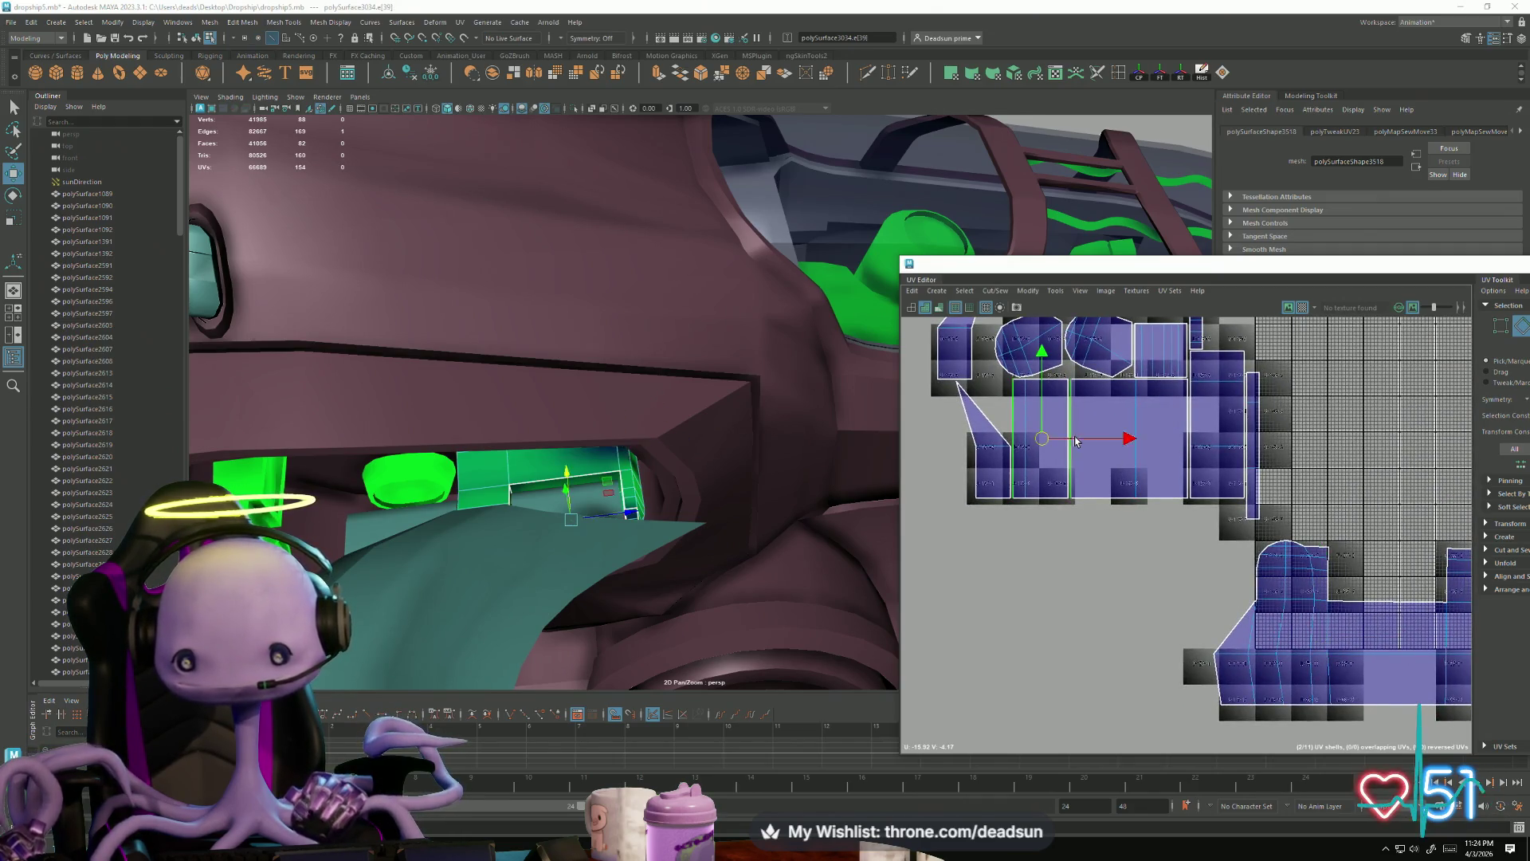
pyautogui.click(989, 290)
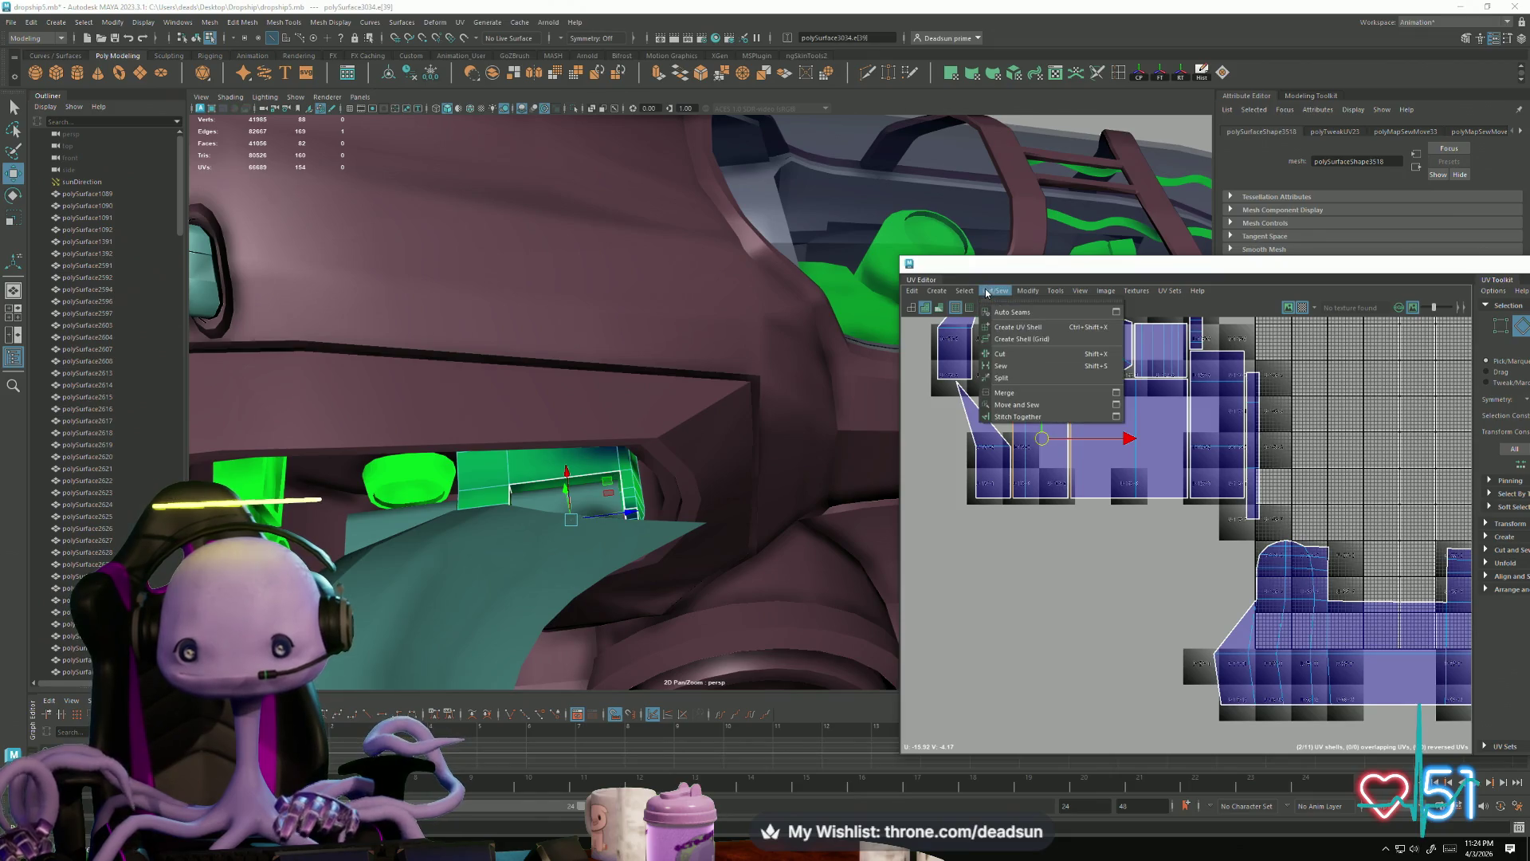
pyautogui.click(1016, 395)
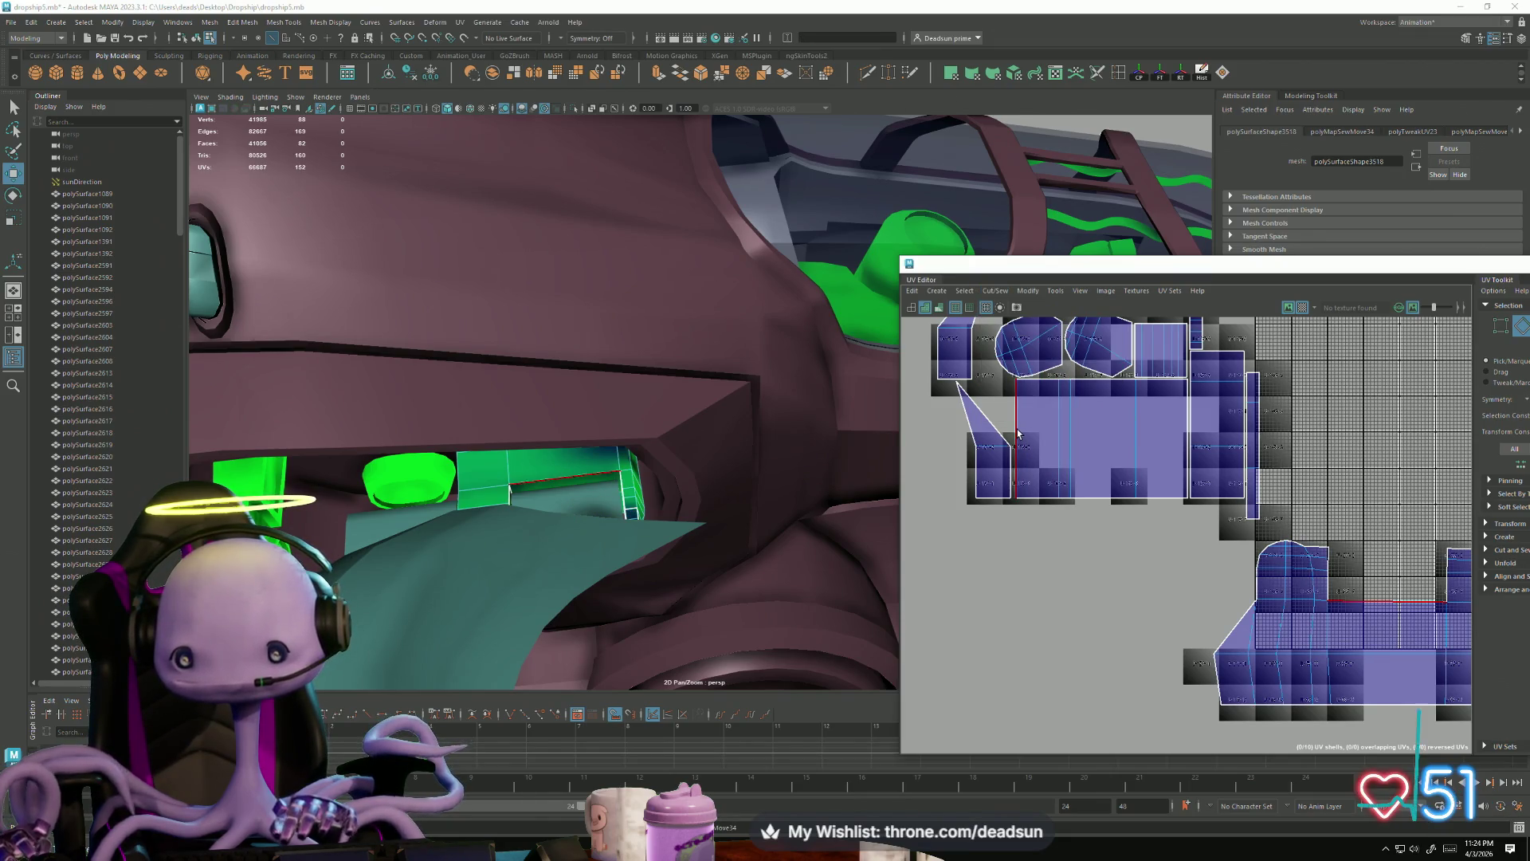
# Step: Select the next edge on the shell and frame it in the 3D view
pyautogui.click(1191, 428)
pyautogui.click(1182, 428)
pyautogui.scroll(-3, 1155, 486)
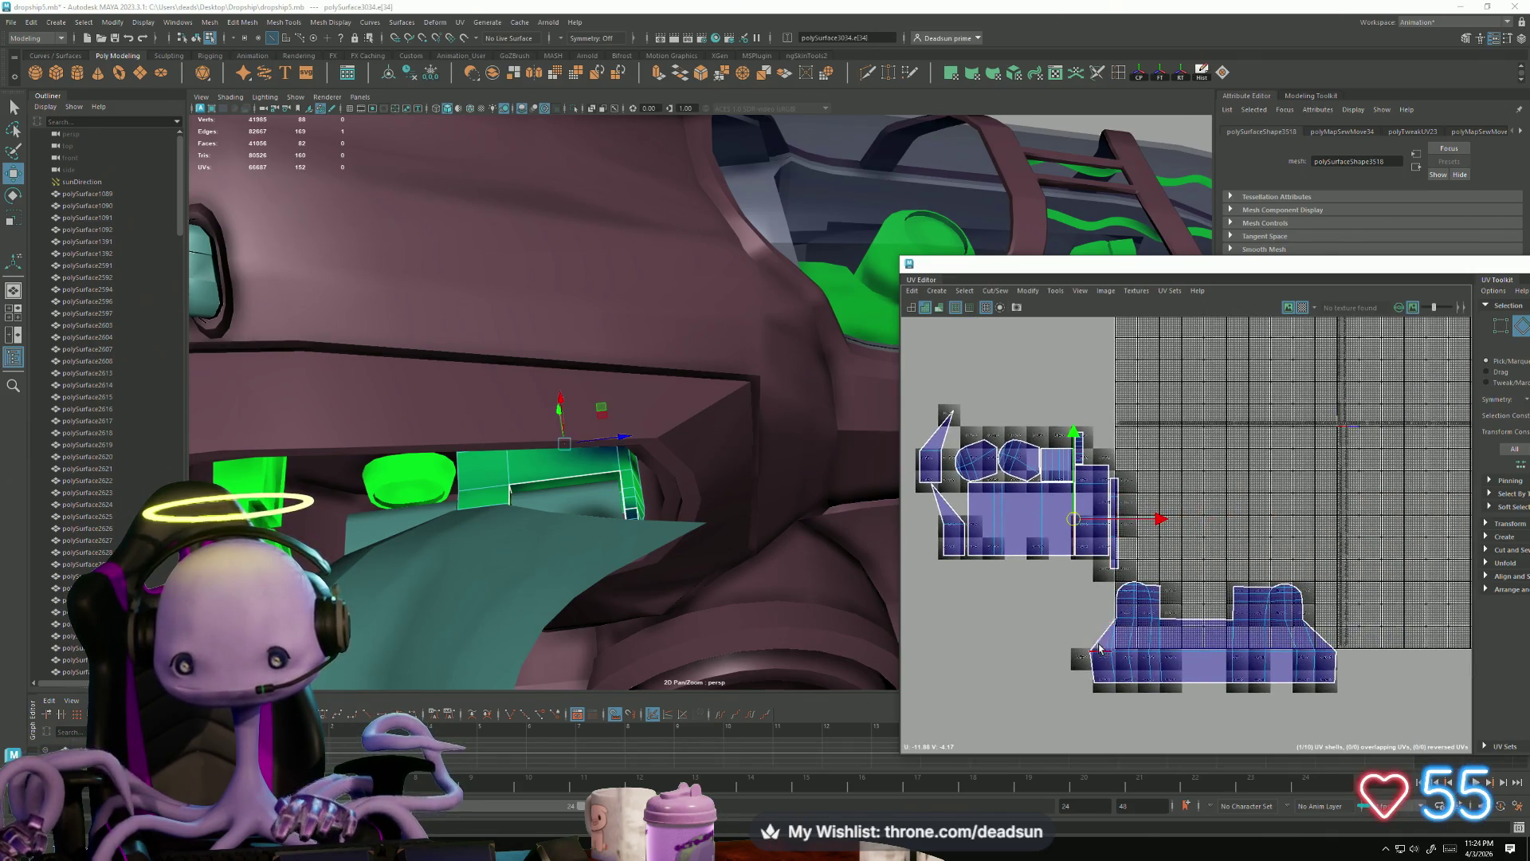
pyautogui.press('f')
pyautogui.scroll(-5, 608, 619)
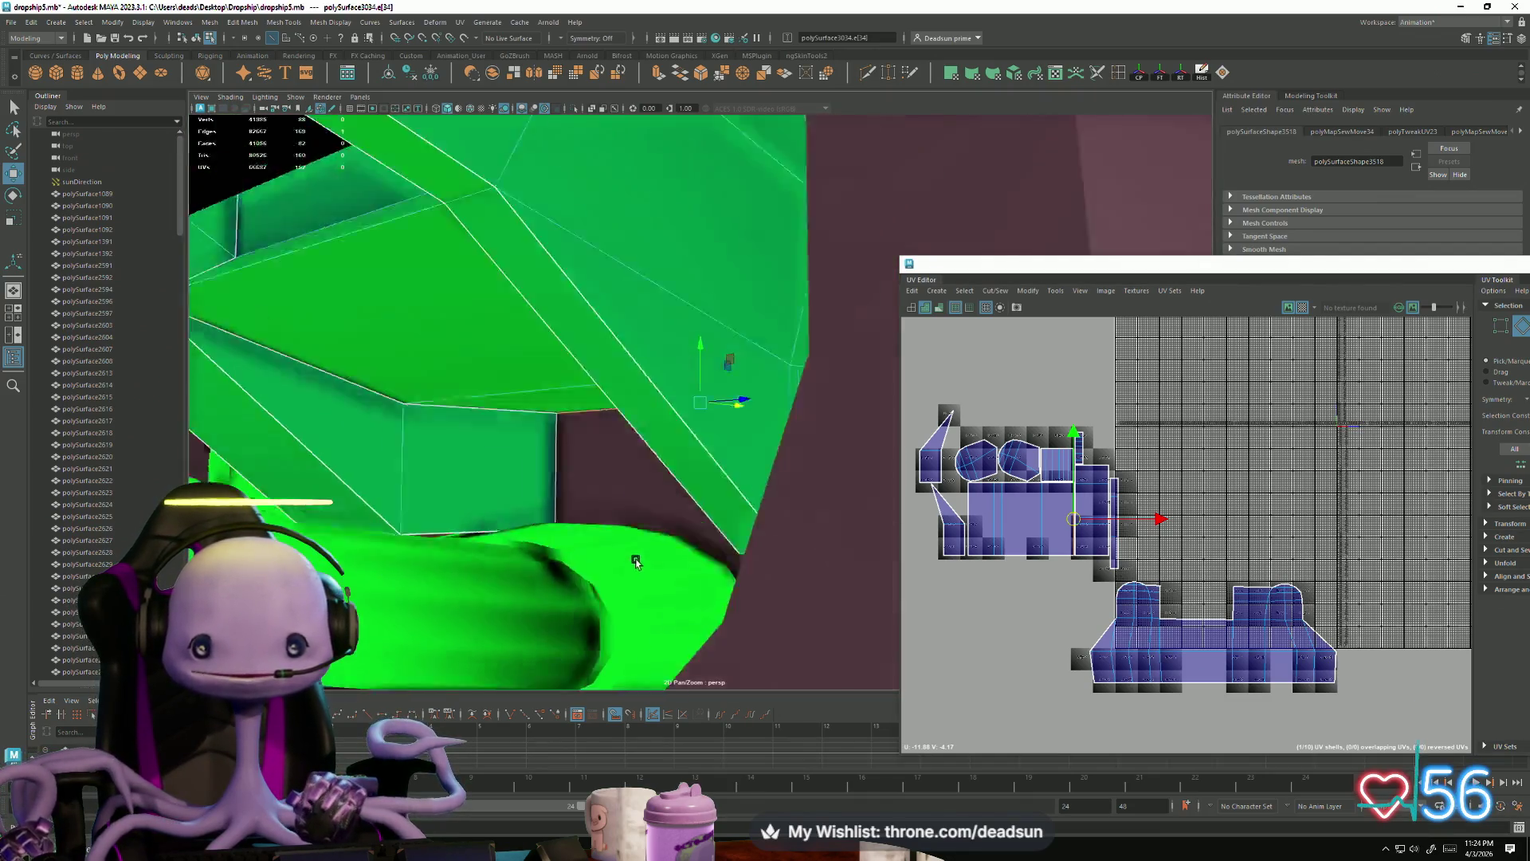
pyautogui.moveTo(635, 562)
pyautogui.keyDown('alt'); pyautogui.mouseDown()
pyautogui.moveTo(686, 642)
pyautogui.moveTo(744, 622)
pyautogui.moveTo(603, 606)
pyautogui.moveTo(496, 536)
pyautogui.moveTo(533, 489)
pyautogui.moveTo(555, 519)
pyautogui.moveTo(454, 619)
pyautogui.moveTo(467, 571)
pyautogui.moveTo(568, 606)
pyautogui.moveTo(521, 608)
pyautogui.moveTo(557, 622)
pyautogui.moveTo(590, 614)
pyautogui.moveTo(639, 485)
pyautogui.moveTo(638, 534)
pyautogui.moveTo(666, 524)
pyautogui.mouseUp(); pyautogui.keyUp('alt')
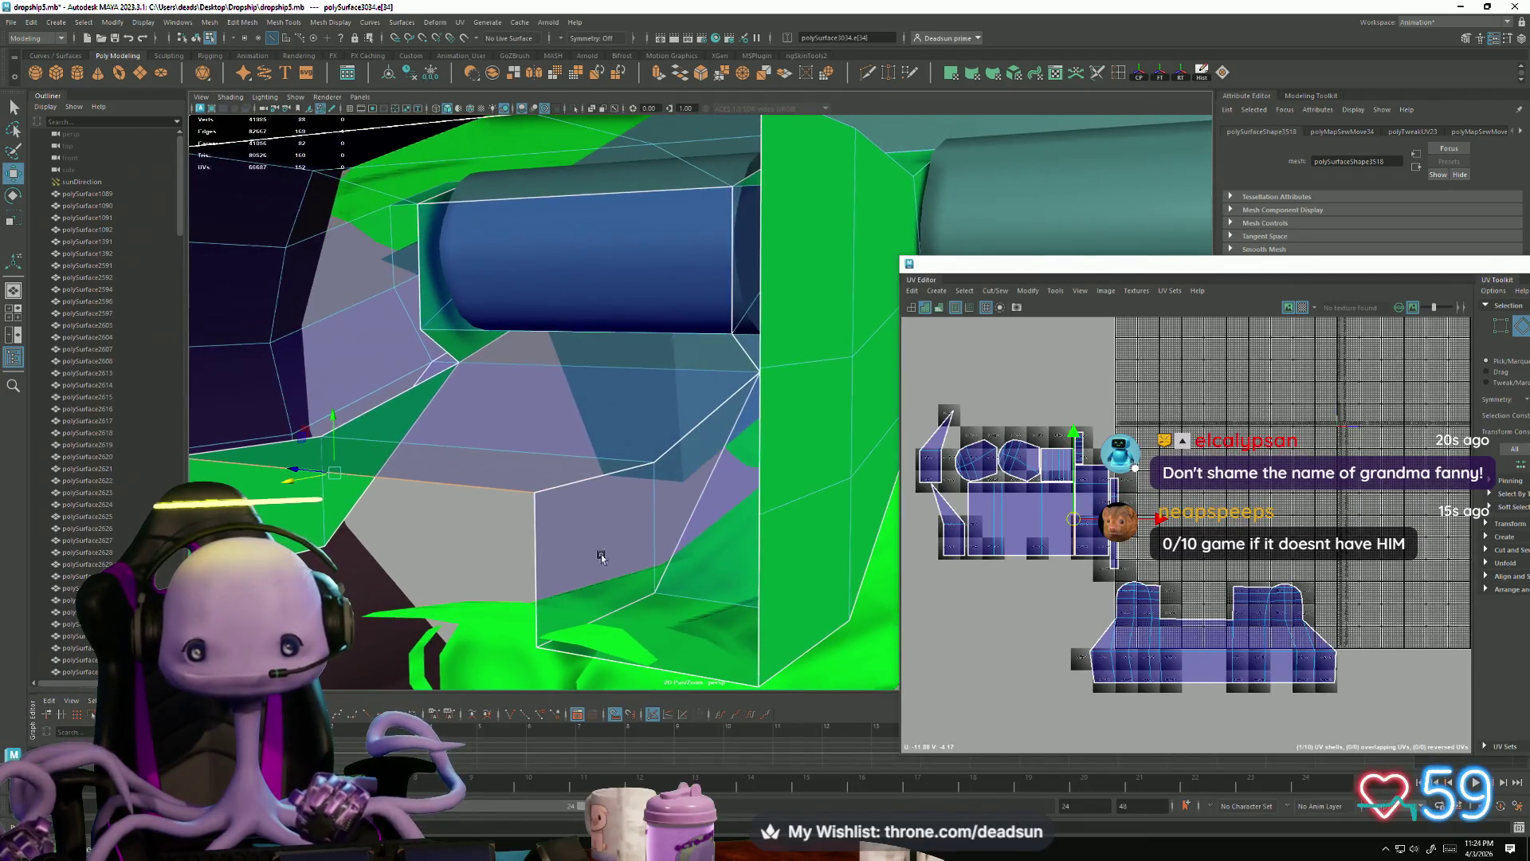
# Step: Sew two diagonal seam edges of a small hull UV shell together
pyautogui.scroll(3, 1005, 583)
pyautogui.scroll(-2, 1006, 584)
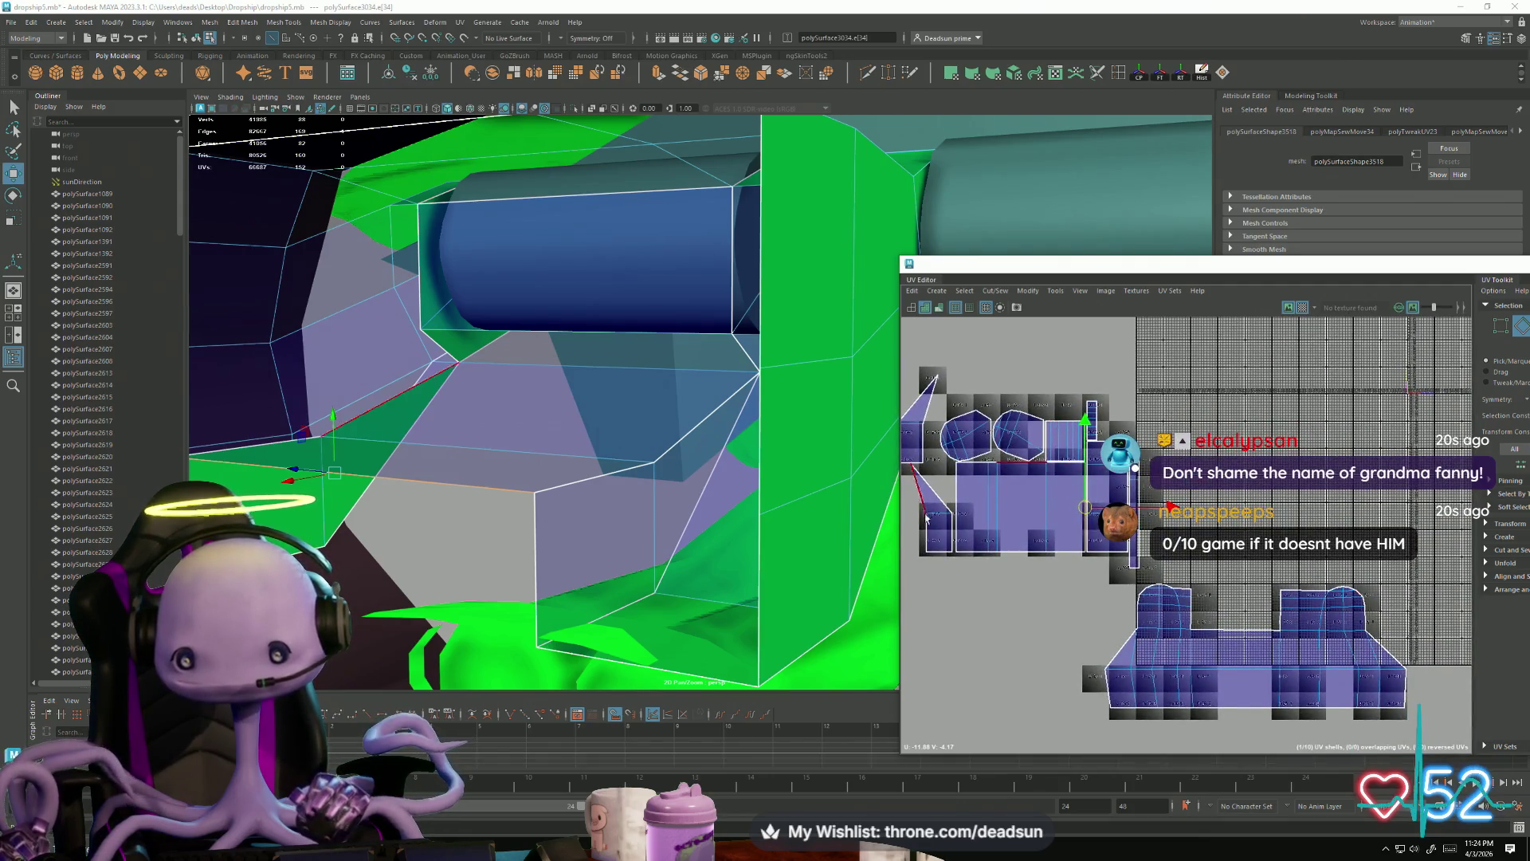
pyautogui.press('Left')
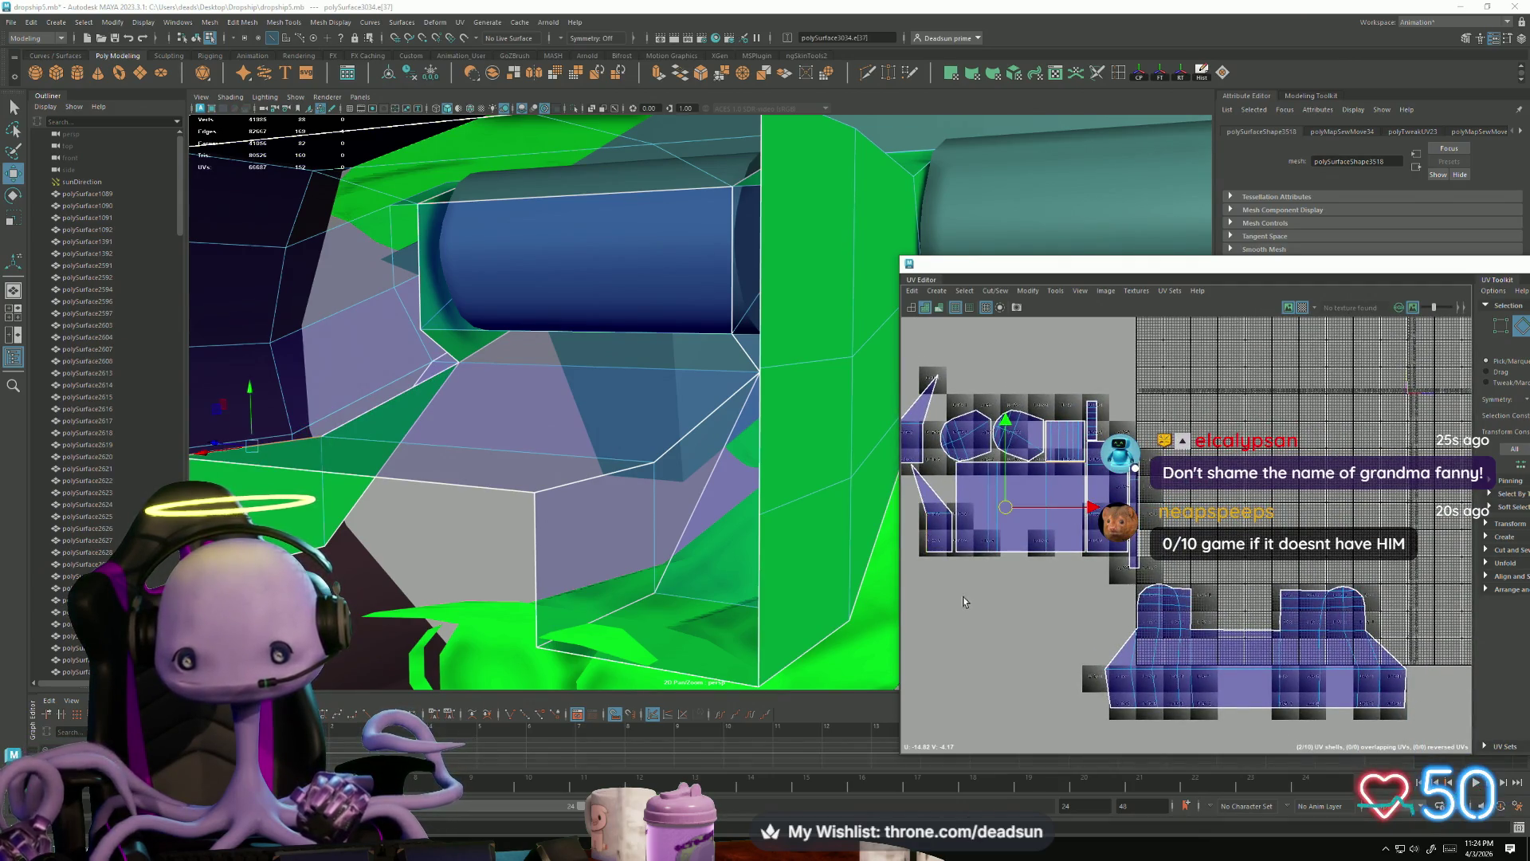
pyautogui.keyDown('alt'); pyautogui.moveTo(963, 601); pyautogui.dragTo(1029, 635, button='middle'); pyautogui.keyUp('alt')
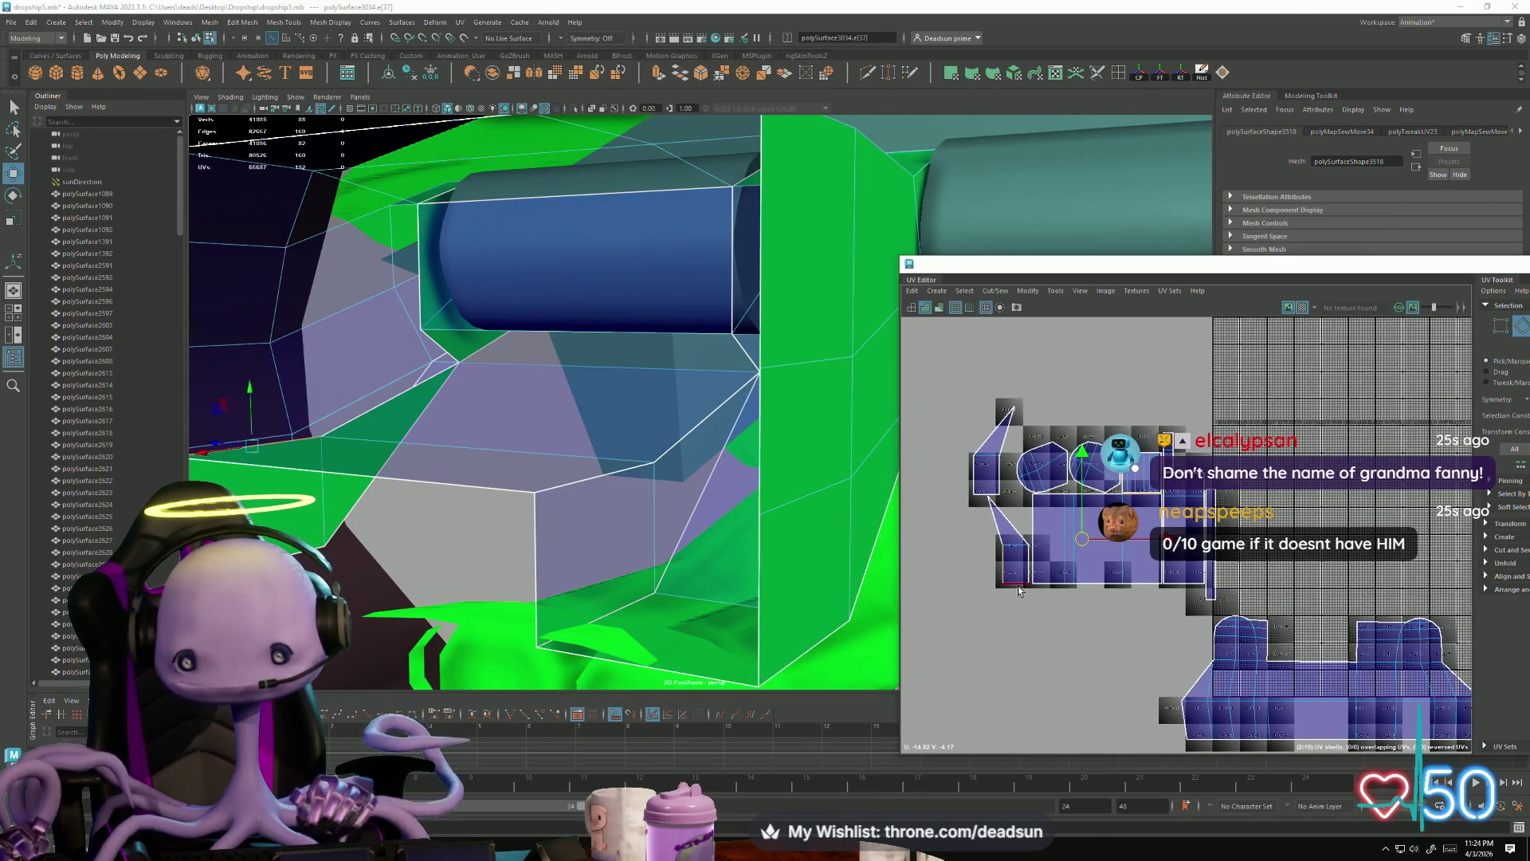
pyautogui.click(974, 483)
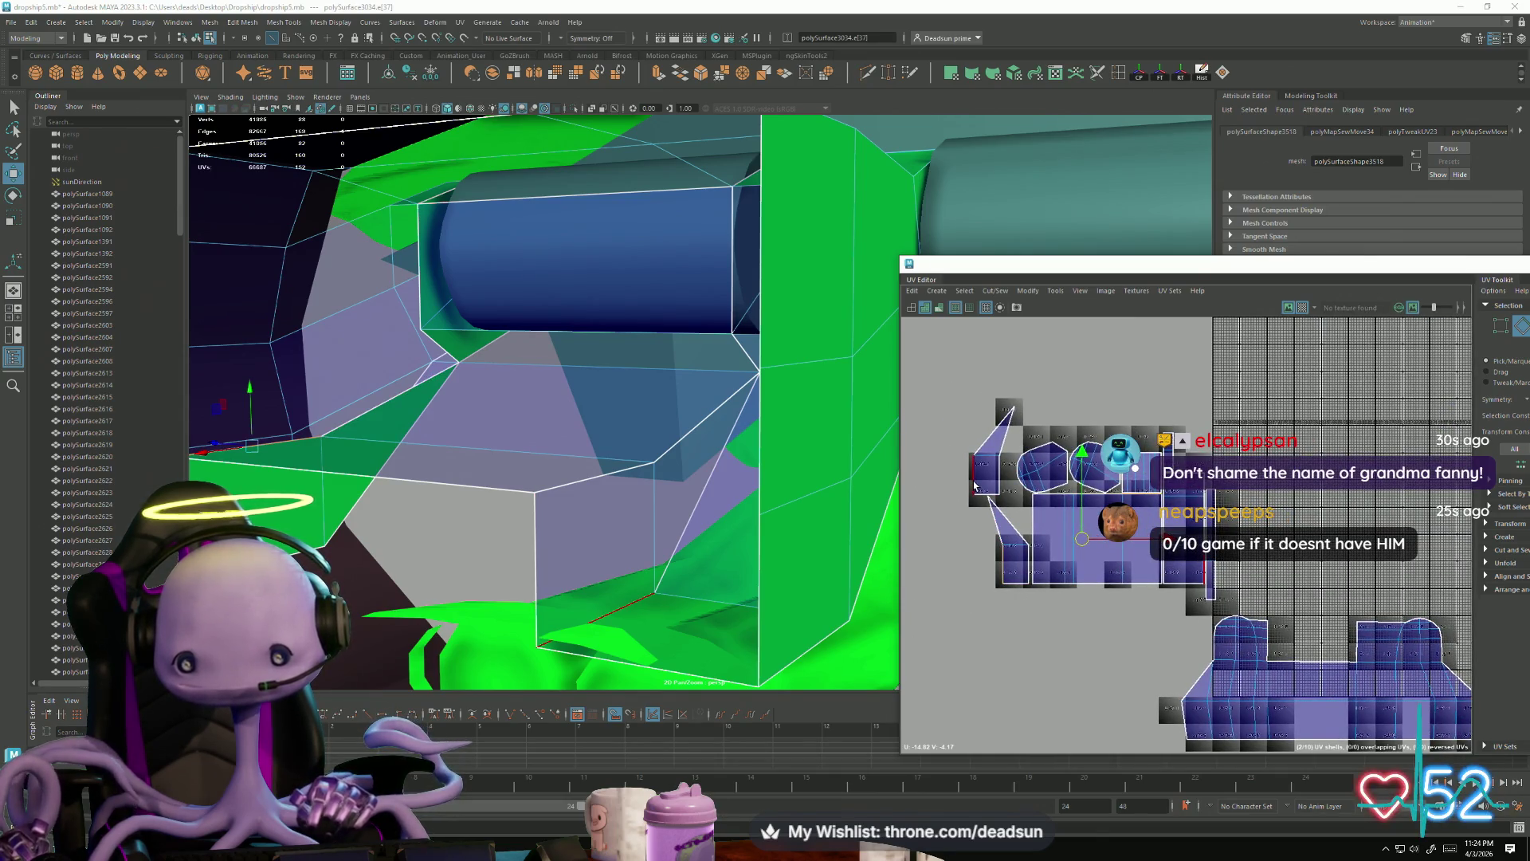
pyautogui.press('Left')
pyautogui.click(956, 440)
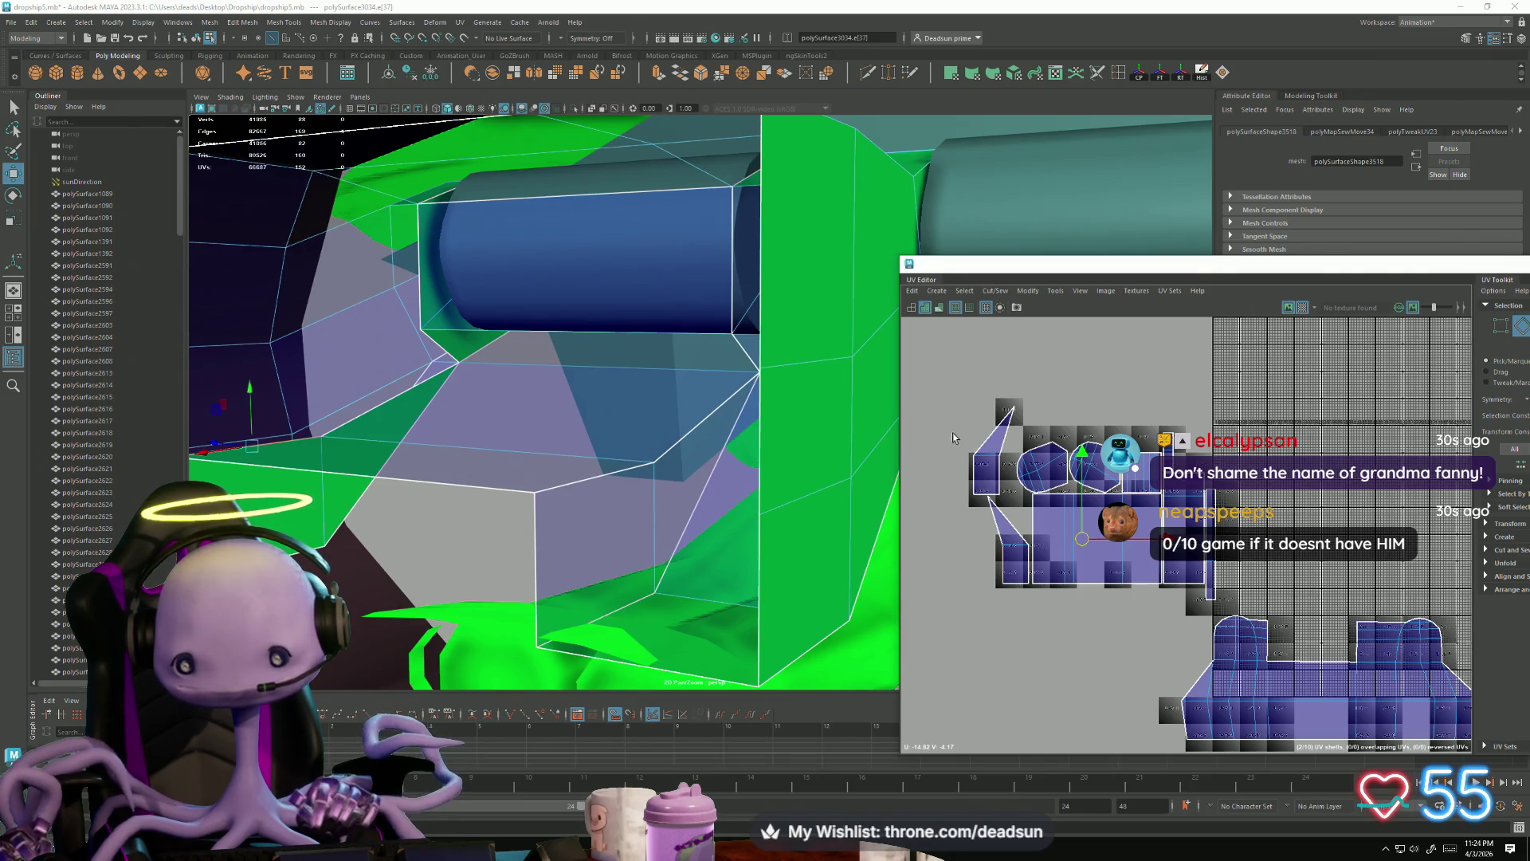
pyautogui.click(1009, 530)
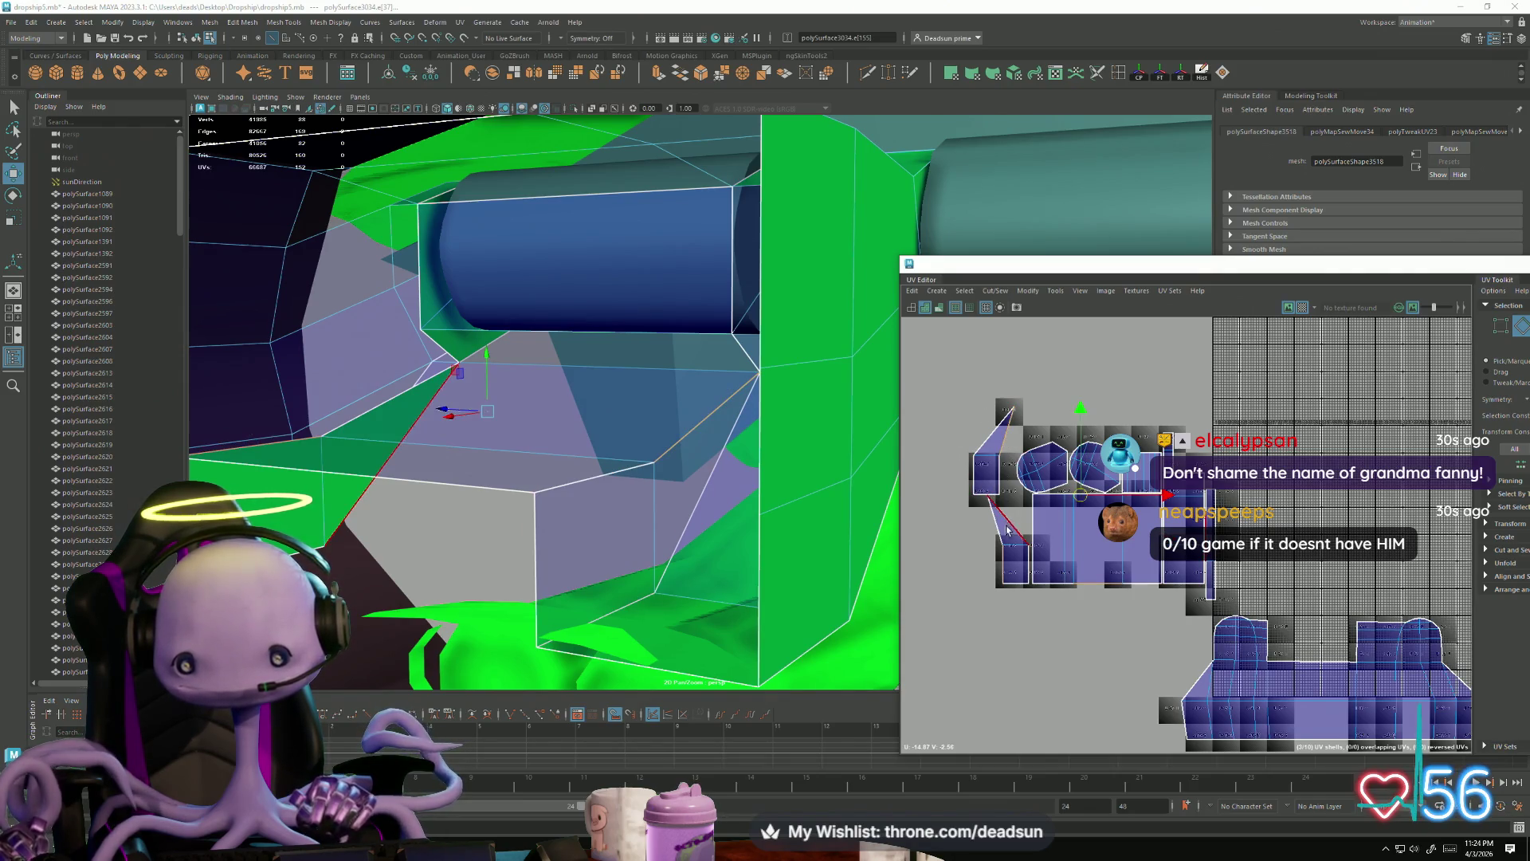
pyautogui.keyDown('shift'); pyautogui.click(988, 522); pyautogui.keyUp('shift')
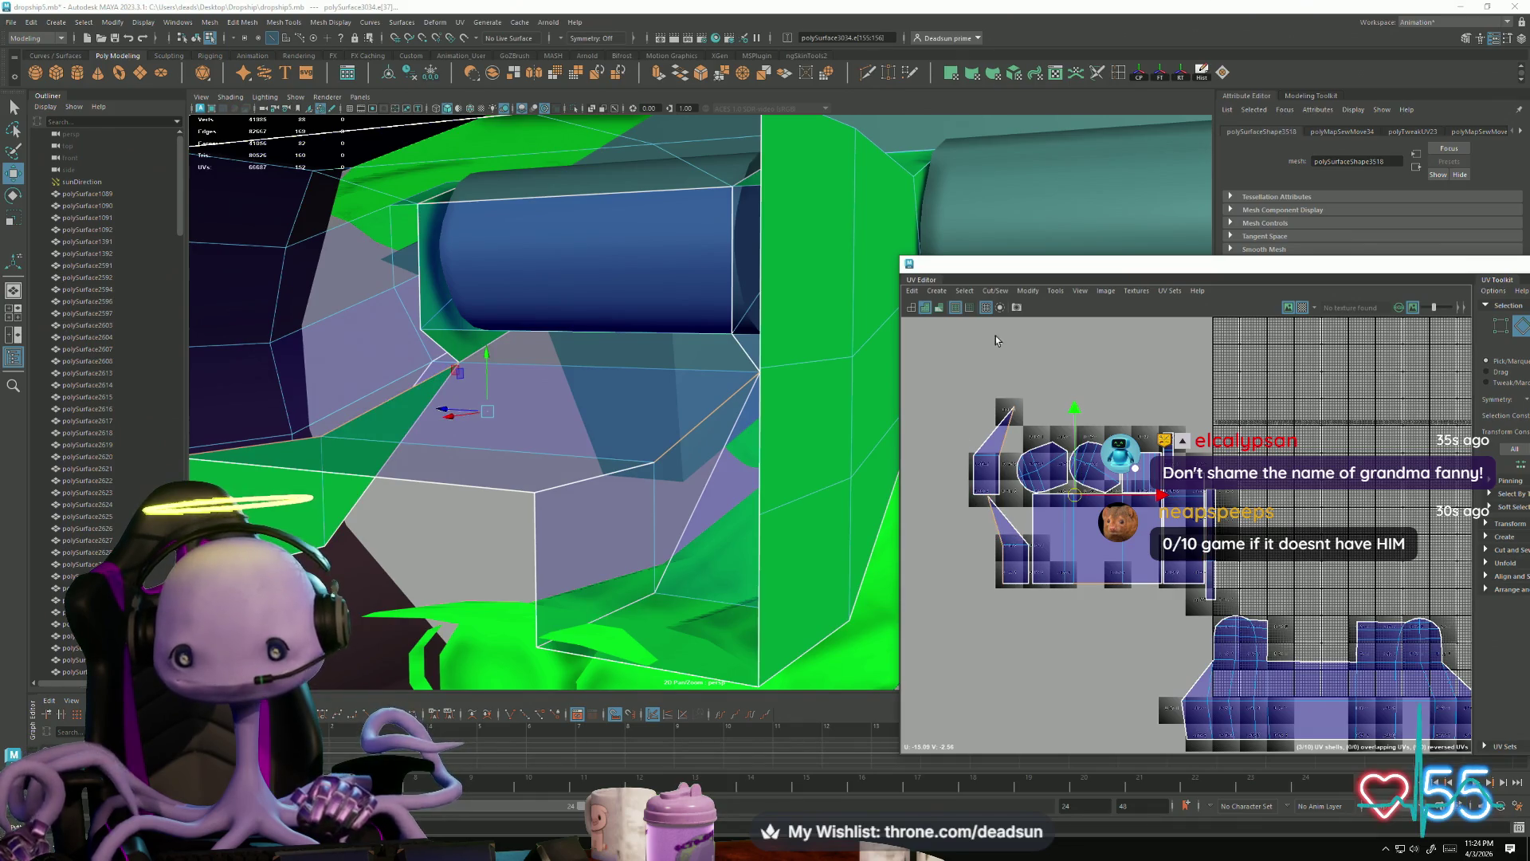
pyautogui.click(995, 290)
pyautogui.click(1020, 399)
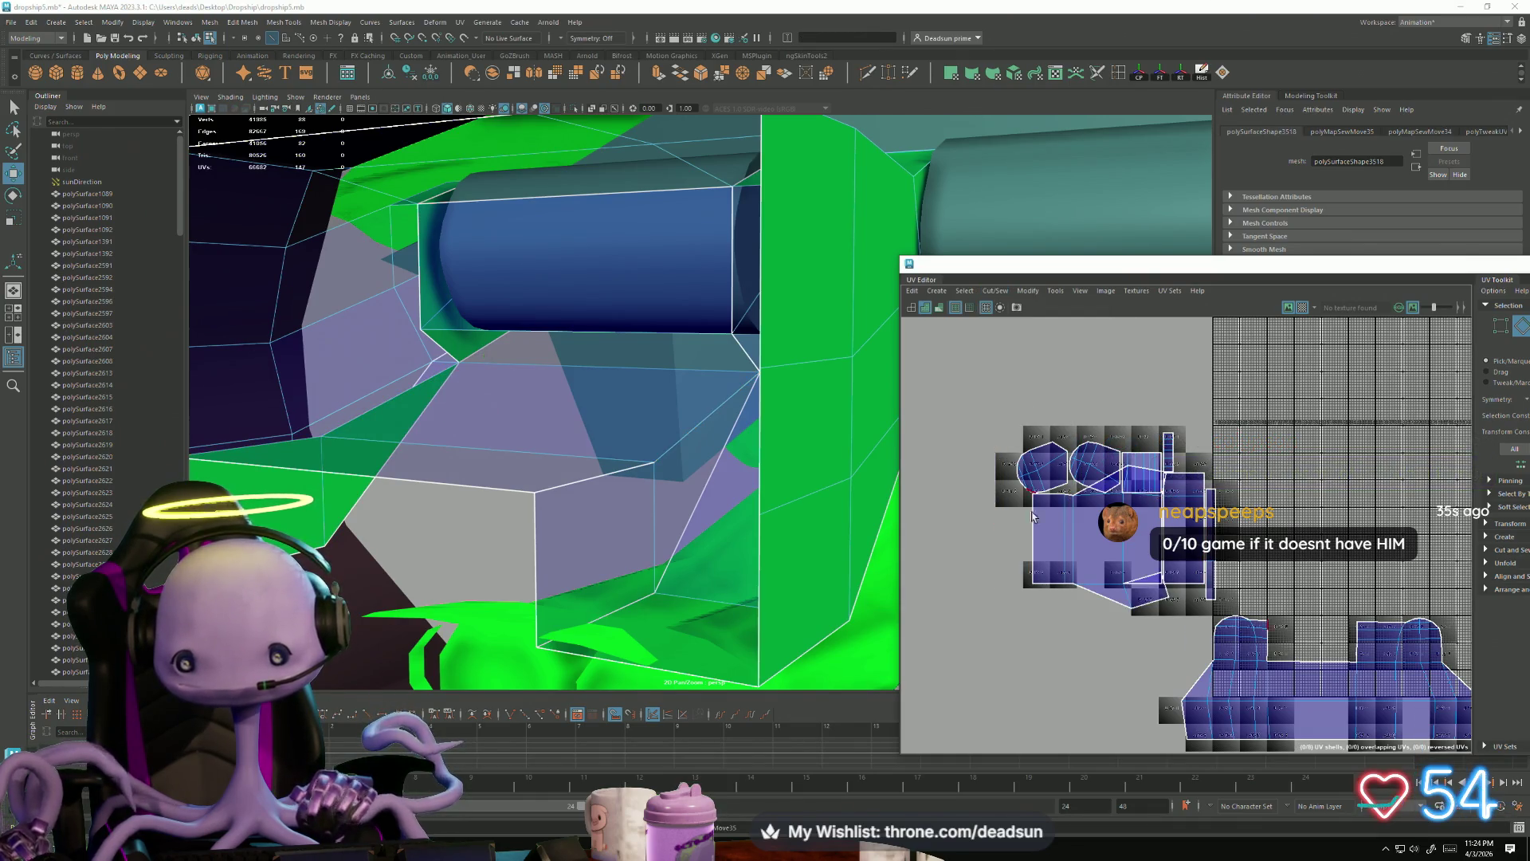
# Step: Shift a small UV shell down-left and Move and Sew it along a bottom edge
pyautogui.scroll(2, 1120, 626)
pyautogui.moveTo(1131, 576)
pyautogui.mouseDown(button='right')
pyautogui.moveTo(1131, 540)
pyautogui.moveTo(1133, 577)
pyautogui.mouseUp(button='right')
pyautogui.click(1071, 573)
pyautogui.moveTo(1092, 519); pyautogui.dragTo(1013, 606)
pyautogui.press('F10')
pyautogui.click(1068, 647)
pyautogui.click(1068, 649)
pyautogui.click(994, 292)
pyautogui.click(1016, 411)
# Step: Scale the shell's right-border UVs flat into a straight vertical line
pyautogui.press('F12')
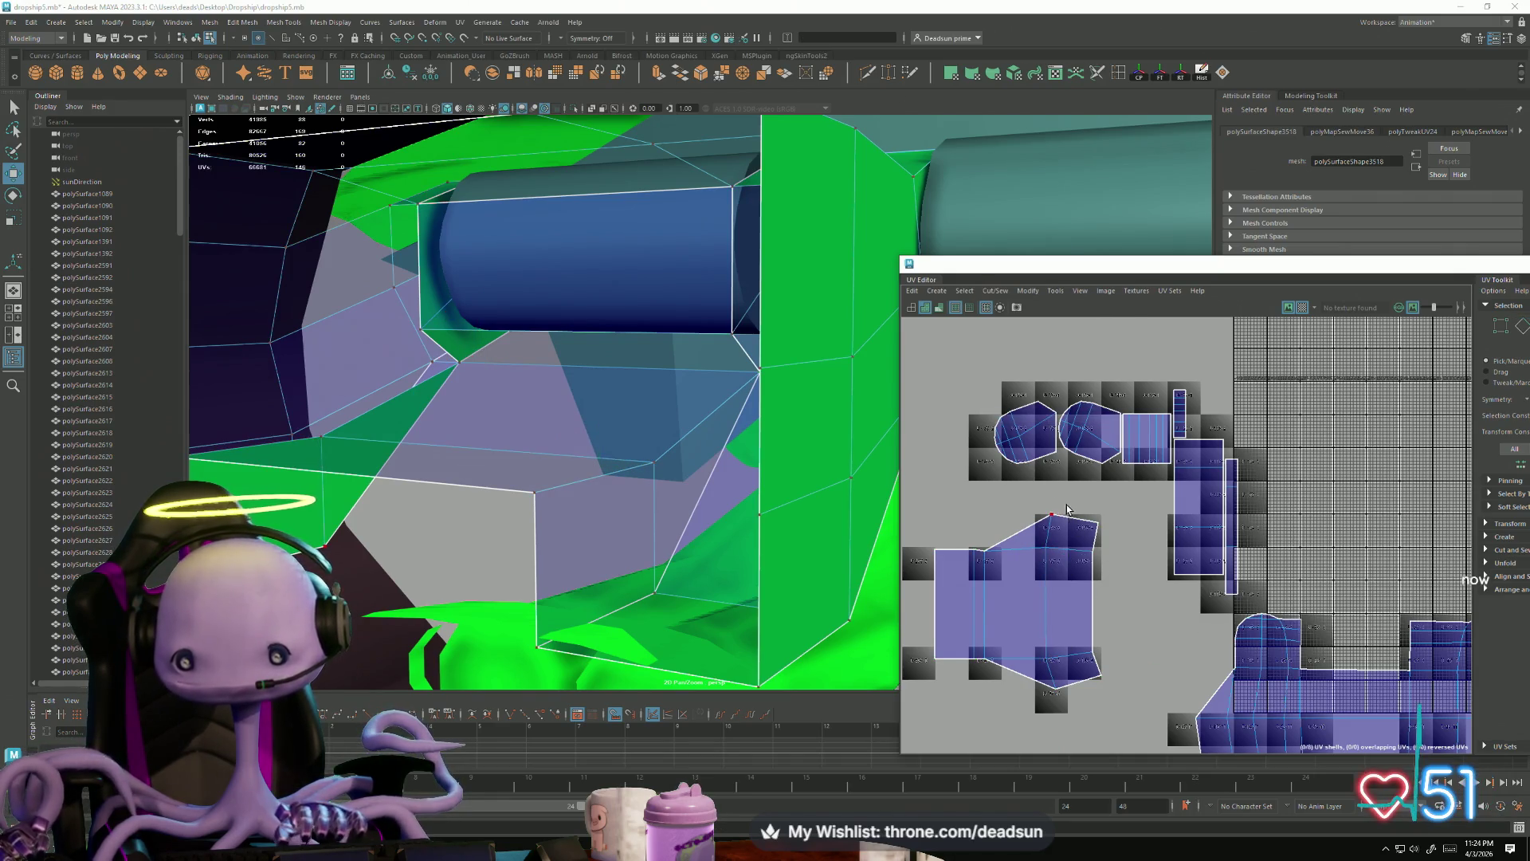
pyautogui.moveTo(1134, 548); pyautogui.dragTo(1065, 713)
pyautogui.press('r')
pyautogui.moveTo(1178, 608); pyautogui.dragTo(1098, 602)
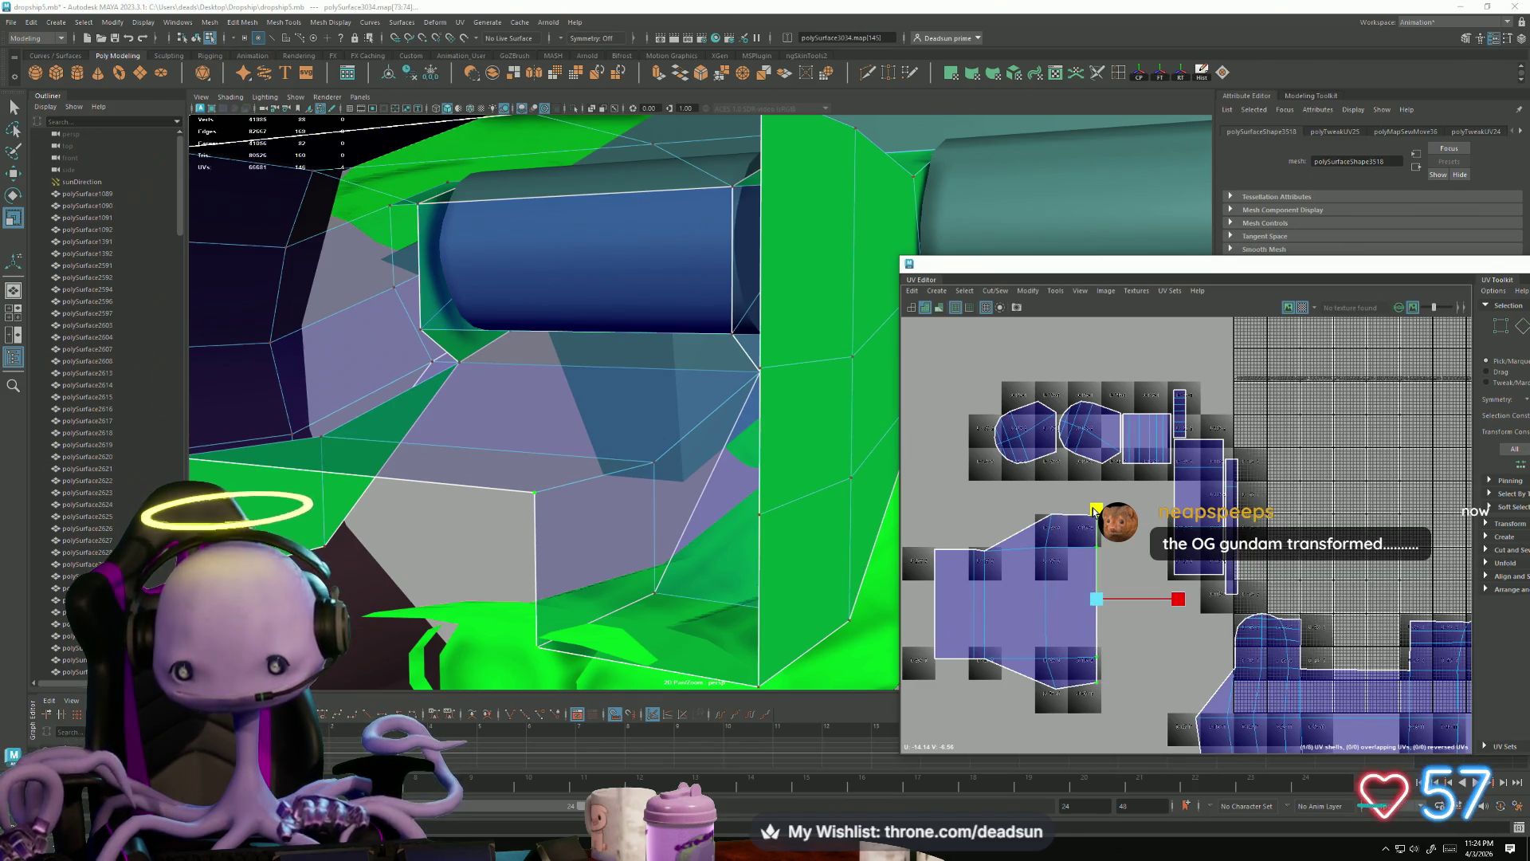
pyautogui.moveTo(1071, 695); pyautogui.dragTo(1064, 725)
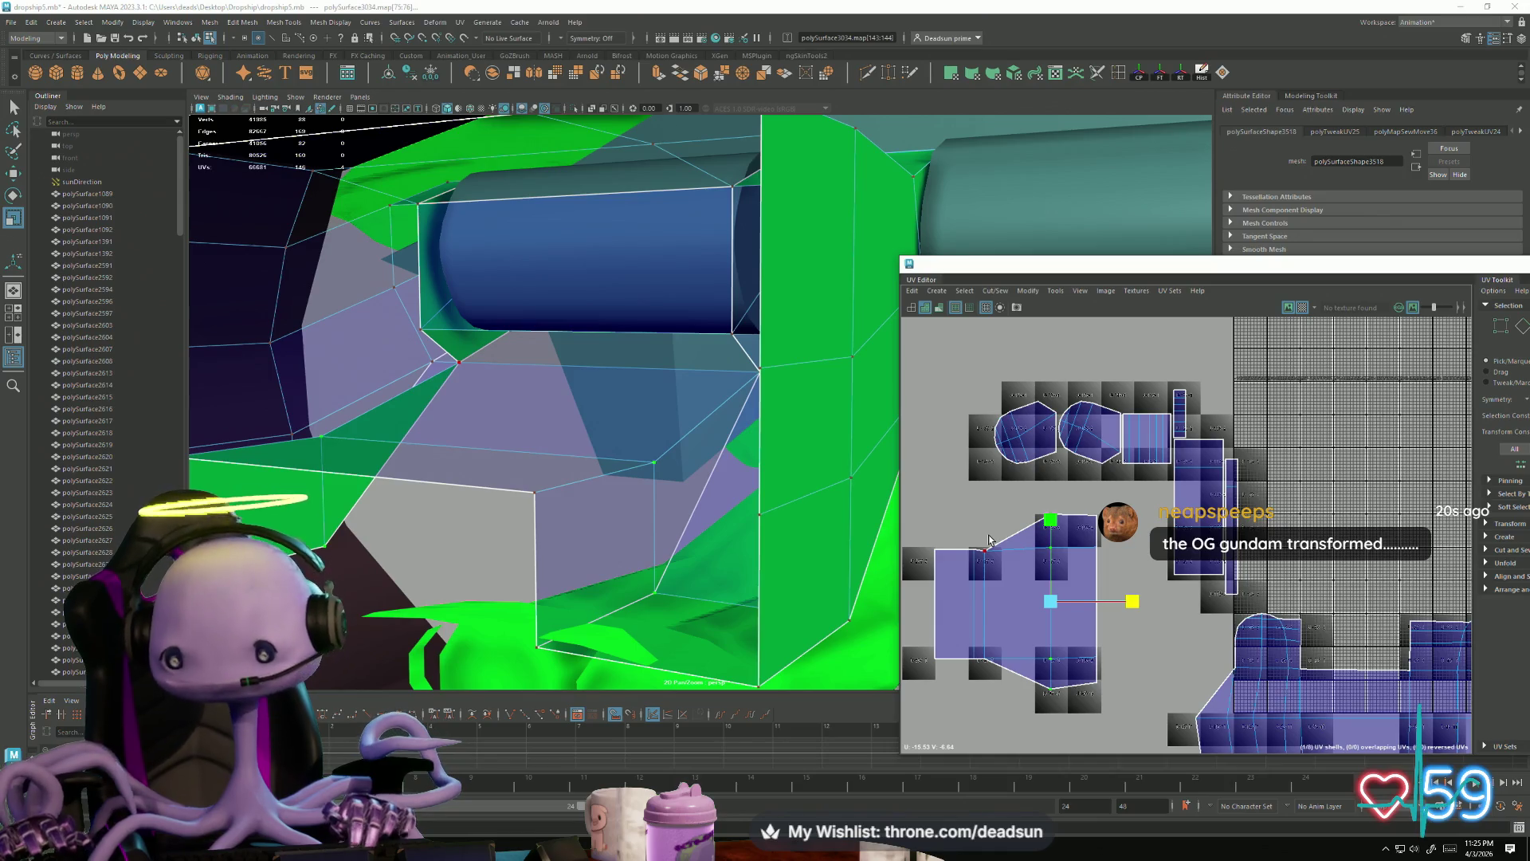
pyautogui.click(1074, 685)
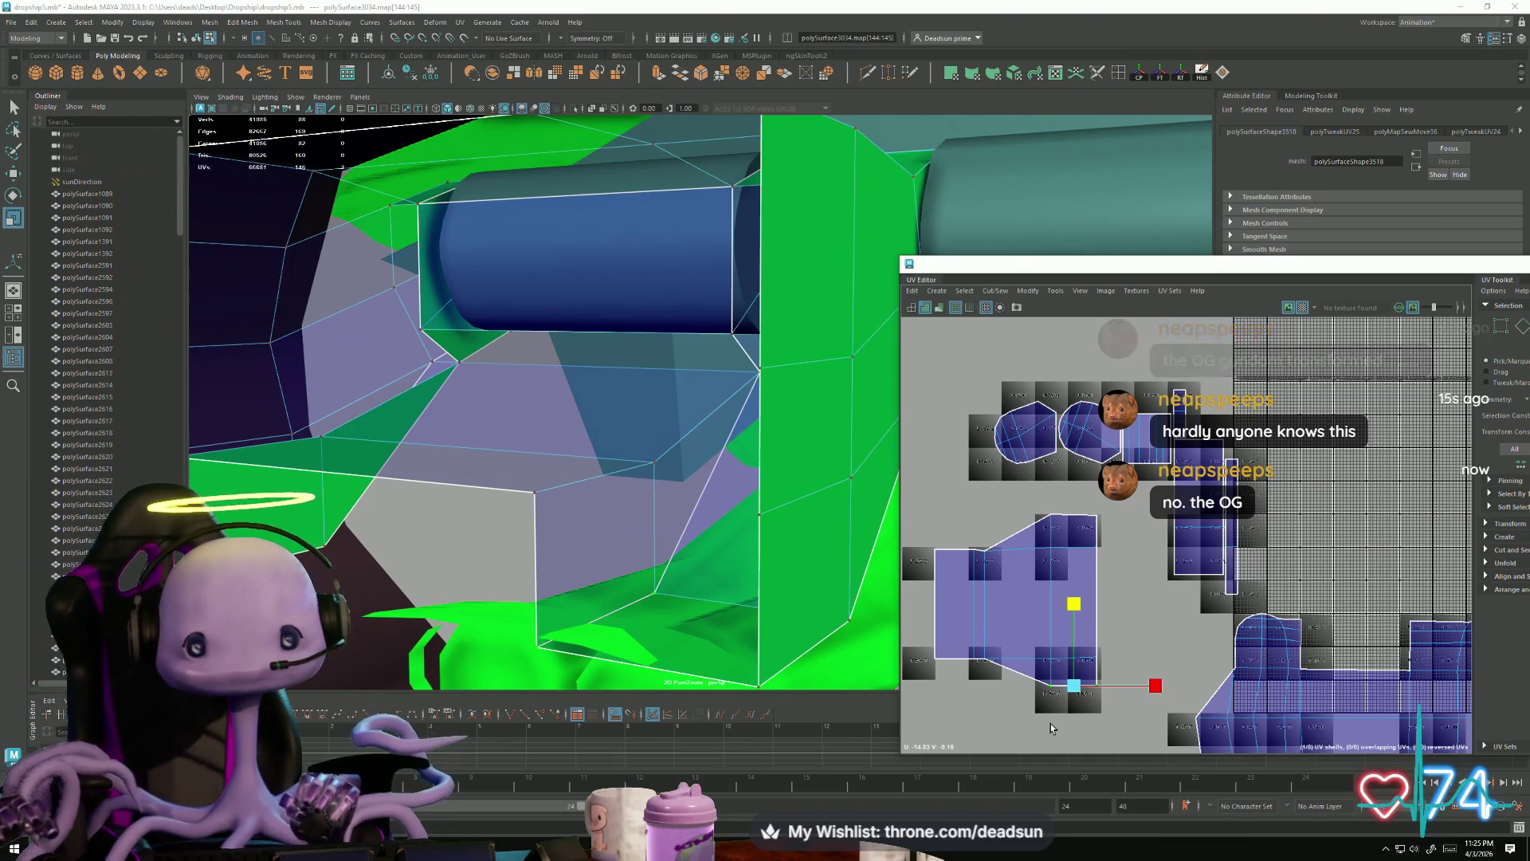
# Step: Move and Sew the left shell along its vertical border seam
pyautogui.scroll(-3, 1266, 635)
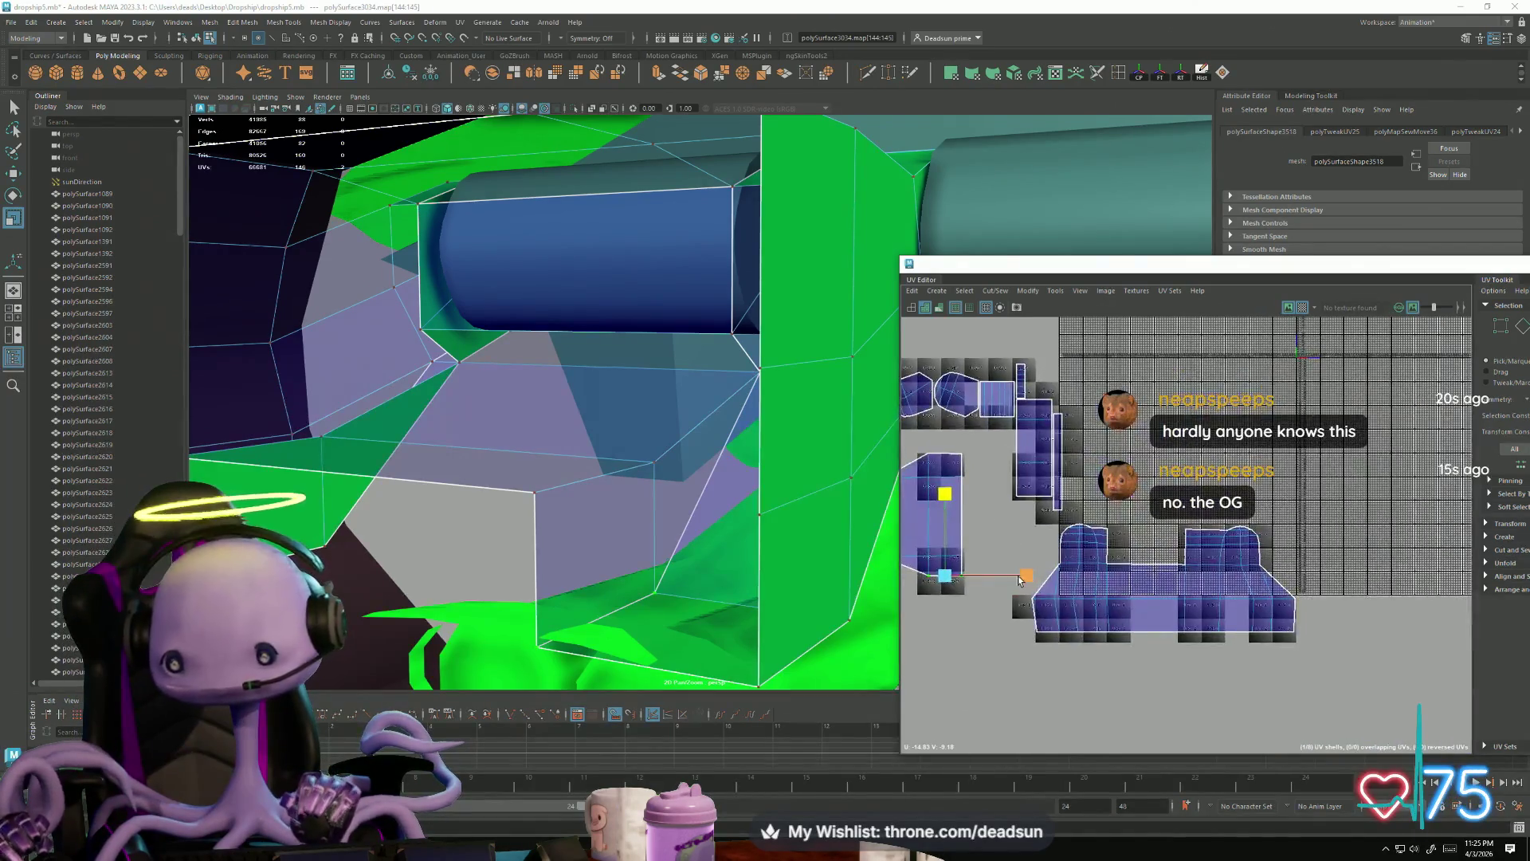
pyautogui.keyDown('alt'); pyautogui.moveTo(1060, 572); pyautogui.dragTo(1100, 572, button='middle'); pyautogui.keyUp('alt')
pyautogui.moveTo(1120, 622); pyautogui.dragTo(1120, 558, button='right')
pyautogui.click(1179, 625)
pyautogui.keyDown('alt'); pyautogui.moveTo(1125, 647); pyautogui.dragTo(1193, 667, button='middle'); pyautogui.keyUp('alt')
pyautogui.click(1225, 577)
pyautogui.click(1205, 560)
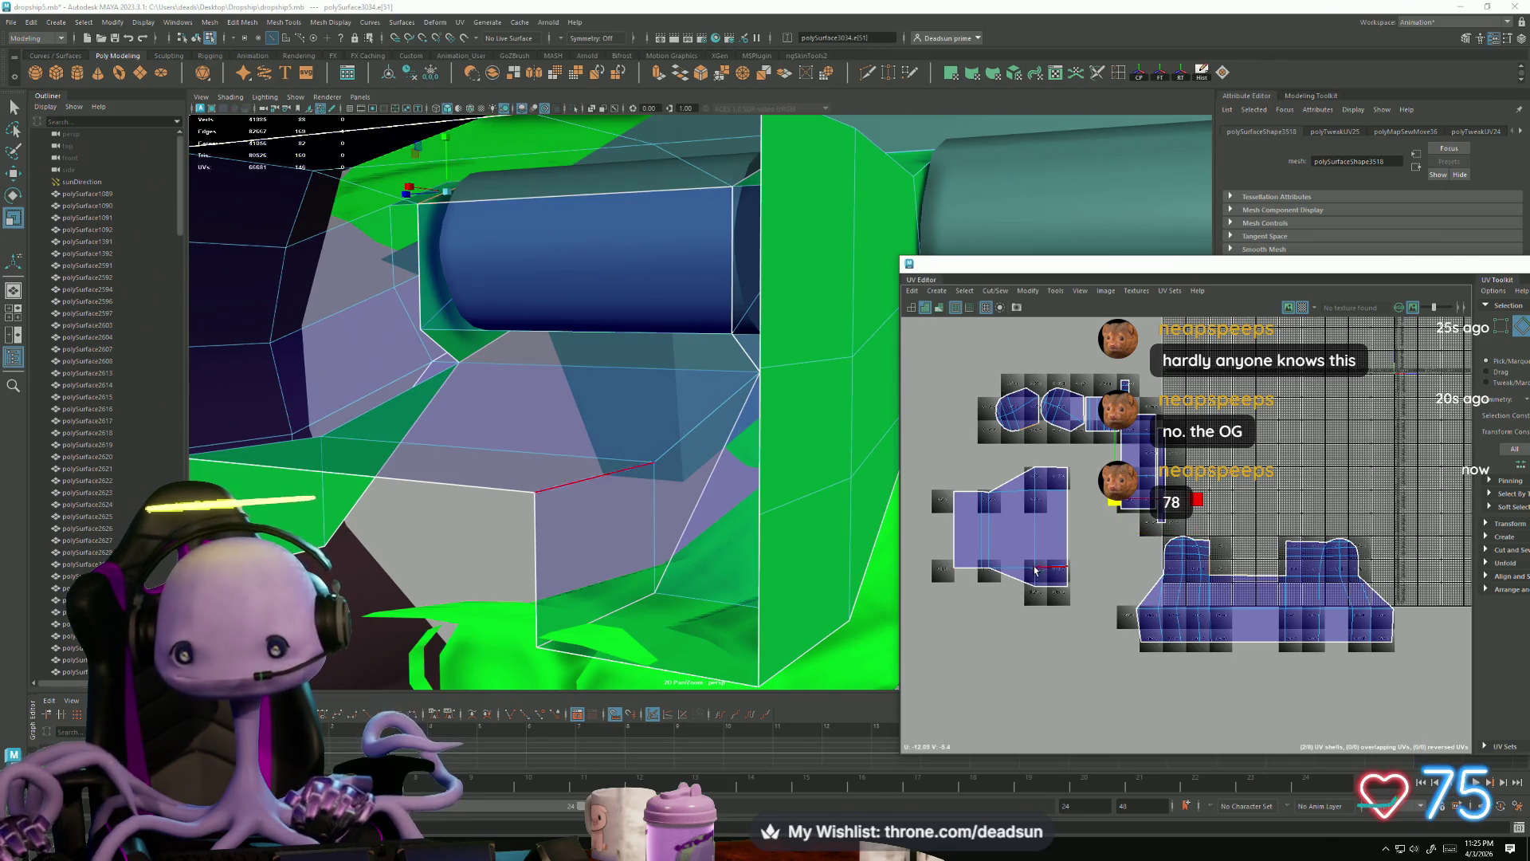
pyautogui.click(1007, 508)
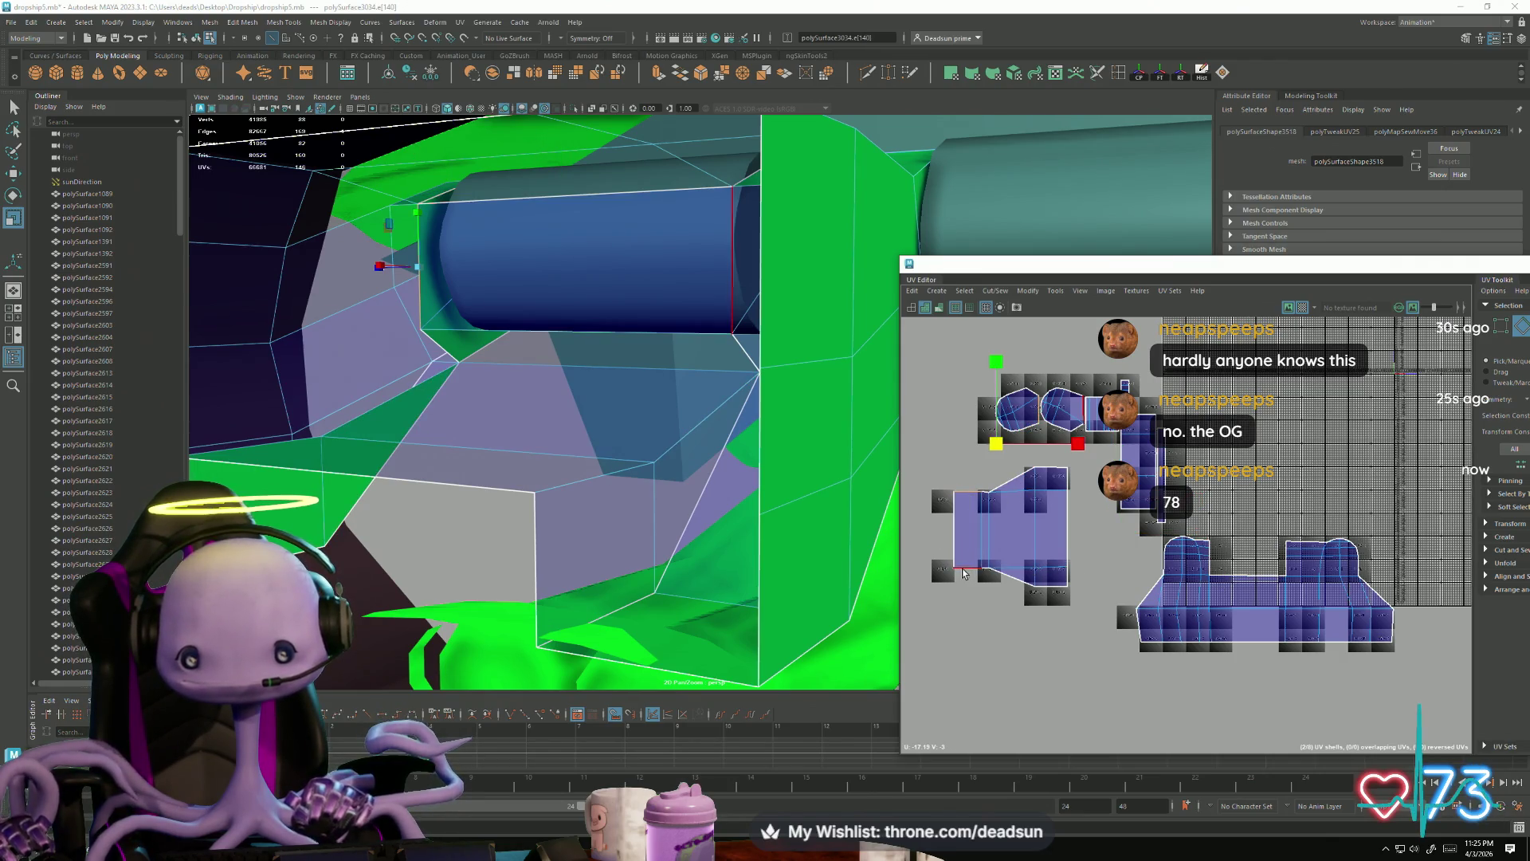
pyautogui.click(964, 502)
pyautogui.click(995, 290)
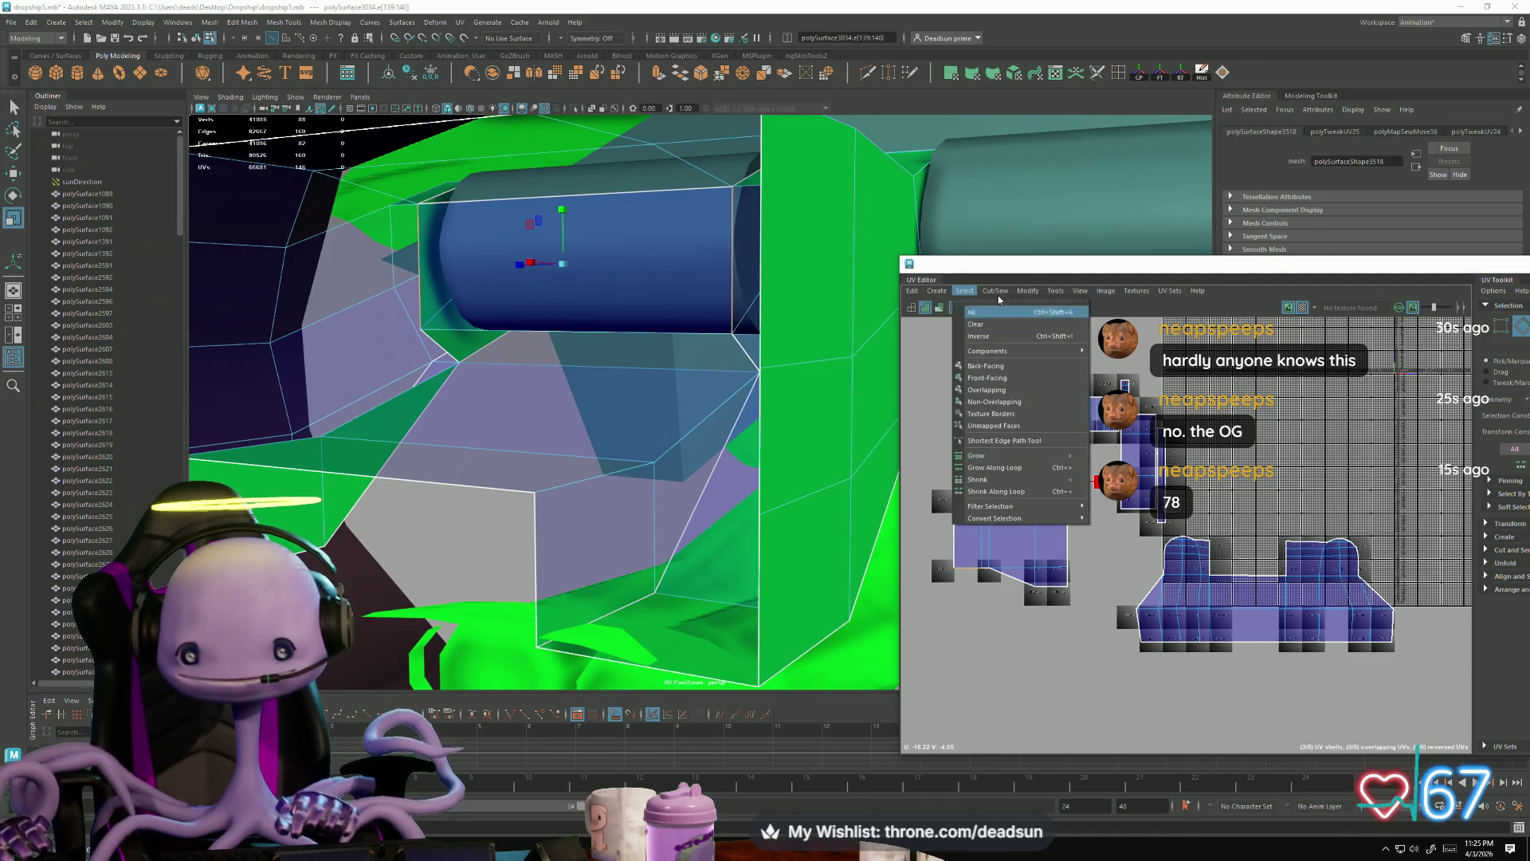
pyautogui.click(1006, 404)
# Step: Sew the remaining small shell onto the horizontal top strip
pyautogui.scroll(2, 996, 494)
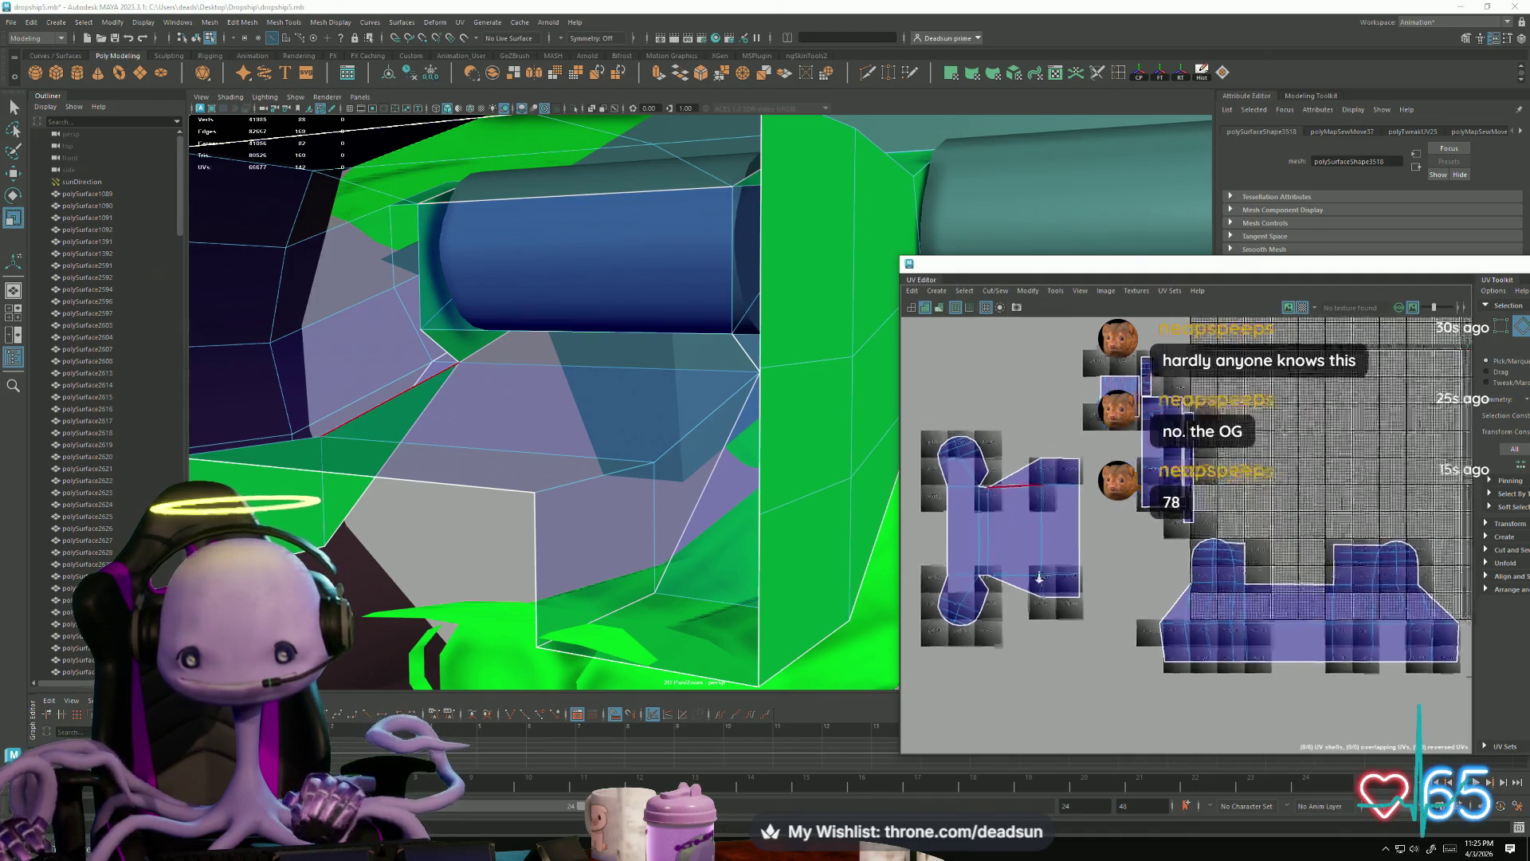
pyautogui.click(981, 487)
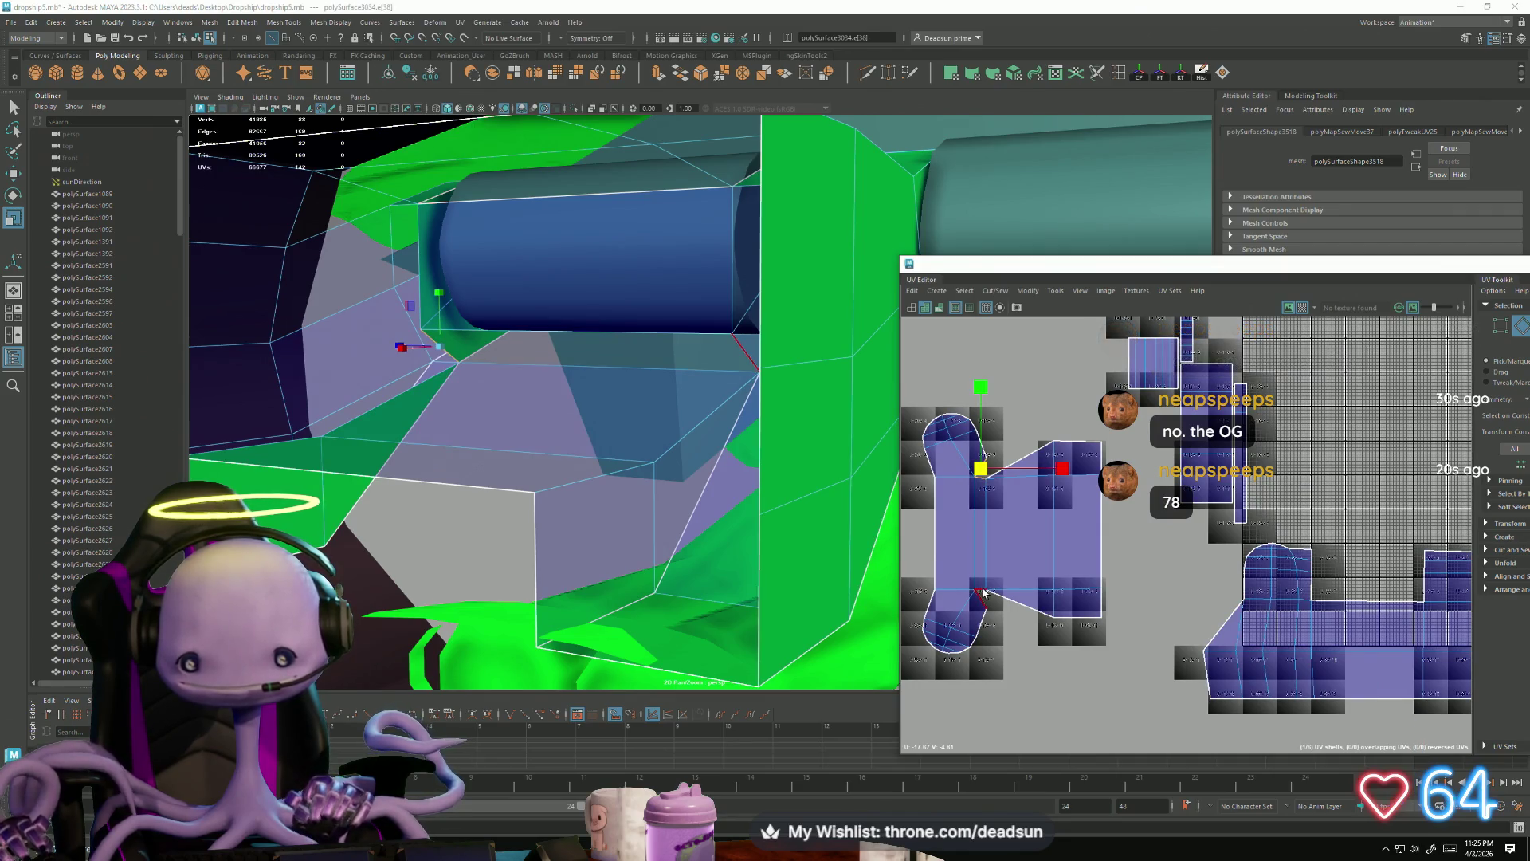
pyautogui.click(1024, 665)
pyautogui.scroll(-2, 1023, 665)
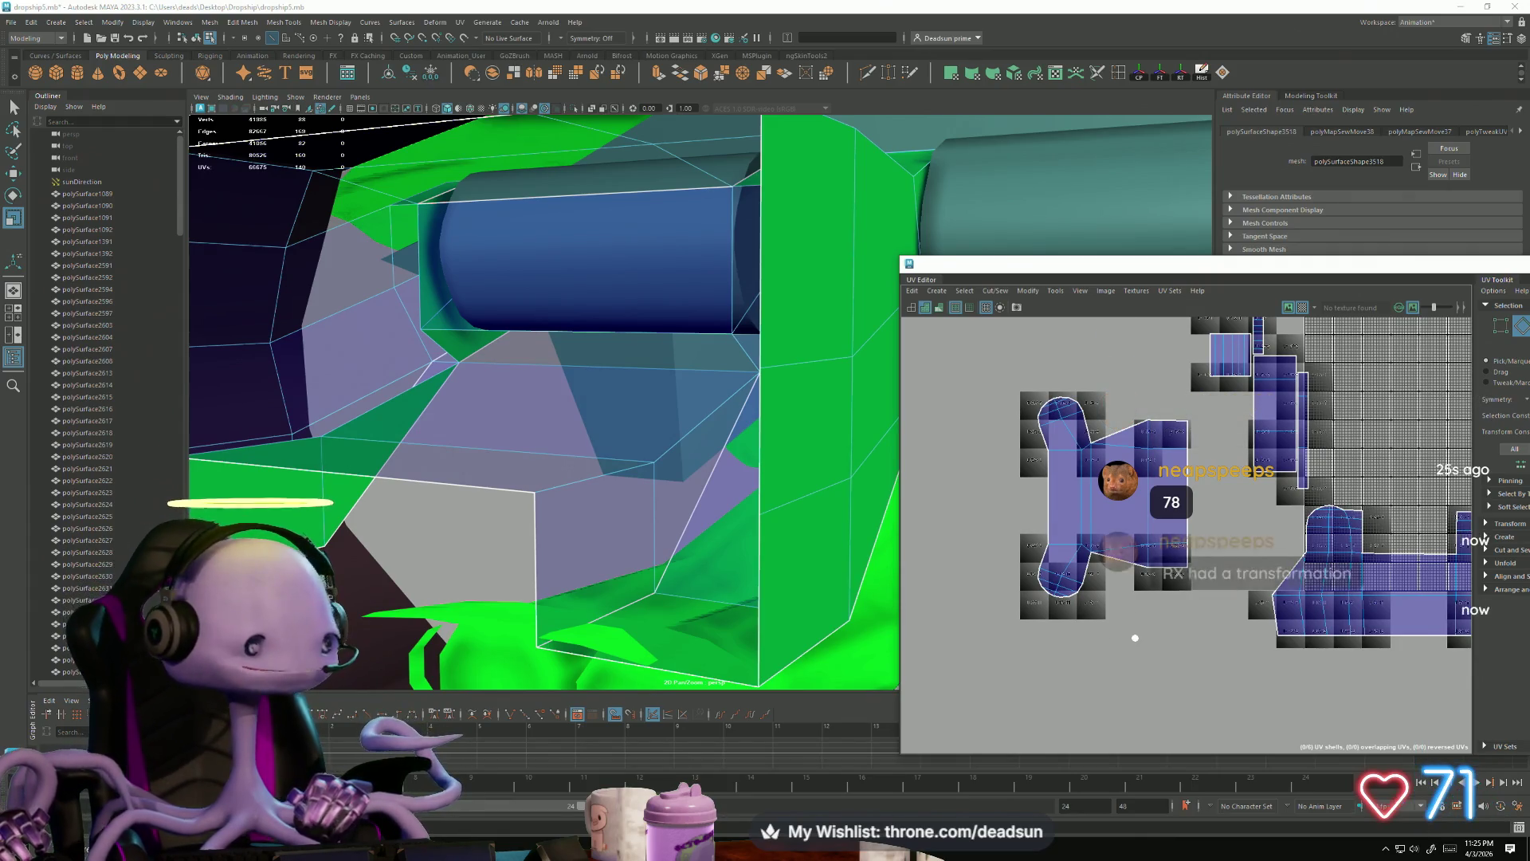
pyautogui.click(1091, 514)
pyautogui.scroll(-2, 1144, 561)
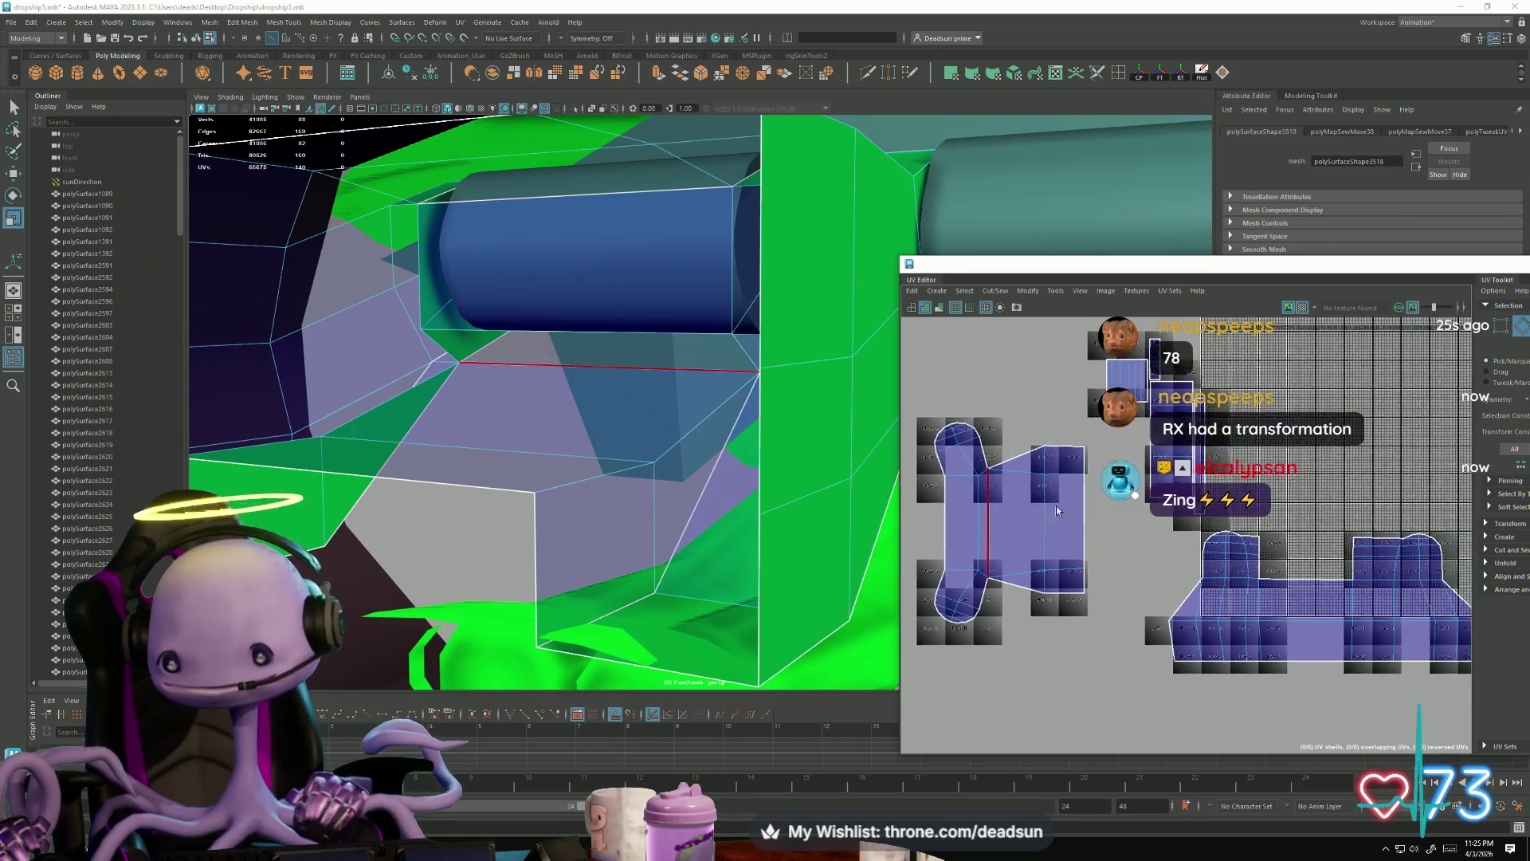
pyautogui.keyDown('alt'); pyautogui.moveTo(1144, 561); pyautogui.dragTo(1060, 569, button='middle'); pyautogui.keyUp('alt')
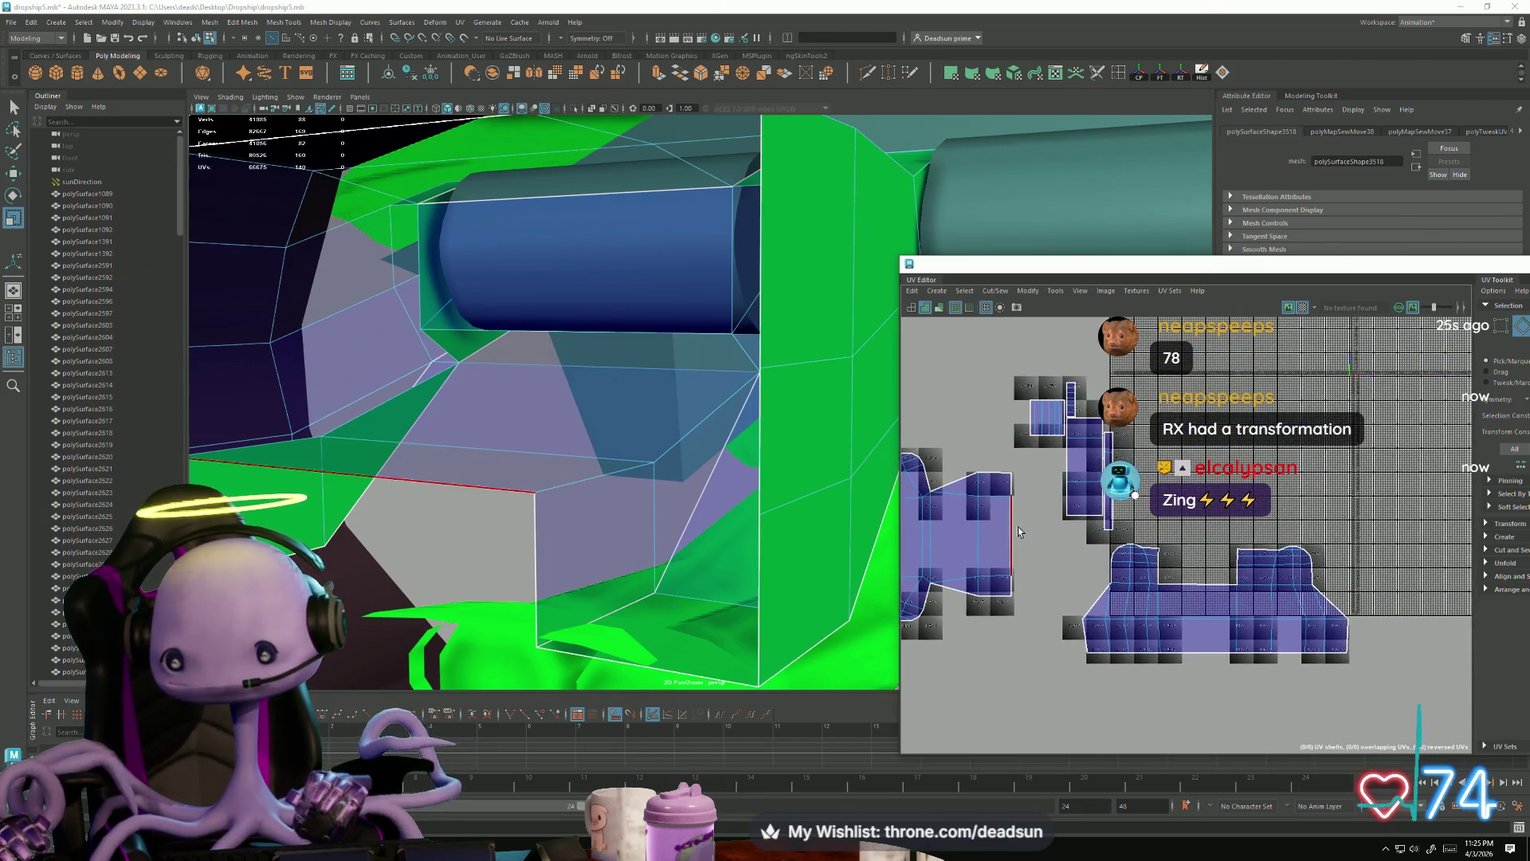
pyautogui.click(1013, 486)
pyautogui.scroll(-2, 1006, 521)
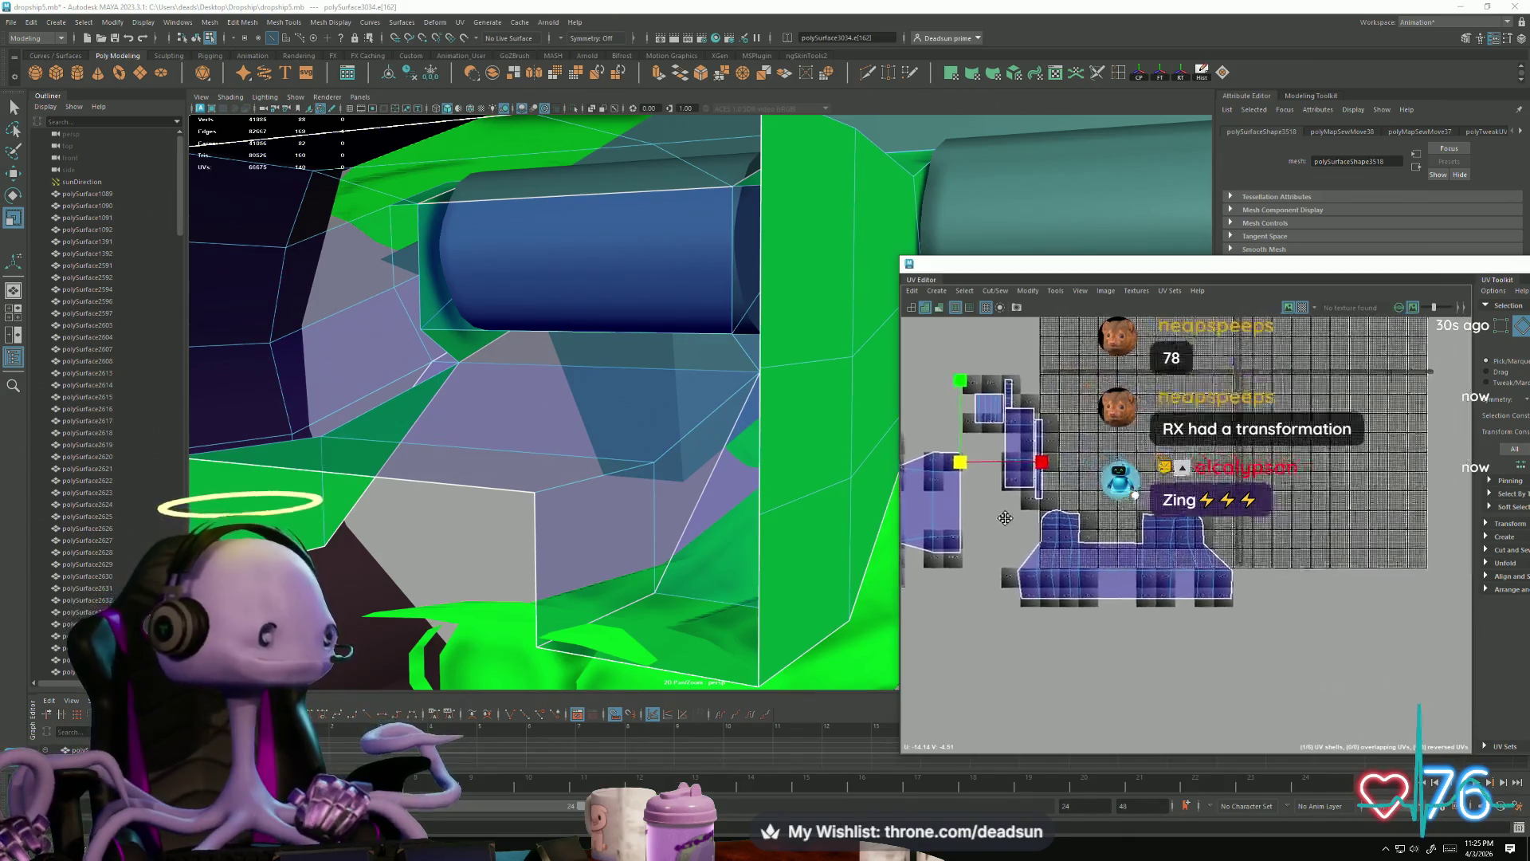
pyautogui.keyDown('alt'); pyautogui.moveTo(1006, 520); pyautogui.dragTo(1003, 481, button='middle'); pyautogui.keyUp('alt')
pyautogui.moveTo(986, 375)
pyautogui.keyDown('alt'); pyautogui.mouseDown(button='middle')
pyautogui.moveTo(1023, 433)
pyautogui.moveTo(1077, 451)
pyautogui.mouseUp(button='middle'); pyautogui.keyUp('alt')
pyautogui.click(1089, 445)
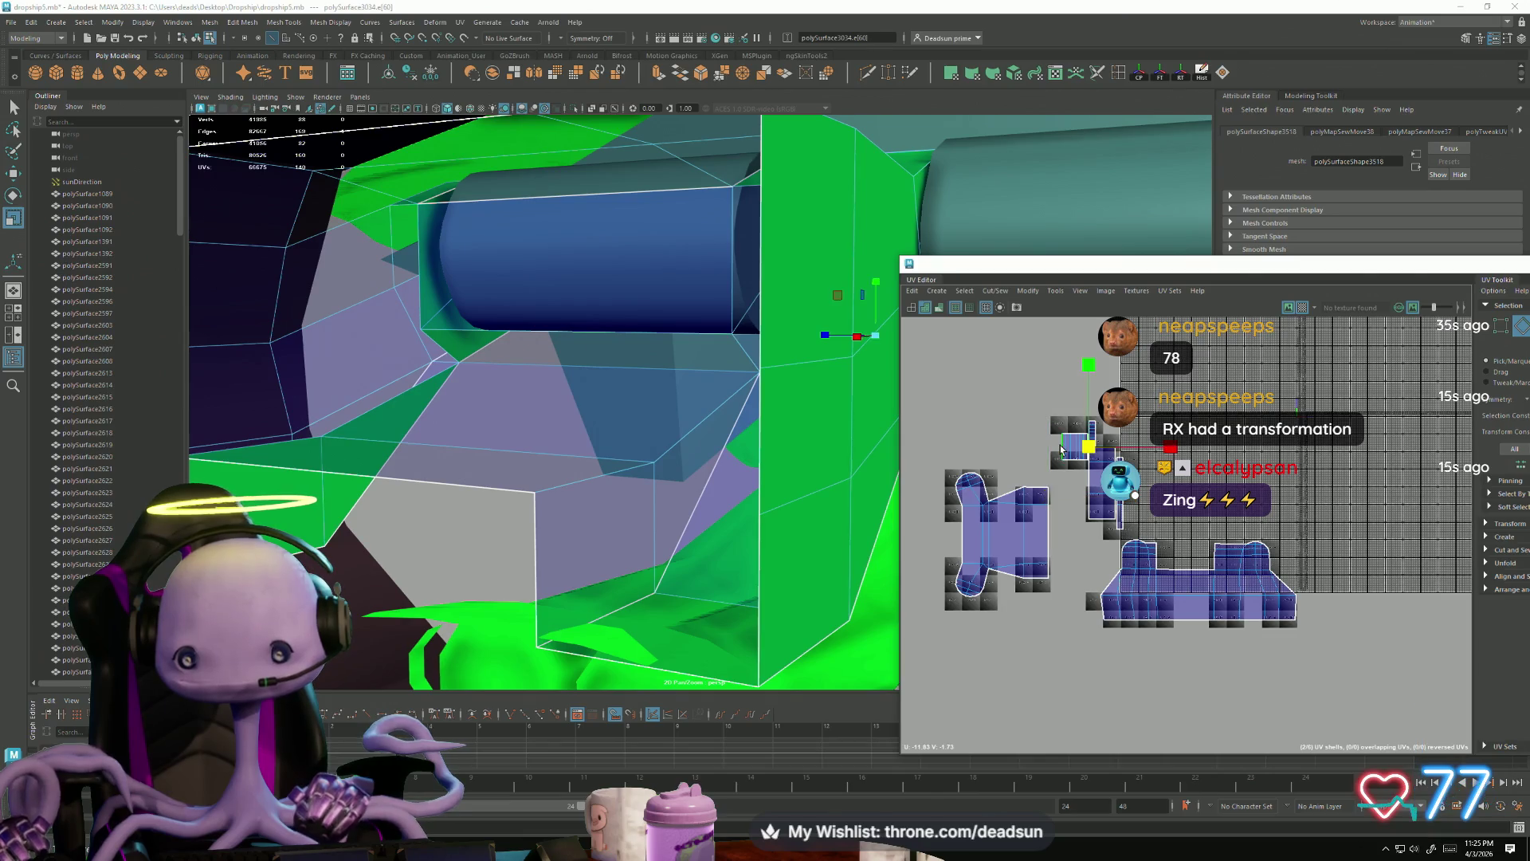
pyautogui.click(995, 290)
pyautogui.click(1005, 405)
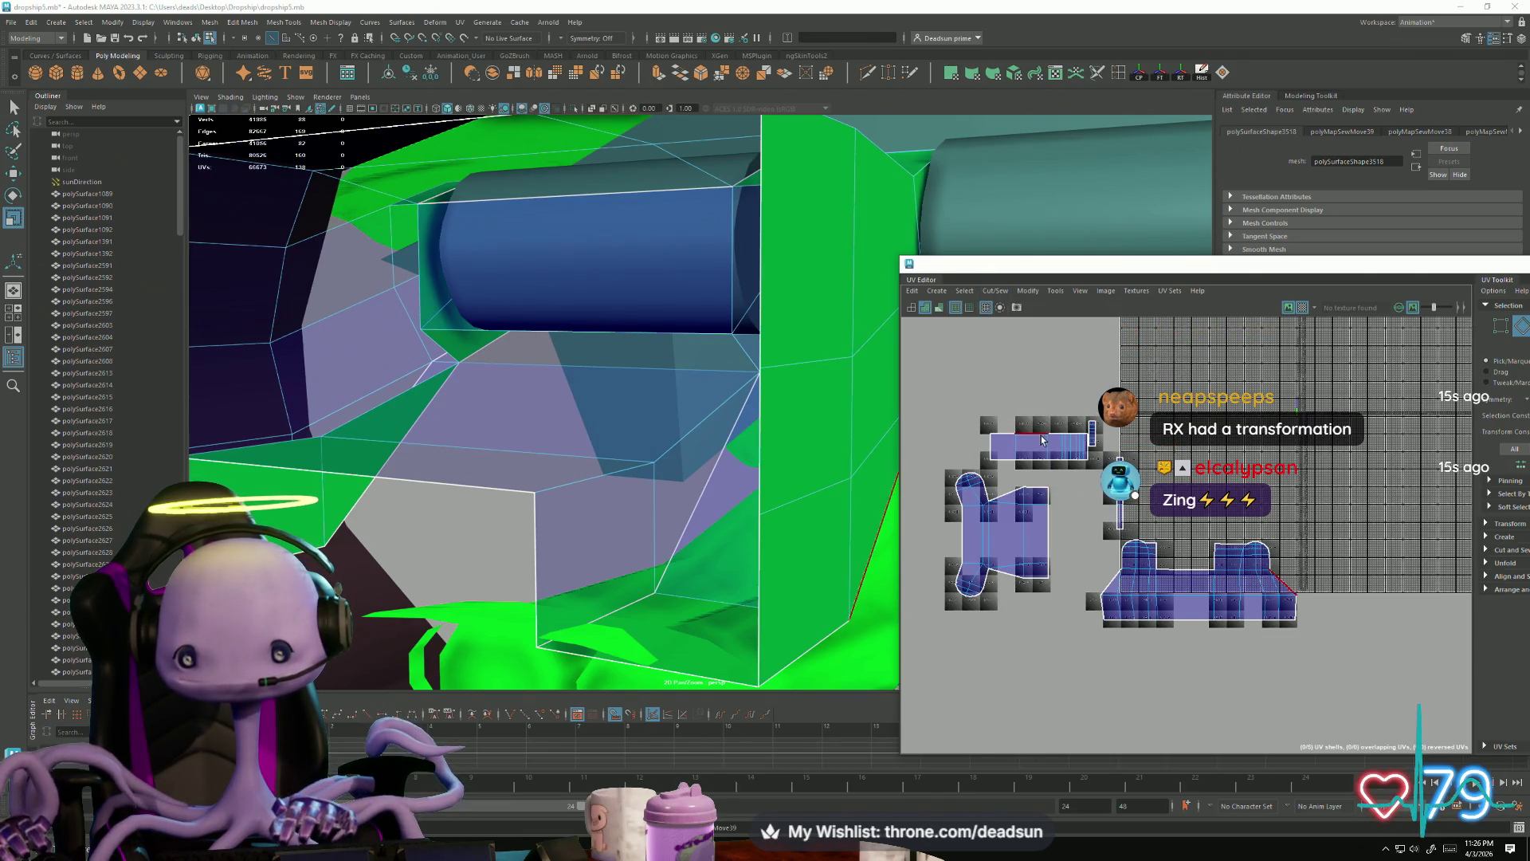
pyautogui.click(1085, 458)
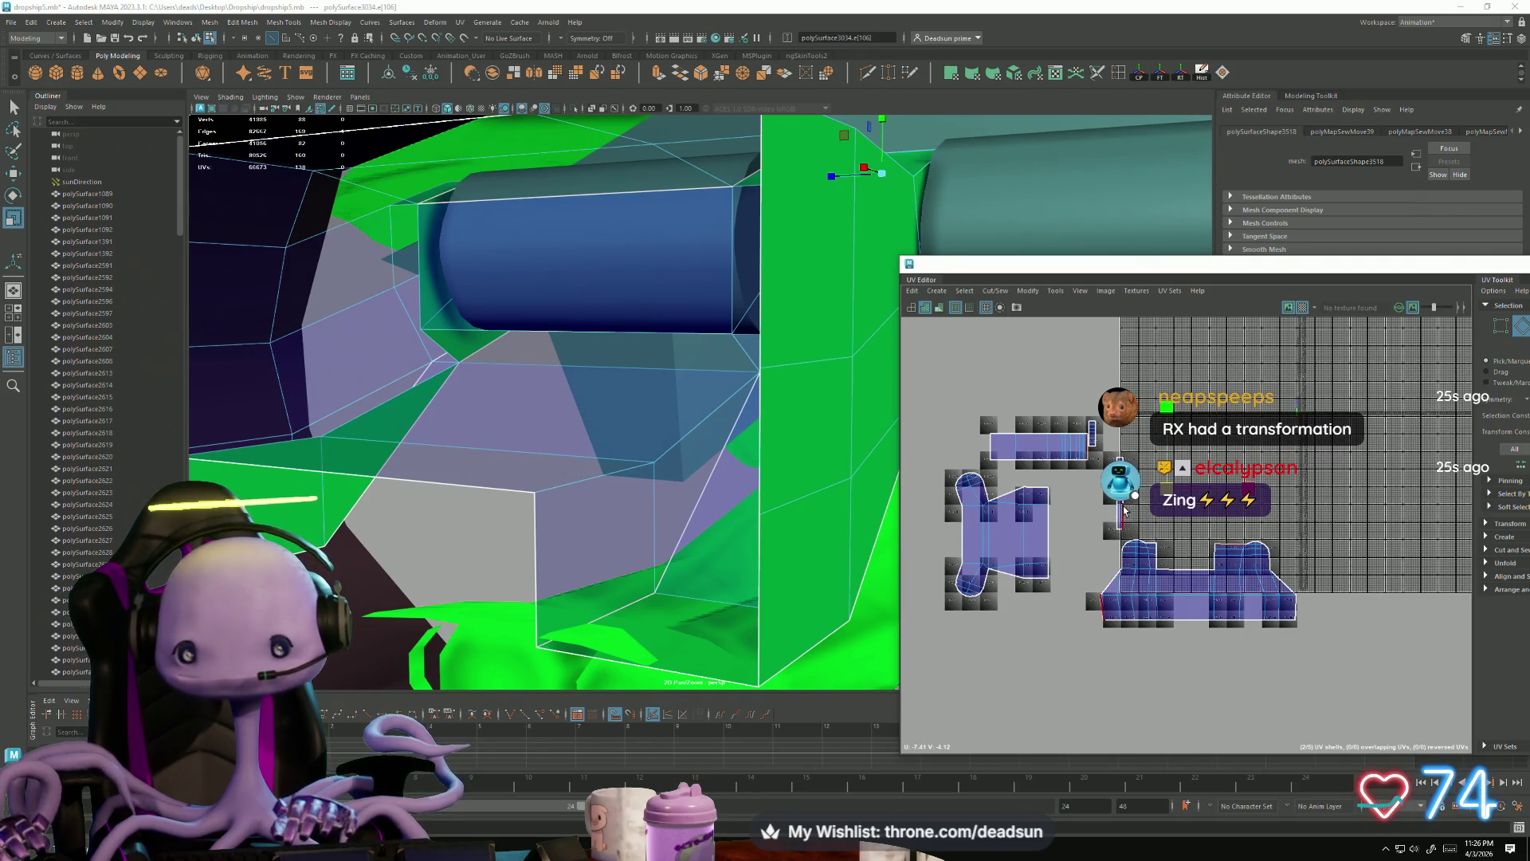
pyautogui.moveTo(1129, 500); pyautogui.dragTo(1123, 510, button='right')
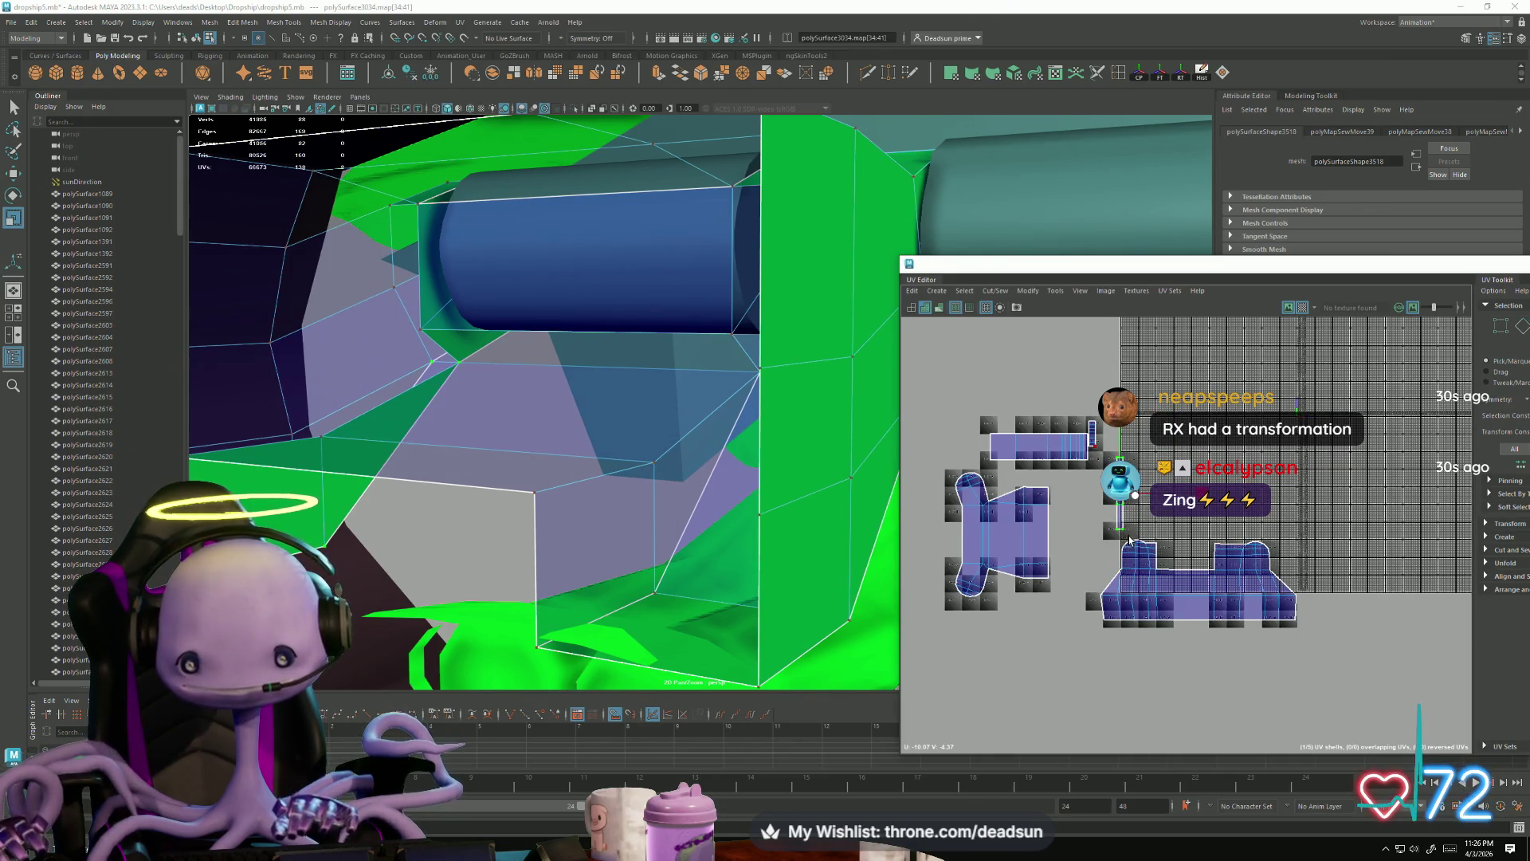
# Step: Rotate the thin UV strip 90° to horizontal and place it below the large shell
pyautogui.press('e')
pyautogui.moveTo(1155, 572)
pyautogui.mouseDown()
pyautogui.moveTo(1153, 529)
pyautogui.moveTo(1128, 551)
pyautogui.moveTo(1144, 627)
pyautogui.mouseUp()
pyautogui.press('w')
pyautogui.moveTo(1141, 626); pyautogui.dragTo(1142, 622)
pyautogui.moveTo(1035, 455)
pyautogui.mouseDown()
pyautogui.moveTo(1204, 574)
pyautogui.moveTo(1249, 642)
pyautogui.mouseUp()
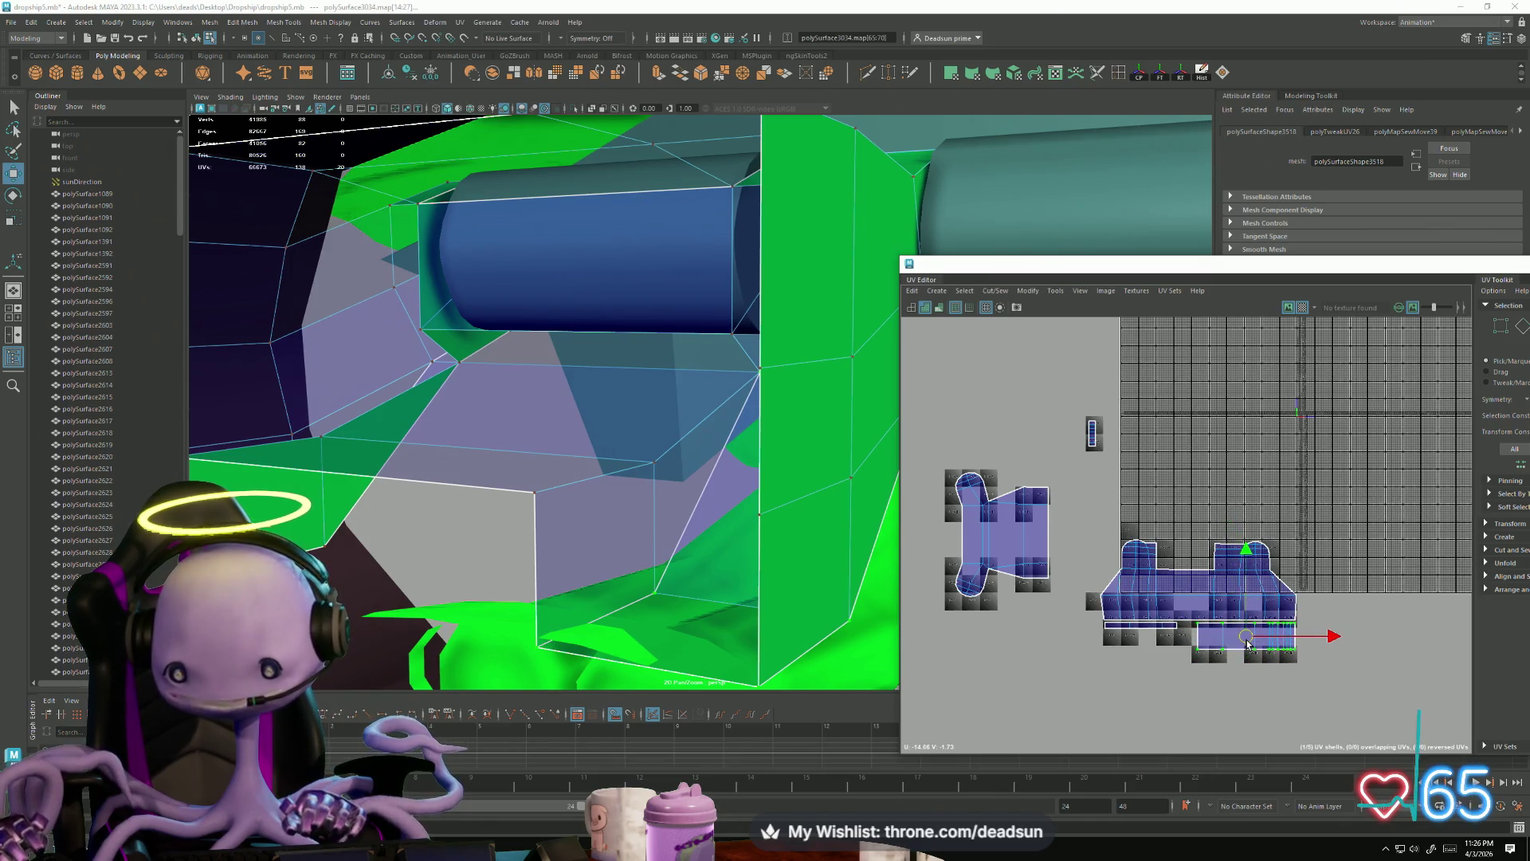
# Step: Move the H-shaped left shell up against the large hull shell
pyautogui.moveTo(1079, 412); pyautogui.dragTo(1094, 400, button='right')
pyautogui.moveTo(1118, 478); pyautogui.dragTo(1048, 592)
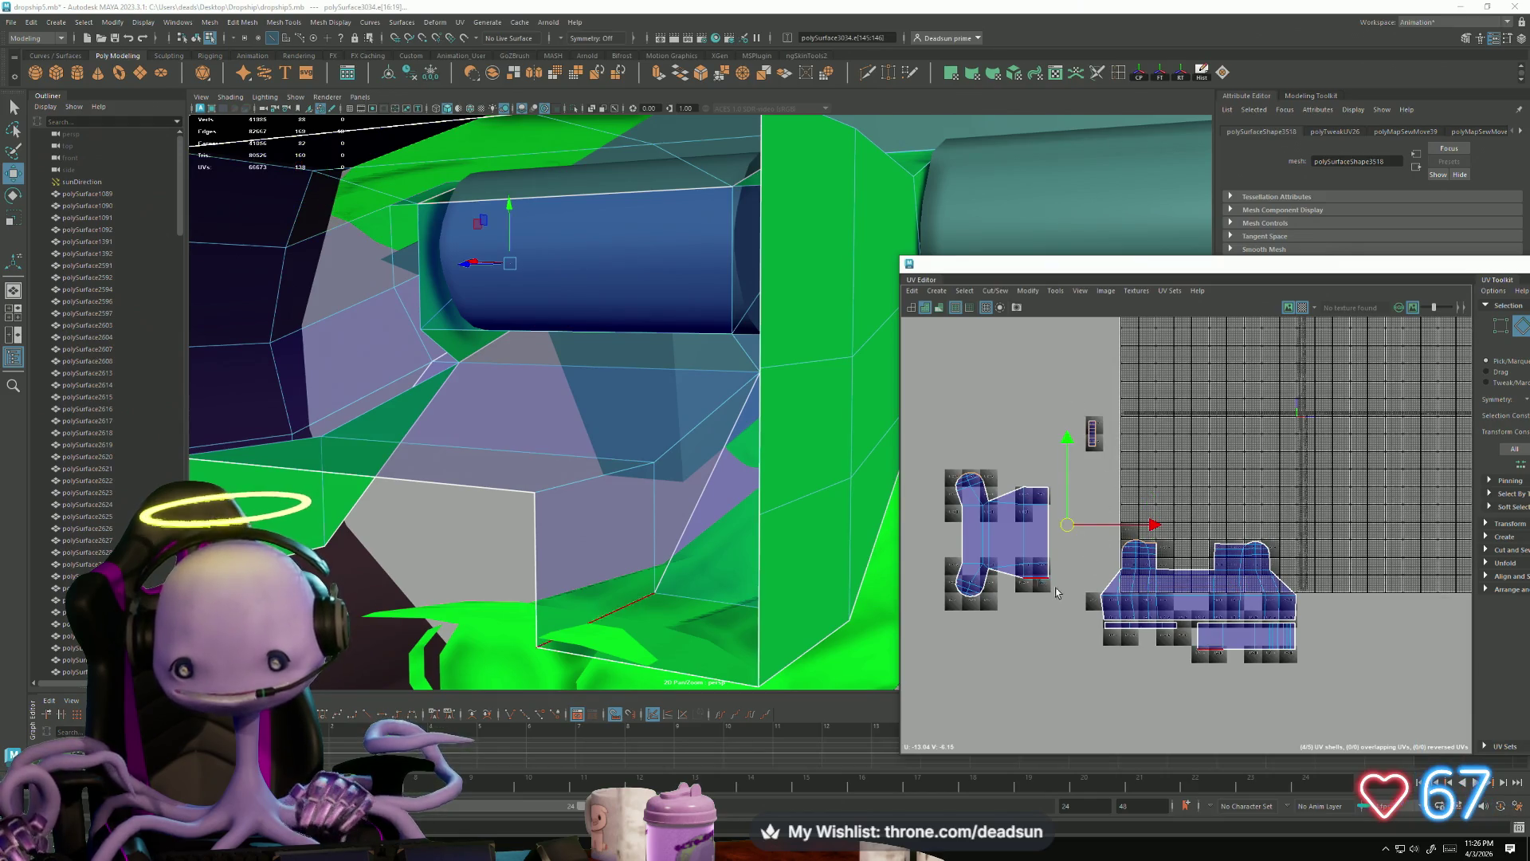
pyautogui.scroll(2, 1092, 583)
pyautogui.scroll(-1, 1091, 617)
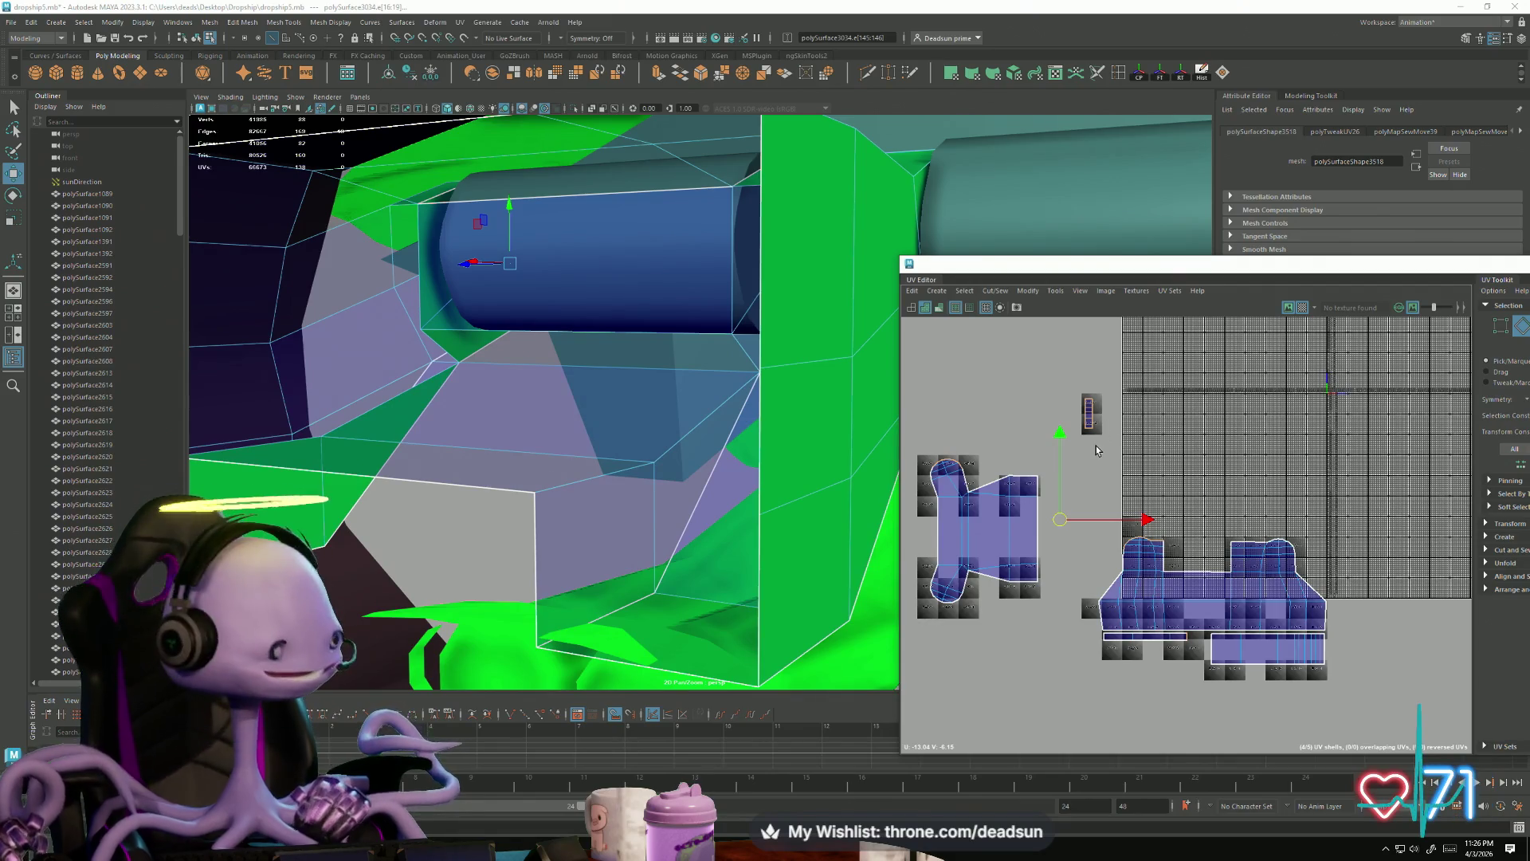
pyautogui.moveTo(1045, 368)
pyautogui.mouseDown()
pyautogui.moveTo(1110, 441)
pyautogui.moveTo(1204, 645)
pyautogui.mouseUp()
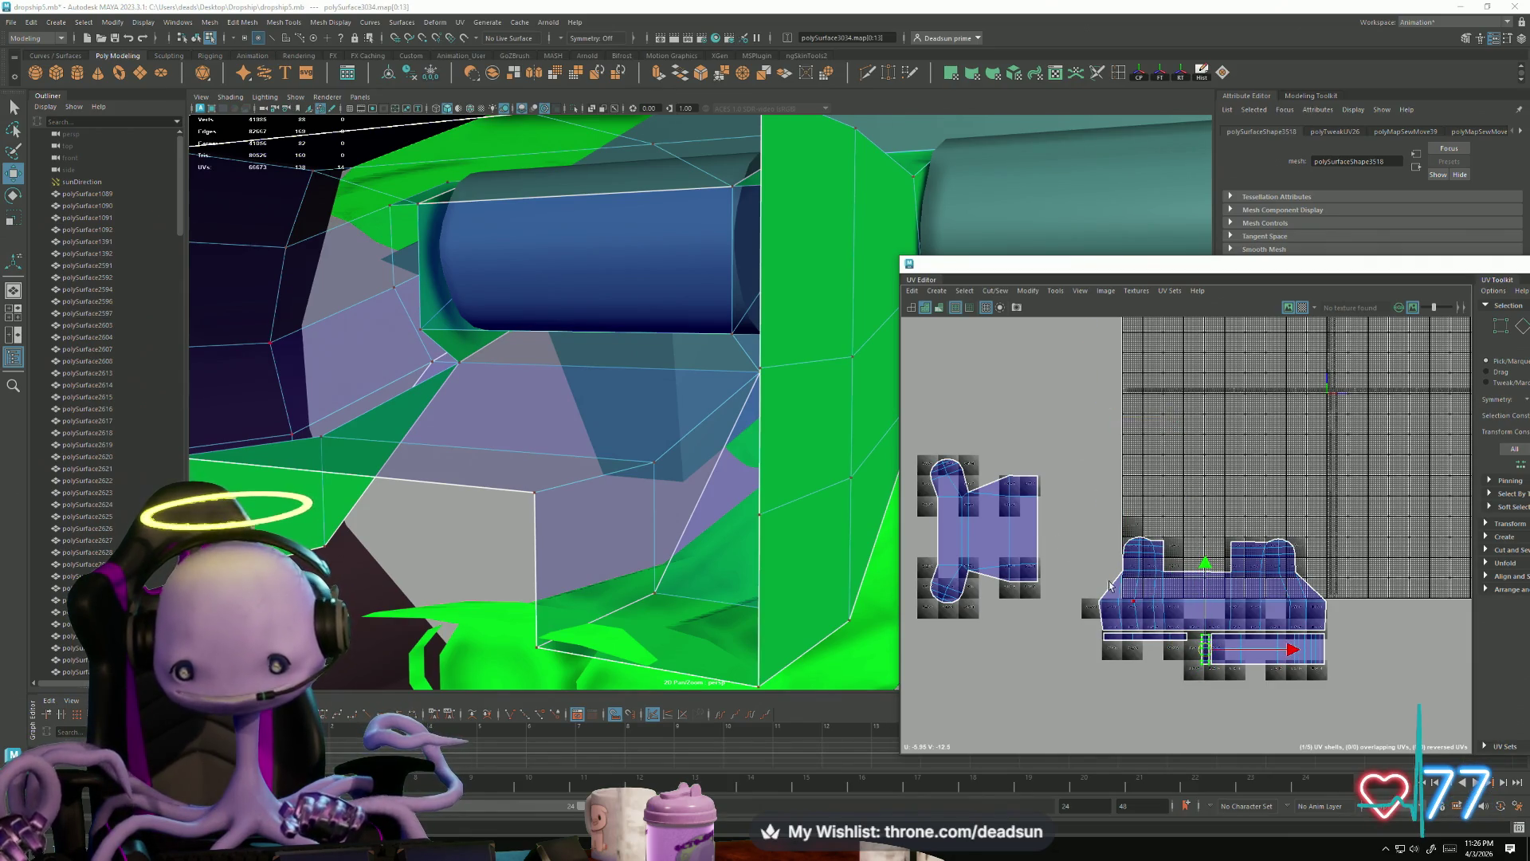
pyautogui.moveTo(1062, 648); pyautogui.dragTo(1063, 648)
pyautogui.press('r')
pyautogui.moveTo(983, 530)
pyautogui.mouseDown()
pyautogui.moveTo(951, 560)
pyautogui.moveTo(1000, 567)
pyautogui.moveTo(1051, 636)
pyautogui.mouseUp()
pyautogui.hotkey('ctrl', 'z')
pyautogui.hotkey('ctrl', 'z')
pyautogui.moveTo(985, 539); pyautogui.dragTo(1041, 623)
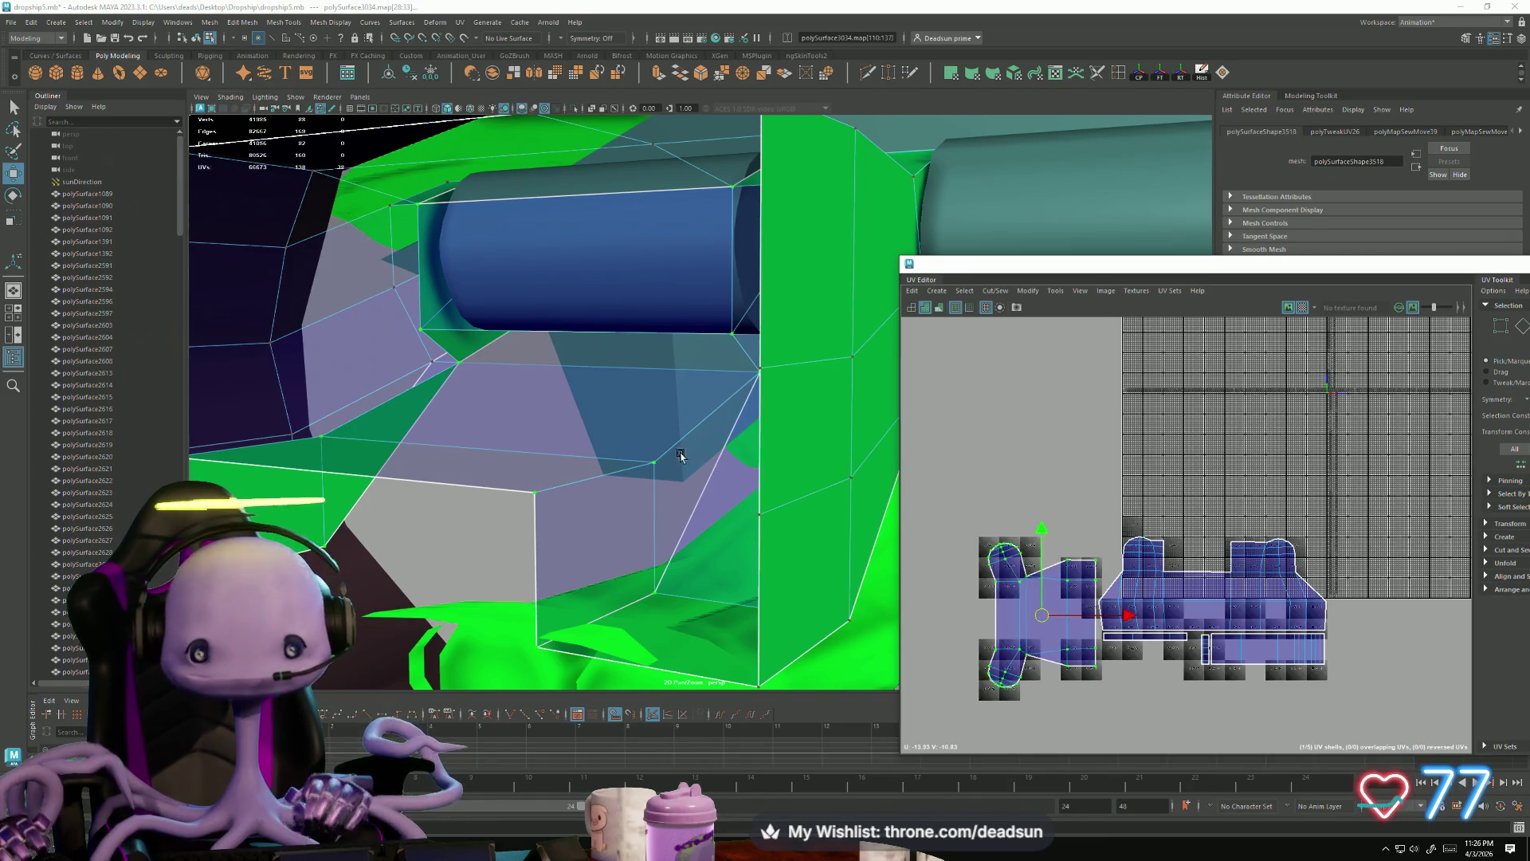
# Step: Orbit the 3D view around the green hinge bracket
pyautogui.scroll(-3, 672, 463)
pyautogui.moveTo(673, 464)
pyautogui.keyDown('alt'); pyautogui.mouseDown()
pyautogui.moveTo(606, 426)
pyautogui.moveTo(724, 341)
pyautogui.moveTo(805, 314)
pyautogui.moveTo(735, 342)
pyautogui.moveTo(758, 343)
pyautogui.moveTo(779, 339)
pyautogui.moveTo(692, 331)
pyautogui.mouseUp(); pyautogui.keyUp('alt')
pyautogui.scroll(5, 604, 425)
pyautogui.moveTo(776, 340); pyautogui.dragTo(820, 292, button='right')
pyautogui.moveTo(820, 292)
pyautogui.keyDown('alt'); pyautogui.mouseDown()
pyautogui.moveTo(719, 405)
pyautogui.moveTo(642, 350)
pyautogui.mouseUp(); pyautogui.keyUp('alt')
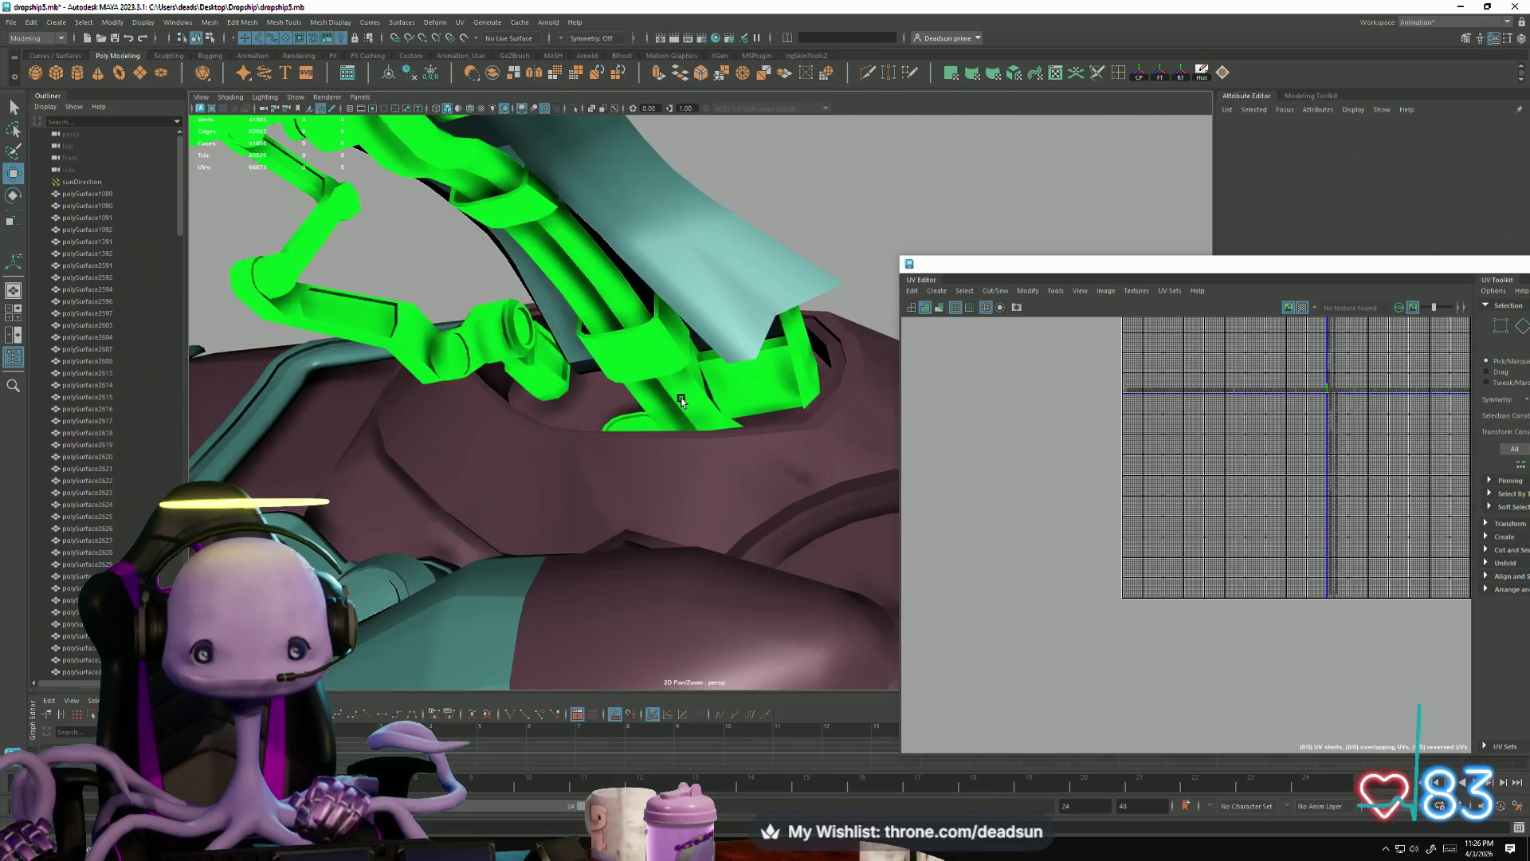
# Step: Select the lower green hinge bracket and bring its UV shells into view
pyautogui.click(643, 350)
pyautogui.scroll(-1, 1021, 572)
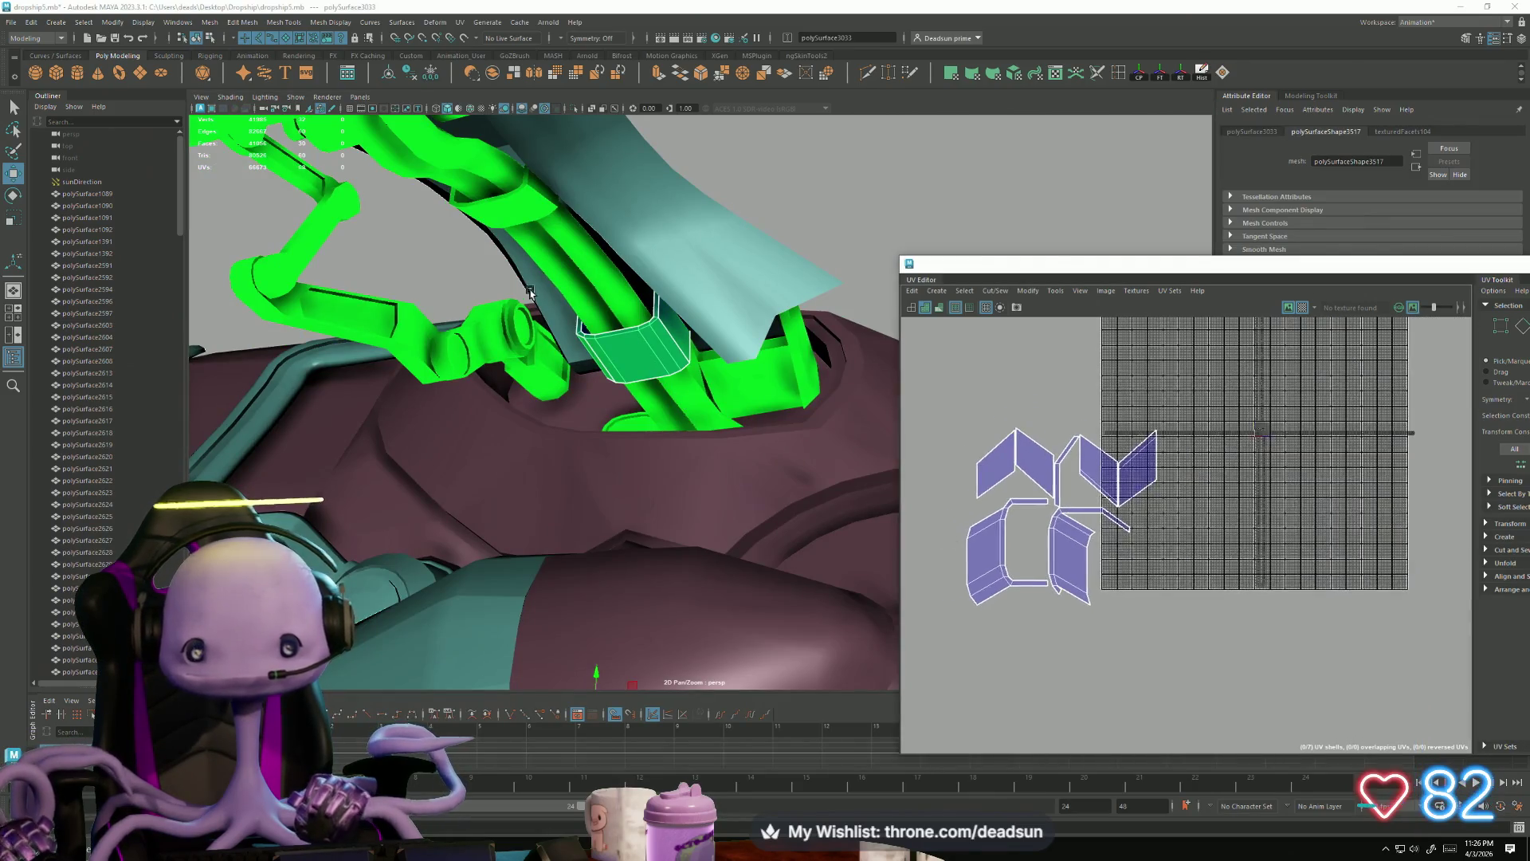
pyautogui.keyDown('shift'); pyautogui.click(502, 191); pyautogui.keyUp('shift')
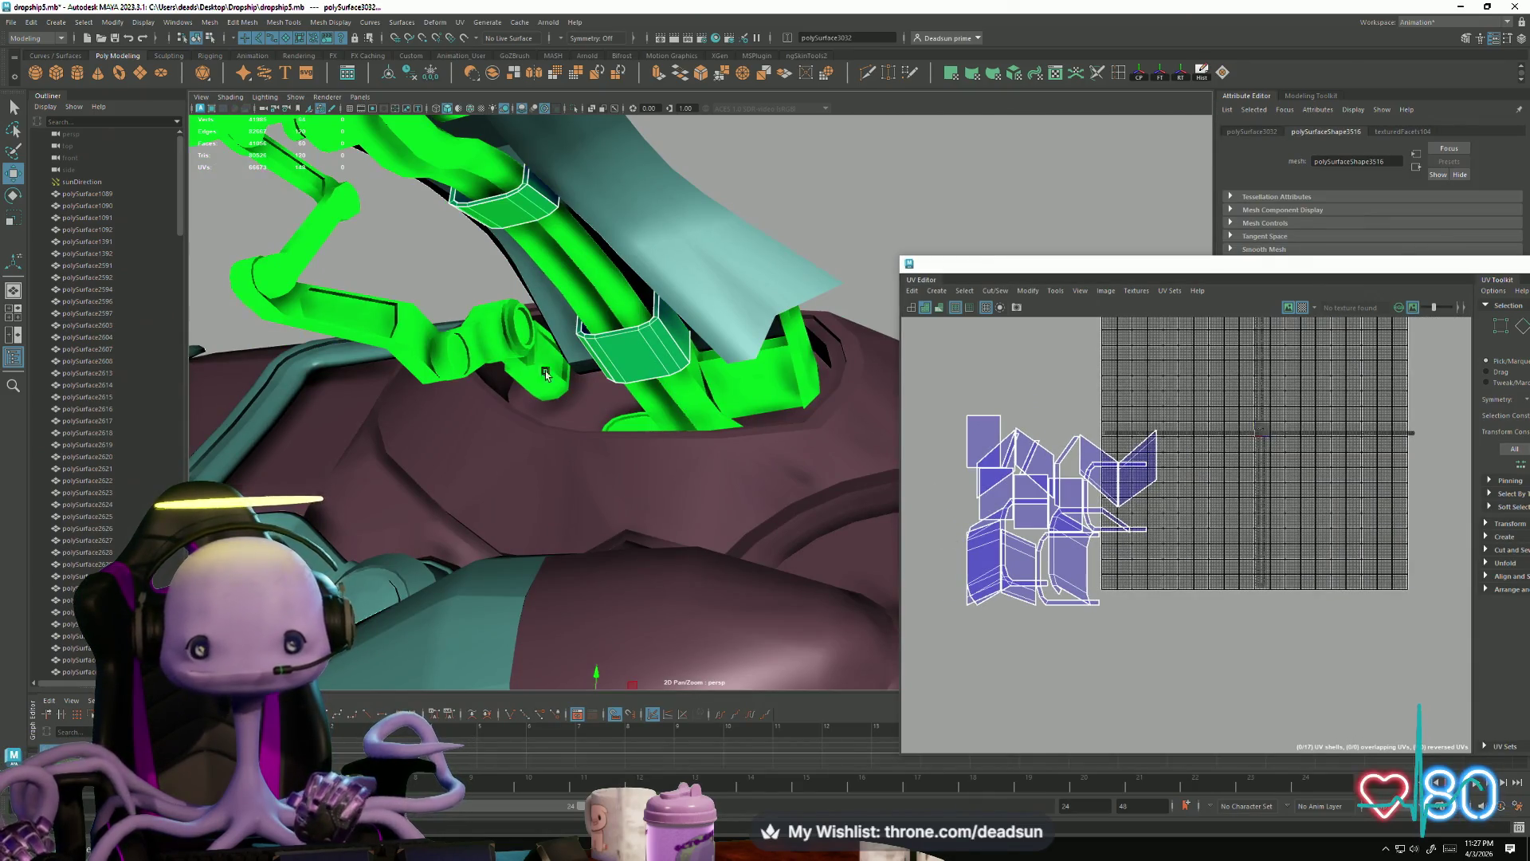
pyautogui.keyDown('alt'); pyautogui.moveTo(538, 369); pyautogui.dragTo(578, 434); pyautogui.keyUp('alt')
pyautogui.click(678, 422)
pyautogui.scroll(2, 1024, 530)
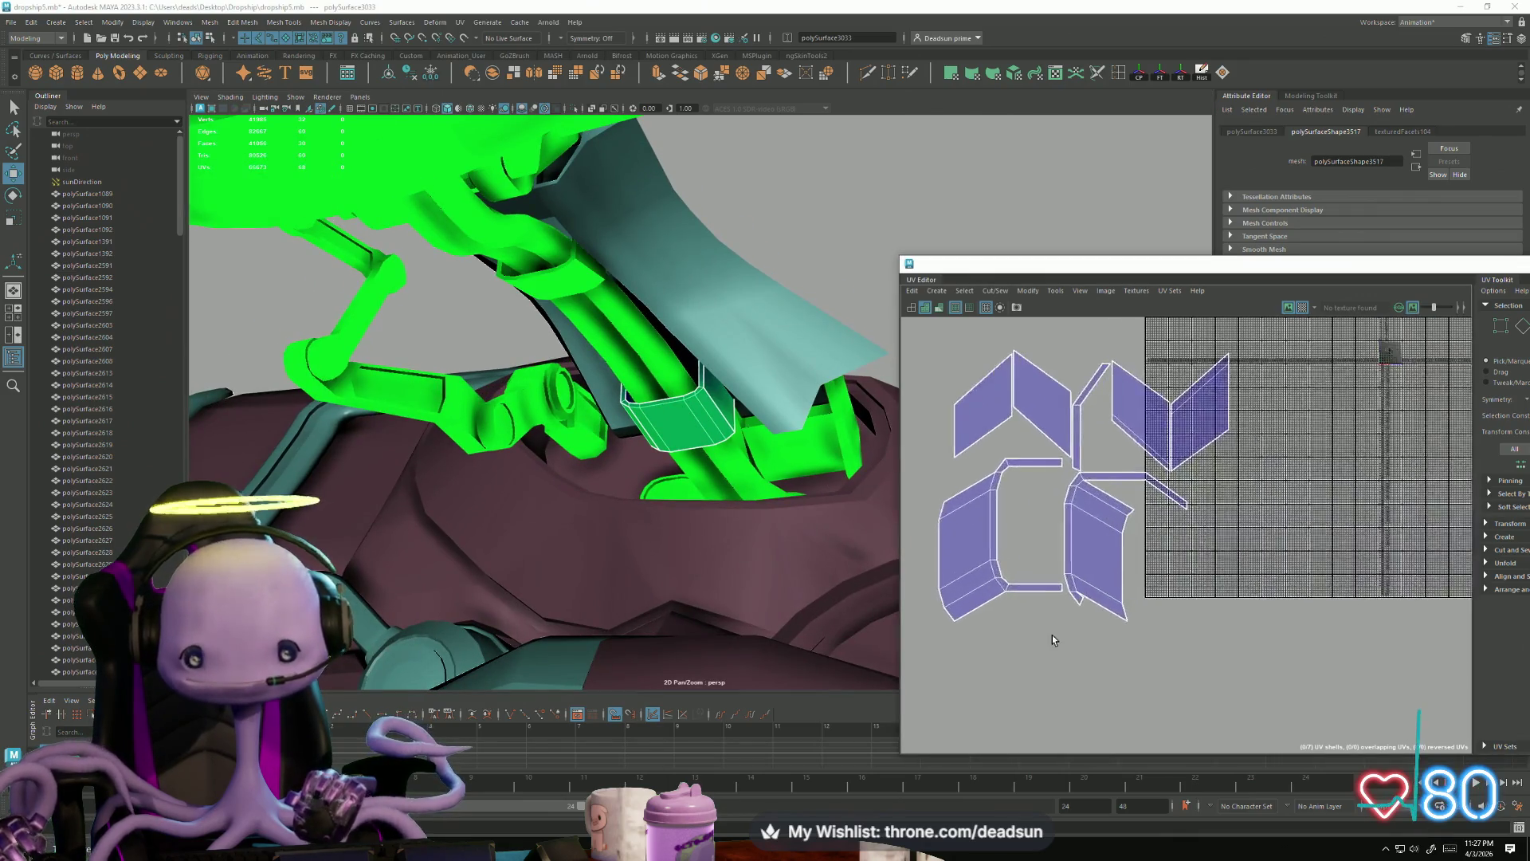
pyautogui.keyDown('alt'); pyautogui.moveTo(1014, 631); pyautogui.dragTo(1084, 683, button='middle'); pyautogui.keyUp('alt')
pyautogui.moveTo(717, 382)
pyautogui.keyDown('alt'); pyautogui.mouseDown()
pyautogui.moveTo(853, 518)
pyautogui.moveTo(618, 471)
pyautogui.moveTo(556, 486)
pyautogui.moveTo(640, 503)
pyautogui.moveTo(693, 554)
pyautogui.moveTo(768, 564)
pyautogui.moveTo(751, 553)
pyautogui.moveTo(770, 596)
pyautogui.moveTo(820, 506)
pyautogui.moveTo(744, 519)
pyautogui.moveTo(661, 507)
pyautogui.moveTo(701, 494)
pyautogui.moveTo(719, 440)
pyautogui.moveTo(674, 498)
pyautogui.moveTo(670, 478)
pyautogui.moveTo(665, 536)
pyautogui.moveTo(615, 632)
pyautogui.moveTo(647, 519)
pyautogui.moveTo(694, 589)
pyautogui.moveTo(789, 468)
pyautogui.moveTo(581, 454)
pyautogui.moveTo(399, 417)
pyautogui.moveTo(529, 430)
pyautogui.moveTo(478, 331)
pyautogui.moveTo(495, 383)
pyautogui.moveTo(485, 434)
pyautogui.moveTo(580, 399)
pyautogui.moveTo(529, 404)
pyautogui.moveTo(519, 498)
pyautogui.moveTo(541, 529)
pyautogui.moveTo(703, 481)
pyautogui.moveTo(702, 569)
pyautogui.moveTo(623, 551)
pyautogui.moveTo(662, 414)
pyautogui.mouseUp(); pyautogui.keyUp('alt')
# Step: Delete the bracket box's top face, leaving it open
pyautogui.moveTo(661, 414); pyautogui.dragTo(677, 418, button='right')
pyautogui.click(677, 418)
pyautogui.moveTo(678, 417)
pyautogui.keyDown('alt'); pyautogui.mouseDown()
pyautogui.moveTo(437, 513)
pyautogui.moveTo(597, 444)
pyautogui.moveTo(560, 501)
pyautogui.mouseUp(); pyautogui.keyUp('alt')
pyautogui.press('Delete')
pyautogui.moveTo(699, 585)
pyautogui.keyDown('alt'); pyautogui.mouseDown()
pyautogui.moveTo(570, 578)
pyautogui.moveTo(471, 512)
pyautogui.mouseUp(); pyautogui.keyUp('alt')
# Step: Select faces on the neighbouring bracket to display its UVs
pyautogui.click(606, 576)
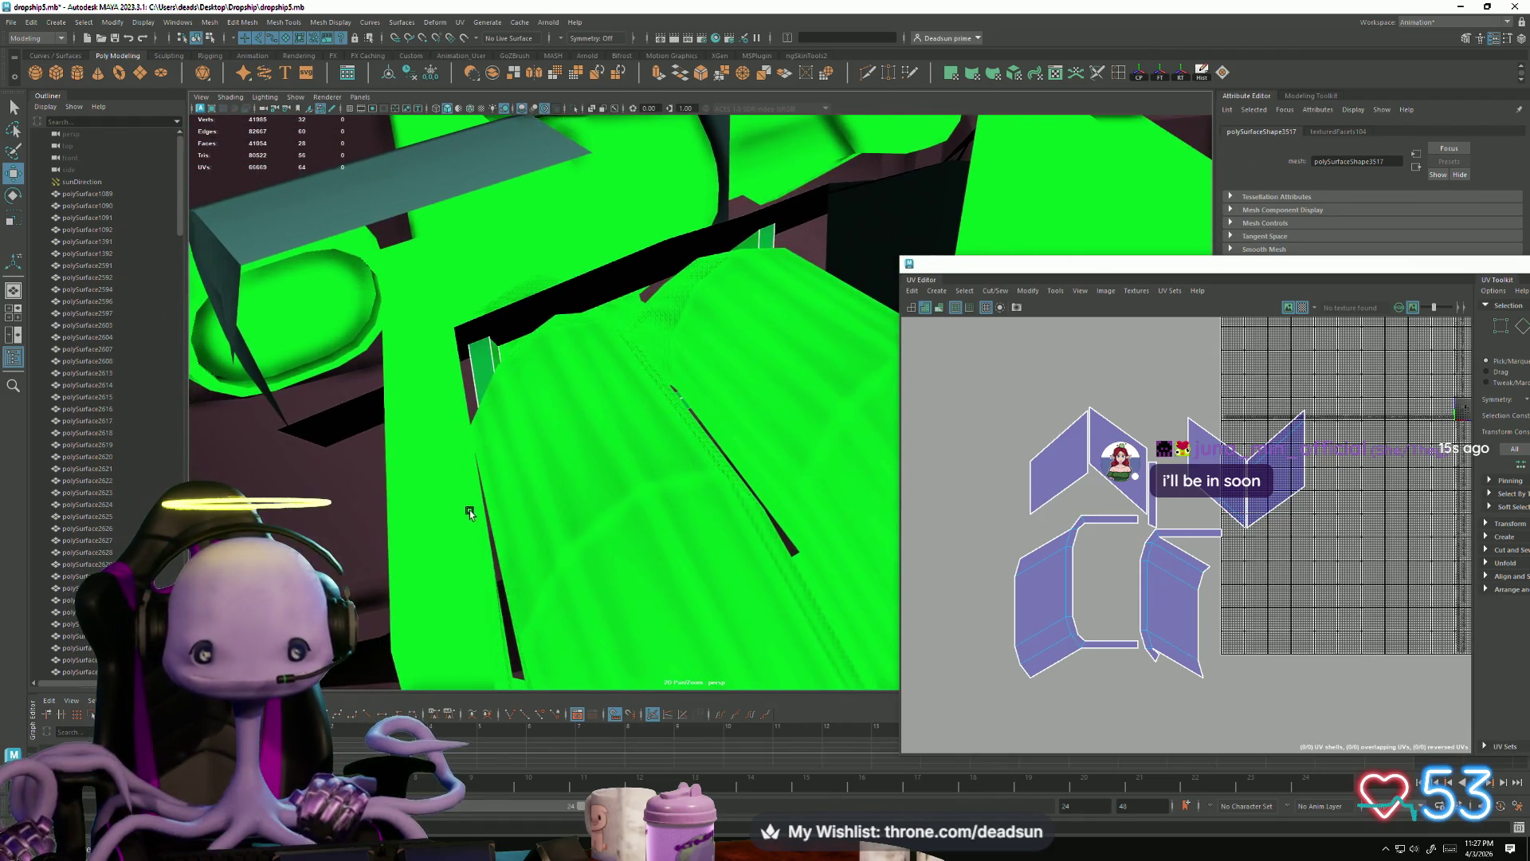
pyautogui.moveTo(435, 475); pyautogui.dragTo(435, 526, button='right')
pyautogui.moveTo(435, 526)
pyautogui.keyDown('alt'); pyautogui.mouseDown()
pyautogui.moveTo(569, 487)
pyautogui.moveTo(448, 501)
pyautogui.moveTo(588, 680)
pyautogui.moveTo(707, 618)
pyautogui.moveTo(674, 581)
pyautogui.moveTo(525, 596)
pyautogui.mouseUp(); pyautogui.keyUp('alt')
pyautogui.keyDown('shift'); pyautogui.click(448, 501); pyautogui.keyUp('shift')
# Step: Move and Sew the bracket's shells along two selected edge loops
pyautogui.click(526, 600)
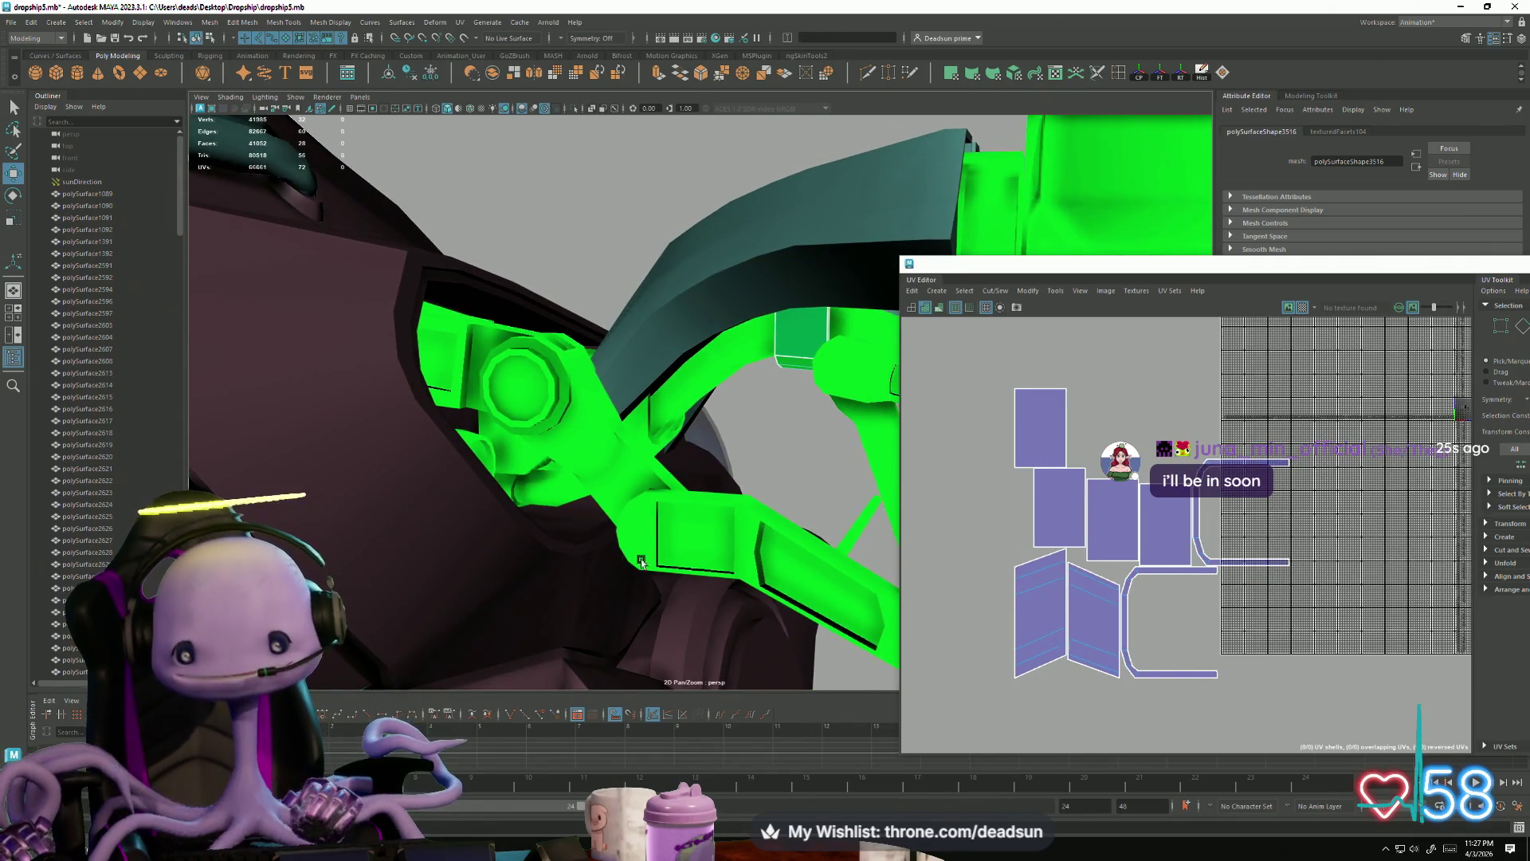
pyautogui.moveTo(1009, 628)
pyautogui.keyDown('alt'); pyautogui.mouseDown(button='middle')
pyautogui.moveTo(908, 640)
pyautogui.moveTo(961, 576)
pyautogui.mouseUp(button='middle'); pyautogui.keyUp('alt')
pyautogui.moveTo(877, 590)
pyautogui.keyDown('alt'); pyautogui.mouseDown()
pyautogui.moveTo(701, 454)
pyautogui.moveTo(732, 627)
pyautogui.moveTo(710, 463)
pyautogui.mouseUp(); pyautogui.keyUp('alt')
pyautogui.moveTo(709, 462); pyautogui.dragTo(702, 441, button='right')
pyautogui.doubleClick(702, 440)
pyautogui.moveTo(701, 441)
pyautogui.keyDown('alt'); pyautogui.mouseDown()
pyautogui.moveTo(699, 512)
pyautogui.moveTo(585, 498)
pyautogui.mouseUp(); pyautogui.keyUp('alt')
pyautogui.keyDown('shift'); pyautogui.doubleClick(656, 532); pyautogui.keyUp('shift')
pyautogui.moveTo(656, 532)
pyautogui.keyDown('alt'); pyautogui.mouseDown()
pyautogui.moveTo(861, 446)
pyautogui.moveTo(1006, 332)
pyautogui.mouseUp(); pyautogui.keyUp('alt')
pyautogui.click(996, 291)
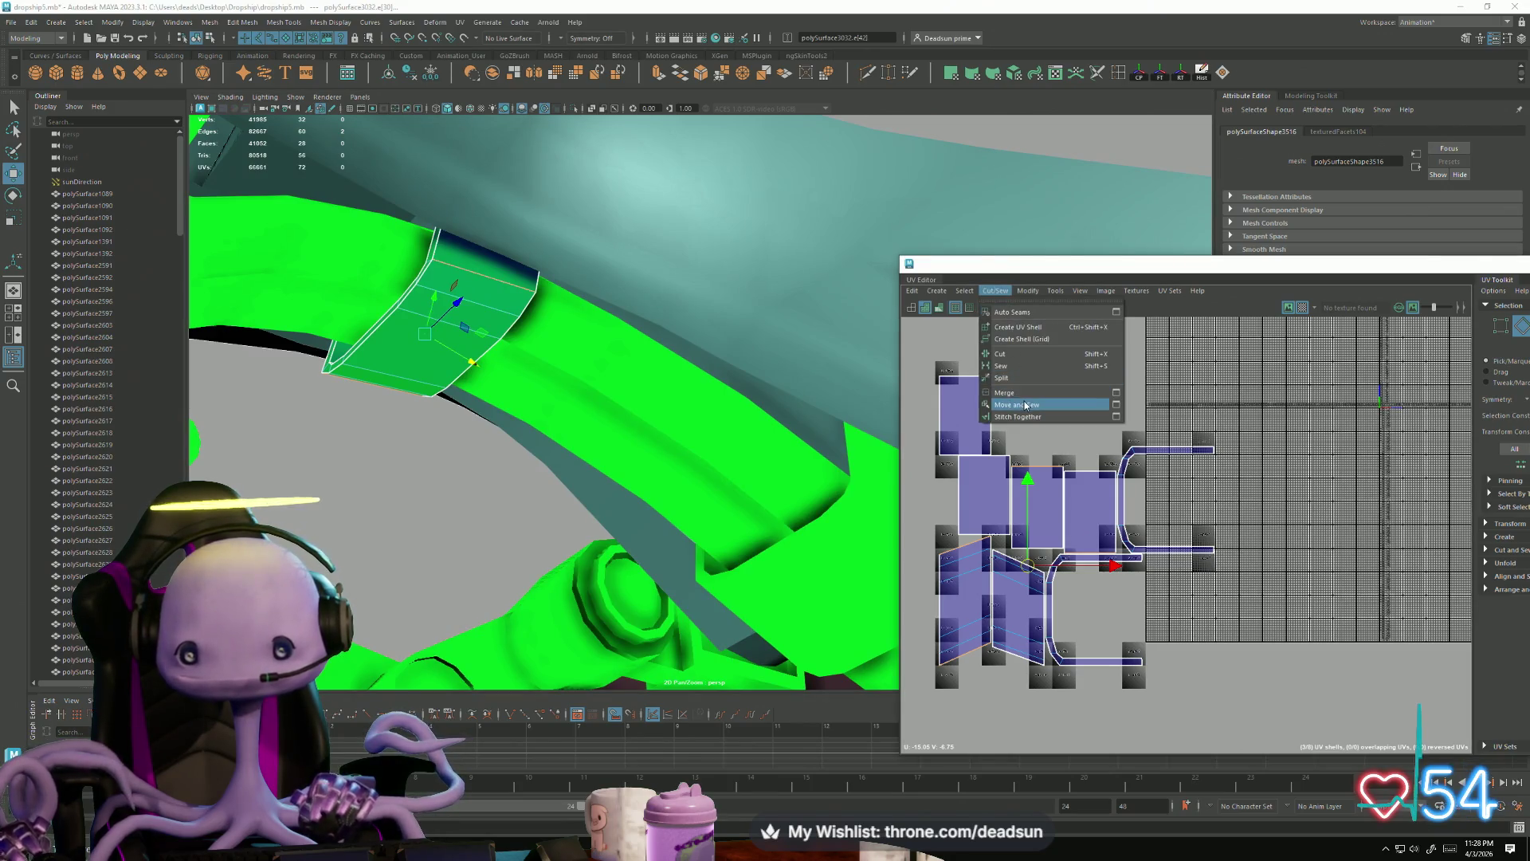
pyautogui.click(1025, 405)
# Step: Pull the bent shell apart and straighten its left and right edges vertical
pyautogui.keyDown('alt'); pyautogui.moveTo(956, 653); pyautogui.dragTo(1010, 518, button='middle'); pyautogui.keyUp('alt')
pyautogui.moveTo(1004, 522); pyautogui.dragTo(994, 446, button='right')
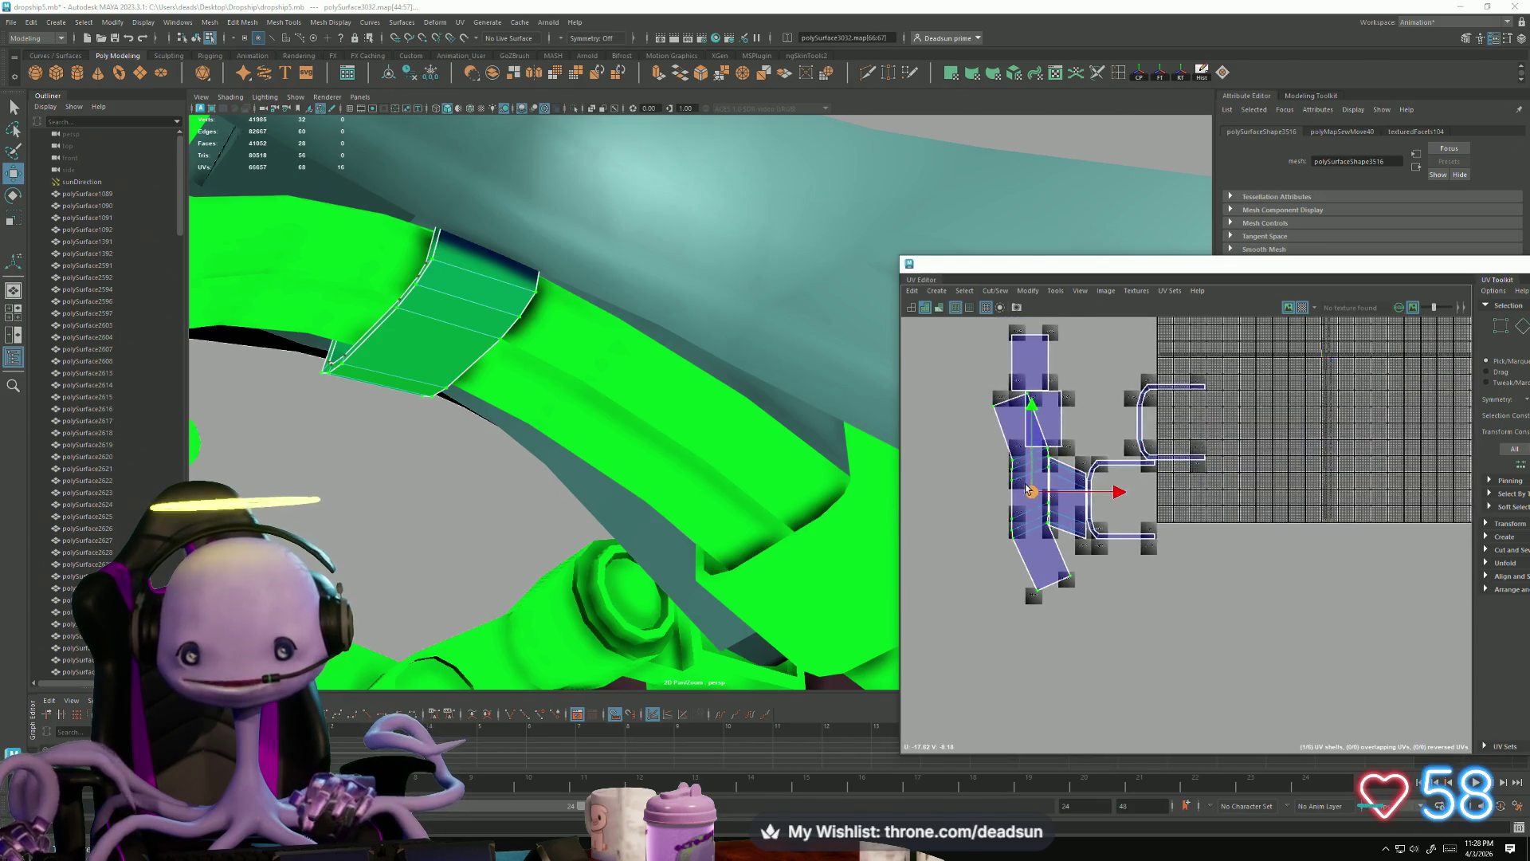
pyautogui.keyDown('shift'); pyautogui.moveTo(1061, 554); pyautogui.dragTo(956, 446, button='right'); pyautogui.keyUp('shift')
pyautogui.keyDown('alt'); pyautogui.moveTo(897, 420); pyautogui.dragTo(922, 420, button='middle'); pyautogui.keyUp('alt')
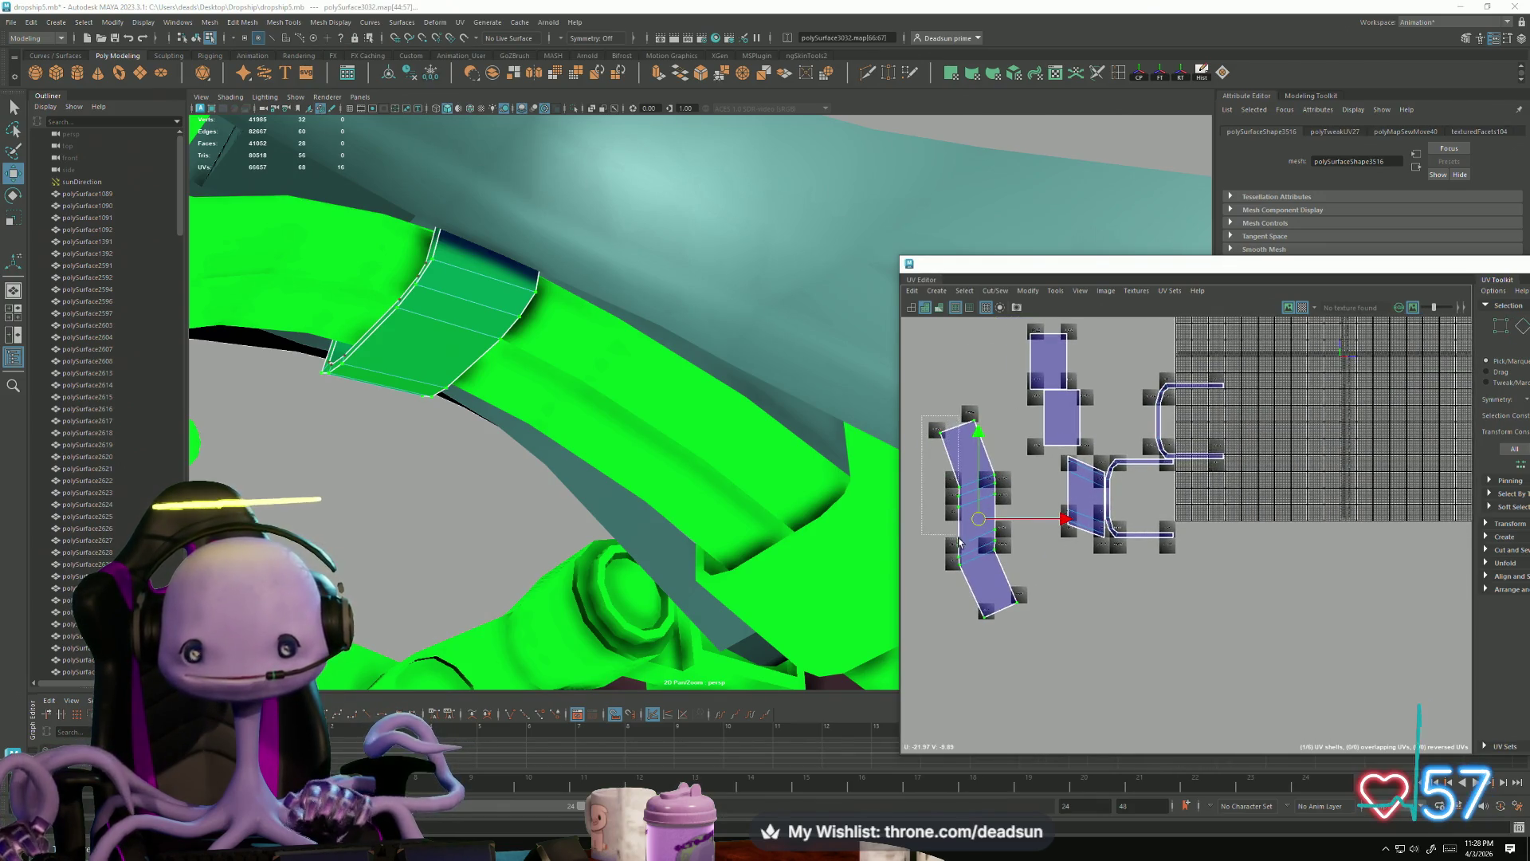
pyautogui.moveTo(969, 638); pyautogui.dragTo(970, 640)
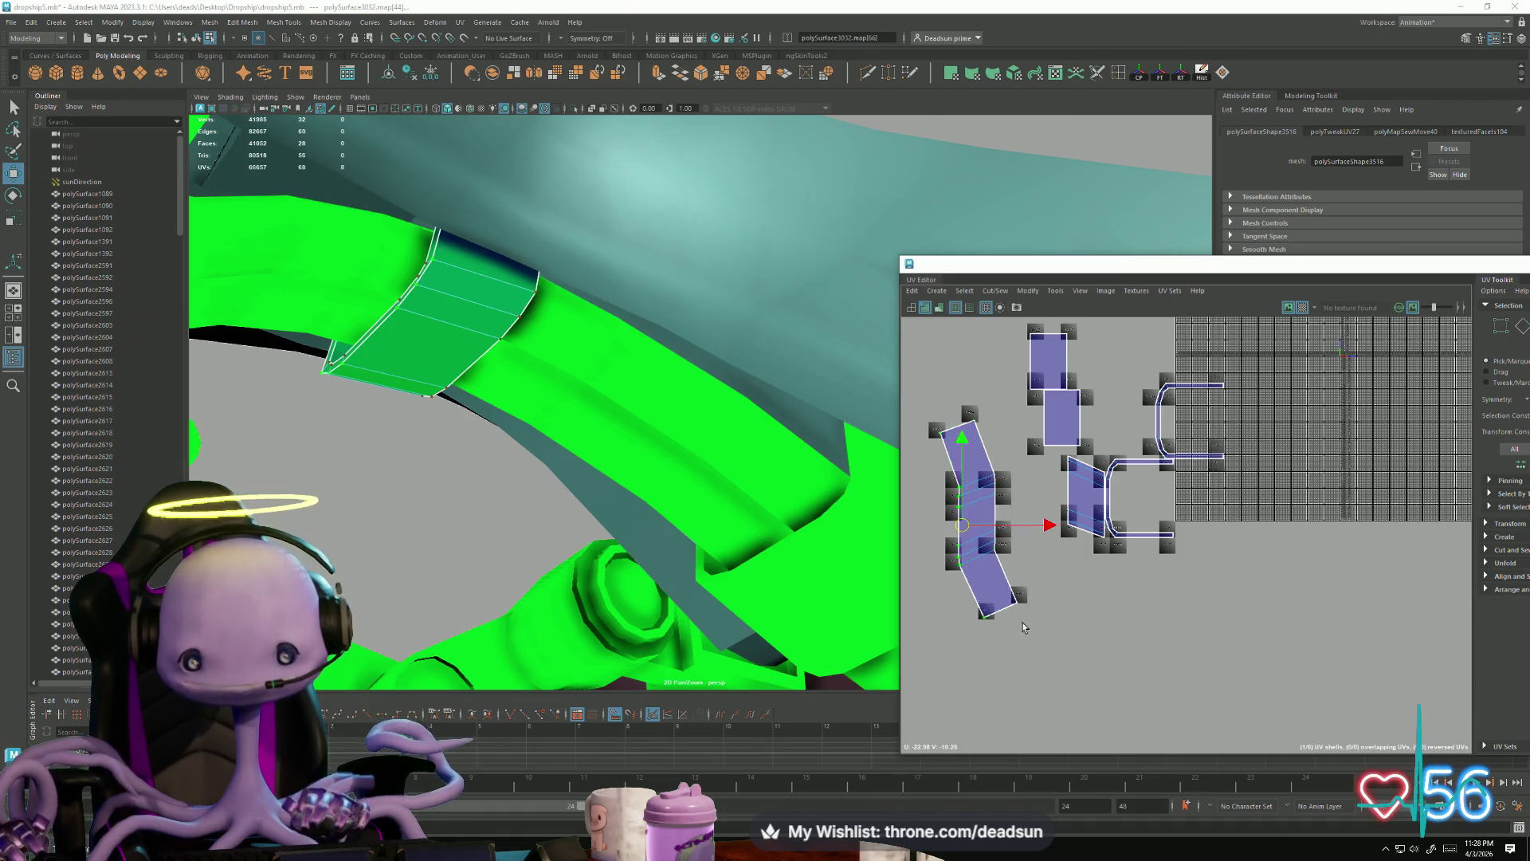
pyautogui.moveTo(1044, 526); pyautogui.dragTo(962, 526)
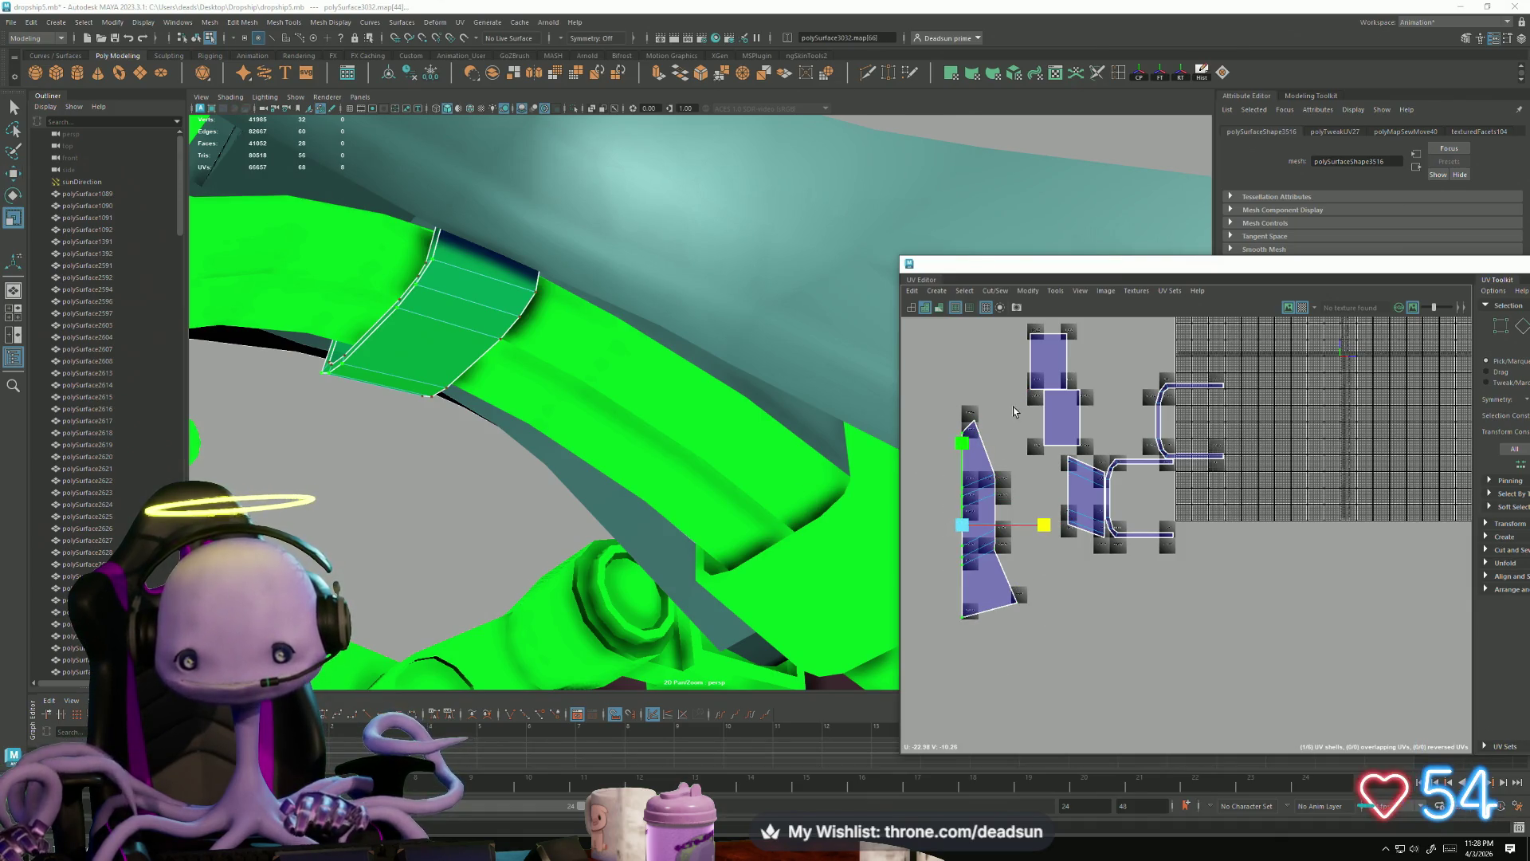
pyautogui.moveTo(982, 408)
pyautogui.mouseDown()
pyautogui.moveTo(1010, 632)
pyautogui.moveTo(1028, 462)
pyautogui.mouseUp()
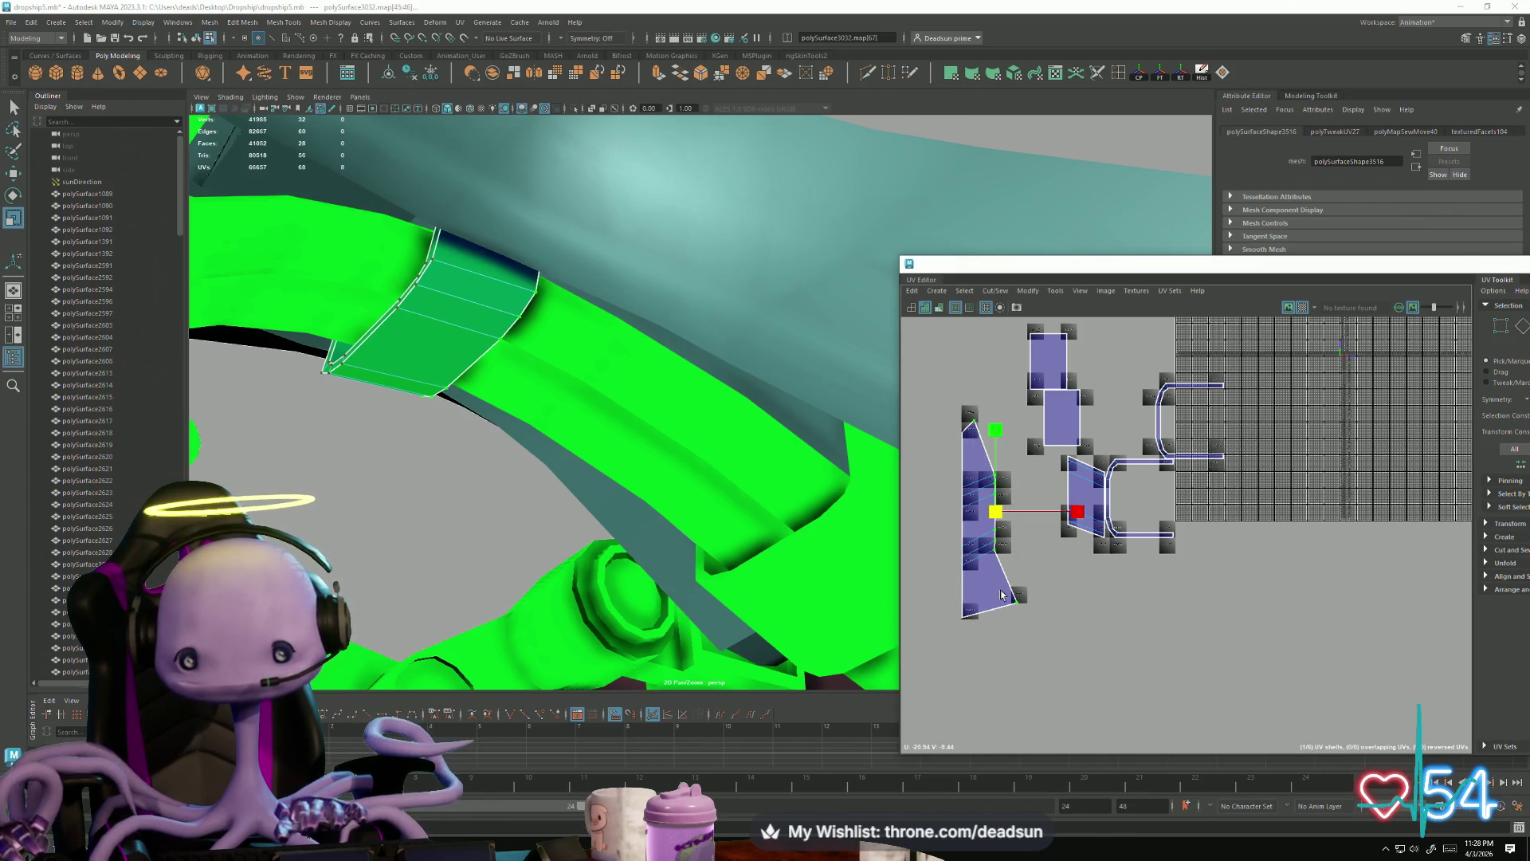
pyautogui.press('w')
pyautogui.moveTo(1049, 522)
pyautogui.mouseDown()
pyautogui.moveTo(983, 518)
pyautogui.moveTo(1005, 525)
pyautogui.mouseUp()
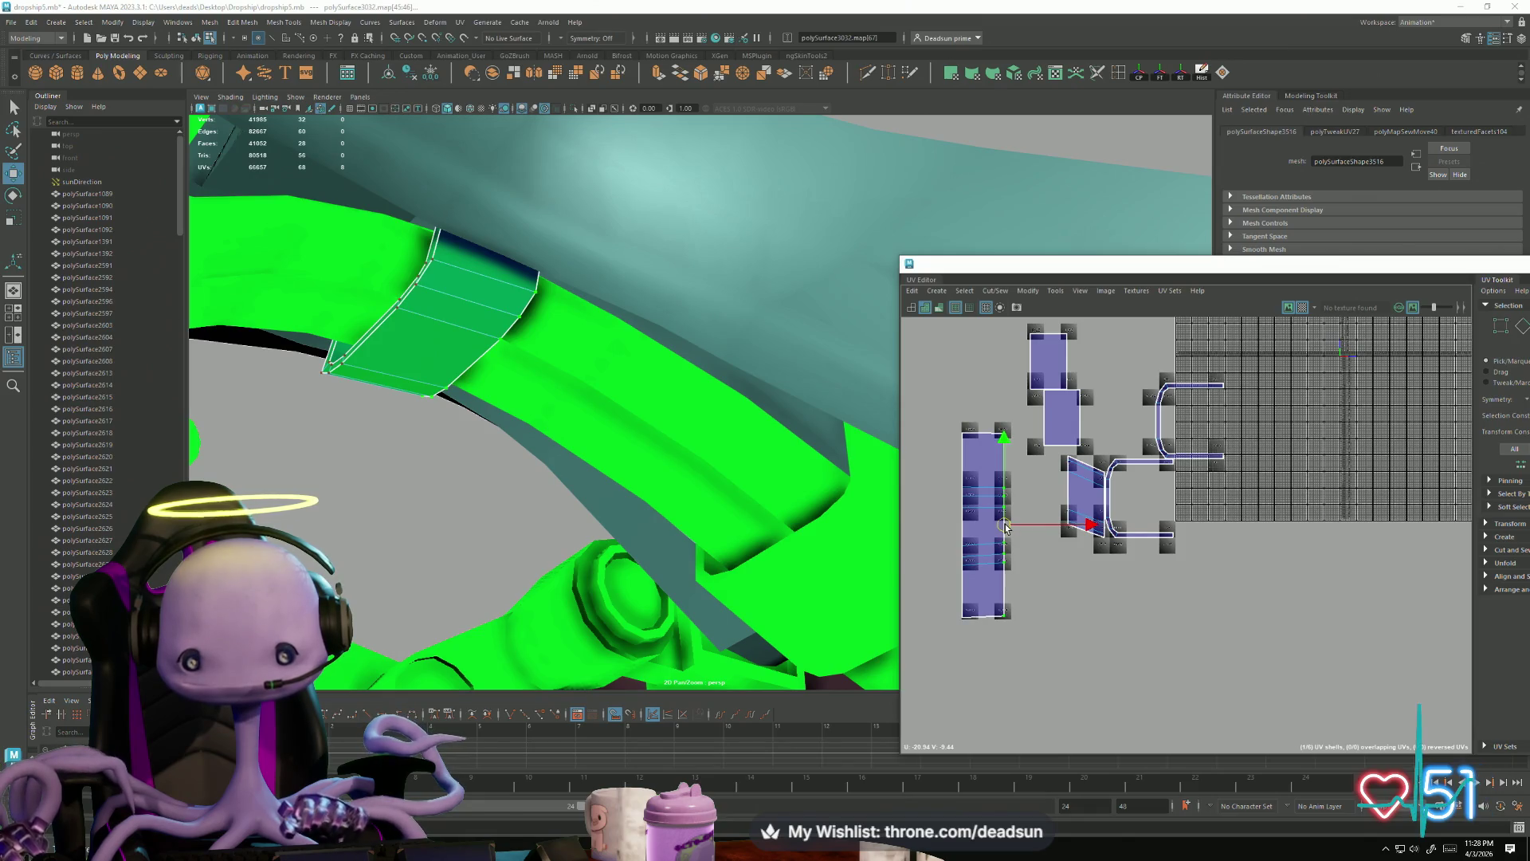
# Step: Move and Sew the upper-middle shell onto the parallelogram shell
pyautogui.moveTo(1072, 474); pyautogui.dragTo(1072, 446, button='right')
pyautogui.click(1081, 476)
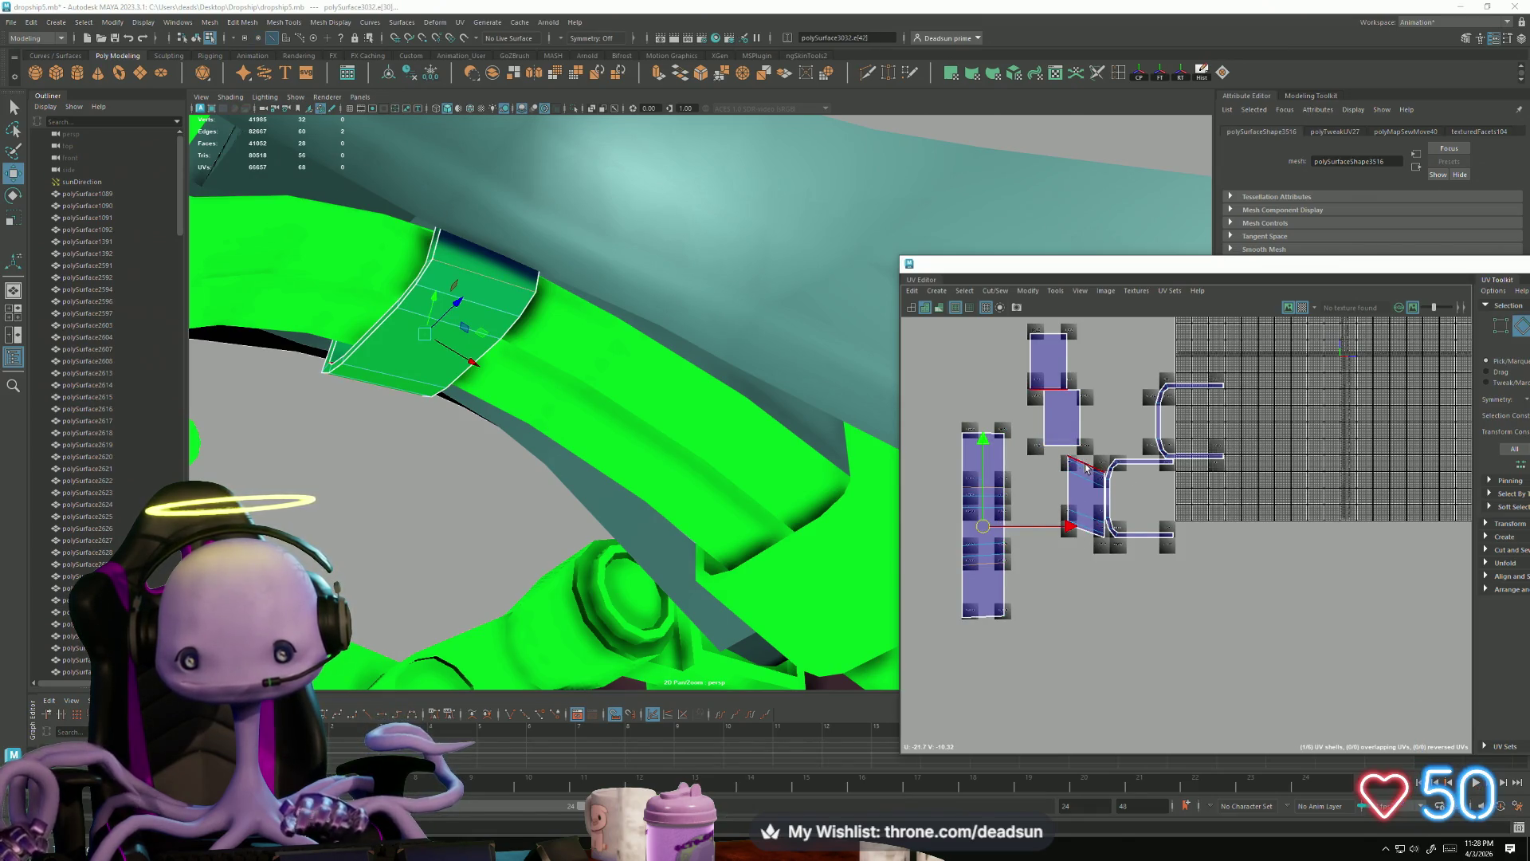
pyautogui.click(1034, 449)
pyautogui.click(992, 292)
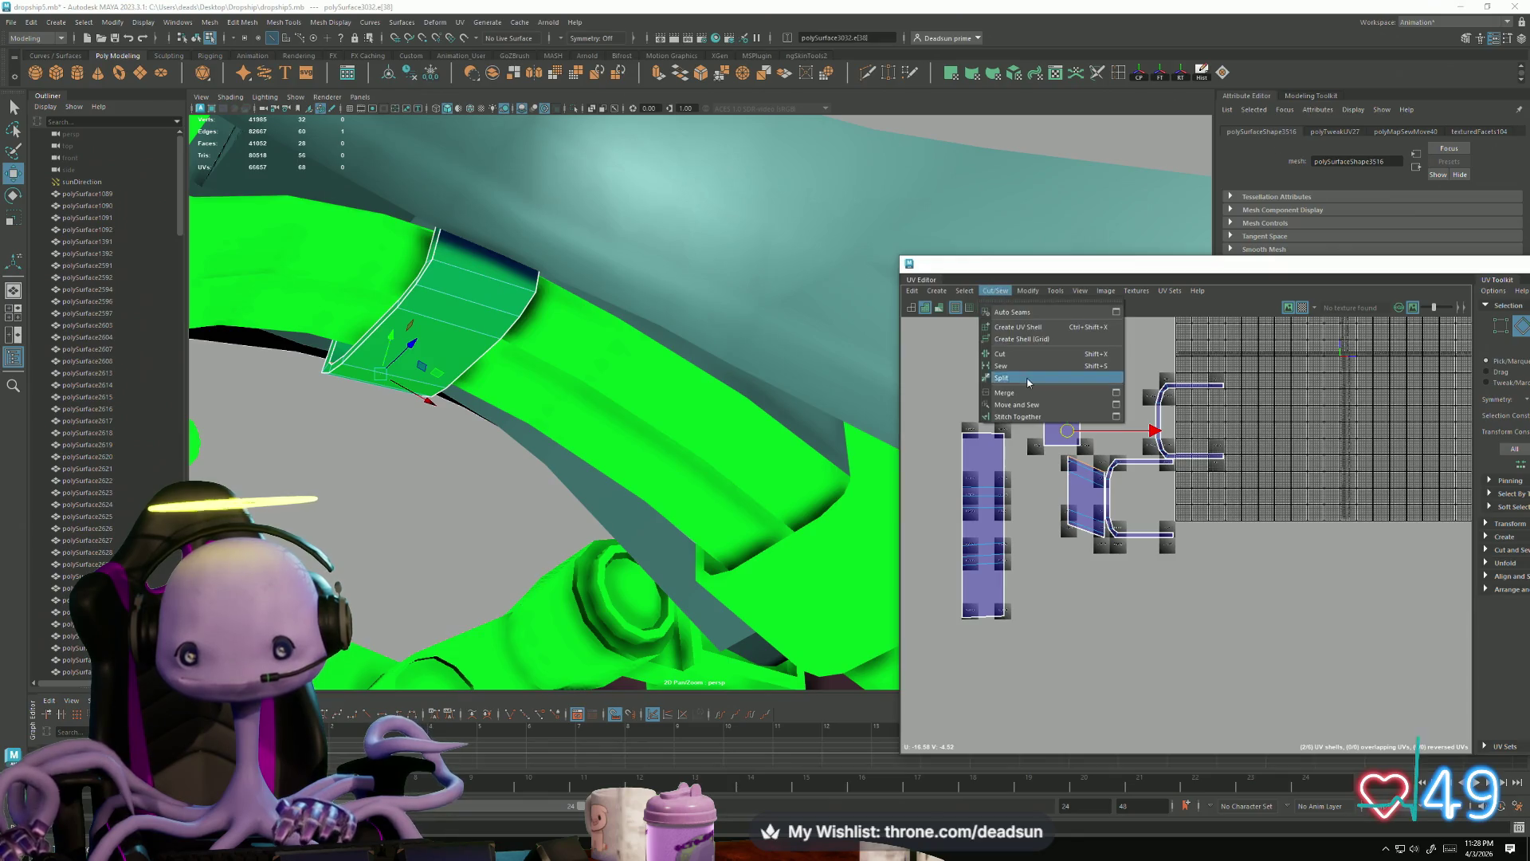
pyautogui.click(1033, 408)
pyautogui.press('g')
# Step: Straighten the parallelogram shell's left and right edges vertical and move it up
pyautogui.moveTo(1079, 537); pyautogui.dragTo(1029, 470, button='right')
pyautogui.moveTo(1092, 619); pyautogui.dragTo(1094, 617)
pyautogui.press('r')
pyautogui.moveTo(1160, 491); pyautogui.dragTo(929, 480)
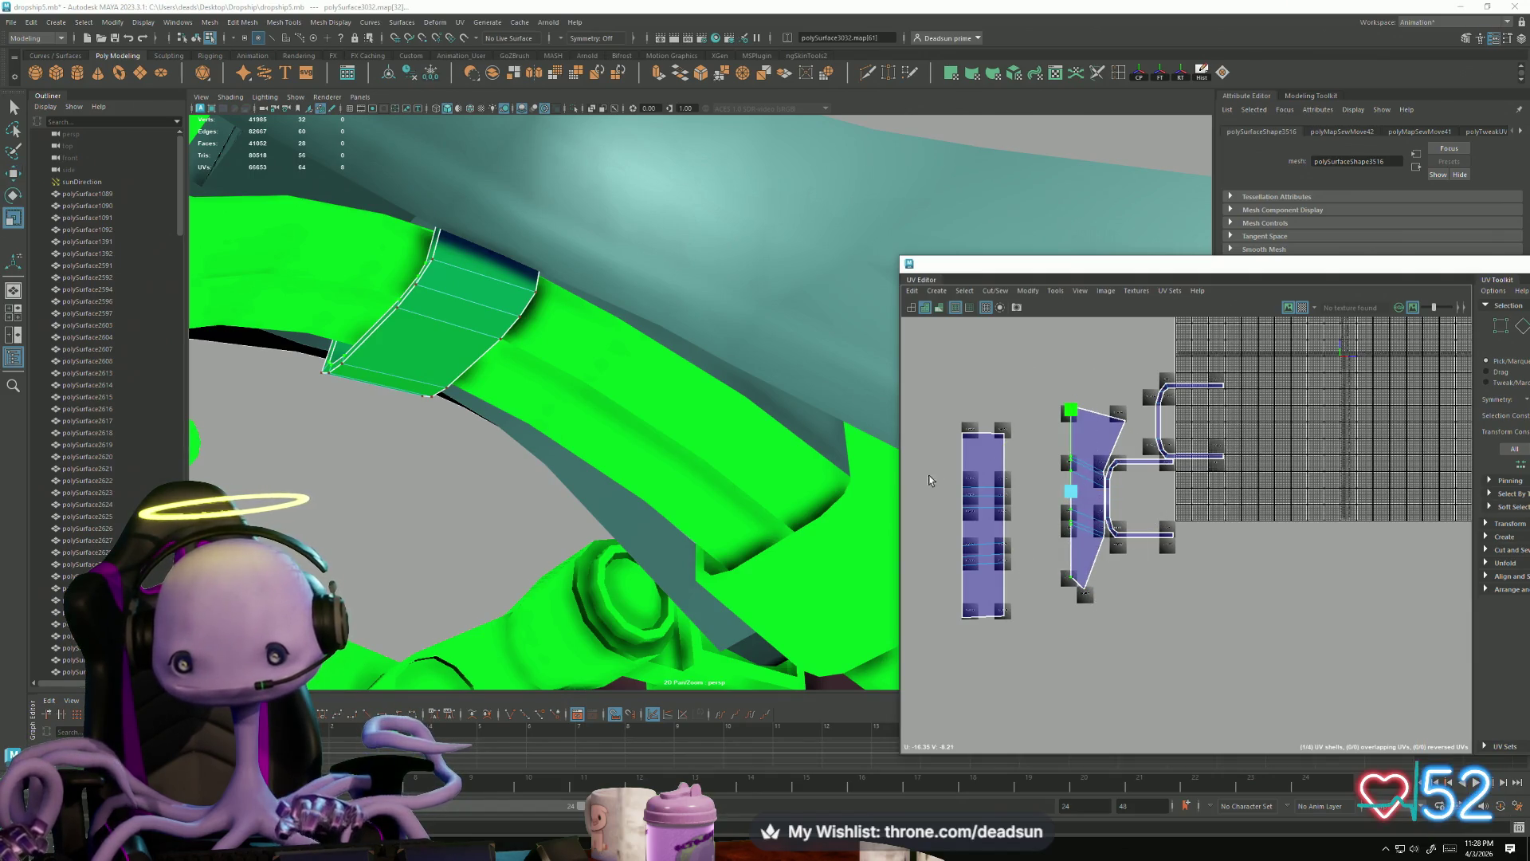
pyautogui.moveTo(1155, 490)
pyautogui.mouseDown()
pyautogui.moveTo(1125, 489)
pyautogui.moveTo(1056, 341)
pyautogui.mouseUp()
pyautogui.keyDown('alt'); pyautogui.moveTo(1056, 340); pyautogui.dragTo(1085, 432, button='middle'); pyautogui.keyUp('alt')
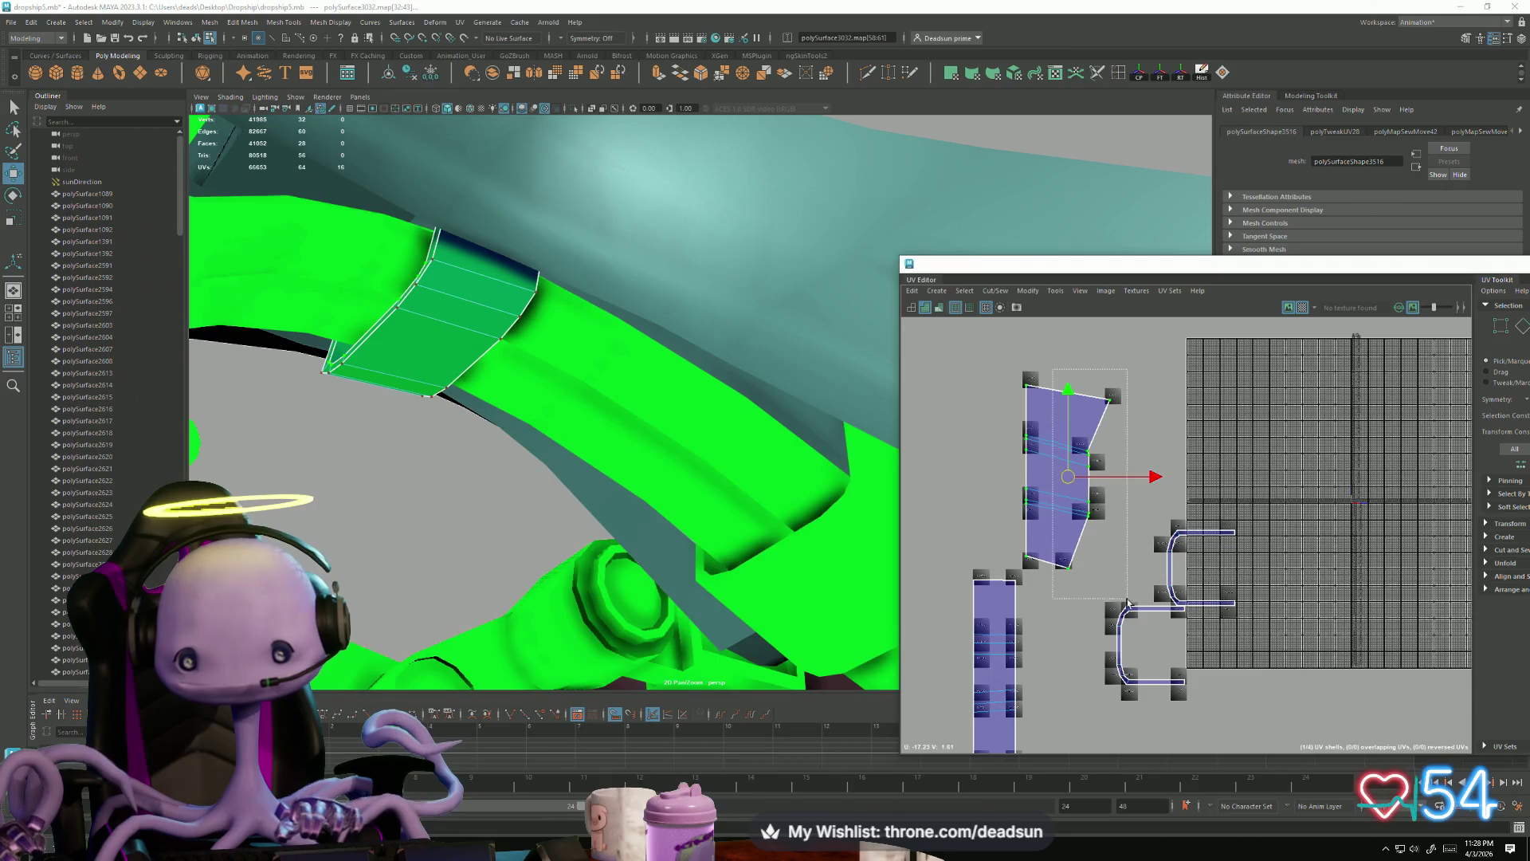
pyautogui.moveTo(1052, 368); pyautogui.dragTo(1127, 599)
pyautogui.press('r')
pyautogui.moveTo(1164, 482)
pyautogui.mouseDown()
pyautogui.moveTo(1033, 483)
pyautogui.moveTo(1065, 469)
pyautogui.mouseUp()
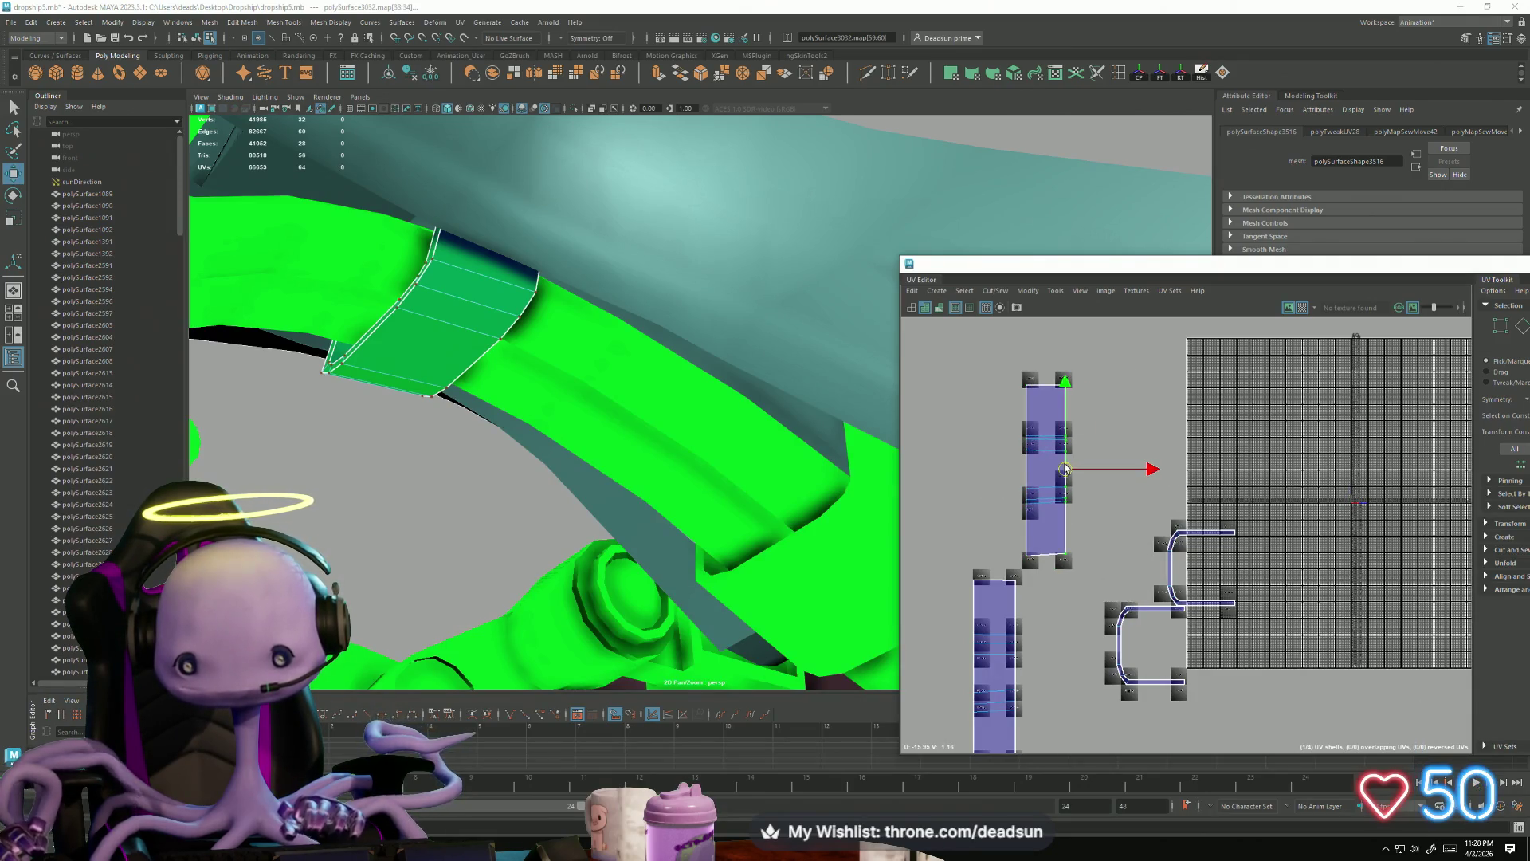
pyautogui.moveTo(838, 460)
pyautogui.keyDown('alt'); pyautogui.mouseDown()
pyautogui.moveTo(659, 468)
pyautogui.moveTo(666, 478)
pyautogui.mouseUp(); pyautogui.keyUp('alt')
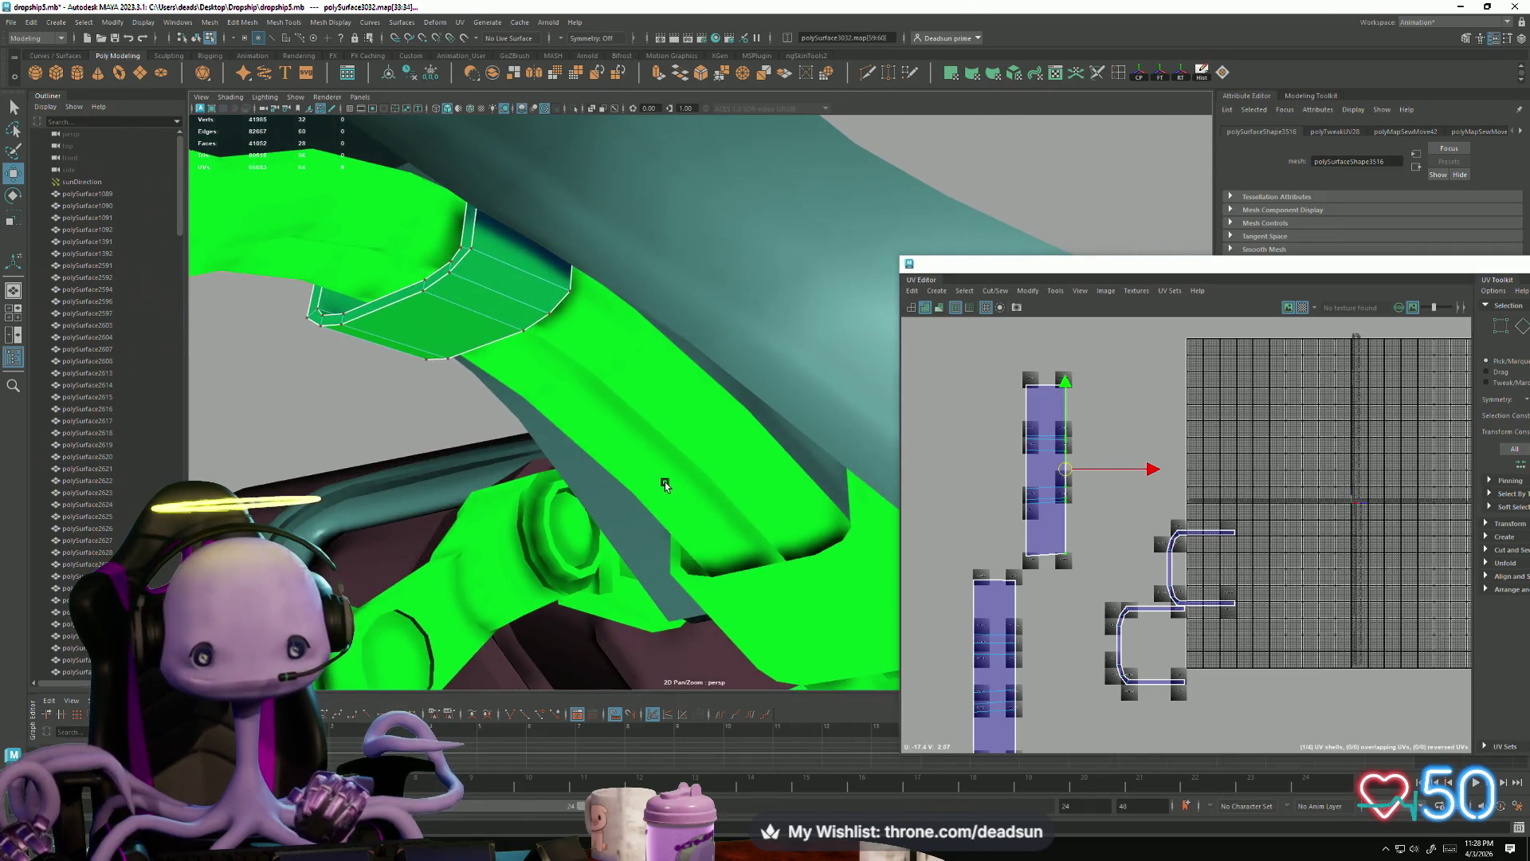
# Step: Nudge the right-edge UVs slightly right and frame the shells larger
pyautogui.scroll(-2, 925, 523)
pyautogui.keyDown('alt'); pyautogui.moveTo(1026, 484); pyautogui.dragTo(1028, 496, button='middle'); pyautogui.keyUp('alt')
pyautogui.moveTo(1063, 441); pyautogui.dragTo(1067, 442)
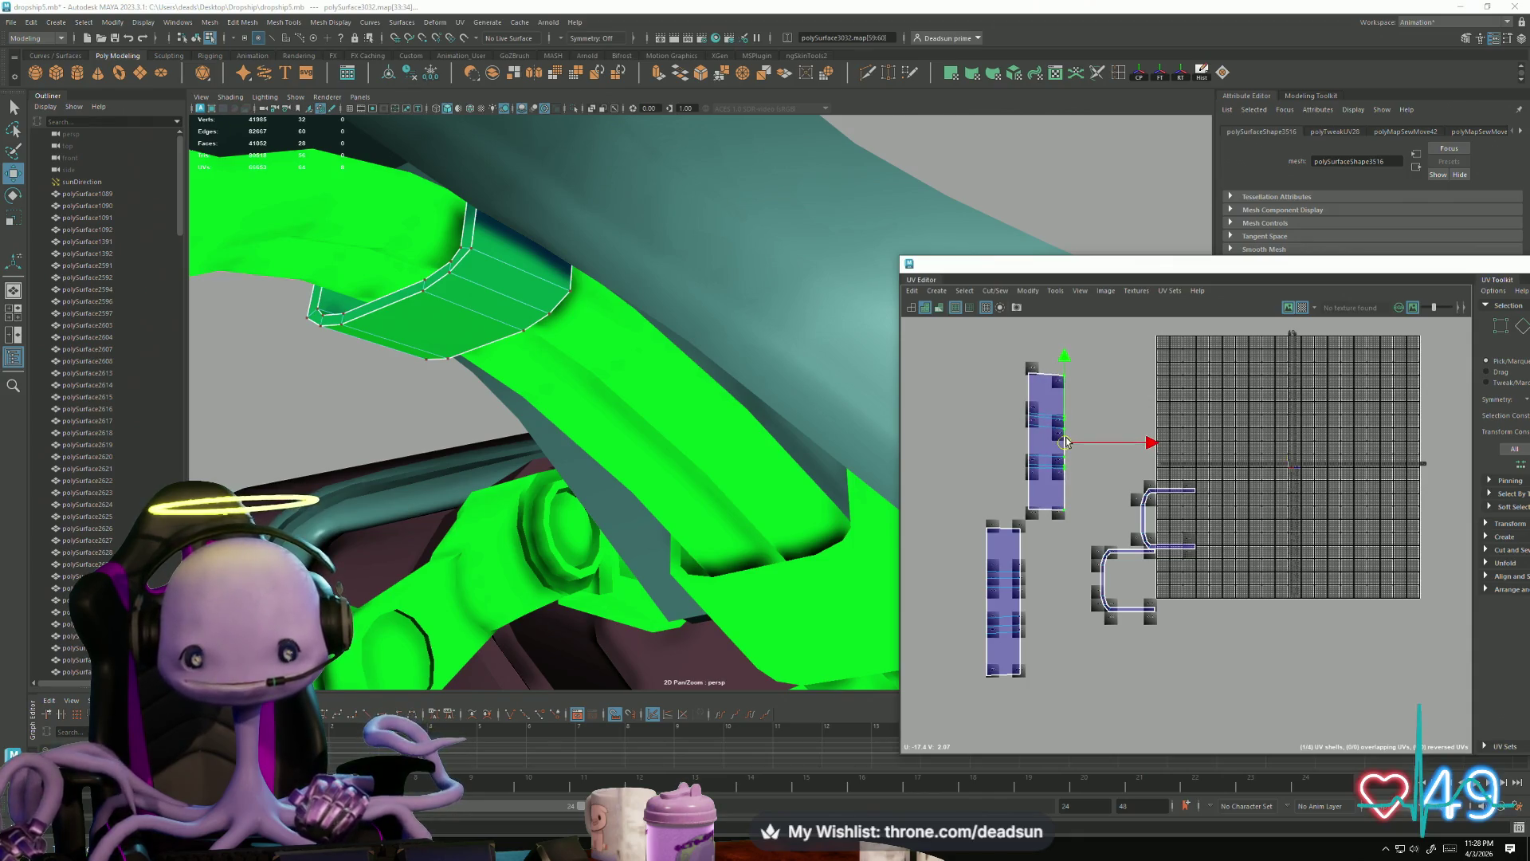
pyautogui.scroll(2, 1059, 587)
pyautogui.moveTo(1131, 649)
pyautogui.keyDown('alt'); pyautogui.mouseDown(button='middle')
pyautogui.moveTo(1013, 580)
pyautogui.moveTo(1046, 640)
pyautogui.mouseUp(button='middle'); pyautogui.keyUp('alt')
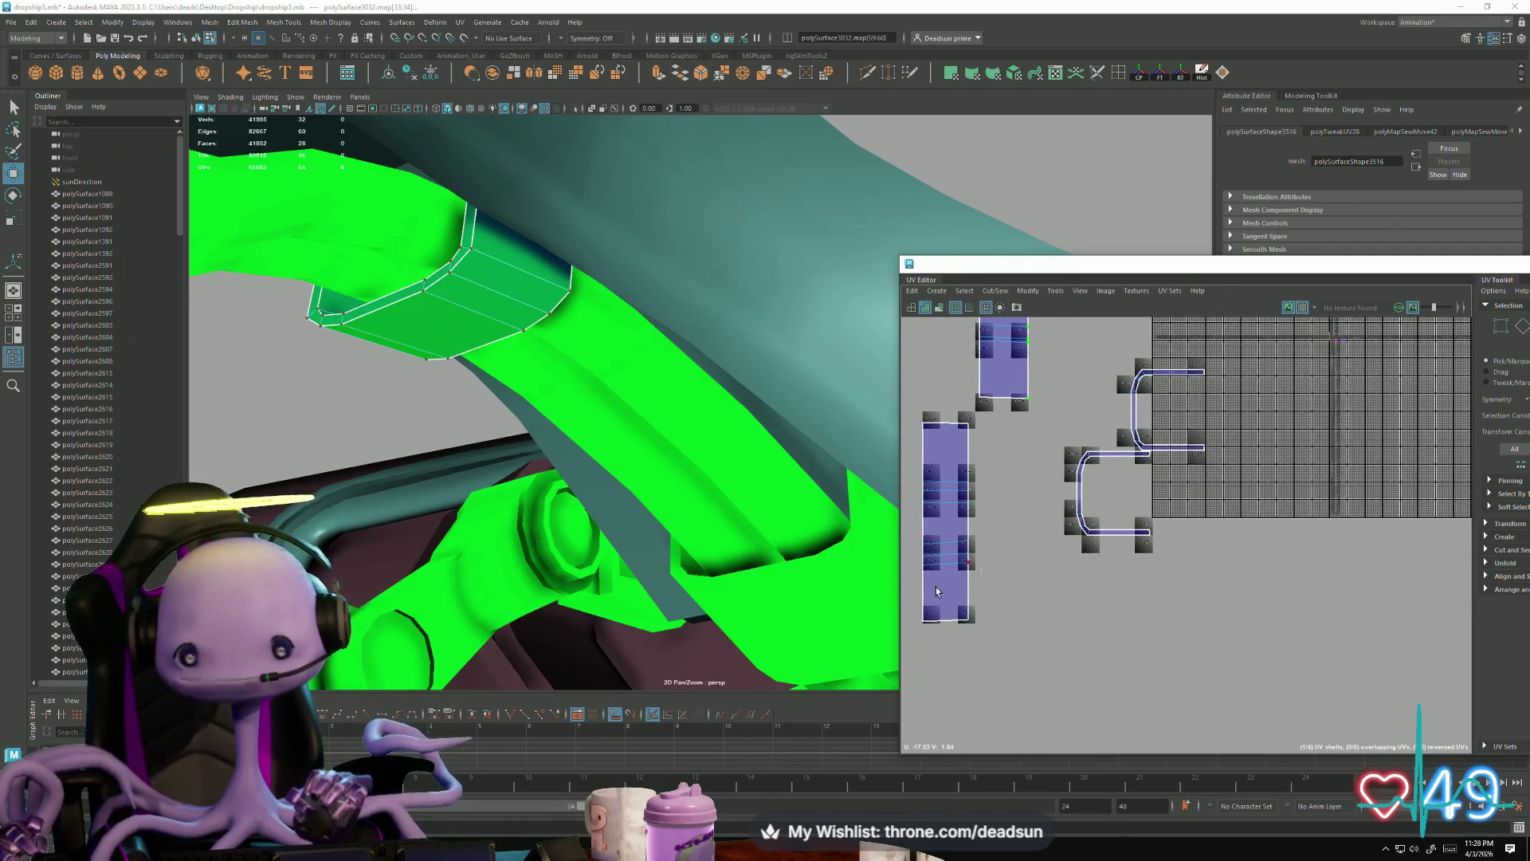
# Step: Select edges on polySurface3032 and Move and Sew the shells together
pyautogui.keyDown('alt'); pyautogui.moveTo(704, 572); pyautogui.dragTo(650, 505); pyautogui.keyUp('alt')
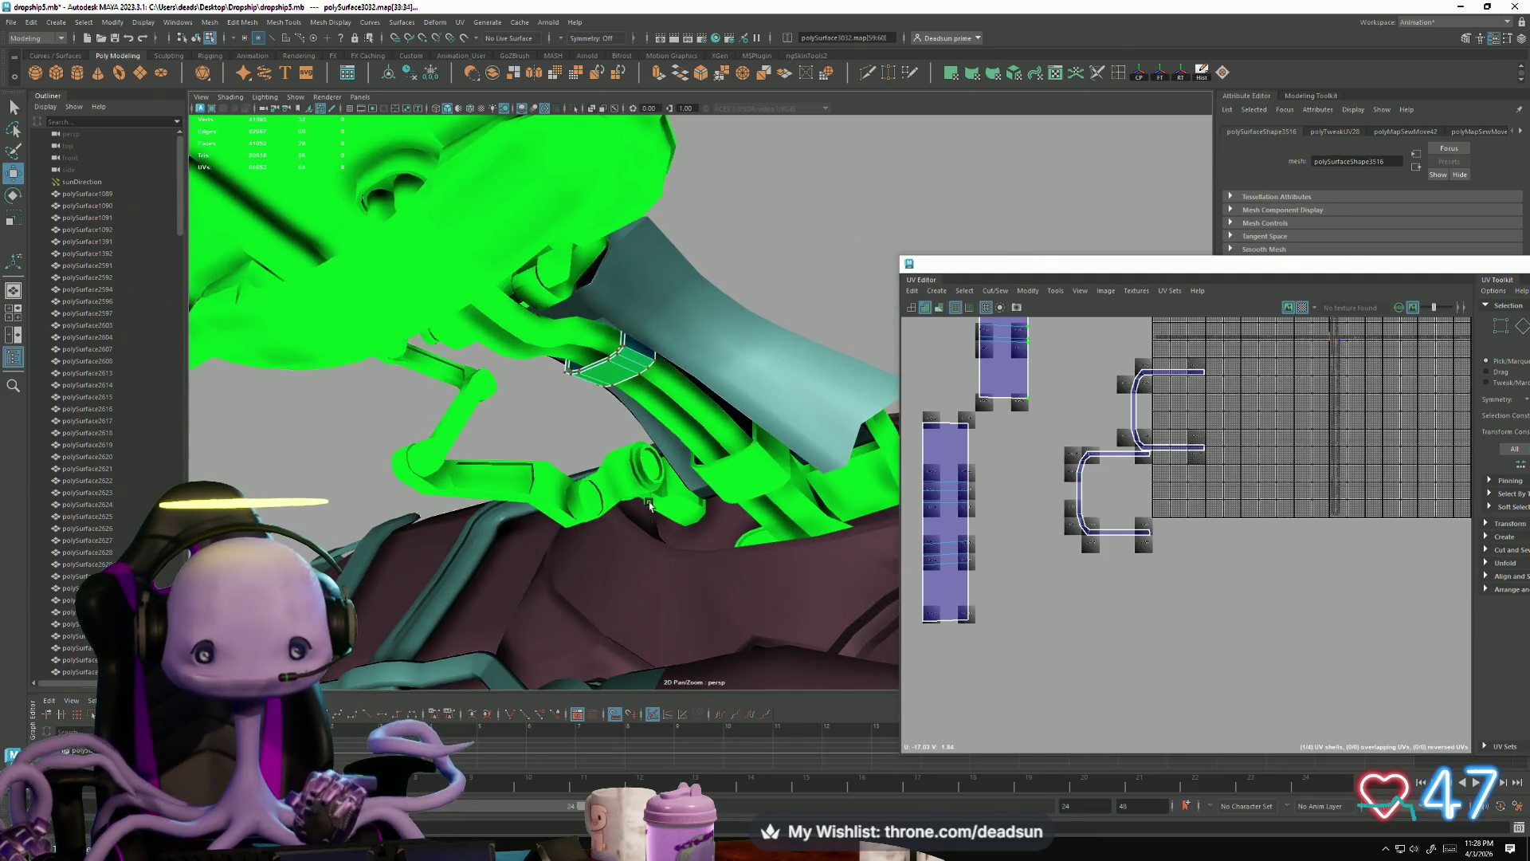
pyautogui.press('F8')
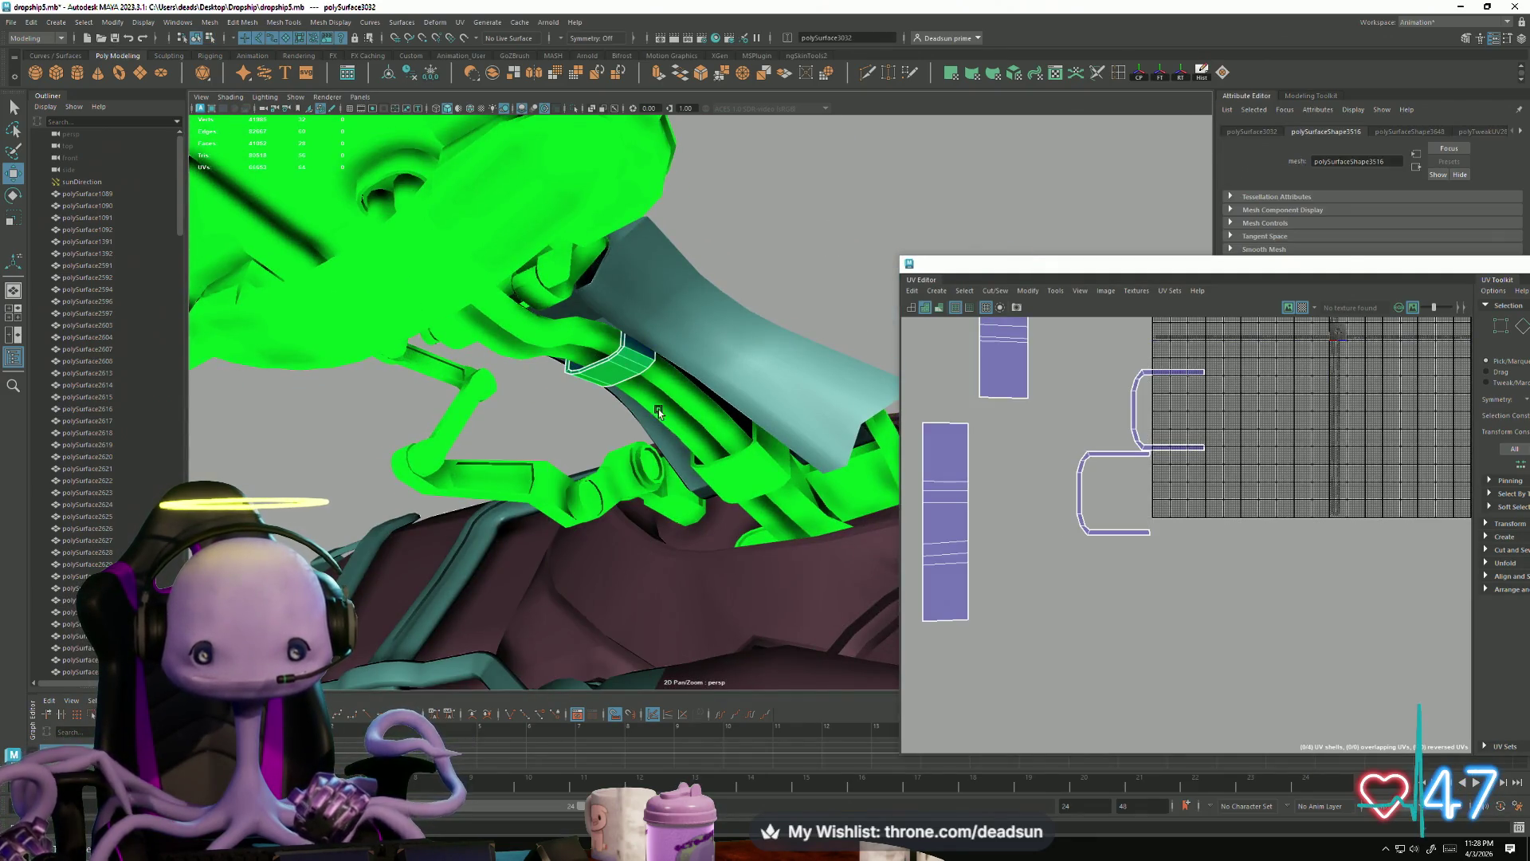
pyautogui.keyDown('alt'); pyautogui.moveTo(1025, 518); pyautogui.dragTo(1111, 529, button='middle'); pyautogui.keyUp('alt')
pyautogui.moveTo(1175, 527); pyautogui.dragTo(1162, 514, button='right')
pyautogui.keyDown('shift'); pyautogui.click(1172, 511); pyautogui.keyUp('shift')
pyautogui.click(992, 293)
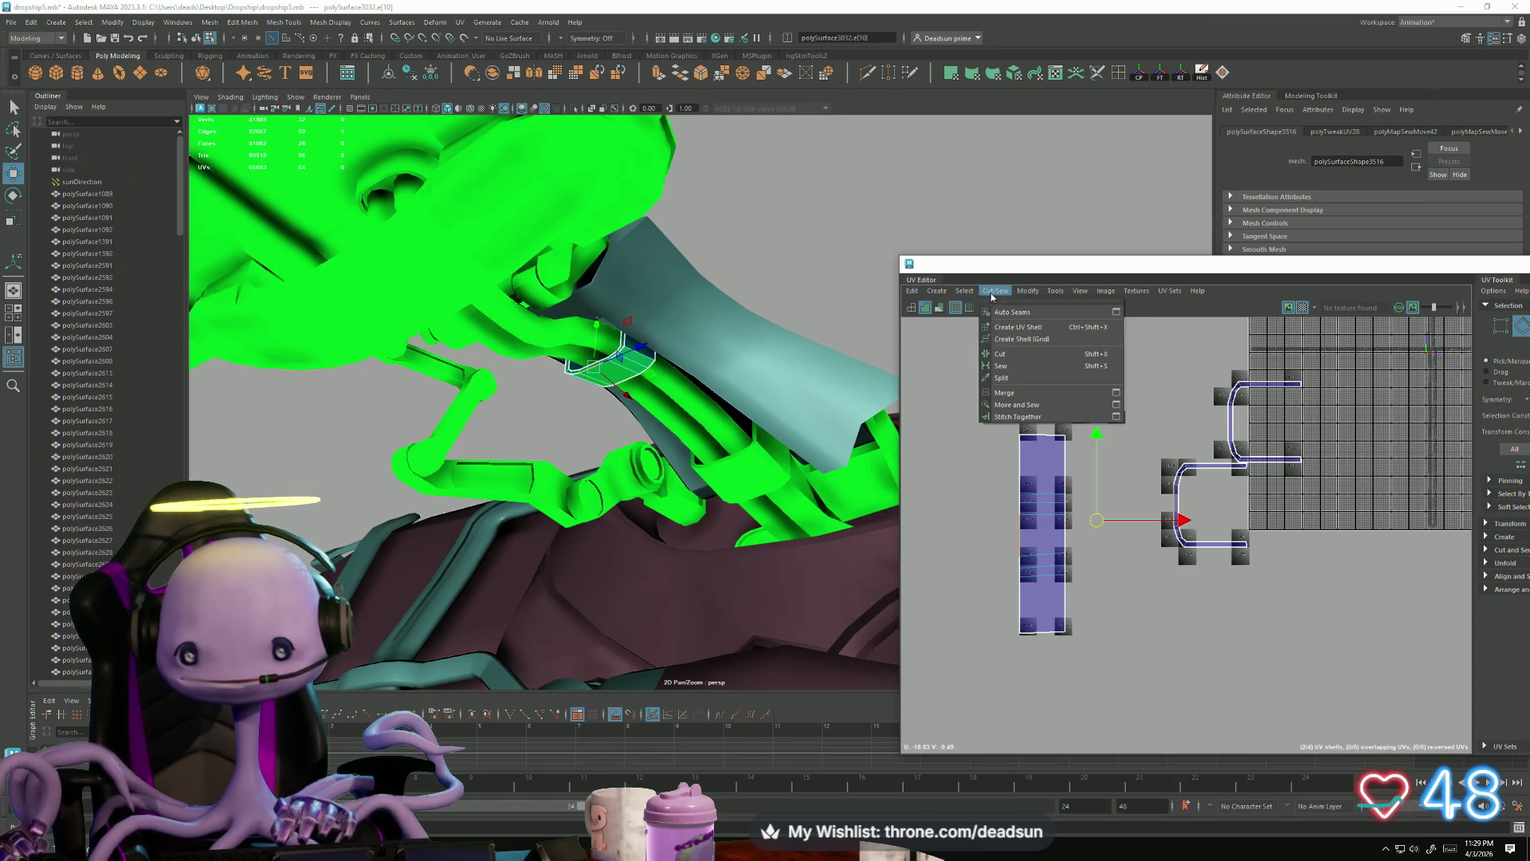
pyautogui.click(1014, 405)
pyautogui.scroll(4, 1028, 510)
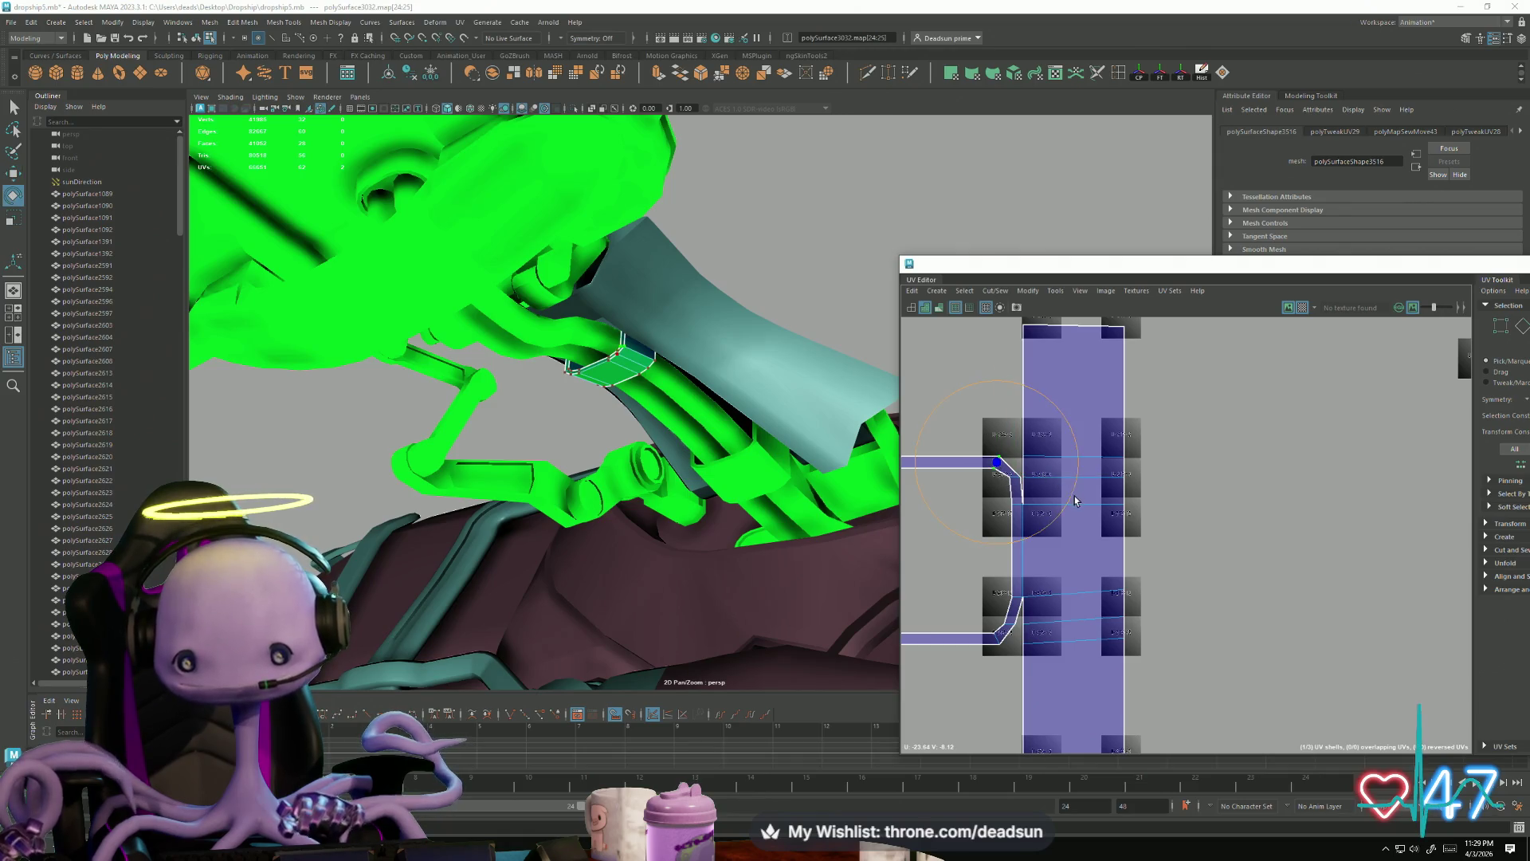
# Step: Reposition the selected UVs up and to the right to tidy the shell
pyautogui.press('e')
pyautogui.press('w')
pyautogui.moveTo(995, 462); pyautogui.dragTo(1014, 458)
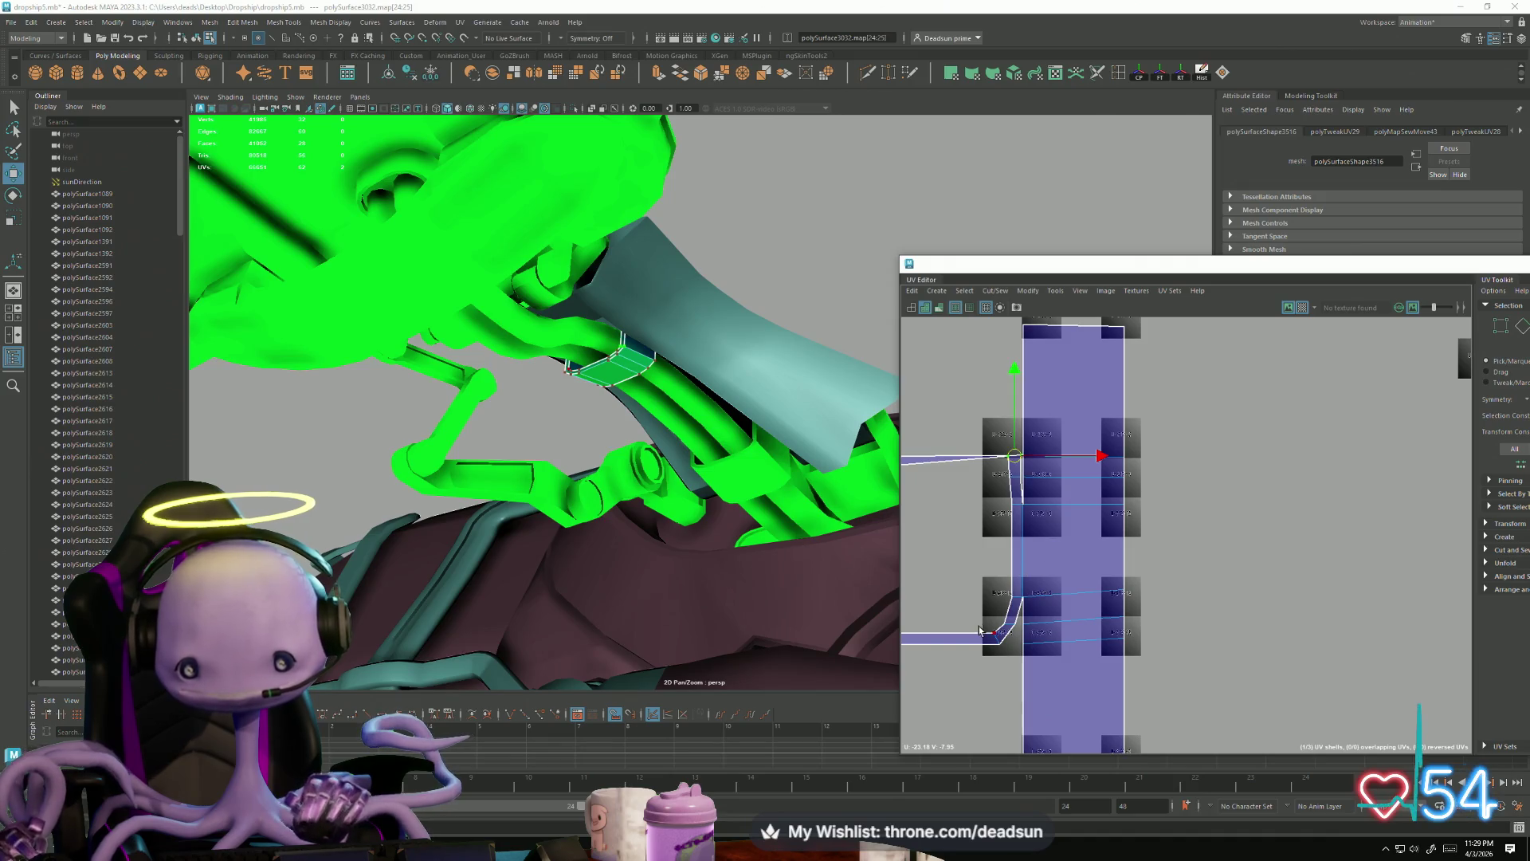
pyautogui.moveTo(1093, 624); pyautogui.dragTo(1098, 623)
pyautogui.press('e')
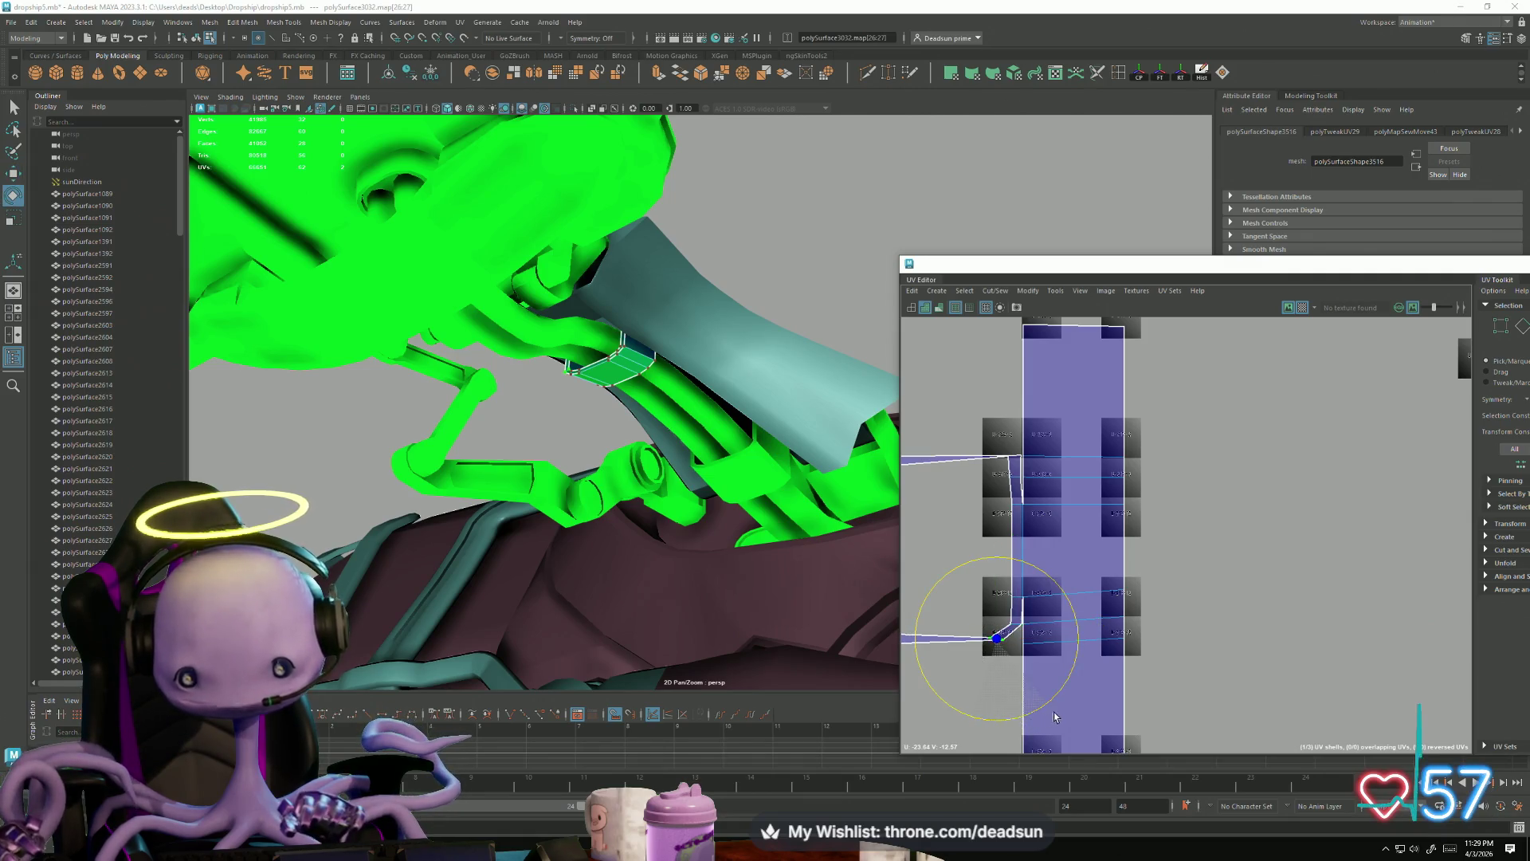
pyautogui.moveTo(994, 638); pyautogui.dragTo(1008, 644)
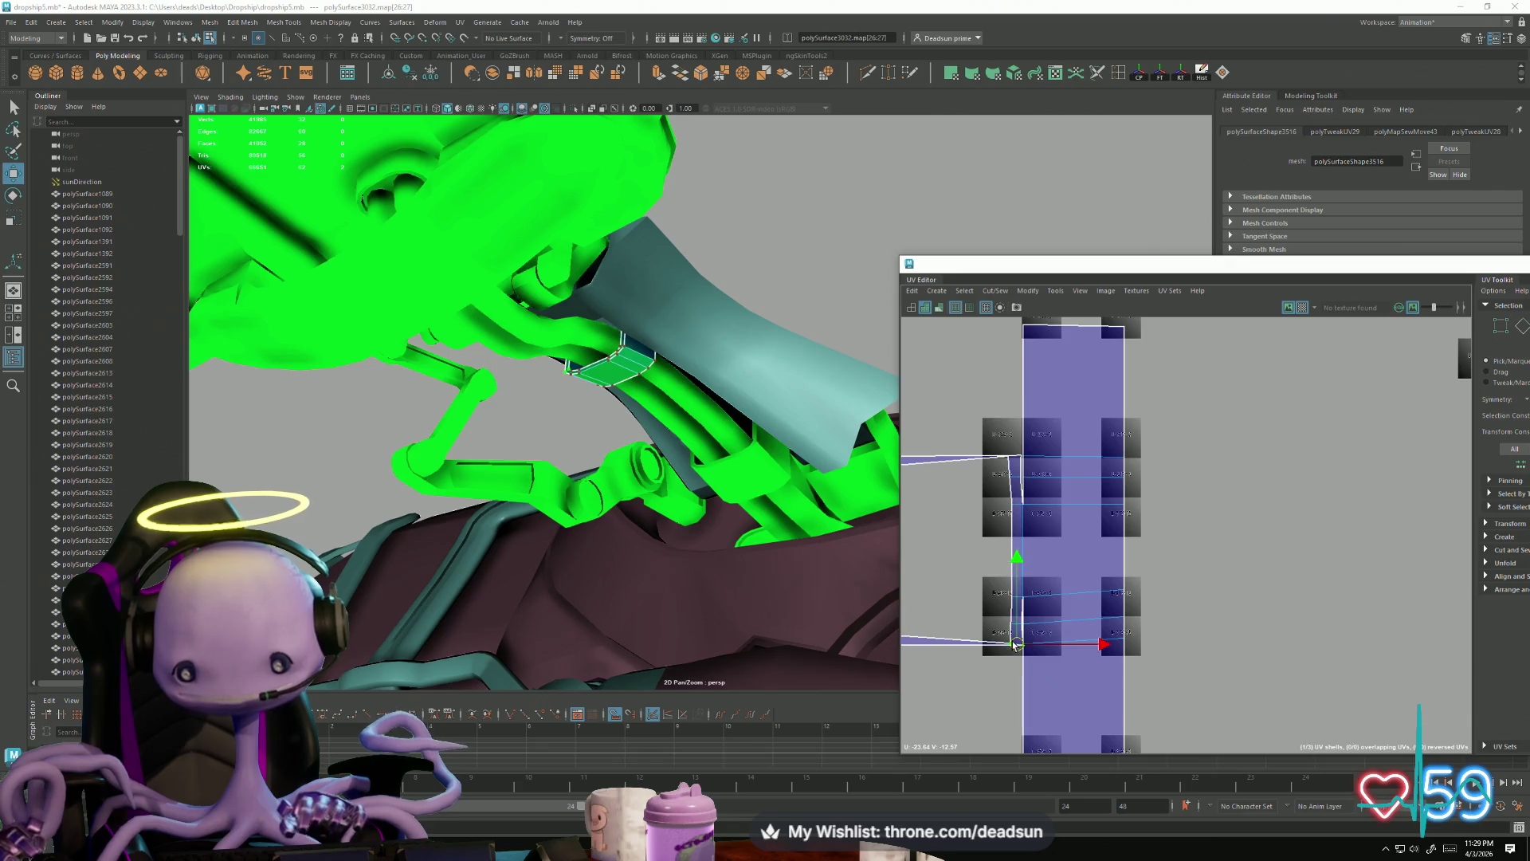
pyautogui.scroll(-2, 1060, 691)
# Step: Rotate the small shell from vertical to horizontal and place it beside the other shells
pyautogui.moveTo(1031, 558); pyautogui.dragTo(1079, 647)
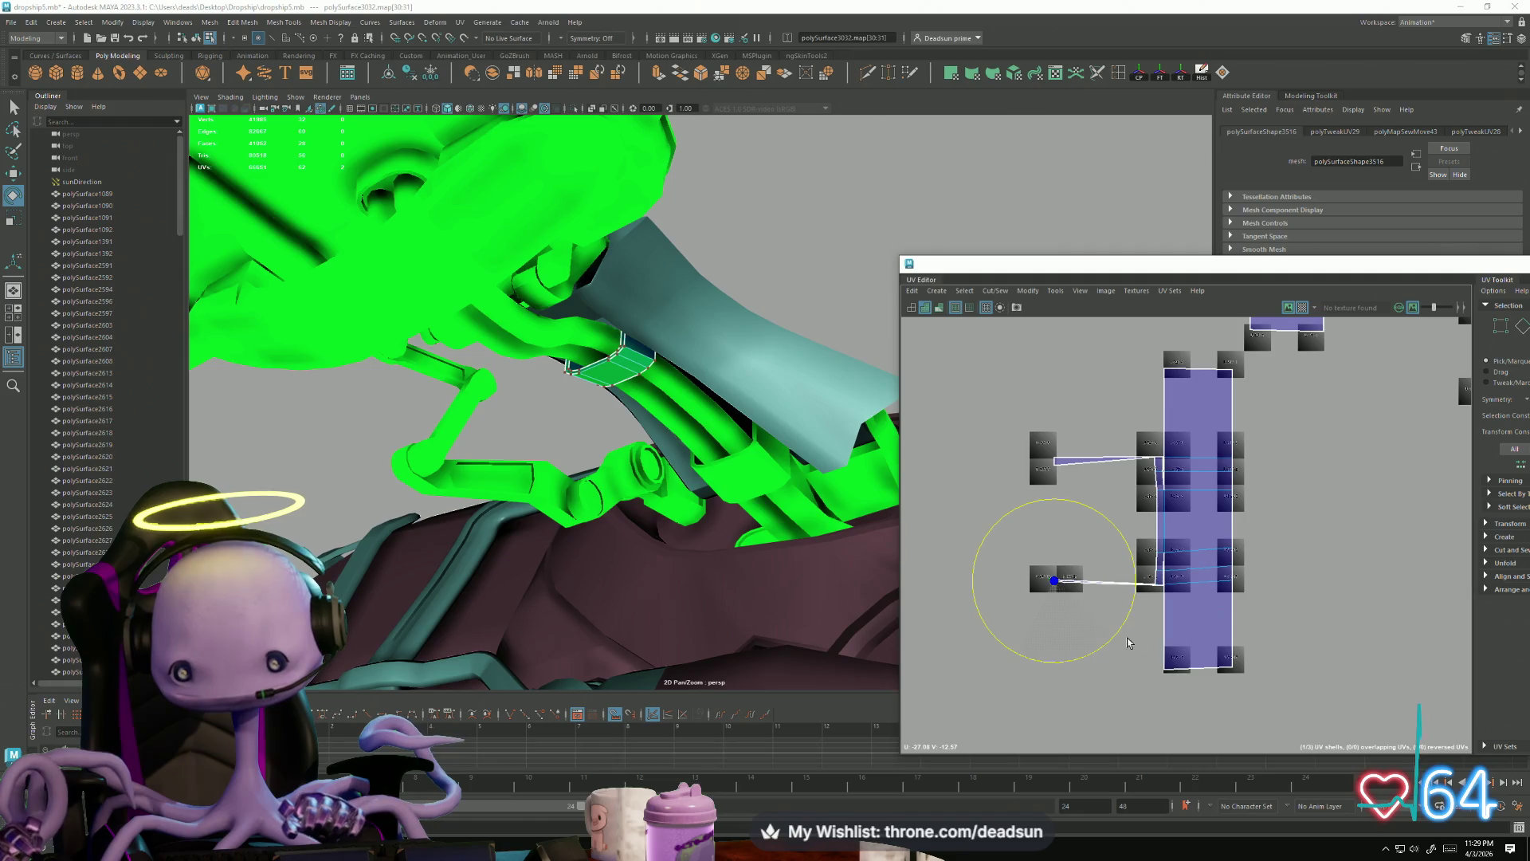
pyautogui.press('w')
pyautogui.moveTo(1064, 582); pyautogui.dragTo(1159, 670)
pyautogui.hotkey('ctrl', 'z')
pyautogui.press('e')
pyautogui.moveTo(1045, 637); pyautogui.dragTo(931, 658)
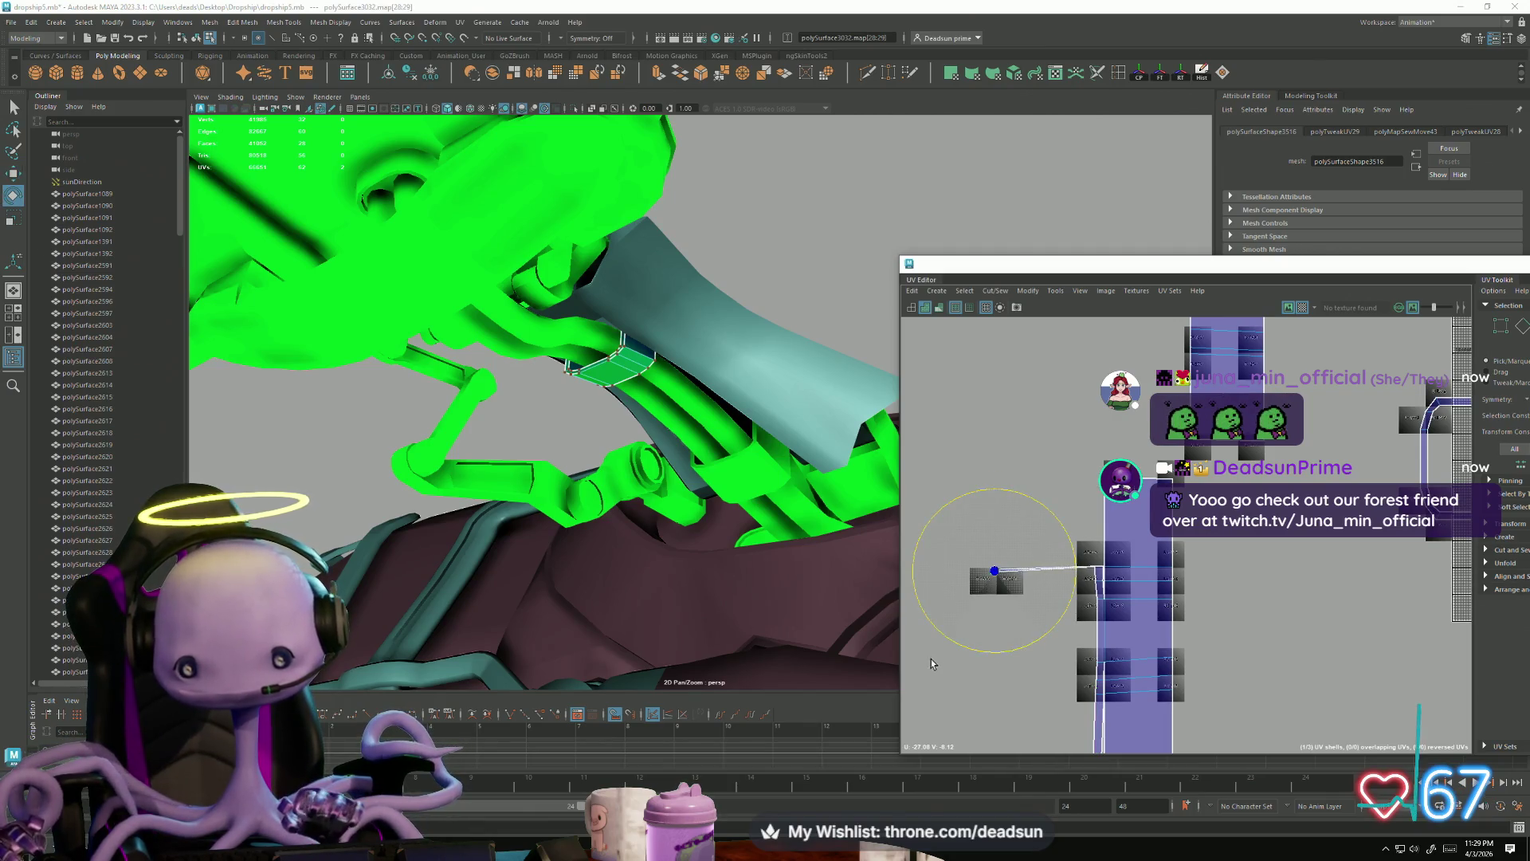
pyautogui.press('w')
pyautogui.moveTo(993, 561); pyautogui.dragTo(1091, 476)
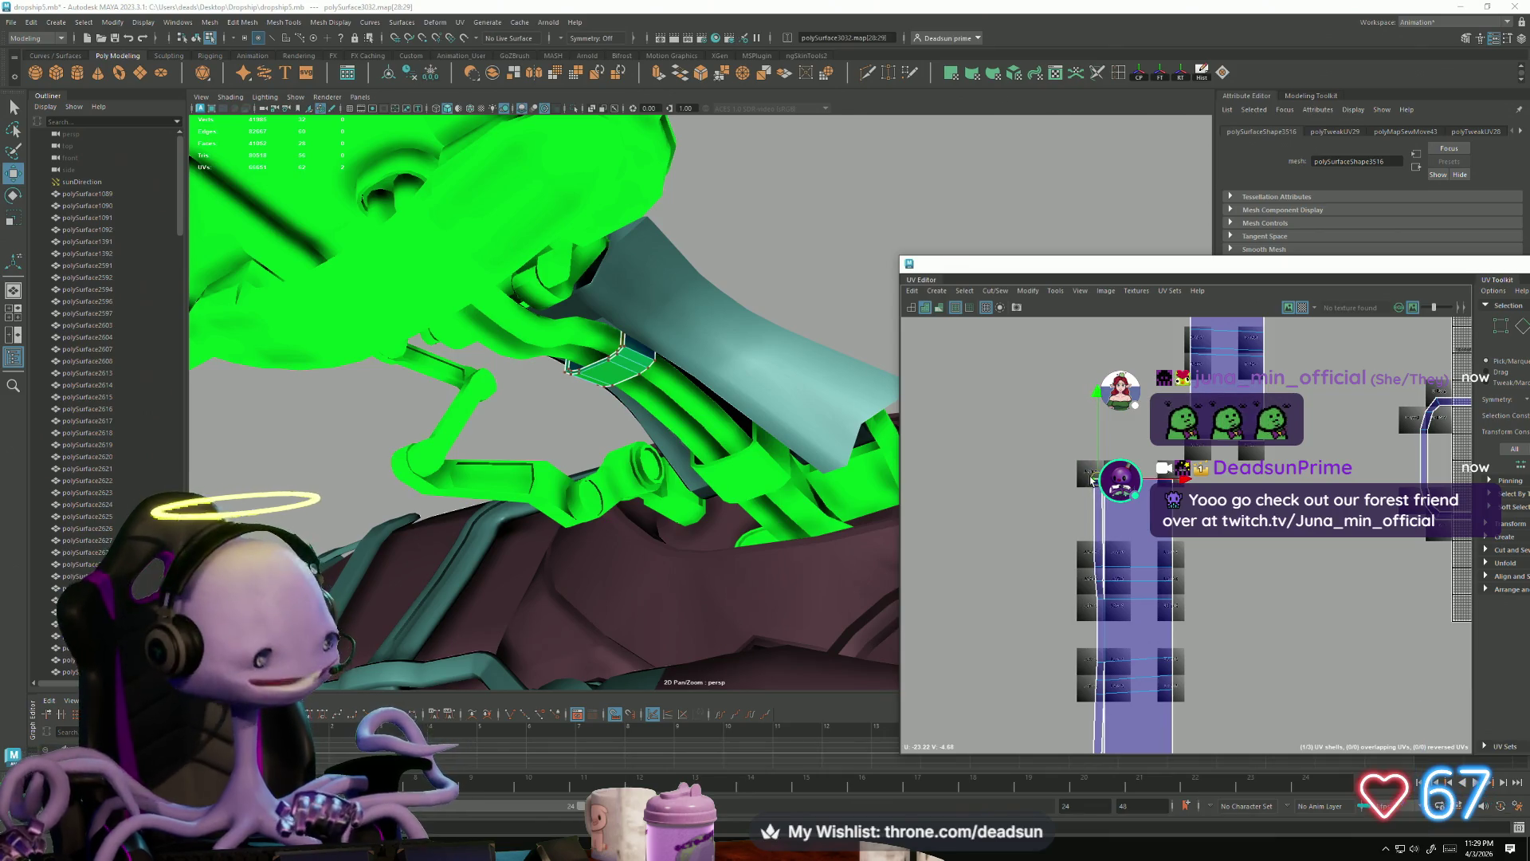
pyautogui.scroll(2, 1102, 549)
# Step: Sew the small shell onto the main shell along edges e[44] and e[57]
pyautogui.press('F10')
pyautogui.click(1104, 593)
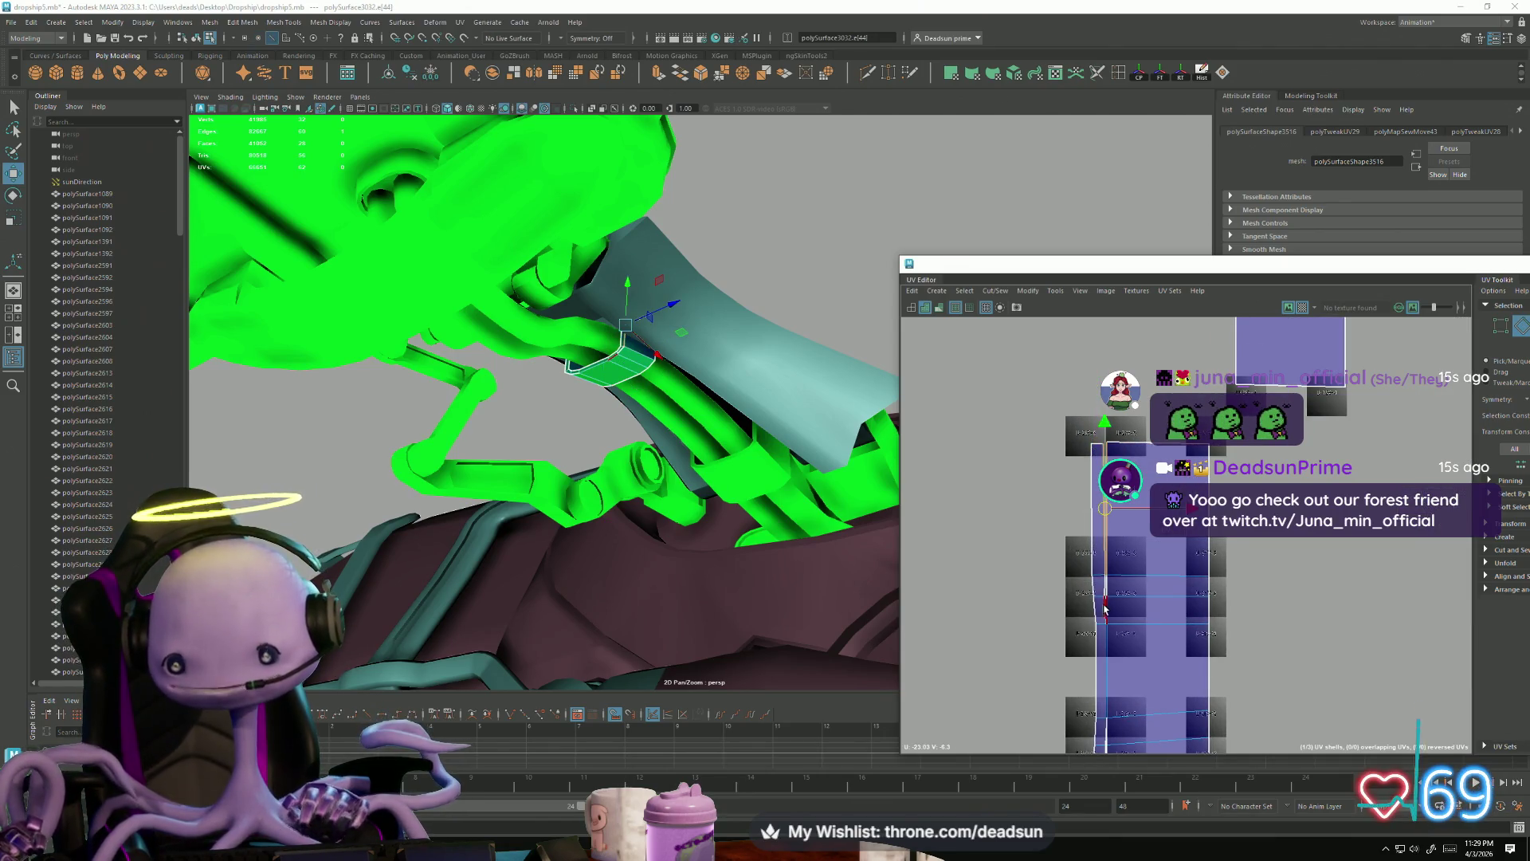
pyautogui.keyDown('alt'); pyautogui.moveTo(1103, 631); pyautogui.dragTo(1091, 471, button='middle'); pyautogui.keyUp('alt')
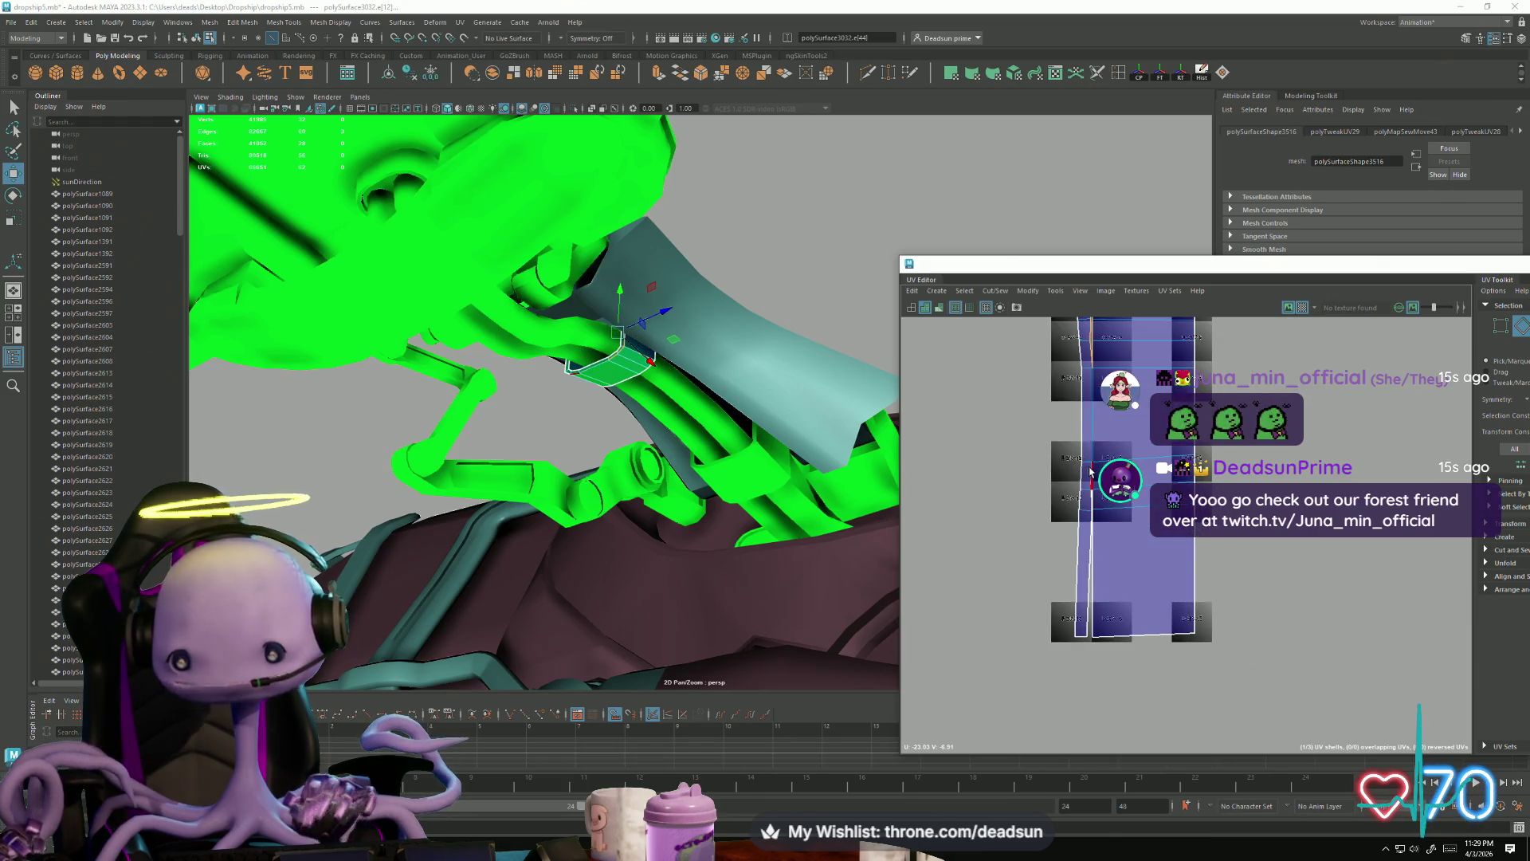
pyautogui.click(1095, 495)
pyautogui.click(1089, 558)
pyautogui.click(1002, 295)
pyautogui.click(1030, 405)
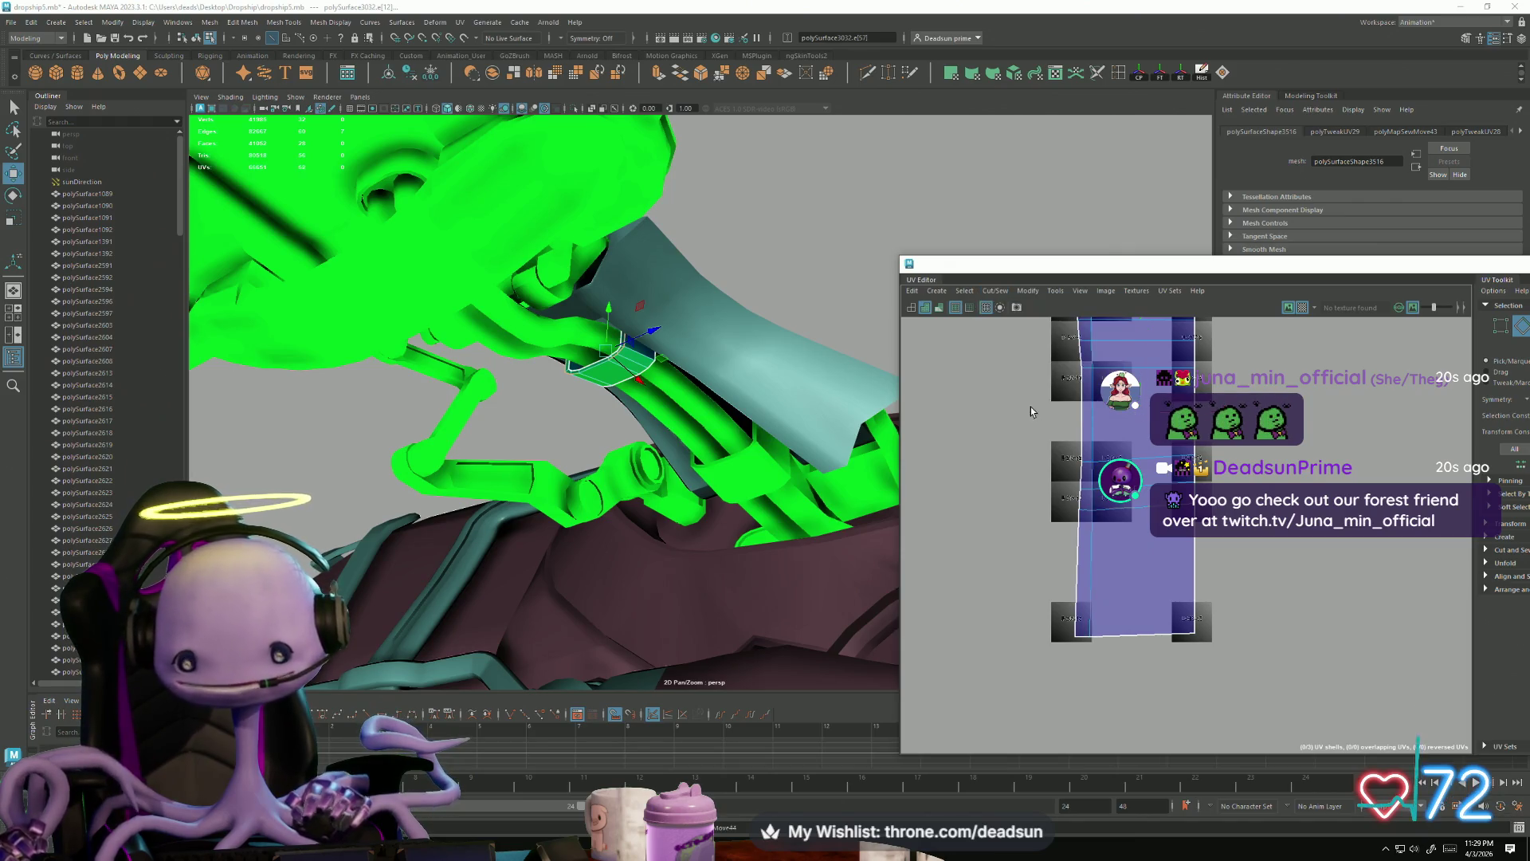
# Step: Move the shell's left-edge UVs to adjust the shell's width
pyautogui.moveTo(1074, 362); pyautogui.dragTo(1086, 504)
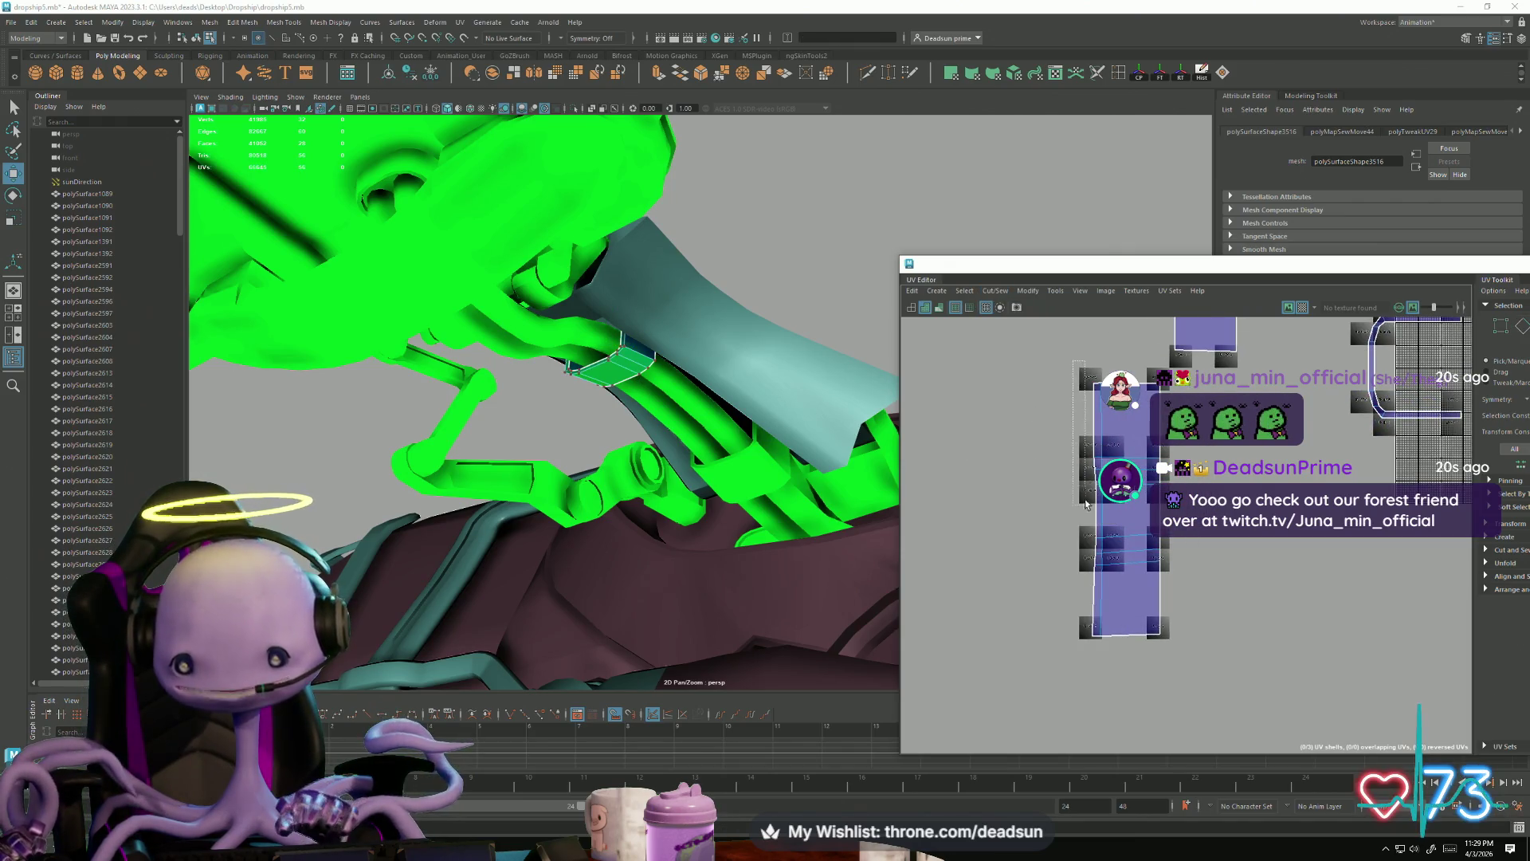
pyautogui.moveTo(1097, 649); pyautogui.dragTo(1097, 649)
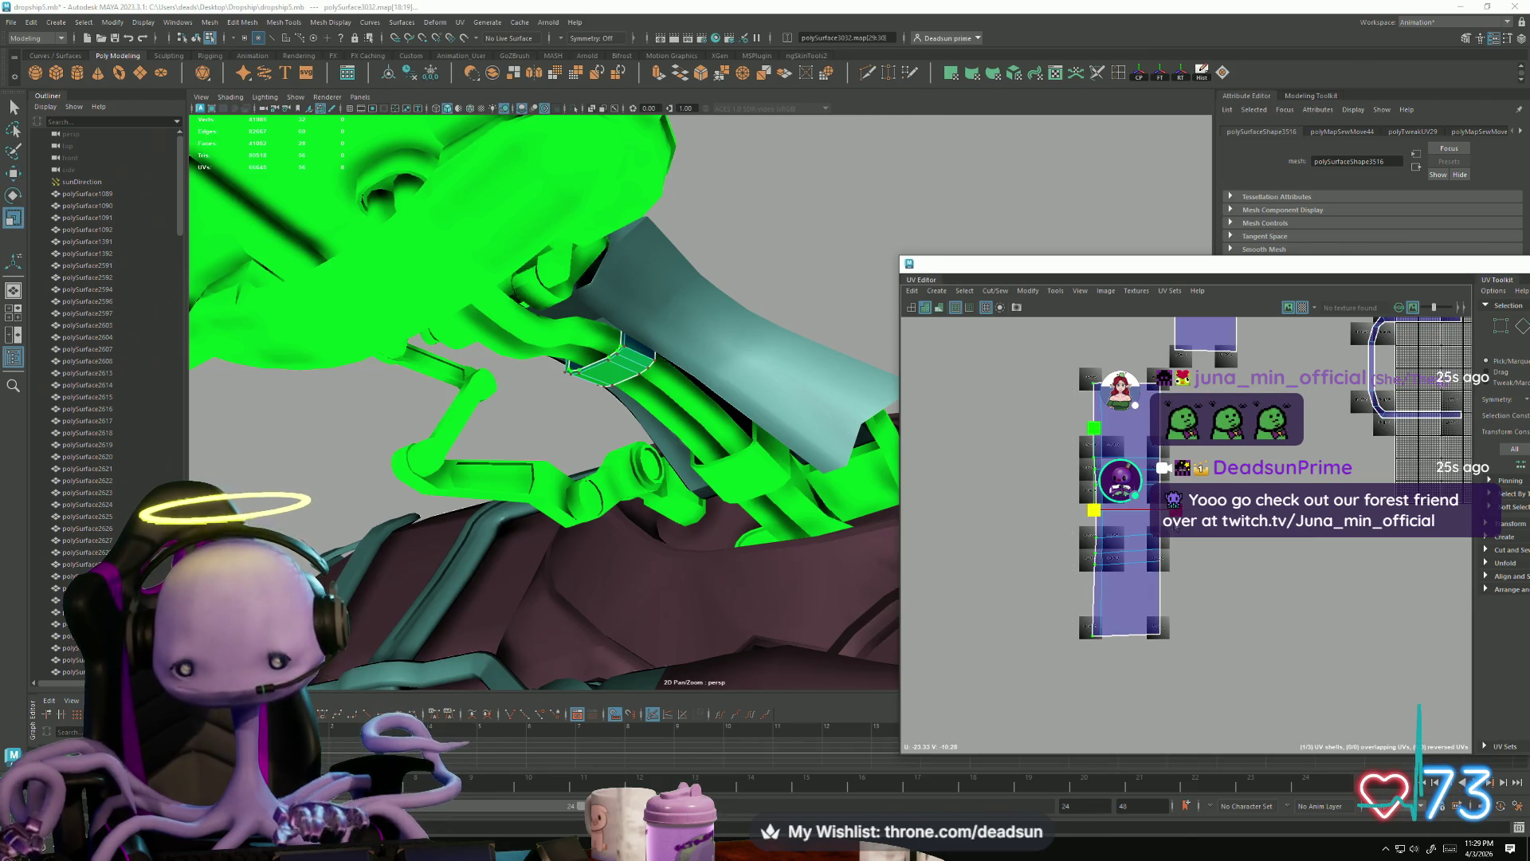
pyautogui.moveTo(1183, 510); pyautogui.dragTo(1097, 547)
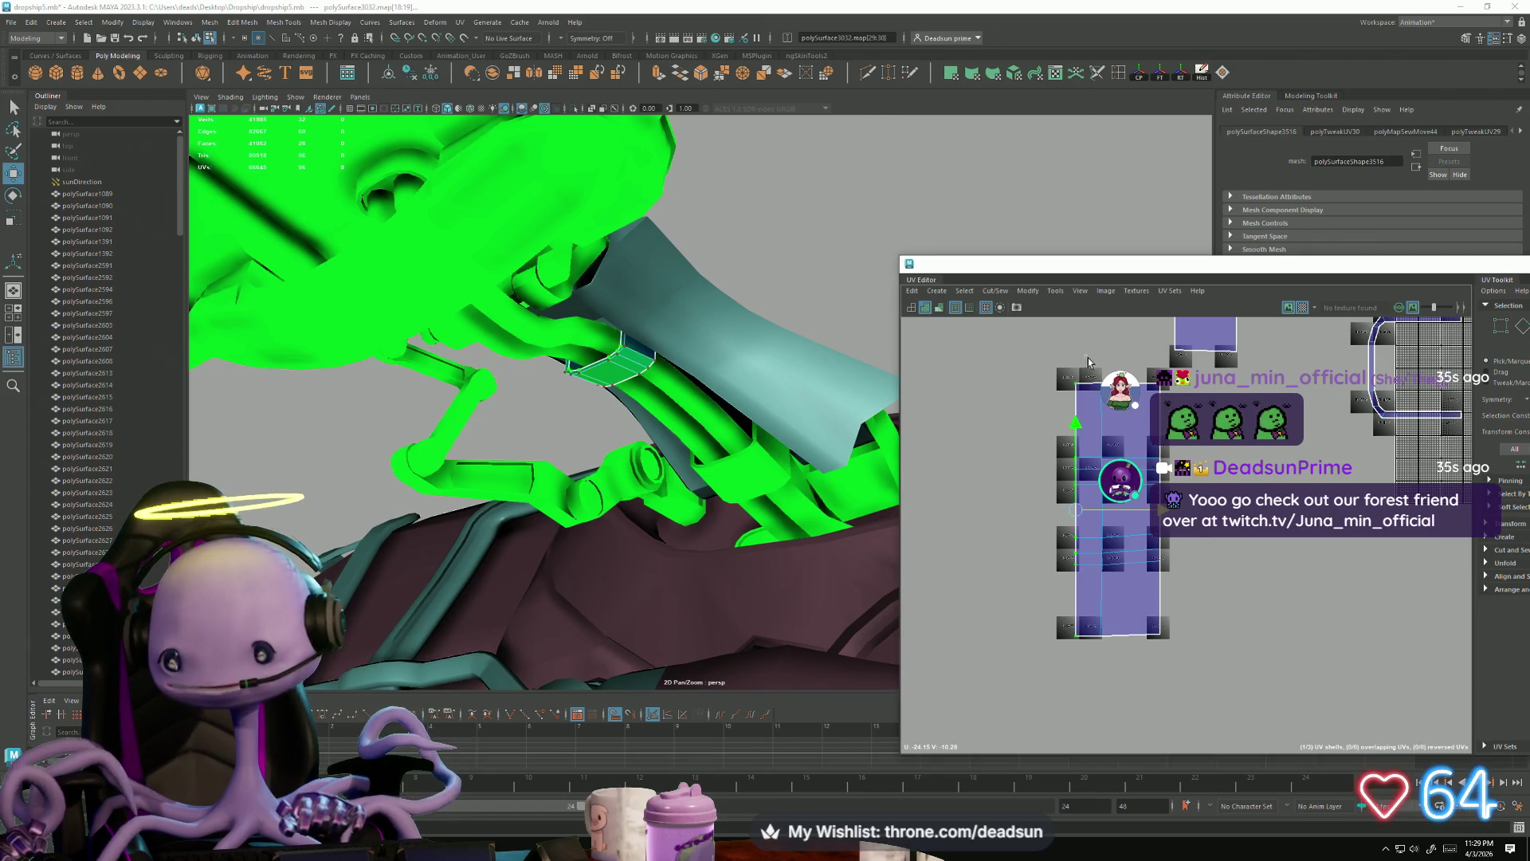
pyautogui.click(1125, 433)
pyautogui.moveTo(1208, 672); pyautogui.dragTo(1194, 584)
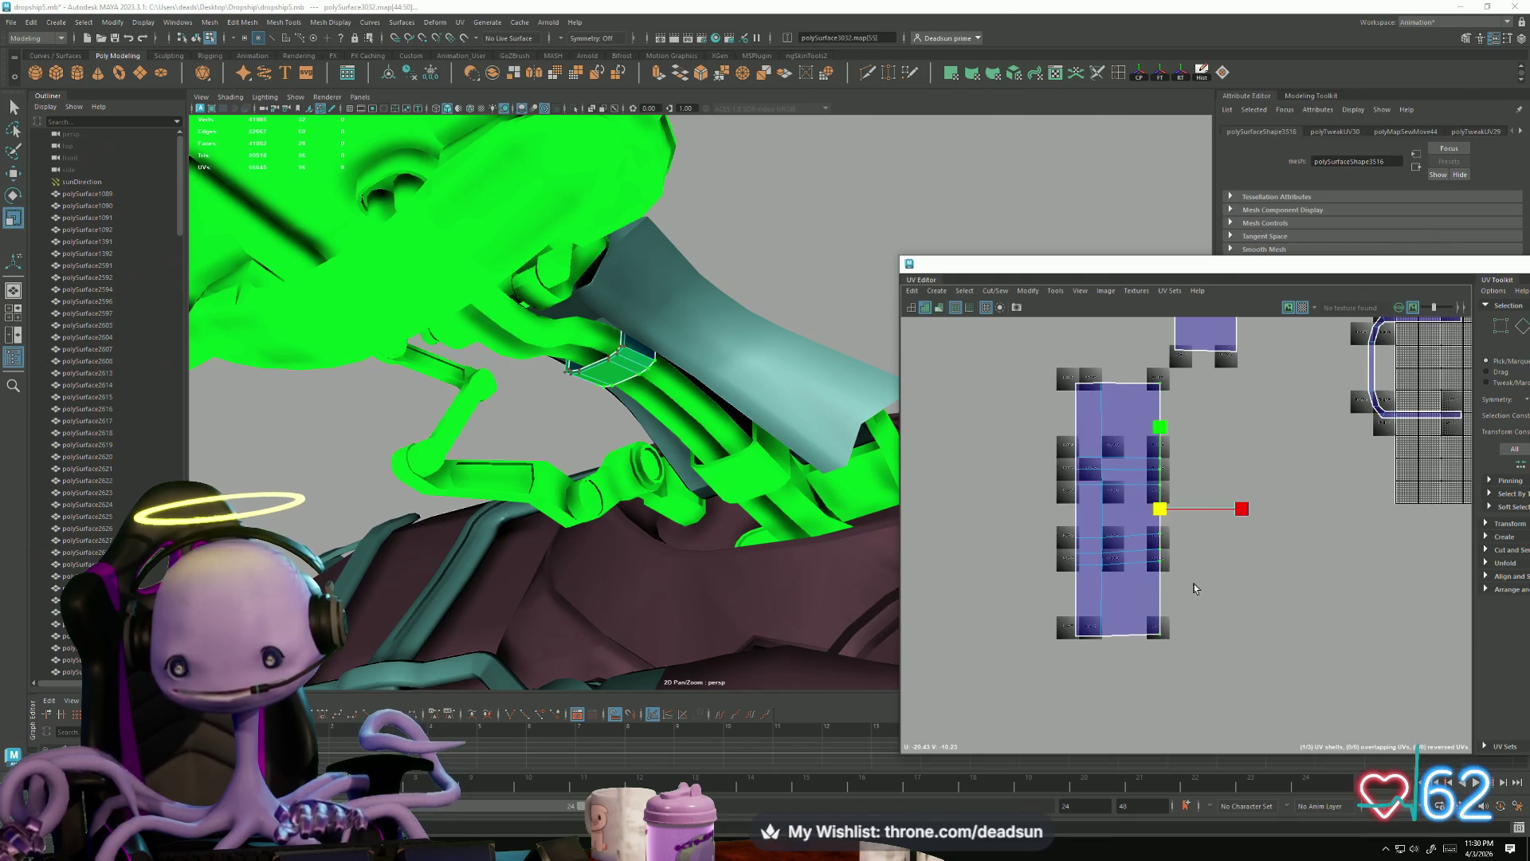
pyautogui.moveTo(1092, 630); pyautogui.dragTo(1094, 706)
pyautogui.press('w')
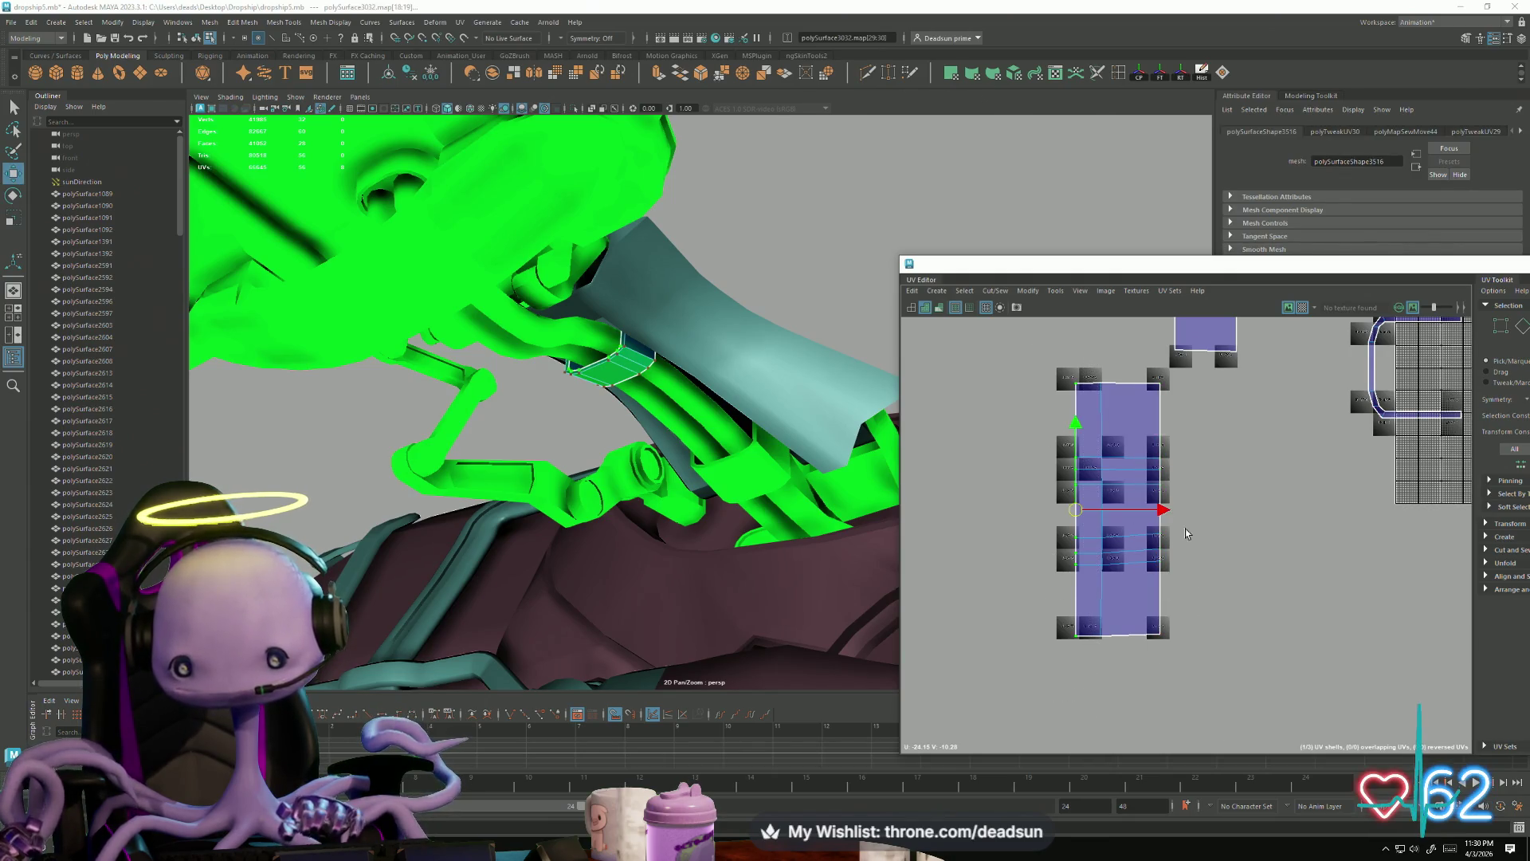
pyautogui.moveTo(1162, 511); pyautogui.dragTo(1176, 511)
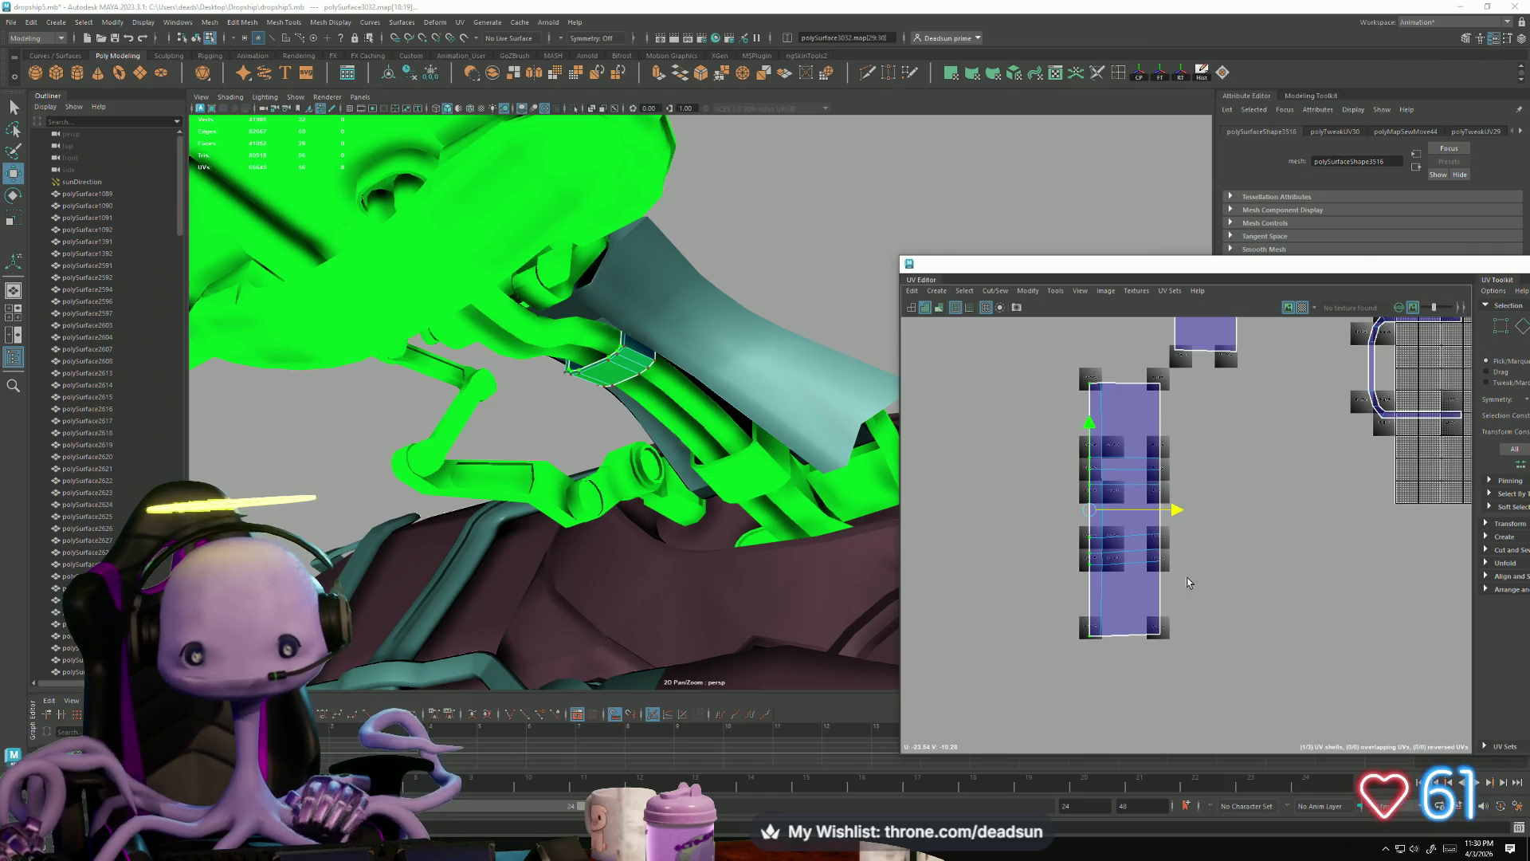
# Step: Zoom out to all strut shells and select the curved strip's border edge
pyautogui.scroll(-2, 1188, 582)
pyautogui.keyDown('alt'); pyautogui.moveTo(1146, 524); pyautogui.dragTo(1098, 543, button='middle'); pyautogui.keyUp('alt')
pyautogui.moveTo(1189, 502); pyautogui.dragTo(1193, 474, button='right')
pyautogui.click(1220, 516)
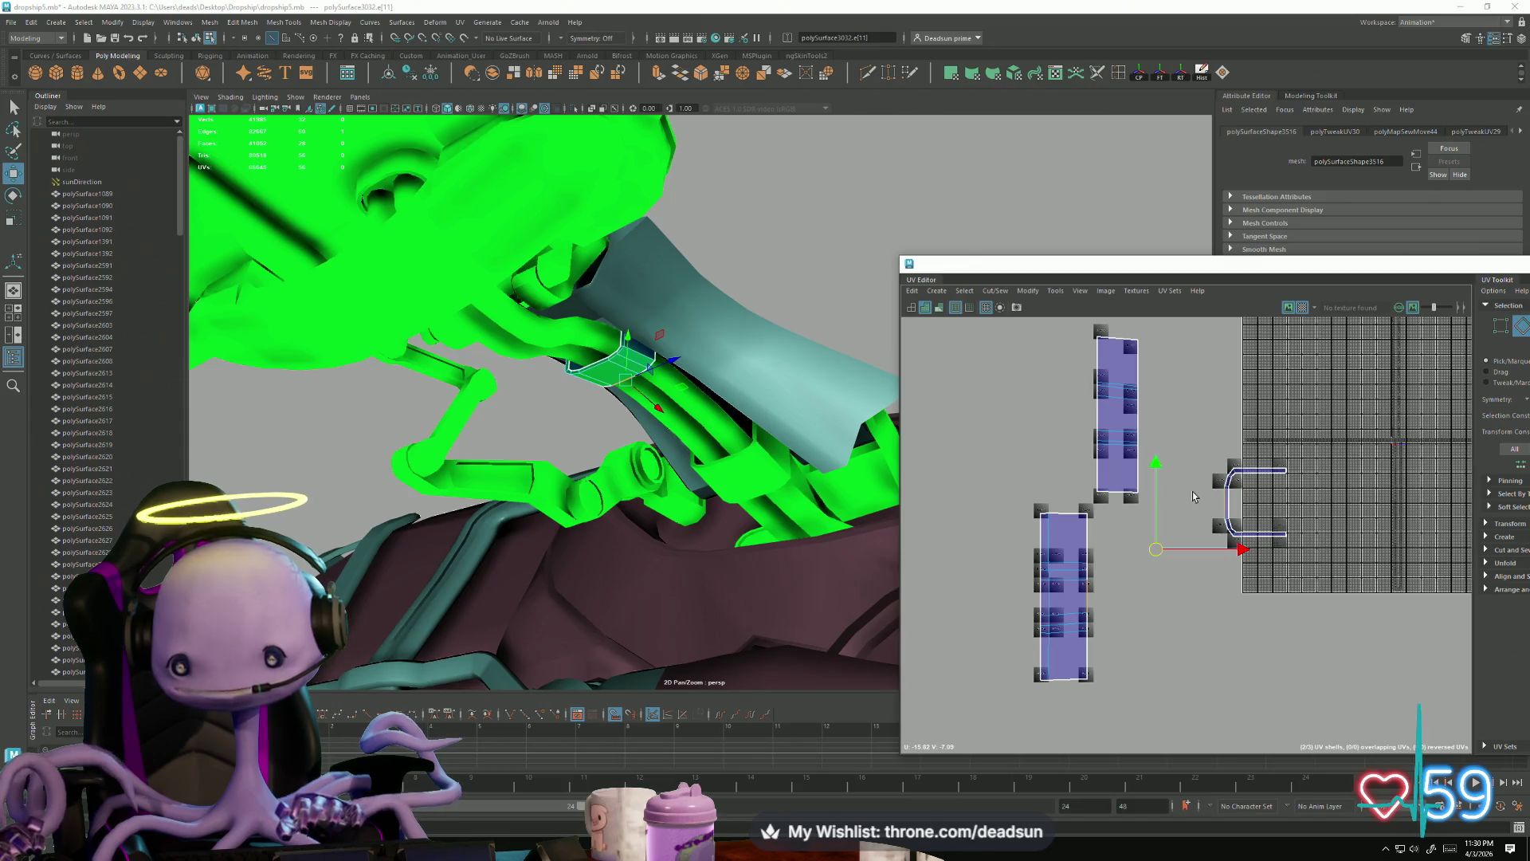
# Step: Move and Sew the curved strip onto the lower shell, then align the seam UVs
pyautogui.click(991, 293)
pyautogui.click(1030, 403)
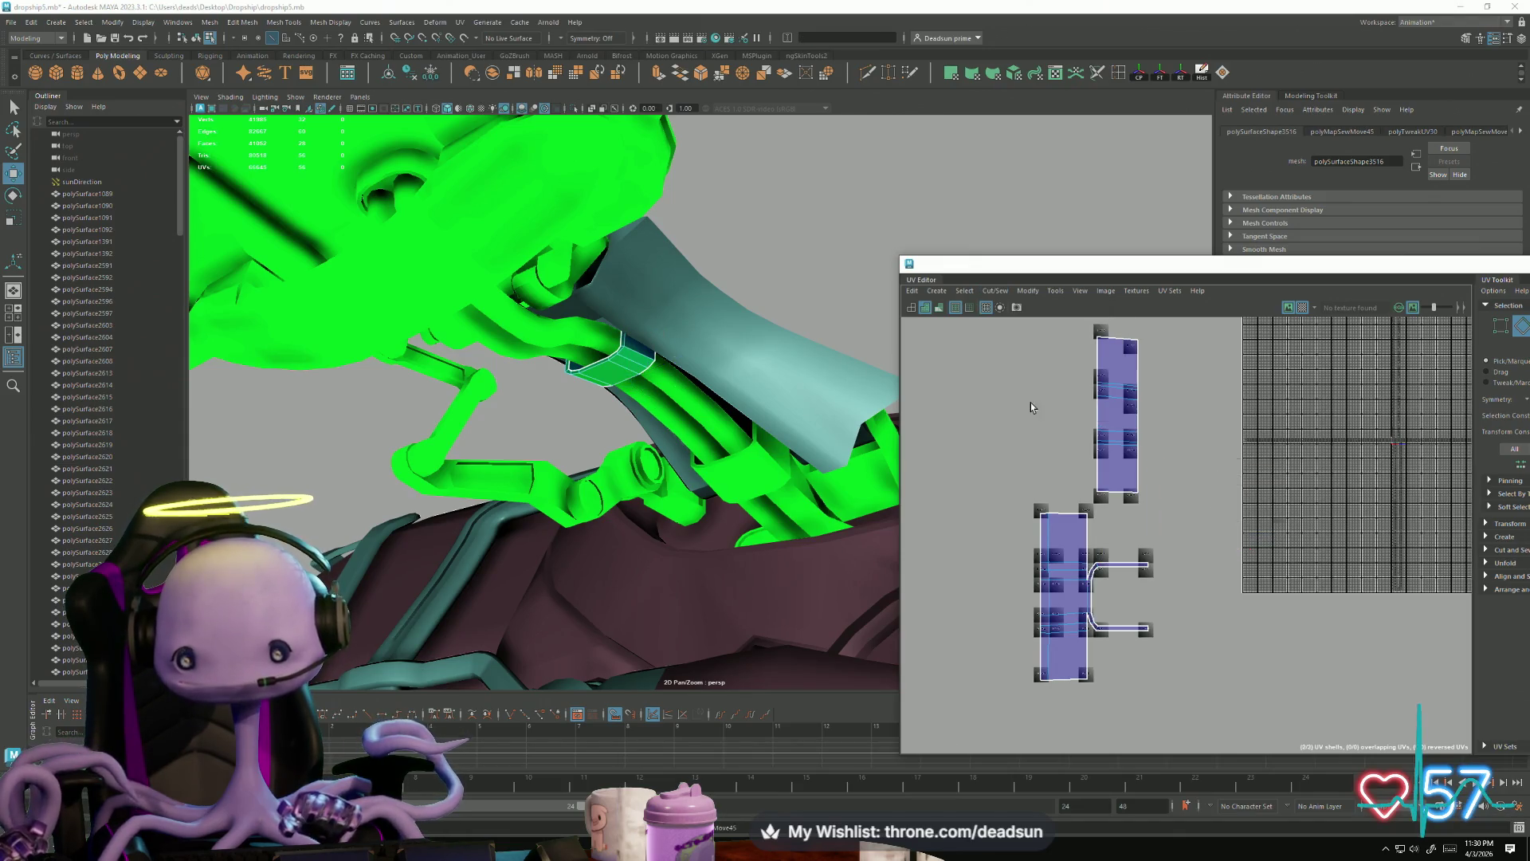
pyautogui.scroll(5, 1092, 573)
pyautogui.click(1148, 468)
pyautogui.click(1143, 473)
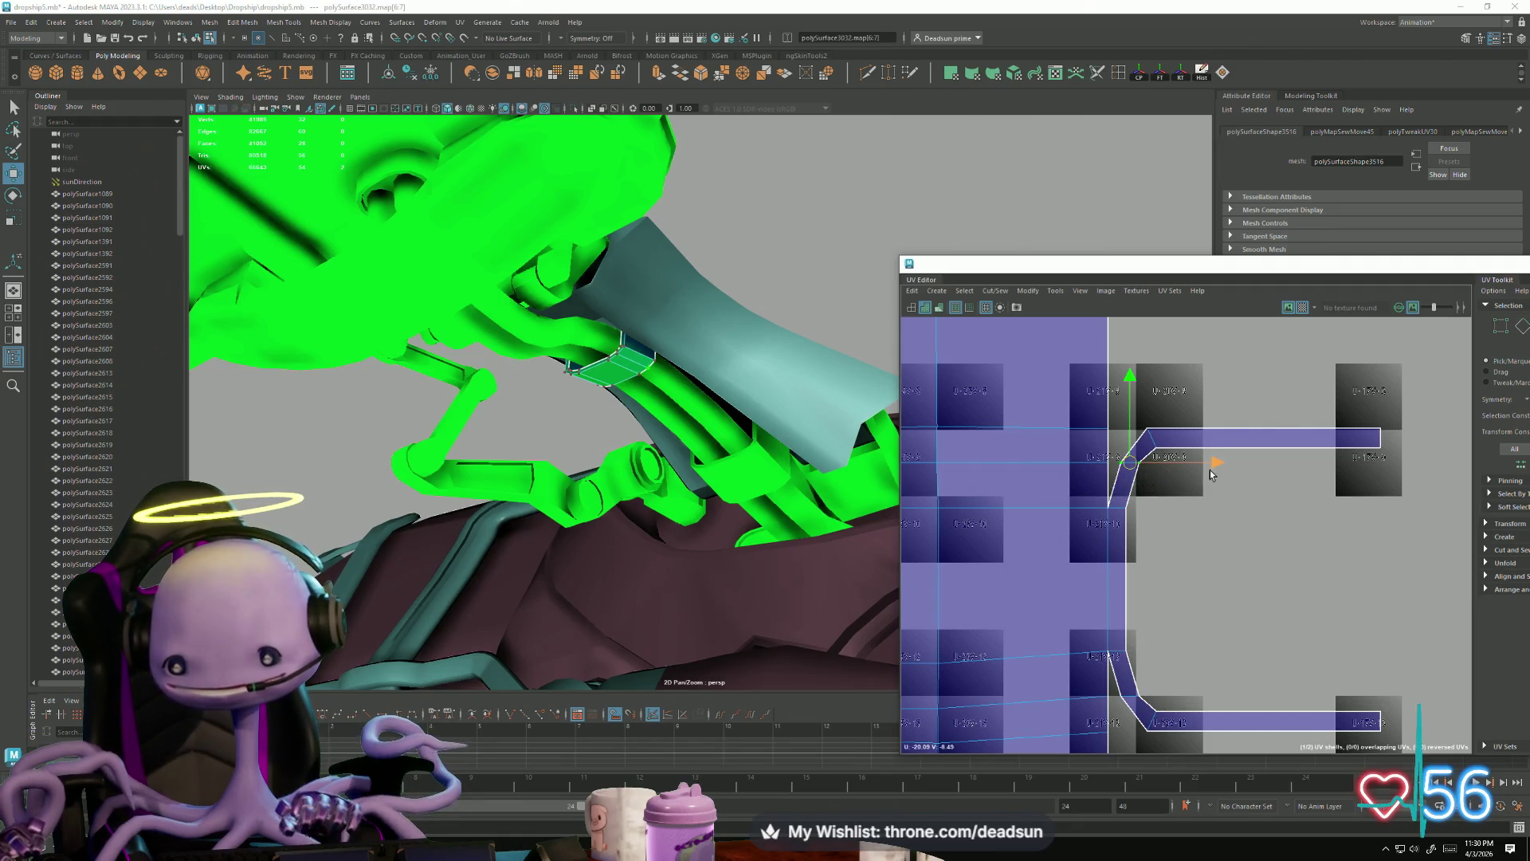
pyautogui.moveTo(1214, 465); pyautogui.dragTo(1201, 463)
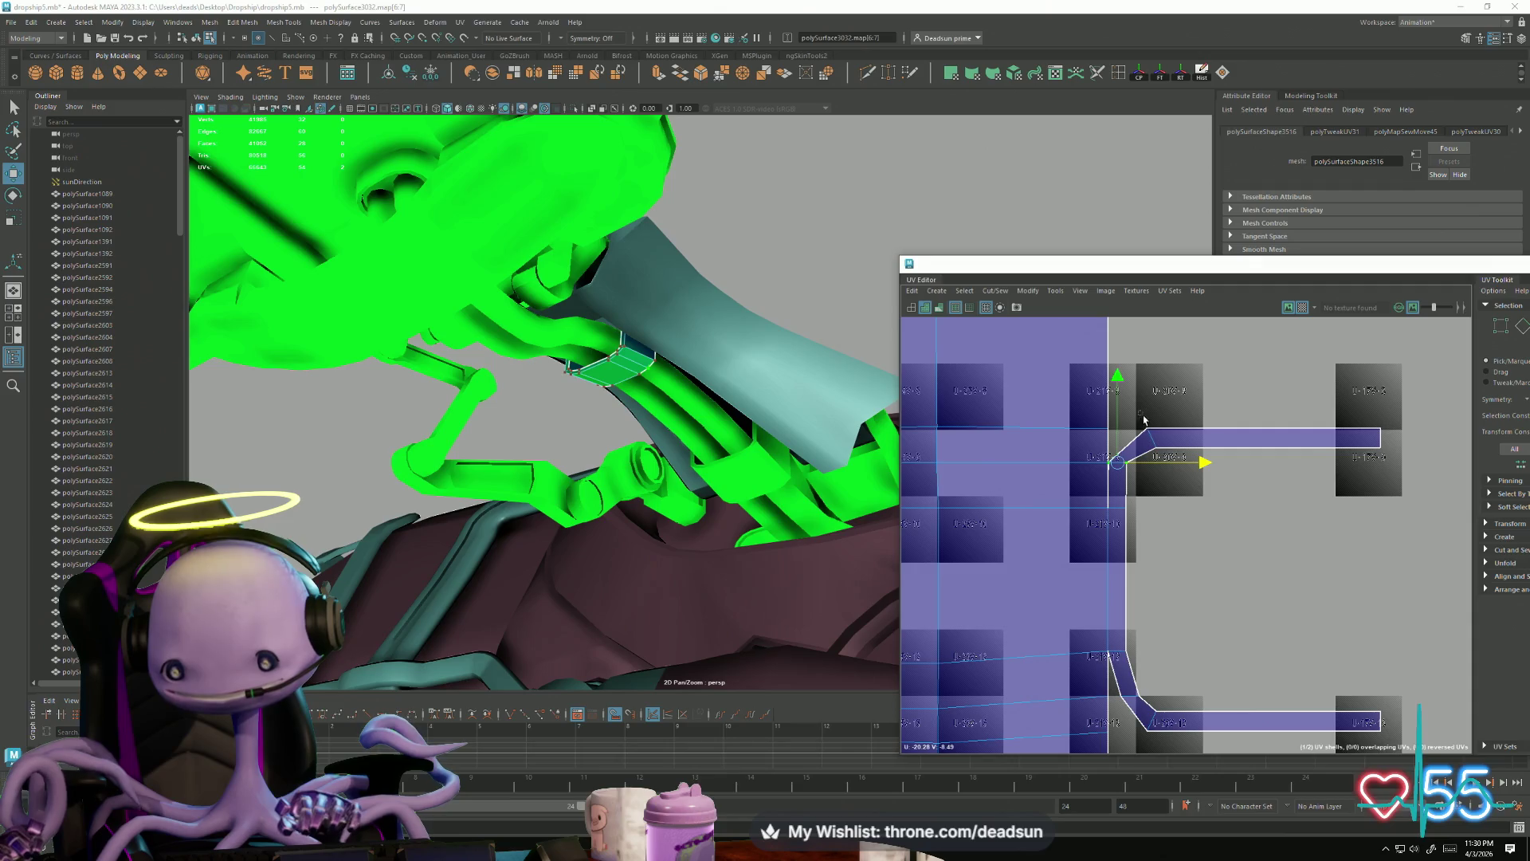
# Step: Straighten the strip's left end and pull its right-end UV to the top corner
pyautogui.click(1152, 439)
pyautogui.press('e')
pyautogui.press('w')
pyautogui.moveTo(1152, 438); pyautogui.dragTo(1125, 427)
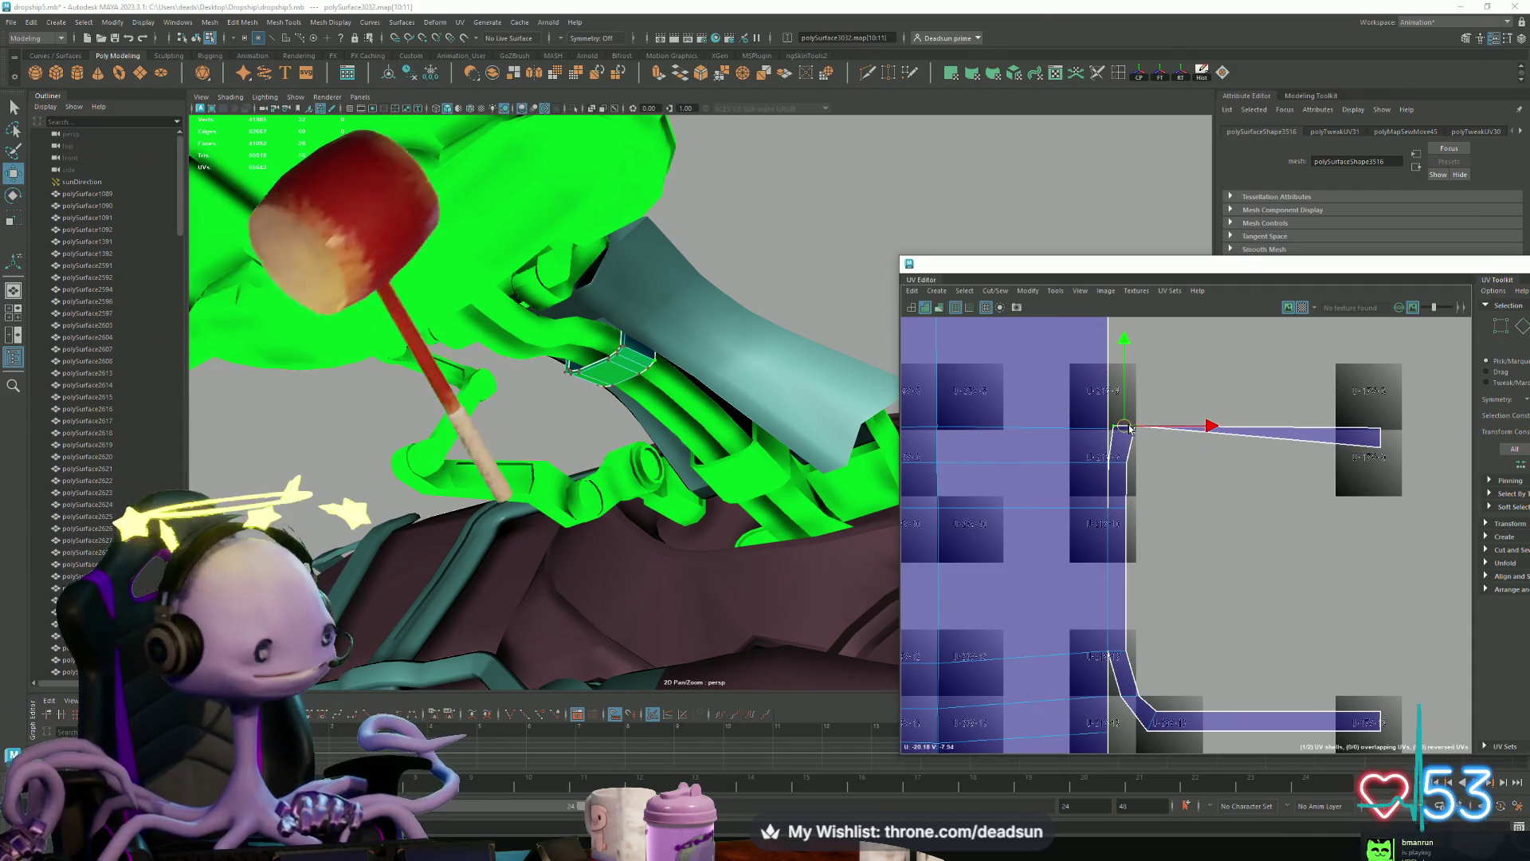
pyautogui.moveTo(1301, 384); pyautogui.dragTo(1382, 485)
pyautogui.scroll(-2, 1332, 497)
pyautogui.moveTo(1333, 497)
pyautogui.keyDown('alt'); pyautogui.mouseDown(button='middle')
pyautogui.moveTo(1268, 678)
pyautogui.moveTo(1183, 600)
pyautogui.mouseUp(button='middle'); pyautogui.keyUp('alt')
pyautogui.press('e')
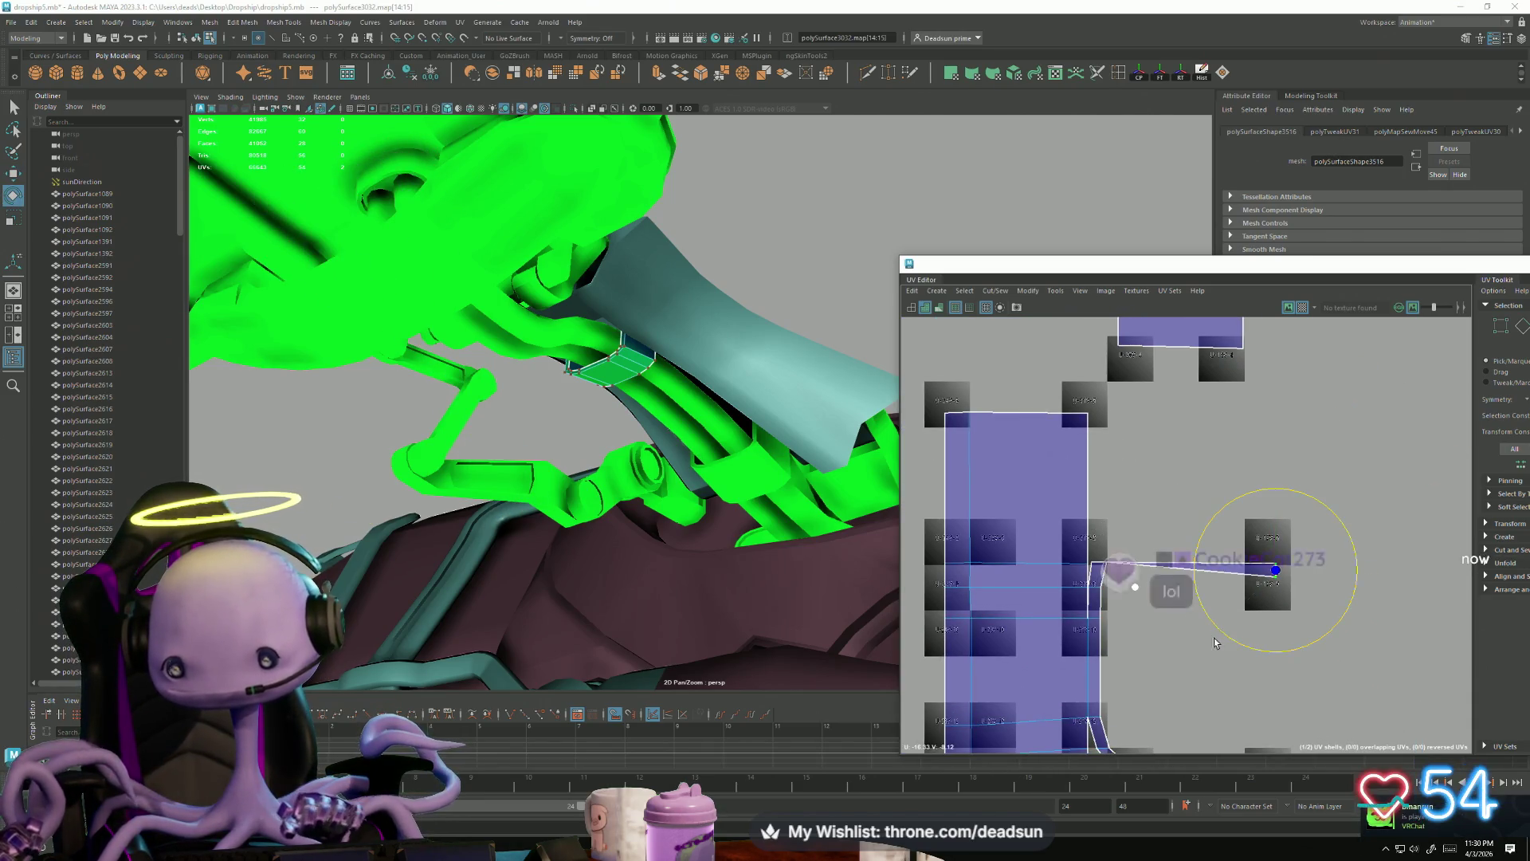
pyautogui.press('w')
pyautogui.moveTo(1292, 587)
pyautogui.mouseDown(button='middle')
pyautogui.moveTo(1104, 454)
pyautogui.moveTo(1117, 430)
pyautogui.mouseUp(button='middle')
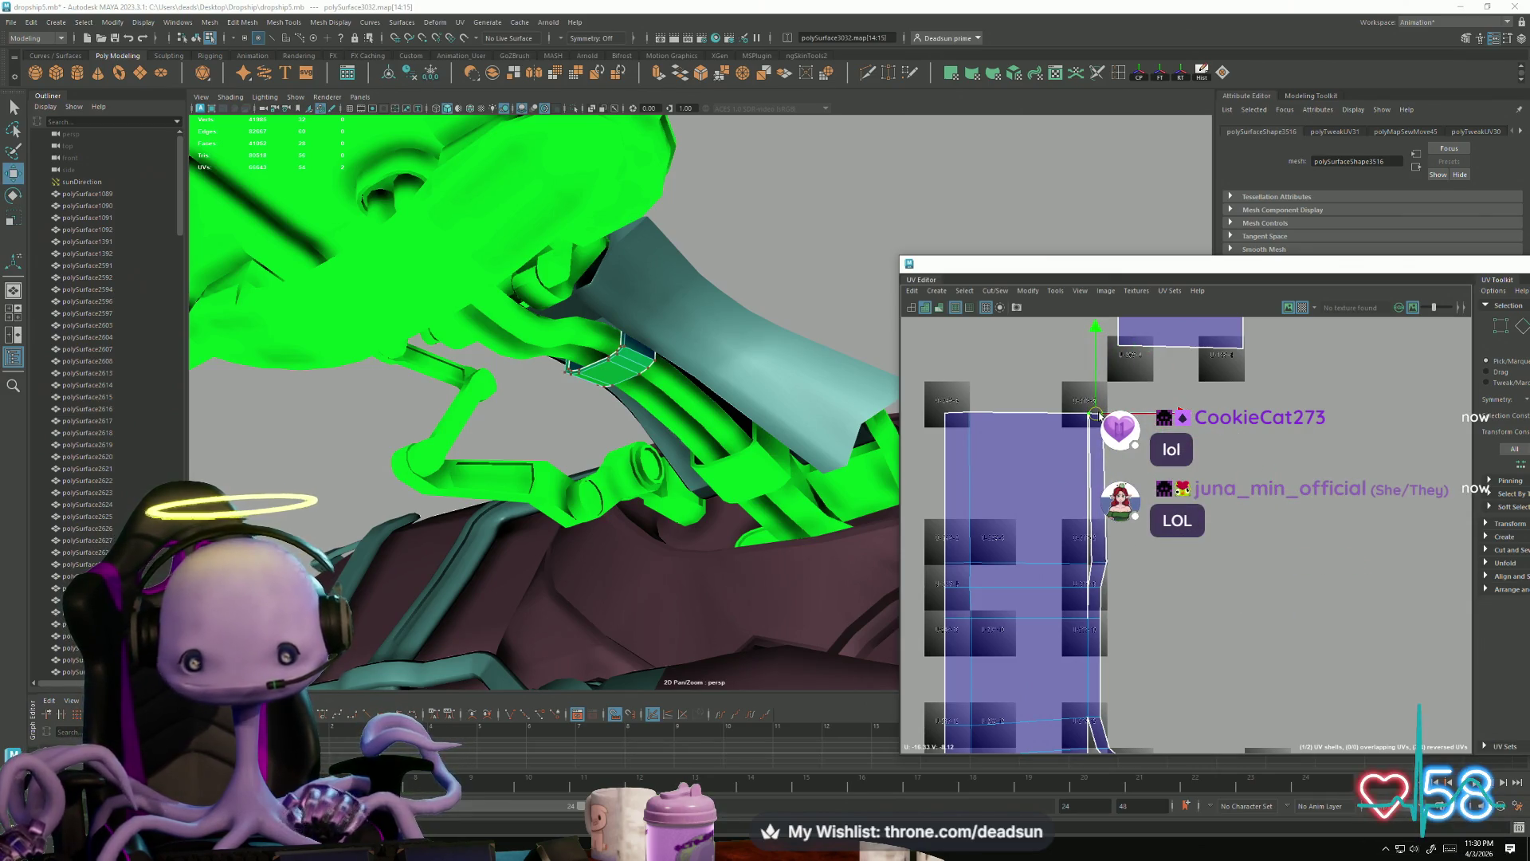
# Step: Shift the bend UVs left along U and rotate the strip's right end into line
pyautogui.scroll(3, 1053, 649)
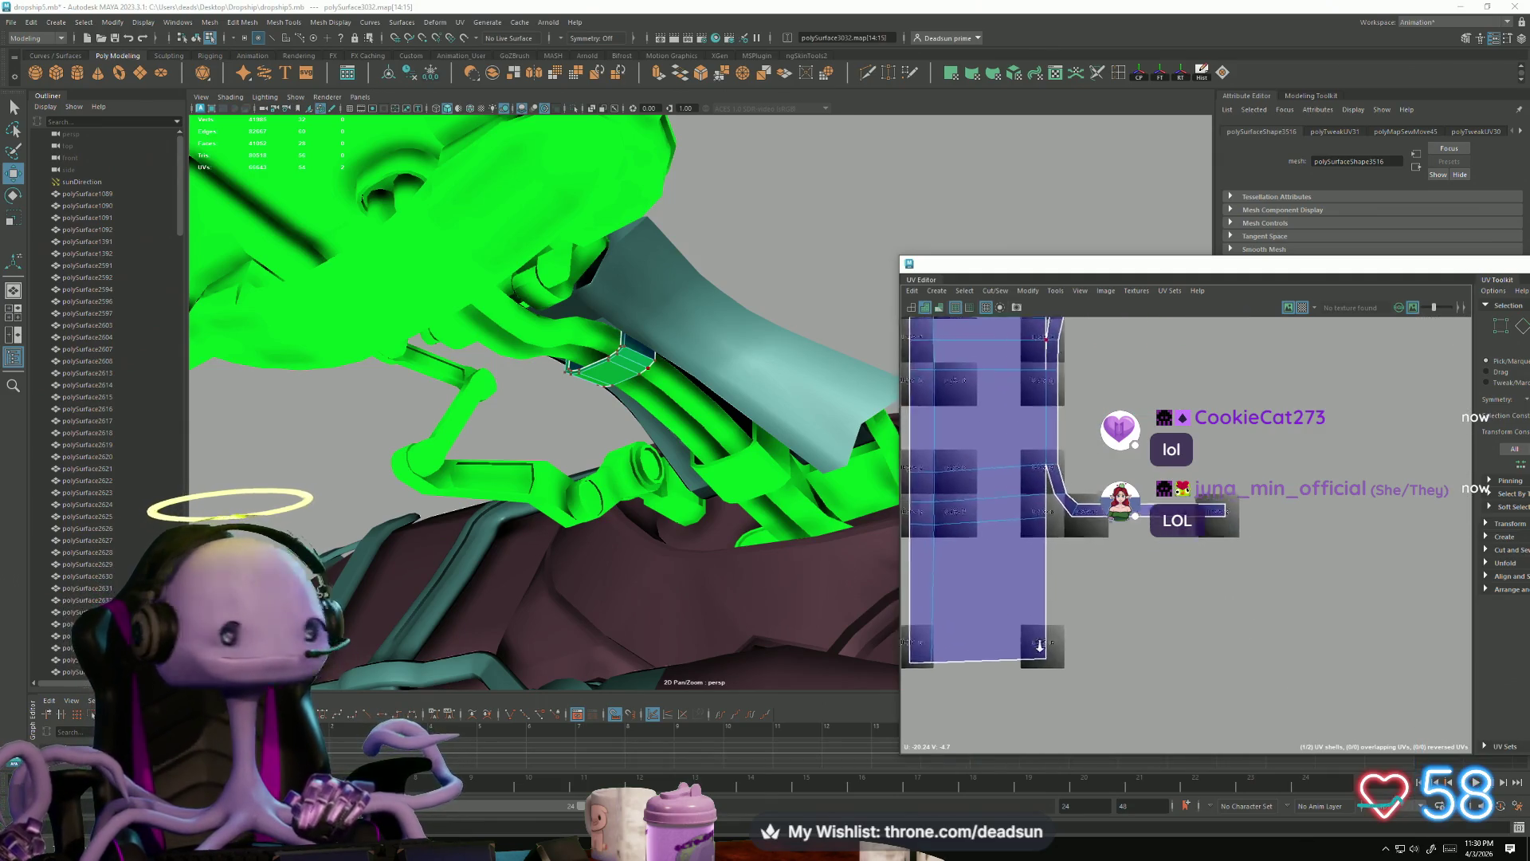
pyautogui.keyDown('alt'); pyautogui.moveTo(1053, 648); pyautogui.dragTo(1038, 691, button='middle'); pyautogui.keyUp('alt')
pyautogui.click(1062, 514)
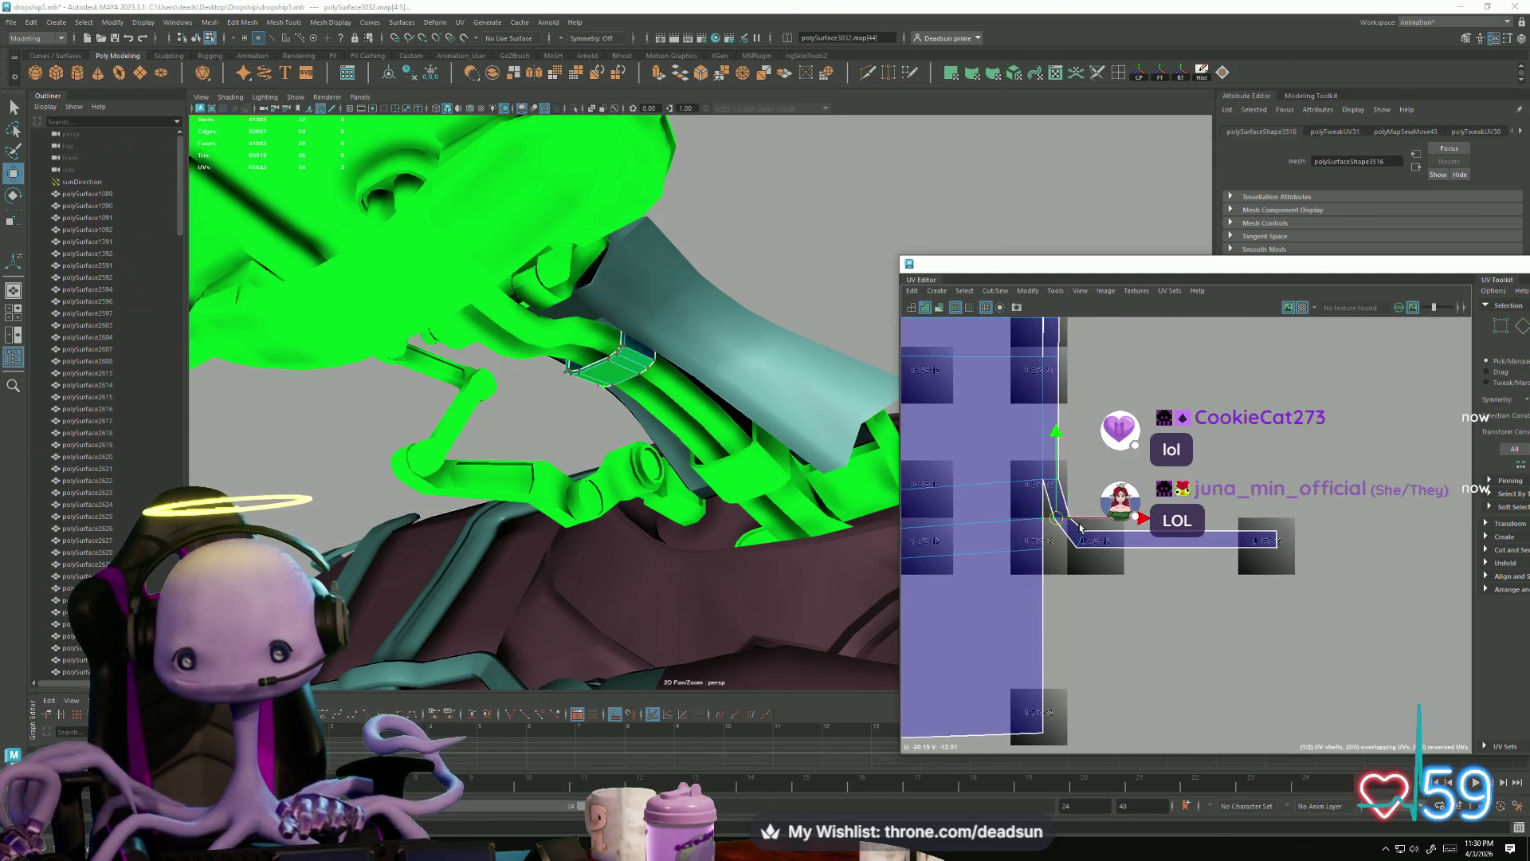
pyautogui.click(1147, 519)
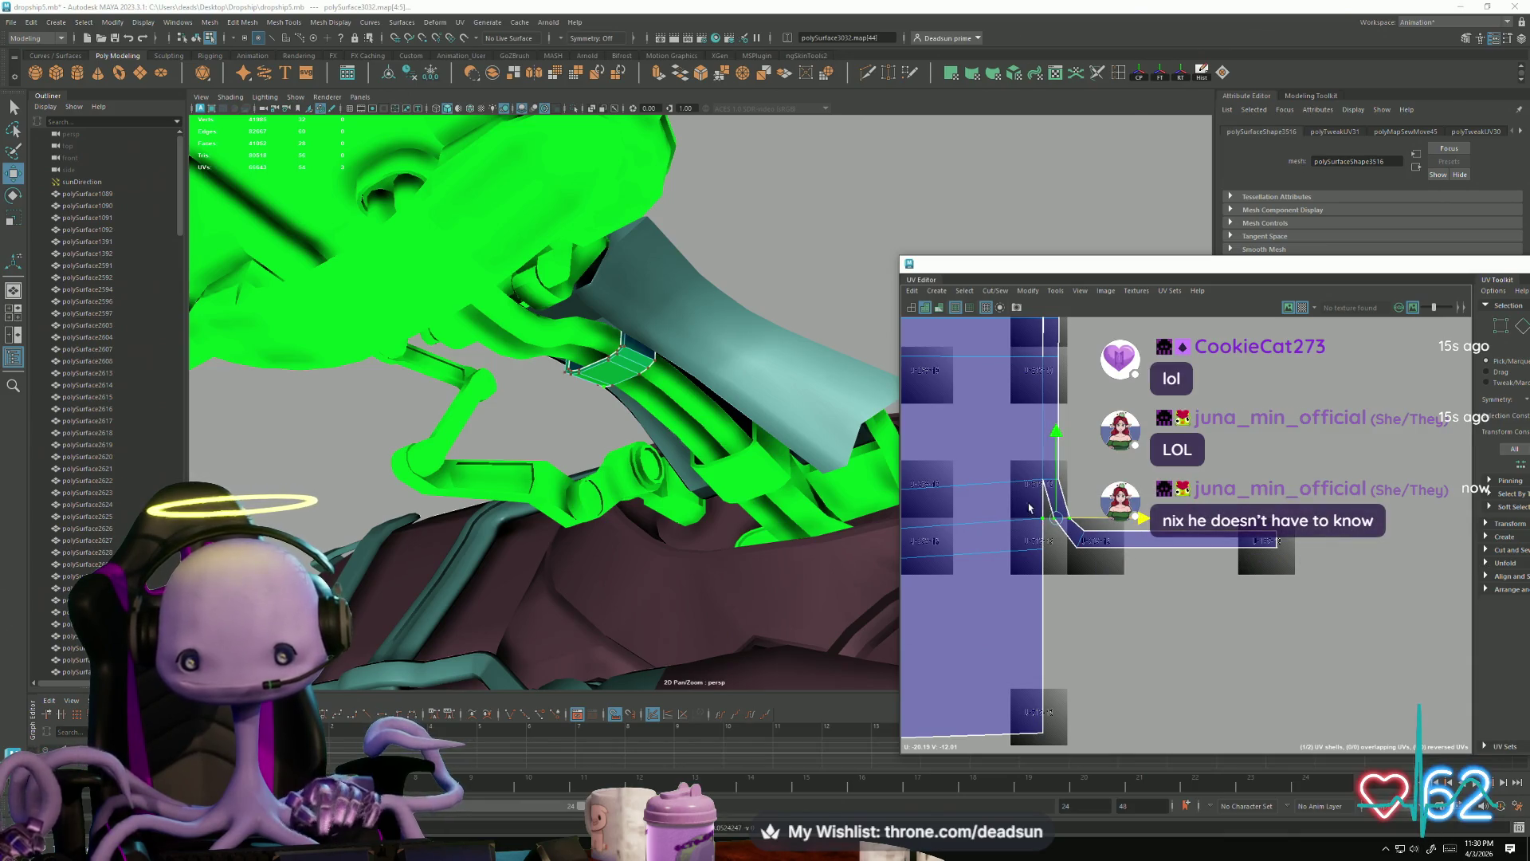
pyautogui.moveTo(1049, 536); pyautogui.dragTo(1052, 538)
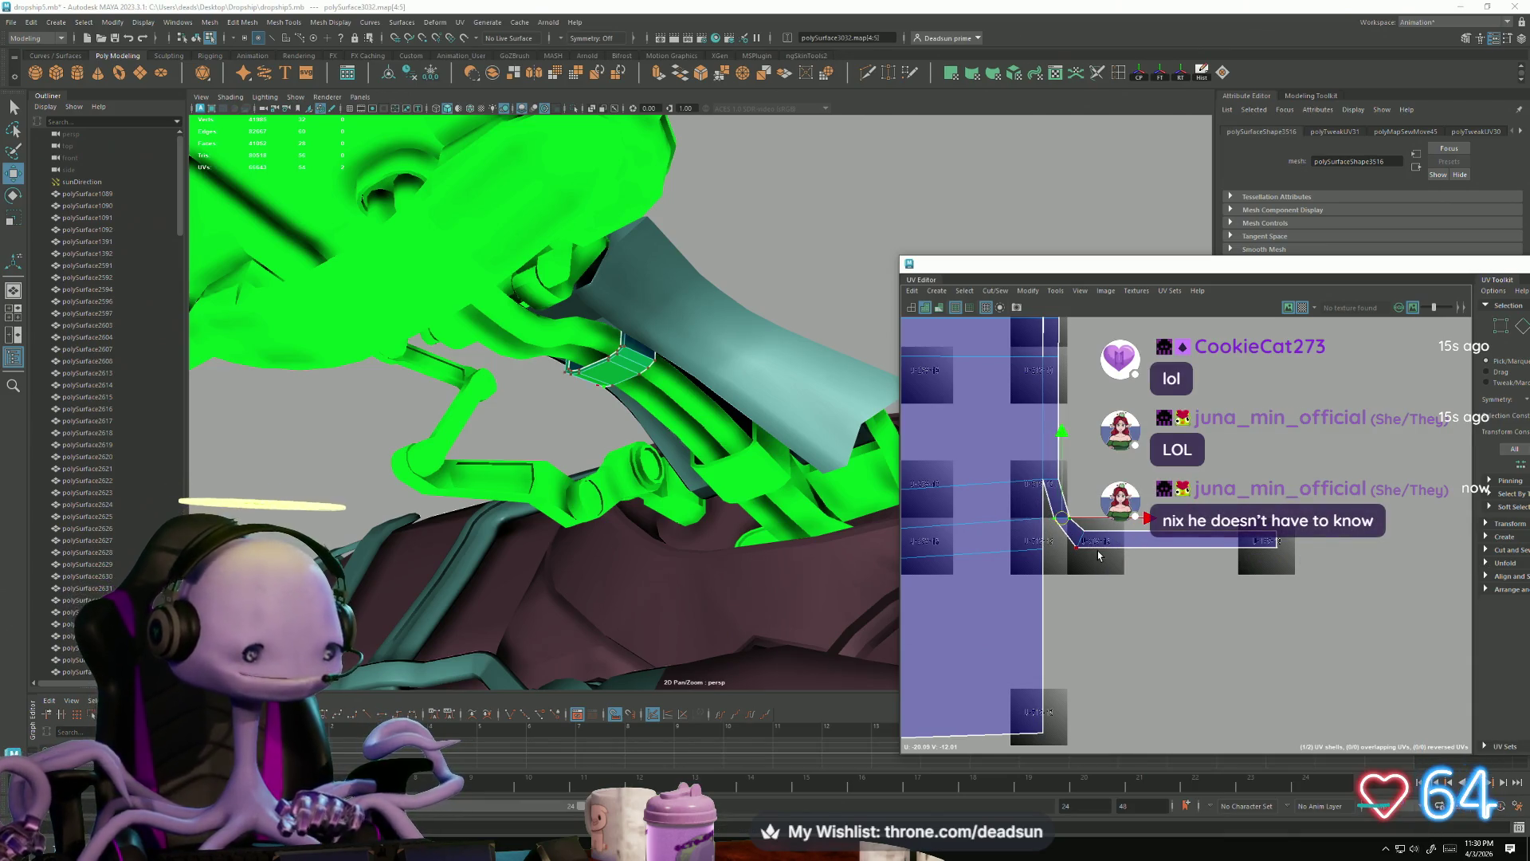
pyautogui.scroll(1, 1100, 551)
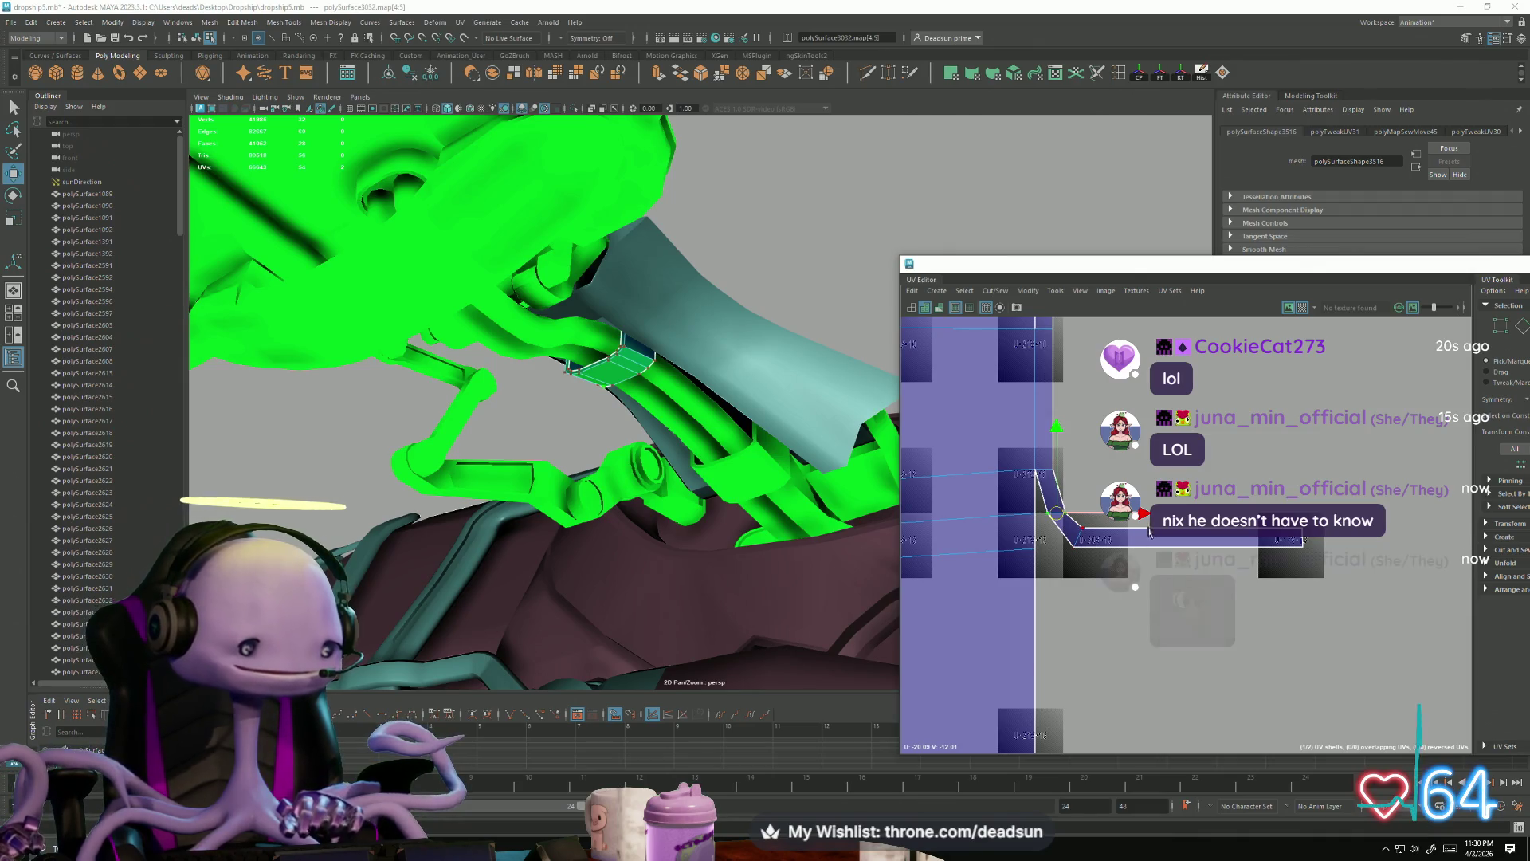
pyautogui.moveTo(1142, 518); pyautogui.dragTo(1068, 534)
pyautogui.press('e')
pyautogui.moveTo(1132, 591); pyautogui.dragTo(1032, 628)
pyautogui.press('w')
pyautogui.moveTo(1077, 551); pyautogui.dragTo(1052, 551)
# Step: Snap the strip's tip UV onto the shell's corner
pyautogui.moveTo(1287, 522); pyautogui.dragTo(1326, 641)
pyautogui.press('e')
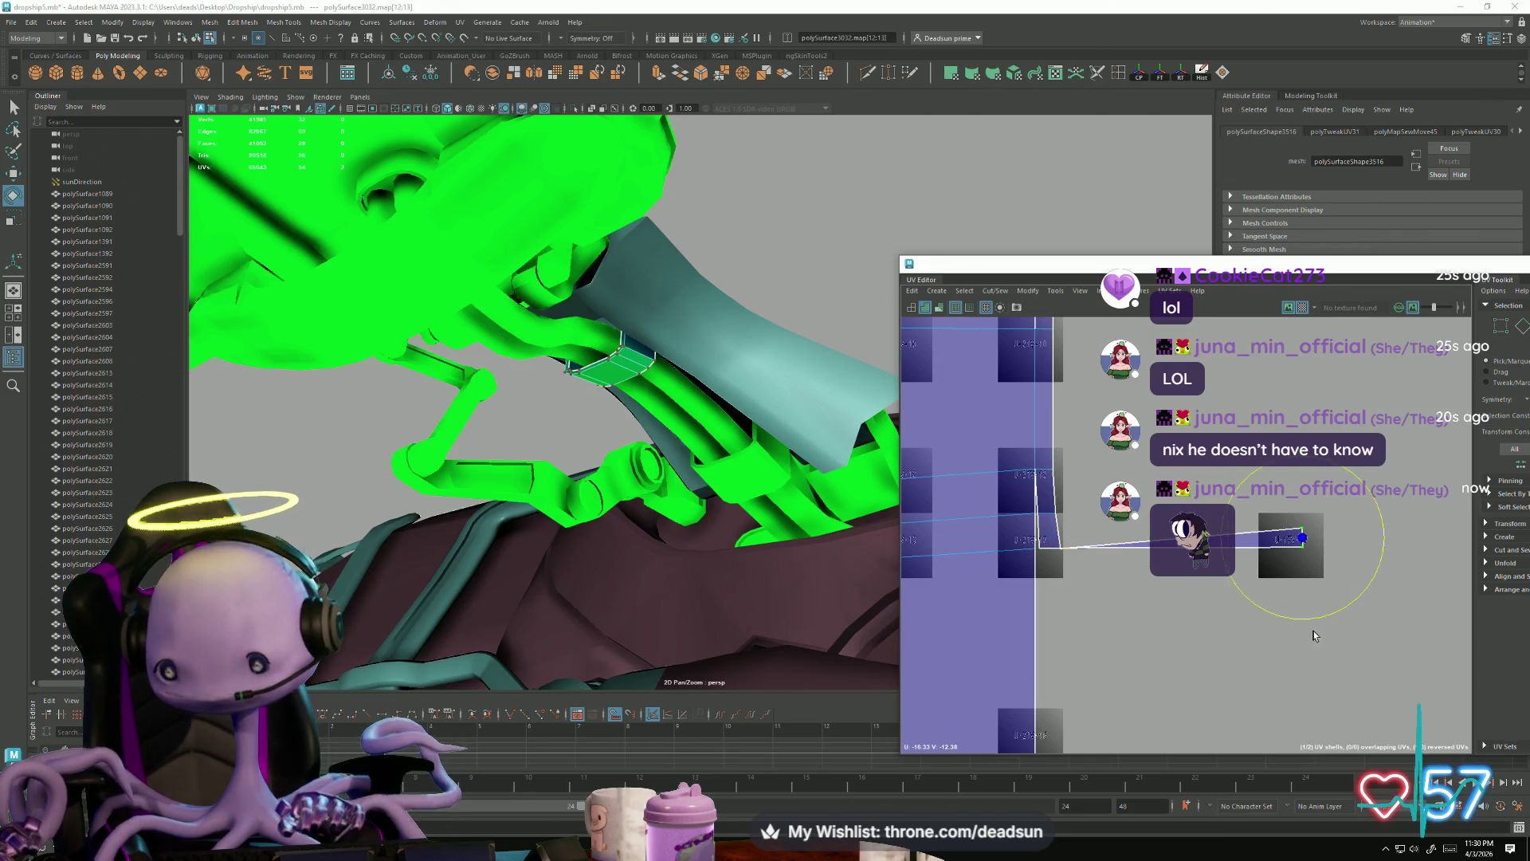
pyautogui.scroll(-3, 1219, 630)
pyautogui.keyDown('alt'); pyautogui.moveTo(1220, 630); pyautogui.dragTo(1033, 520, button='middle'); pyautogui.keyUp('alt')
pyautogui.press('w')
pyautogui.moveTo(1263, 497)
pyautogui.mouseDown()
pyautogui.moveTo(1148, 622)
pyautogui.moveTo(1120, 622)
pyautogui.mouseUp()
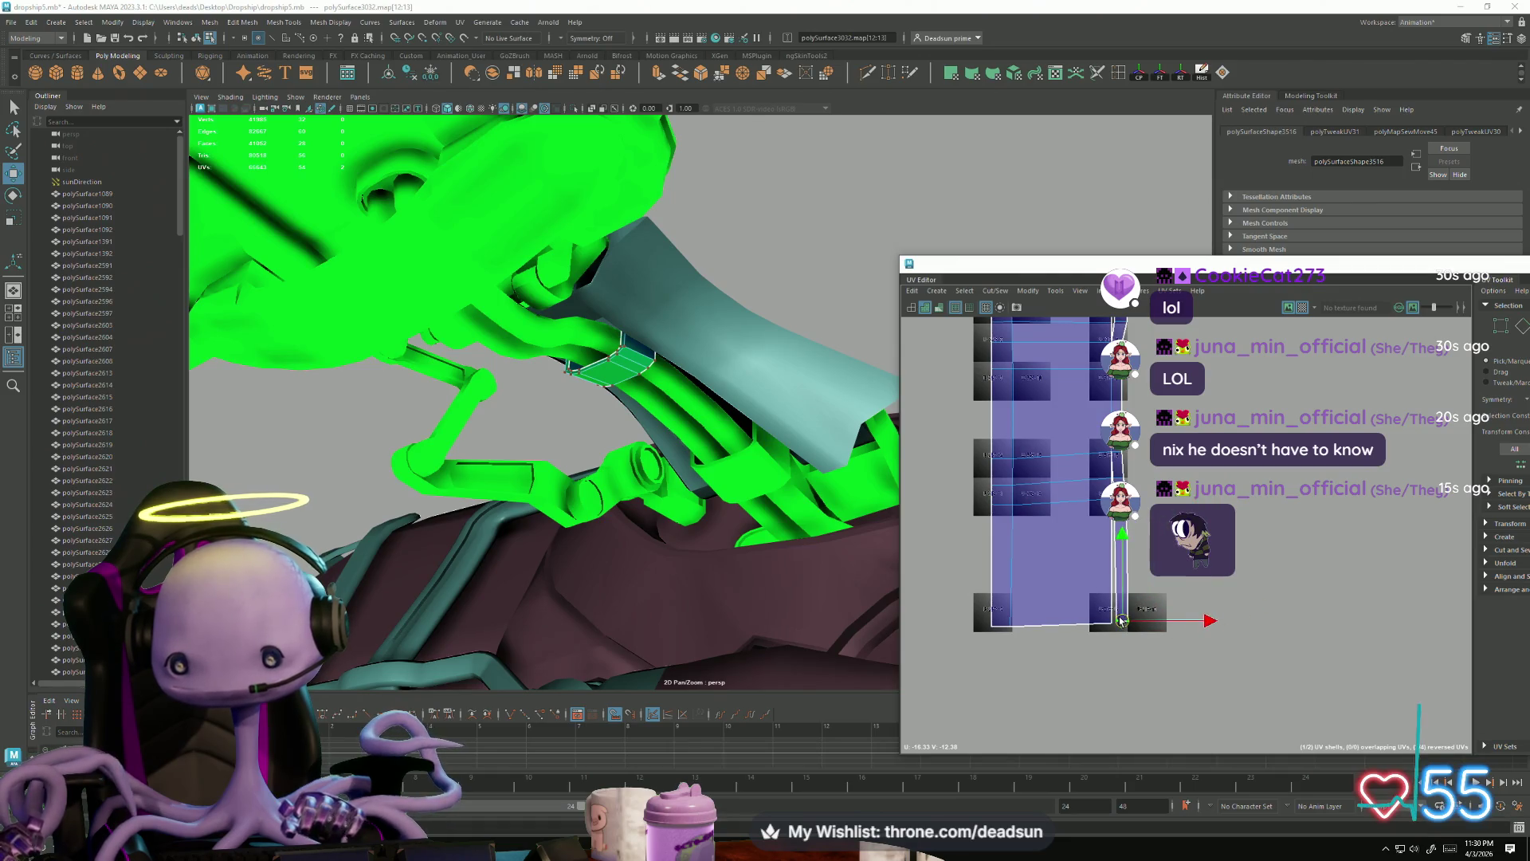
pyautogui.doubleClick(1113, 553)
pyautogui.hotkey('alt', 'space')
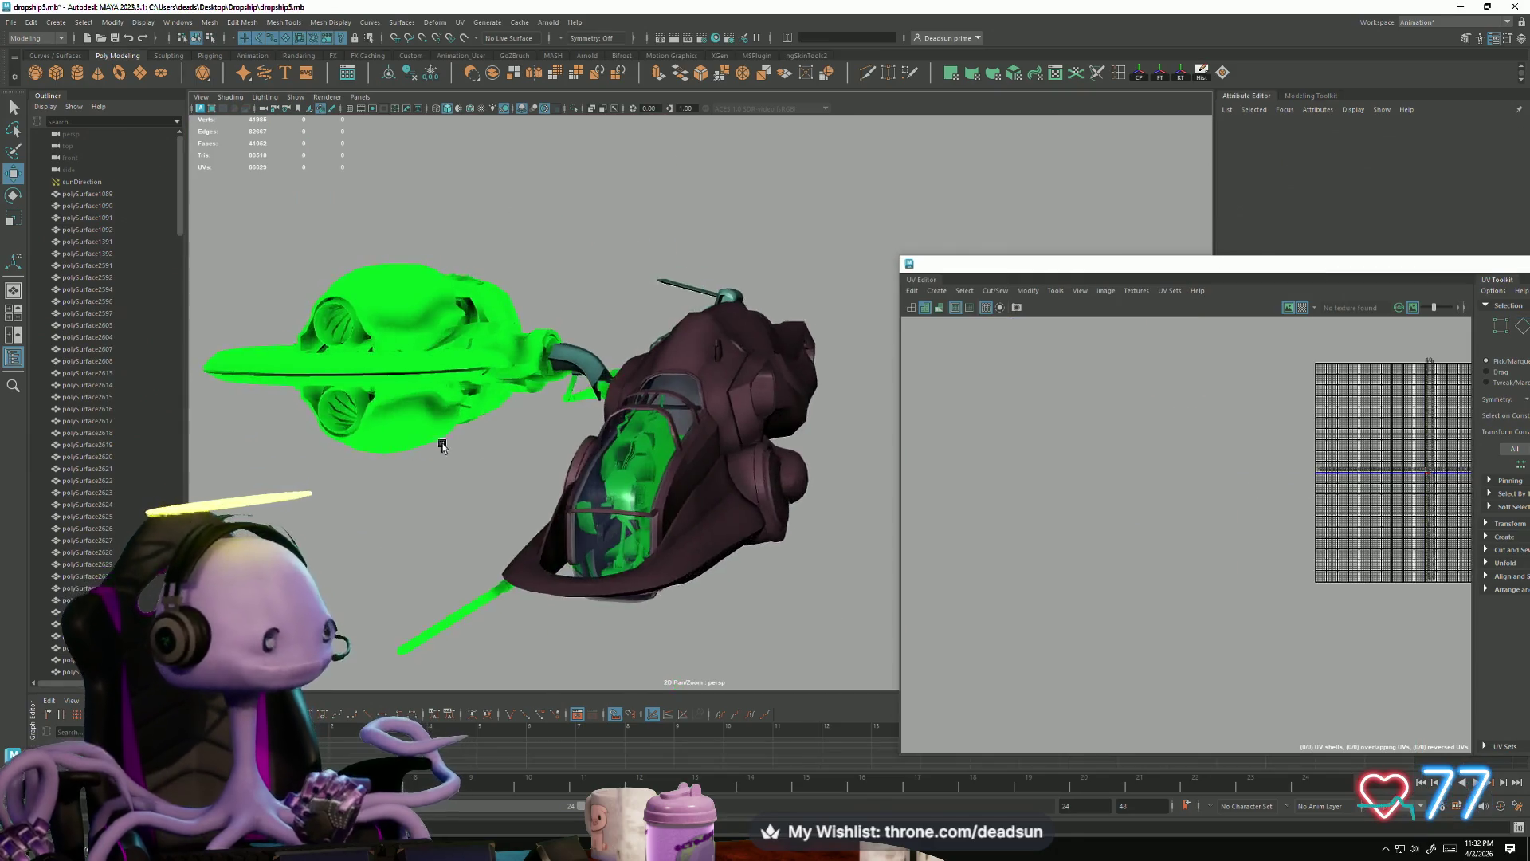
# Step: Close in on the cockpit and select the small part polySurface2604
pyautogui.keyDown('alt'); pyautogui.moveTo(556, 458); pyautogui.dragTo(539, 480); pyautogui.keyUp('alt')
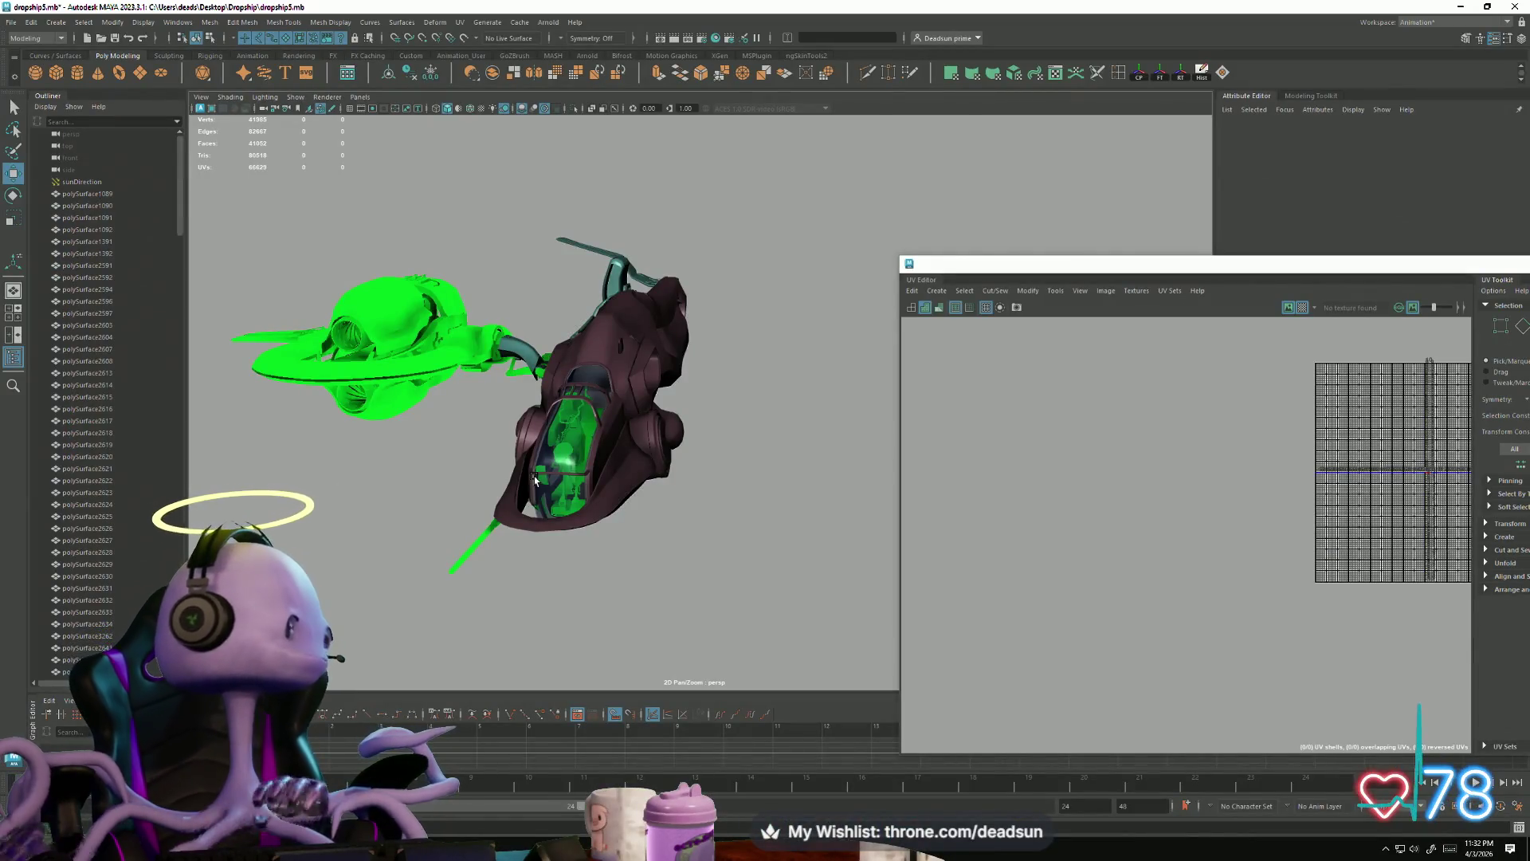
pyautogui.moveTo(478, 359)
pyautogui.keyDown('alt'); pyautogui.mouseDown()
pyautogui.moveTo(688, 538)
pyautogui.moveTo(518, 434)
pyautogui.moveTo(537, 410)
pyautogui.mouseUp(); pyautogui.keyUp('alt')
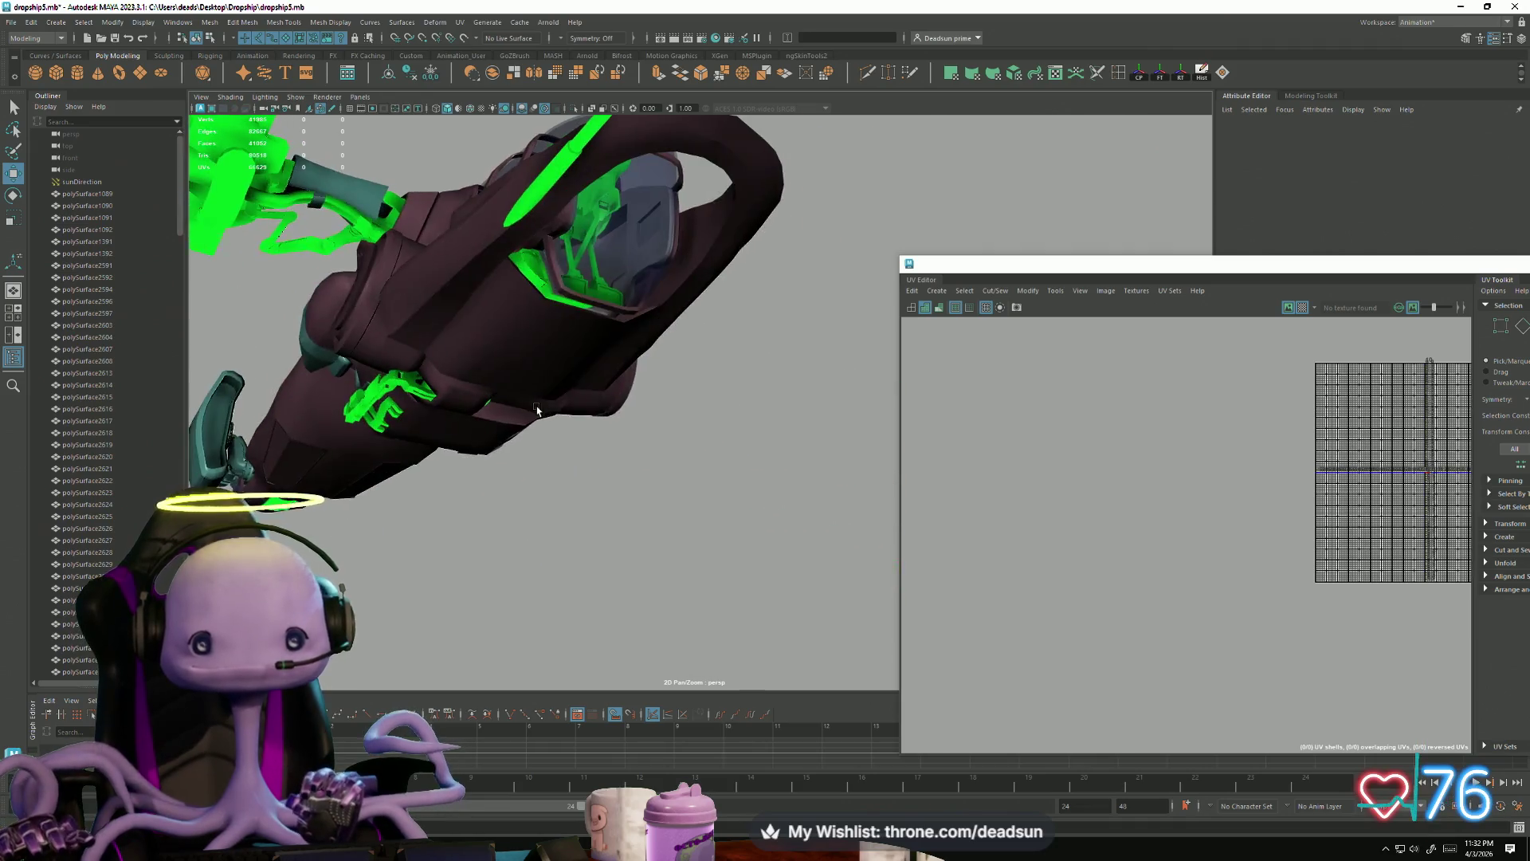
pyautogui.click(533, 275)
pyautogui.keyDown('alt'); pyautogui.moveTo(533, 275); pyautogui.dragTo(820, 444); pyautogui.keyUp('alt')
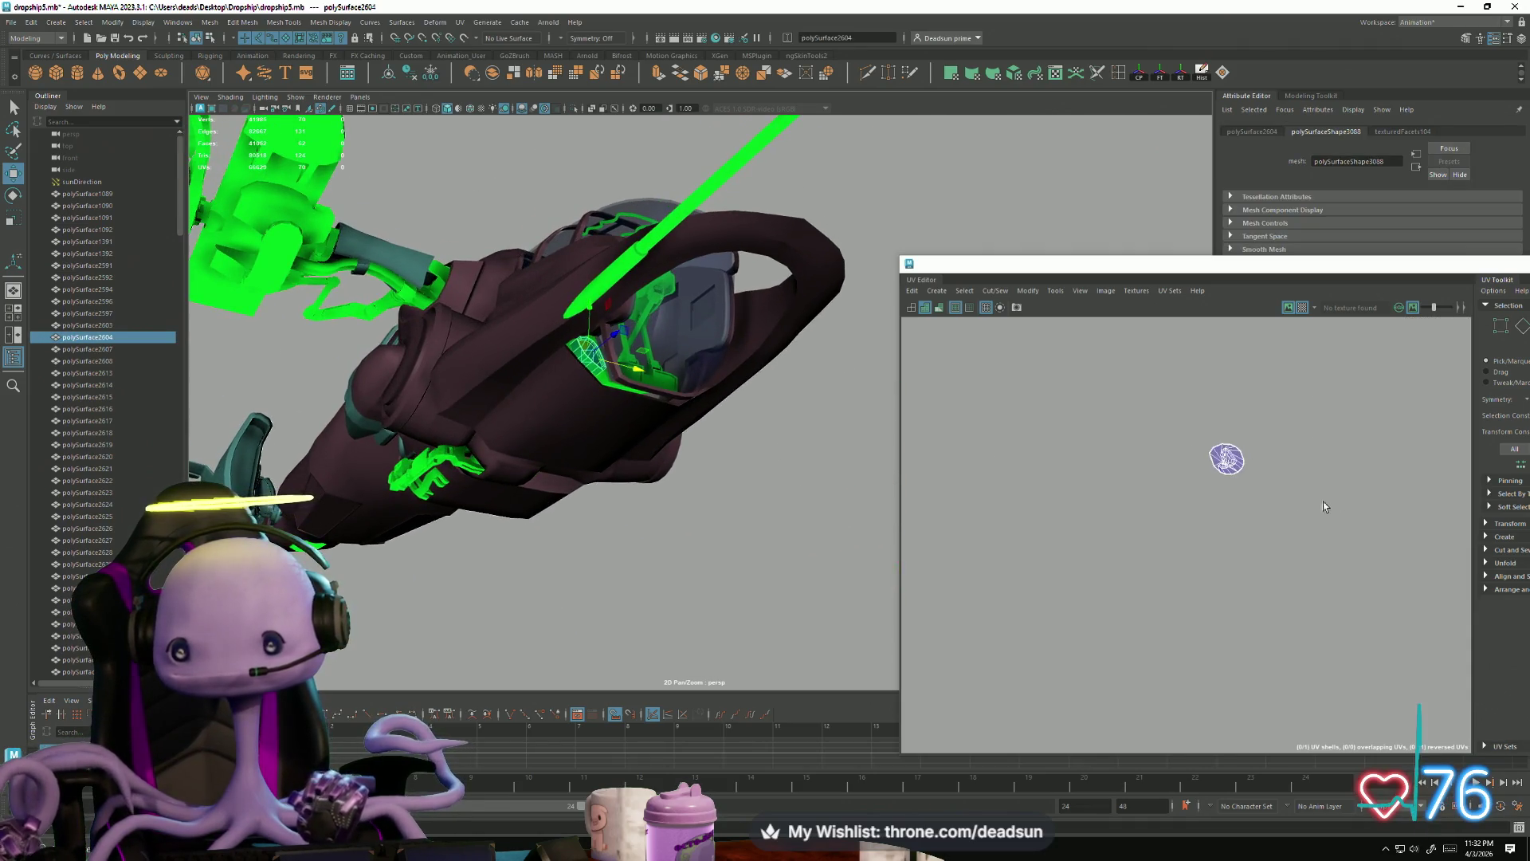
pyautogui.scroll(5, 1219, 443)
# Step: Unfold polySurface2604's whole UV shell, then return to object selection
pyautogui.moveTo(1220, 441); pyautogui.dragTo(1242, 446, button='right')
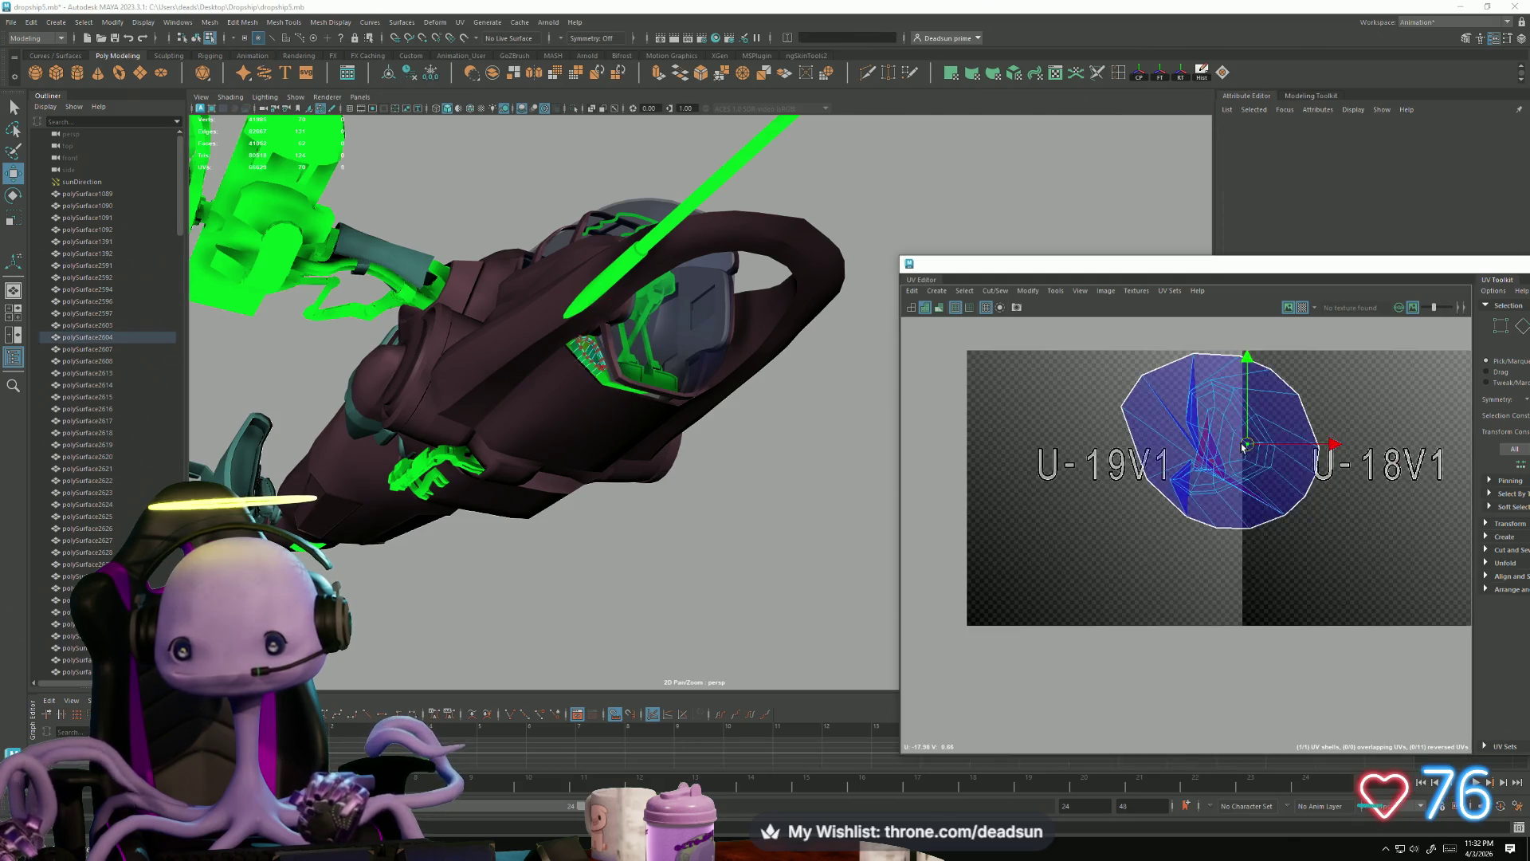
pyautogui.click(994, 291)
pyautogui.moveTo(1031, 295)
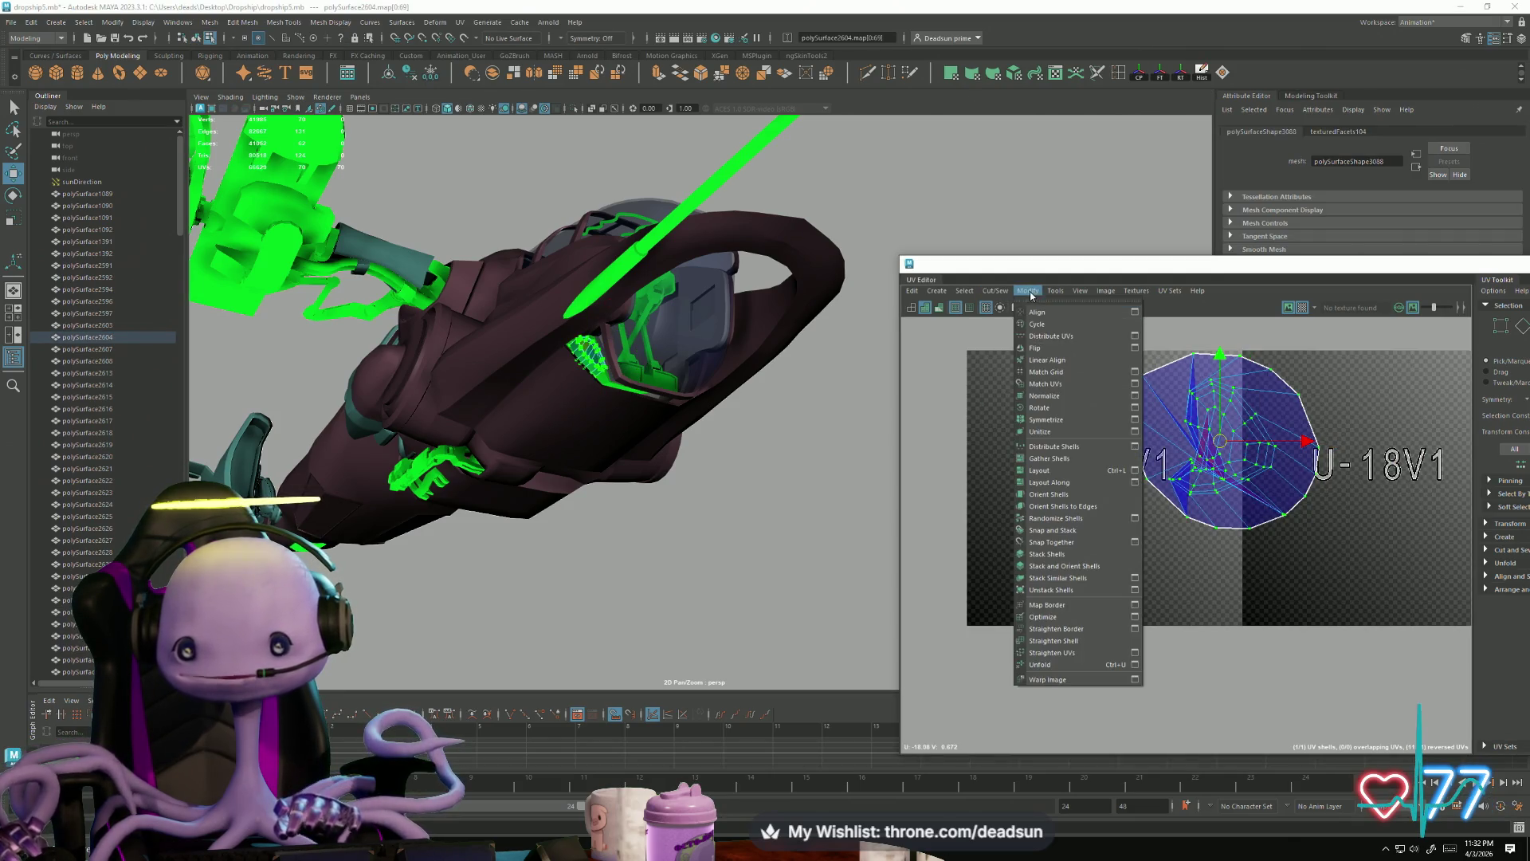
pyautogui.click(1049, 667)
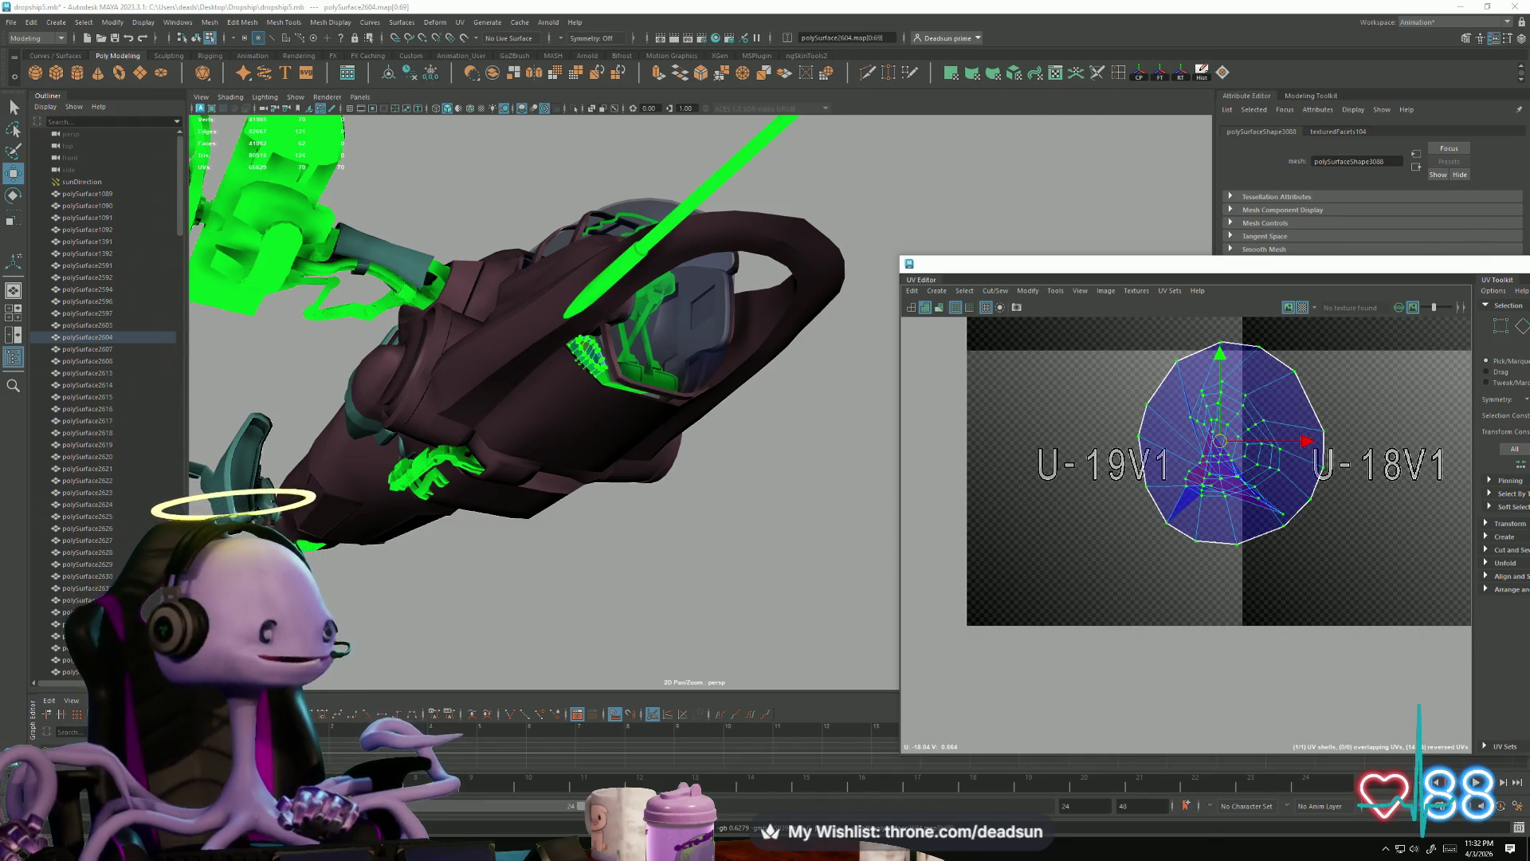
pyautogui.moveTo(646, 492)
pyautogui.keyDown('alt'); pyautogui.mouseDown()
pyautogui.moveTo(611, 519)
pyautogui.moveTo(608, 411)
pyautogui.mouseUp(); pyautogui.keyUp('alt')
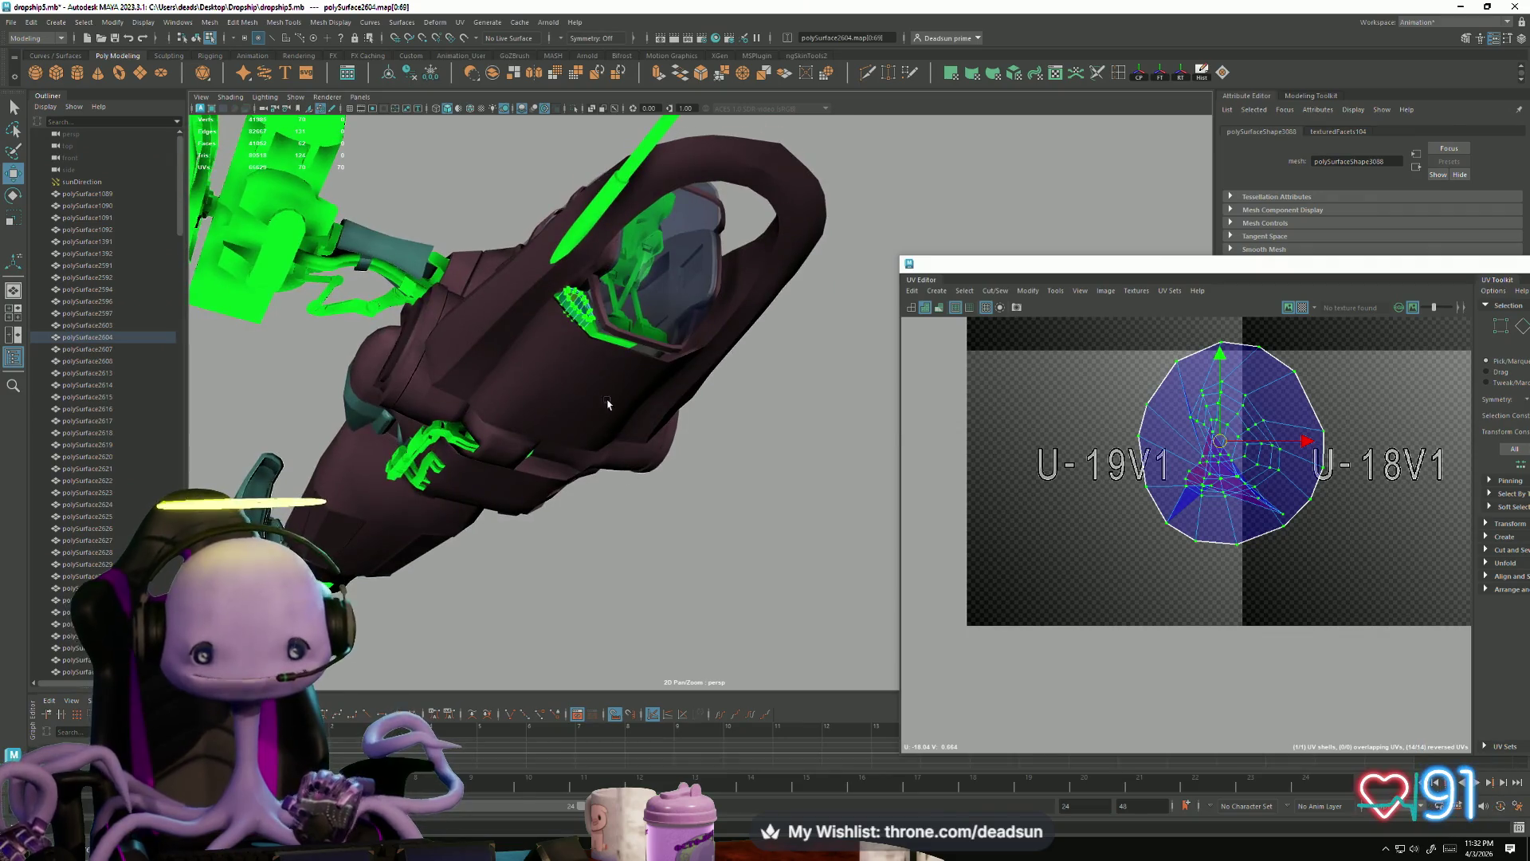
pyautogui.moveTo(590, 306); pyautogui.dragTo(629, 281, button='right')
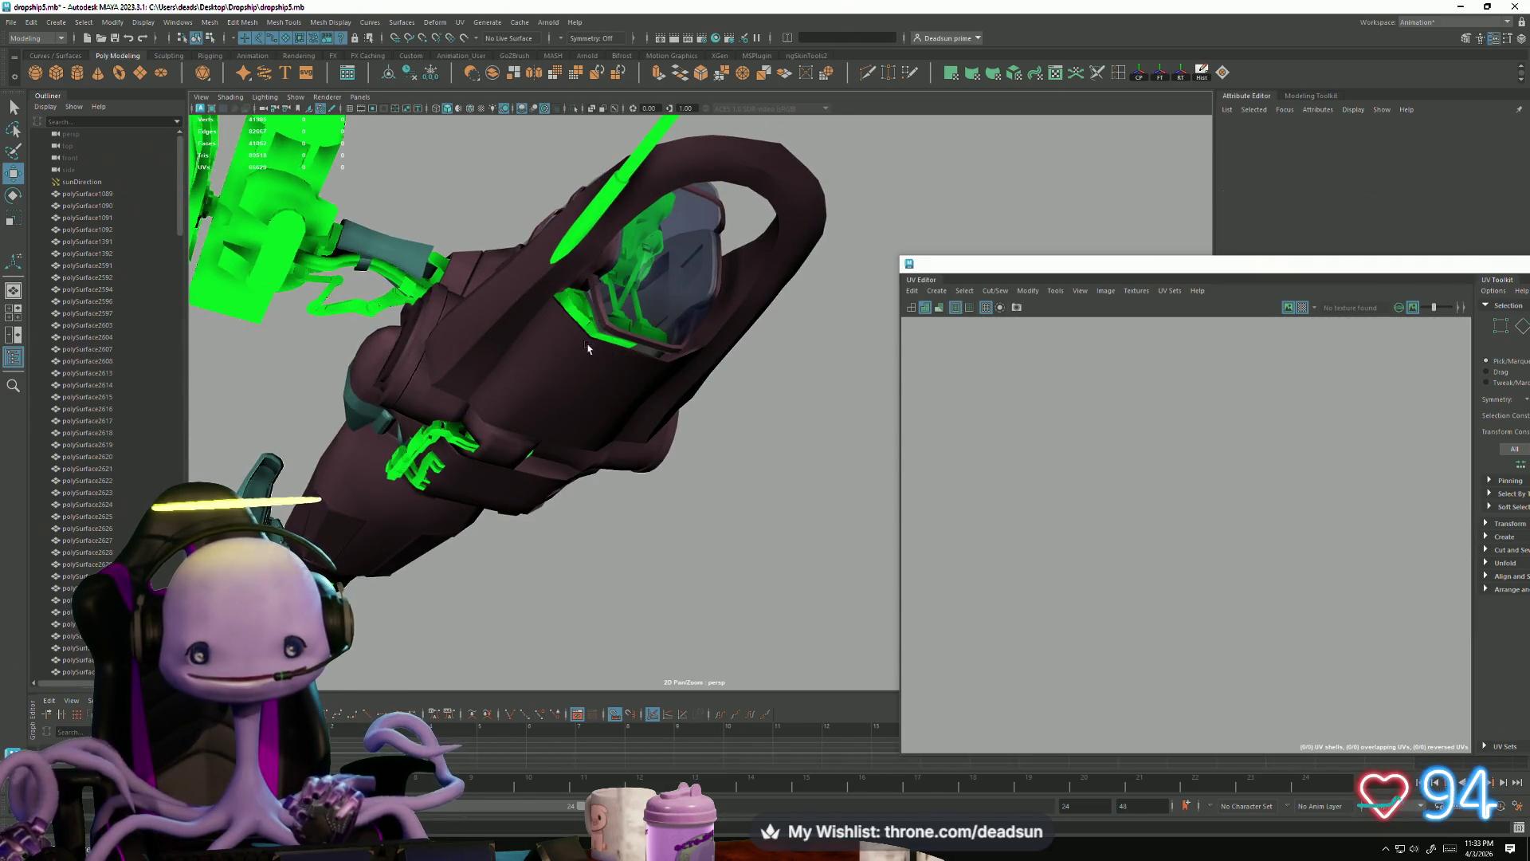
# Step: Orbit and zoom the ship to a near-vertical front view of the cockpit
pyautogui.click(778, 510)
pyautogui.moveTo(779, 510)
pyautogui.keyDown('alt'); pyautogui.mouseDown()
pyautogui.moveTo(701, 547)
pyautogui.moveTo(505, 506)
pyautogui.moveTo(506, 454)
pyautogui.moveTo(447, 521)
pyautogui.moveTo(427, 516)
pyautogui.moveTo(469, 521)
pyautogui.moveTo(414, 458)
pyautogui.moveTo(614, 591)
pyautogui.moveTo(638, 572)
pyautogui.moveTo(571, 574)
pyautogui.moveTo(666, 509)
pyautogui.moveTo(656, 726)
pyautogui.moveTo(672, 529)
pyautogui.moveTo(686, 523)
pyautogui.mouseUp(); pyautogui.keyUp('alt')
pyautogui.keyDown('alt'); pyautogui.moveTo(686, 523); pyautogui.dragTo(785, 647, button='right'); pyautogui.keyUp('alt')
pyautogui.moveTo(784, 647)
pyautogui.keyDown('alt'); pyautogui.mouseDown()
pyautogui.moveTo(677, 567)
pyautogui.moveTo(653, 601)
pyautogui.mouseUp(); pyautogui.keyUp('alt')
pyautogui.keyDown('alt'); pyautogui.moveTo(653, 601); pyautogui.dragTo(710, 638, button='right'); pyautogui.keyUp('alt')
pyautogui.moveTo(710, 638)
pyautogui.keyDown('alt'); pyautogui.mouseDown()
pyautogui.moveTo(619, 624)
pyautogui.moveTo(645, 608)
pyautogui.moveTo(655, 568)
pyautogui.moveTo(598, 597)
pyautogui.moveTo(613, 629)
pyautogui.mouseUp(); pyautogui.keyUp('alt')
pyautogui.moveTo(614, 629)
pyautogui.keyDown('alt'); pyautogui.mouseDown(button='right')
pyautogui.moveTo(625, 659)
pyautogui.moveTo(626, 614)
pyautogui.mouseUp(button='right'); pyautogui.keyUp('alt')
pyautogui.moveTo(625, 614)
pyautogui.keyDown('alt'); pyautogui.mouseDown()
pyautogui.moveTo(723, 596)
pyautogui.moveTo(704, 494)
pyautogui.moveTo(662, 550)
pyautogui.moveTo(669, 574)
pyautogui.moveTo(487, 562)
pyautogui.moveTo(502, 581)
pyautogui.moveTo(648, 587)
pyautogui.moveTo(659, 605)
pyautogui.moveTo(568, 548)
pyautogui.moveTo(550, 588)
pyautogui.moveTo(597, 632)
pyautogui.mouseUp(); pyautogui.keyUp('alt')
pyautogui.moveTo(596, 632)
pyautogui.keyDown('alt'); pyautogui.mouseDown(button='right')
pyautogui.moveTo(666, 615)
pyautogui.moveTo(542, 450)
pyautogui.mouseUp(button='right'); pyautogui.keyUp('alt')
pyautogui.moveTo(602, 510)
pyautogui.keyDown('alt'); pyautogui.mouseDown()
pyautogui.moveTo(632, 519)
pyautogui.moveTo(513, 555)
pyautogui.moveTo(526, 663)
pyautogui.mouseUp(); pyautogui.keyUp('alt')
# Step: Assign the existing MirroredParts01 material to polySurface3034, then clear the selection
pyautogui.click(527, 670)
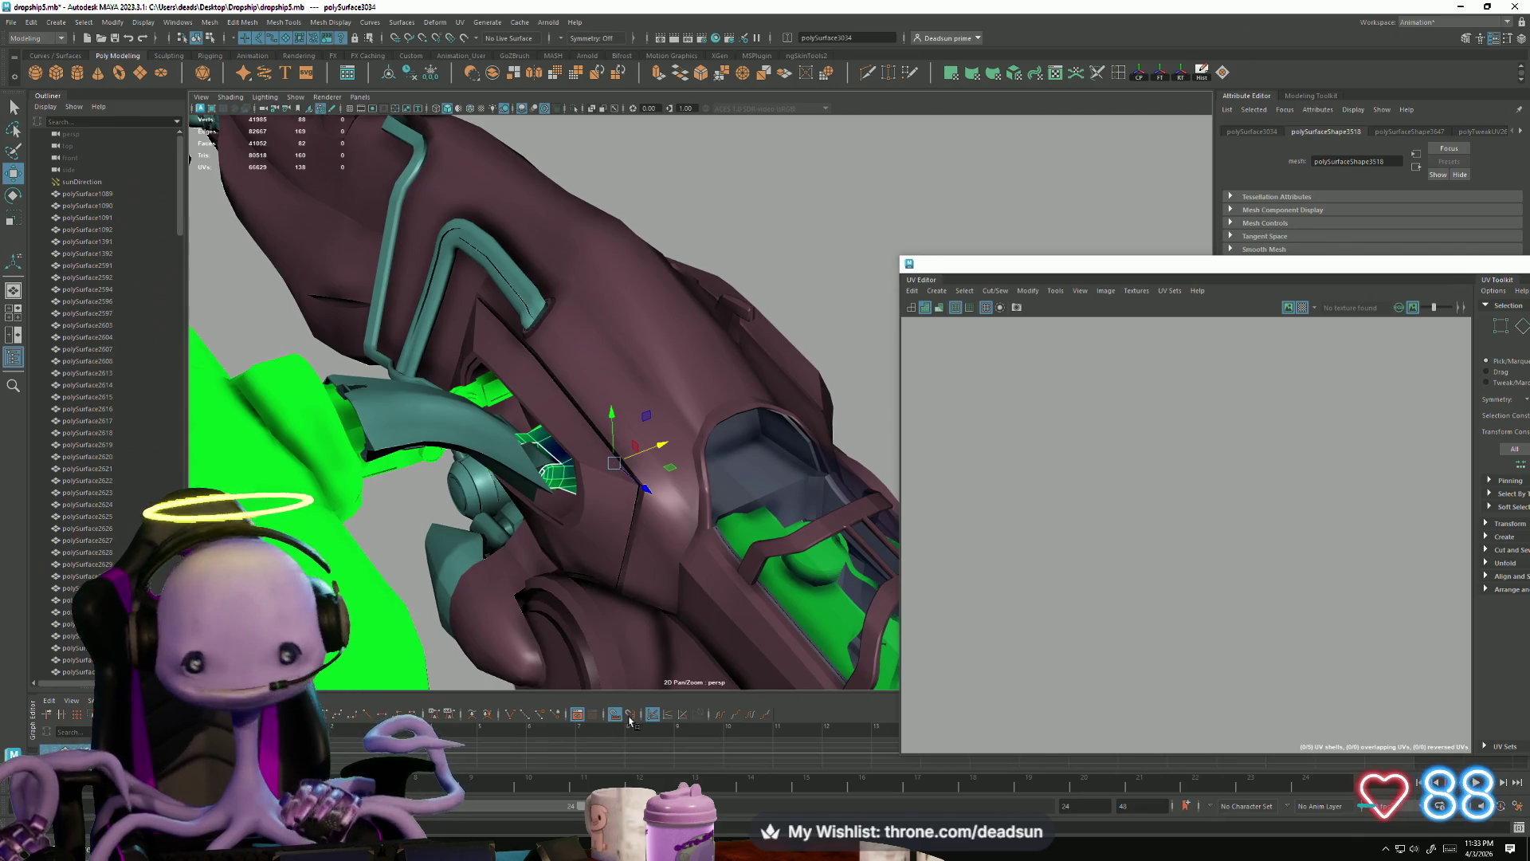
pyautogui.moveTo(564, 476)
pyautogui.mouseDown(button='right')
pyautogui.moveTo(562, 687)
pyautogui.moveTo(581, 775)
pyautogui.moveTo(637, 763)
pyautogui.moveTo(589, 790)
pyautogui.mouseUp(button='right')
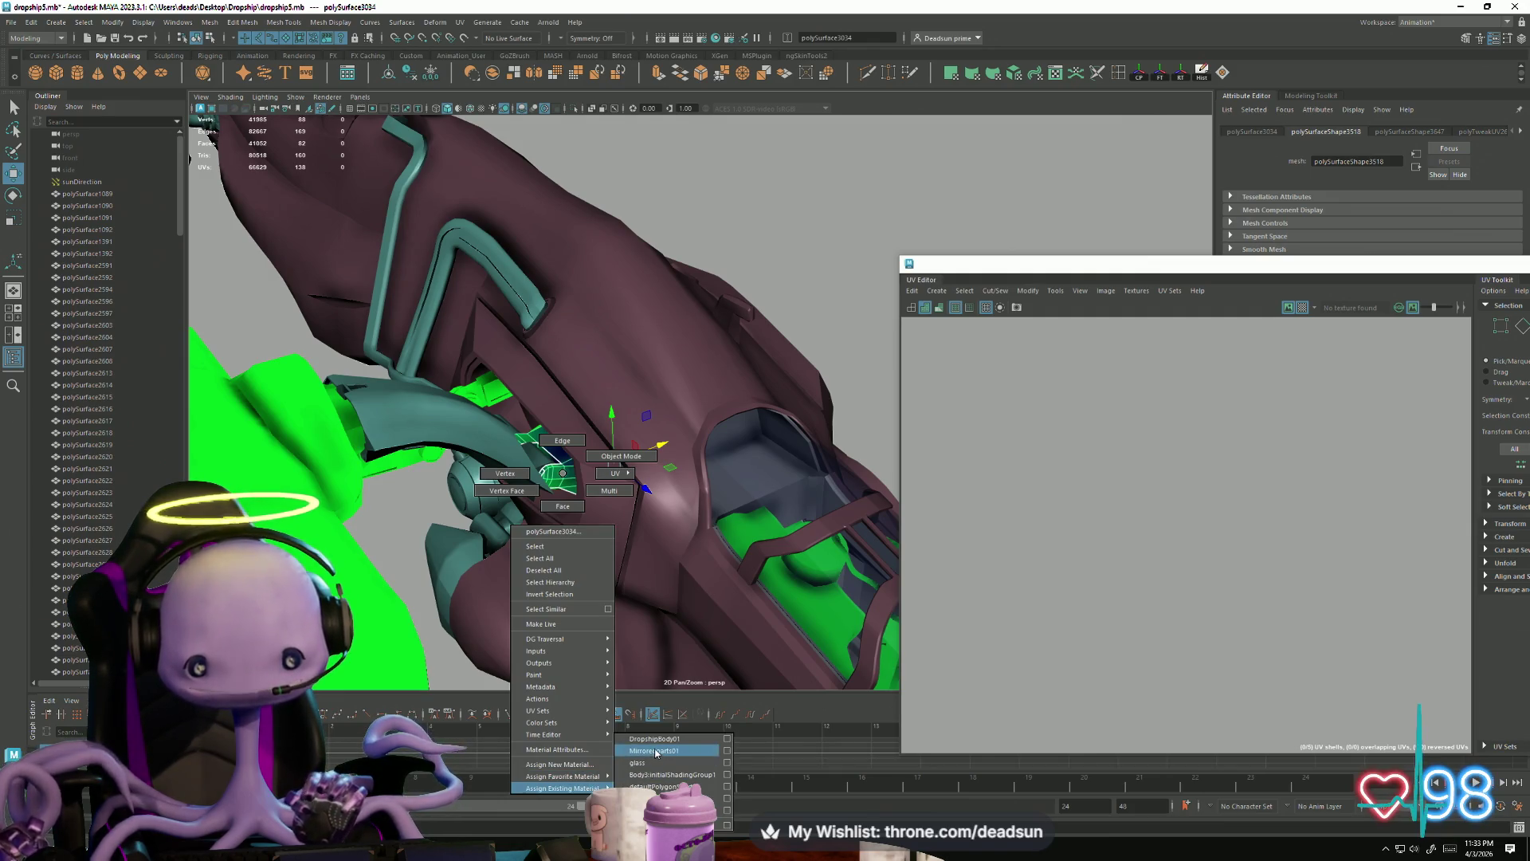
pyautogui.moveTo(656, 753); pyautogui.dragTo(656, 752, button='right')
pyautogui.click(424, 538)
pyautogui.keyDown('alt'); pyautogui.moveTo(424, 538); pyautogui.dragTo(524, 572); pyautogui.keyUp('alt')
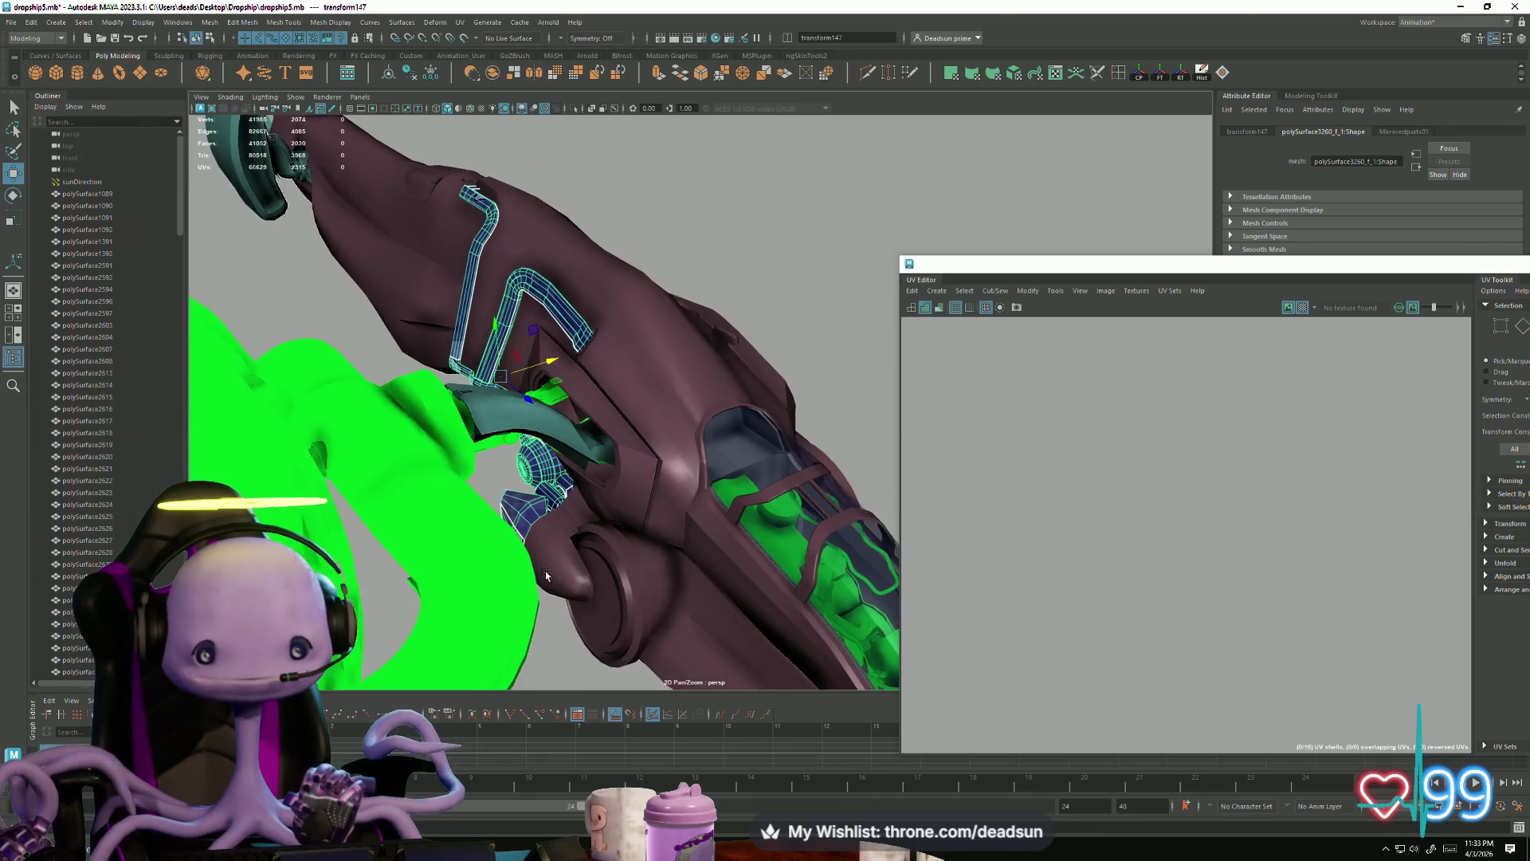
pyautogui.click(572, 672)
pyautogui.moveTo(572, 672)
pyautogui.keyDown('alt'); pyautogui.mouseDown()
pyautogui.moveTo(427, 581)
pyautogui.moveTo(610, 558)
pyautogui.moveTo(574, 581)
pyautogui.moveTo(608, 647)
pyautogui.moveTo(404, 588)
pyautogui.moveTo(440, 549)
pyautogui.moveTo(620, 591)
pyautogui.moveTo(627, 498)
pyautogui.moveTo(616, 521)
pyautogui.mouseUp(); pyautogui.keyUp('alt')
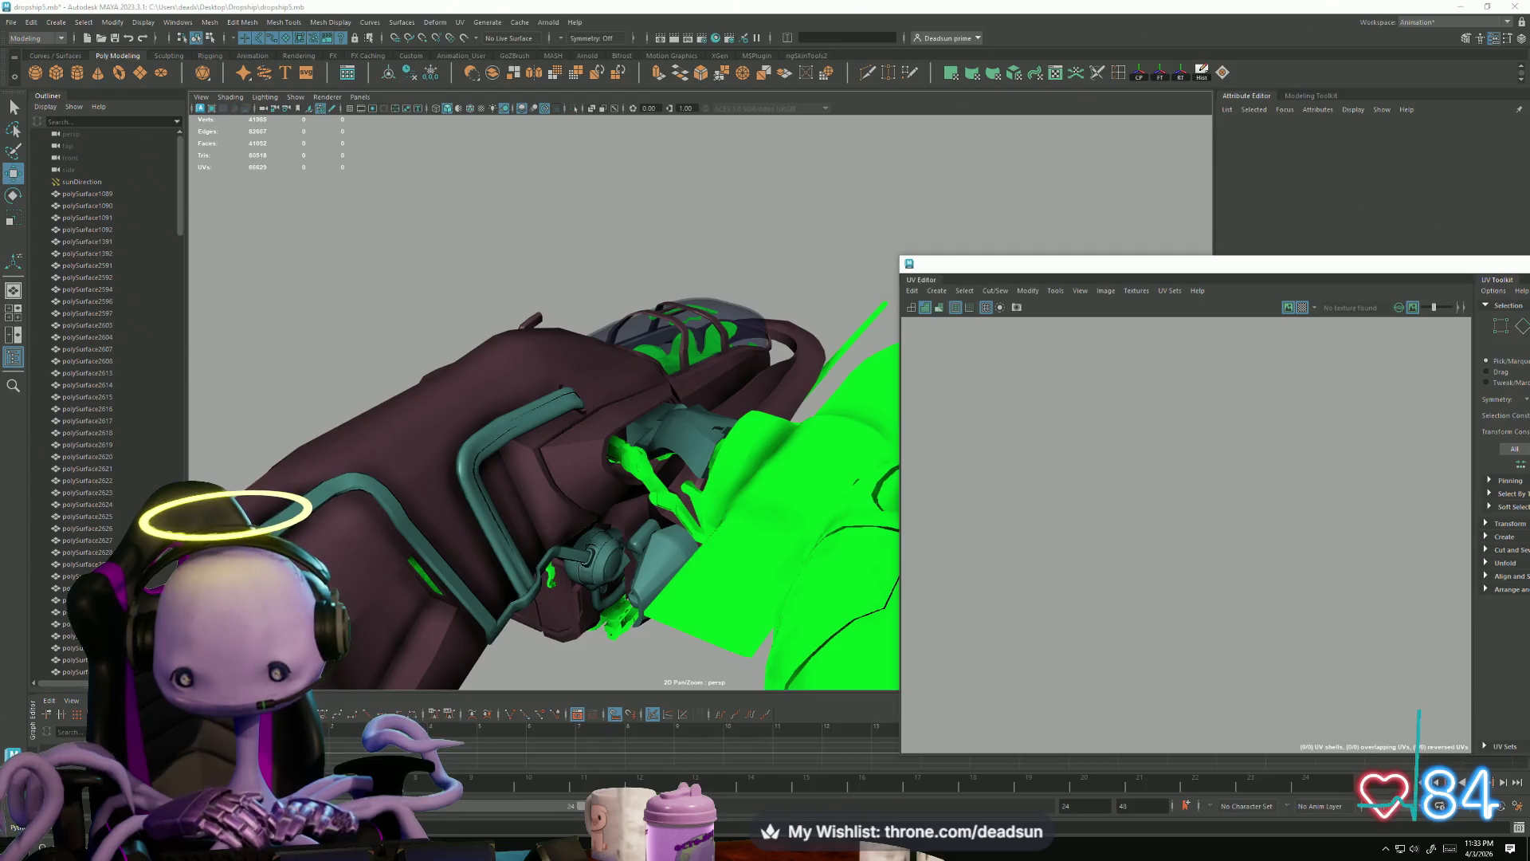
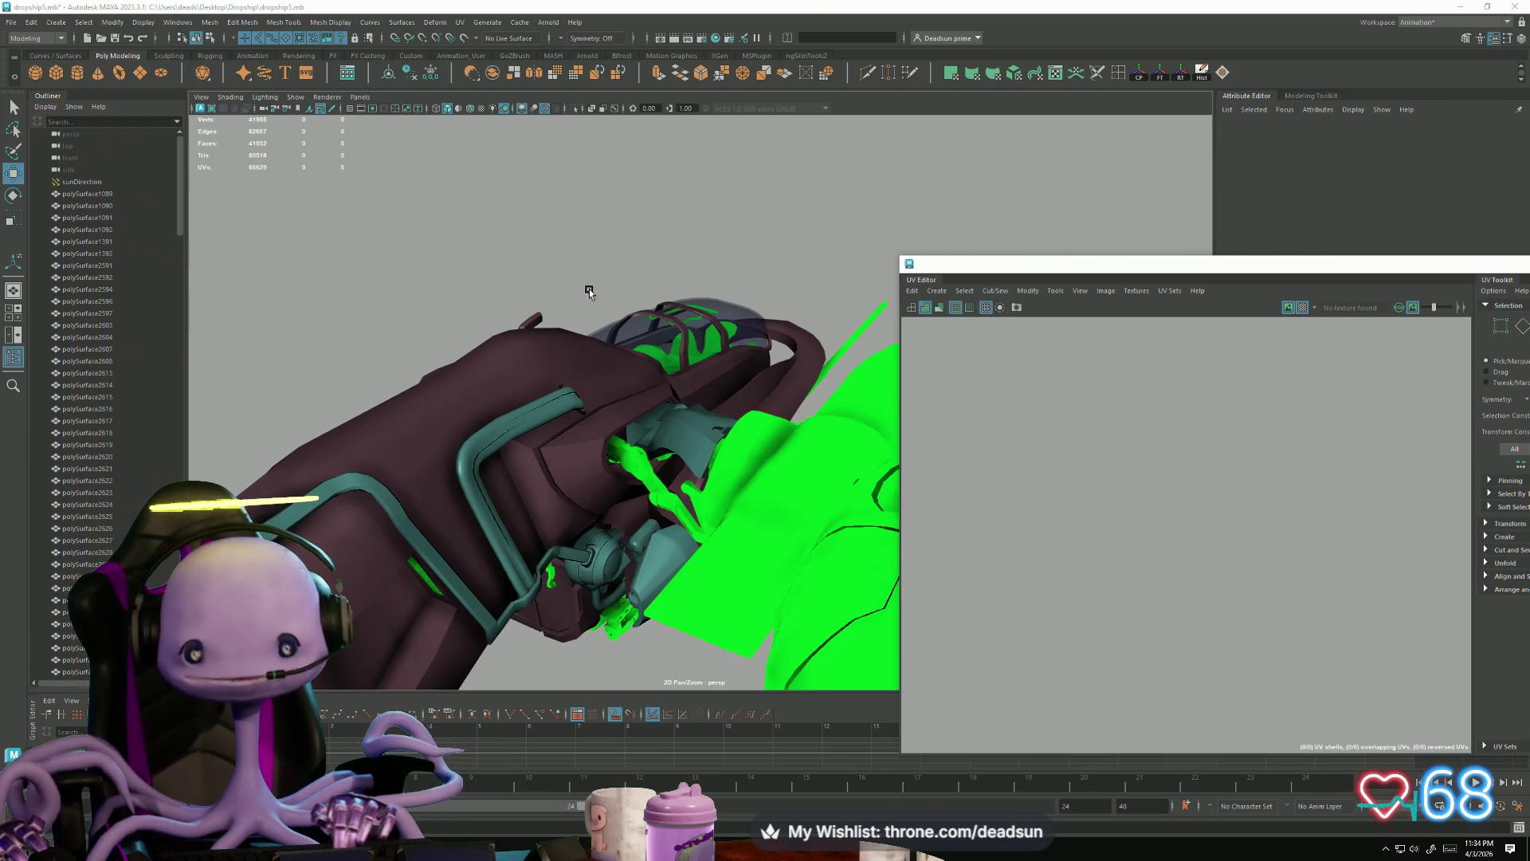
# Step: Select the small panel piece beside the green part and frame it in the viewport
pyautogui.moveTo(608, 382)
pyautogui.keyDown('alt'); pyautogui.mouseDown()
pyautogui.moveTo(530, 389)
pyautogui.moveTo(664, 471)
pyautogui.moveTo(623, 516)
pyautogui.moveTo(548, 544)
pyautogui.moveTo(556, 480)
pyautogui.moveTo(608, 438)
pyautogui.moveTo(658, 493)
pyautogui.mouseUp(); pyautogui.keyUp('alt')
pyautogui.scroll(3, 648, 470)
pyautogui.scroll(-3, 586, 533)
pyautogui.scroll(2, 607, 438)
pyautogui.moveTo(664, 510)
pyautogui.keyDown('alt'); pyautogui.mouseDown()
pyautogui.moveTo(625, 470)
pyautogui.moveTo(550, 570)
pyautogui.moveTo(536, 478)
pyautogui.mouseUp(); pyautogui.keyUp('alt')
pyautogui.moveTo(536, 478)
pyautogui.keyDown('alt'); pyautogui.mouseDown(button='right')
pyautogui.moveTo(1116, 700)
pyautogui.moveTo(703, 518)
pyautogui.mouseUp(button='right'); pyautogui.keyUp('alt')
pyautogui.keyDown('alt'); pyautogui.moveTo(704, 519); pyautogui.dragTo(582, 431); pyautogui.keyUp('alt')
pyautogui.click(569, 448)
pyautogui.press('f')
# Step: Pick an edge on the panel piece and apply Cut/Sew > Move and Sew to it
pyautogui.moveTo(550, 504)
pyautogui.keyDown('alt'); pyautogui.mouseDown()
pyautogui.moveTo(700, 507)
pyautogui.moveTo(722, 523)
pyautogui.mouseUp(); pyautogui.keyUp('alt')
pyautogui.moveTo(671, 338); pyautogui.dragTo(671, 357, button='right')
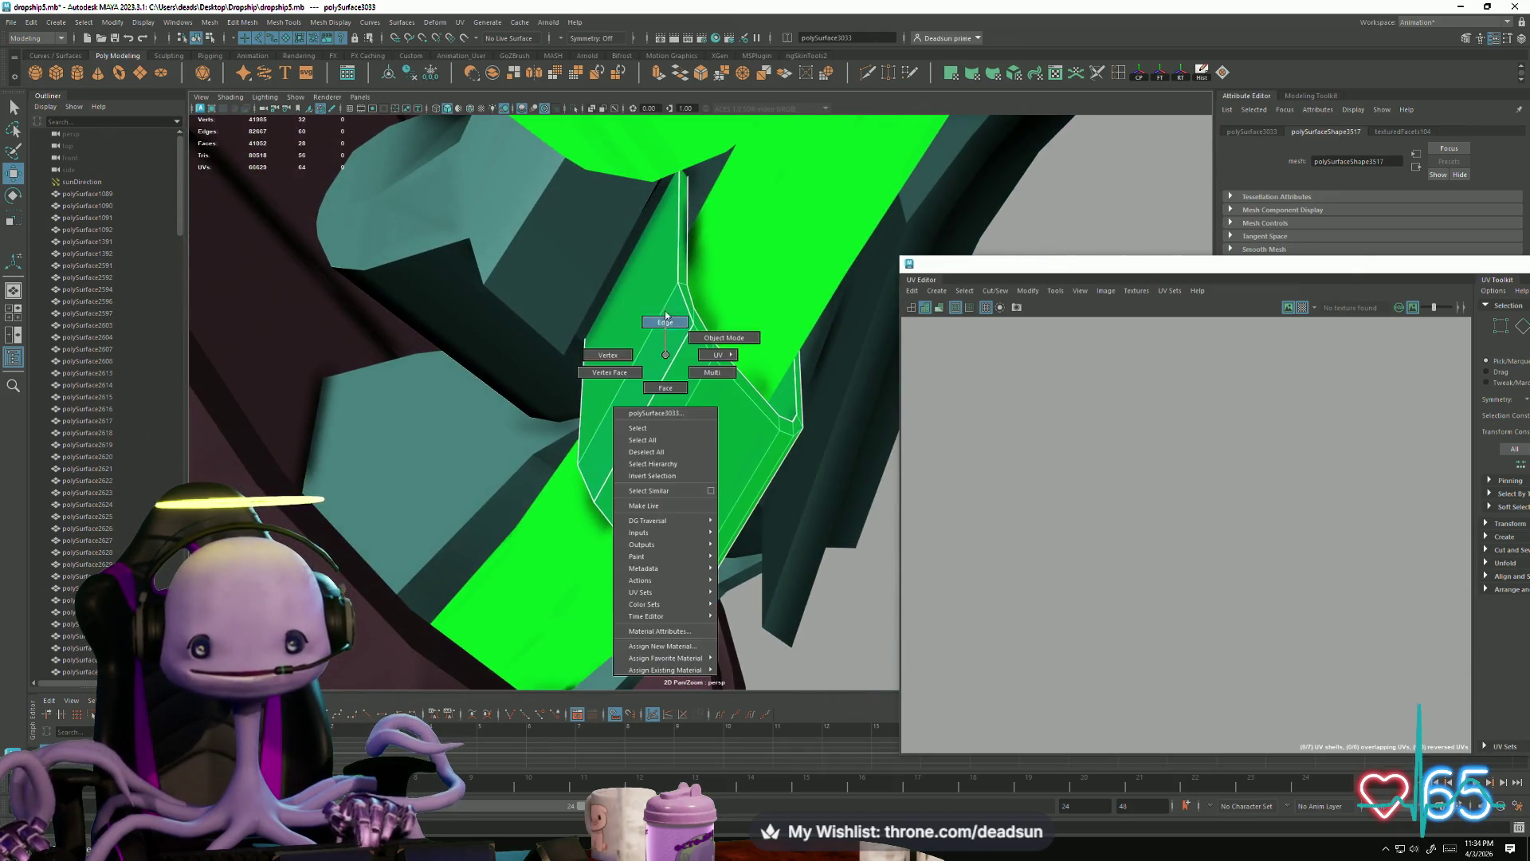
pyautogui.click(671, 357)
pyautogui.moveTo(671, 357)
pyautogui.keyDown('alt'); pyautogui.mouseDown()
pyautogui.moveTo(755, 440)
pyautogui.moveTo(805, 395)
pyautogui.mouseUp(); pyautogui.keyUp('alt')
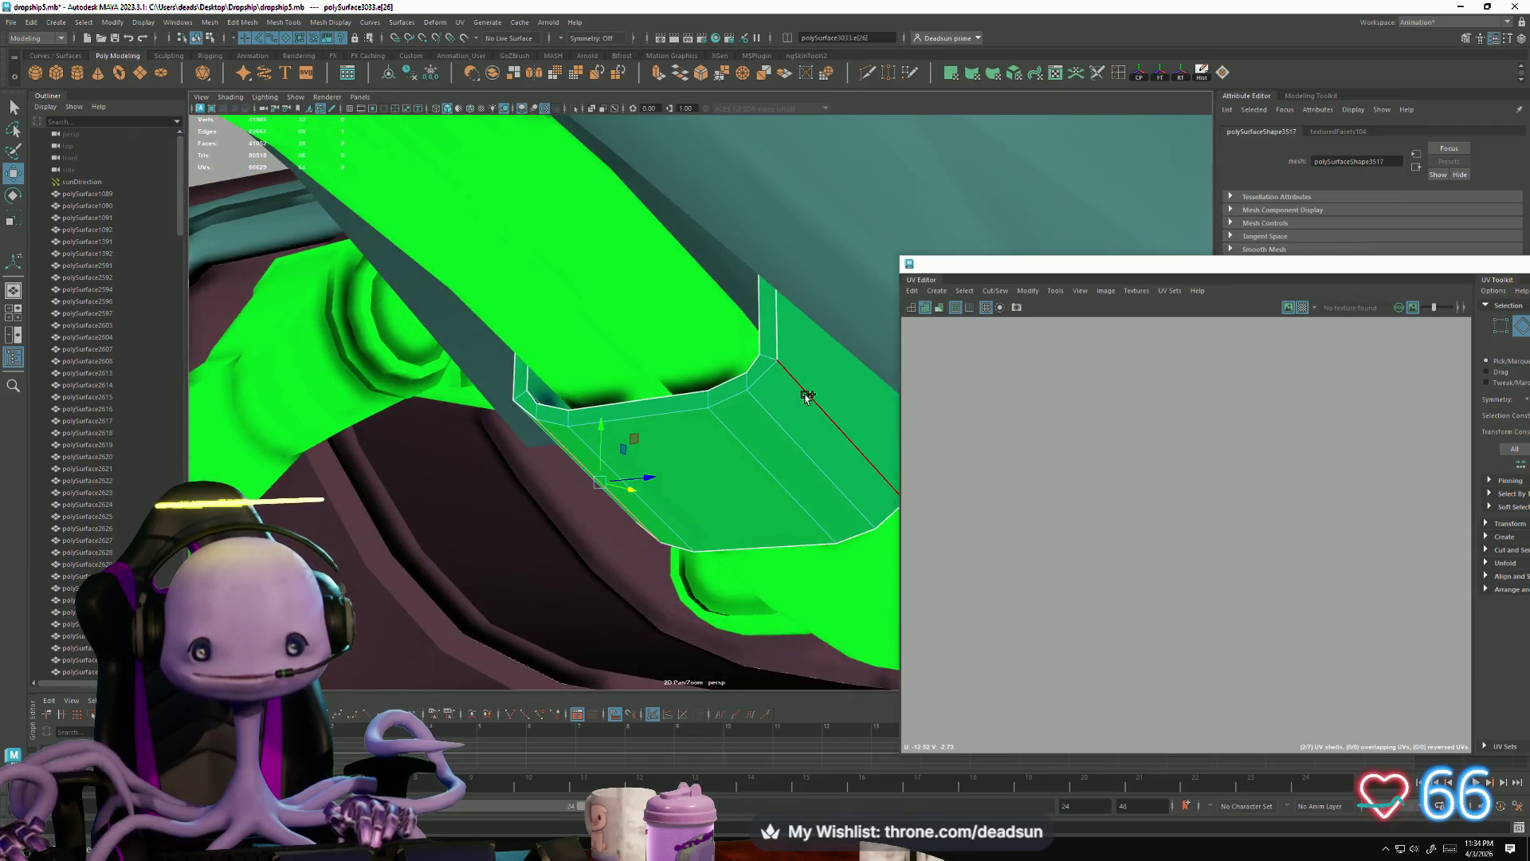
pyautogui.click(1031, 291)
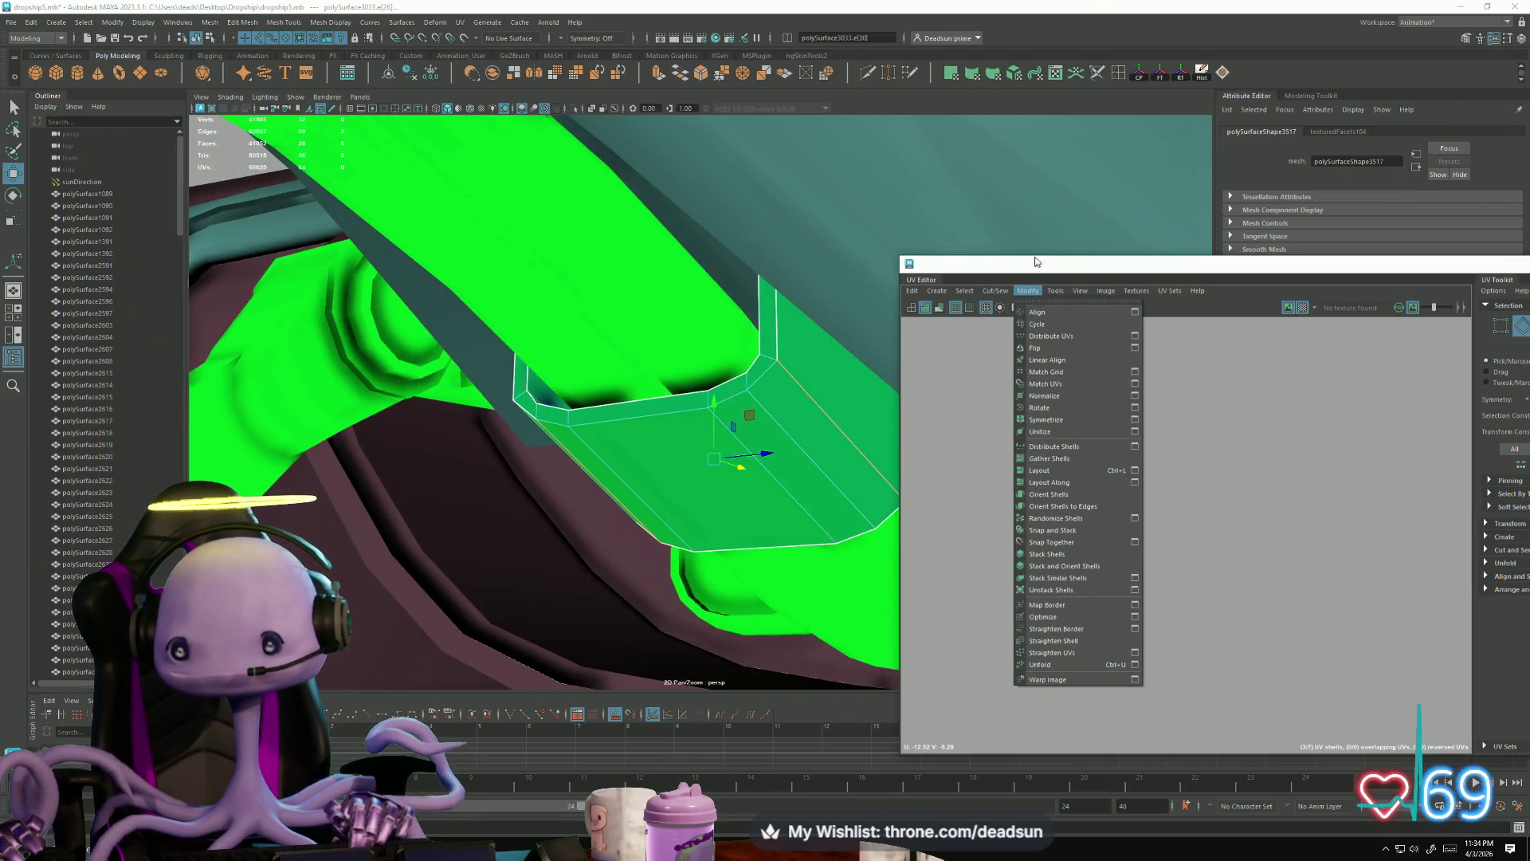
pyautogui.moveTo(990, 301)
pyautogui.moveTo(876, 432)
pyautogui.keyDown('alt'); pyautogui.mouseDown()
pyautogui.moveTo(574, 434)
pyautogui.moveTo(632, 468)
pyautogui.moveTo(650, 427)
pyautogui.moveTo(795, 470)
pyautogui.moveTo(779, 498)
pyautogui.moveTo(619, 446)
pyautogui.moveTo(655, 460)
pyautogui.moveTo(532, 469)
pyautogui.moveTo(510, 536)
pyautogui.moveTo(558, 518)
pyautogui.moveTo(576, 531)
pyautogui.moveTo(514, 524)
pyautogui.moveTo(653, 463)
pyautogui.moveTo(513, 444)
pyautogui.moveTo(419, 481)
pyautogui.moveTo(684, 455)
pyautogui.moveTo(491, 433)
pyautogui.moveTo(383, 511)
pyautogui.moveTo(398, 532)
pyautogui.moveTo(511, 472)
pyautogui.mouseUp(); pyautogui.keyUp('alt')
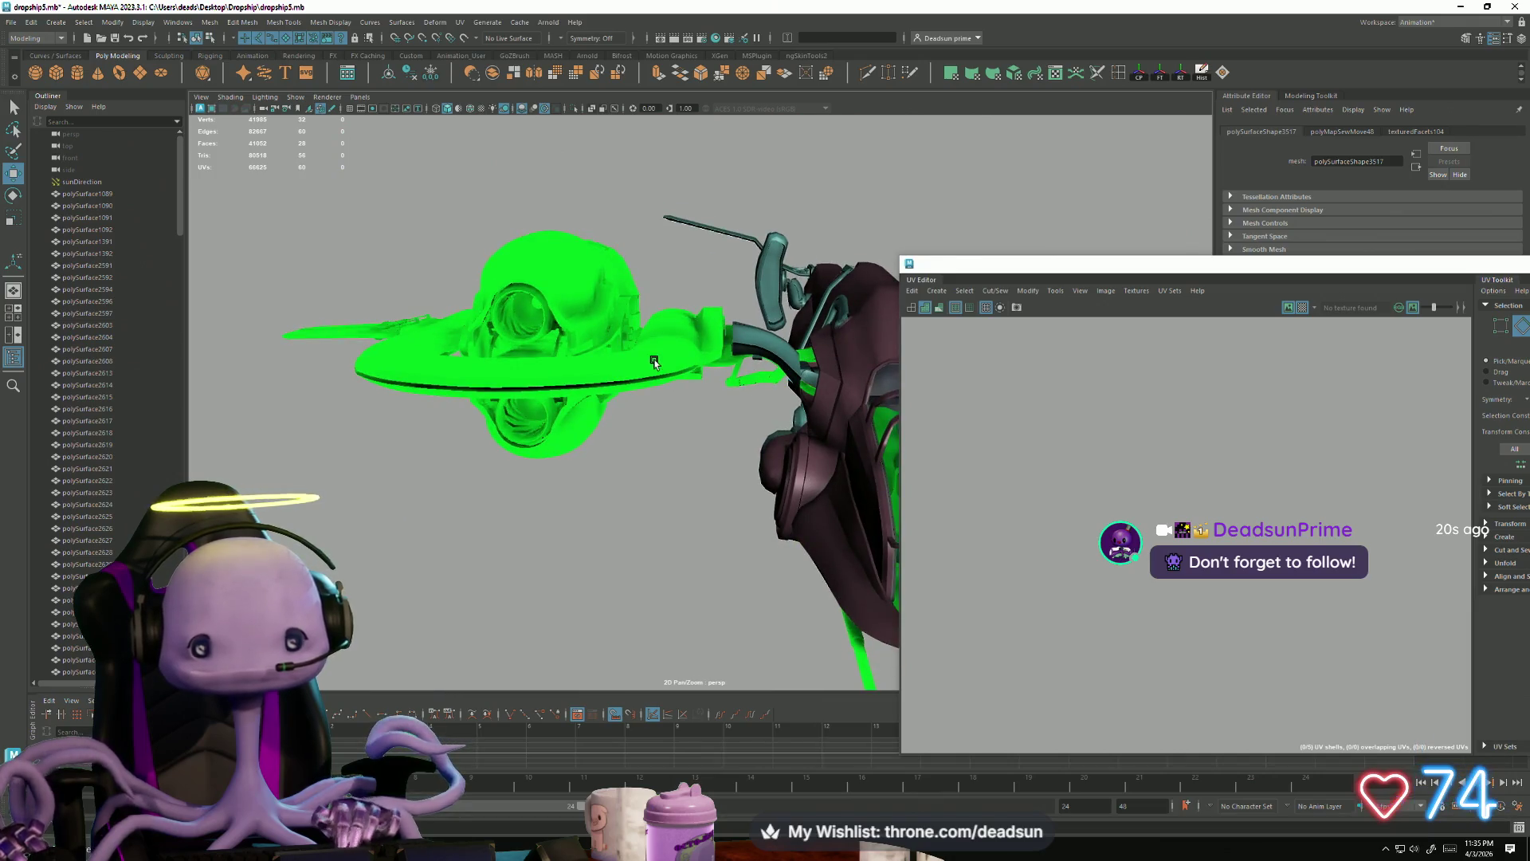
# Step: Frame the green hull's UVs in the UV Editor and view the hull from above
pyautogui.press('f')
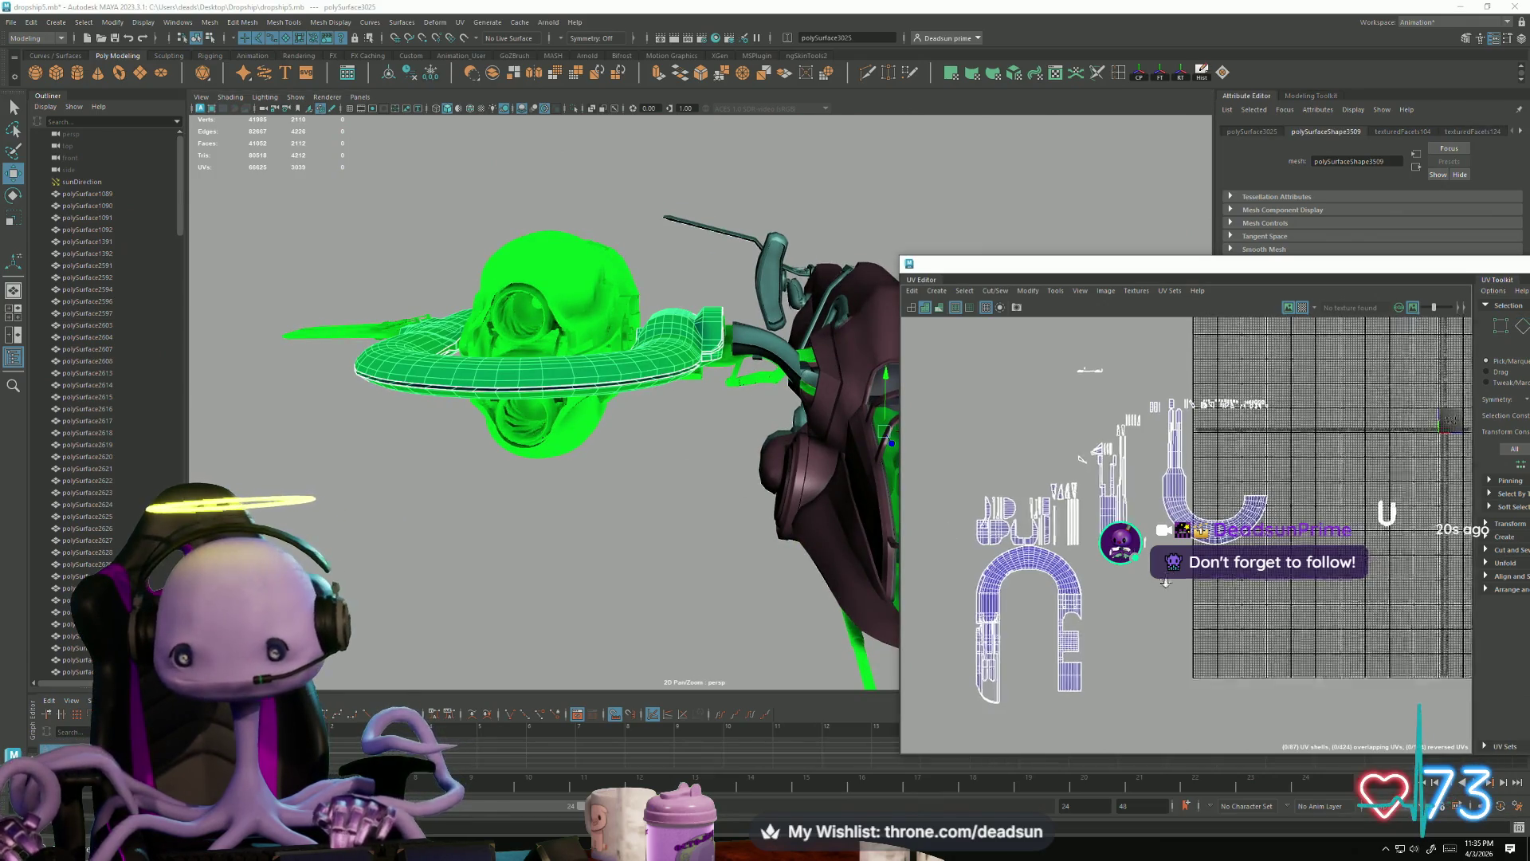
pyautogui.scroll(3, 1430, 427)
pyautogui.scroll(5, 1430, 427)
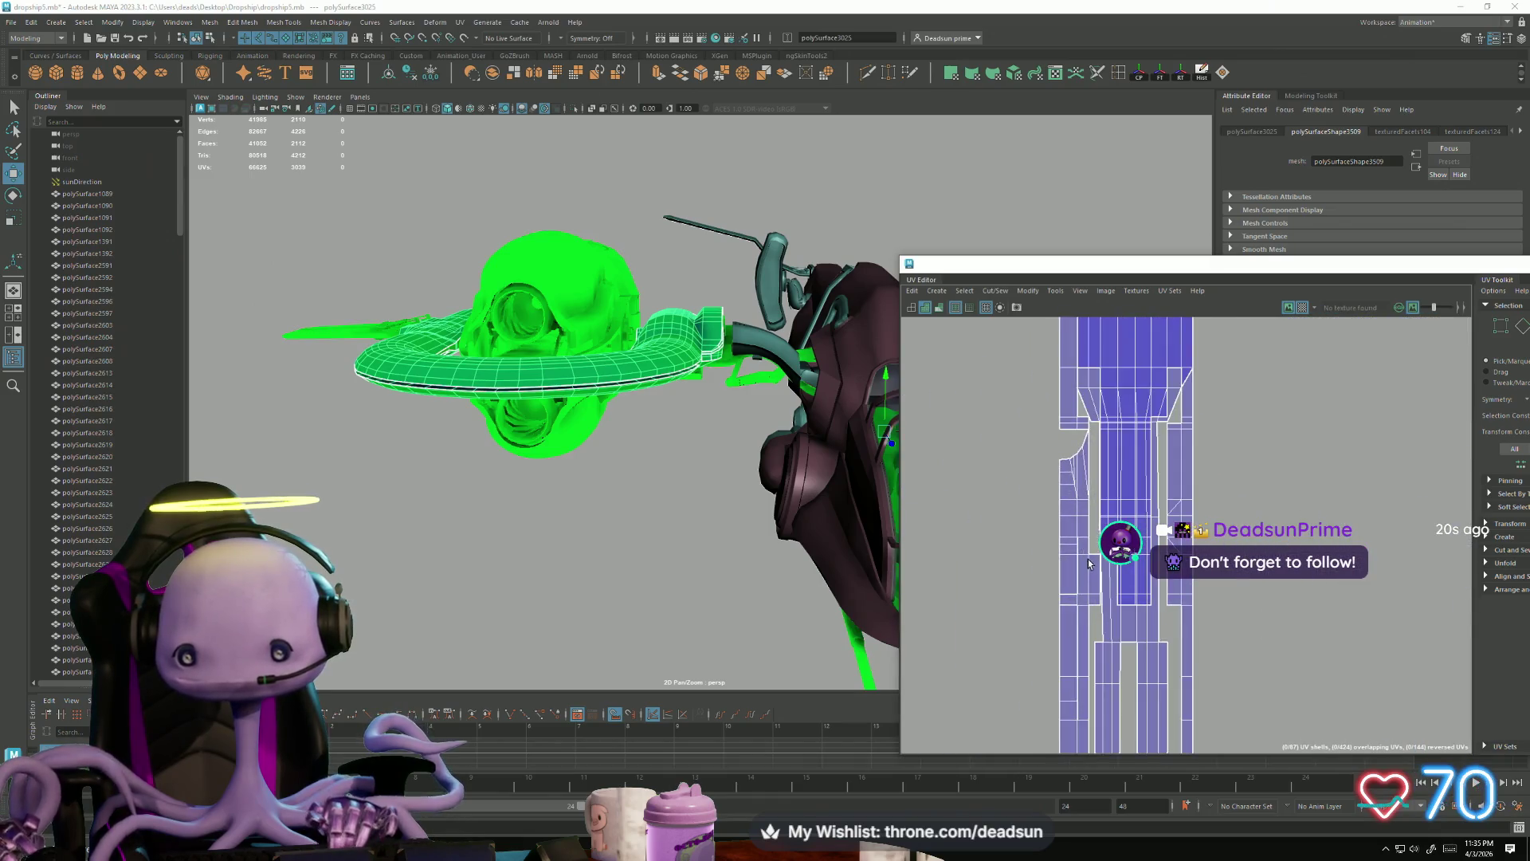
pyautogui.keyDown('alt'); pyautogui.moveTo(1064, 597); pyautogui.dragTo(1052, 632, button='middle'); pyautogui.keyUp('alt')
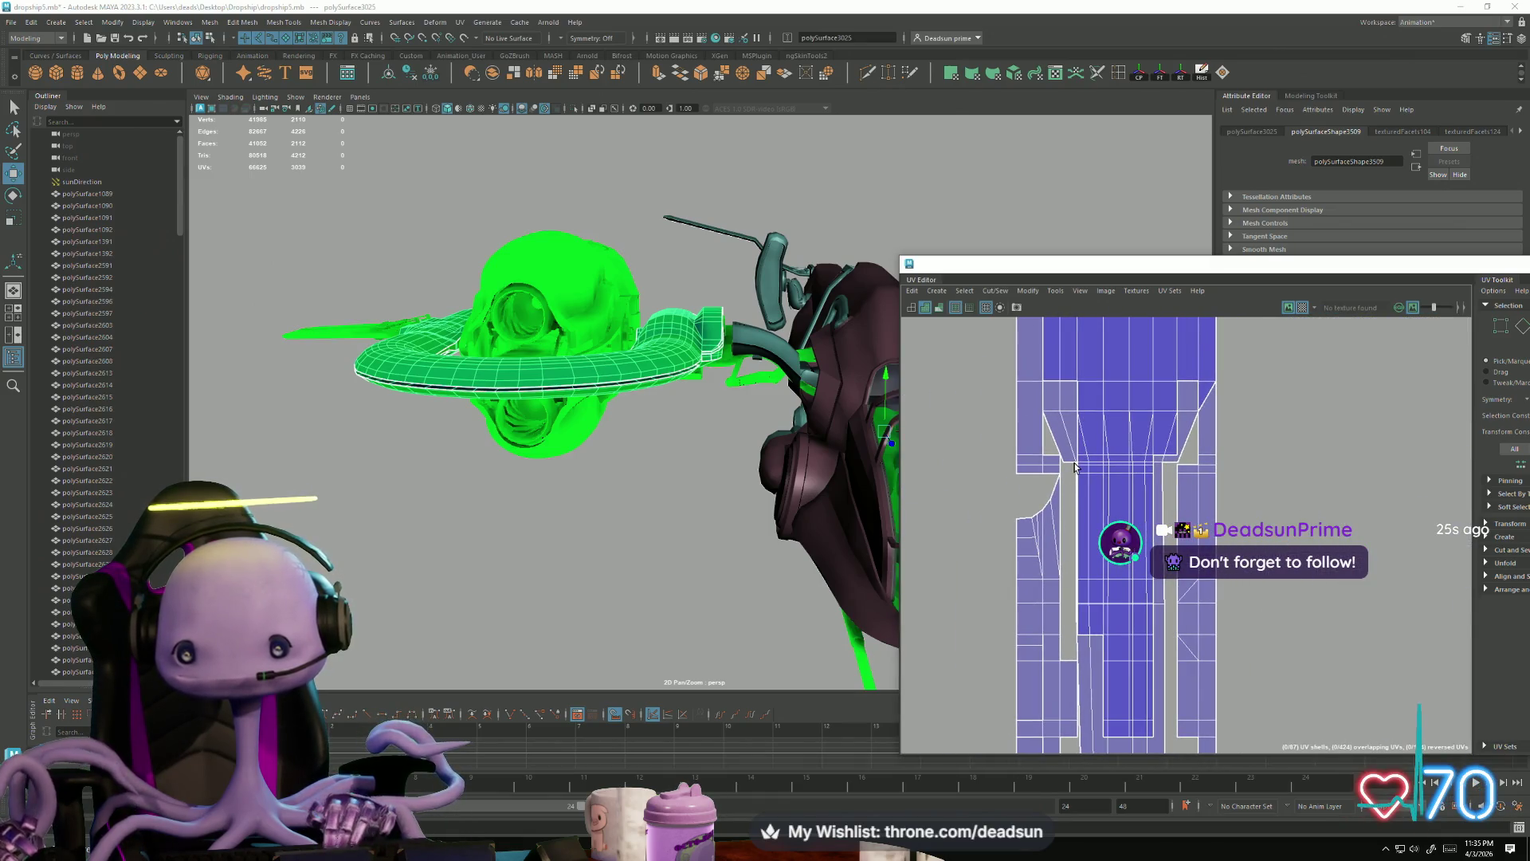
pyautogui.moveTo(630, 421)
pyautogui.keyDown('alt'); pyautogui.mouseDown()
pyautogui.moveTo(621, 492)
pyautogui.moveTo(738, 505)
pyautogui.moveTo(714, 656)
pyautogui.moveTo(691, 580)
pyautogui.moveTo(671, 601)
pyautogui.moveTo(640, 478)
pyautogui.moveTo(608, 529)
pyautogui.moveTo(564, 524)
pyautogui.moveTo(576, 489)
pyautogui.mouseUp(); pyautogui.keyUp('alt')
# Step: Select the hull's front edge and Cut the UVs along it as a new seam
pyautogui.press('F10')
pyautogui.click(527, 500)
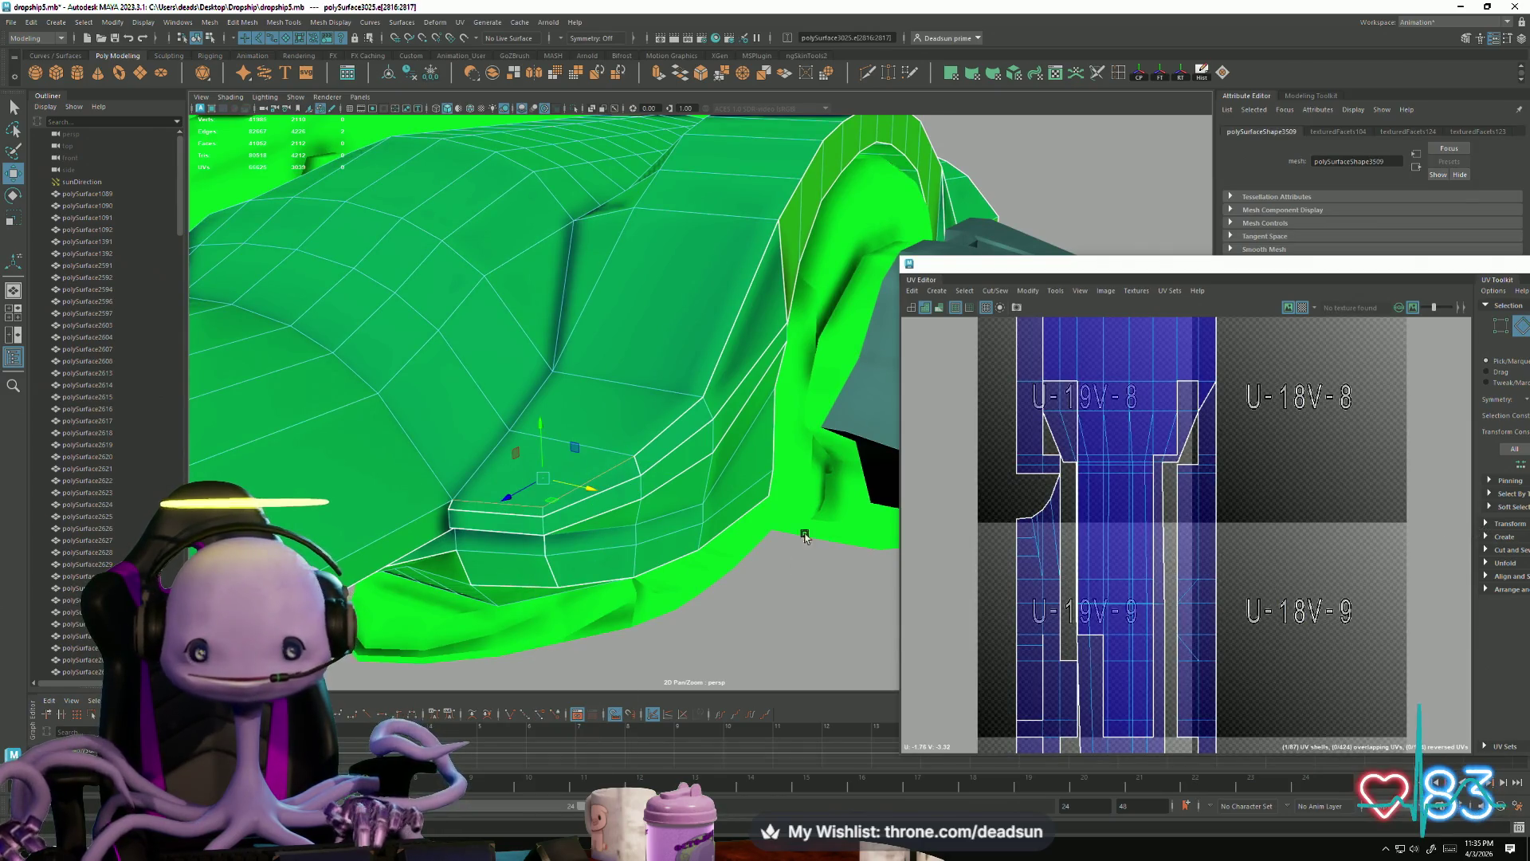
pyautogui.moveTo(508, 519)
pyautogui.keyDown('alt'); pyautogui.mouseDown()
pyautogui.moveTo(574, 506)
pyautogui.moveTo(606, 367)
pyautogui.mouseUp(); pyautogui.keyUp('alt')
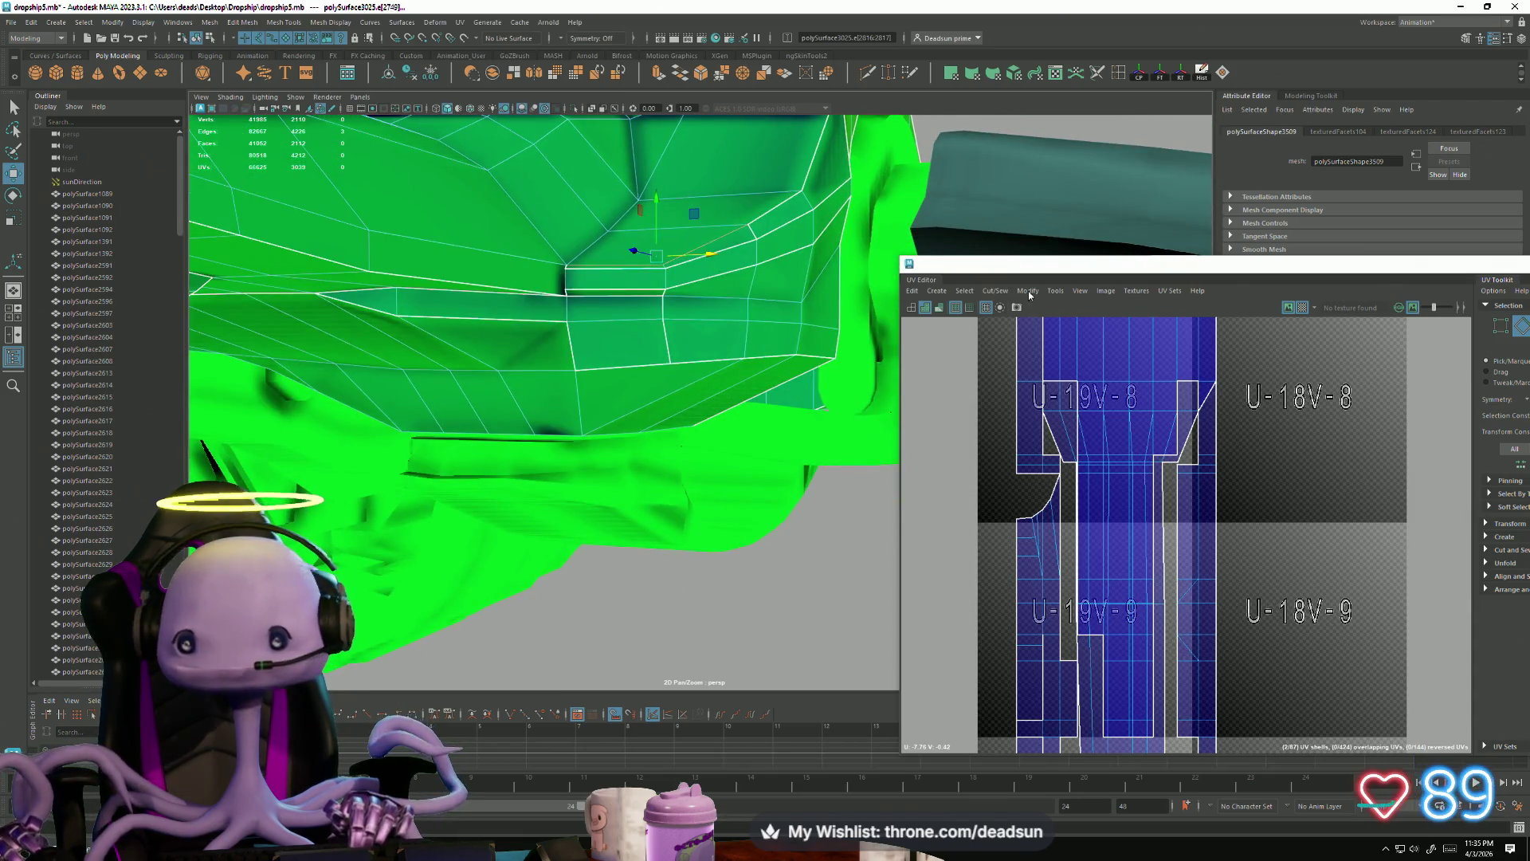
pyautogui.click(1003, 294)
pyautogui.click(1000, 353)
pyautogui.keyDown('alt'); pyautogui.moveTo(718, 446); pyautogui.dragTo(682, 394); pyautogui.keyUp('alt')
pyautogui.moveTo(683, 394); pyautogui.dragTo(683, 437, button='right')
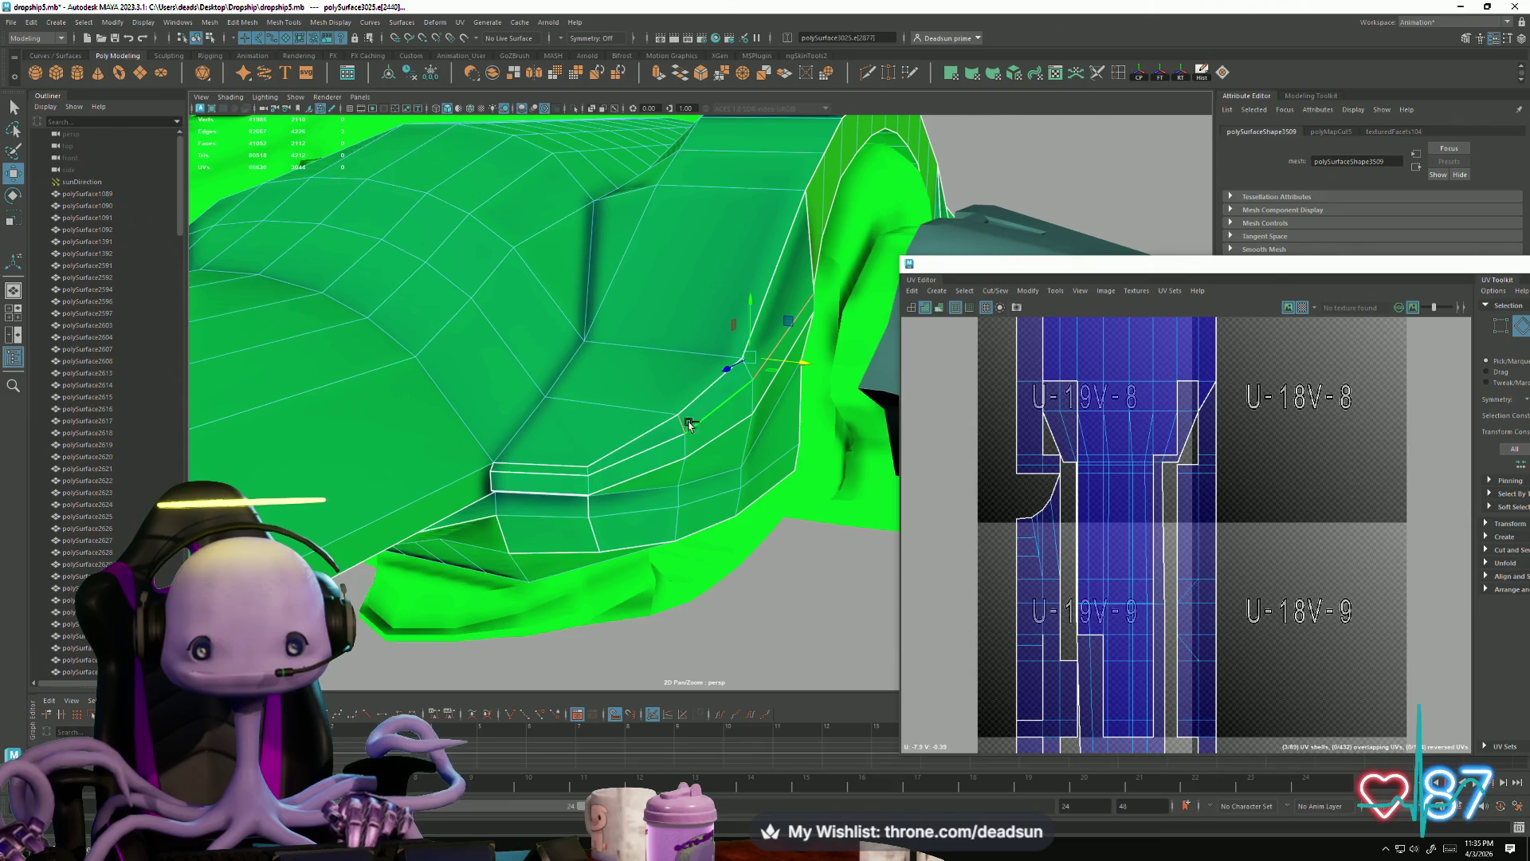
# Step: Move and Sew the cut hull shells, then zoom toward the notch near tile U-2 V-4
pyautogui.click(996, 295)
pyautogui.scroll(-10, 1031, 456)
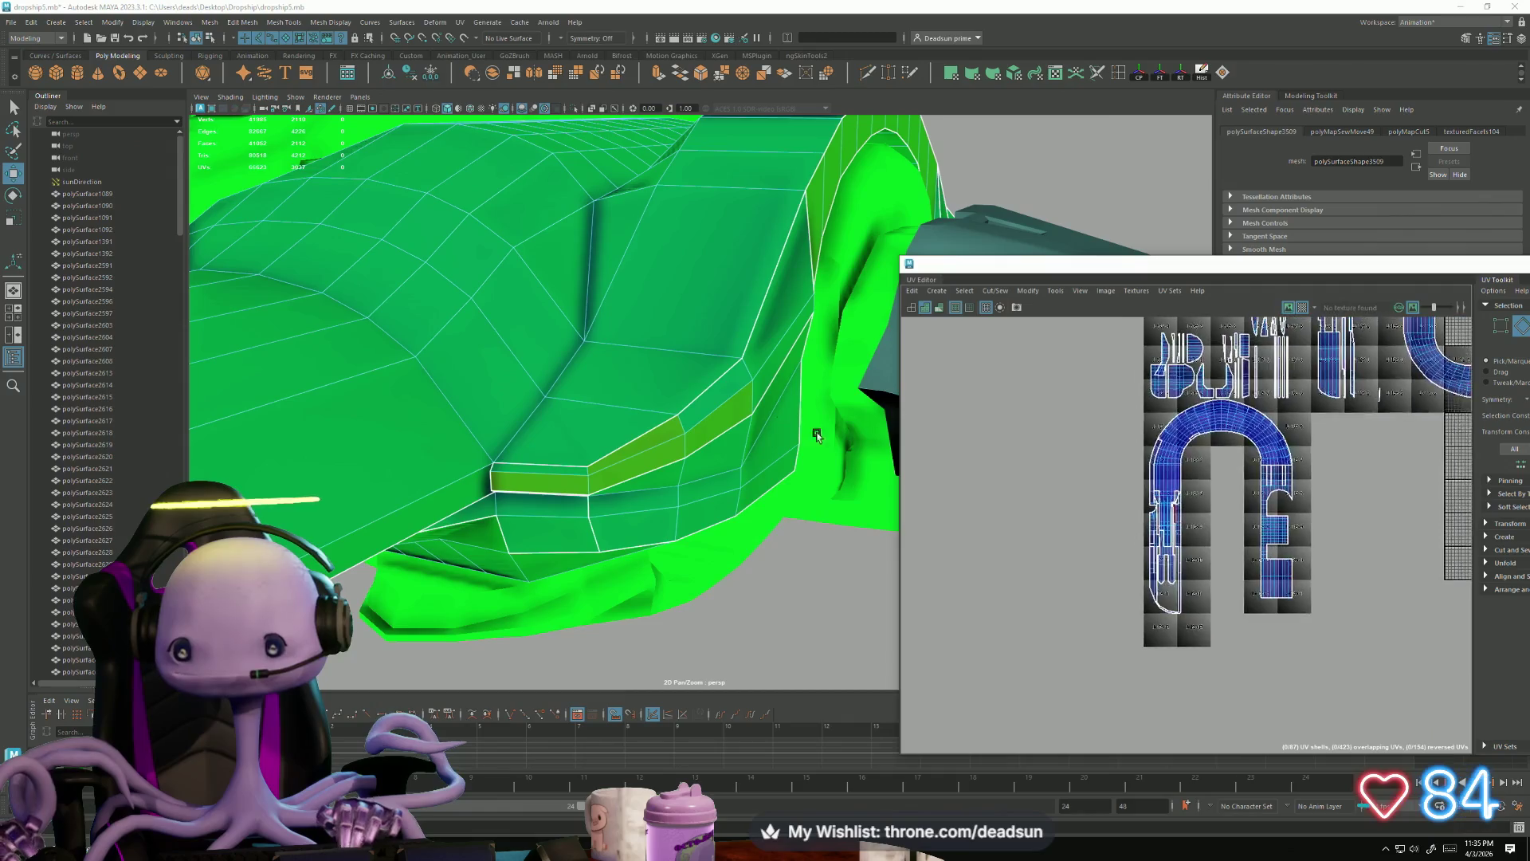
pyautogui.scroll(-2, 1057, 606)
pyautogui.scroll(10, 1126, 471)
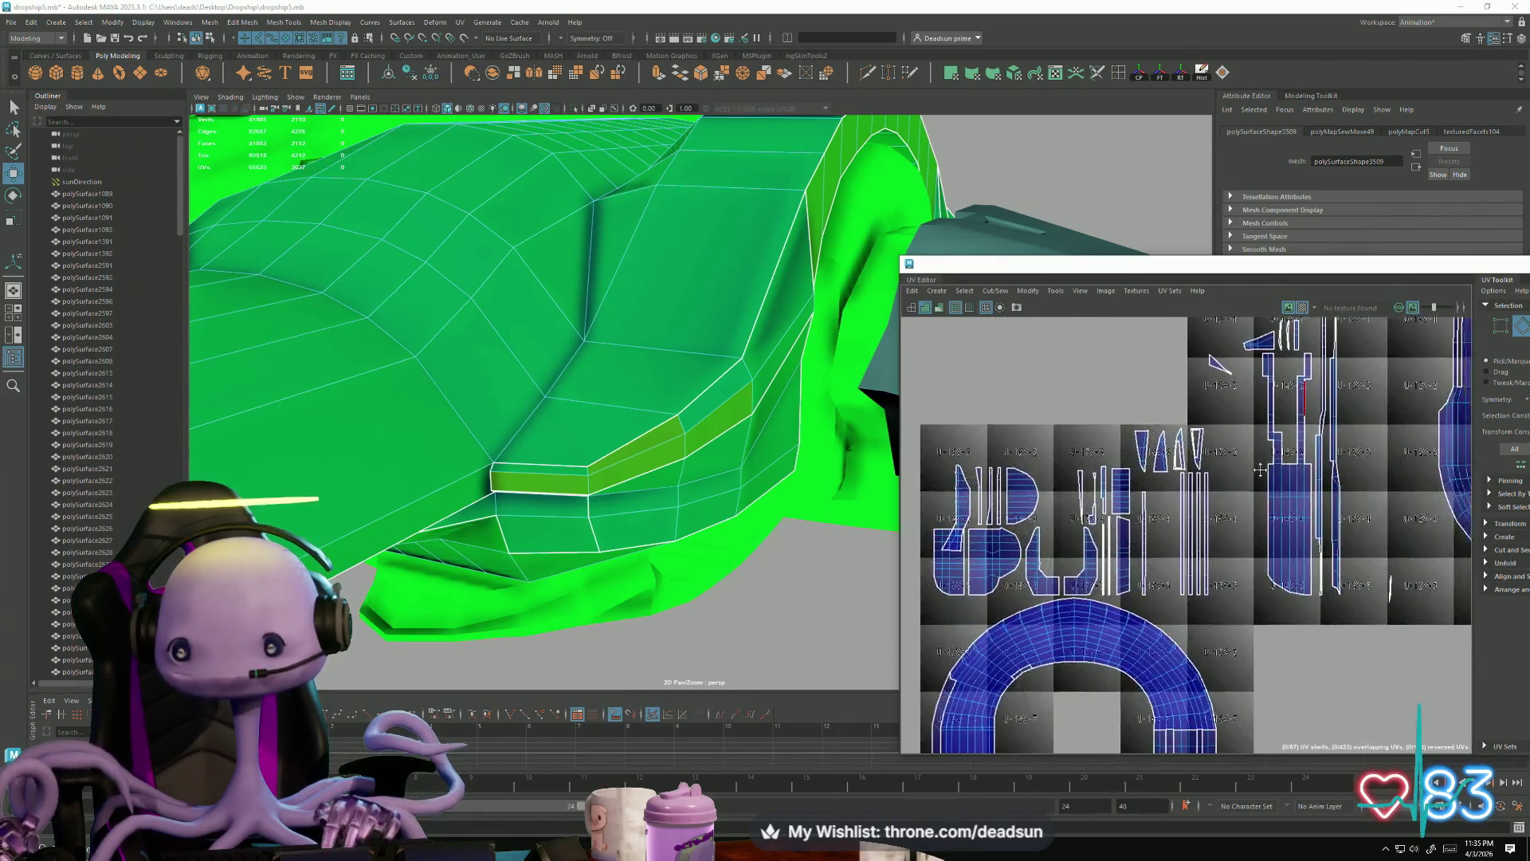
pyautogui.scroll(-6, 1230, 559)
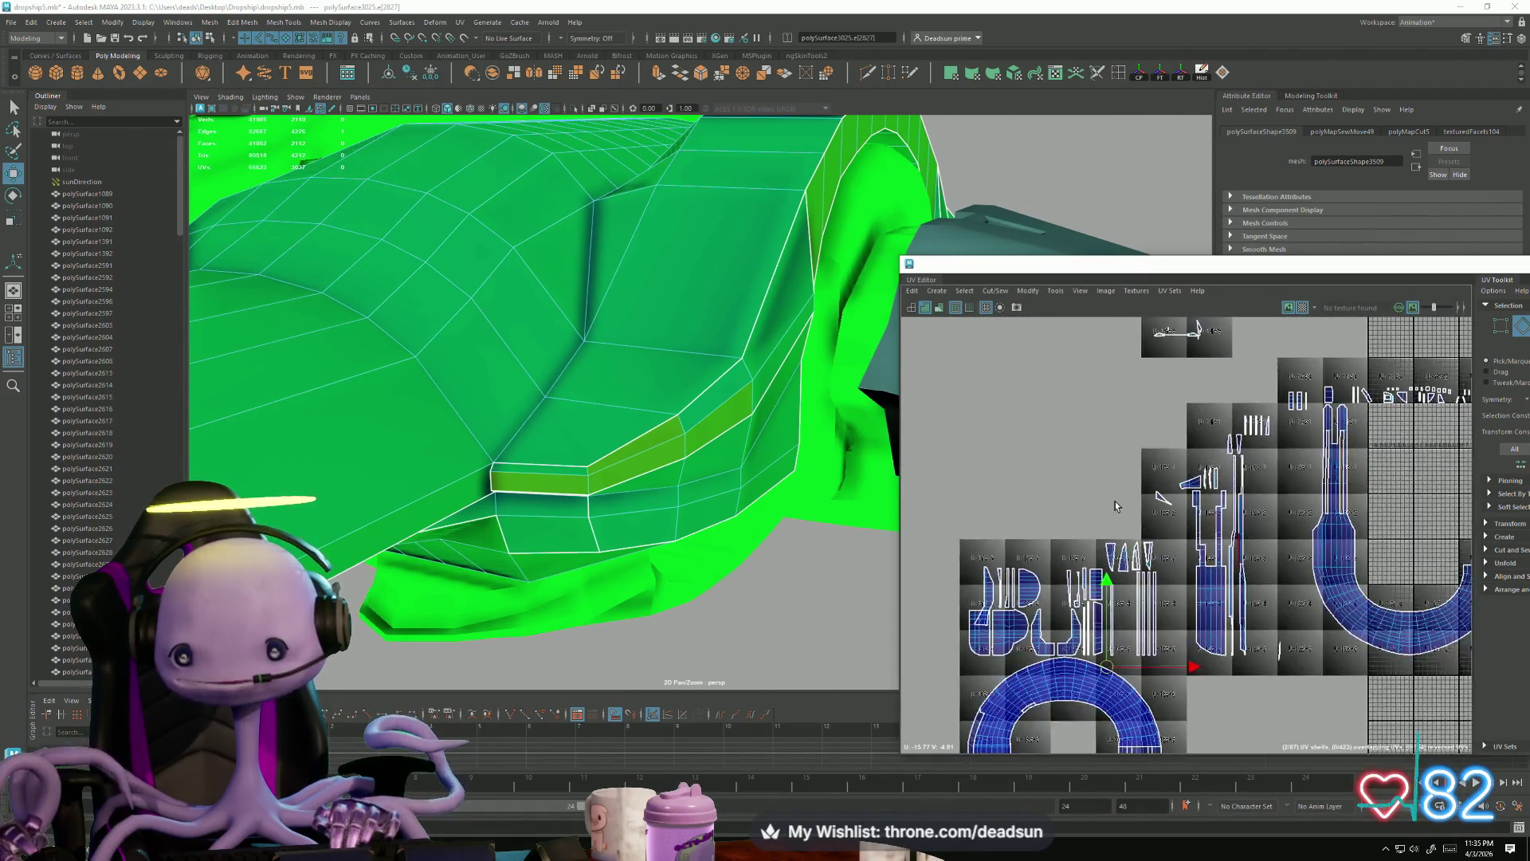
pyautogui.scroll(8, 1172, 574)
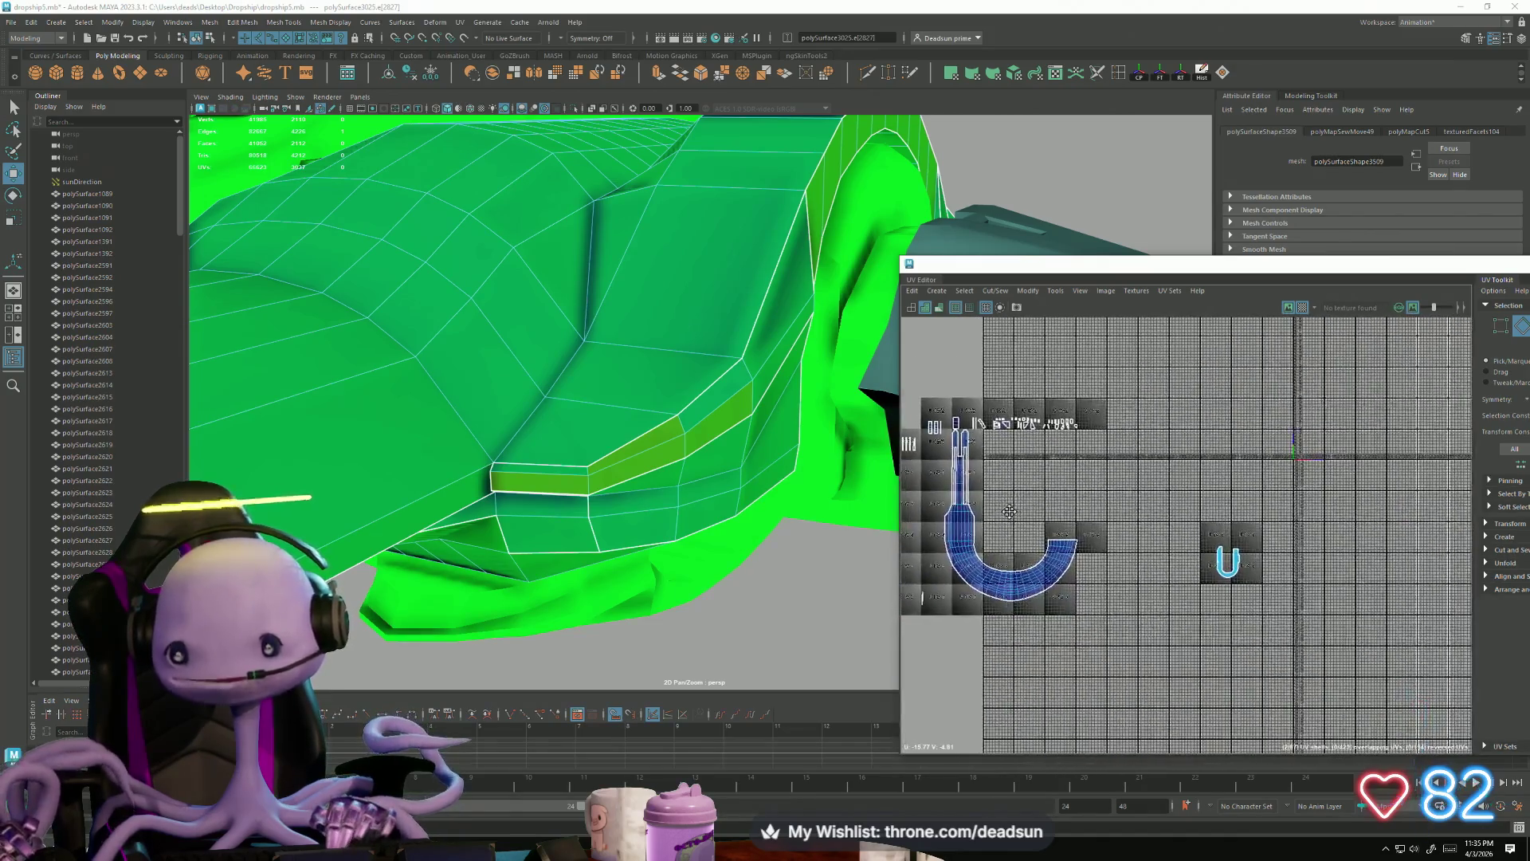
pyautogui.scroll(2, 1196, 518)
pyautogui.moveTo(1209, 513)
pyautogui.keyDown('alt'); pyautogui.mouseDown(button='middle')
pyautogui.moveTo(961, 605)
pyautogui.moveTo(1220, 547)
pyautogui.moveTo(1213, 497)
pyautogui.mouseUp(button='middle'); pyautogui.keyUp('alt')
pyautogui.scroll(-3, 1193, 552)
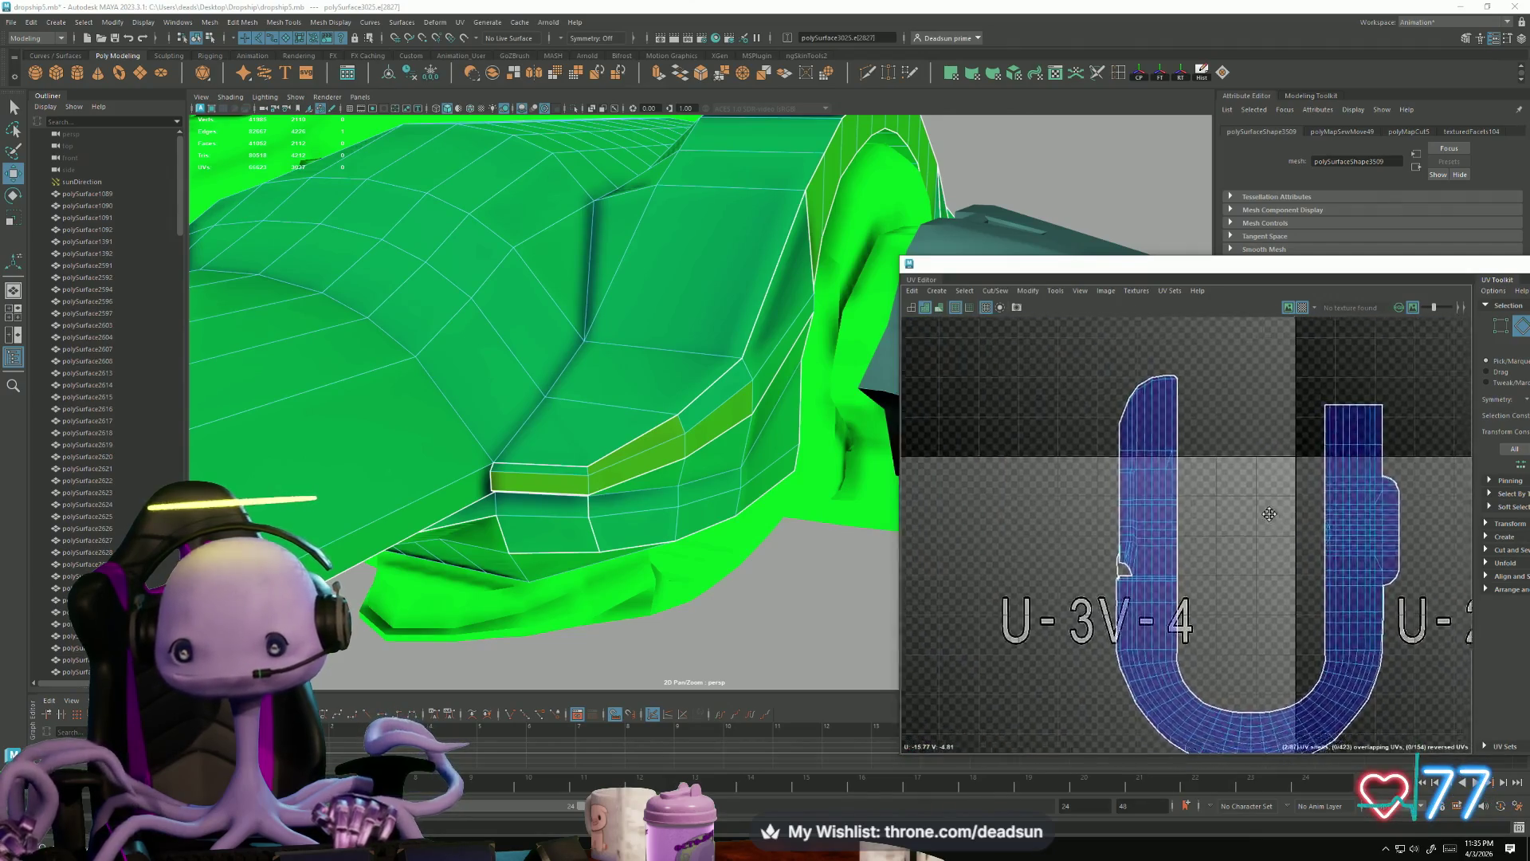
pyautogui.scroll(5, 1096, 499)
pyautogui.scroll(4, 1150, 459)
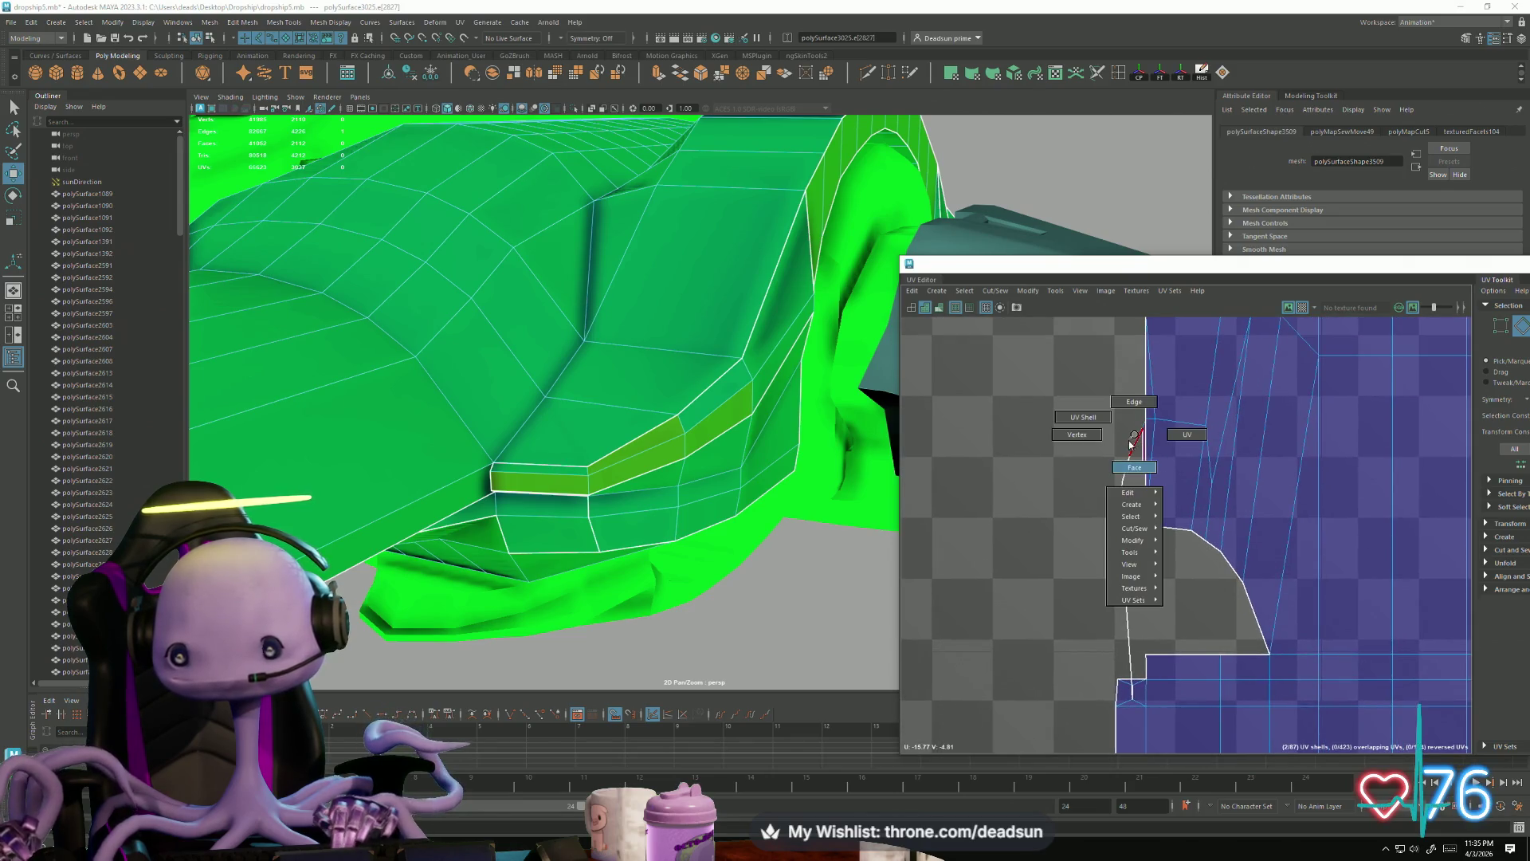
# Step: Select the edge at the notch on the shell's left side in the UV Editor
pyautogui.moveTo(1180, 437); pyautogui.dragTo(1180, 437, button='right')
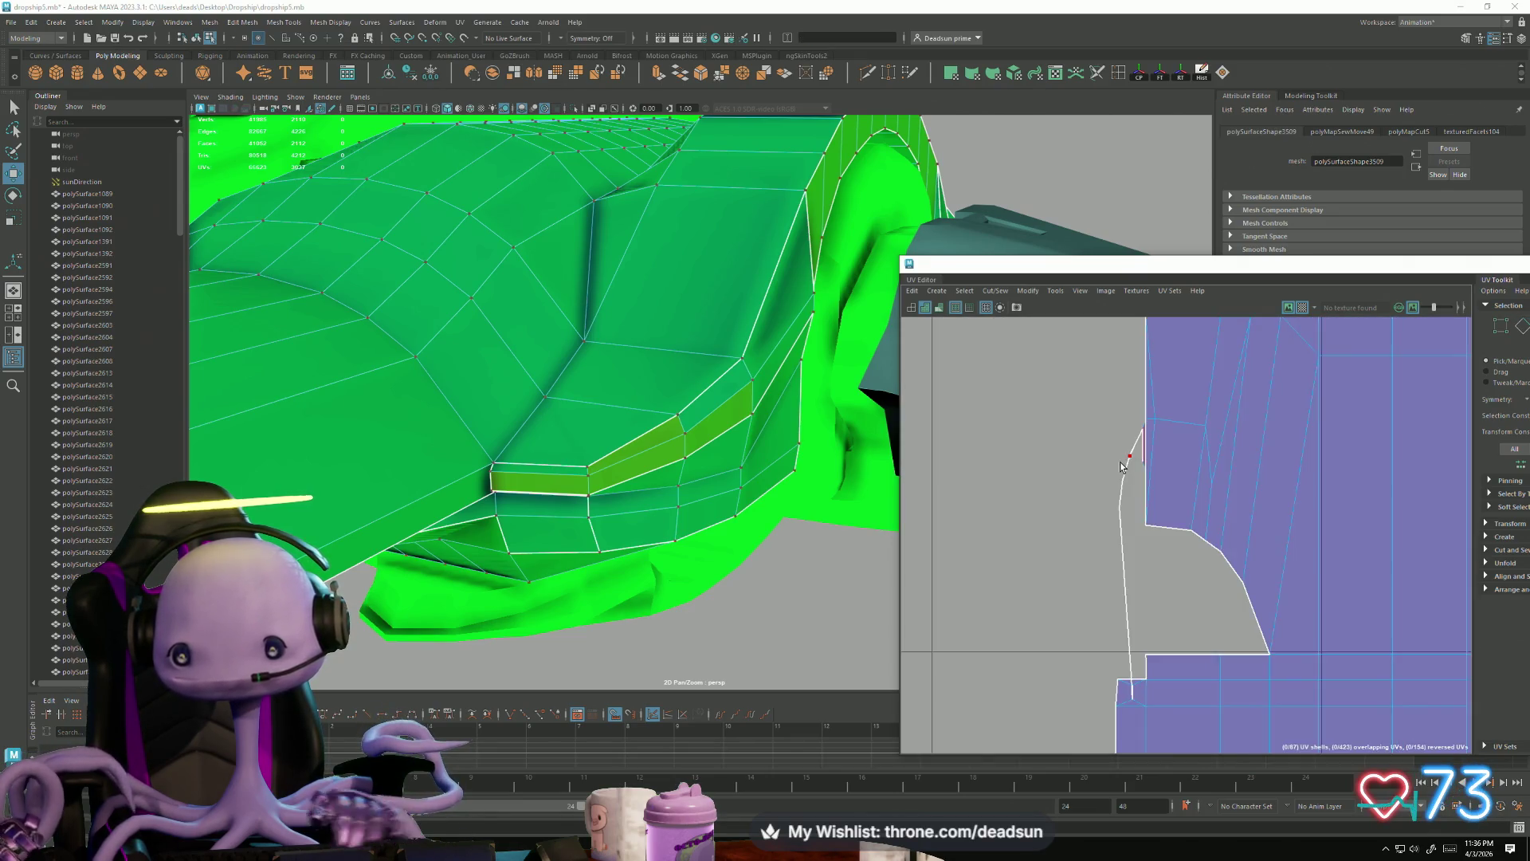
pyautogui.scroll(-2, 996, 503)
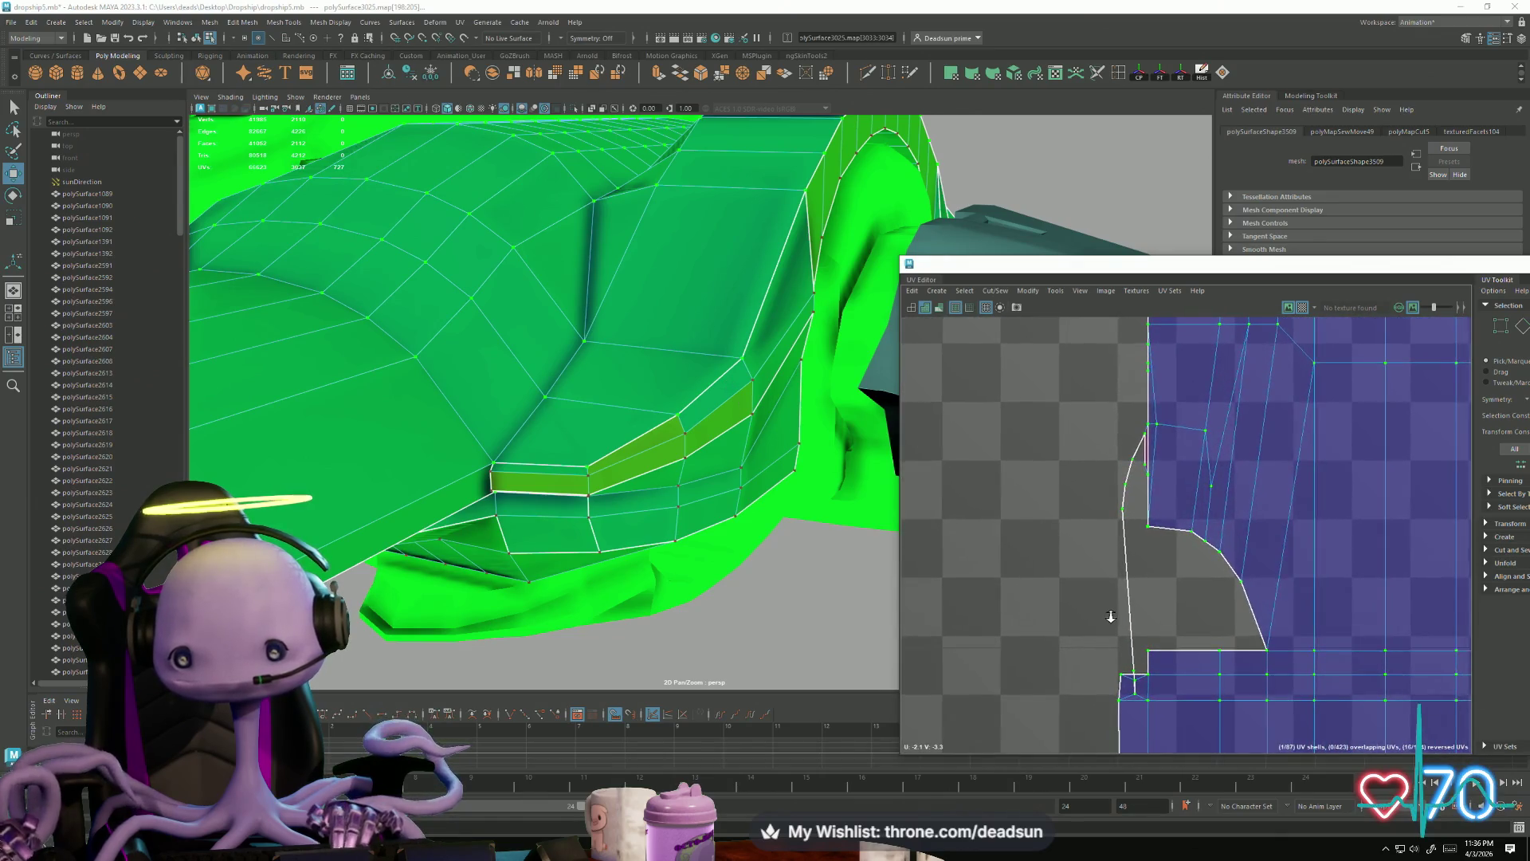
pyautogui.scroll(5, 1219, 510)
pyautogui.scroll(2, 1217, 547)
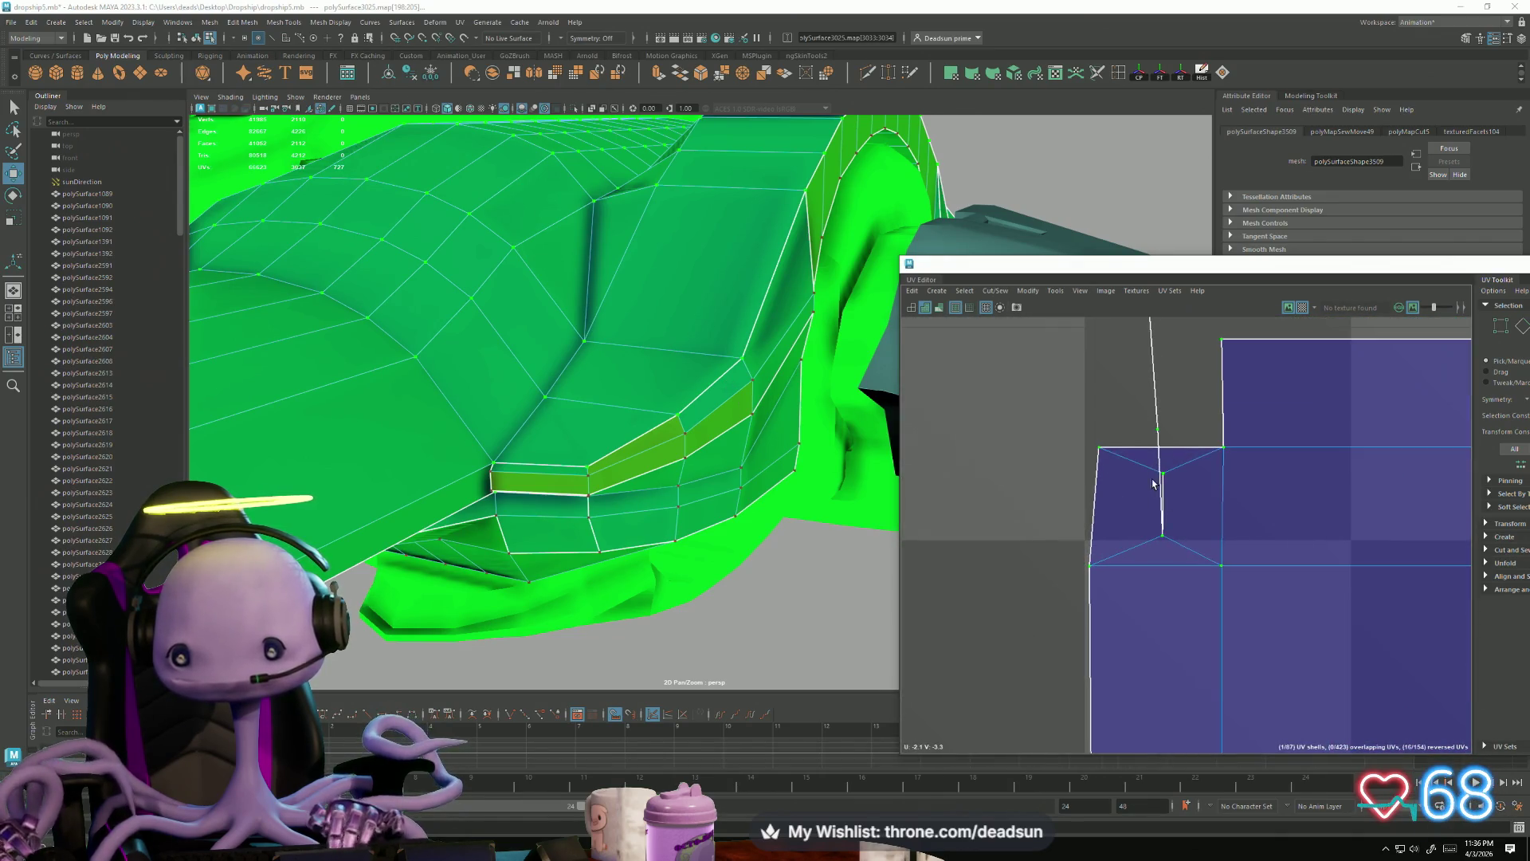
pyautogui.moveTo(1148, 515); pyautogui.dragTo(1166, 451, button='right')
pyautogui.click(1224, 500)
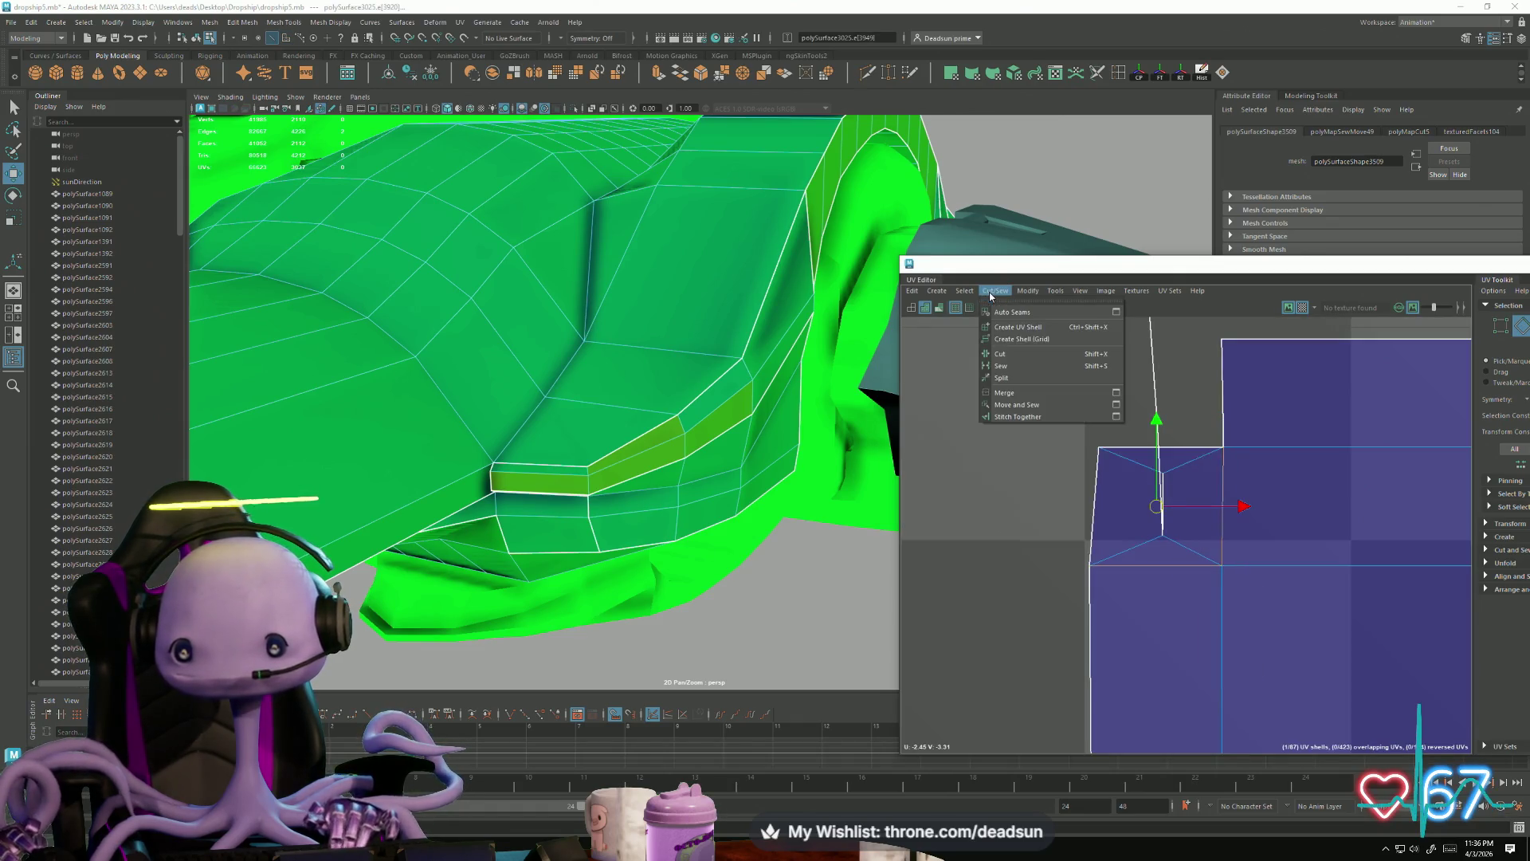
pyautogui.scroll(-3, 1171, 526)
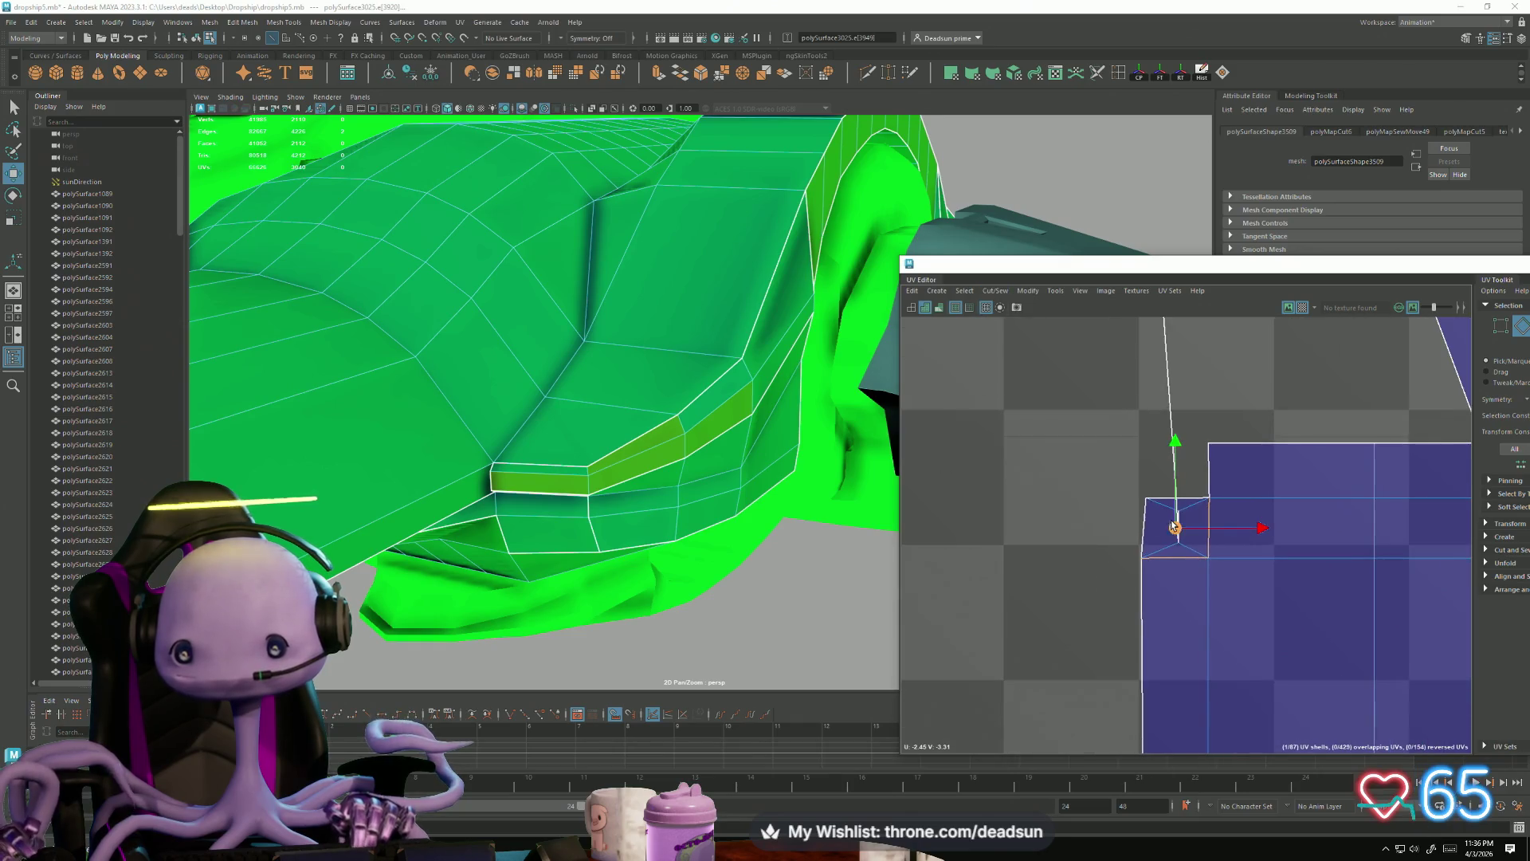
pyautogui.moveTo(1232, 520); pyautogui.dragTo(1232, 520, button='right')
# Step: Select the vertical edge on the hull panel as the seam
pyautogui.scroll(-4, 1137, 497)
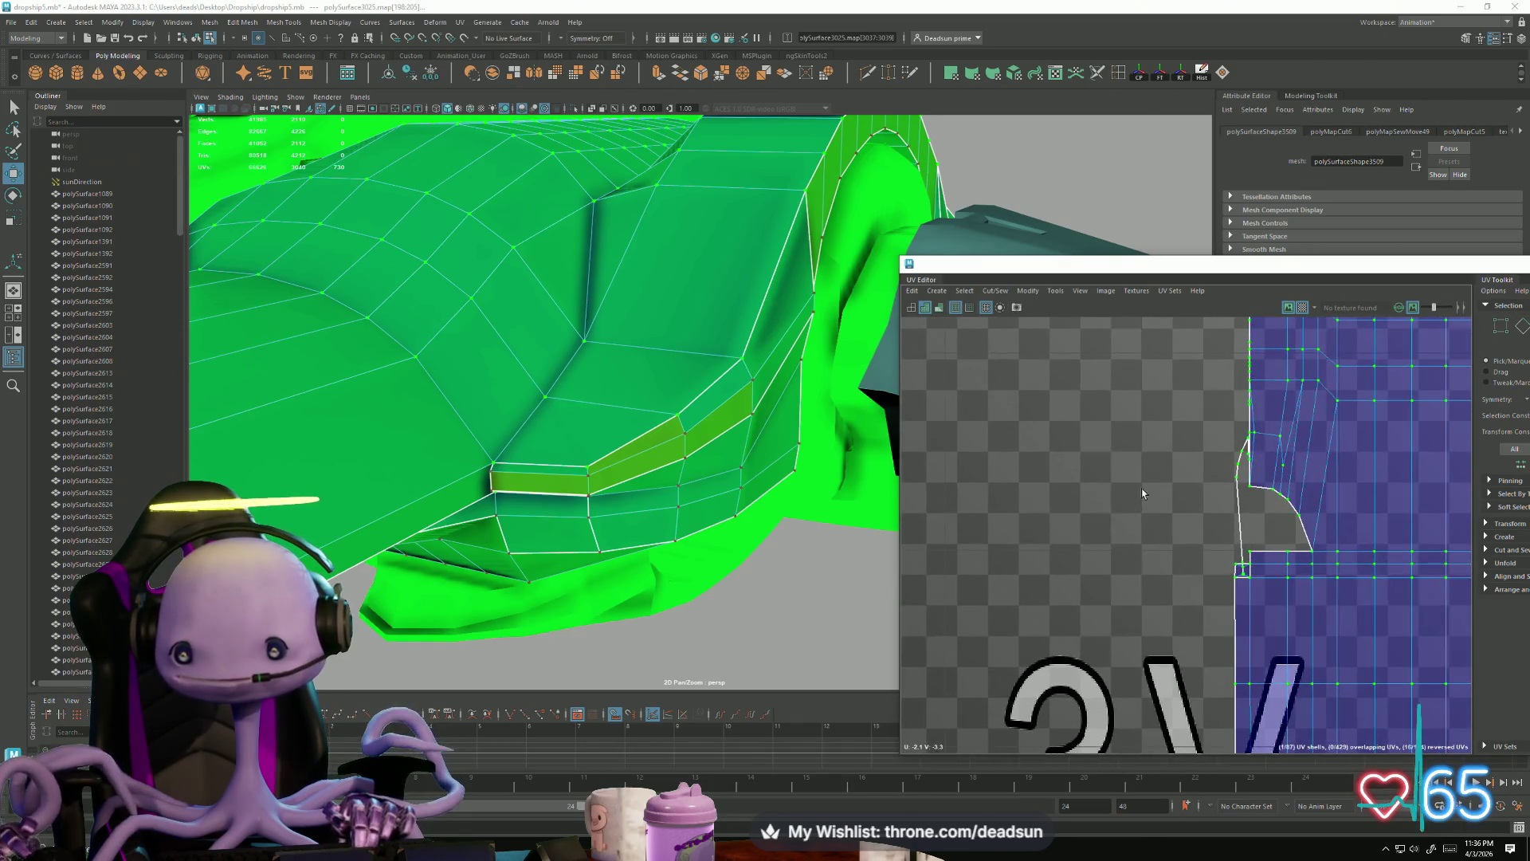
pyautogui.scroll(4, 1251, 510)
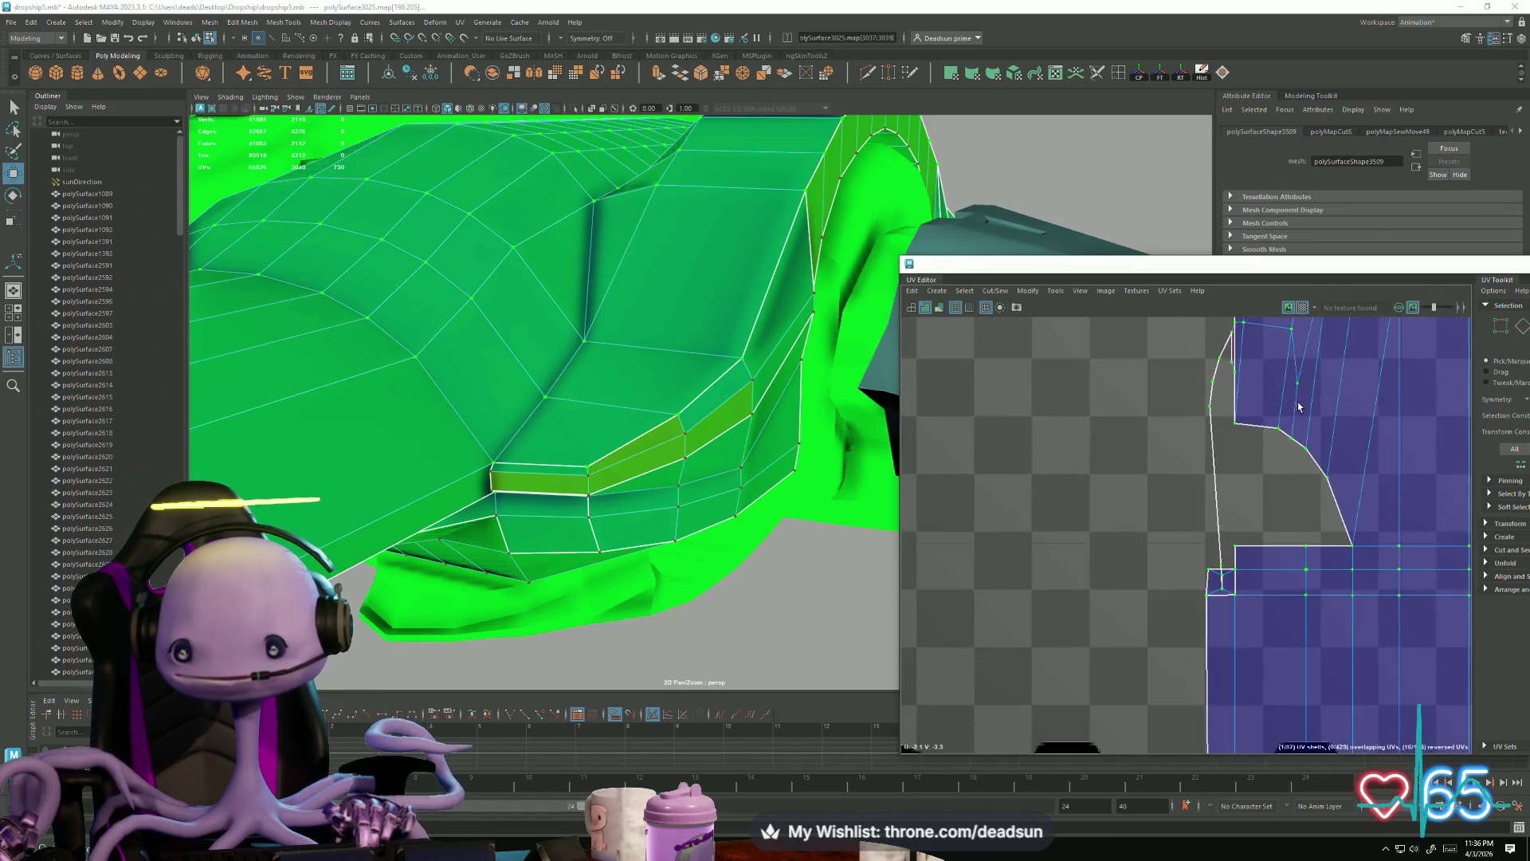
pyautogui.scroll(-2, 1235, 463)
pyautogui.scroll(6, 658, 412)
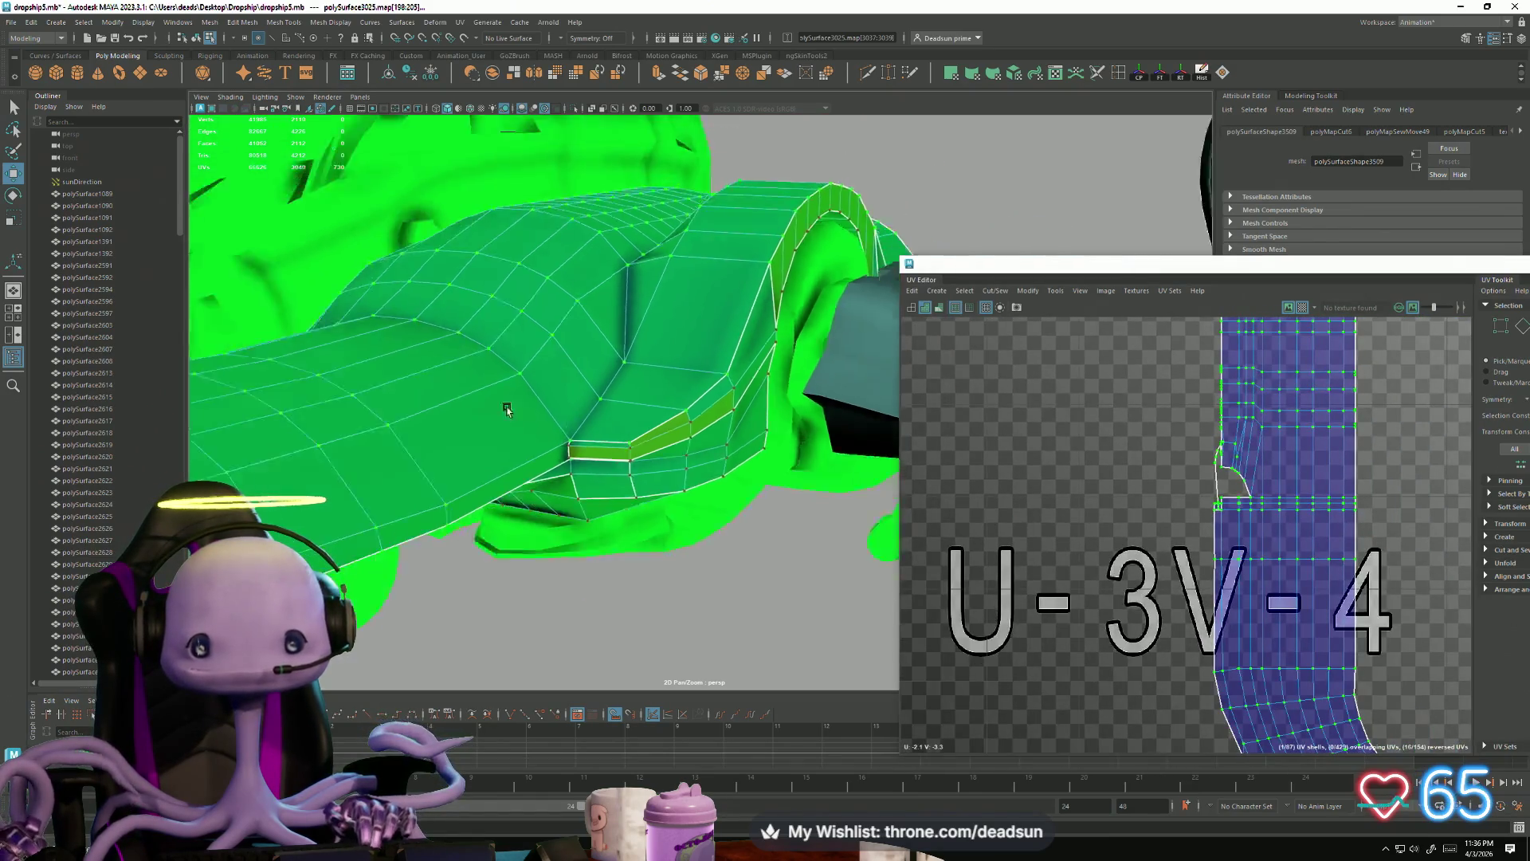
pyautogui.scroll(-5, 658, 412)
pyautogui.scroll(6, 685, 446)
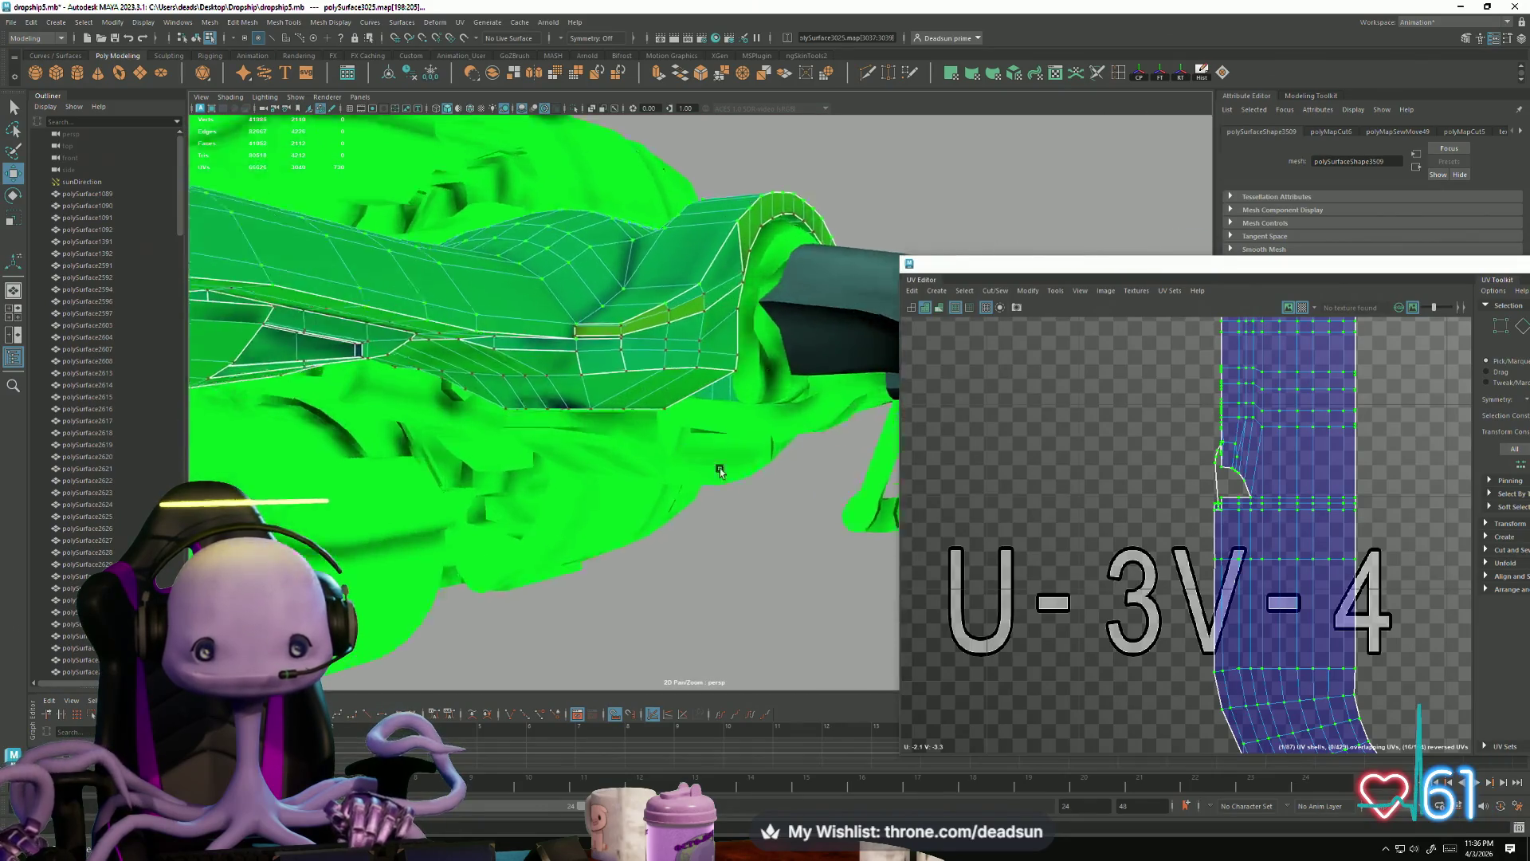
pyautogui.moveTo(514, 342); pyautogui.dragTo(520, 325, button='right')
pyautogui.click(522, 327)
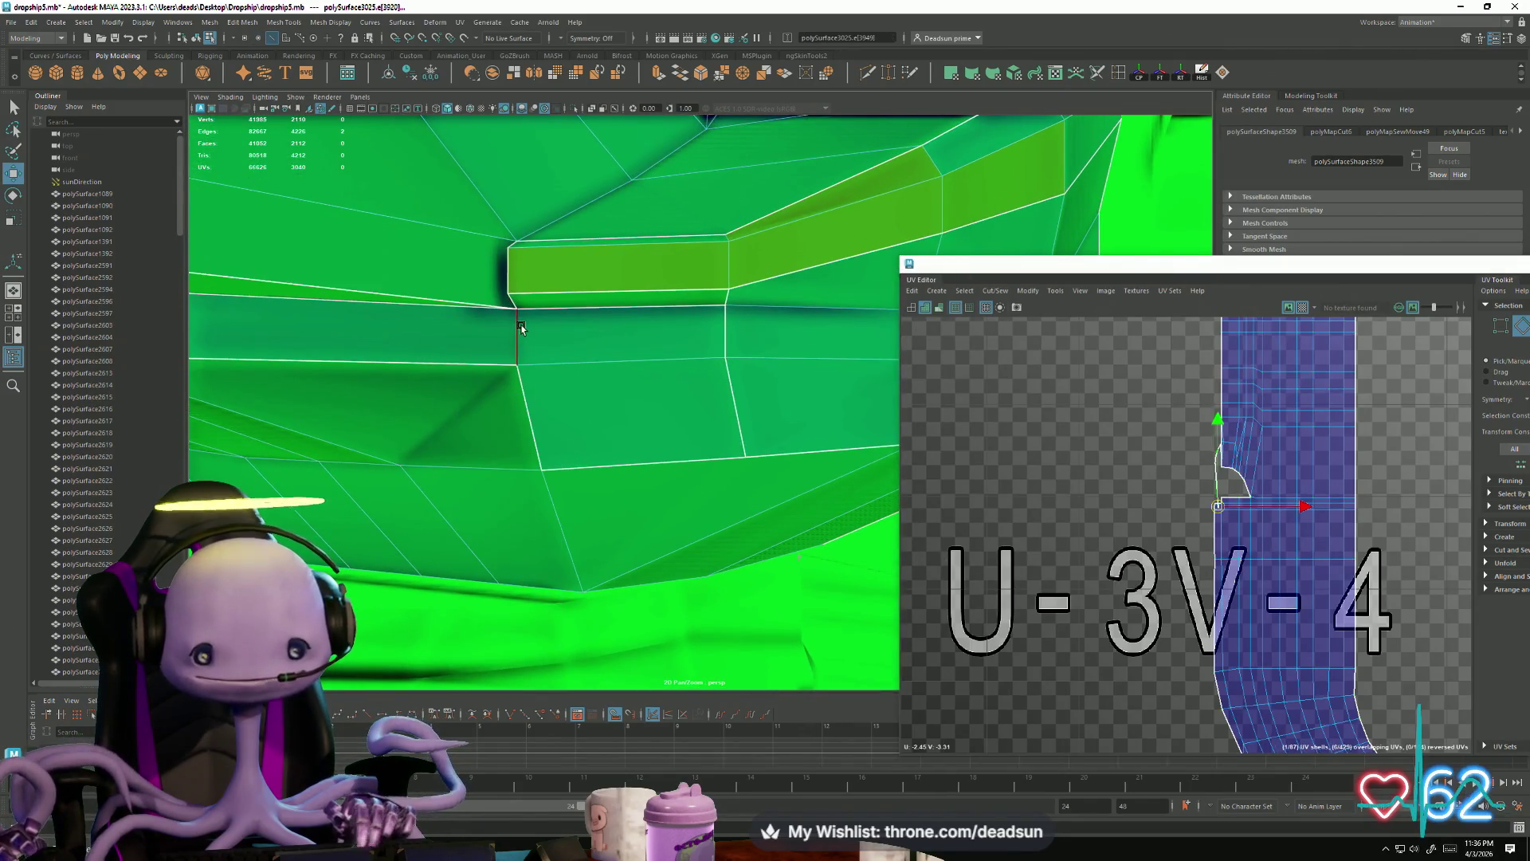
# Step: Cut along the vertical edge, then add the bevelled corner edge and another edge to the seam selection
pyautogui.click(995, 291)
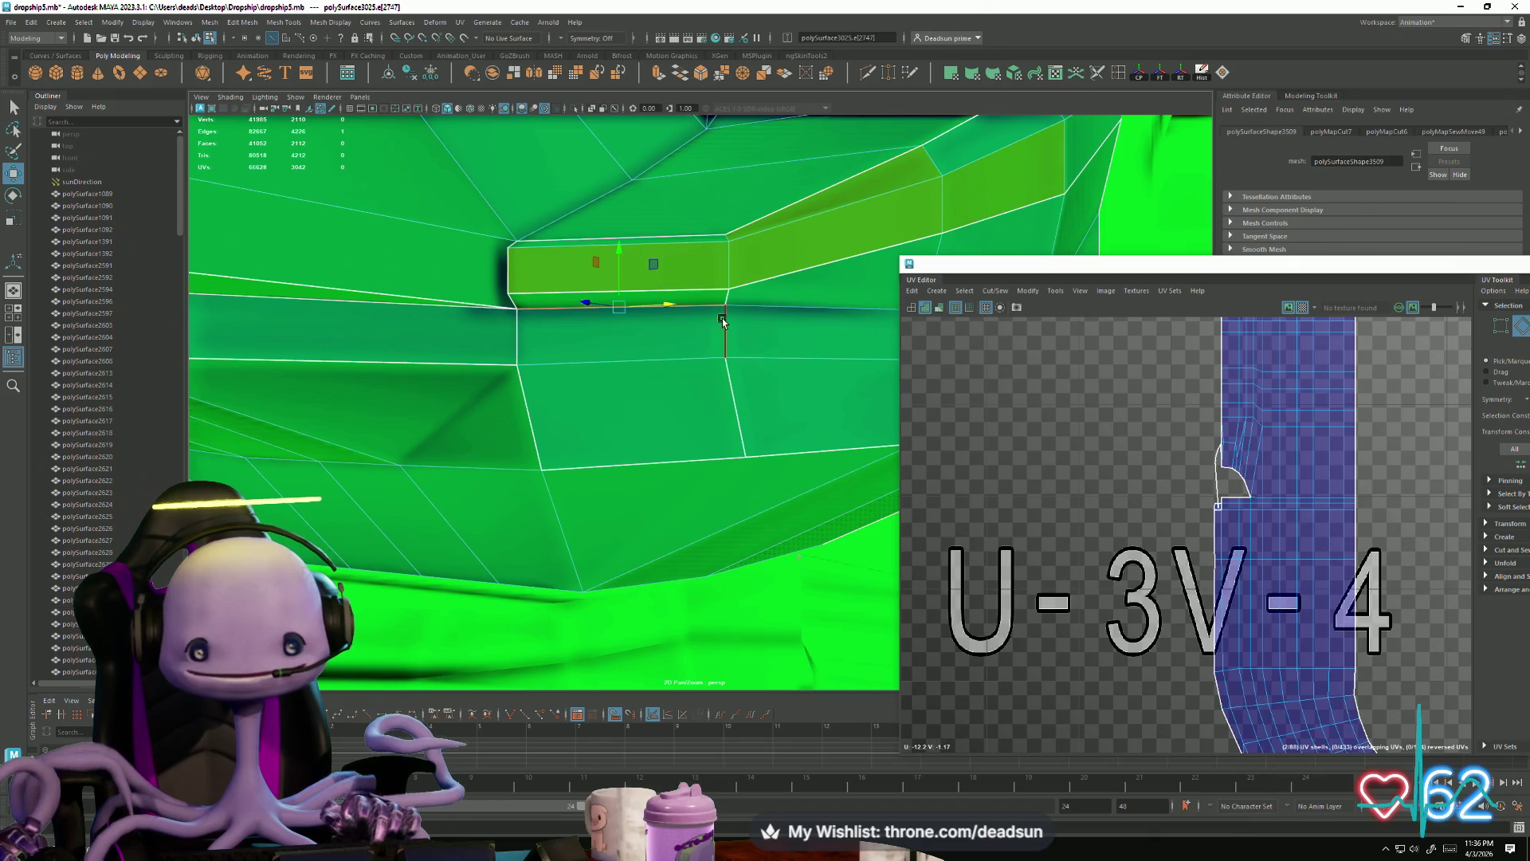
pyautogui.keyDown('alt'); pyautogui.moveTo(815, 330); pyautogui.dragTo(696, 430); pyautogui.keyUp('alt')
pyautogui.keyDown('alt'); pyautogui.moveTo(601, 423); pyautogui.dragTo(456, 468); pyautogui.keyUp('alt')
pyautogui.keyDown('alt'); pyautogui.moveTo(457, 468); pyautogui.dragTo(520, 539, button='right'); pyautogui.keyUp('alt')
pyautogui.keyDown('shift'); pyautogui.click(470, 545); pyautogui.keyUp('shift')
pyautogui.moveTo(470, 545)
pyautogui.keyDown('alt'); pyautogui.mouseDown()
pyautogui.moveTo(410, 493)
pyautogui.moveTo(399, 529)
pyautogui.moveTo(584, 498)
pyautogui.mouseUp(); pyautogui.keyUp('alt')
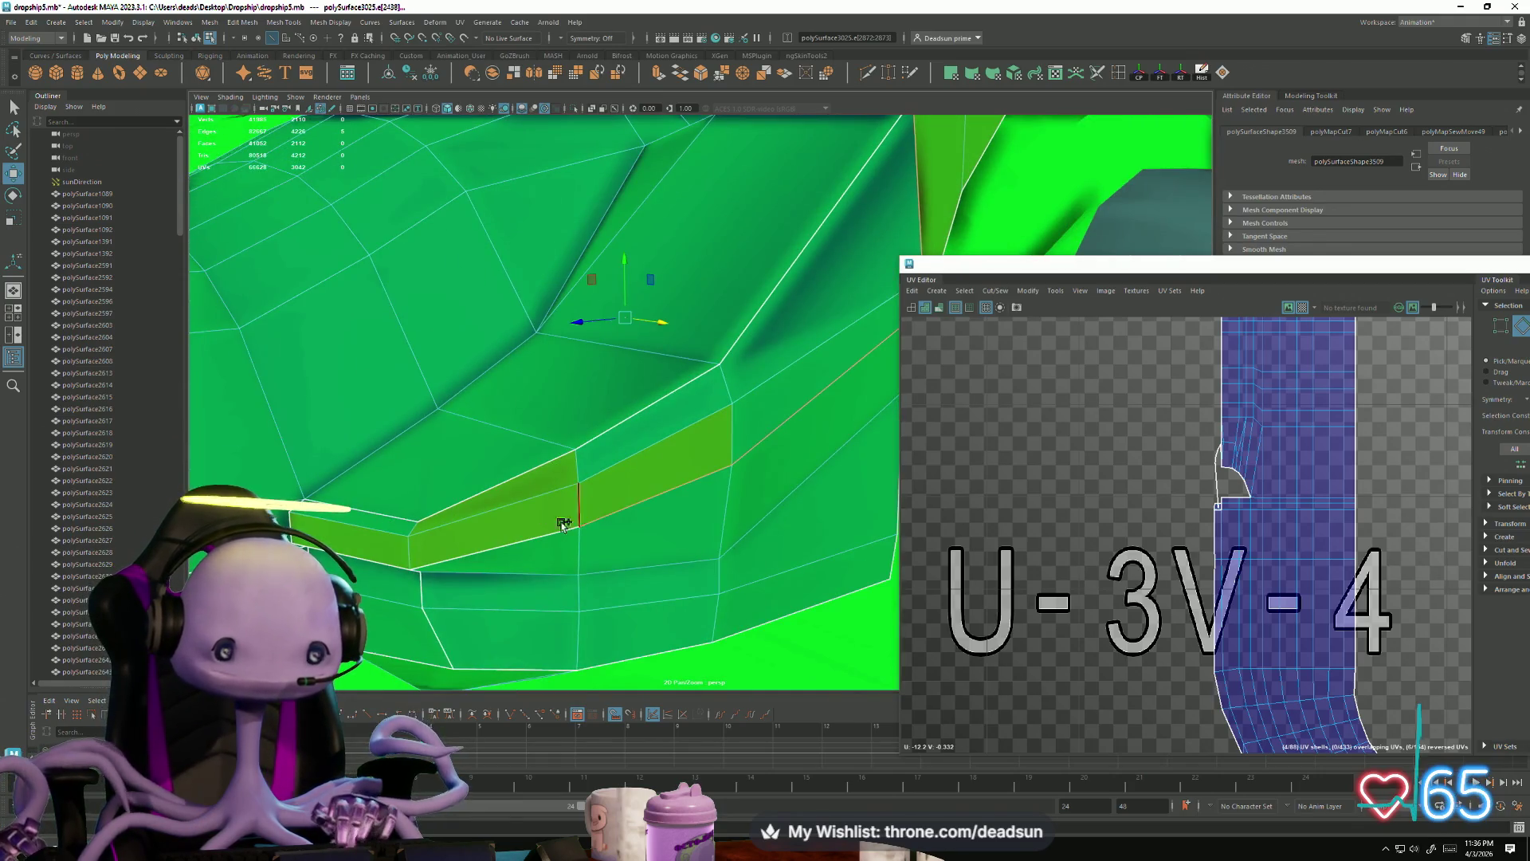
pyautogui.moveTo(450, 571)
pyautogui.keyDown('alt'); pyautogui.mouseDown()
pyautogui.moveTo(494, 463)
pyautogui.moveTo(635, 348)
pyautogui.mouseUp(); pyautogui.keyUp('alt')
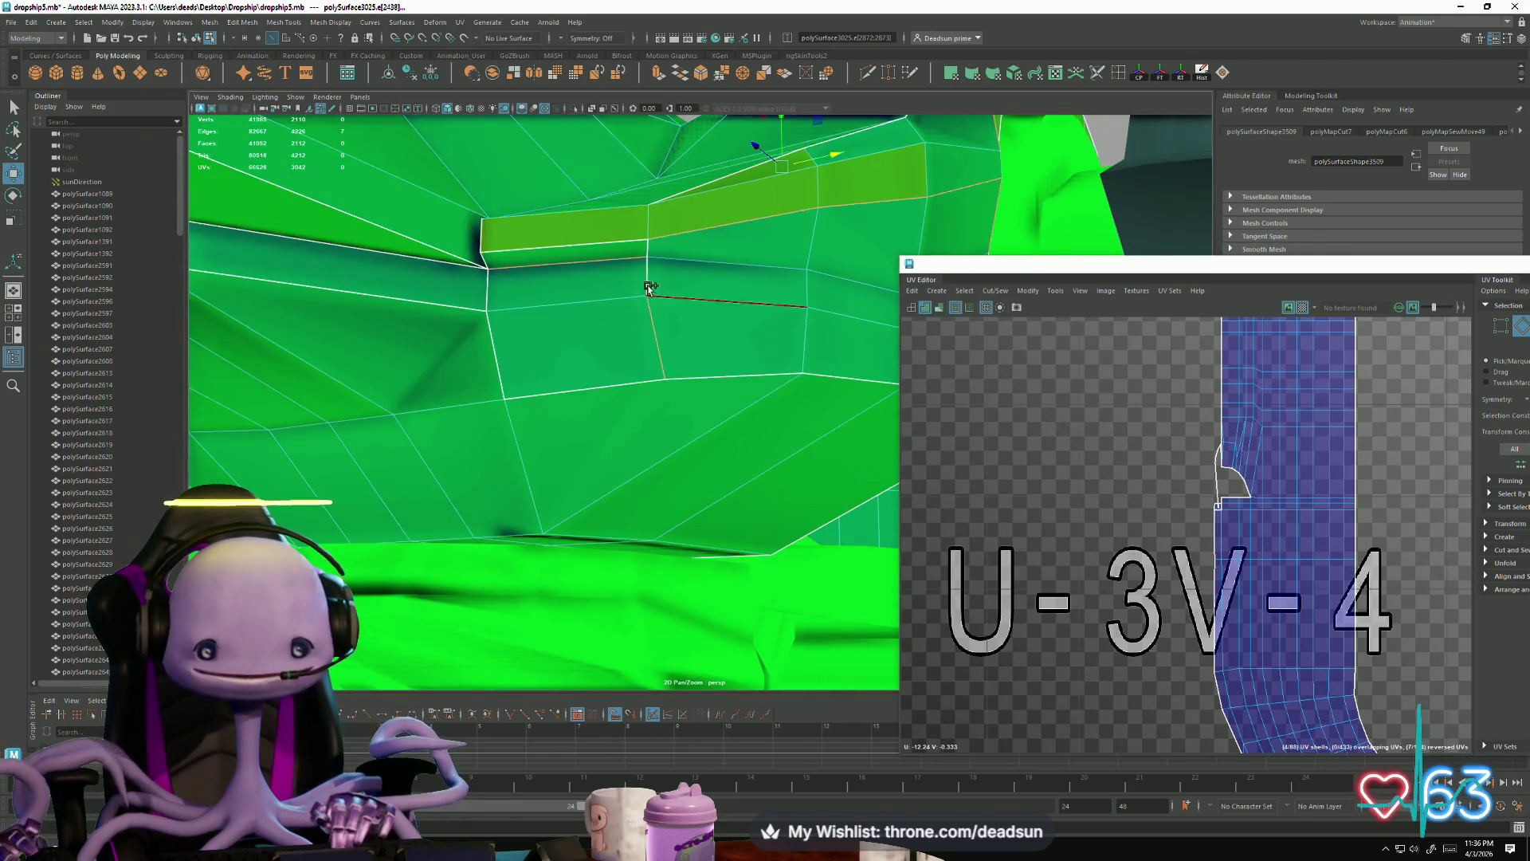
pyautogui.keyDown('shift'); pyautogui.click(624, 240); pyautogui.keyUp('shift')
pyautogui.moveTo(624, 239)
pyautogui.keyDown('alt'); pyautogui.mouseDown()
pyautogui.moveTo(728, 399)
pyautogui.moveTo(714, 444)
pyautogui.moveTo(610, 478)
pyautogui.moveTo(524, 157)
pyautogui.mouseUp(); pyautogui.keyUp('alt')
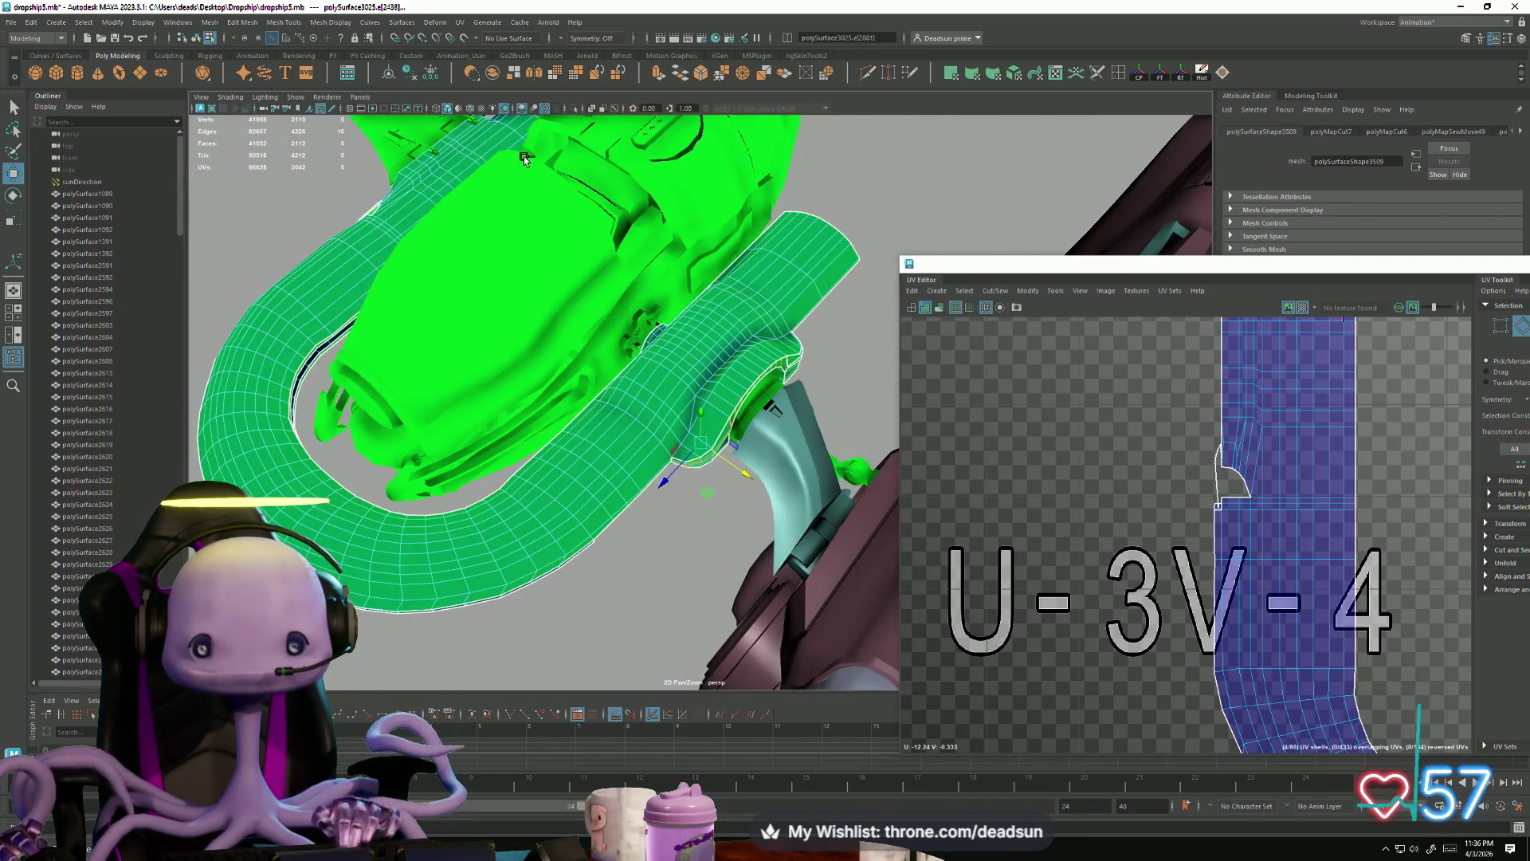
# Step: Apply Cut/Sew to the selected seams and select the edge along the panel
pyautogui.click(995, 292)
pyautogui.keyDown('alt'); pyautogui.moveTo(837, 446); pyautogui.dragTo(557, 366); pyautogui.keyUp('alt')
pyautogui.scroll(5, 557, 367)
pyautogui.moveTo(885, 510)
pyautogui.keyDown('alt'); pyautogui.mouseDown()
pyautogui.moveTo(758, 474)
pyautogui.moveTo(719, 494)
pyautogui.moveTo(632, 495)
pyautogui.moveTo(575, 456)
pyautogui.moveTo(710, 572)
pyautogui.moveTo(703, 544)
pyautogui.moveTo(595, 564)
pyautogui.moveTo(710, 572)
pyautogui.moveTo(558, 545)
pyautogui.moveTo(711, 608)
pyautogui.moveTo(626, 567)
pyautogui.moveTo(529, 553)
pyautogui.moveTo(529, 529)
pyautogui.moveTo(563, 547)
pyautogui.moveTo(553, 521)
pyautogui.moveTo(455, 430)
pyautogui.moveTo(566, 533)
pyautogui.moveTo(539, 505)
pyautogui.mouseUp(); pyautogui.keyUp('alt')
pyautogui.moveTo(515, 479); pyautogui.dragTo(517, 425, button='right')
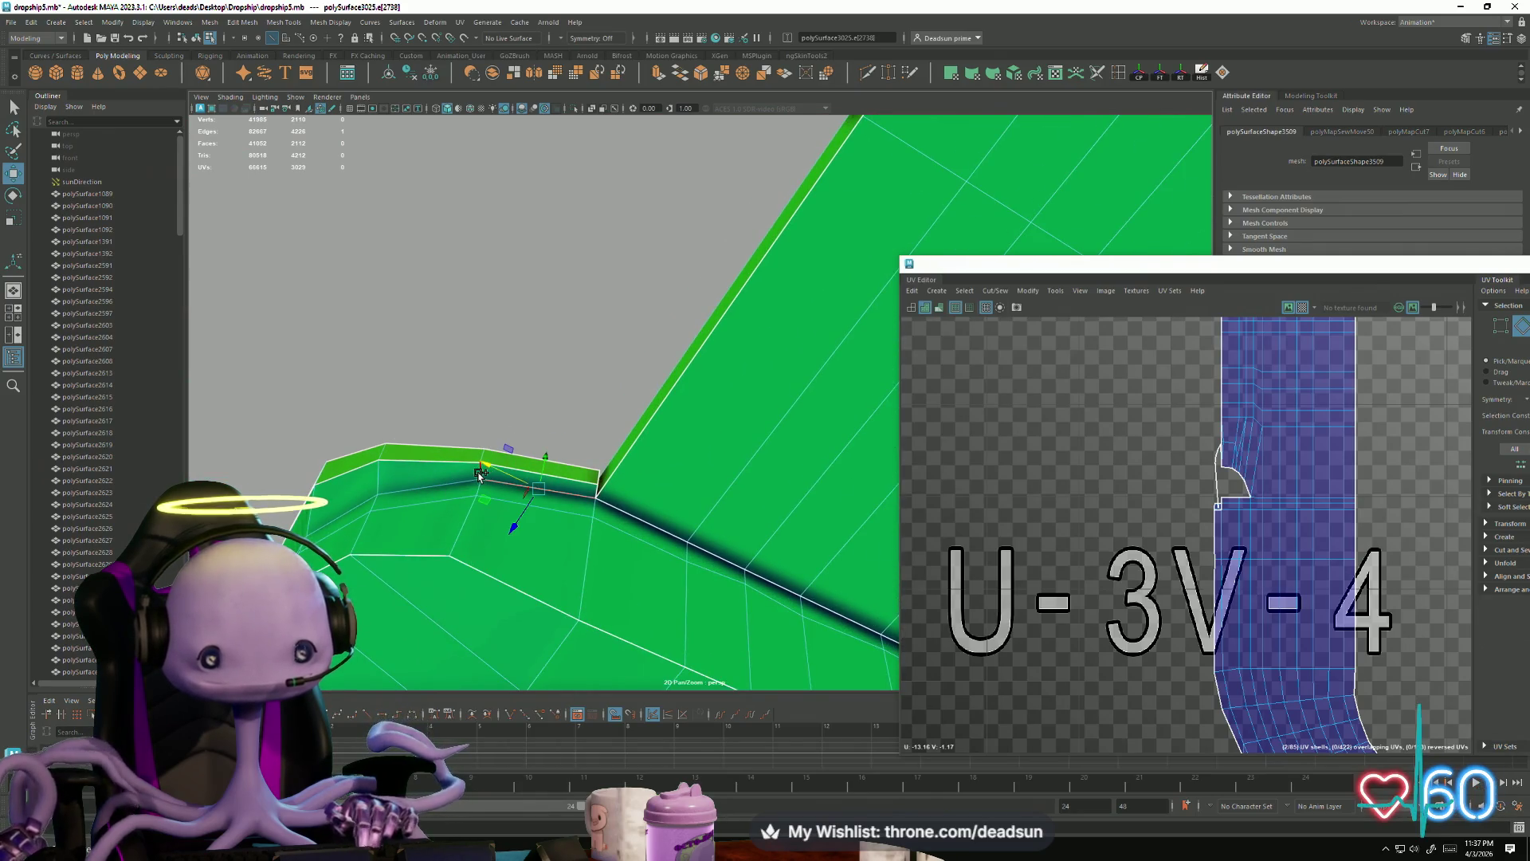
pyautogui.click(585, 483)
pyautogui.moveTo(586, 483)
pyautogui.keyDown('alt'); pyautogui.mouseDown()
pyautogui.moveTo(427, 440)
pyautogui.moveTo(383, 502)
pyautogui.moveTo(571, 489)
pyautogui.mouseUp(); pyautogui.keyUp('alt')
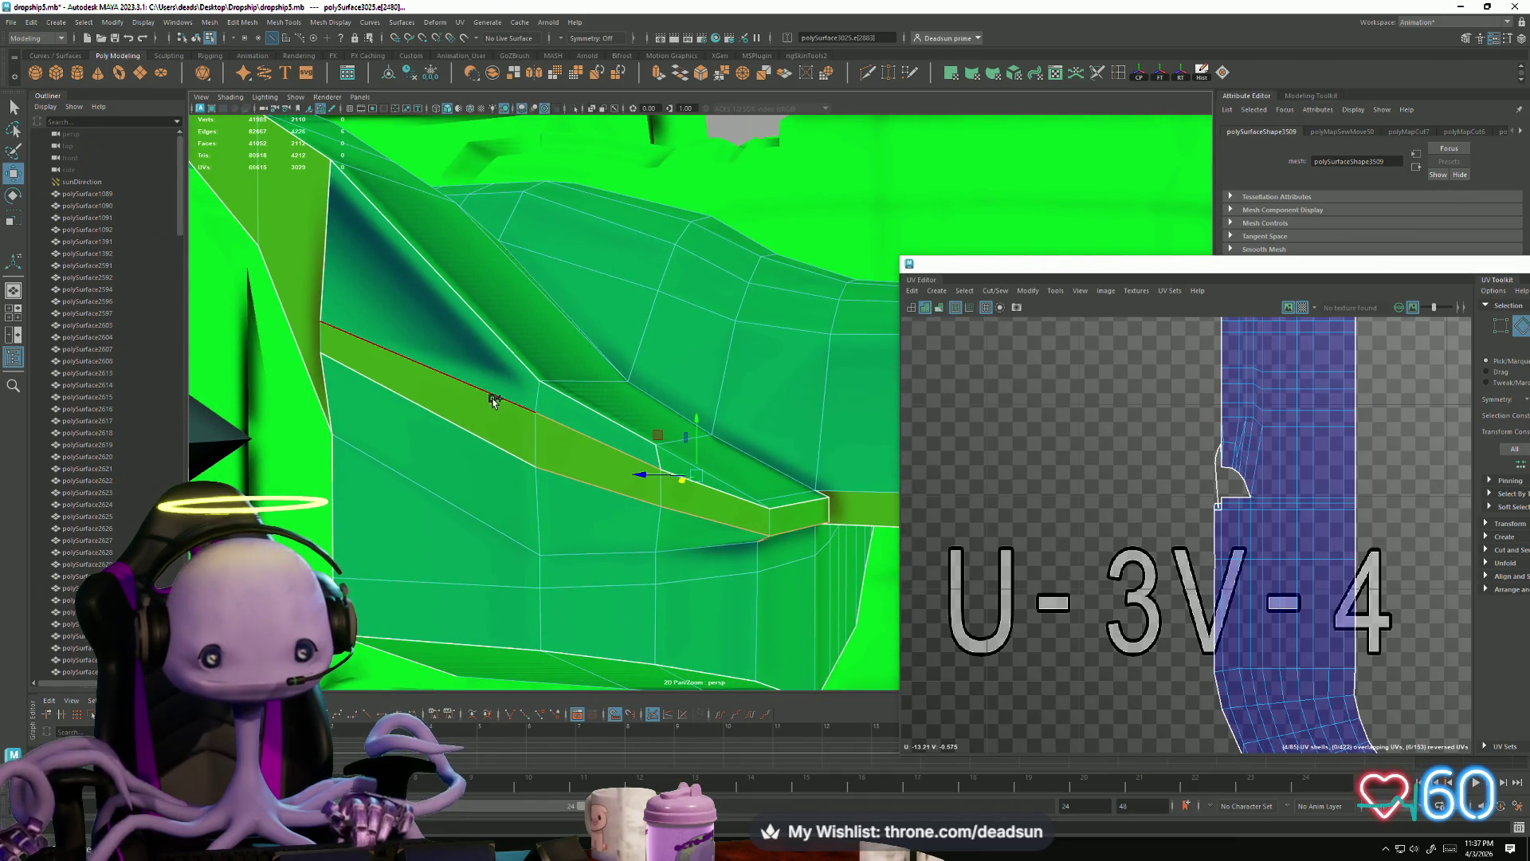
pyautogui.keyDown('alt'); pyautogui.moveTo(602, 497); pyautogui.dragTo(238, 181); pyautogui.keyUp('alt')
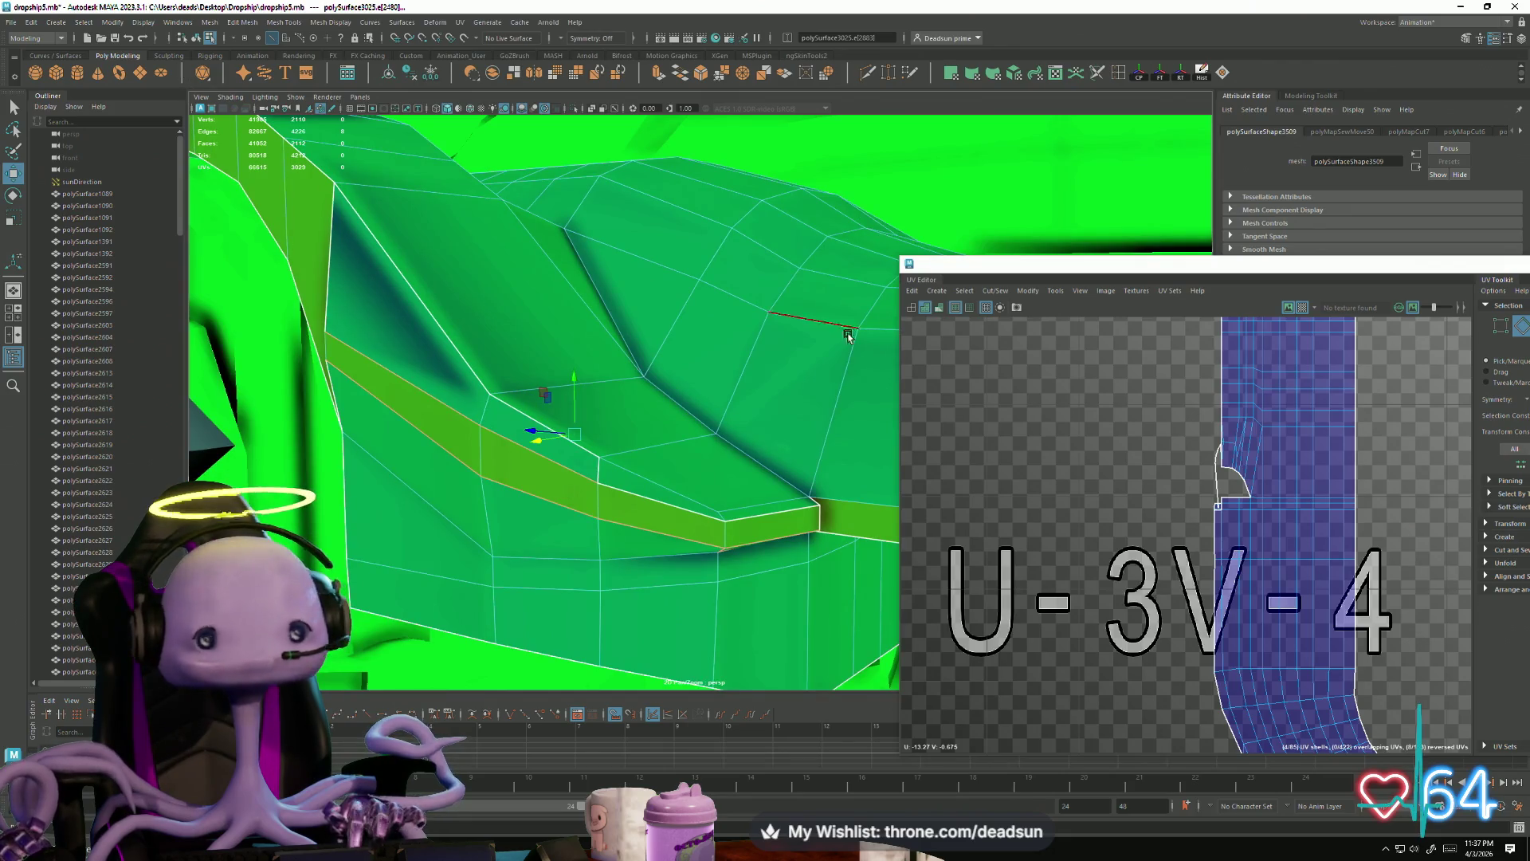
# Step: Add more seam edges and run further Cut/Sew operations around the hull
pyautogui.click(996, 292)
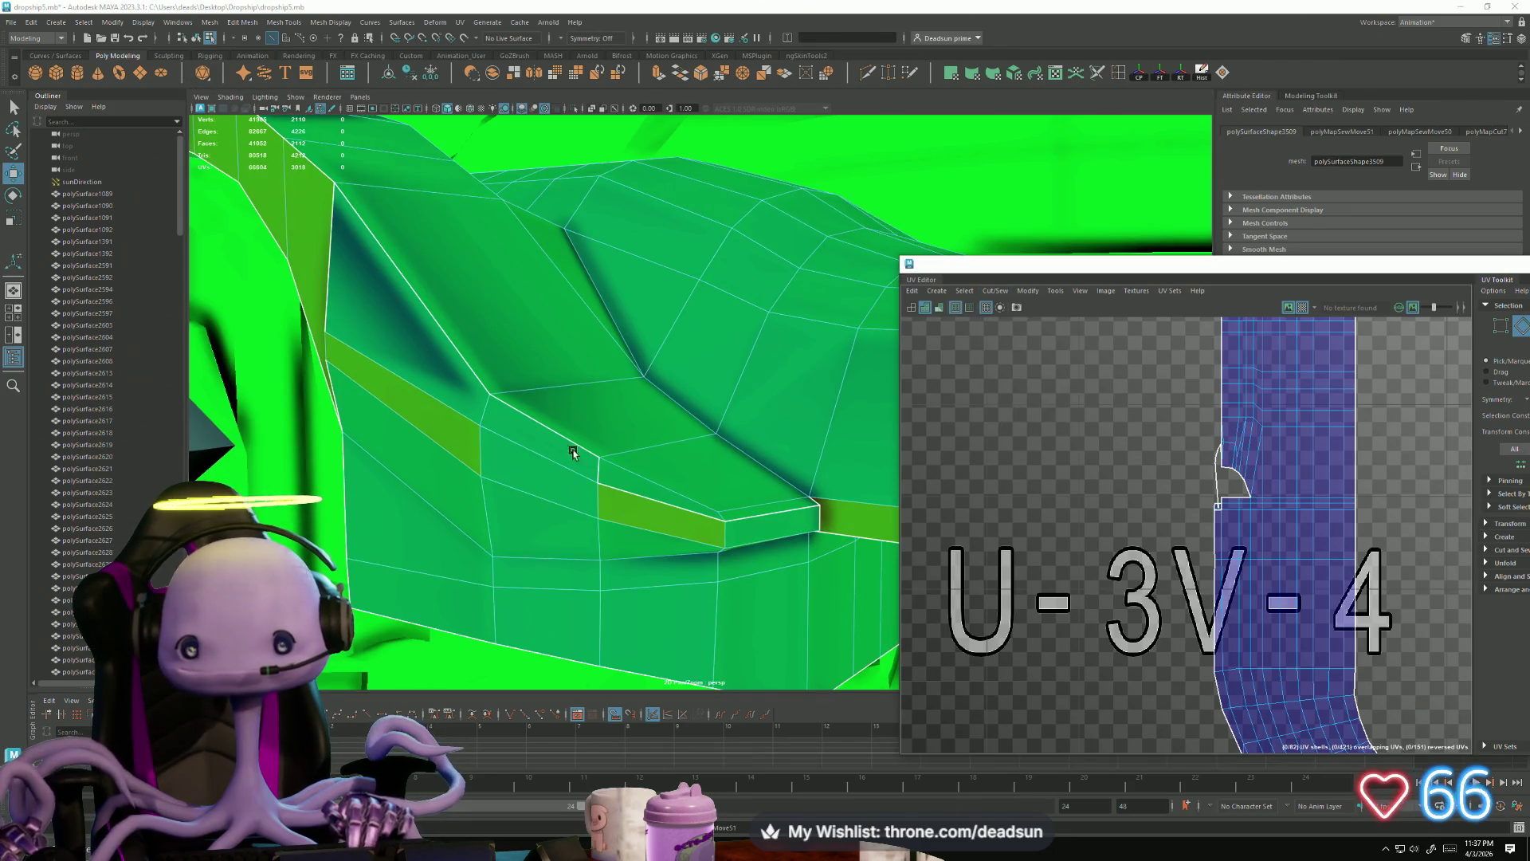
pyautogui.click(642, 473)
pyautogui.moveTo(641, 474); pyautogui.dragTo(643, 445, button='right')
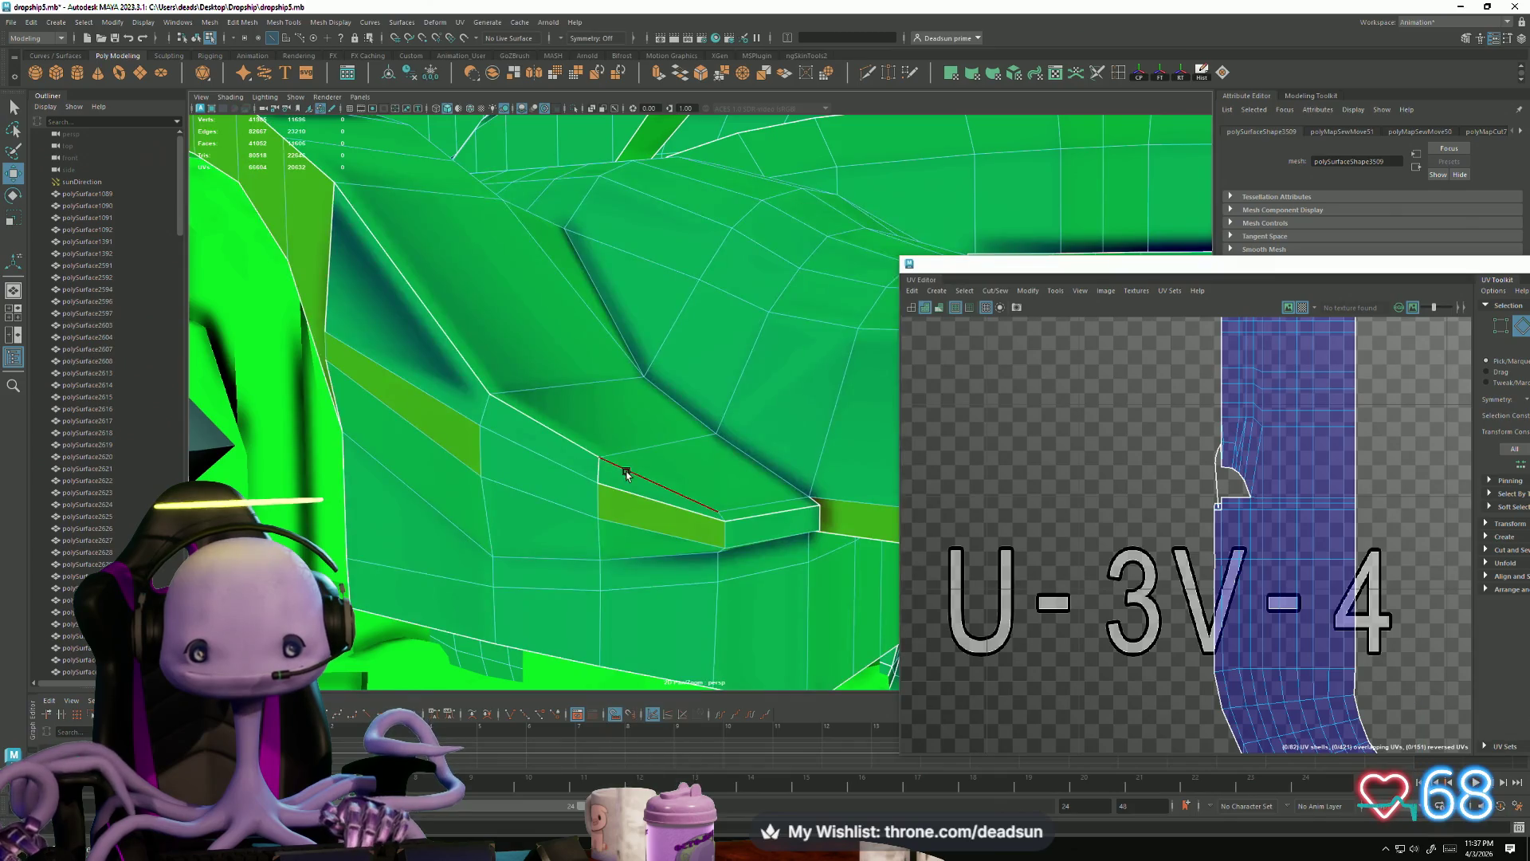
pyautogui.moveTo(741, 510)
pyautogui.keyDown('alt'); pyautogui.mouseDown()
pyautogui.moveTo(685, 530)
pyautogui.moveTo(702, 542)
pyautogui.moveTo(606, 510)
pyautogui.moveTo(587, 543)
pyautogui.mouseUp(); pyautogui.keyUp('alt')
pyautogui.click(991, 294)
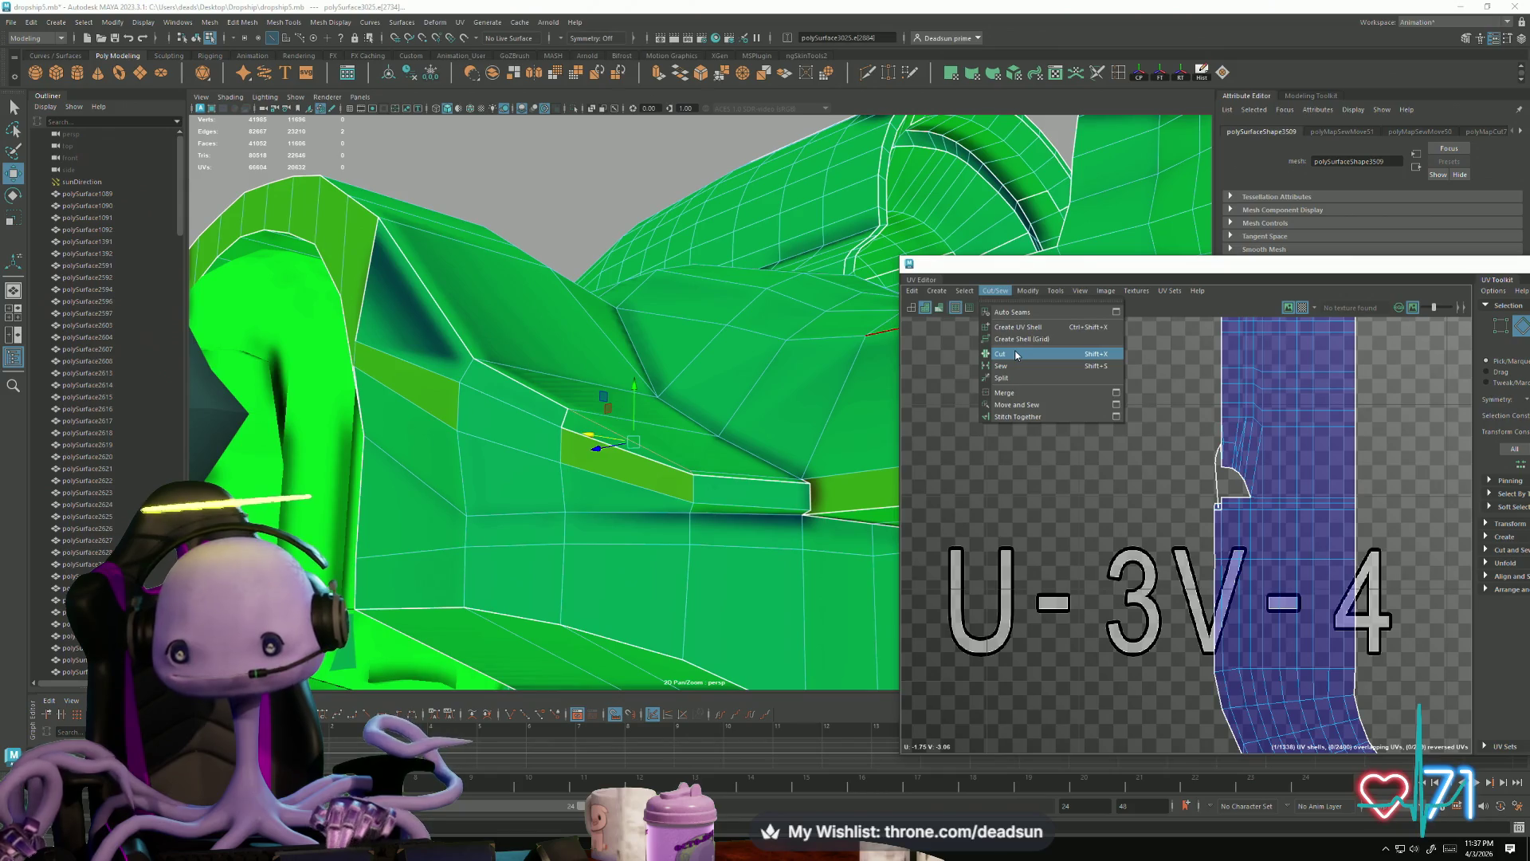
pyautogui.moveTo(666, 458); pyautogui.dragTo(647, 466, button='right')
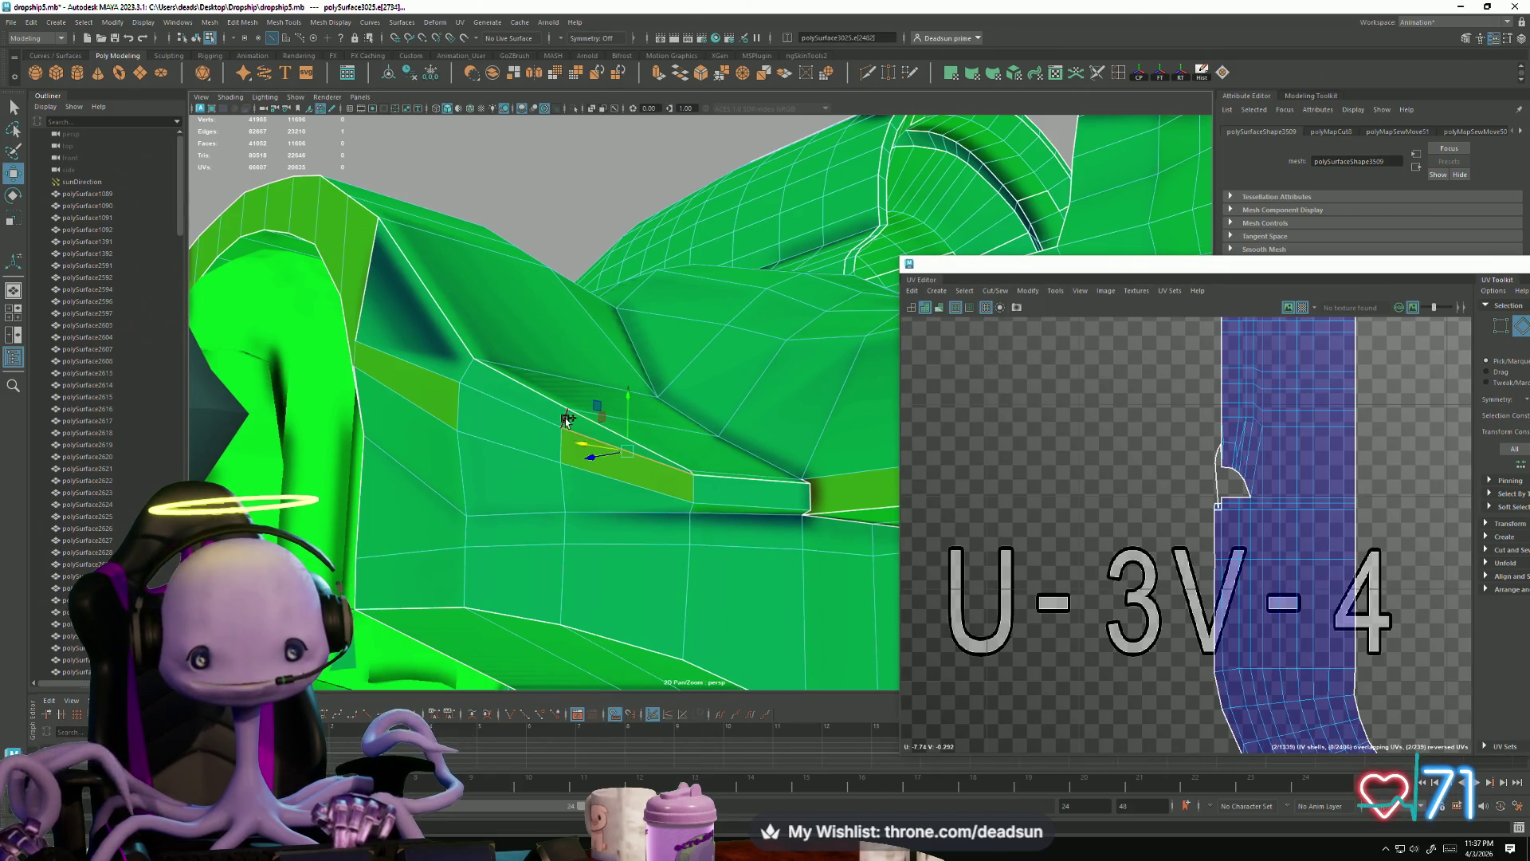
pyautogui.click(1008, 295)
pyautogui.moveTo(630, 442)
pyautogui.keyDown('alt'); pyautogui.mouseDown()
pyautogui.moveTo(522, 460)
pyautogui.moveTo(612, 495)
pyautogui.moveTo(679, 474)
pyautogui.mouseUp(); pyautogui.keyUp('alt')
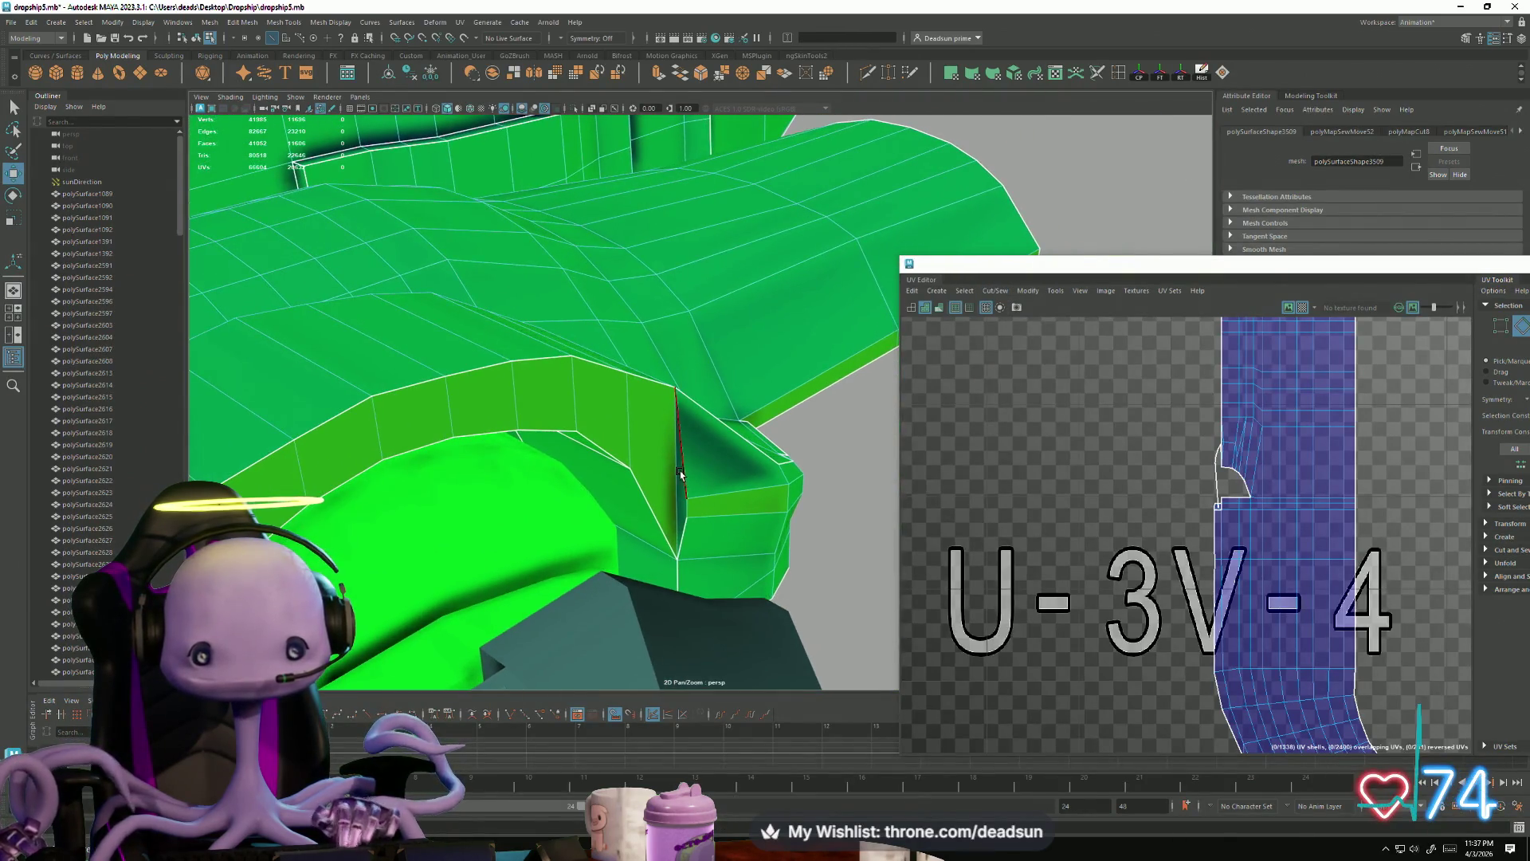
pyautogui.click(1000, 294)
pyautogui.moveTo(558, 446)
pyautogui.keyDown('alt'); pyautogui.mouseDown()
pyautogui.moveTo(510, 421)
pyautogui.moveTo(477, 448)
pyautogui.mouseUp(); pyautogui.keyUp('alt')
pyautogui.keyDown('alt'); pyautogui.moveTo(476, 448); pyautogui.dragTo(720, 459, button='right'); pyautogui.keyUp('alt')
# Step: Sew the UVs together across the selected hull edge
pyautogui.click(628, 400)
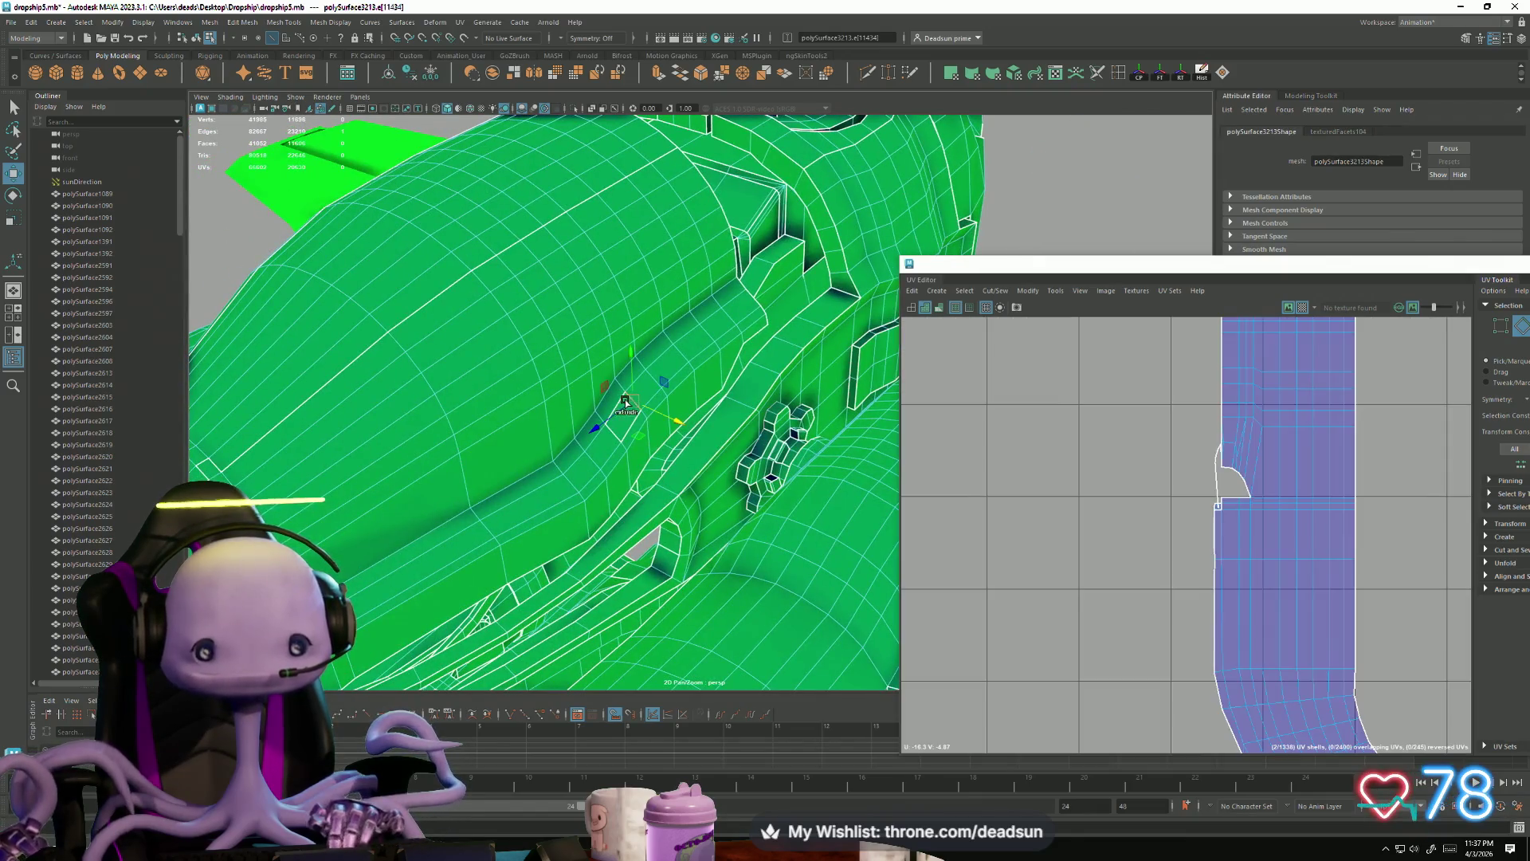
pyautogui.scroll(3, 613, 409)
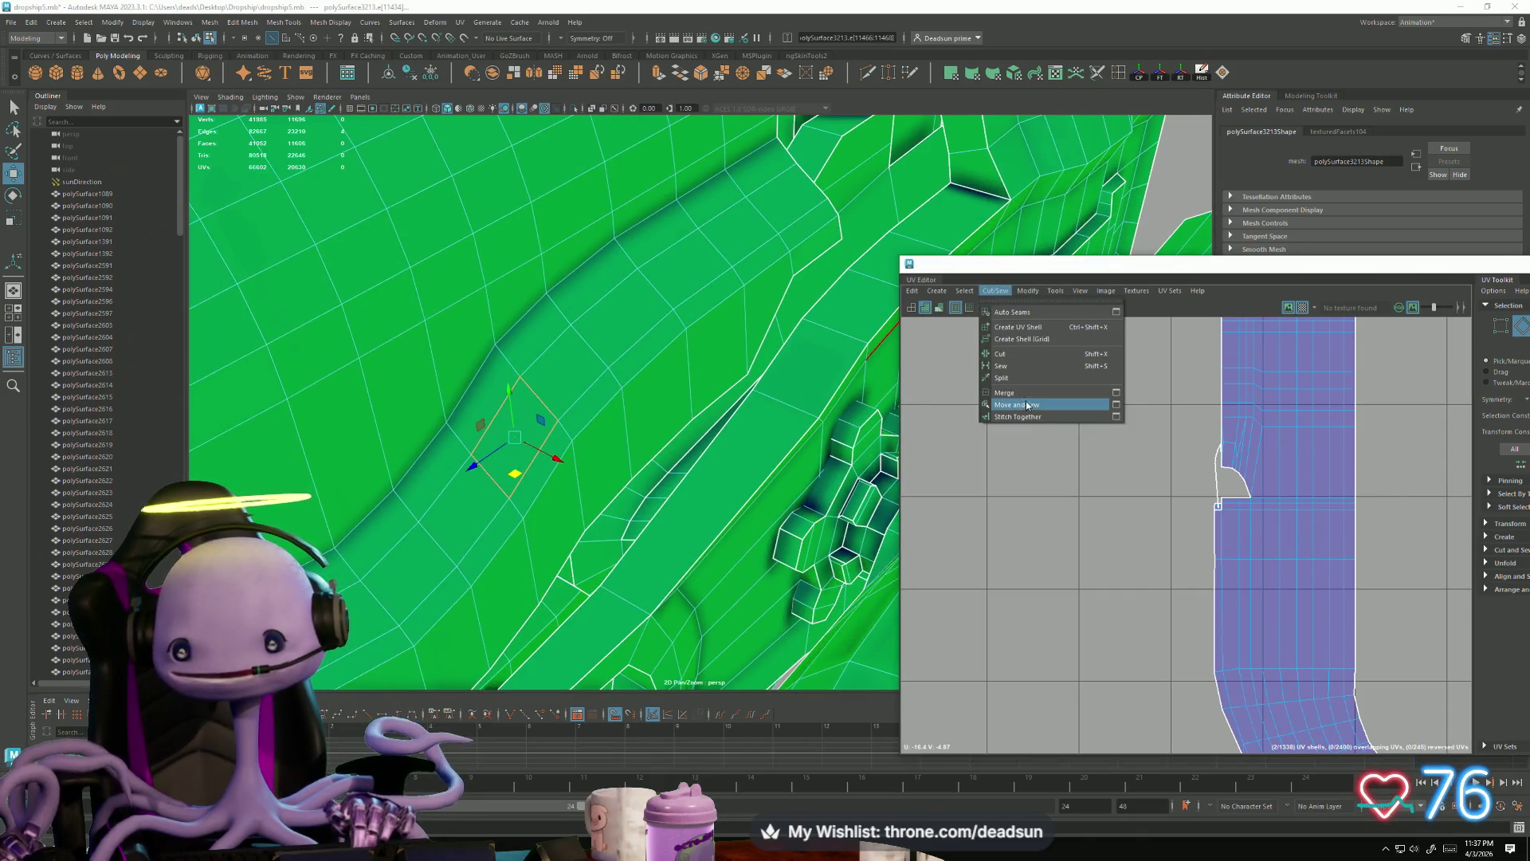
pyautogui.click(1027, 404)
pyautogui.scroll(-5, 558, 446)
pyautogui.keyDown('alt'); pyautogui.moveTo(558, 447); pyautogui.dragTo(562, 478); pyautogui.keyUp('alt')
pyautogui.scroll(3, 566, 507)
pyautogui.scroll(3, 566, 507)
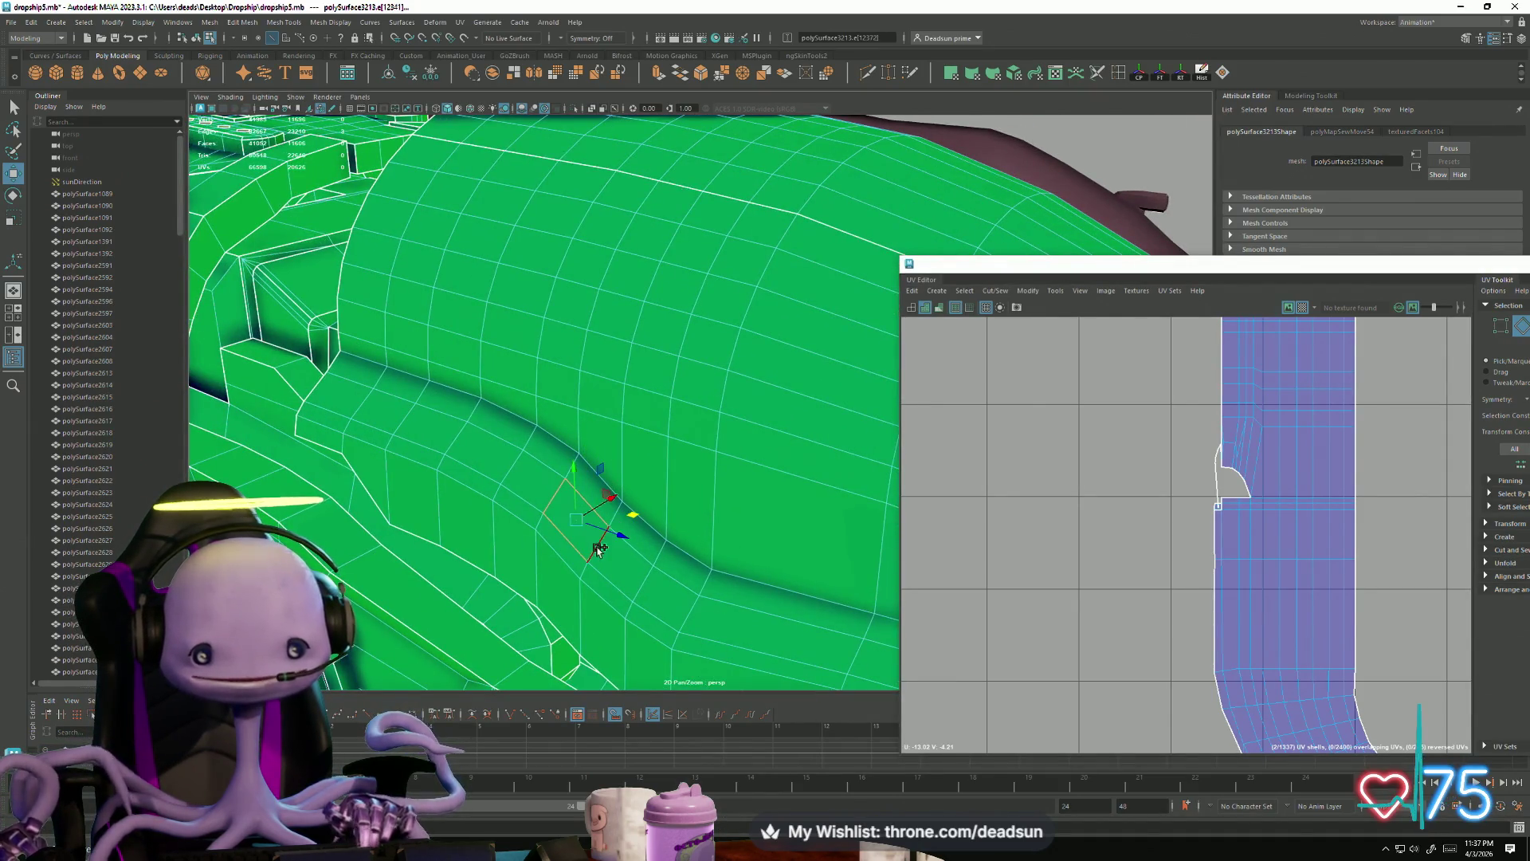
# Step: Run Cut/Sew on a second intake ring edge and frame the whole U-shaped shell
pyautogui.click(995, 291)
pyautogui.scroll(-5, 606, 478)
pyautogui.moveTo(605, 478)
pyautogui.keyDown('alt'); pyautogui.mouseDown()
pyautogui.moveTo(574, 510)
pyautogui.moveTo(598, 558)
pyautogui.mouseUp(); pyautogui.keyUp('alt')
pyautogui.scroll(4, 609, 570)
pyautogui.scroll(5, 539, 518)
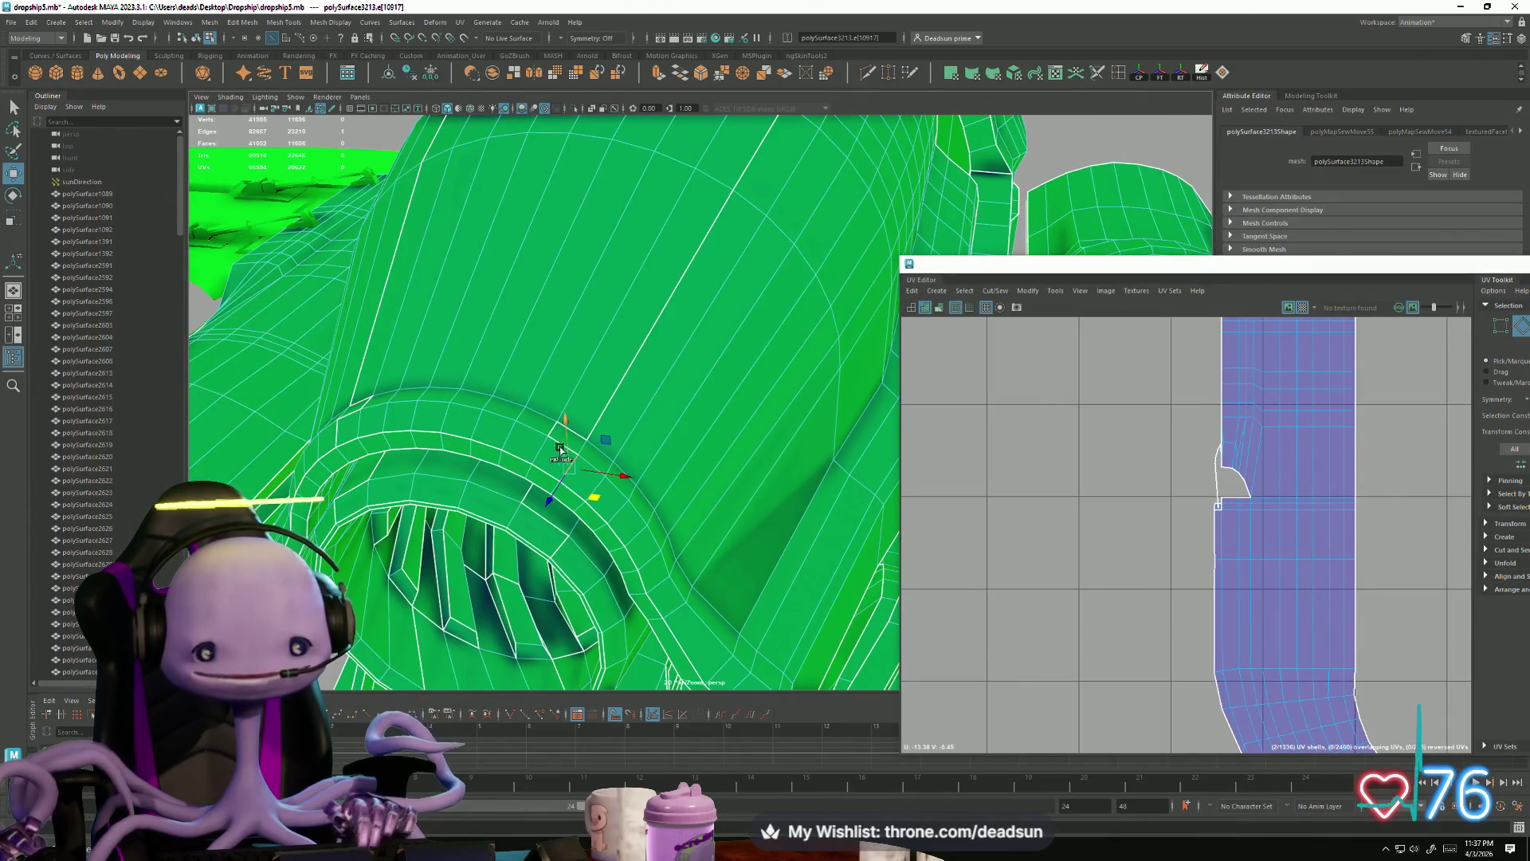
pyautogui.keyDown('shift'); pyautogui.click(555, 441); pyautogui.keyUp('shift')
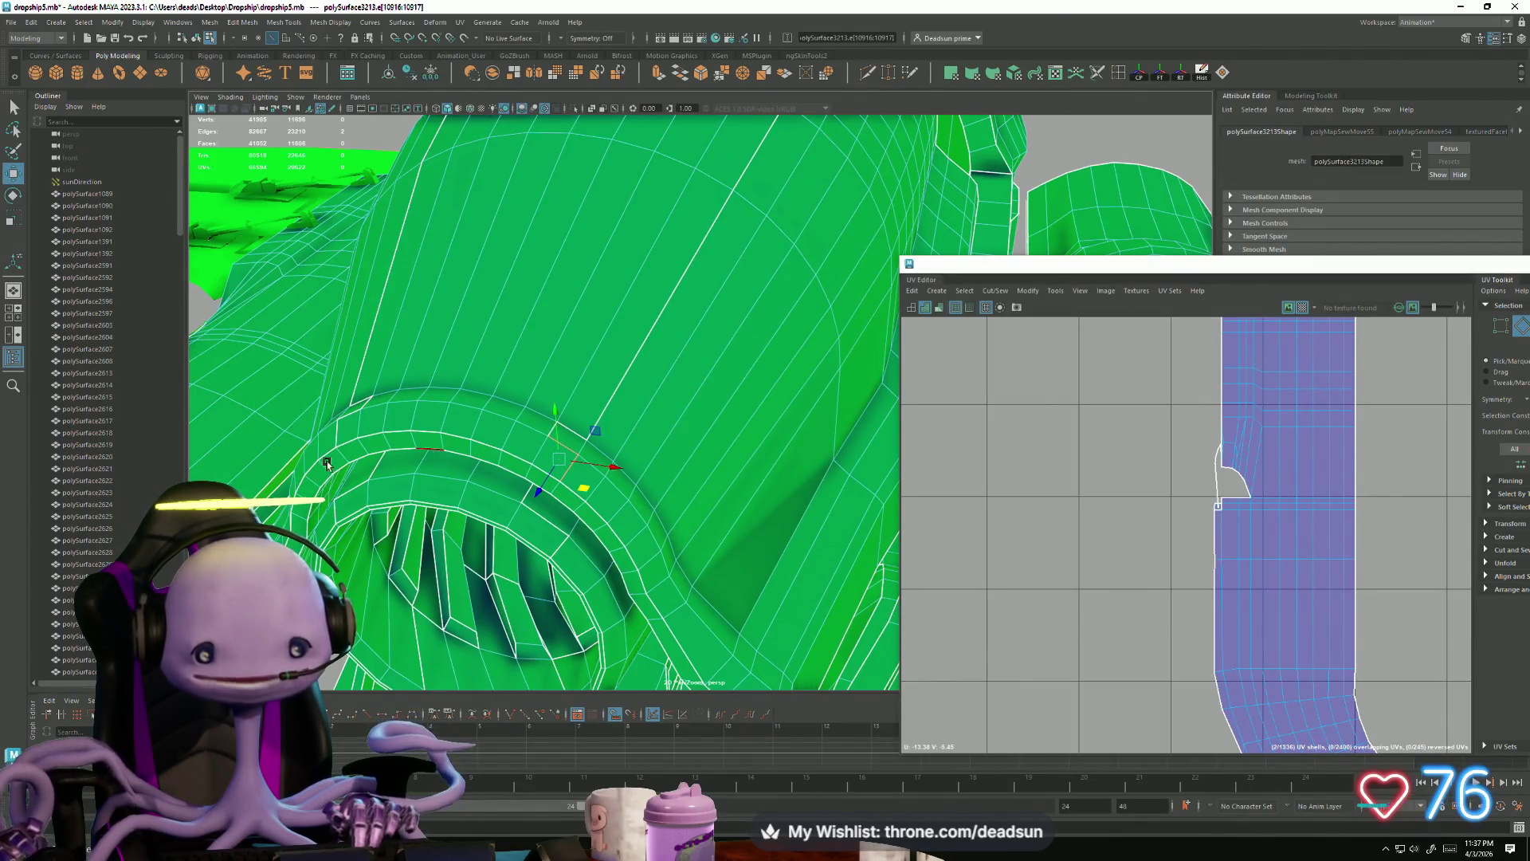
pyautogui.scroll(5, 452, 516)
pyautogui.scroll(3, 452, 516)
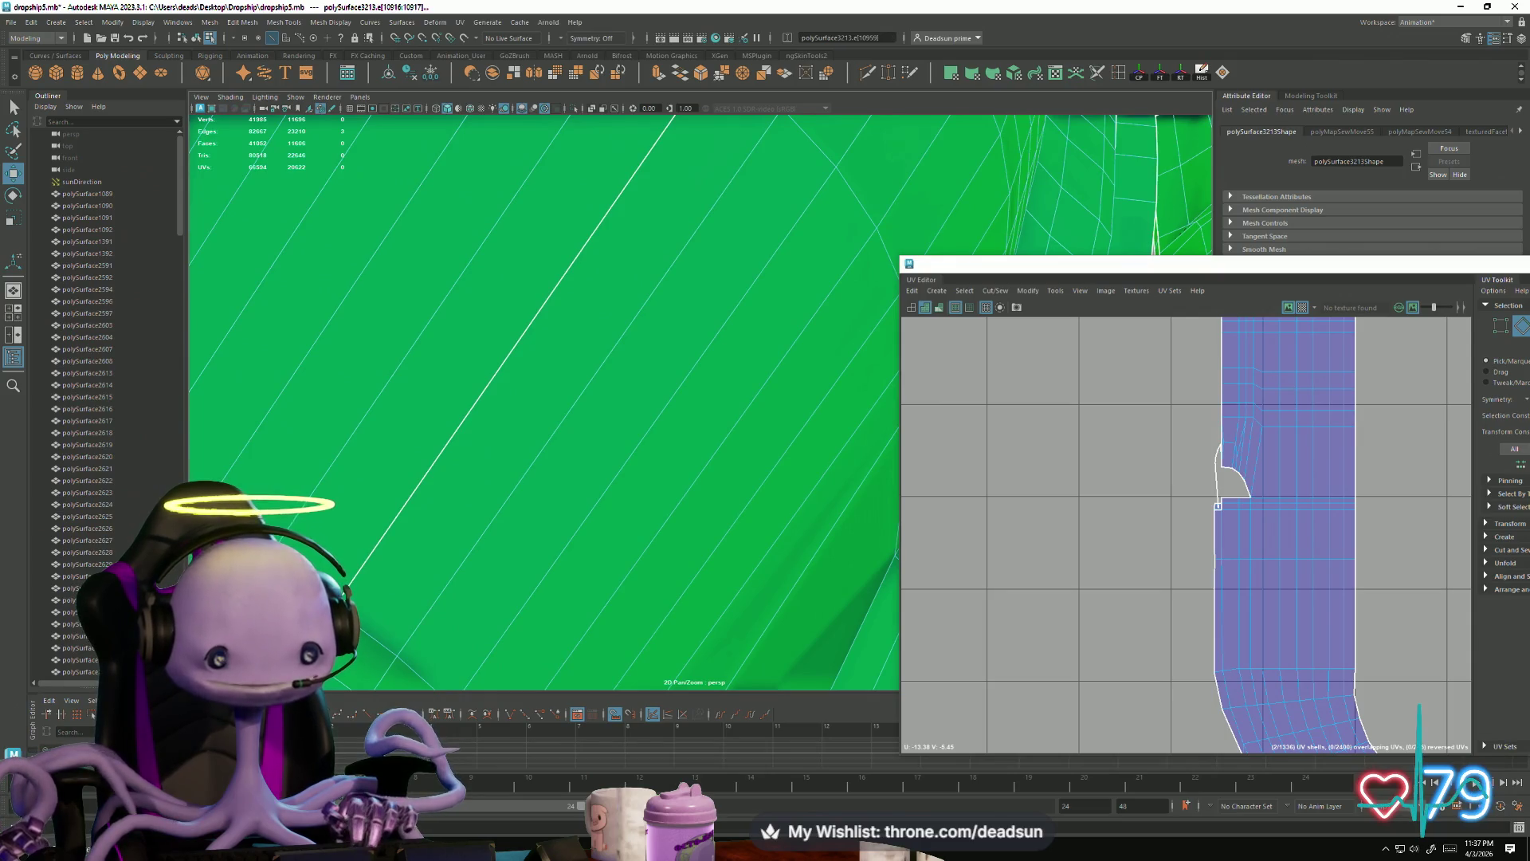
pyautogui.scroll(-10, 437, 568)
pyautogui.scroll(3, 446, 570)
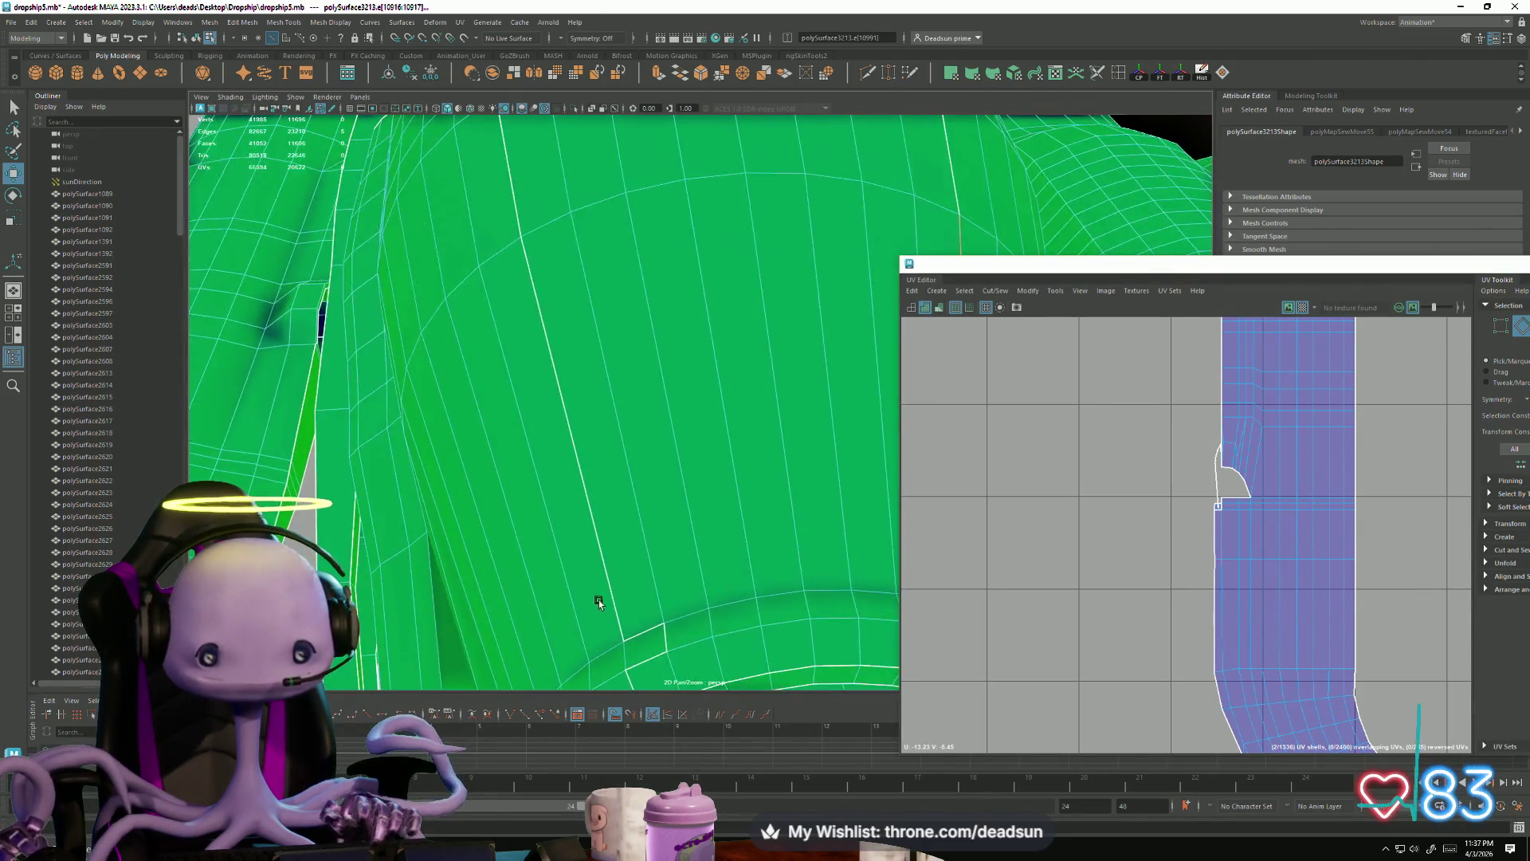
pyautogui.scroll(3, 622, 566)
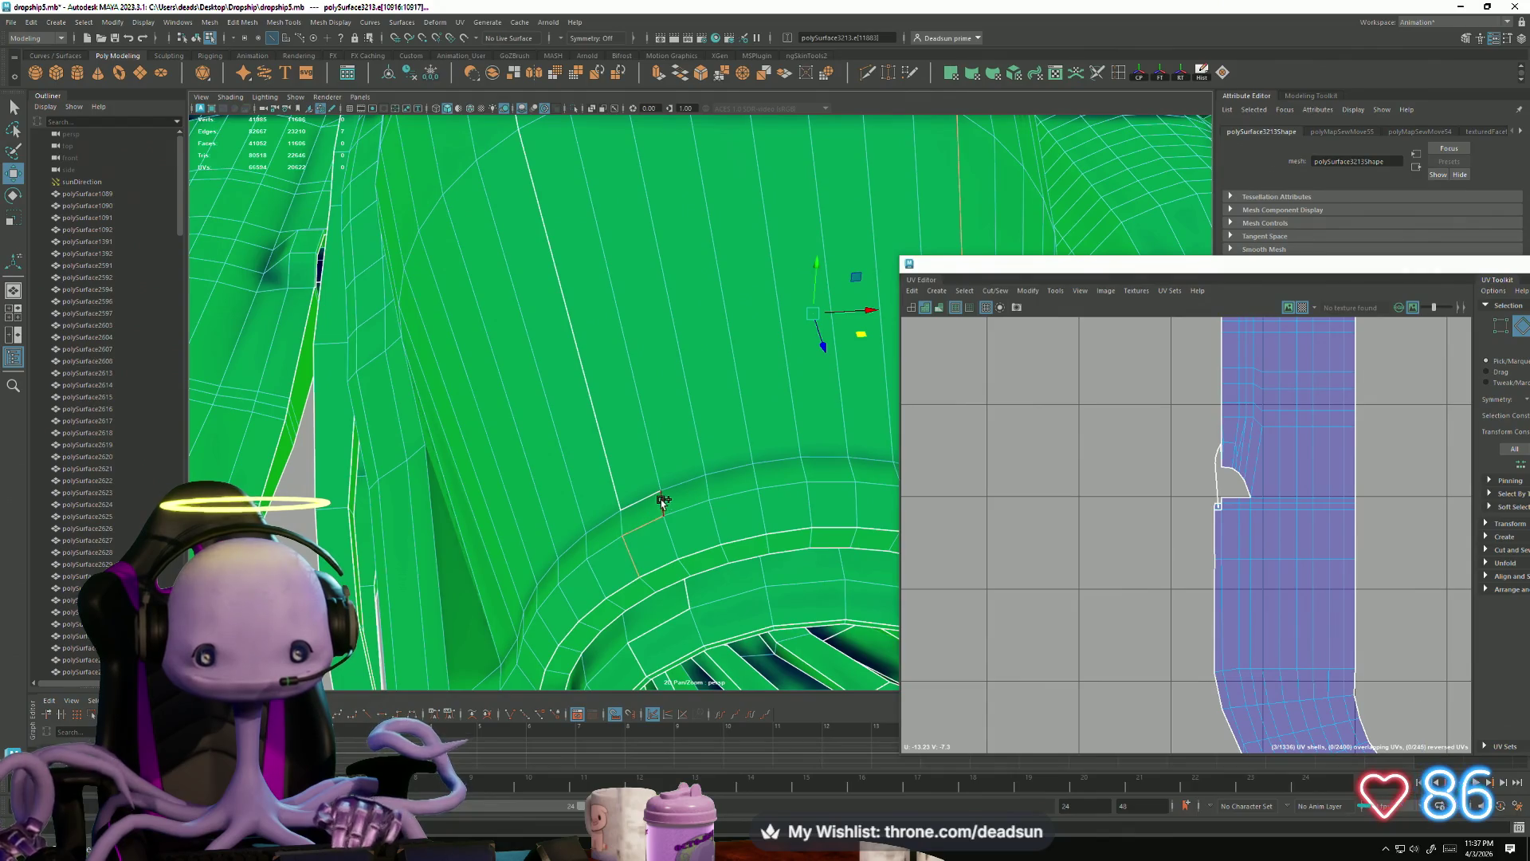
pyautogui.scroll(-3, 536, 452)
pyautogui.scroll(-3, 536, 452)
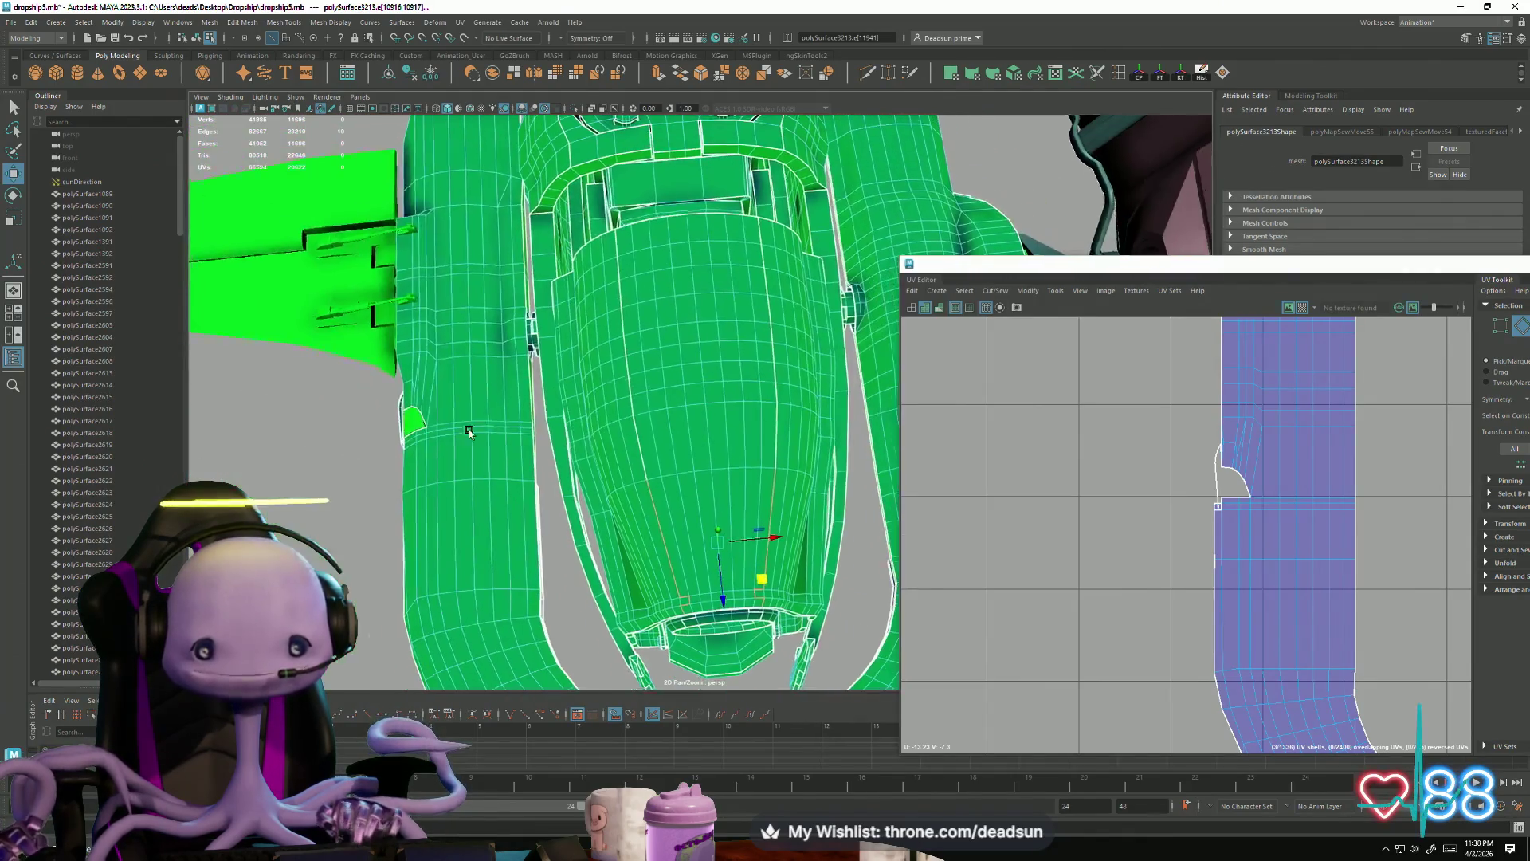
pyautogui.click(972, 310)
pyautogui.click(1028, 399)
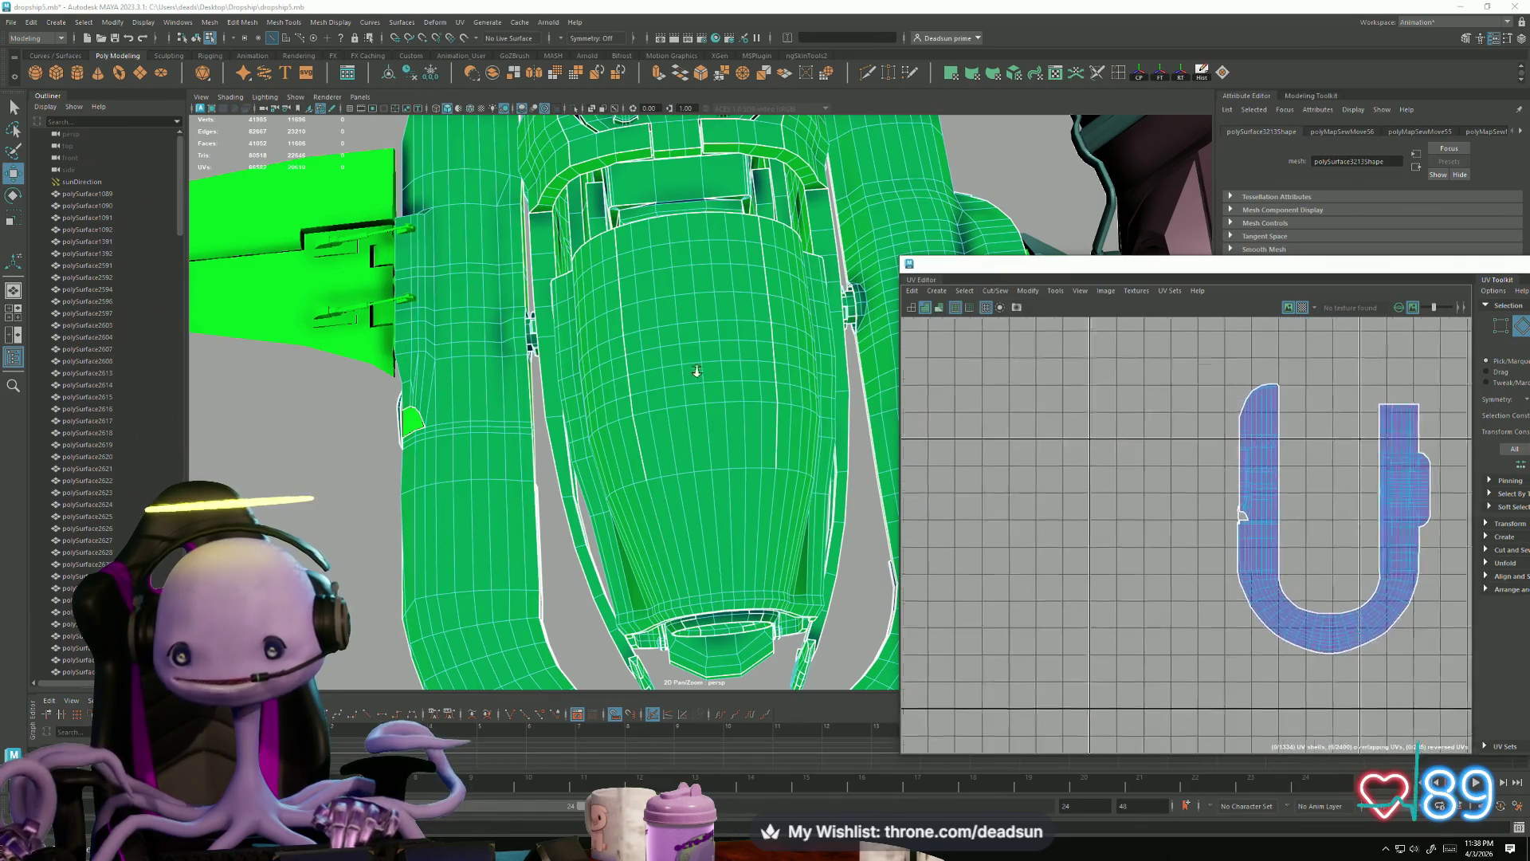
# Step: Tumble to a top view of the ship and pick edges on the green hull
pyautogui.scroll(-5, 1062, 489)
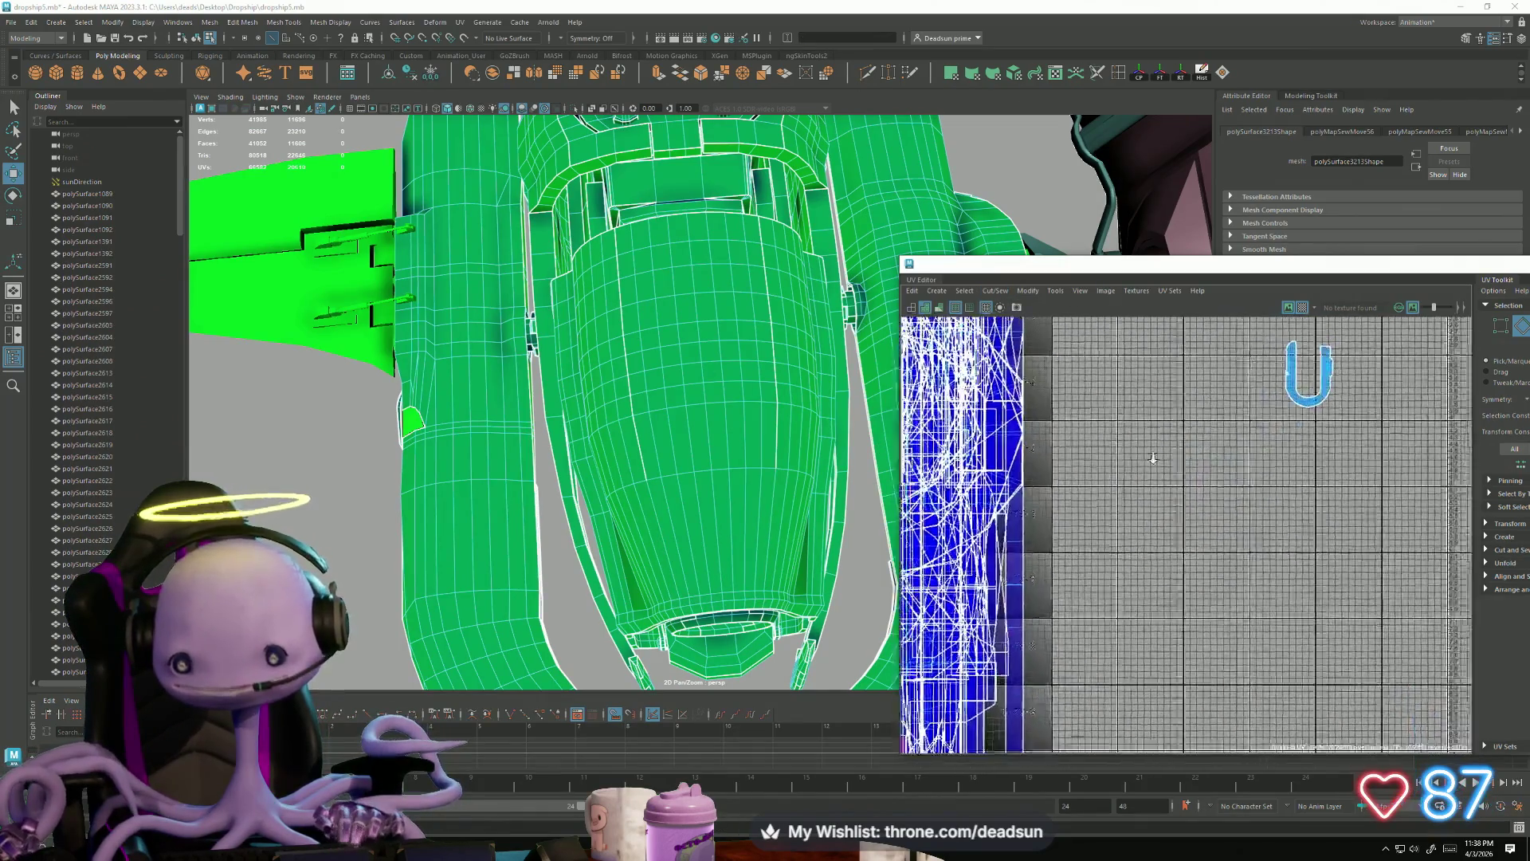
pyautogui.scroll(3, 1172, 458)
pyautogui.scroll(-3, 1240, 458)
pyautogui.moveTo(728, 392)
pyautogui.keyDown('alt'); pyautogui.mouseDown()
pyautogui.moveTo(620, 365)
pyautogui.moveTo(615, 324)
pyautogui.mouseUp(); pyautogui.keyUp('alt')
pyautogui.rightClick(614, 320)
pyautogui.click(610, 341)
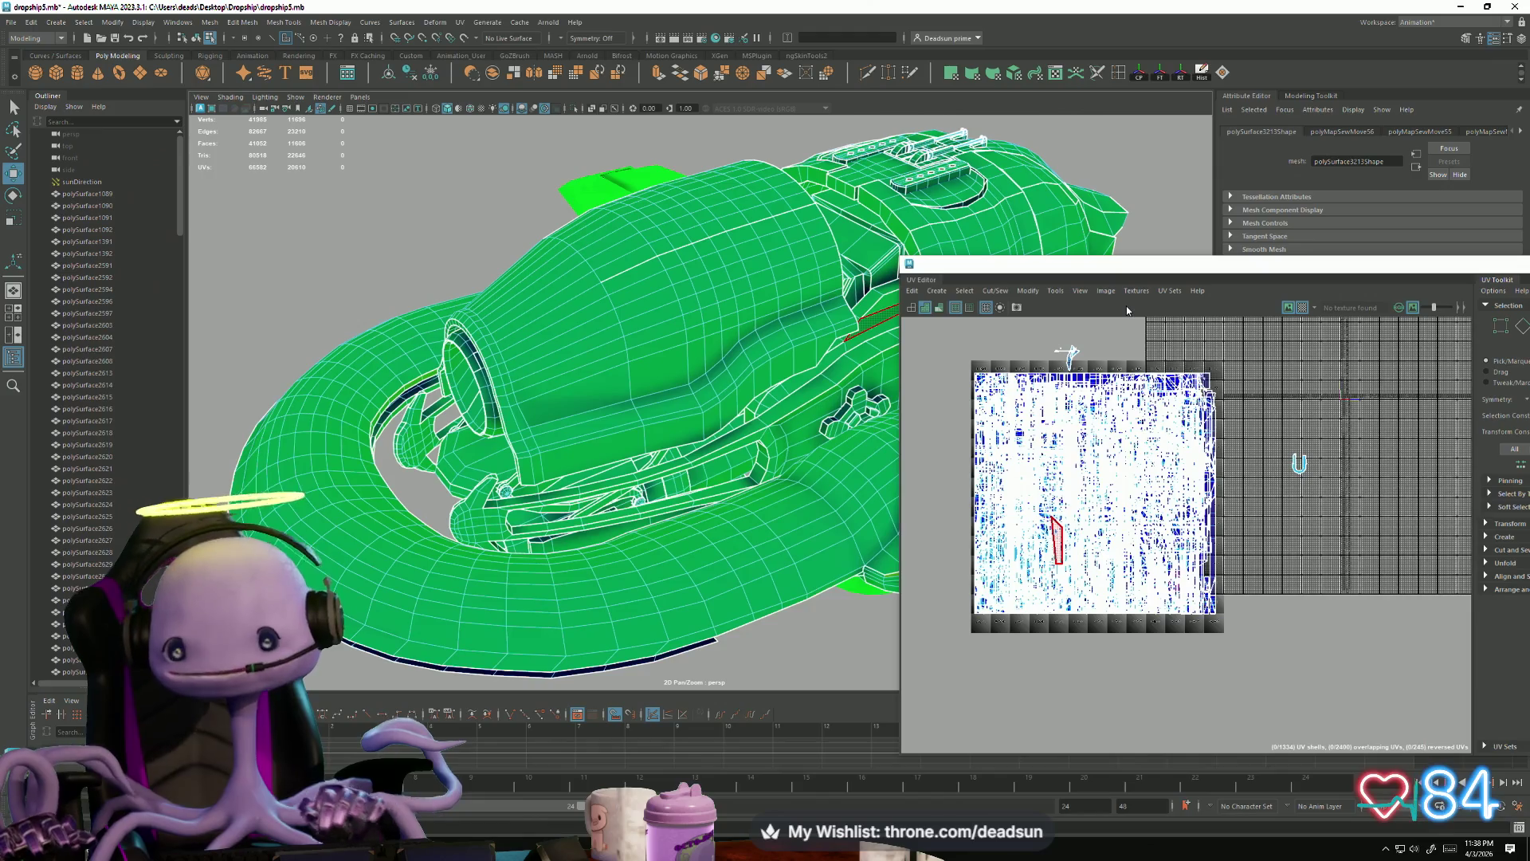
pyautogui.scroll(-3, 529, 311)
pyautogui.moveTo(529, 310)
pyautogui.keyDown('alt'); pyautogui.mouseDown()
pyautogui.moveTo(550, 446)
pyautogui.moveTo(558, 350)
pyautogui.mouseUp(); pyautogui.keyUp('alt')
pyautogui.scroll(5, 774, 547)
pyautogui.scroll(3, 773, 546)
pyautogui.moveTo(530, 324); pyautogui.dragTo(502, 323, button='right')
pyautogui.click(529, 325)
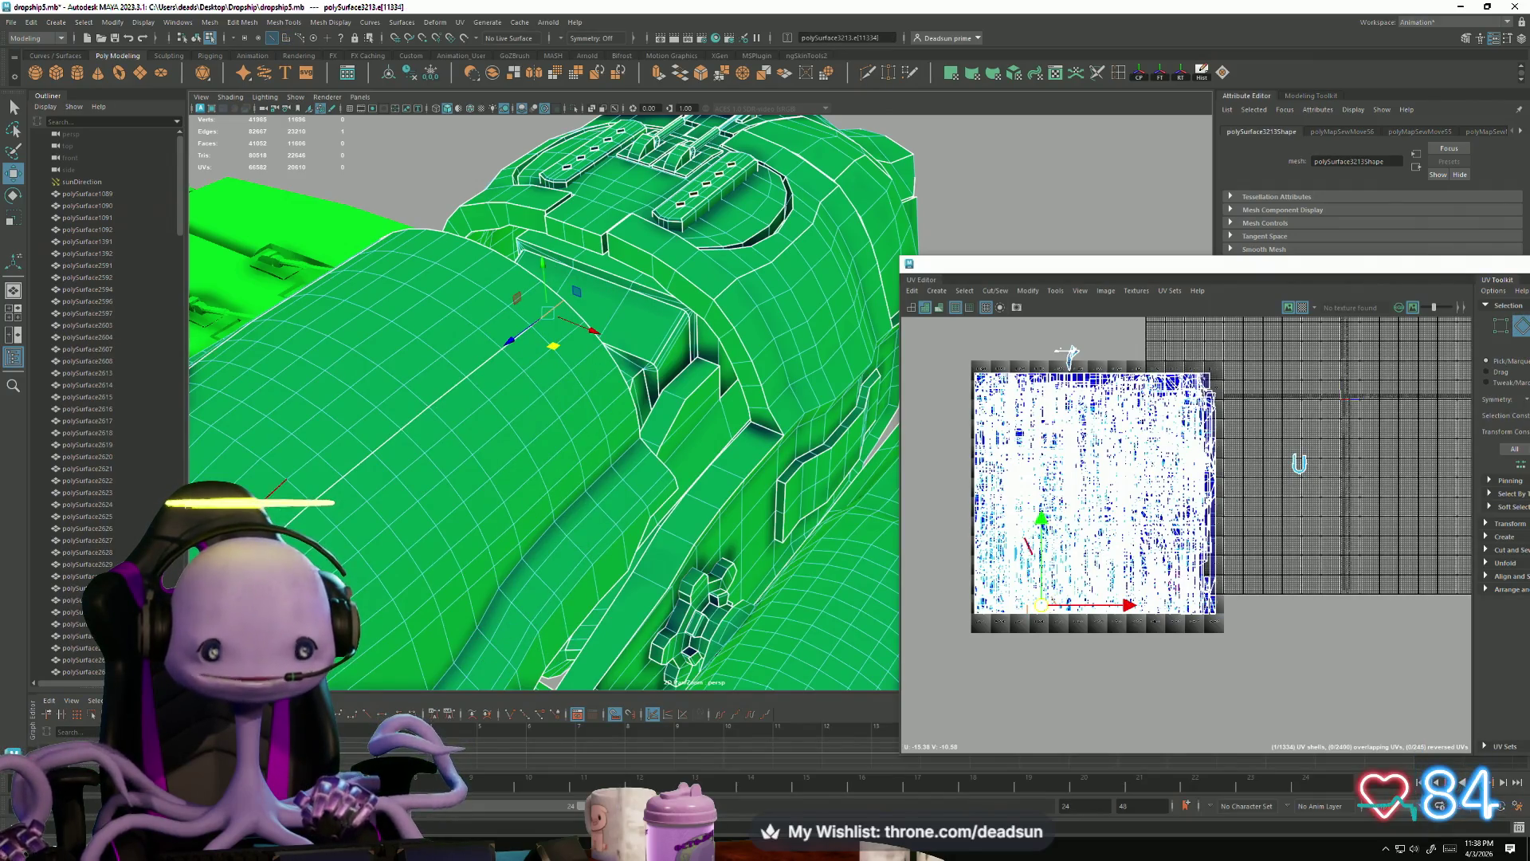
pyautogui.click(307, 511)
pyautogui.keyDown('alt'); pyautogui.moveTo(286, 449); pyautogui.dragTo(587, 330); pyautogui.keyUp('alt')
# Step: Select the hull edge loop and Move and Sew its UVs, then select the cockpit shell
pyautogui.doubleClick(588, 330)
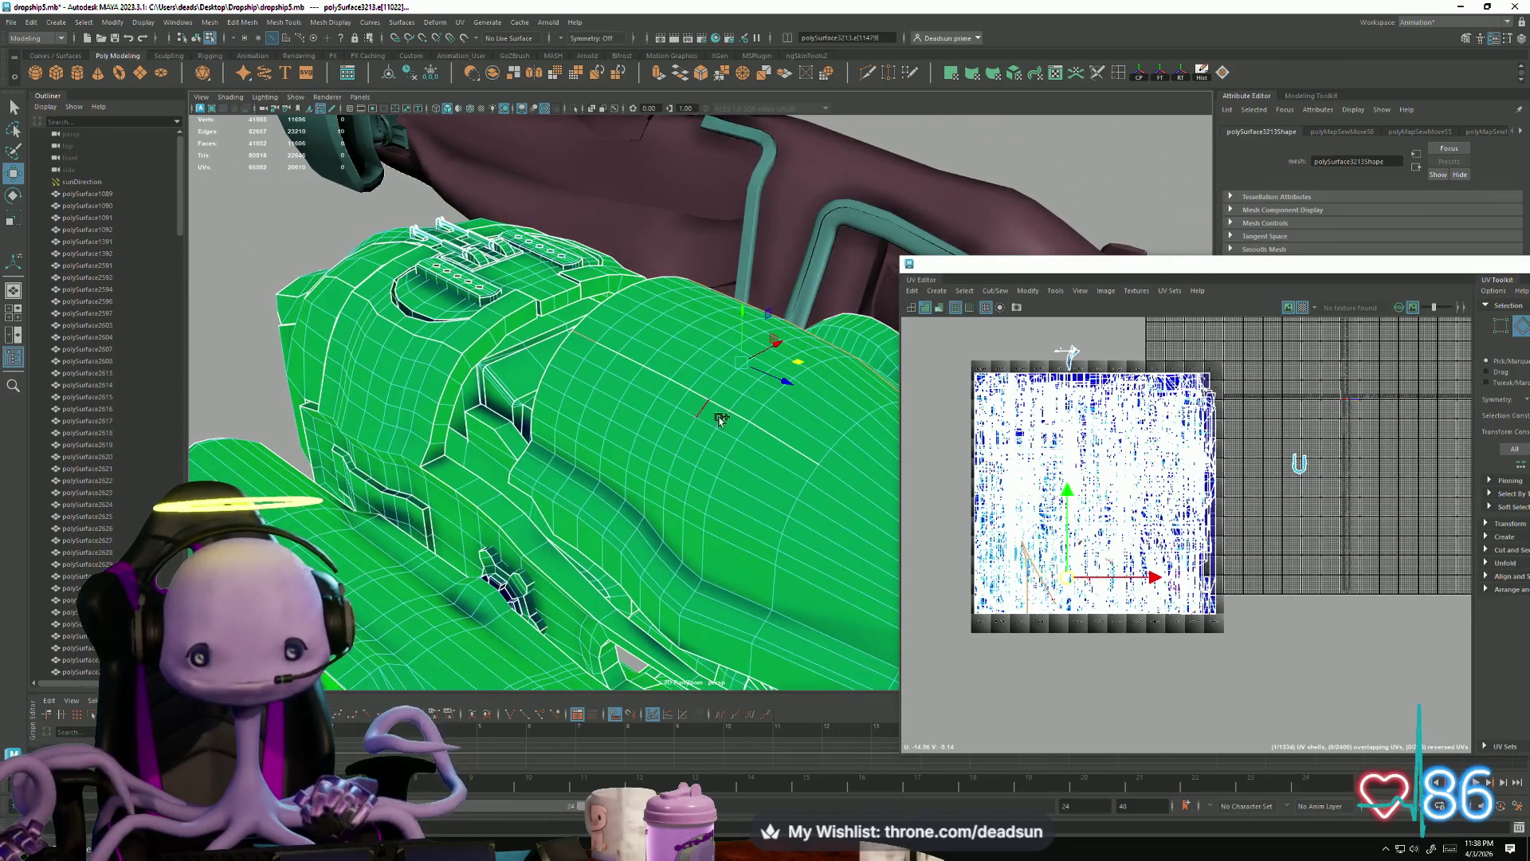
pyautogui.keyDown('shift'); pyautogui.doubleClick(796, 455); pyautogui.keyUp('shift')
pyautogui.moveTo(796, 455)
pyautogui.keyDown('alt'); pyautogui.mouseDown()
pyautogui.moveTo(797, 522)
pyautogui.moveTo(707, 551)
pyautogui.moveTo(669, 478)
pyautogui.moveTo(685, 462)
pyautogui.moveTo(537, 478)
pyautogui.moveTo(663, 362)
pyautogui.mouseUp(); pyautogui.keyUp('alt')
pyautogui.click(995, 290)
pyautogui.click(1036, 406)
pyautogui.moveTo(663, 362); pyautogui.dragTo(753, 366, button='right')
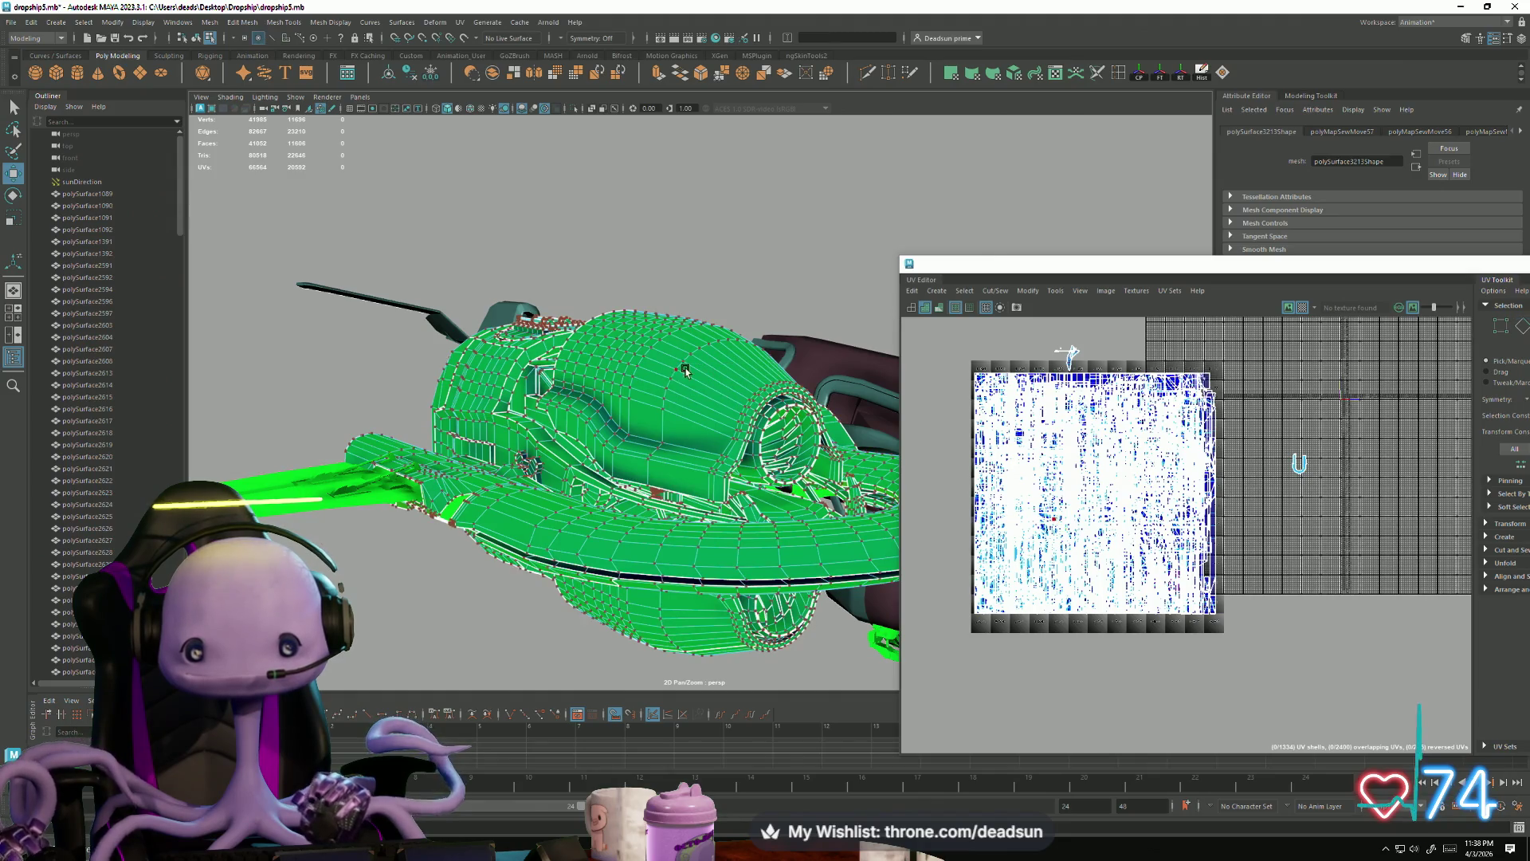
pyautogui.doubleClick(673, 372)
# Step: Move the cockpit UV shell off the crowded 0–1 square and unfold it flat
pyautogui.scroll(-2, 1078, 561)
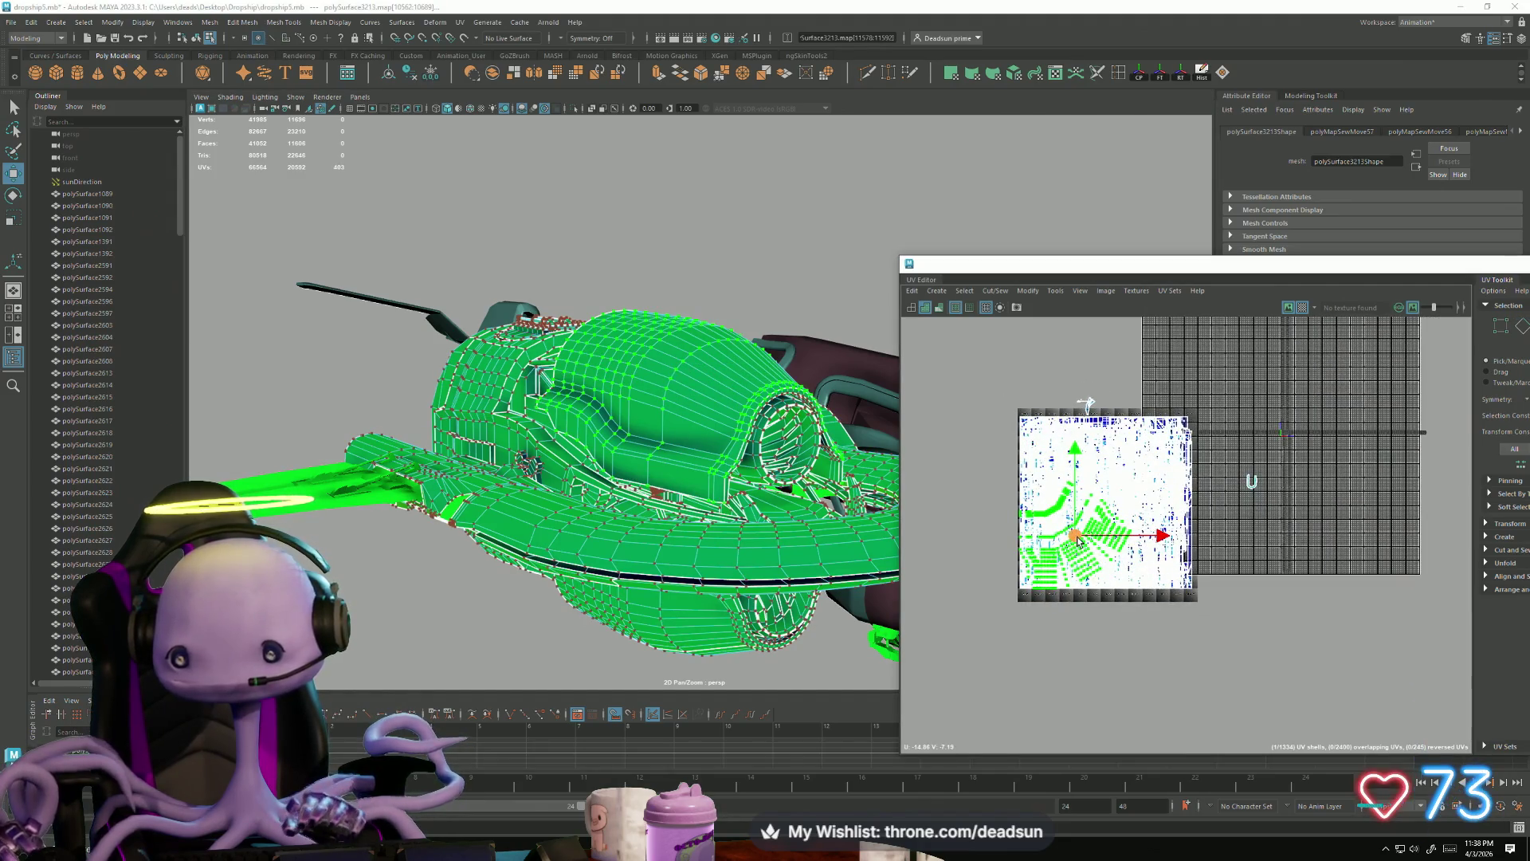
pyautogui.moveTo(1078, 540); pyautogui.dragTo(1347, 454)
pyautogui.press('f')
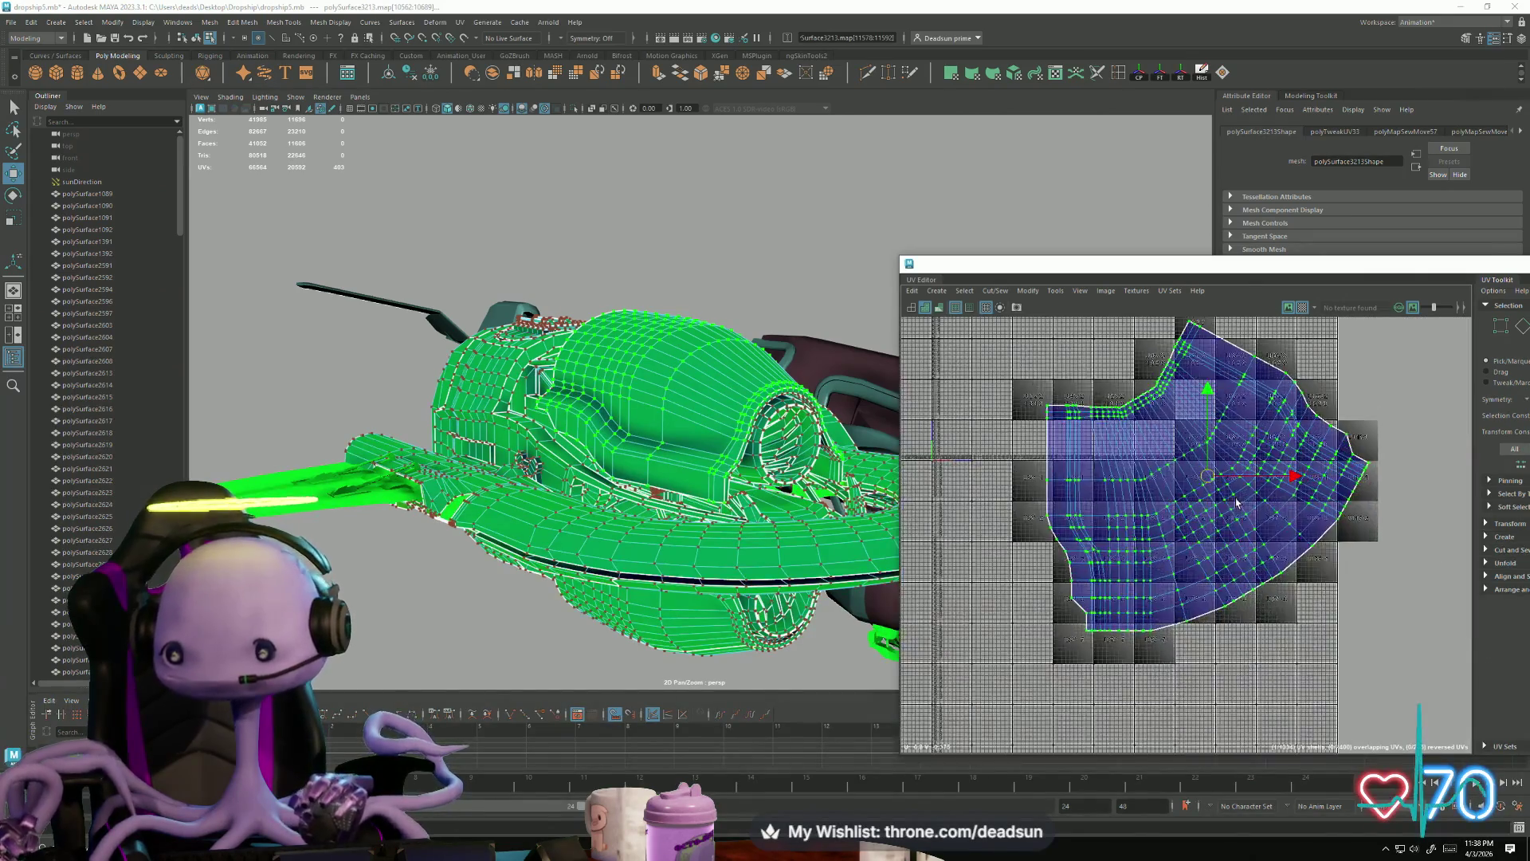
pyautogui.scroll(3, 1228, 526)
pyautogui.scroll(-2, 1219, 550)
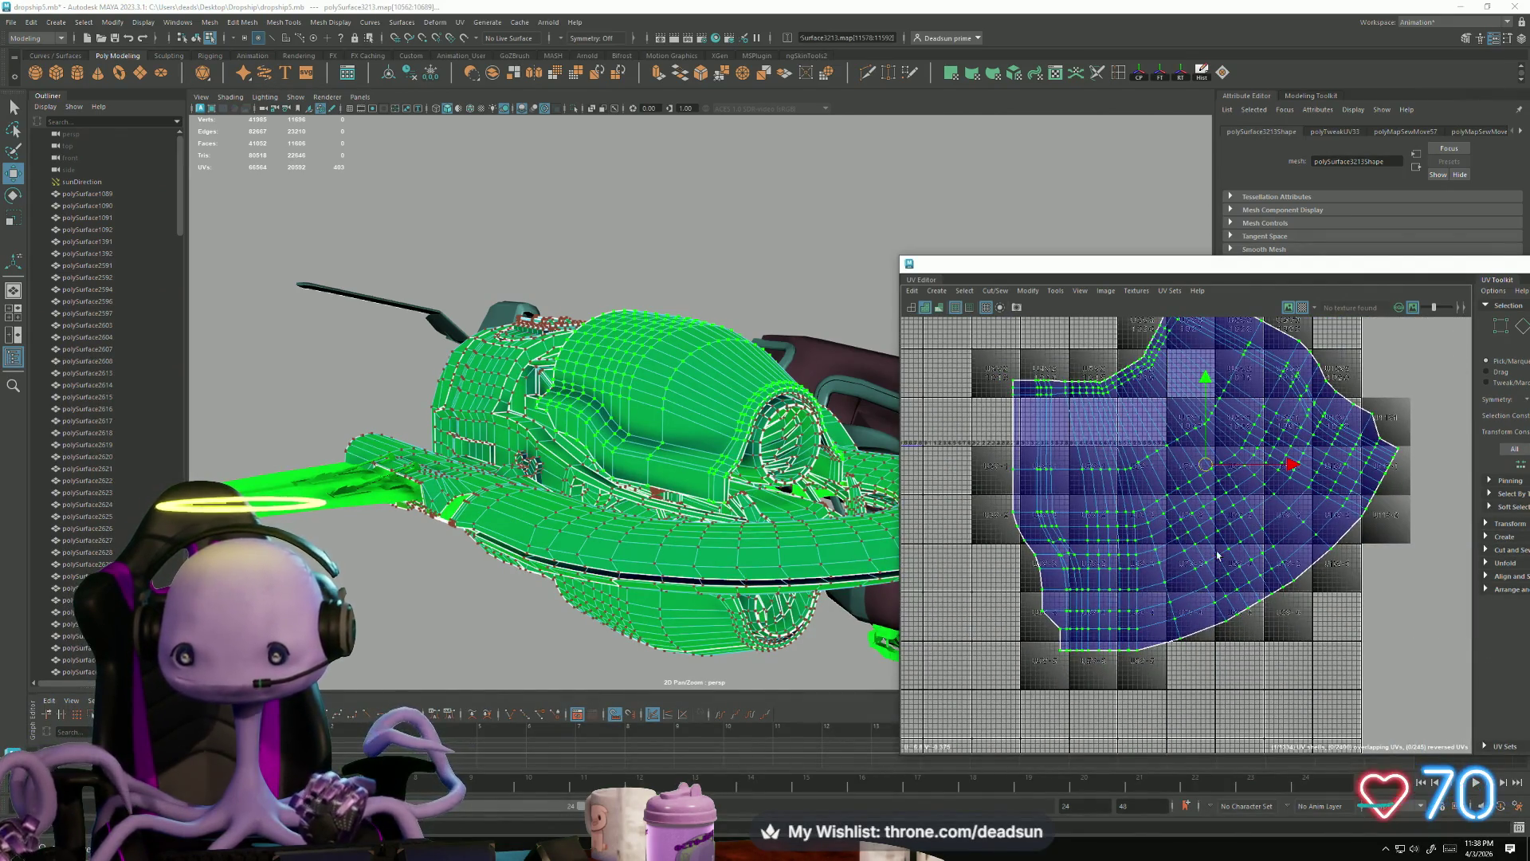
pyautogui.scroll(-2, 1217, 556)
pyautogui.click(994, 290)
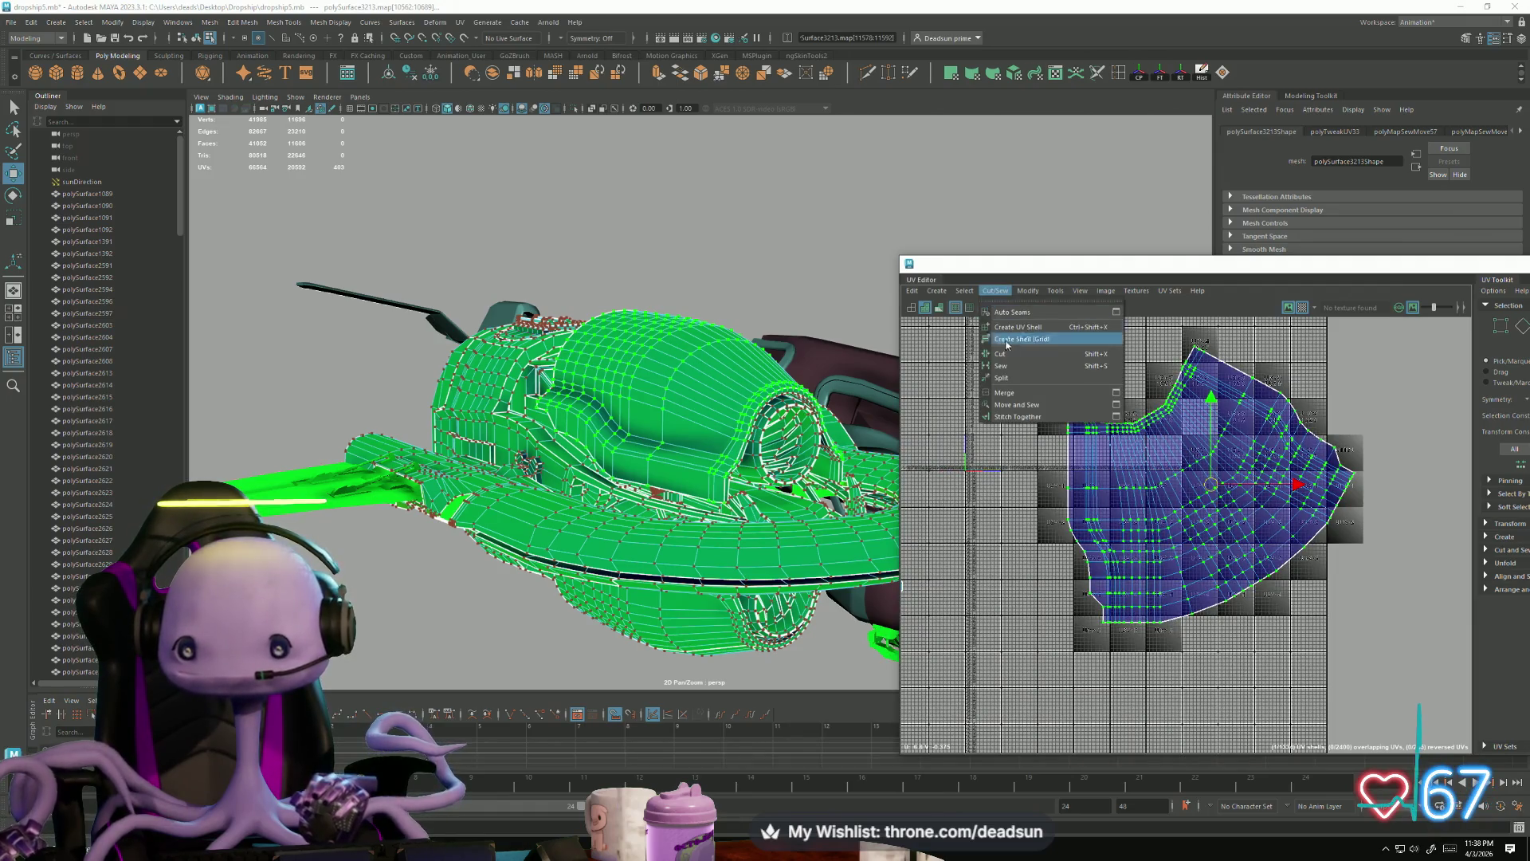
pyautogui.moveTo(1027, 298)
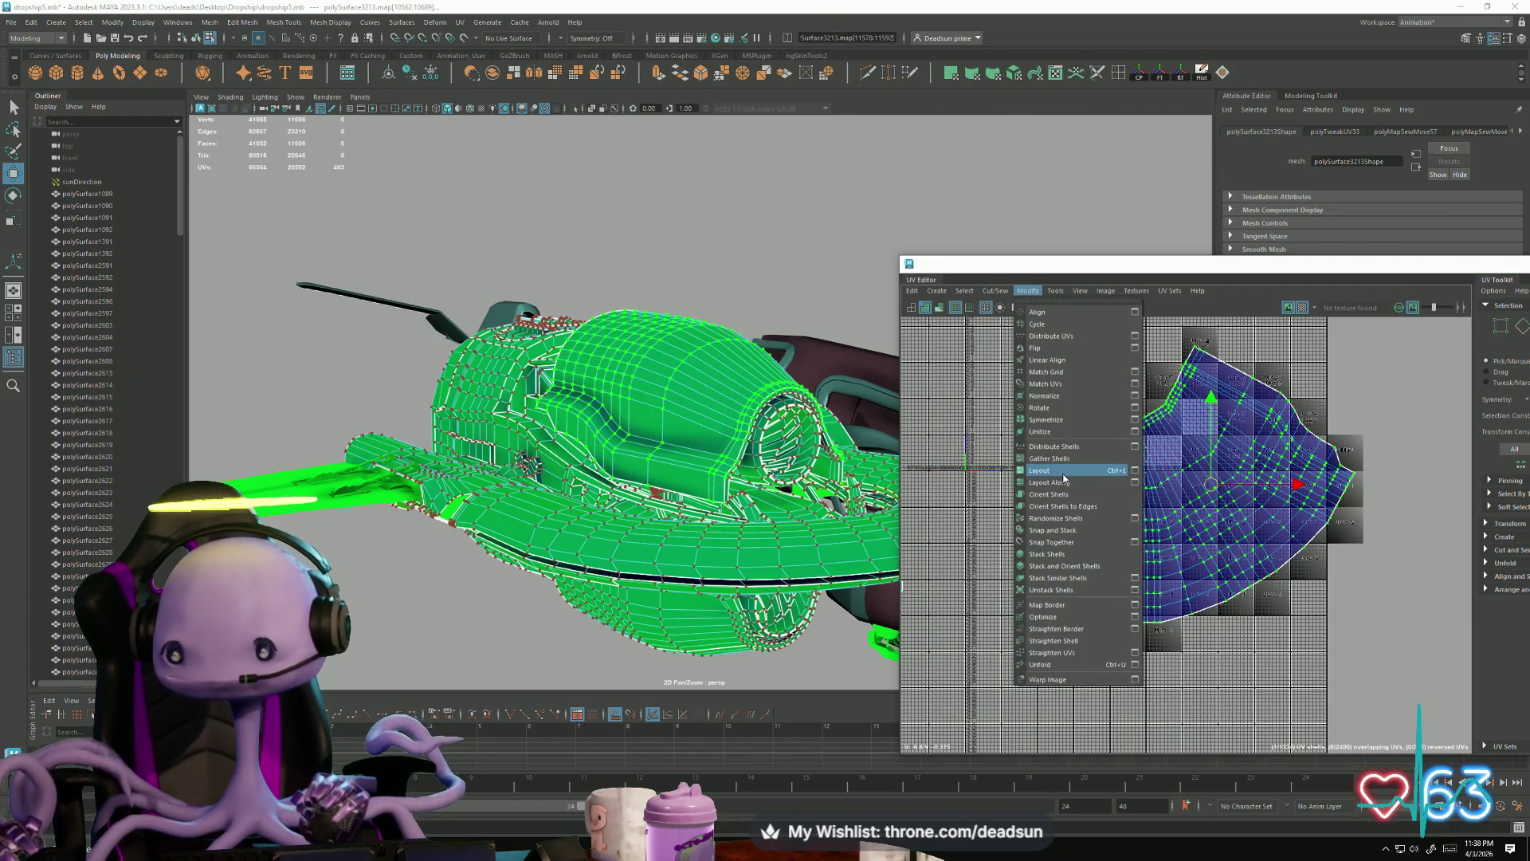
pyautogui.click(1044, 664)
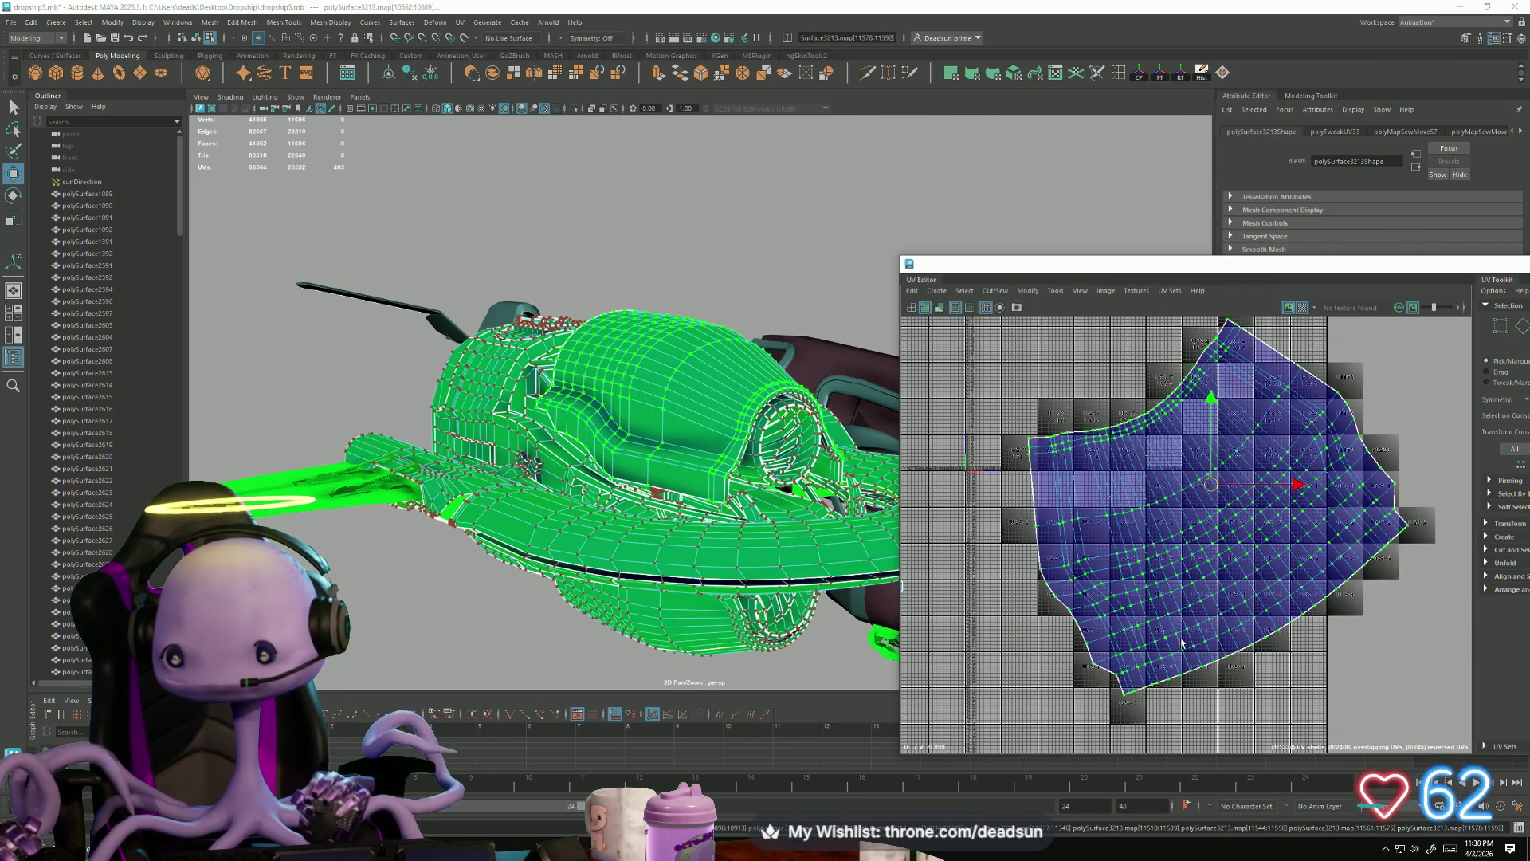
# Step: Rotate the cockpit shell upright and return the dropship mesh to object mode
pyautogui.press('e')
pyautogui.moveTo(1211, 596)
pyautogui.mouseDown()
pyautogui.moveTo(1167, 612)
pyautogui.moveTo(1169, 569)
pyautogui.moveTo(1239, 558)
pyautogui.moveTo(1393, 598)
pyautogui.mouseUp()
pyautogui.press('w')
pyautogui.press('e')
pyautogui.moveTo(837, 558)
pyautogui.keyDown('alt'); pyautogui.mouseDown()
pyautogui.moveTo(887, 589)
pyautogui.moveTo(668, 492)
pyautogui.moveTo(606, 510)
pyautogui.moveTo(518, 495)
pyautogui.moveTo(689, 486)
pyautogui.moveTo(606, 558)
pyautogui.moveTo(605, 530)
pyautogui.mouseUp(); pyautogui.keyUp('alt')
pyautogui.moveTo(606, 530); pyautogui.dragTo(646, 502, button='right')
pyautogui.keyDown('alt'); pyautogui.moveTo(645, 502); pyautogui.dragTo(587, 501); pyautogui.keyUp('alt')
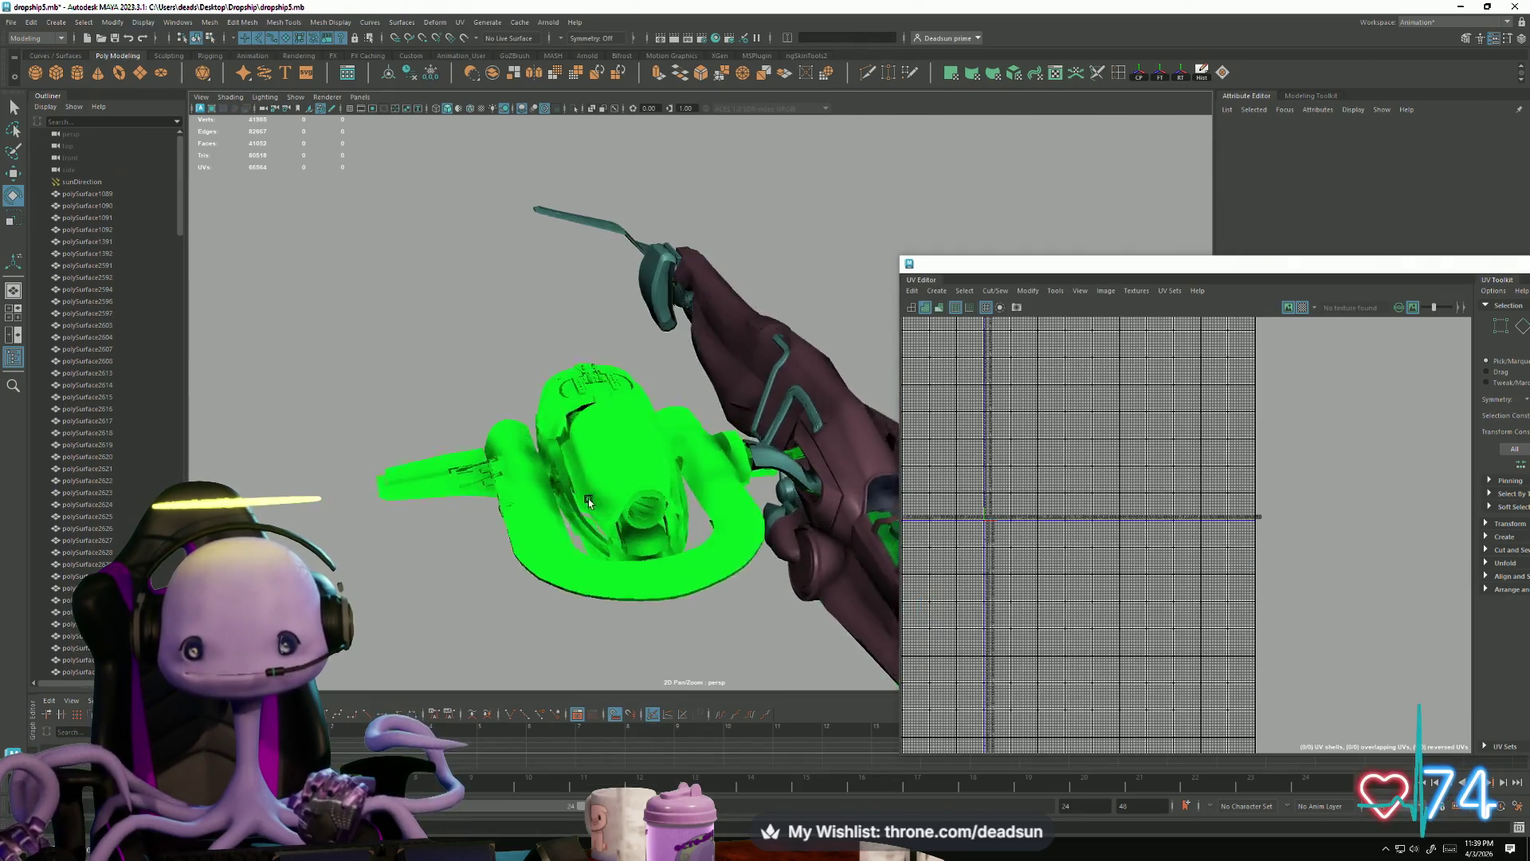
# Step: Select the engine nacelle mesh and save the scene
pyautogui.click(587, 501)
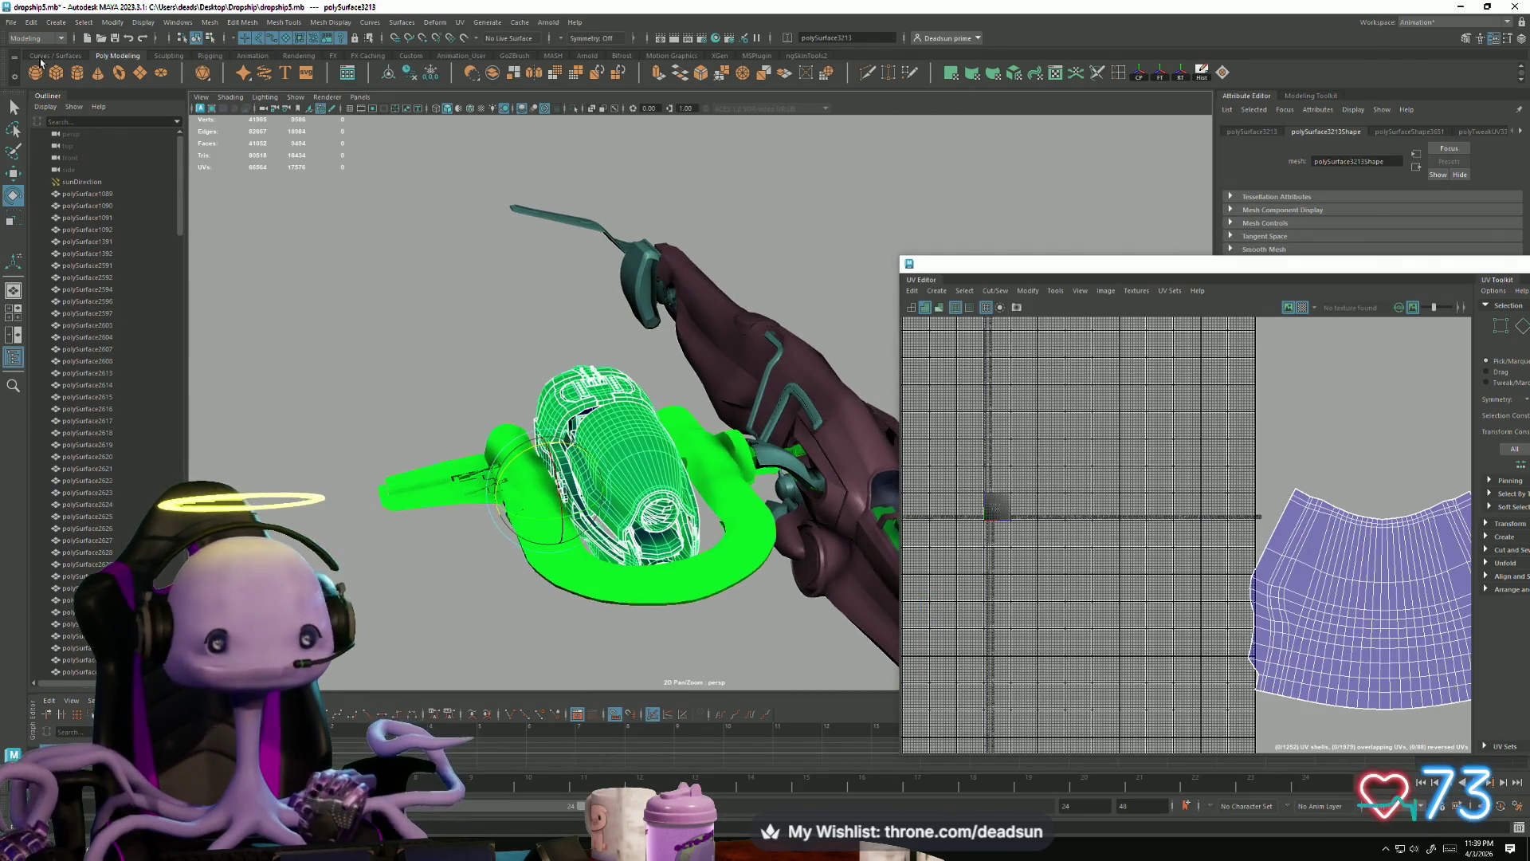
pyautogui.click(11, 22)
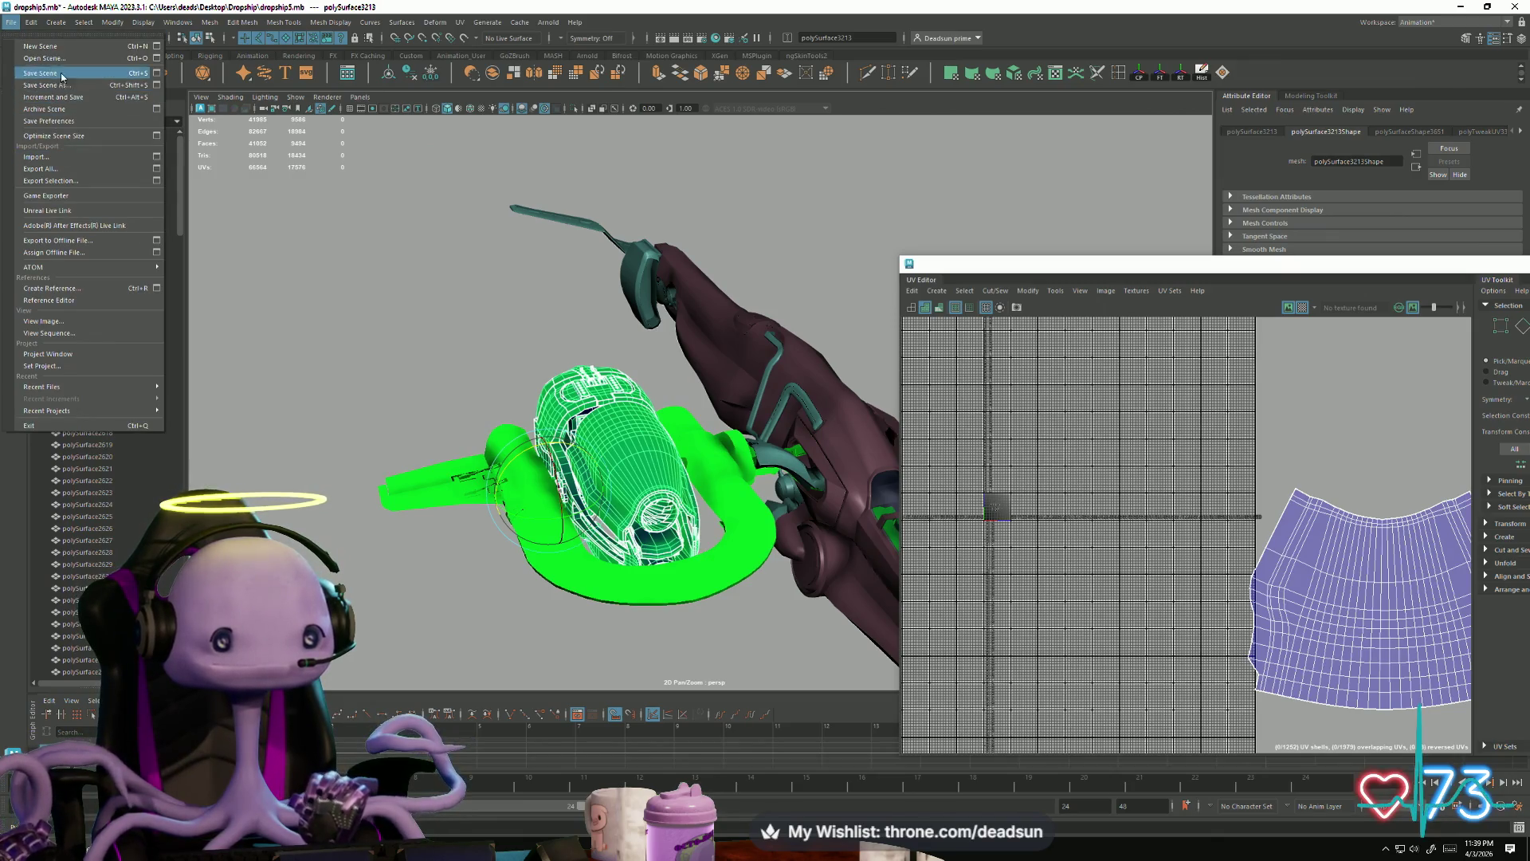
pyautogui.click(61, 78)
# Step: Inspect the nacelle up close, from its front and side down to the teal intake hub
pyautogui.keyDown('alt'); pyautogui.moveTo(375, 354); pyautogui.dragTo(614, 542, button='right'); pyautogui.keyUp('alt')
pyautogui.moveTo(614, 542)
pyautogui.keyDown('alt'); pyautogui.mouseDown()
pyautogui.moveTo(498, 510)
pyautogui.moveTo(482, 558)
pyautogui.moveTo(451, 522)
pyautogui.moveTo(495, 534)
pyautogui.mouseUp(); pyautogui.keyUp('alt')
pyautogui.keyDown('alt'); pyautogui.moveTo(494, 534); pyautogui.dragTo(591, 587, button='right'); pyautogui.keyUp('alt')
pyautogui.moveTo(590, 586)
pyautogui.keyDown('alt'); pyautogui.mouseDown()
pyautogui.moveTo(371, 542)
pyautogui.moveTo(526, 523)
pyautogui.mouseUp(); pyautogui.keyUp('alt')
pyautogui.moveTo(526, 523)
pyautogui.keyDown('alt'); pyautogui.mouseDown(button='right')
pyautogui.moveTo(625, 525)
pyautogui.moveTo(686, 487)
pyautogui.moveTo(796, 589)
pyautogui.mouseUp(button='right'); pyautogui.keyUp('alt')
pyautogui.moveTo(796, 590)
pyautogui.keyDown('alt'); pyautogui.mouseDown(button='middle')
pyautogui.moveTo(621, 574)
pyautogui.moveTo(673, 574)
pyautogui.mouseUp(button='middle'); pyautogui.keyUp('alt')
pyautogui.moveTo(672, 574)
pyautogui.keyDown('alt'); pyautogui.mouseDown(button='right')
pyautogui.moveTo(693, 659)
pyautogui.moveTo(747, 644)
pyautogui.moveTo(728, 622)
pyautogui.moveTo(618, 588)
pyautogui.moveTo(724, 621)
pyautogui.mouseUp(button='right'); pyautogui.keyUp('alt')
pyautogui.moveTo(725, 622)
pyautogui.keyDown('alt'); pyautogui.mouseDown()
pyautogui.moveTo(552, 510)
pyautogui.moveTo(649, 550)
pyautogui.moveTo(595, 577)
pyautogui.moveTo(539, 482)
pyautogui.moveTo(511, 509)
pyautogui.moveTo(467, 475)
pyautogui.moveTo(430, 519)
pyautogui.moveTo(519, 365)
pyautogui.mouseUp(); pyautogui.keyUp('alt')
# Step: Deselect the nacelle, pull back to a wide dropship view and save the scene again
pyautogui.rightClick(518, 364)
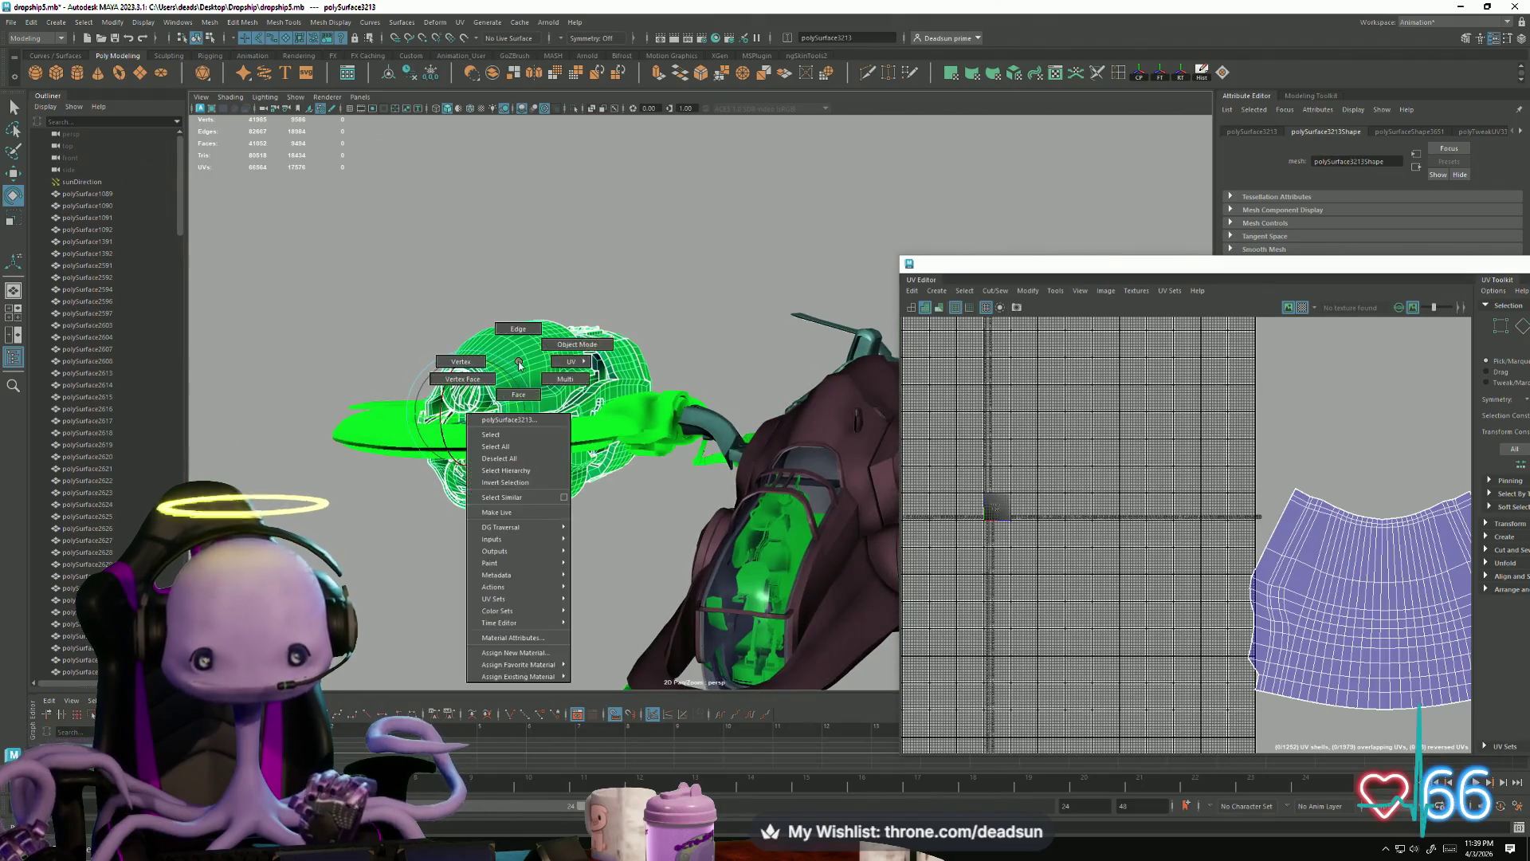
pyautogui.click(686, 266)
pyautogui.moveTo(687, 267)
pyautogui.keyDown('alt'); pyautogui.mouseDown()
pyautogui.moveTo(485, 519)
pyautogui.moveTo(524, 528)
pyautogui.mouseUp(); pyautogui.keyUp('alt')
pyautogui.click(11, 22)
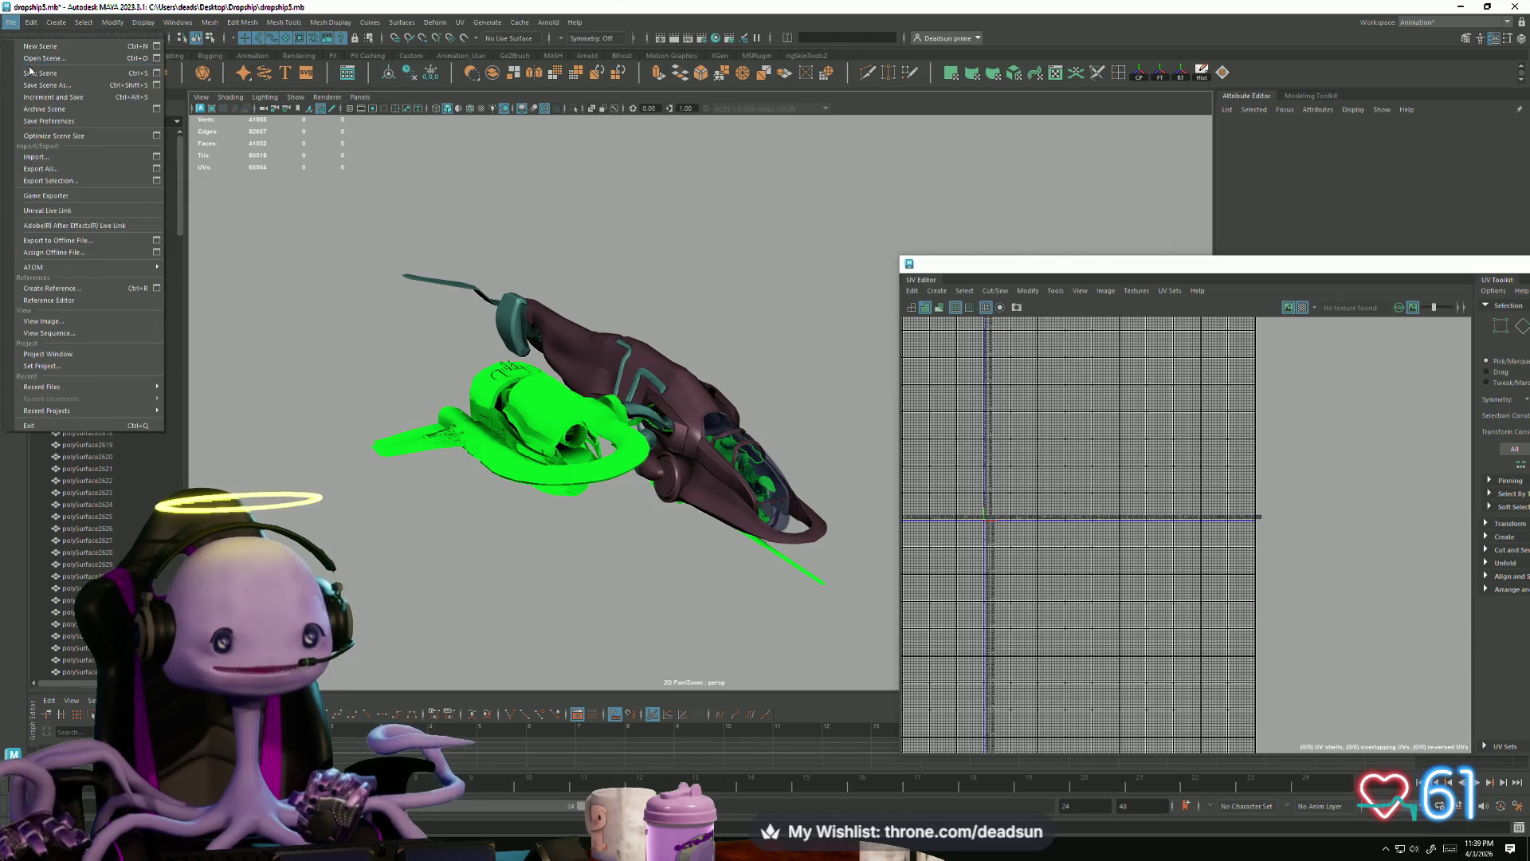
pyautogui.click(48, 72)
pyautogui.keyDown('alt'); pyautogui.moveTo(454, 454); pyautogui.dragTo(450, 514); pyautogui.keyUp('alt')
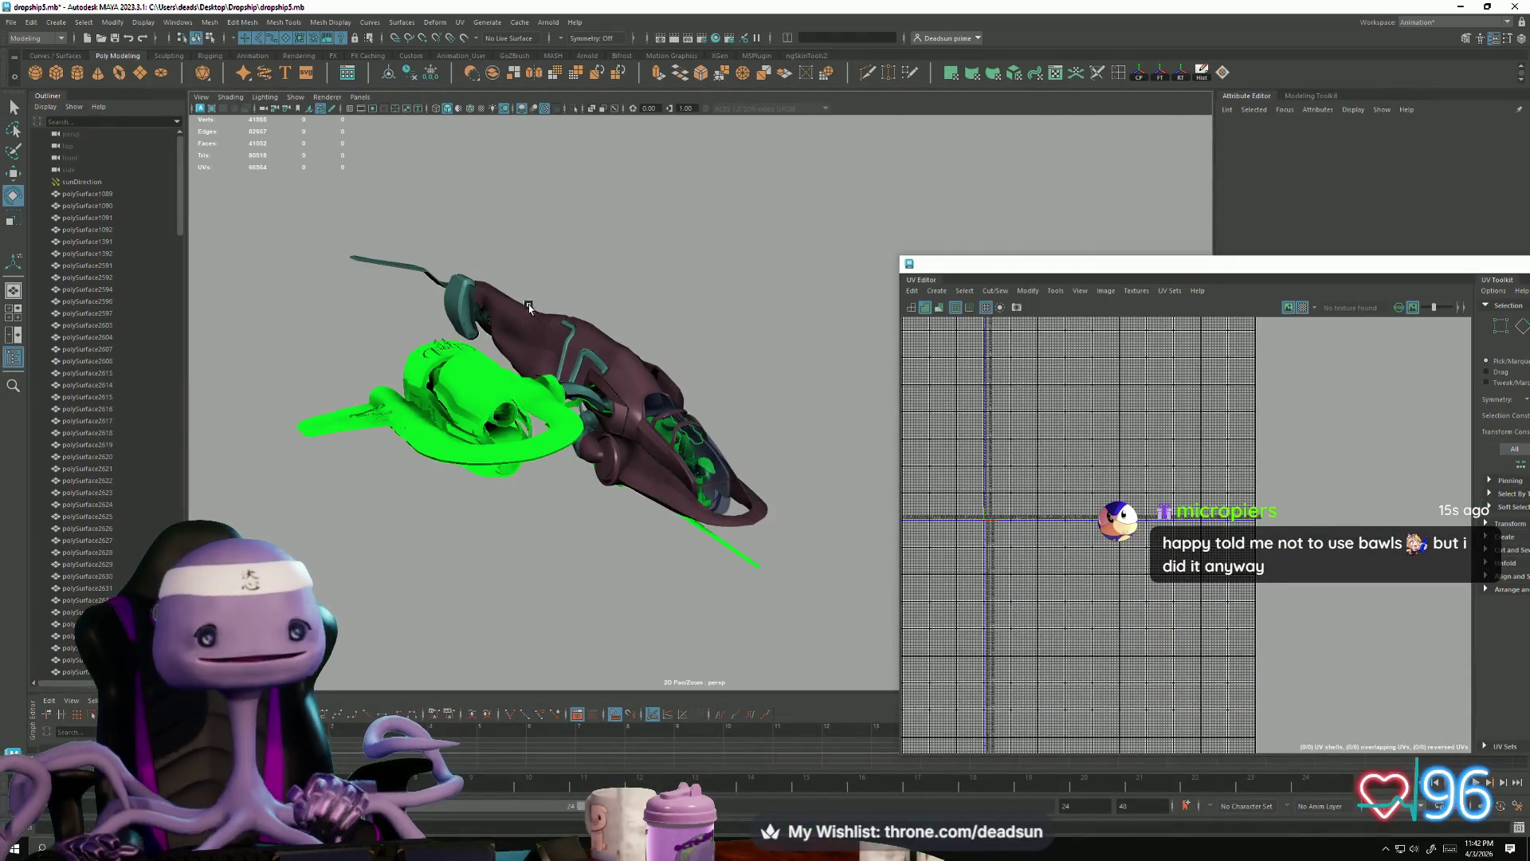
pyautogui.moveTo(554, 456)
pyautogui.keyDown('alt'); pyautogui.mouseDown()
pyautogui.moveTo(436, 602)
pyautogui.moveTo(610, 552)
pyautogui.moveTo(489, 560)
pyautogui.moveTo(583, 555)
pyautogui.moveTo(594, 527)
pyautogui.mouseUp(); pyautogui.keyUp('alt')
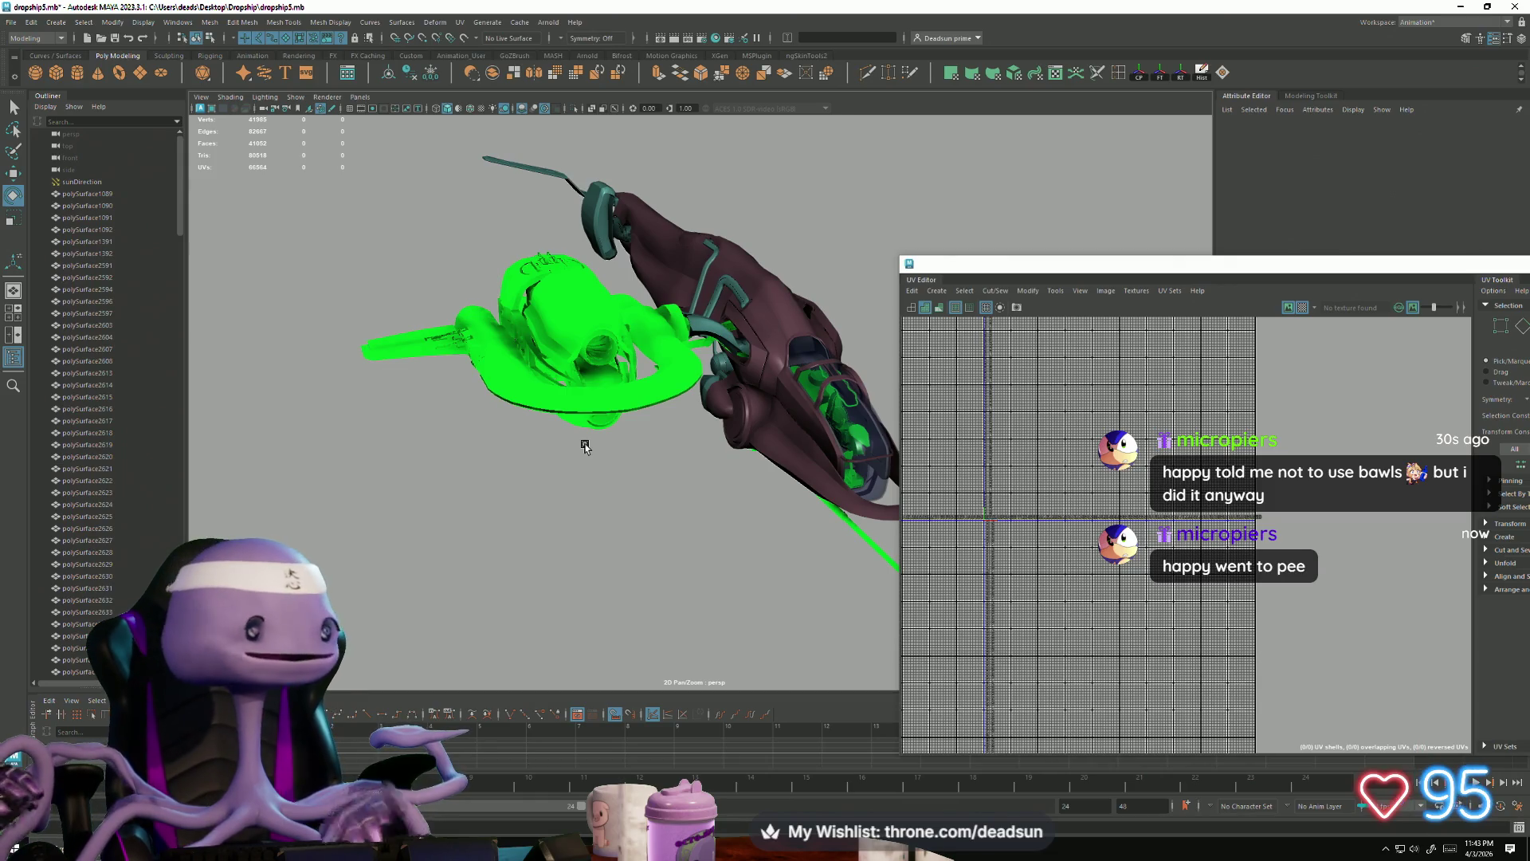
pyautogui.press('super')
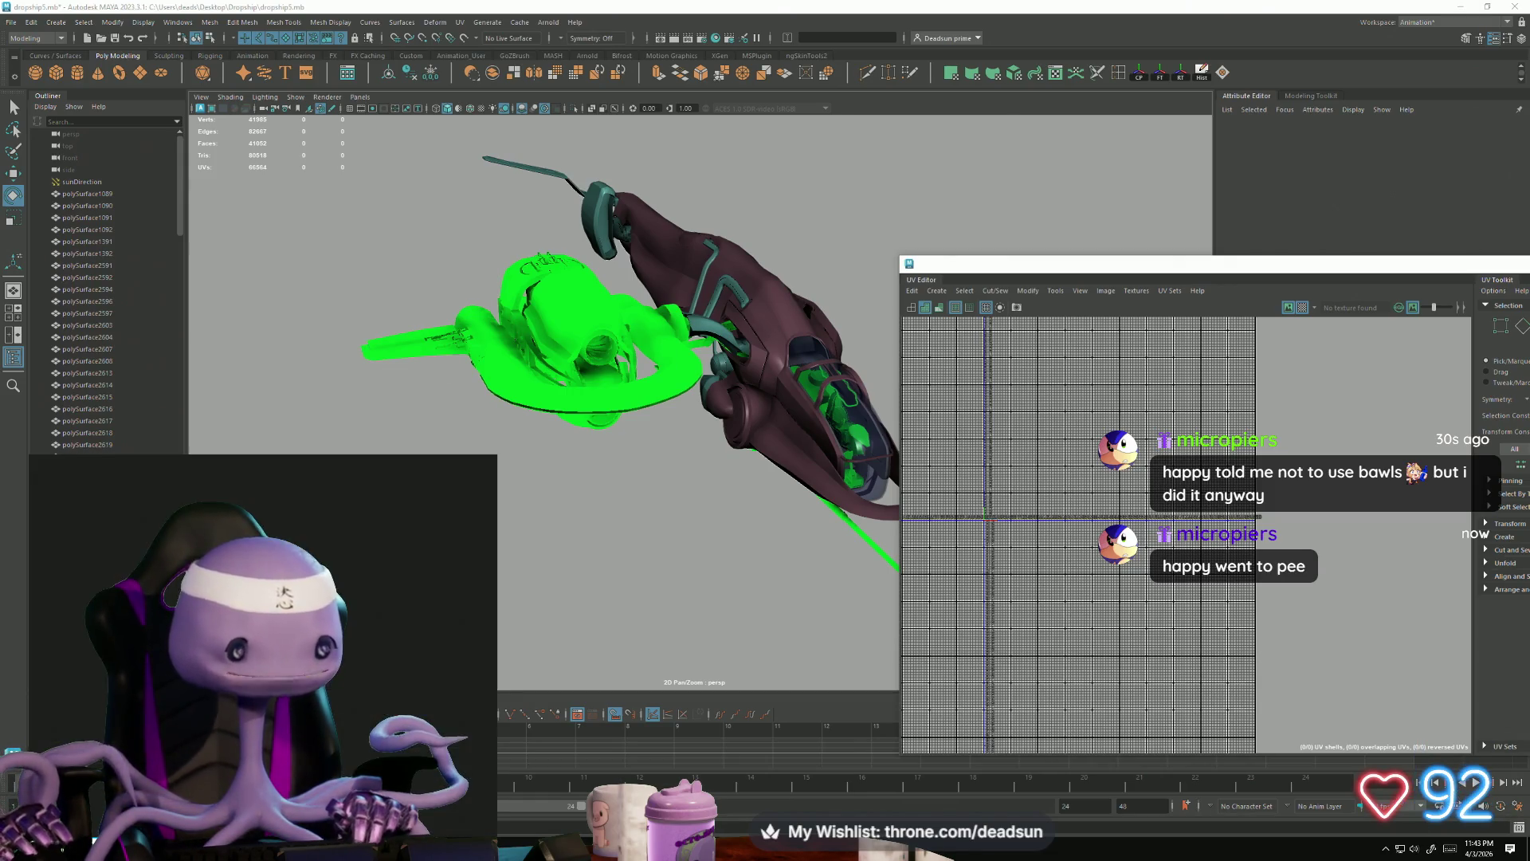
# Step: Search Windows for 'fortnite'
pyautogui.write('fro')
pyautogui.press('BackSpace')
pyautogui.press('BackSpace')
pyautogui.write('ortnite')
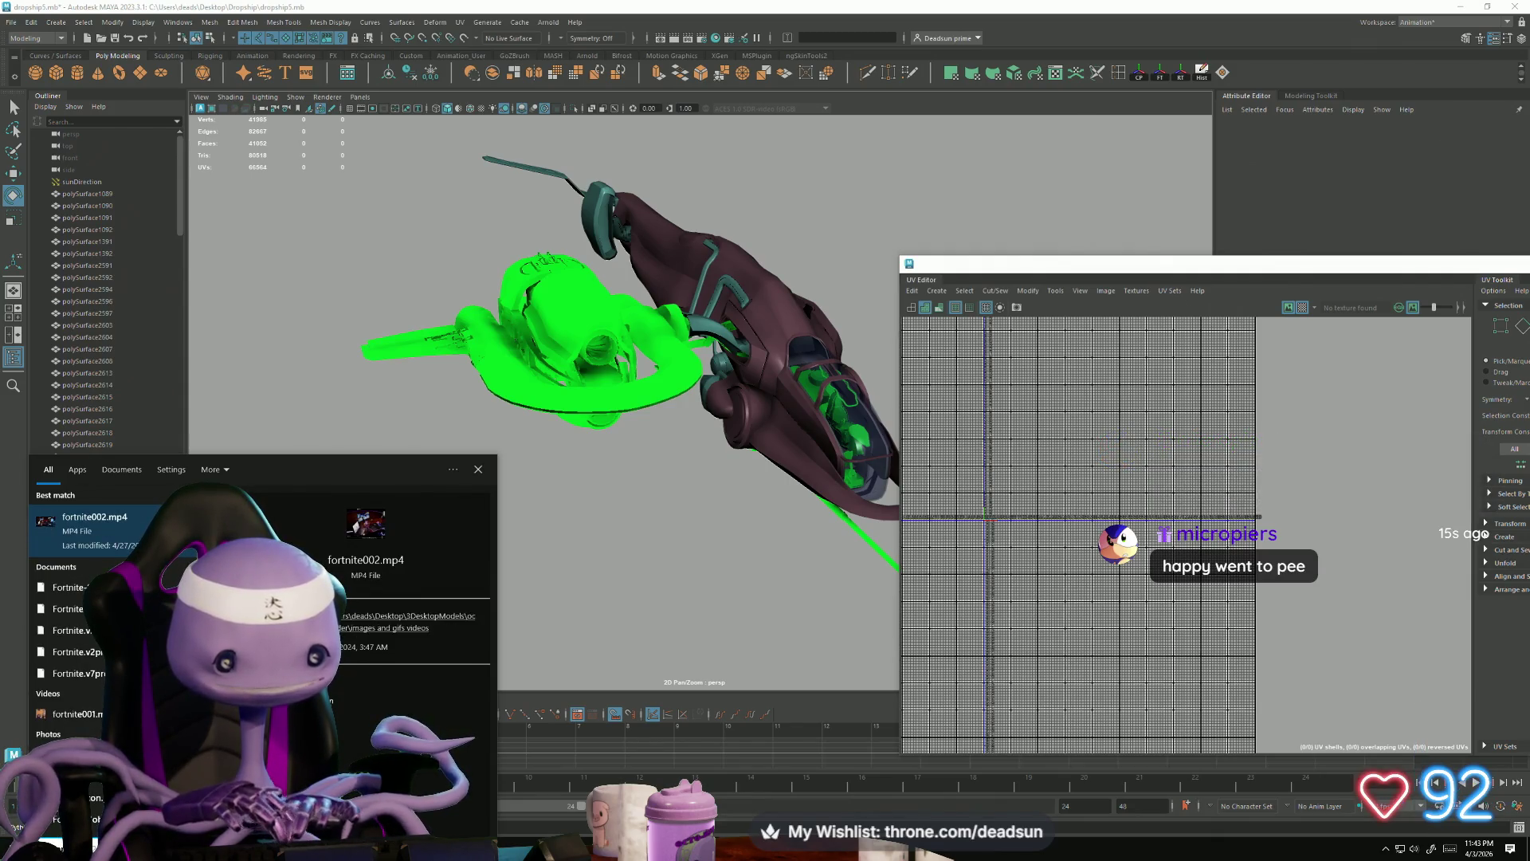
pyautogui.press('BackSpace')
pyautogui.press('BackSpace')
pyautogui.press('BackSpace')
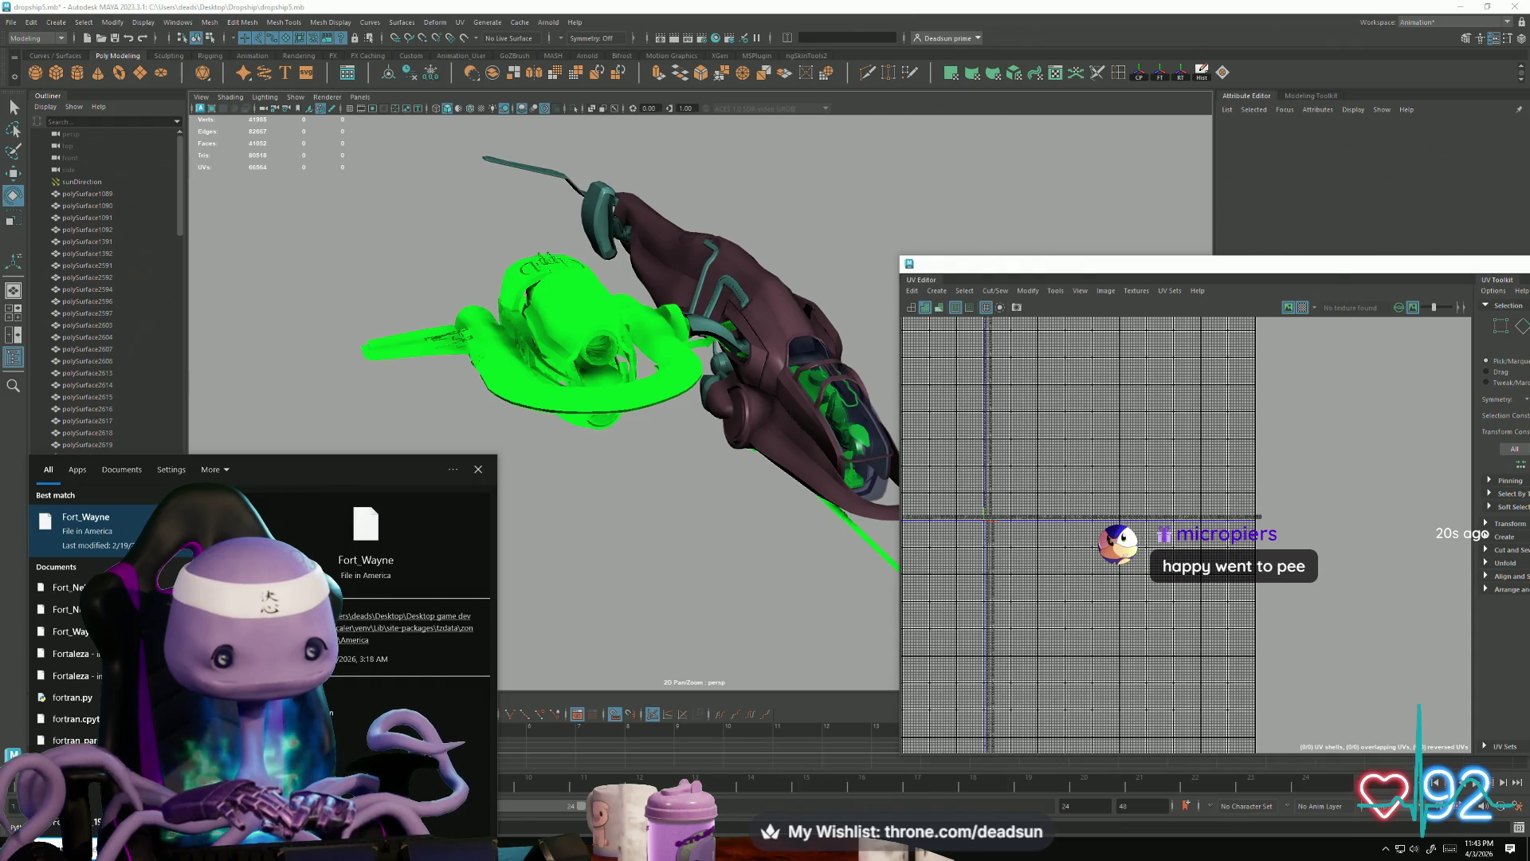
pyautogui.write('nite')
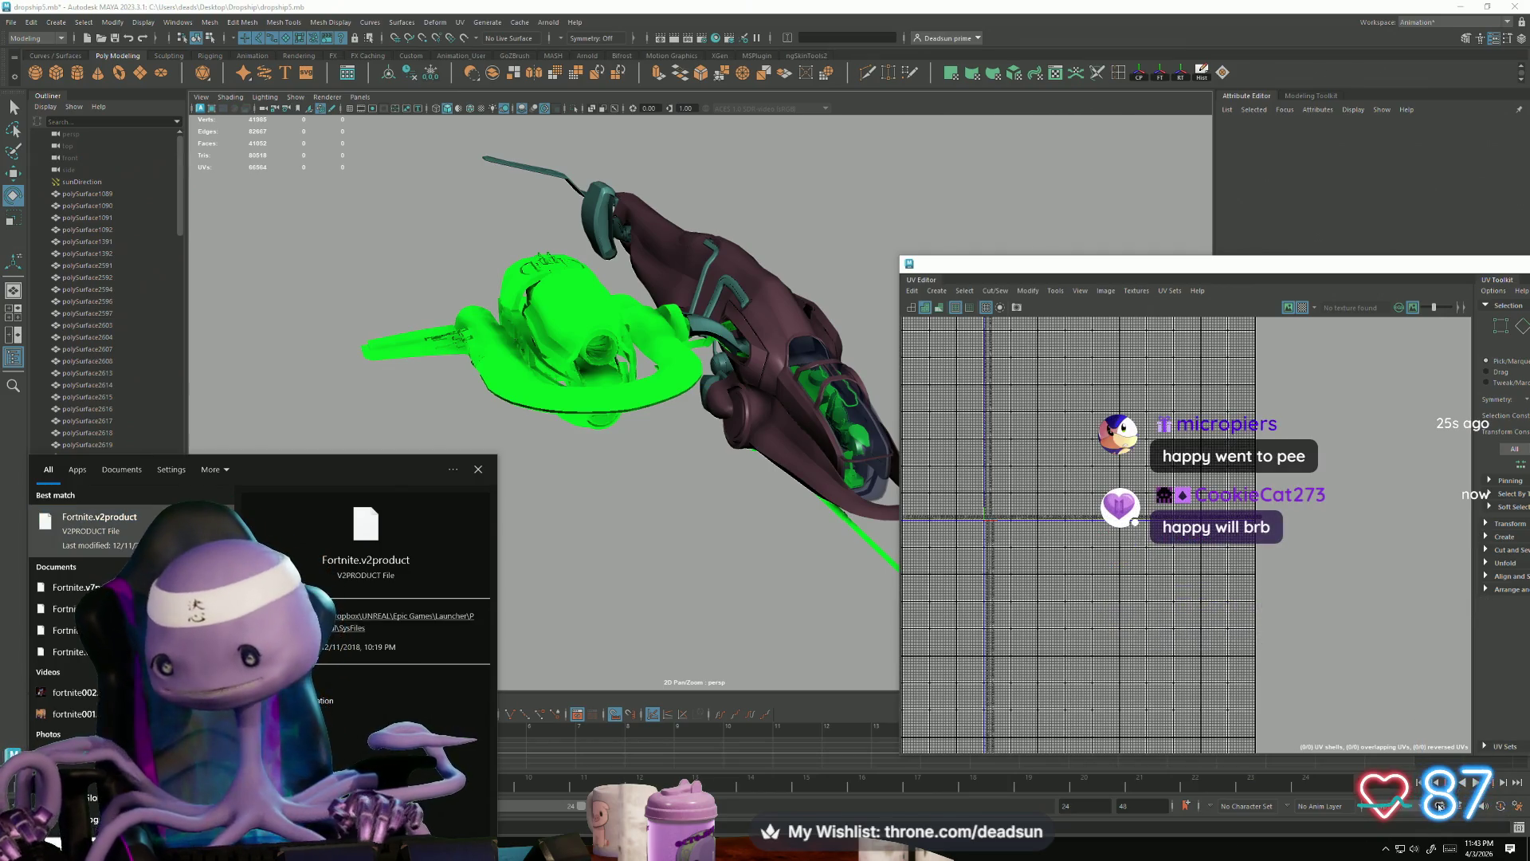
# Step: Bring the UV Editor fully into view and save the Maya scene
pyautogui.moveTo(1355, 264); pyautogui.dragTo(1067, 254)
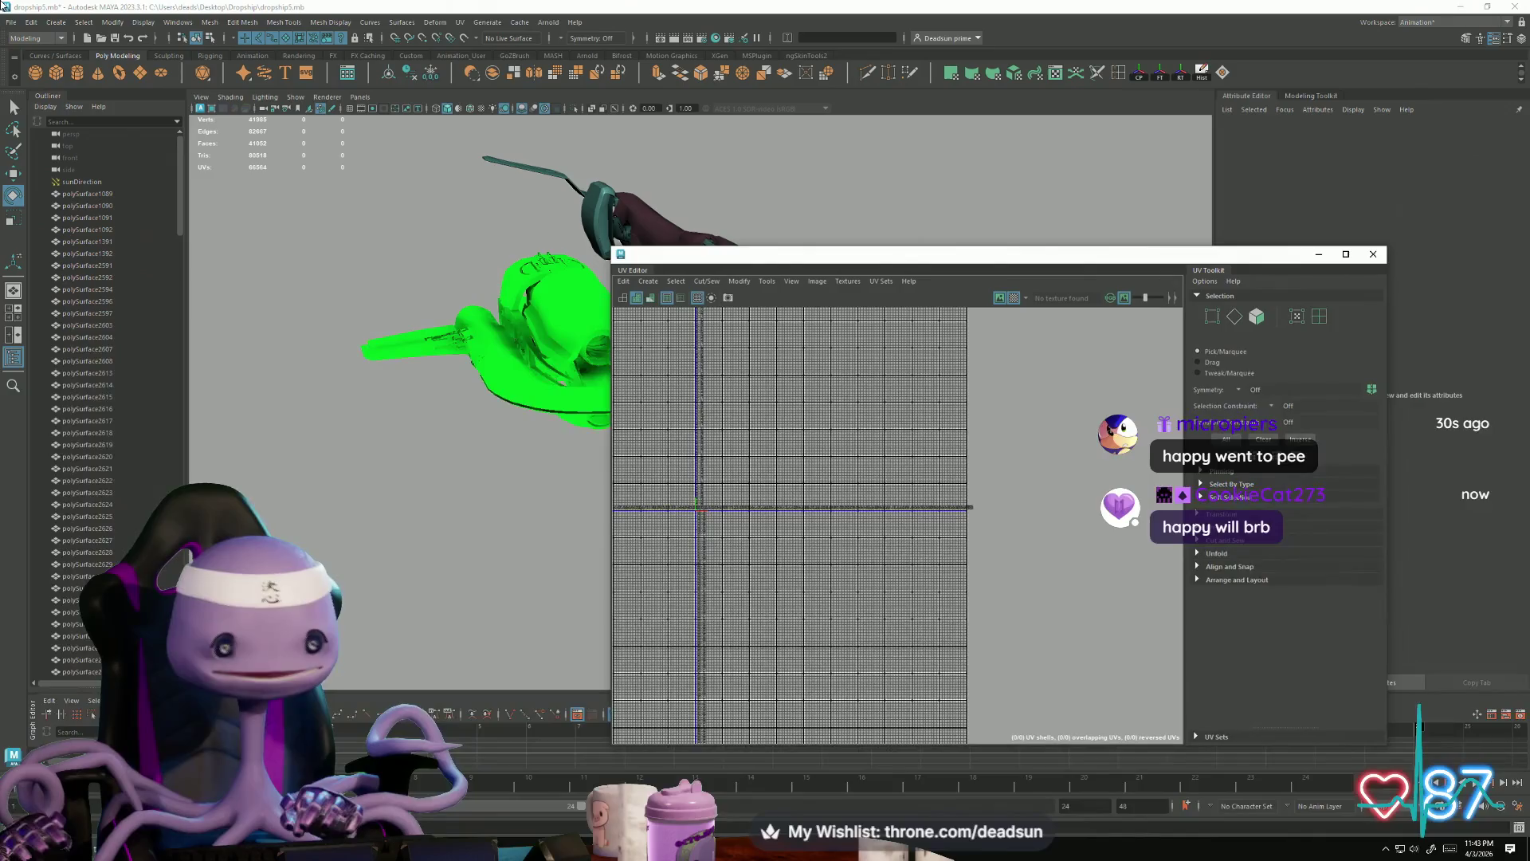
pyautogui.click(11, 28)
pyautogui.click(36, 77)
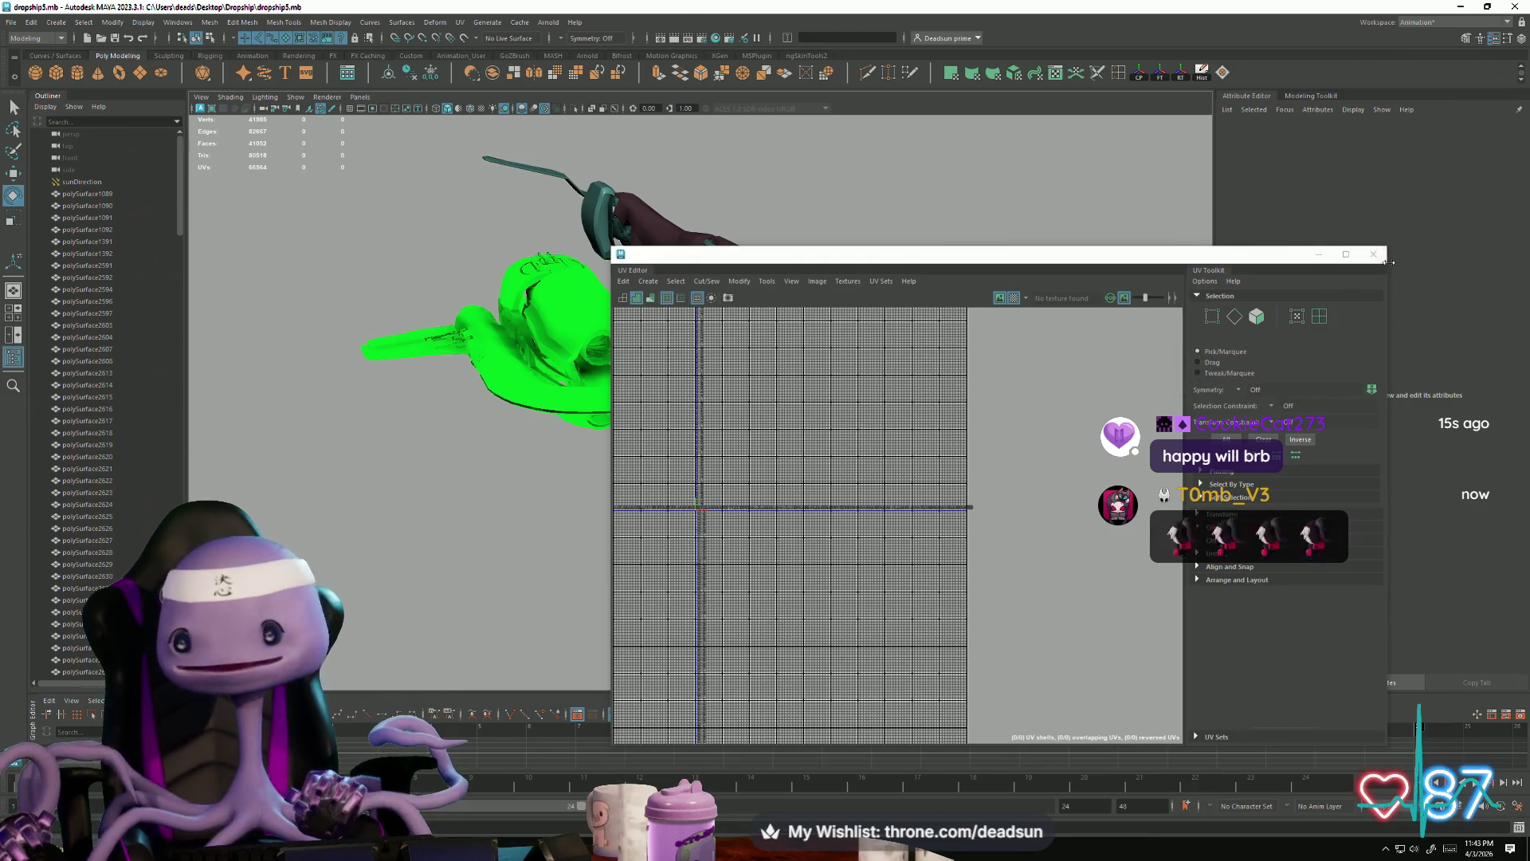
# Step: Close the UV Editor and view the whole ship from a low side angle
pyautogui.click(1373, 254)
pyautogui.moveTo(1104, 341)
pyautogui.keyDown('alt'); pyautogui.mouseDown()
pyautogui.moveTo(673, 485)
pyautogui.moveTo(721, 547)
pyautogui.moveTo(728, 522)
pyautogui.moveTo(866, 542)
pyautogui.moveTo(714, 547)
pyautogui.moveTo(697, 505)
pyautogui.moveTo(638, 523)
pyautogui.moveTo(666, 481)
pyautogui.moveTo(581, 571)
pyautogui.mouseUp(); pyautogui.keyUp('alt')
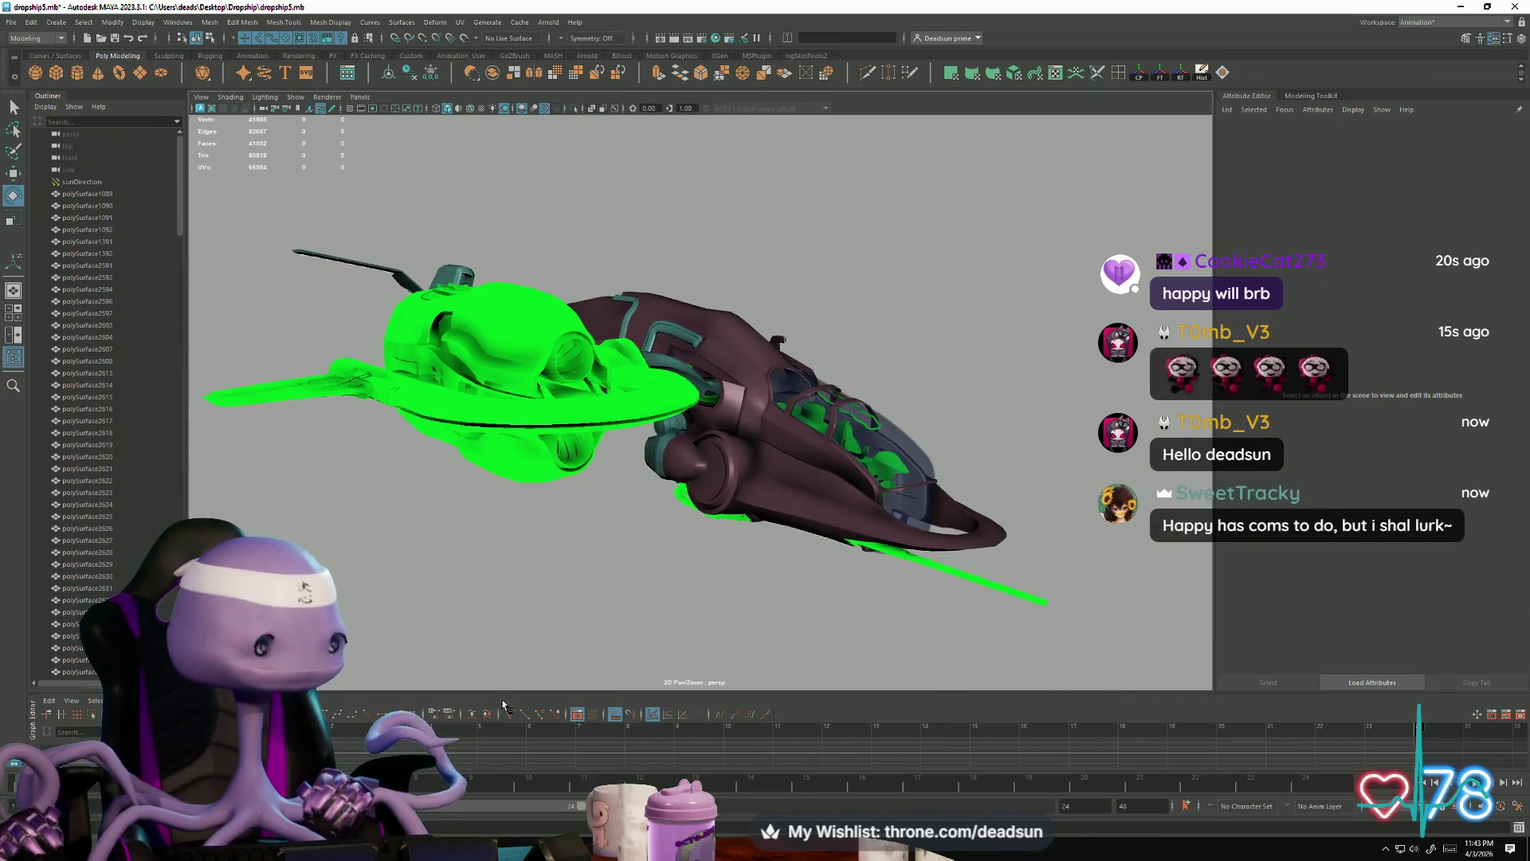
pyautogui.hotkey('alt', 'Tab')
pyautogui.scroll(2, 601, 543)
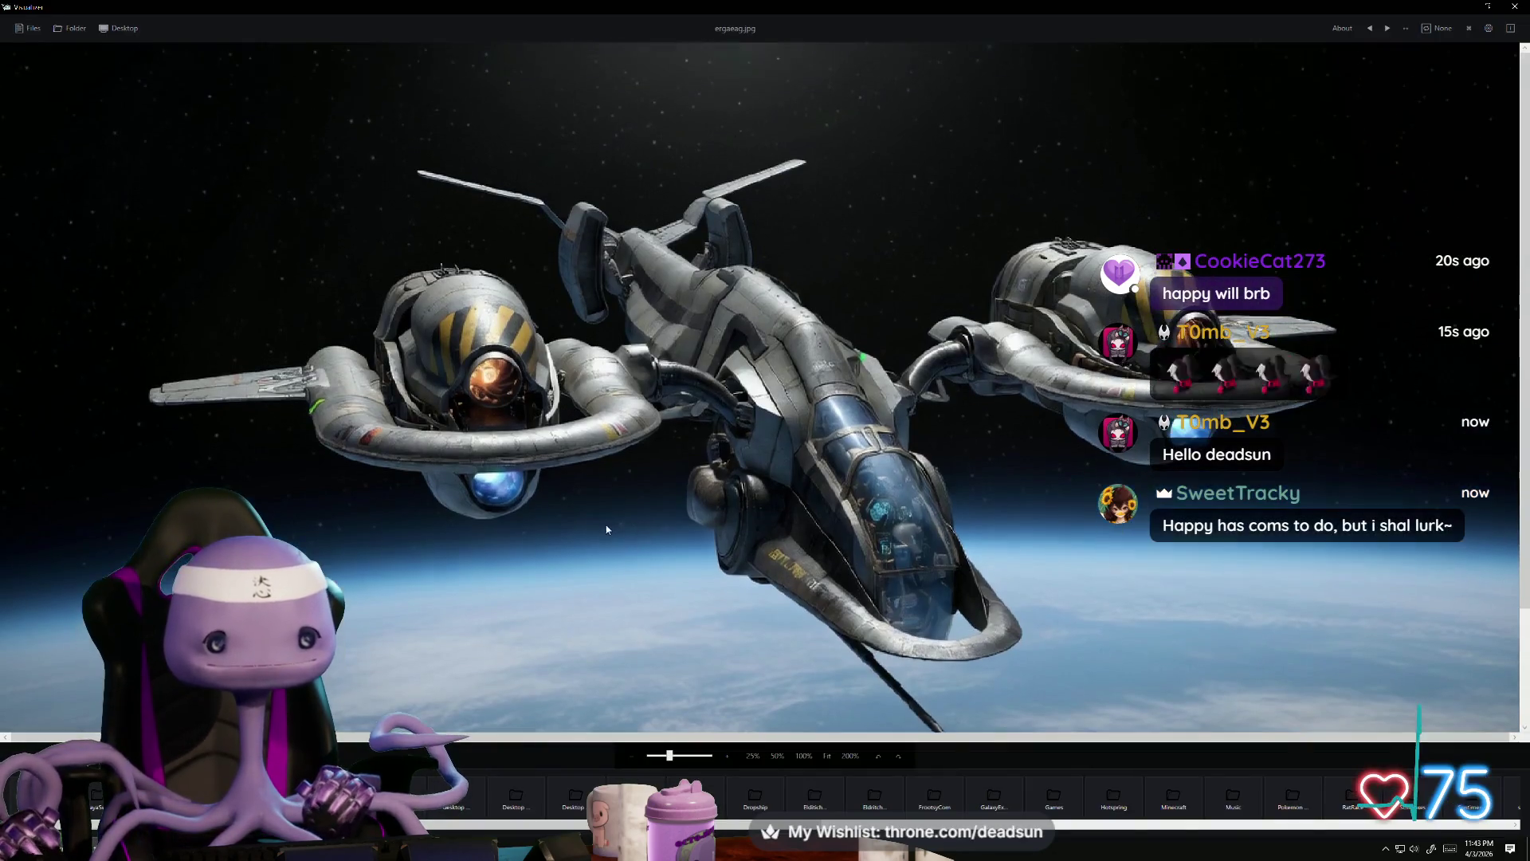
# Step: Pan the enlarged spaceship reference picture, then return to the Maya dropship from a new angle
pyautogui.moveTo(601, 542); pyautogui.dragTo(609, 507)
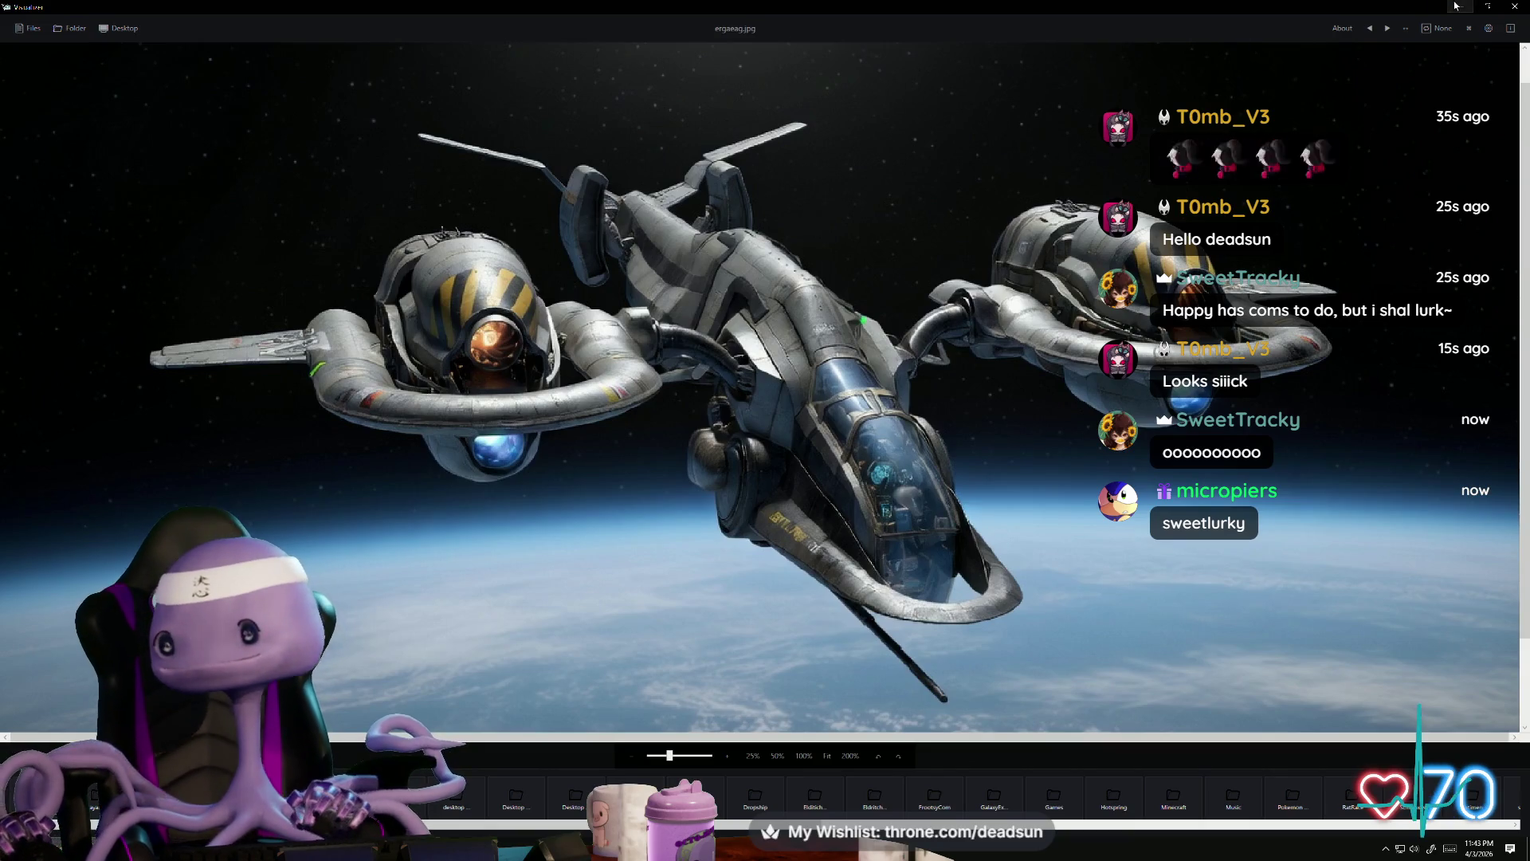
pyautogui.hotkey('alt', 'Tab')
pyautogui.keyDown('alt'); pyautogui.moveTo(1062, 431); pyautogui.dragTo(749, 454); pyautogui.keyUp('alt')
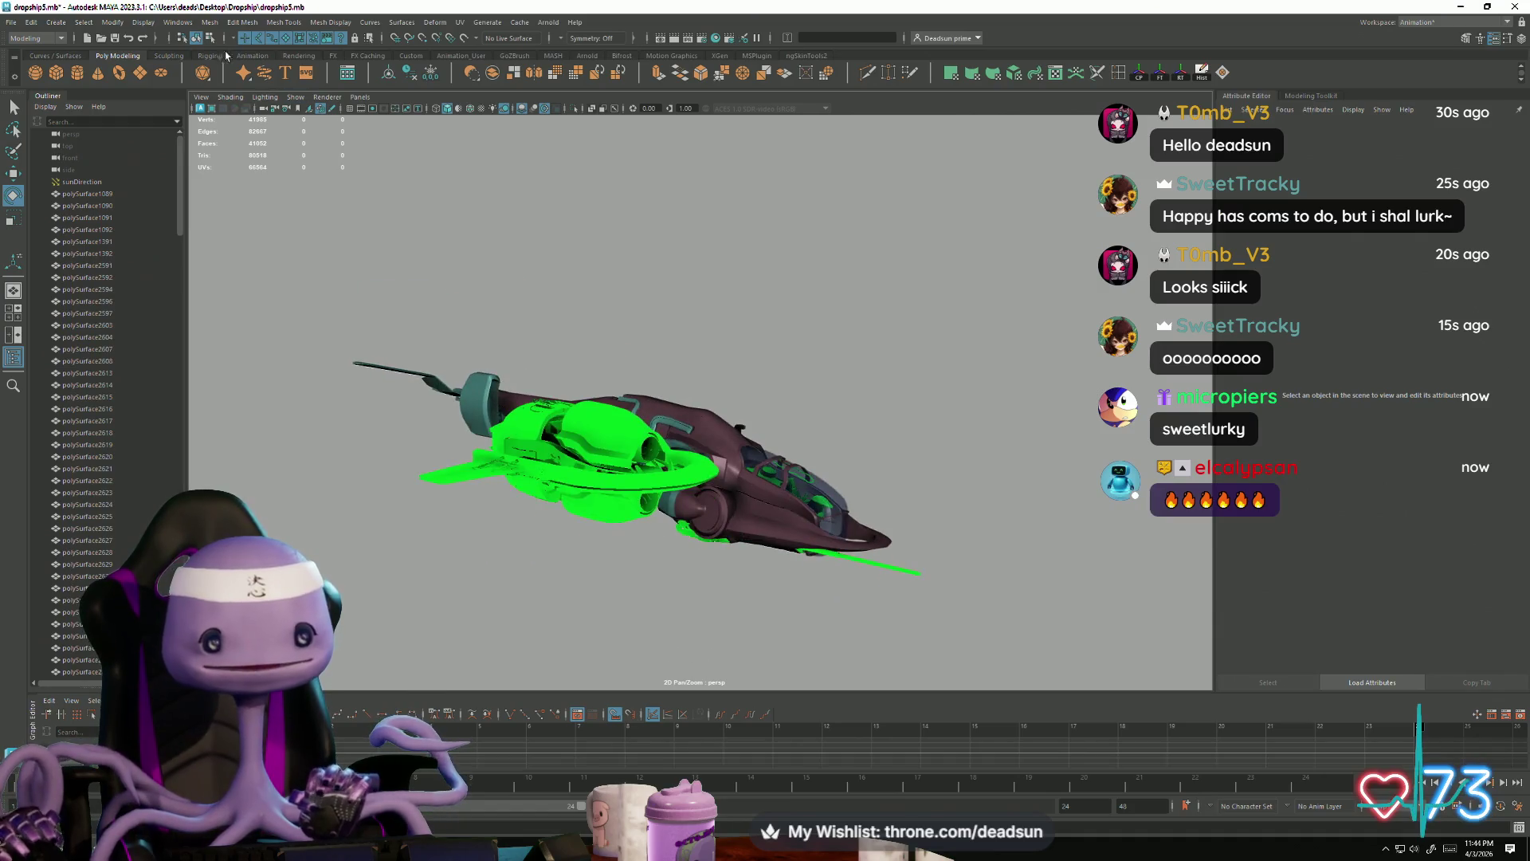
# Step: Minimize Maya and launch Fortnite from the Epic Games launcher's tray menu
pyautogui.click(7, 26)
pyautogui.hotkey('alt', 'Tab')
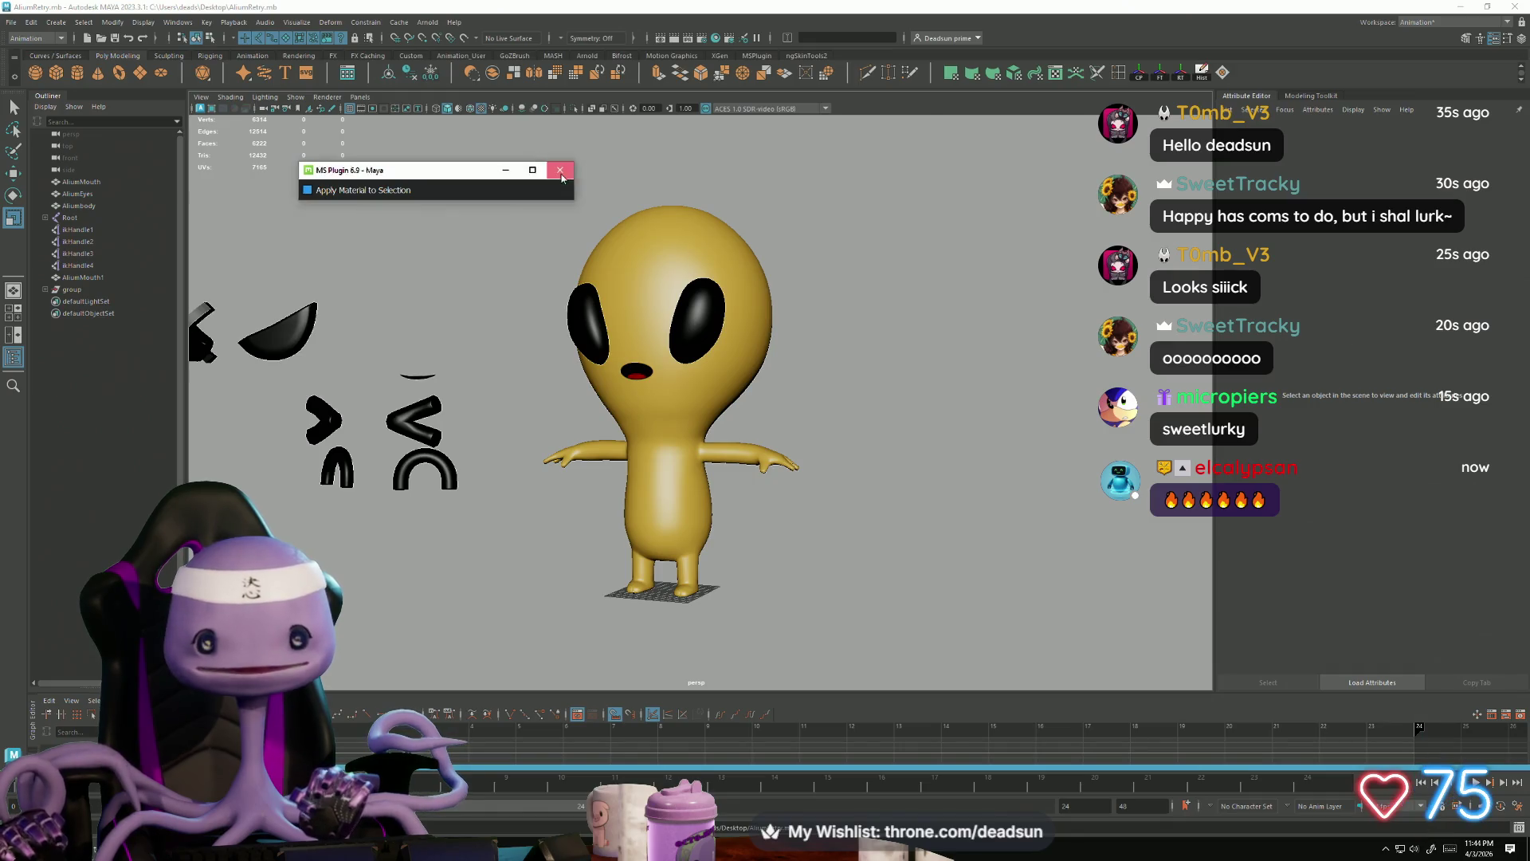
pyautogui.click(1460, 6)
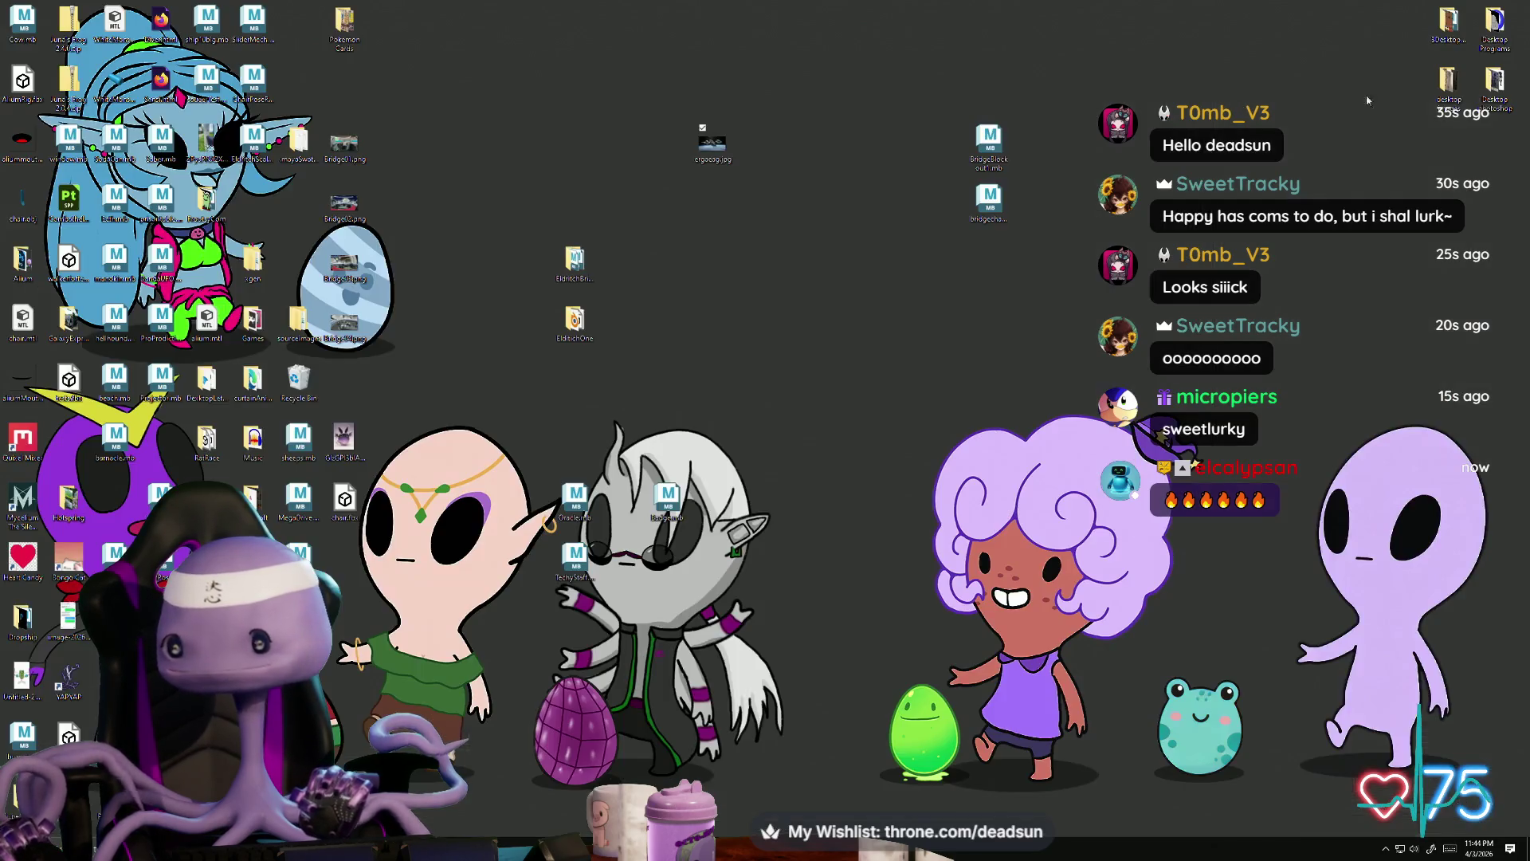
pyautogui.click(1384, 850)
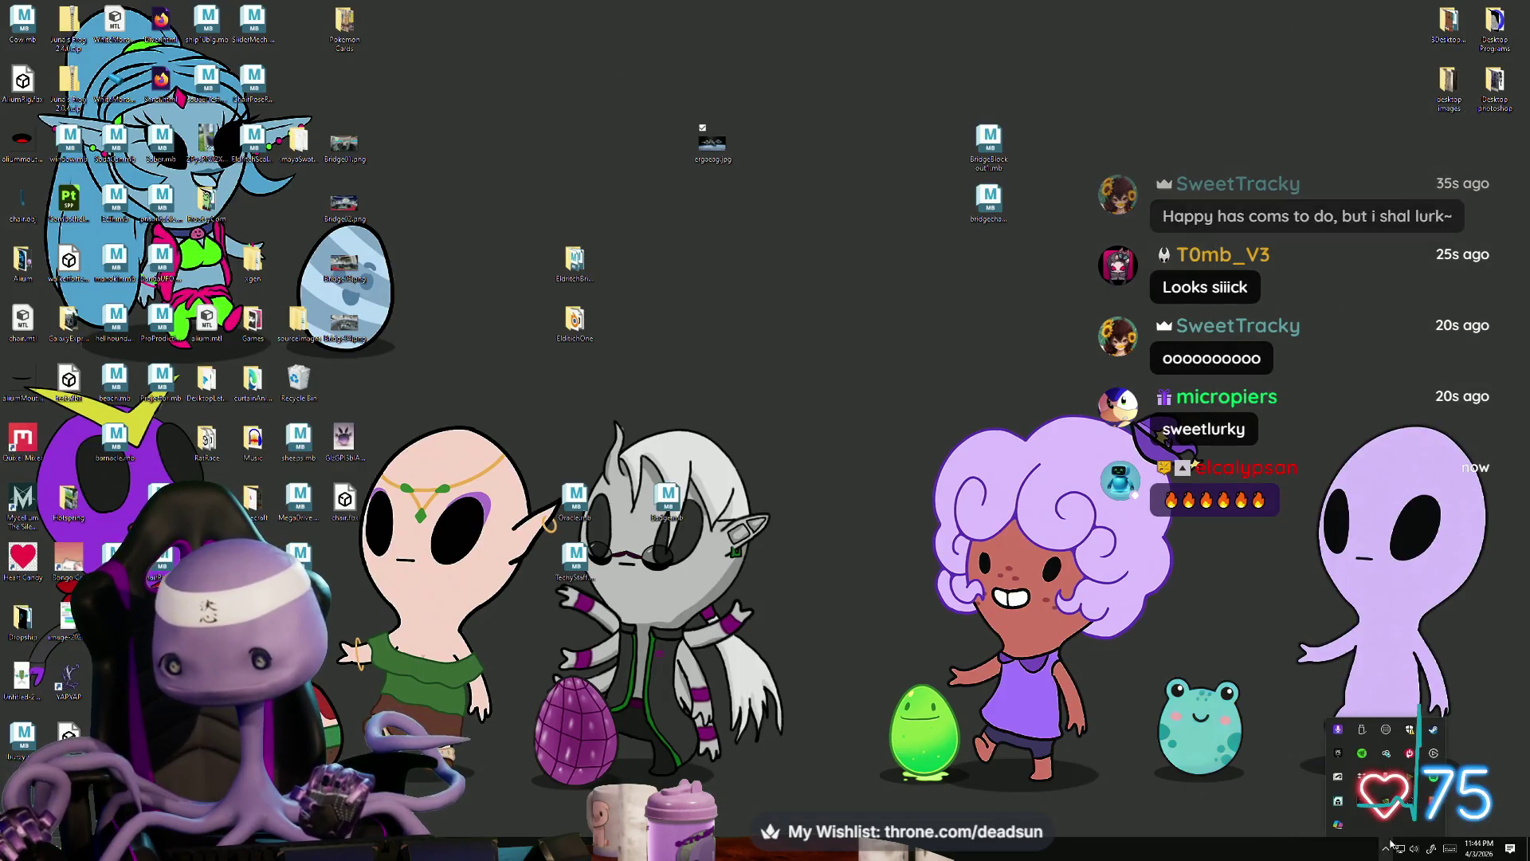
pyautogui.rightClick(1336, 754)
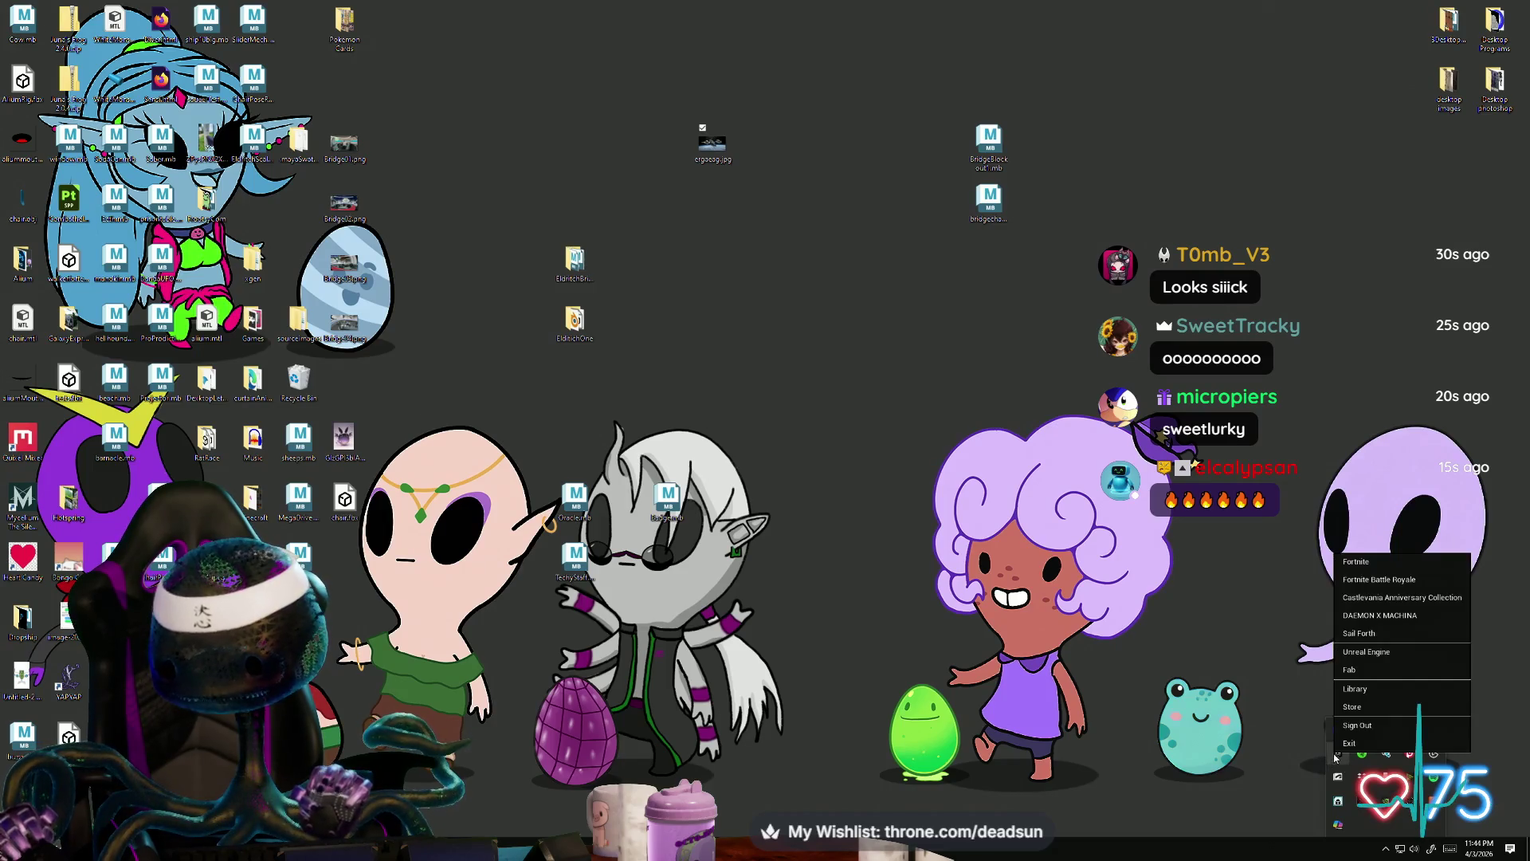
pyautogui.click(1402, 569)
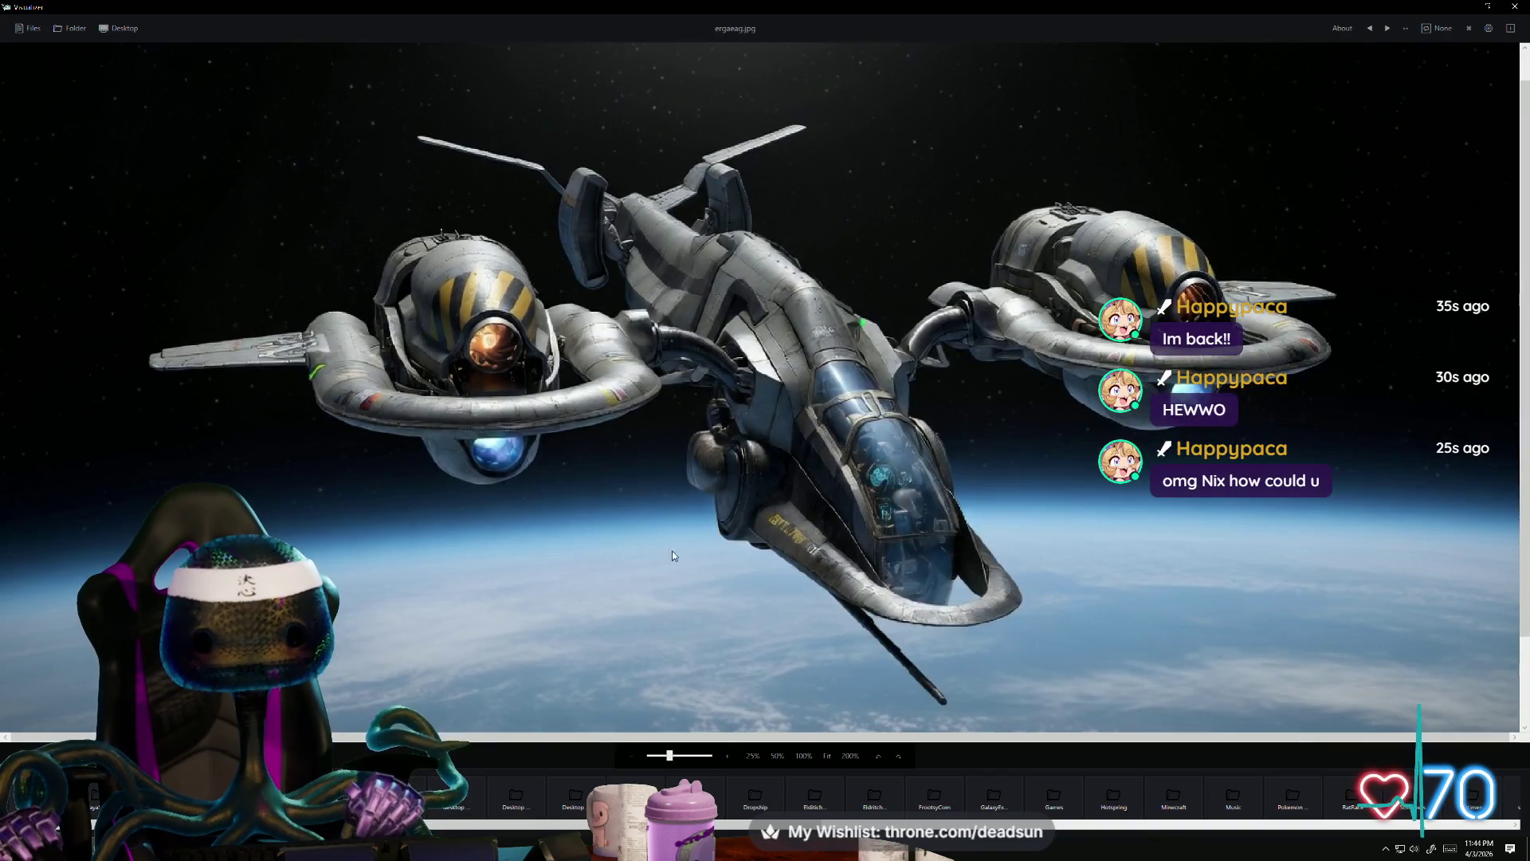
# Step: Zoom the spaceship image in and out, then minimize the image viewer to reveal Fortnite
pyautogui.scroll(1, 562, 618)
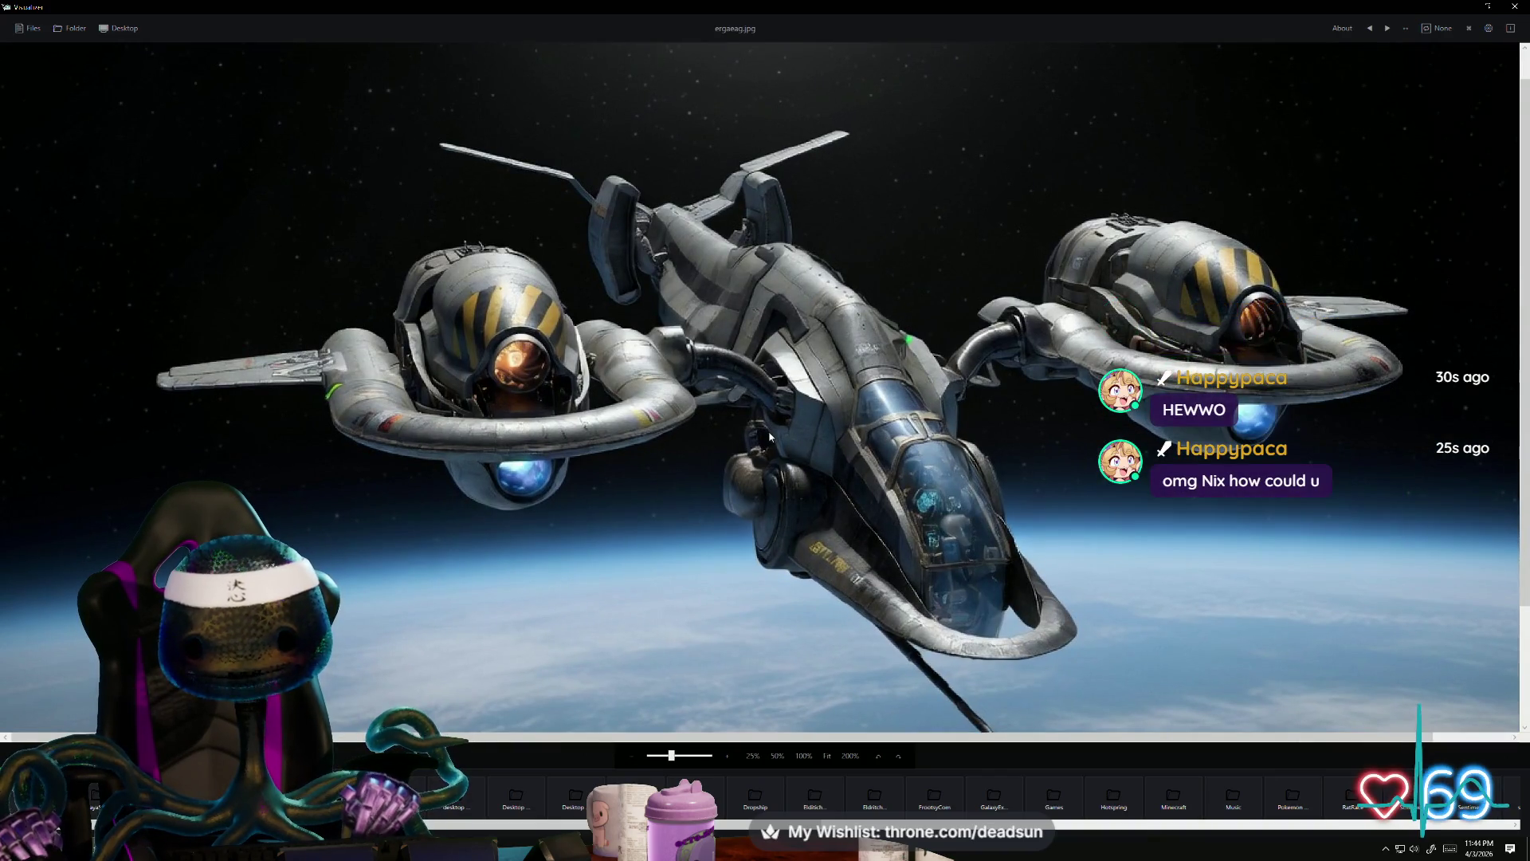
pyautogui.scroll(-1, 772, 431)
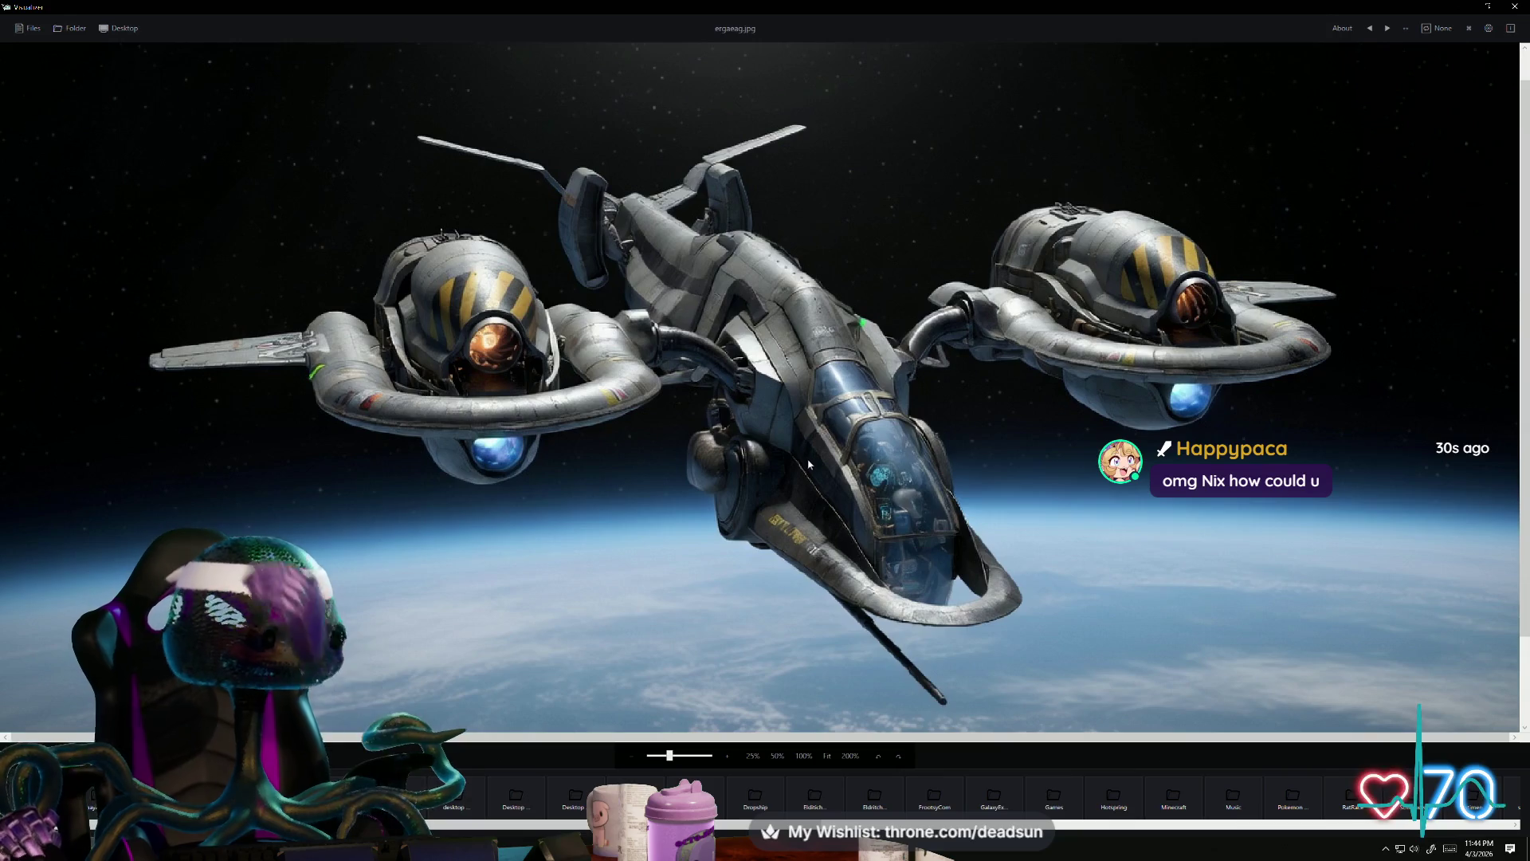
pyautogui.click(1466, 6)
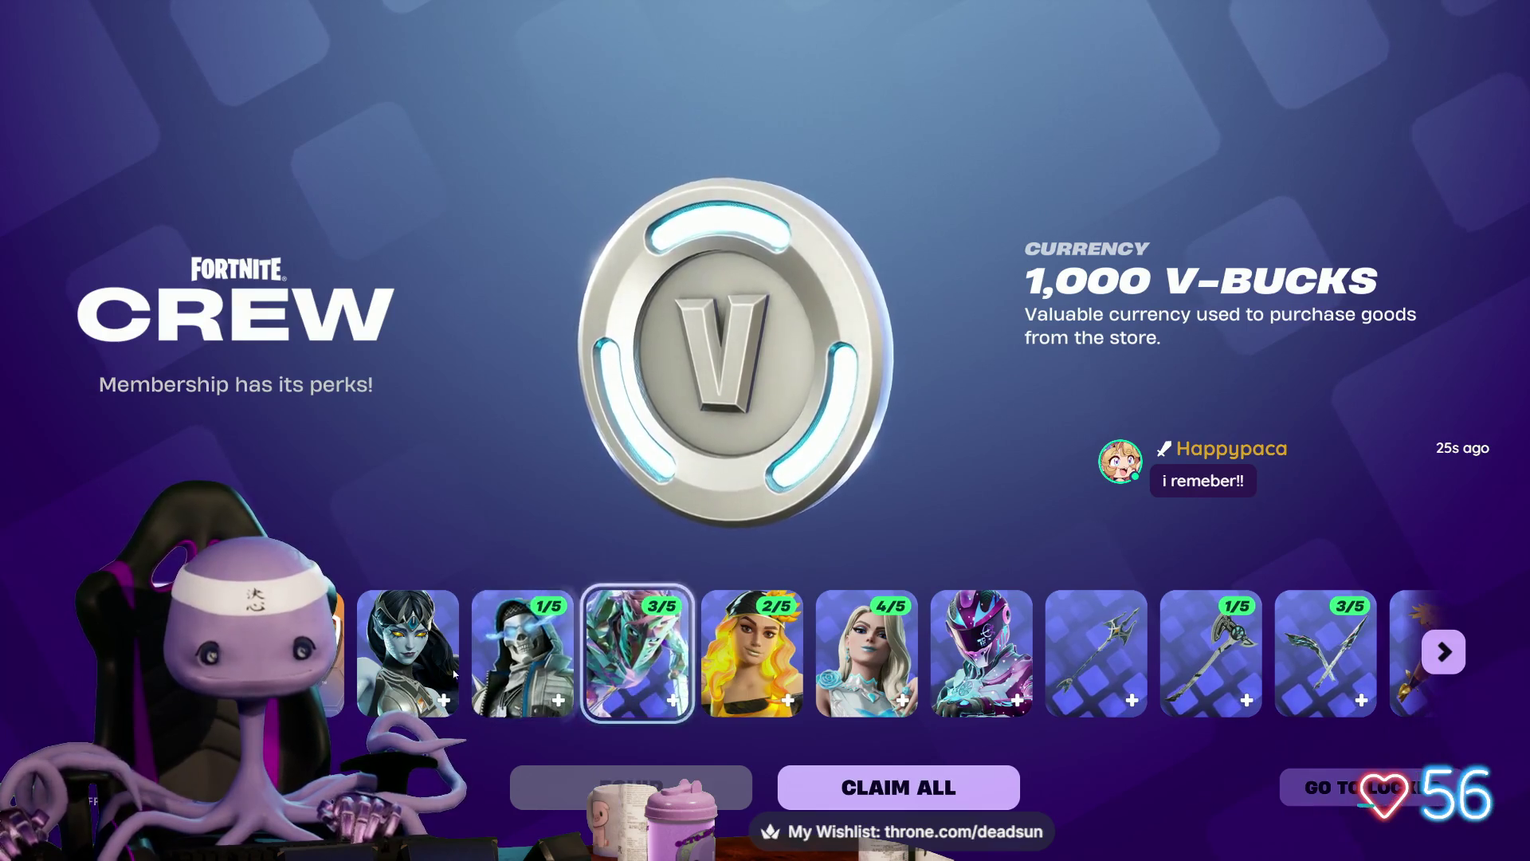
# Step: Claim all Crew rewards and both OG Pass items, viewing the Synthesis outfit's back
pyautogui.click(917, 785)
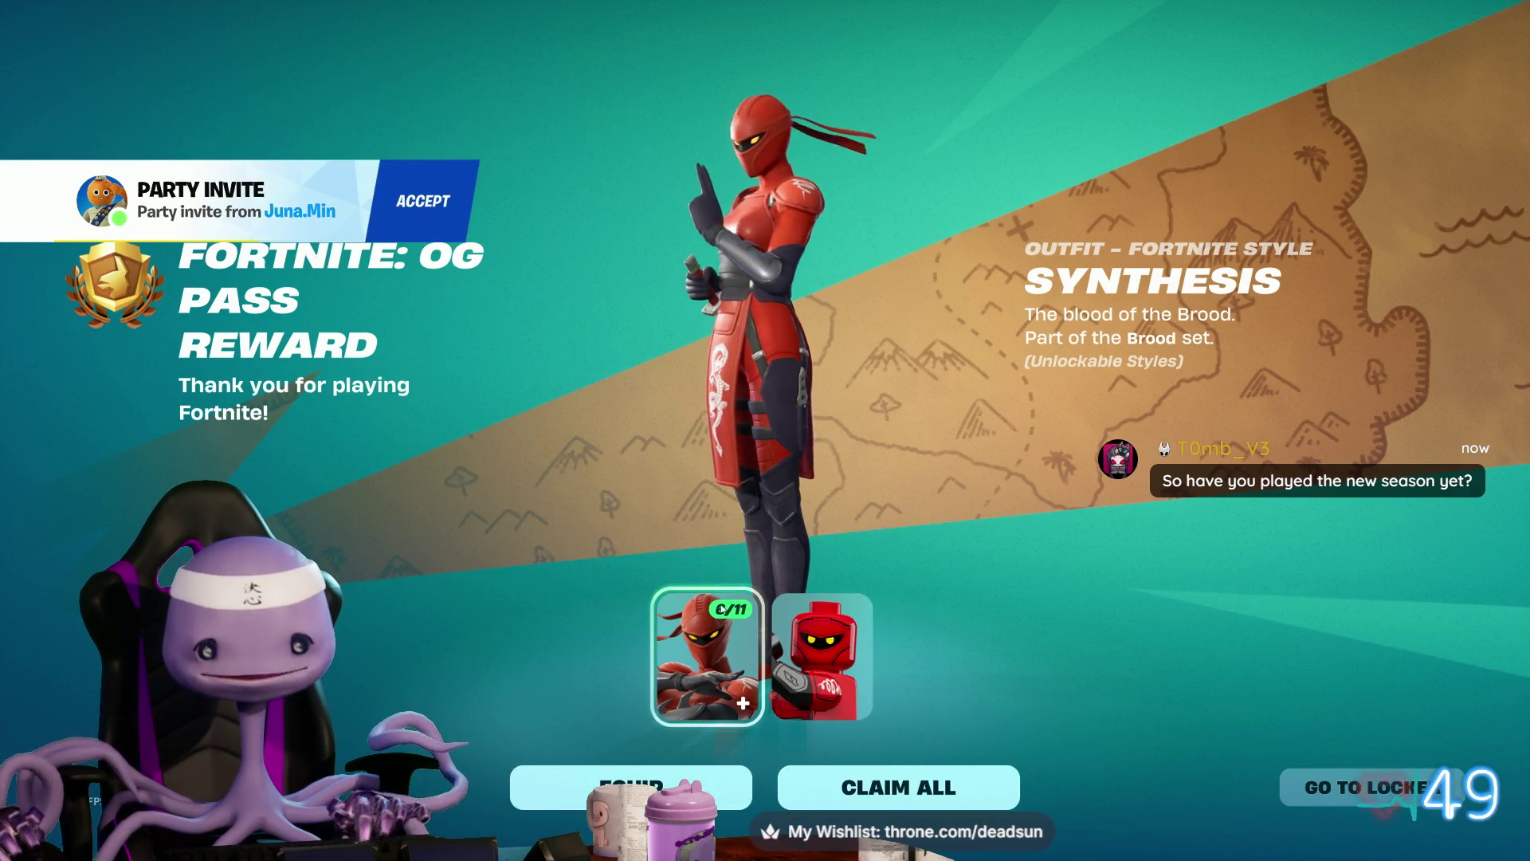
pyautogui.moveTo(726, 419); pyautogui.dragTo(885, 423)
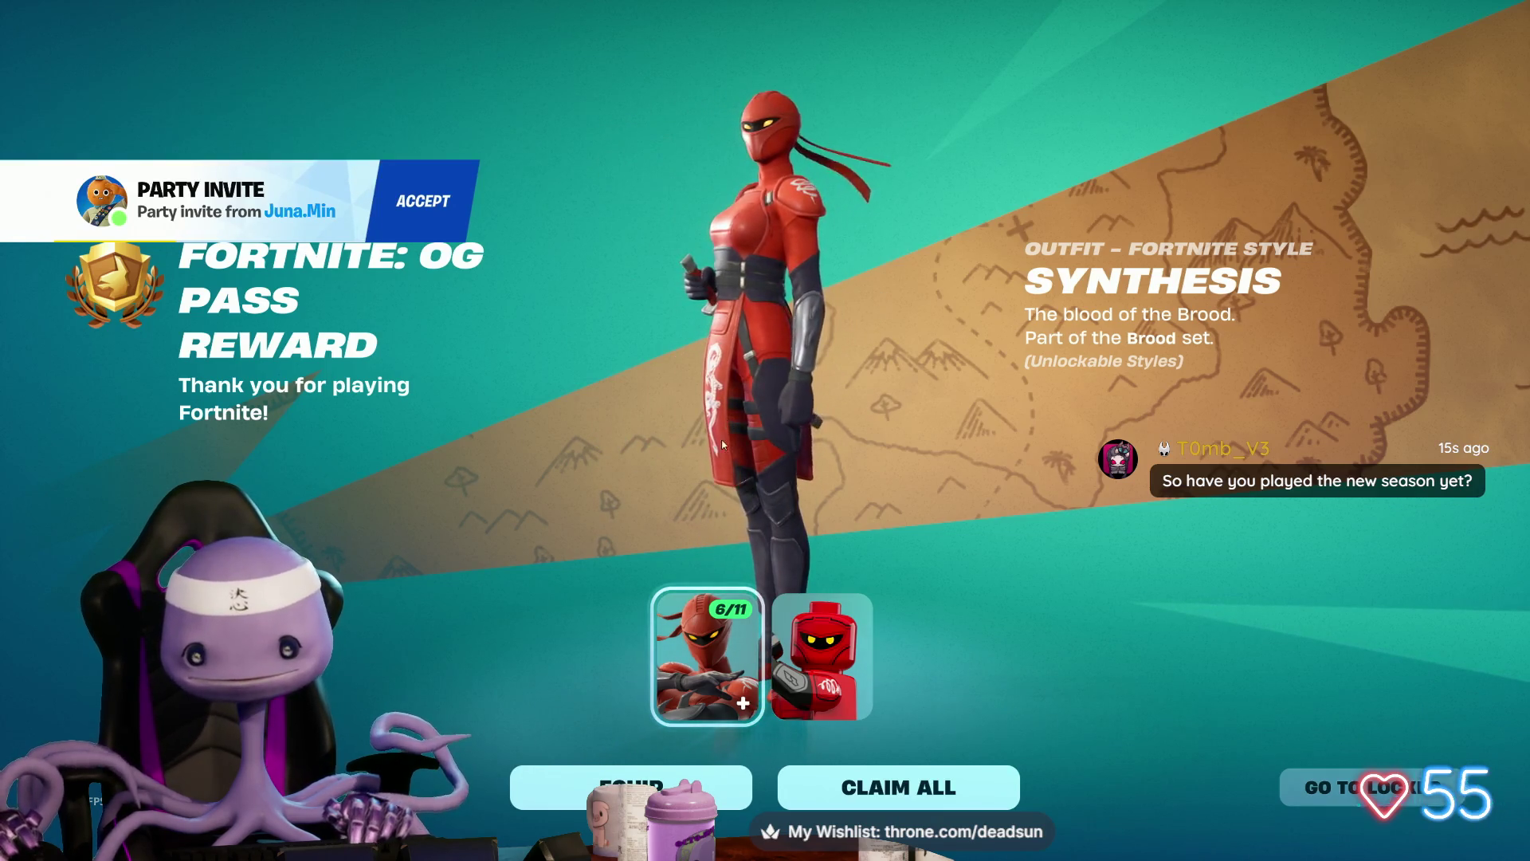
pyautogui.click(862, 779)
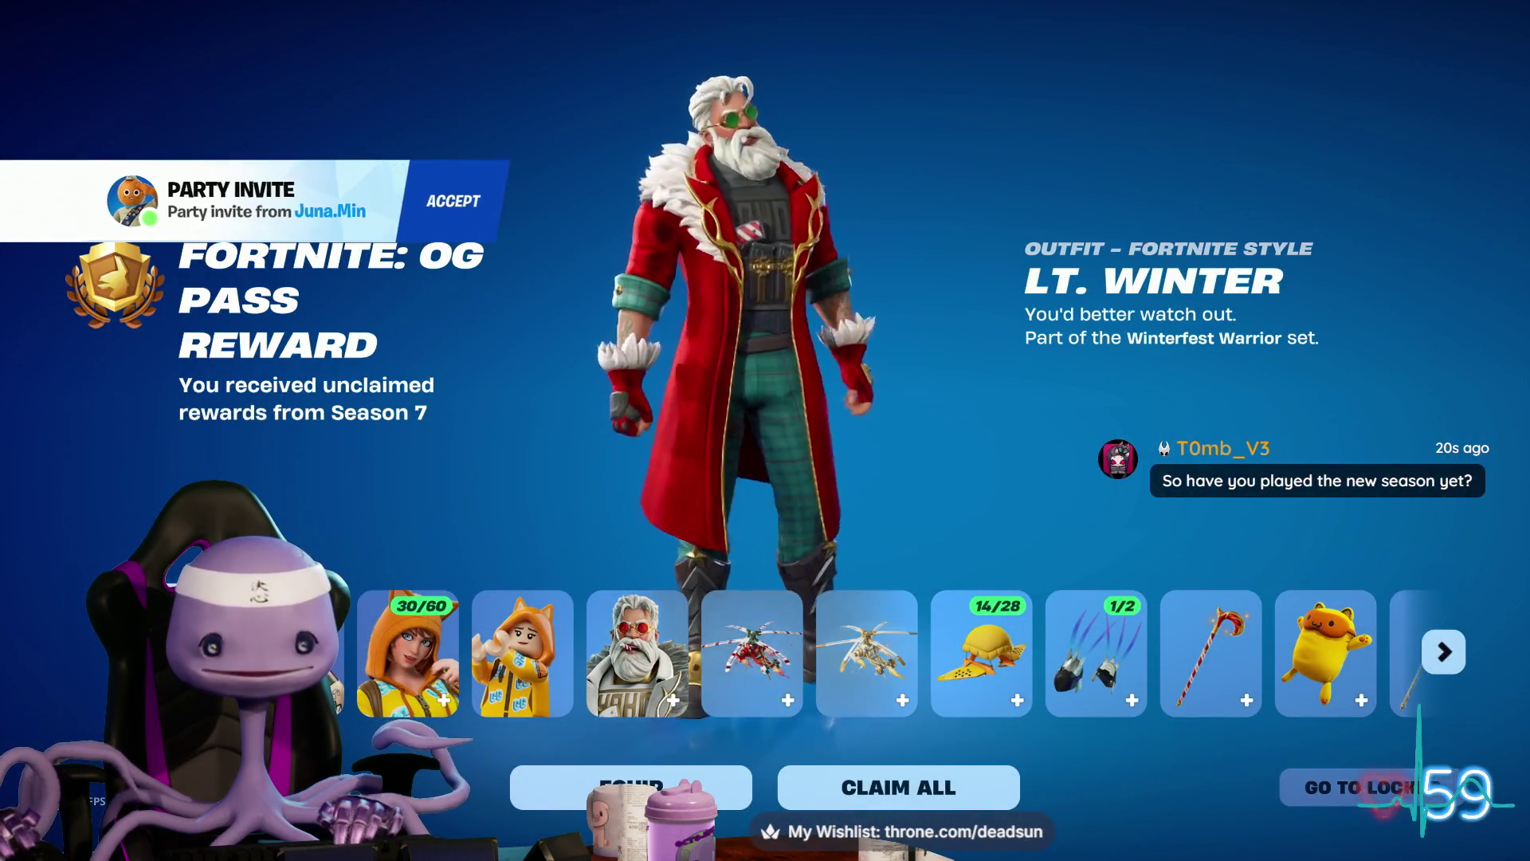
# Step: Page through and claim all 32 Season 7 rewards plus The Seven, Reforged loading screen
pyautogui.click(1435, 647)
pyautogui.click(1435, 647)
pyautogui.click(1435, 647)
pyautogui.click(1439, 652)
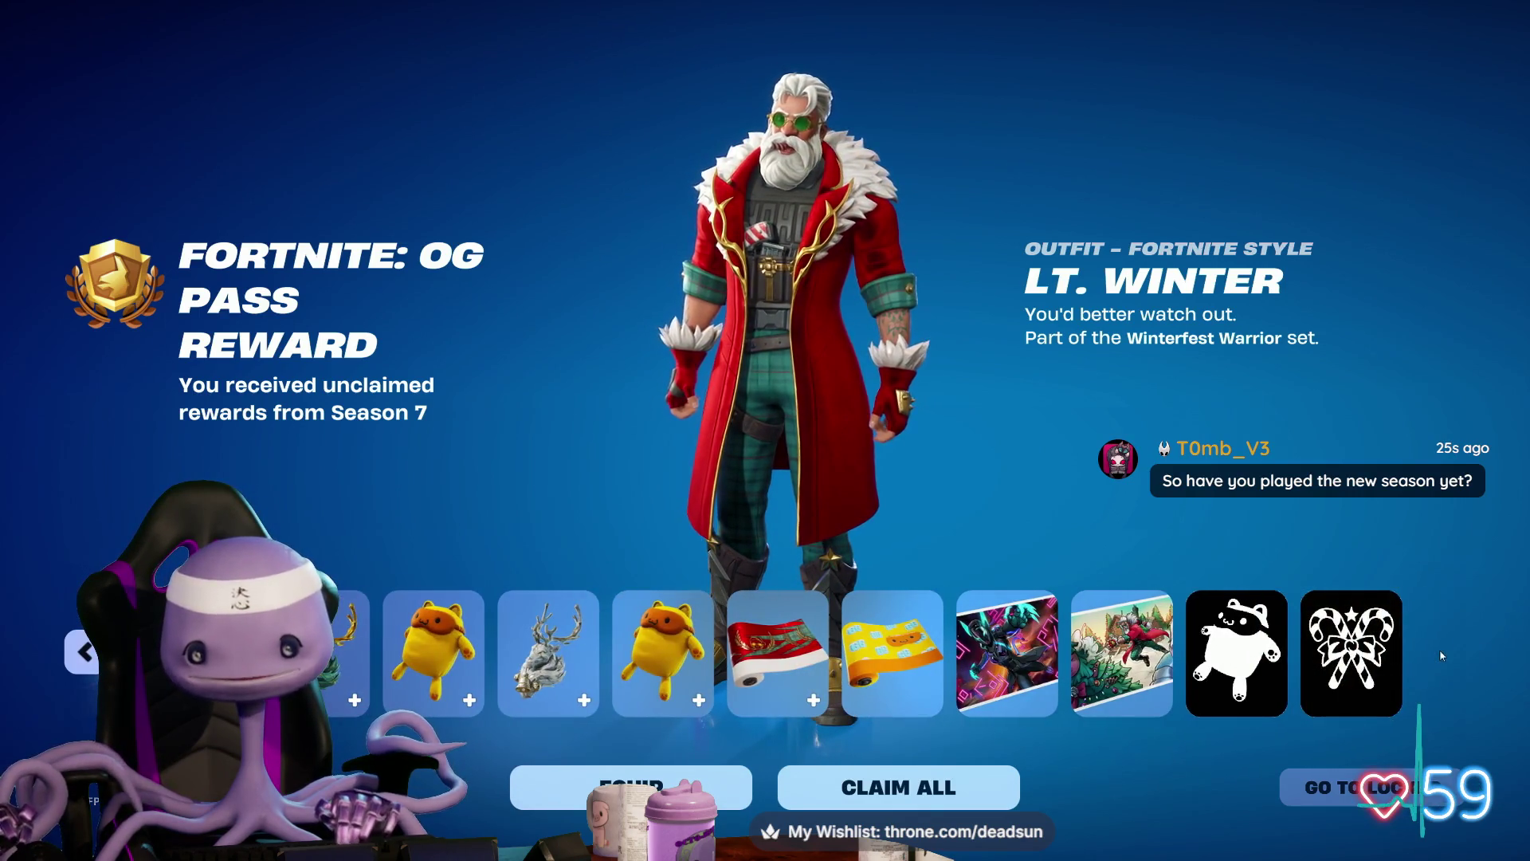
pyautogui.click(918, 798)
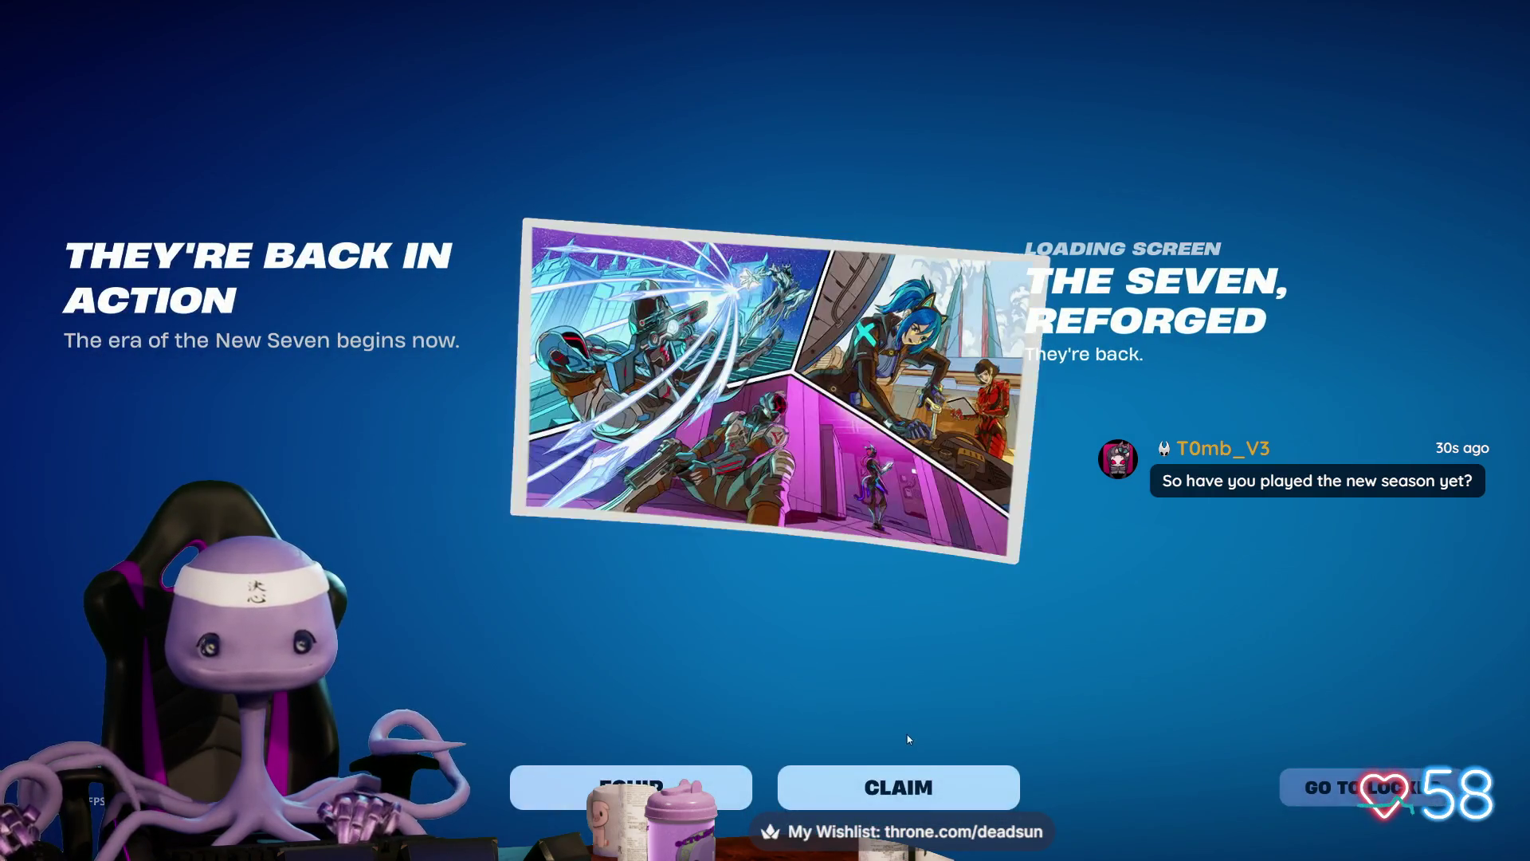
pyautogui.click(921, 791)
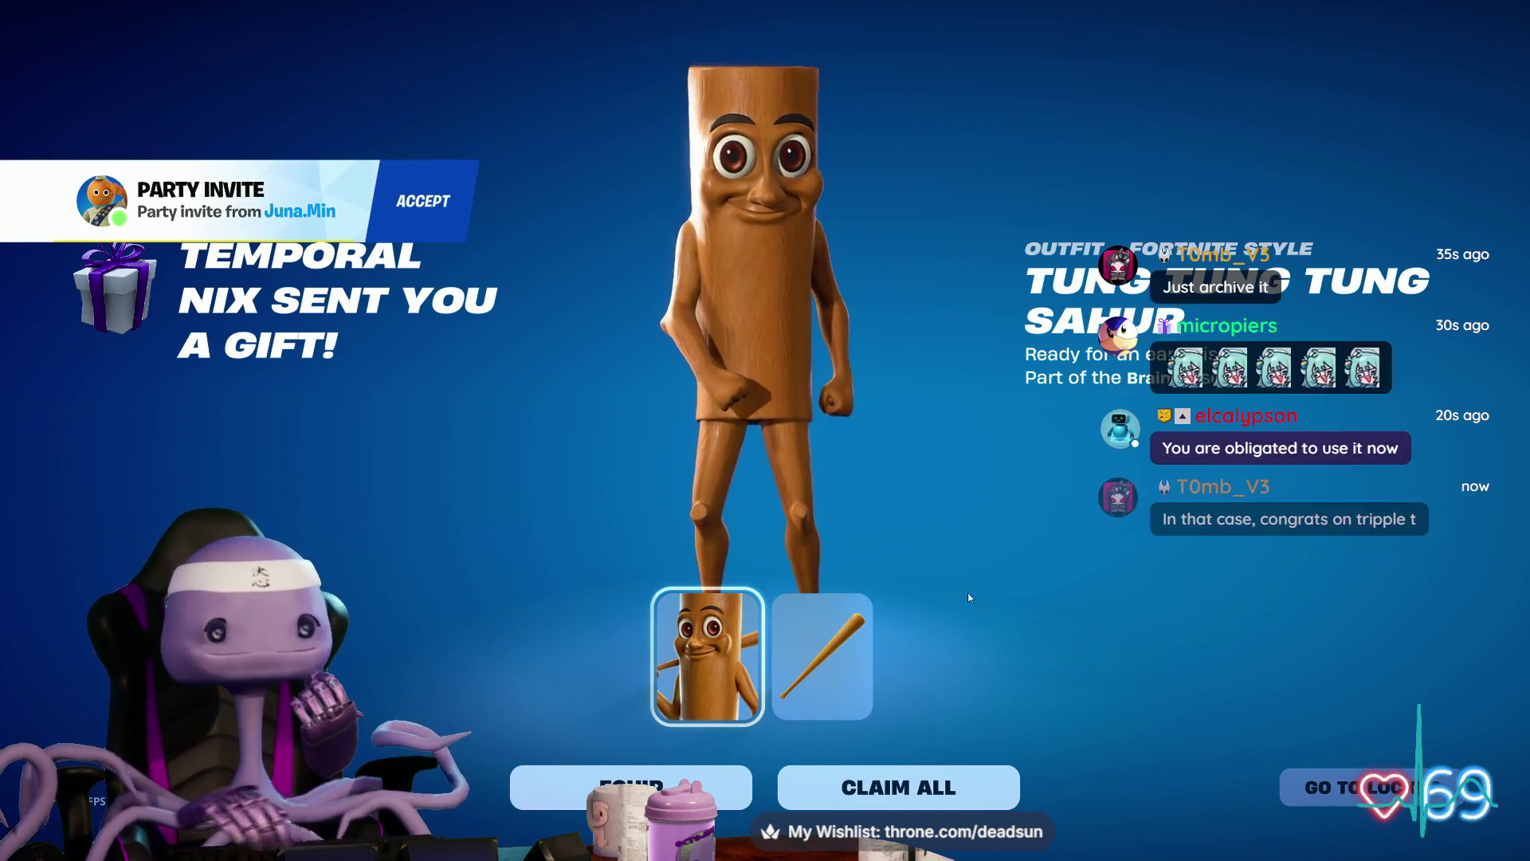
# Step: Accept the party invite and claim the gifted Tung Tung Tung Sahur outfit
pyautogui.click(422, 201)
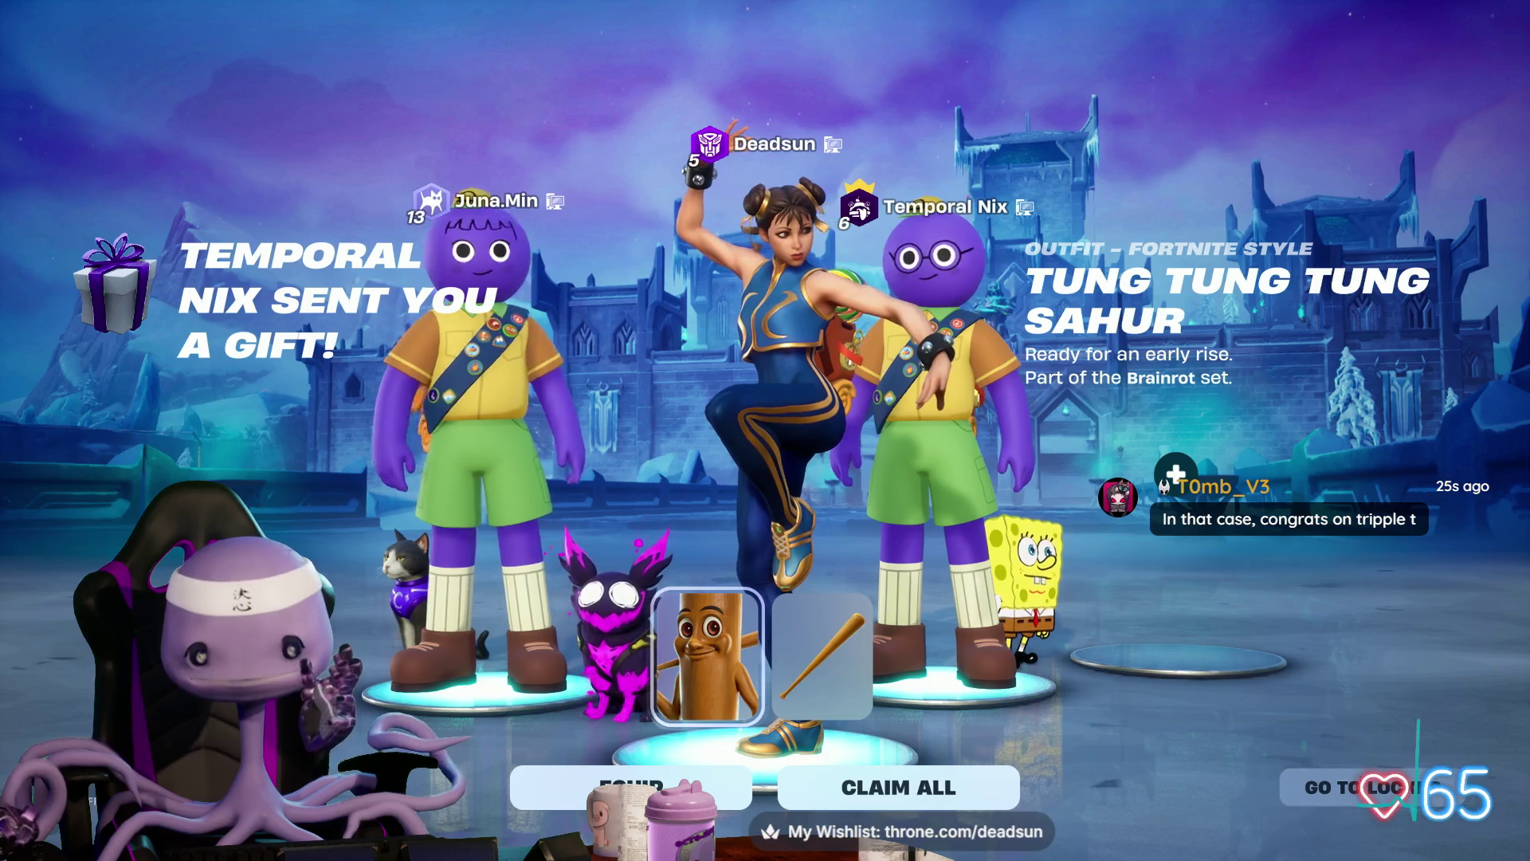
pyautogui.click(1368, 785)
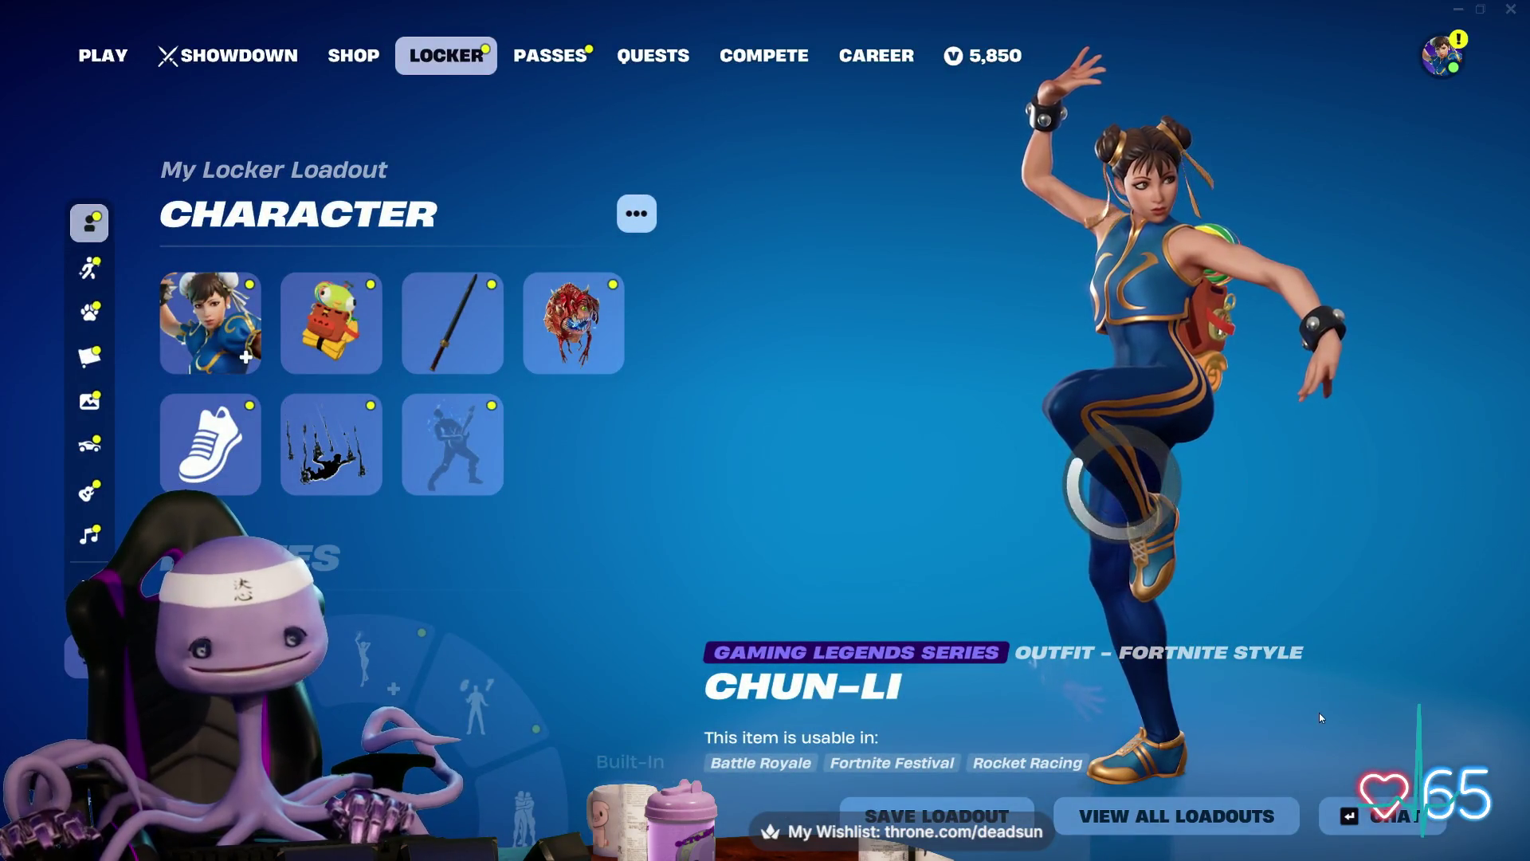
# Step: Search outfits for 't' and equip Tung Tung Tung Sahur in place of Chun-Li
pyautogui.moveTo(1013, 403); pyautogui.dragTo(1129, 359)
pyautogui.click(208, 318)
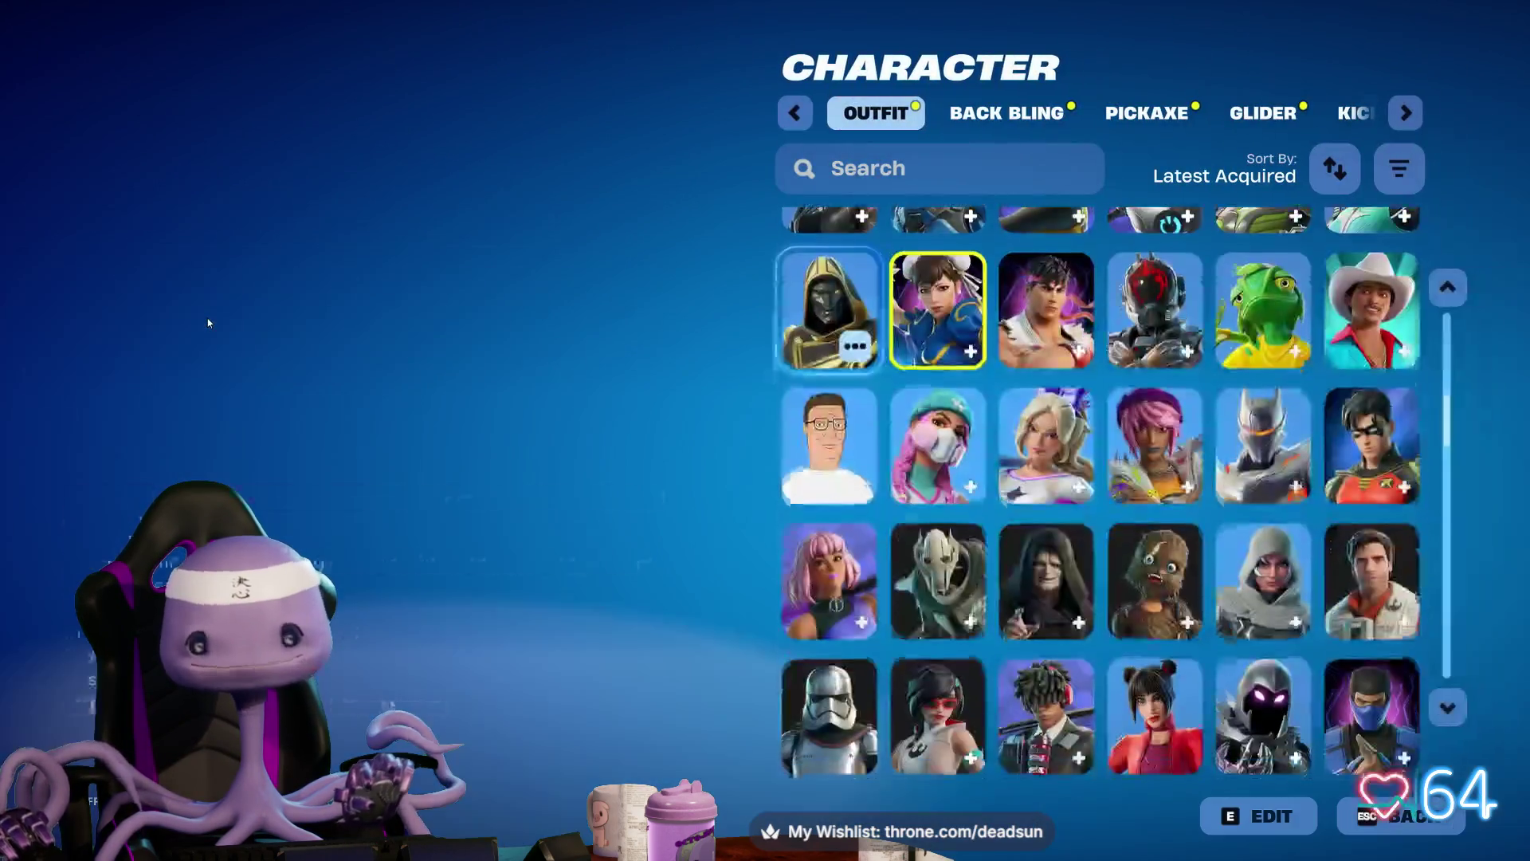
pyautogui.click(994, 172)
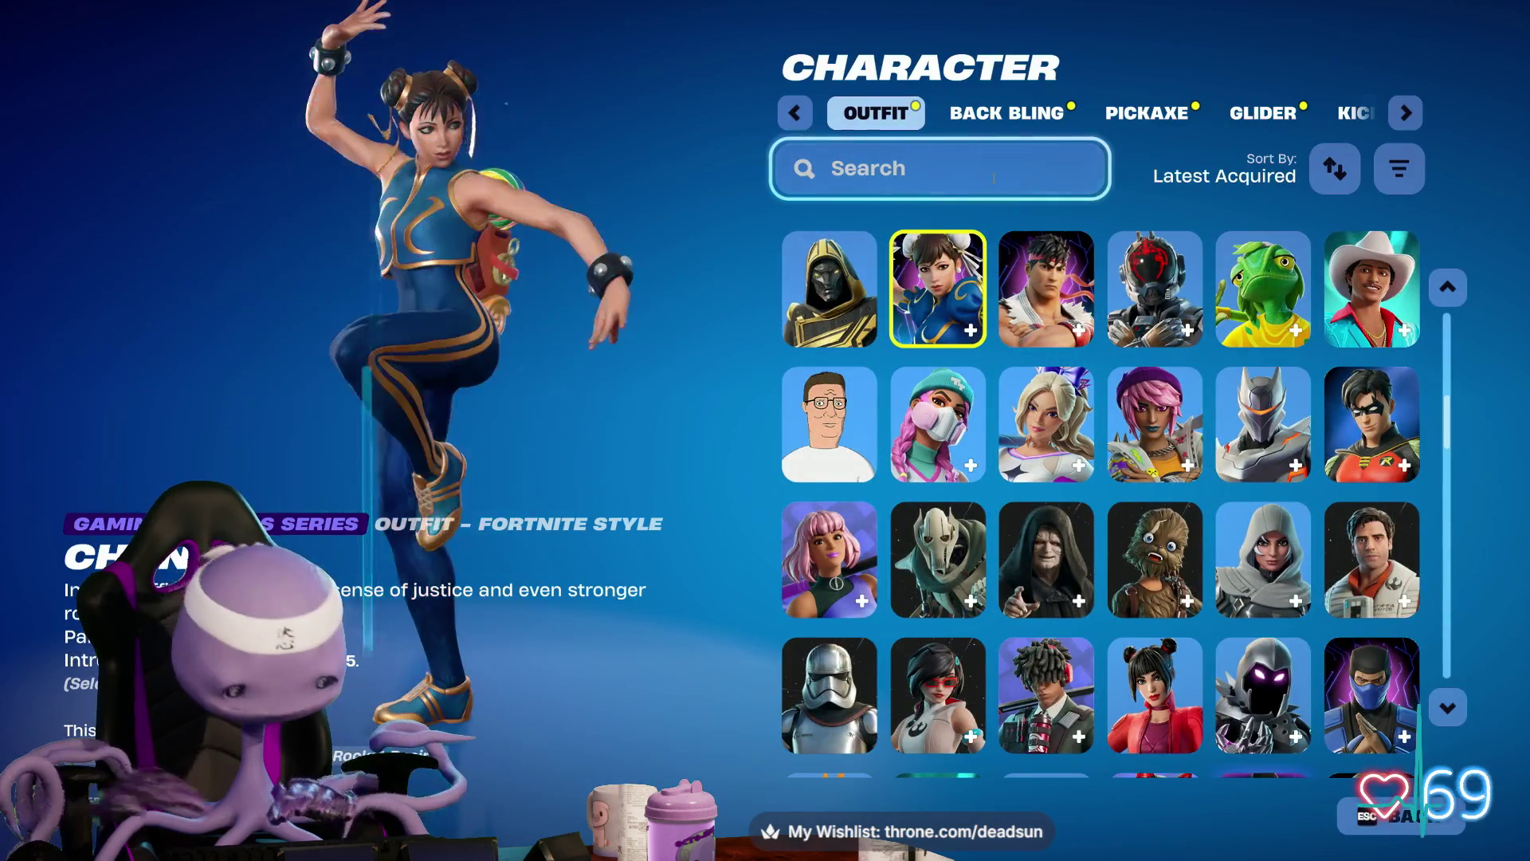
pyautogui.write('t')
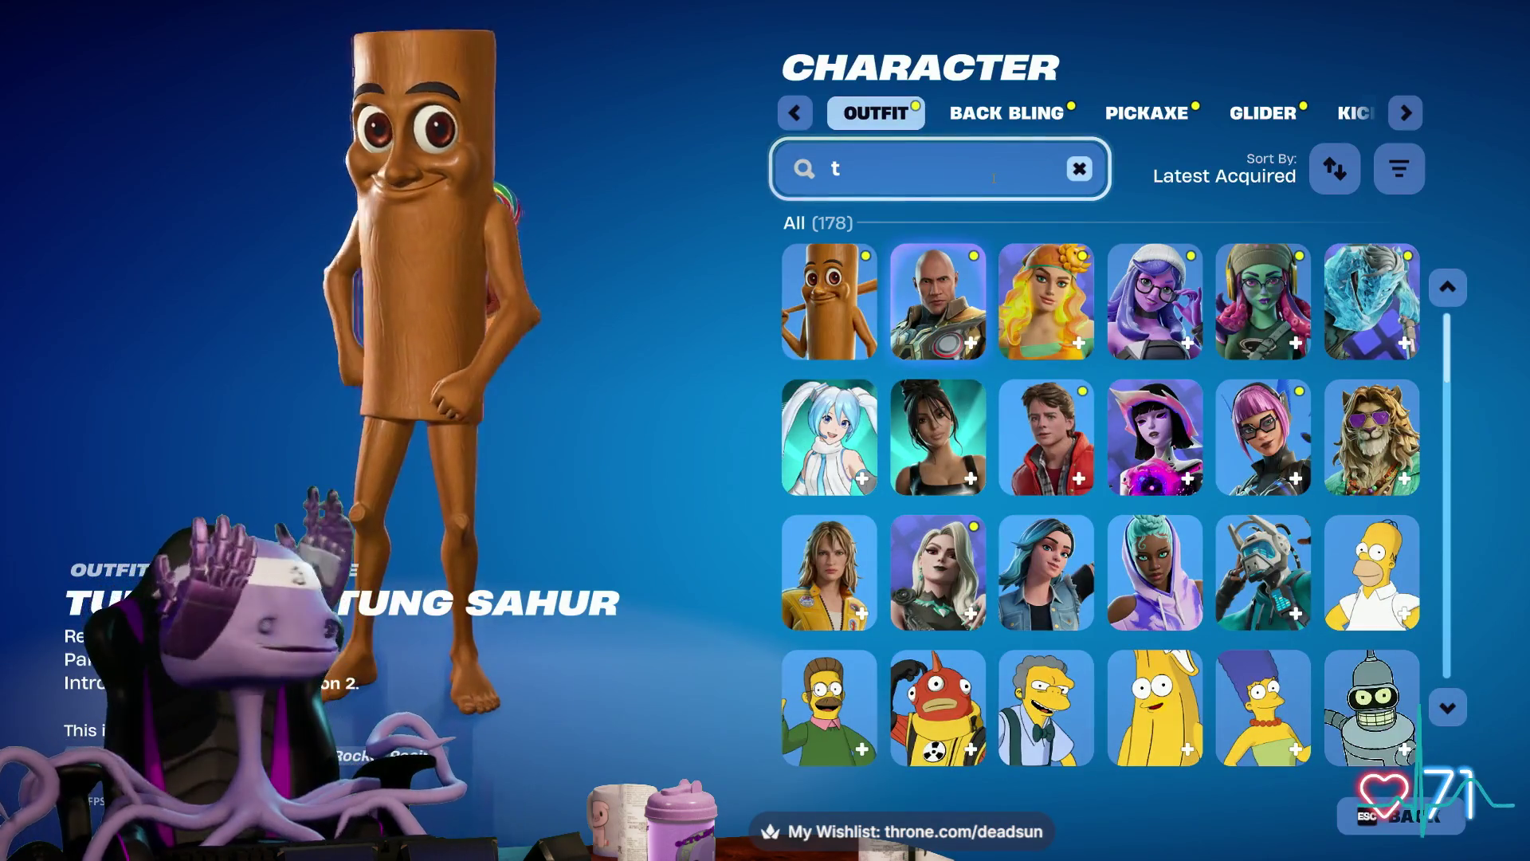
pyautogui.click(828, 303)
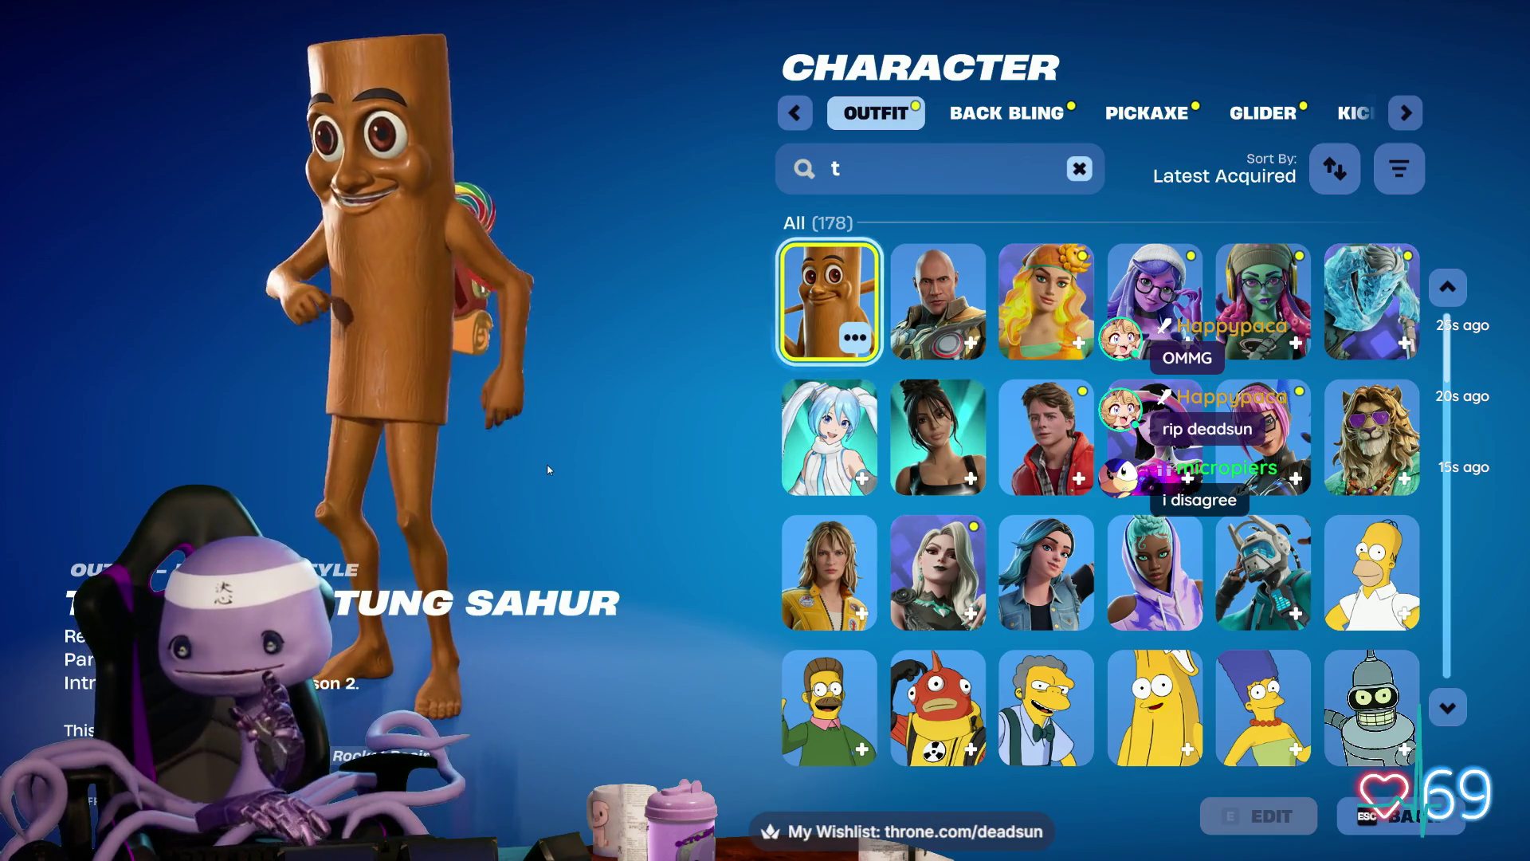
pyautogui.click(1431, 828)
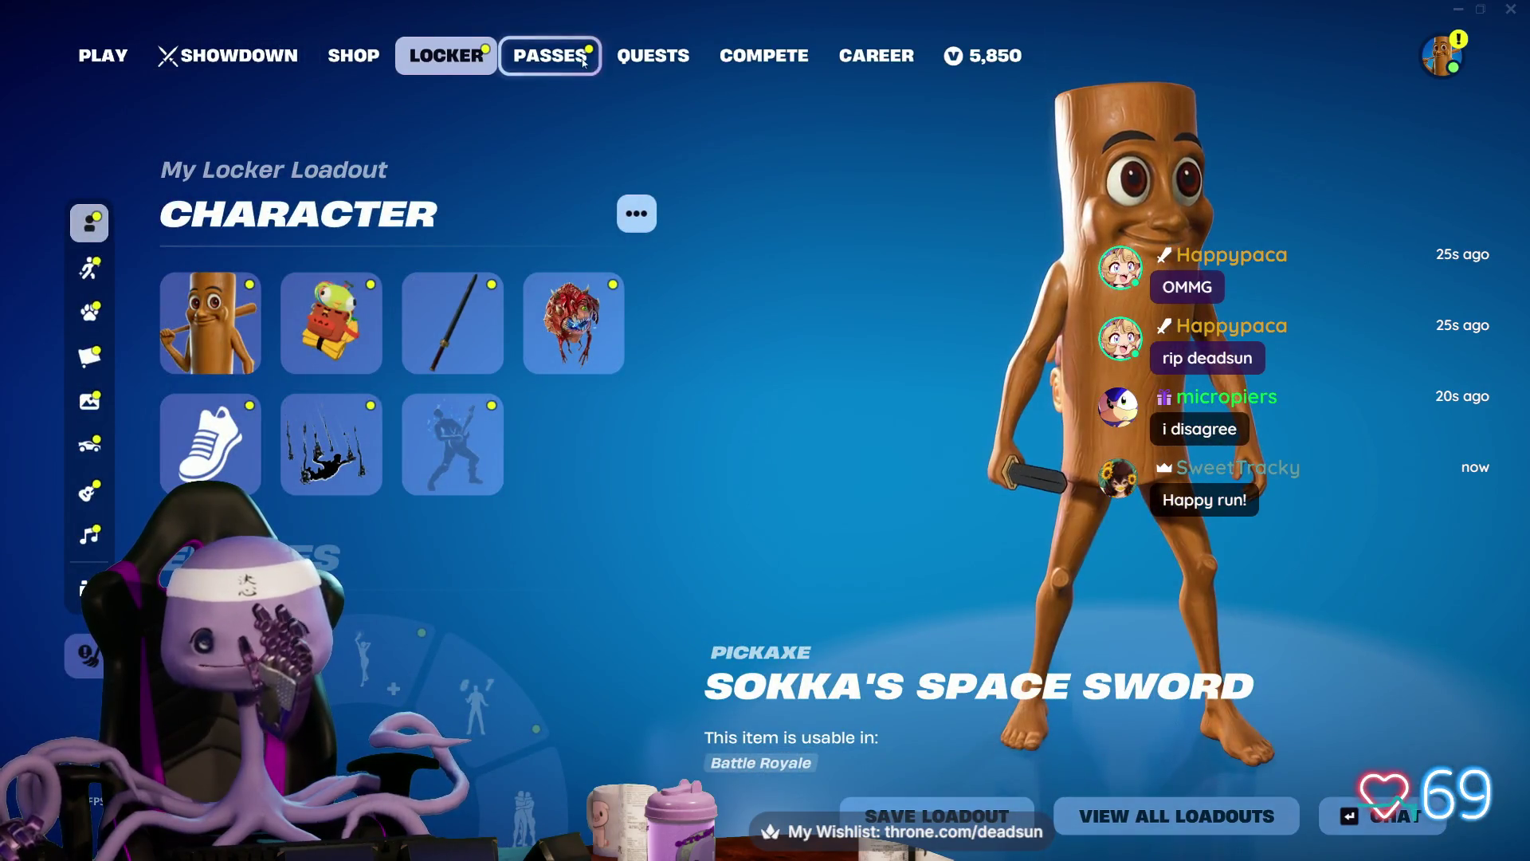
pyautogui.click(651, 56)
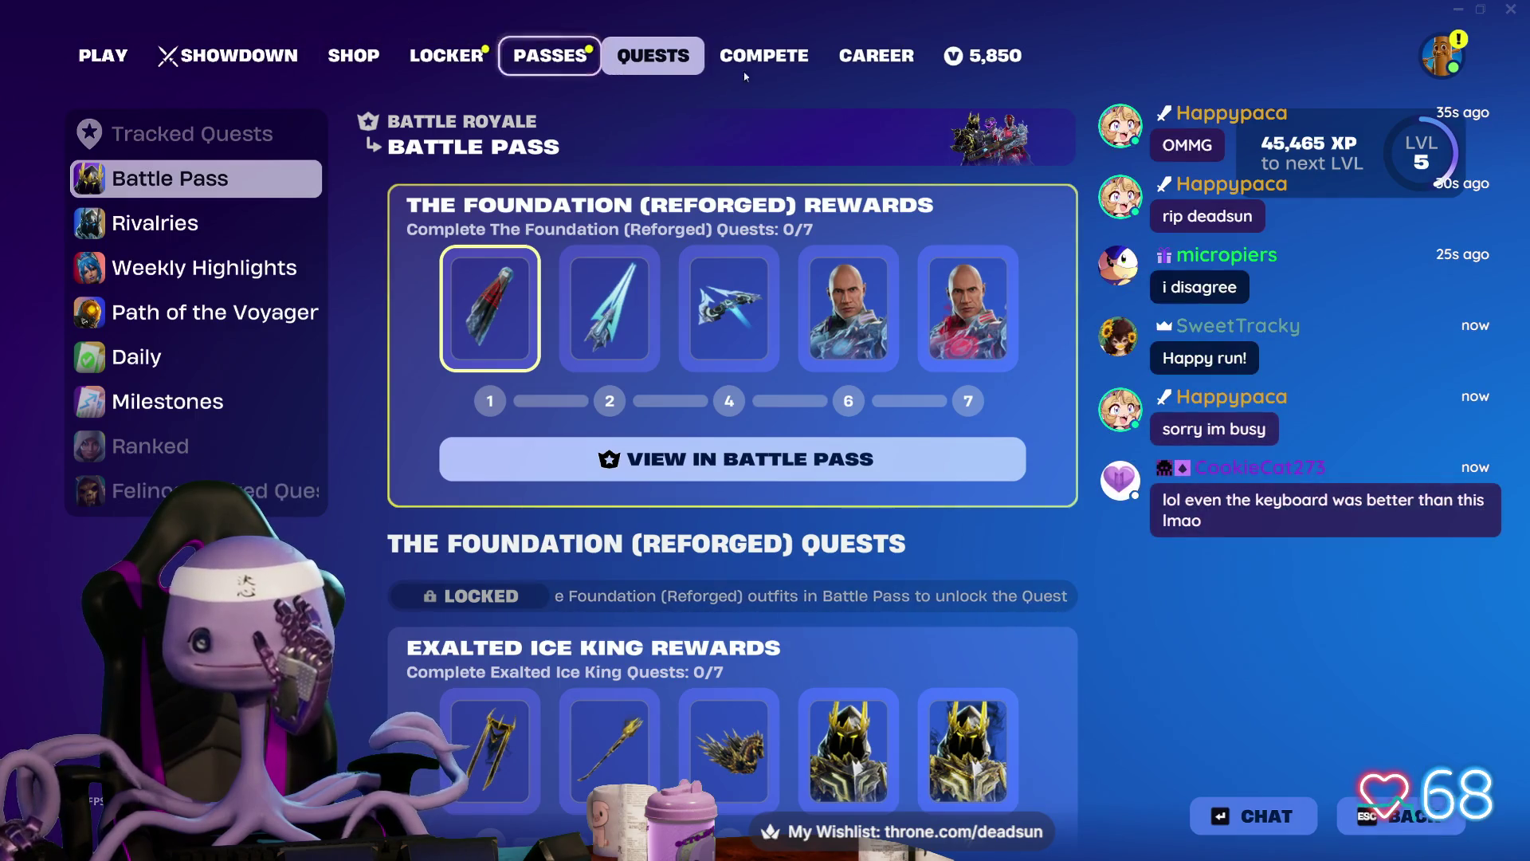
# Step: Go to Fortnite's Item Shop, featuring the Brainrot 6 bundle at 900 V-Bucks
pyautogui.click(343, 59)
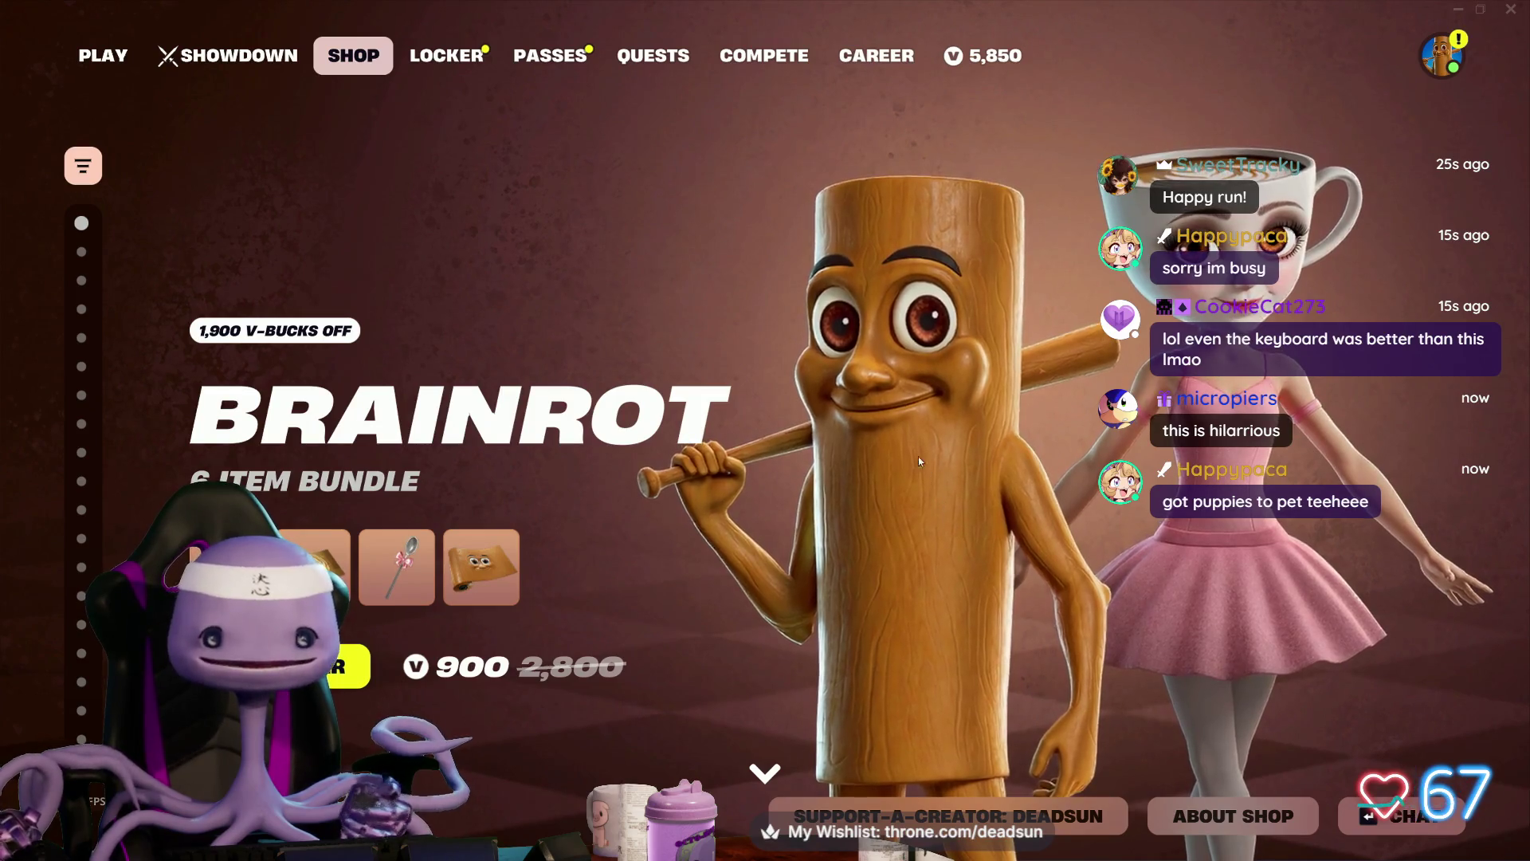
# Step: View the Brainrot bundle's items, then browse down to the Fast & Furious Pontiac Fiero Bundle
pyautogui.click(864, 451)
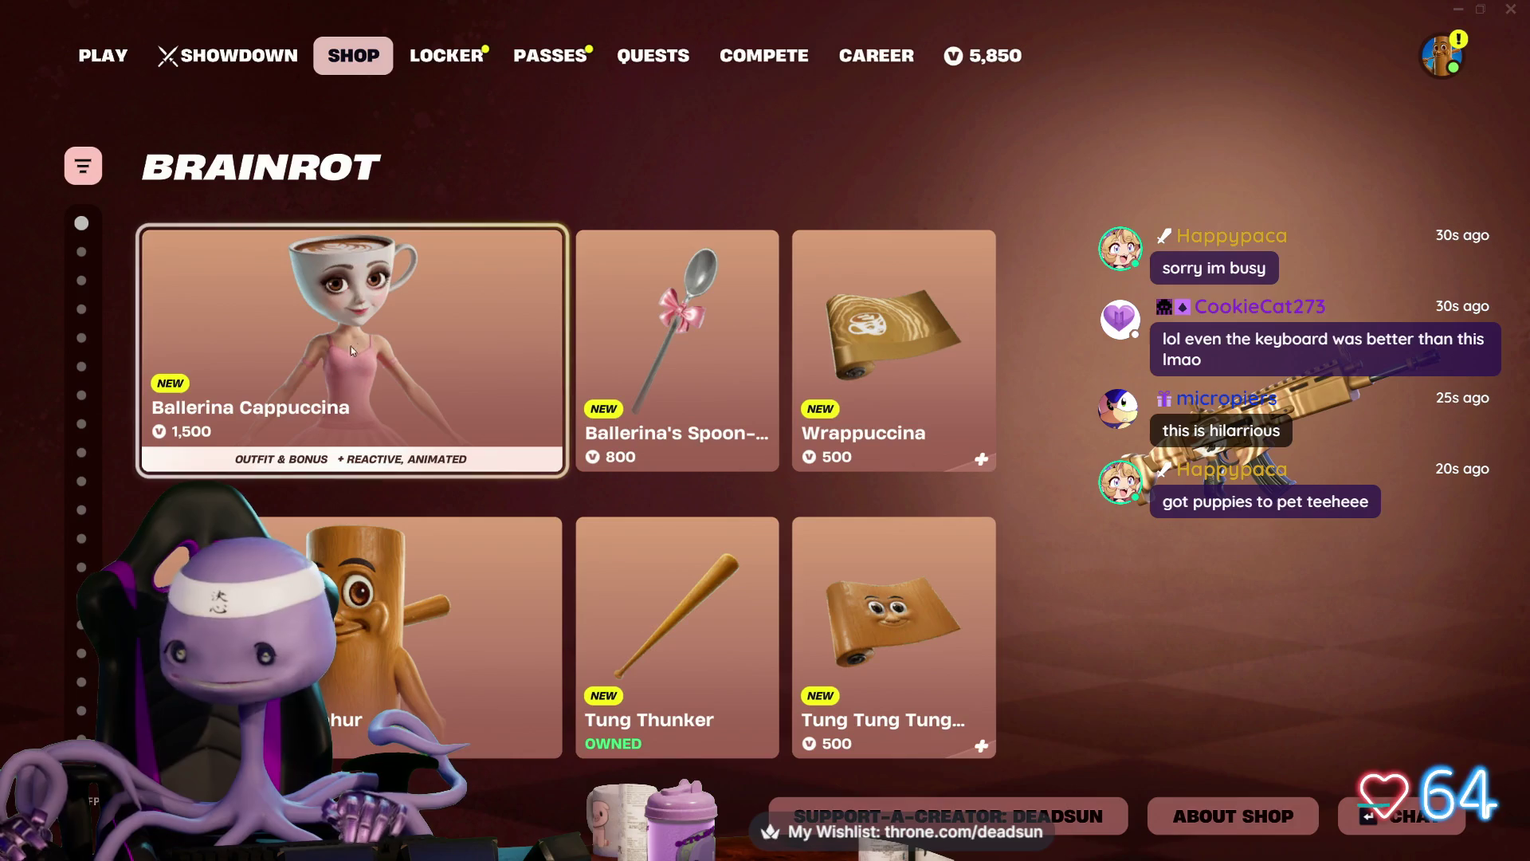
pyautogui.moveTo(356, 289)
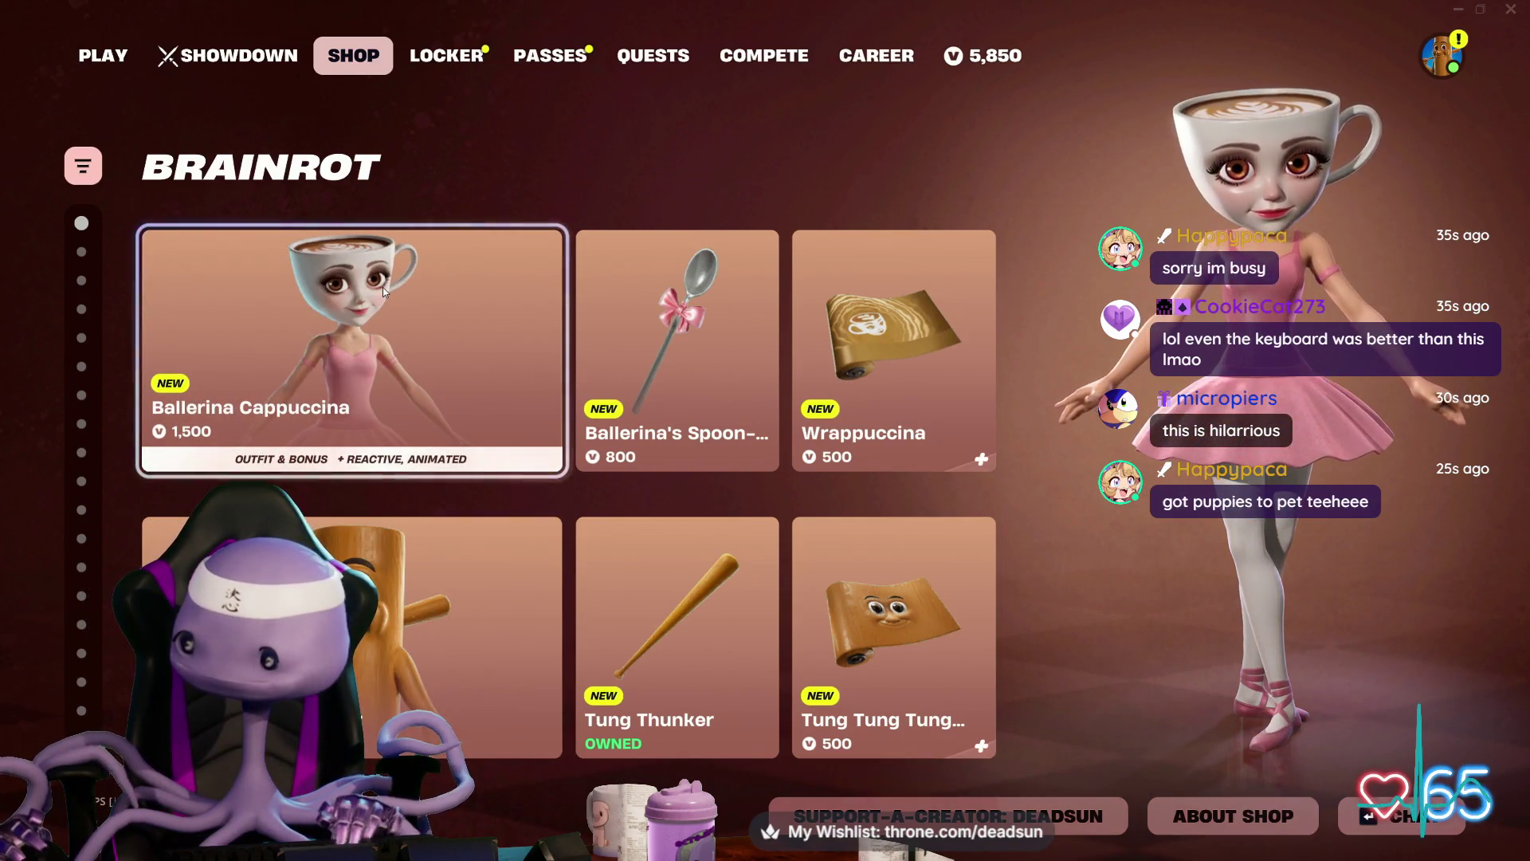
pyautogui.scroll(-1, 379, 296)
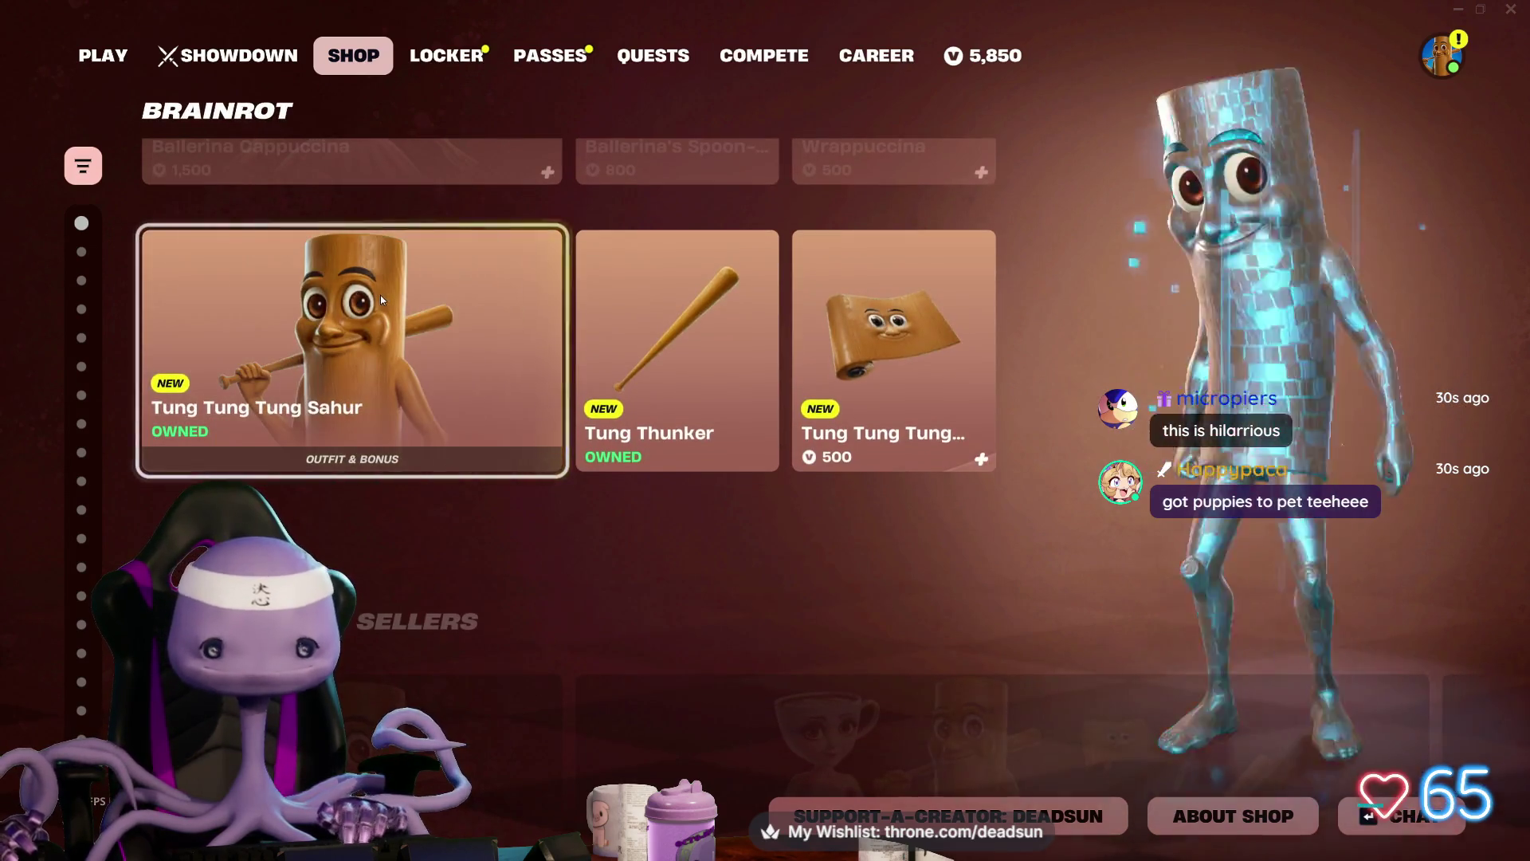
pyautogui.scroll(-1, 380, 295)
pyautogui.scroll(-1, 385, 306)
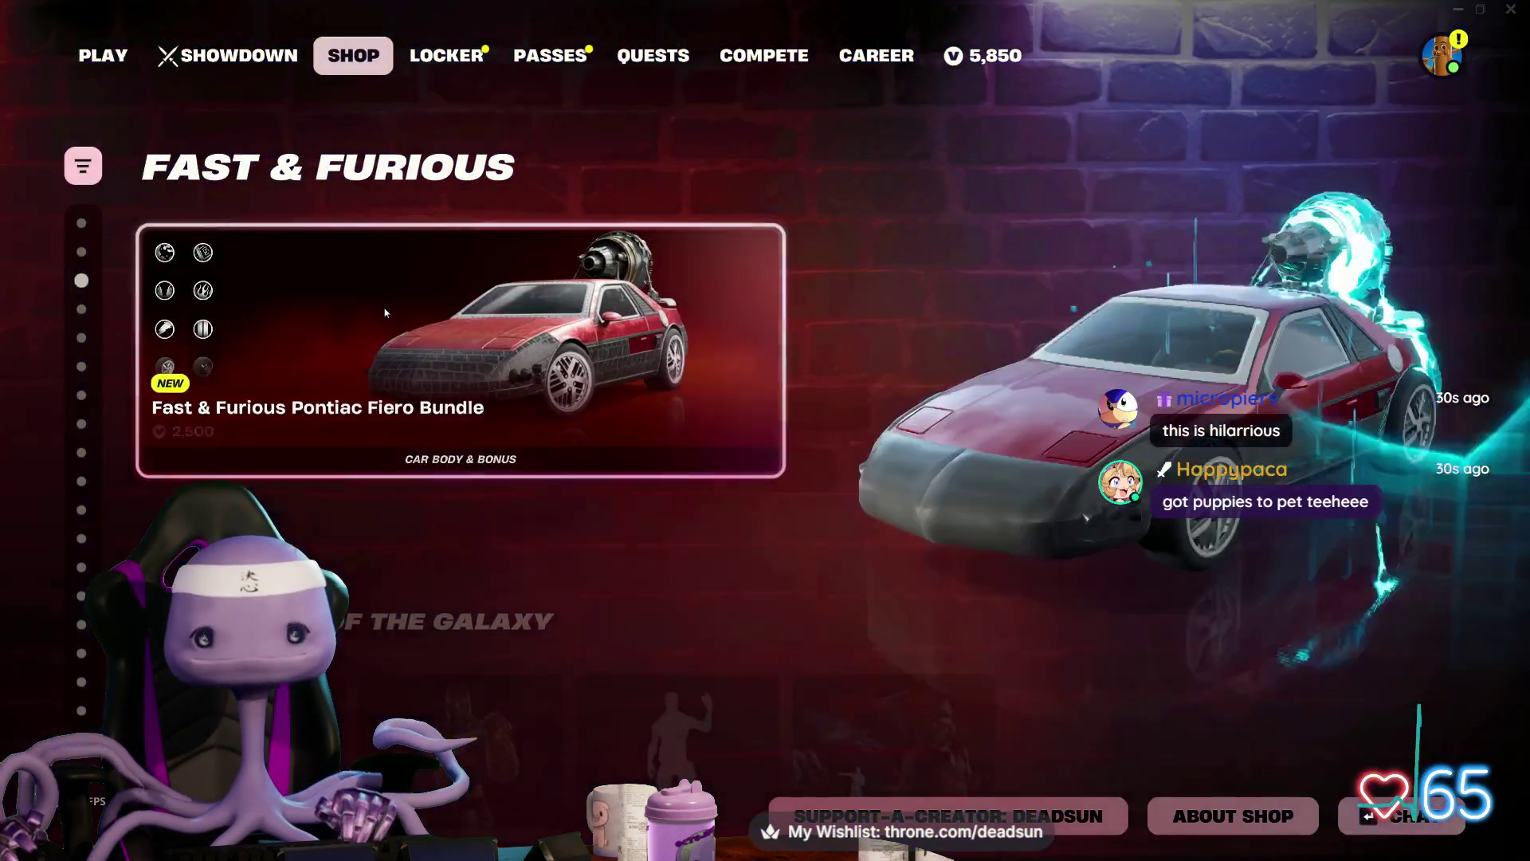